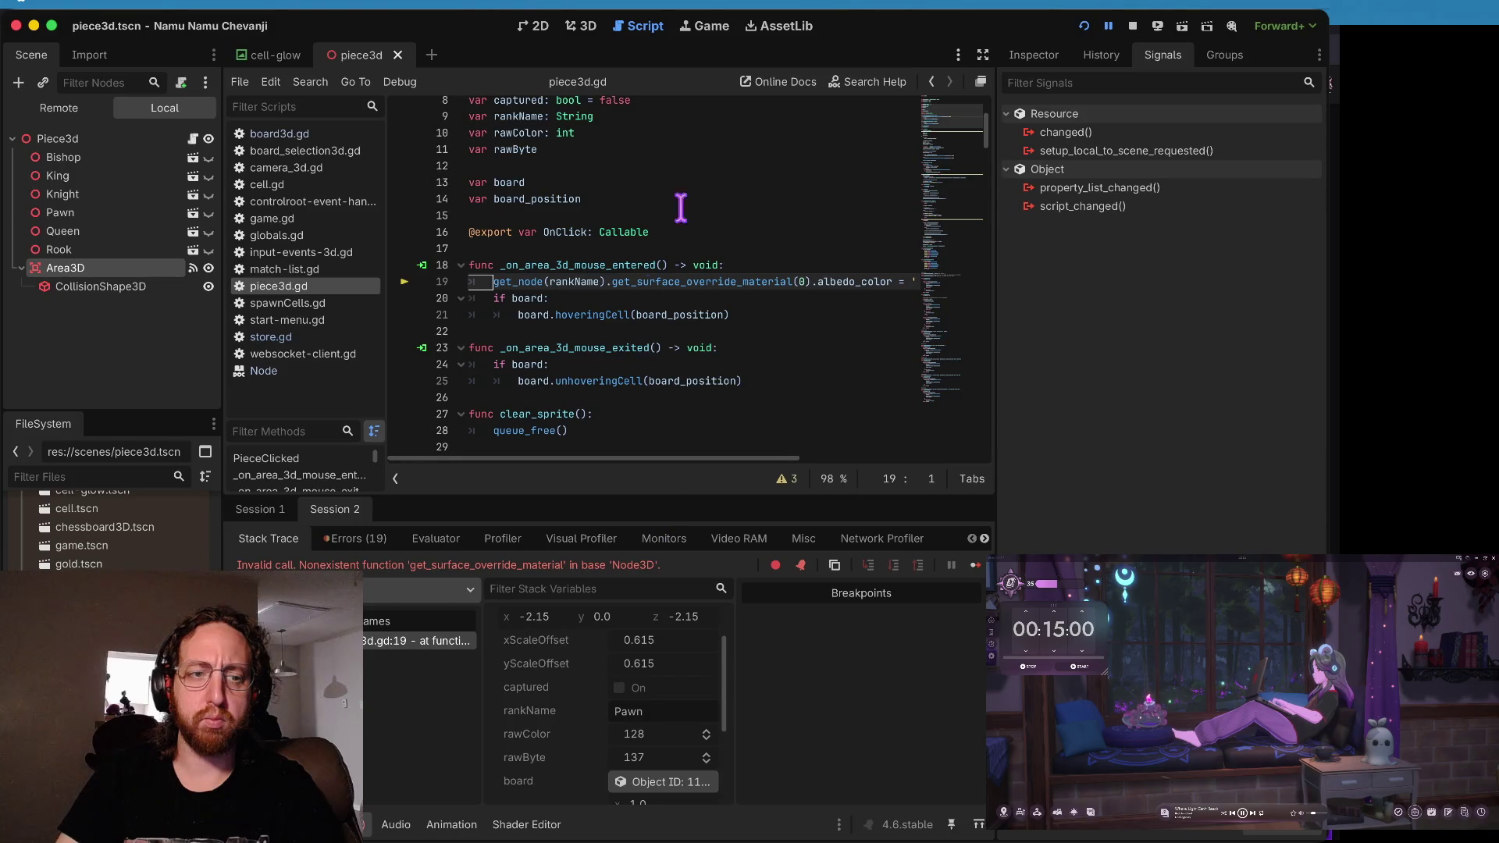
- Select the Pawn node and review the mouse-entered handler in piece3d.gd
{"action": "left_click", "coordinate": [105, 212]}
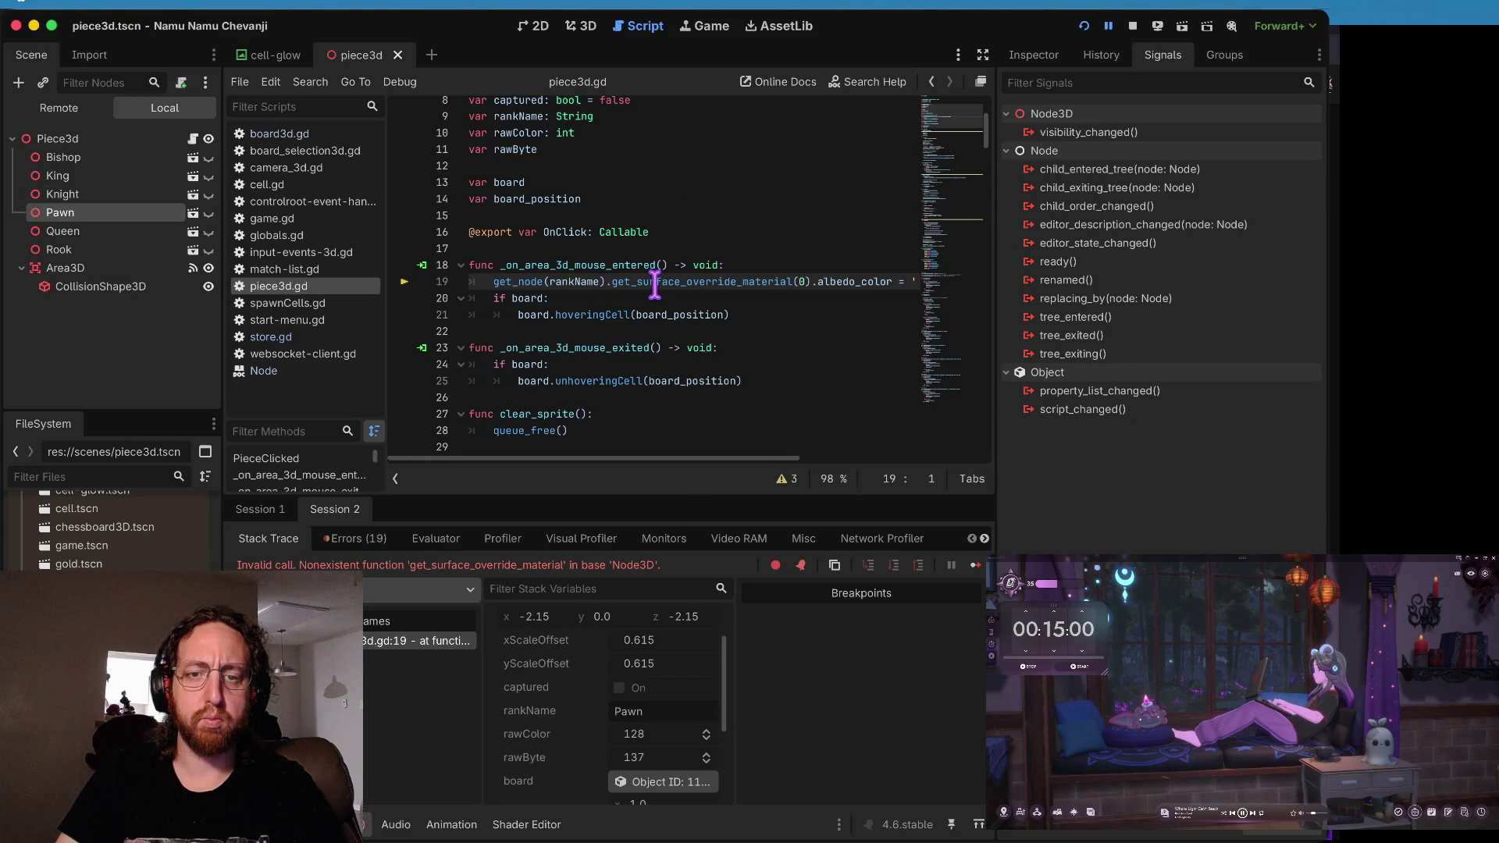
{"action": "scroll", "coordinate": [654, 285], "scroll_direction": "down", "scroll_amount": 9}
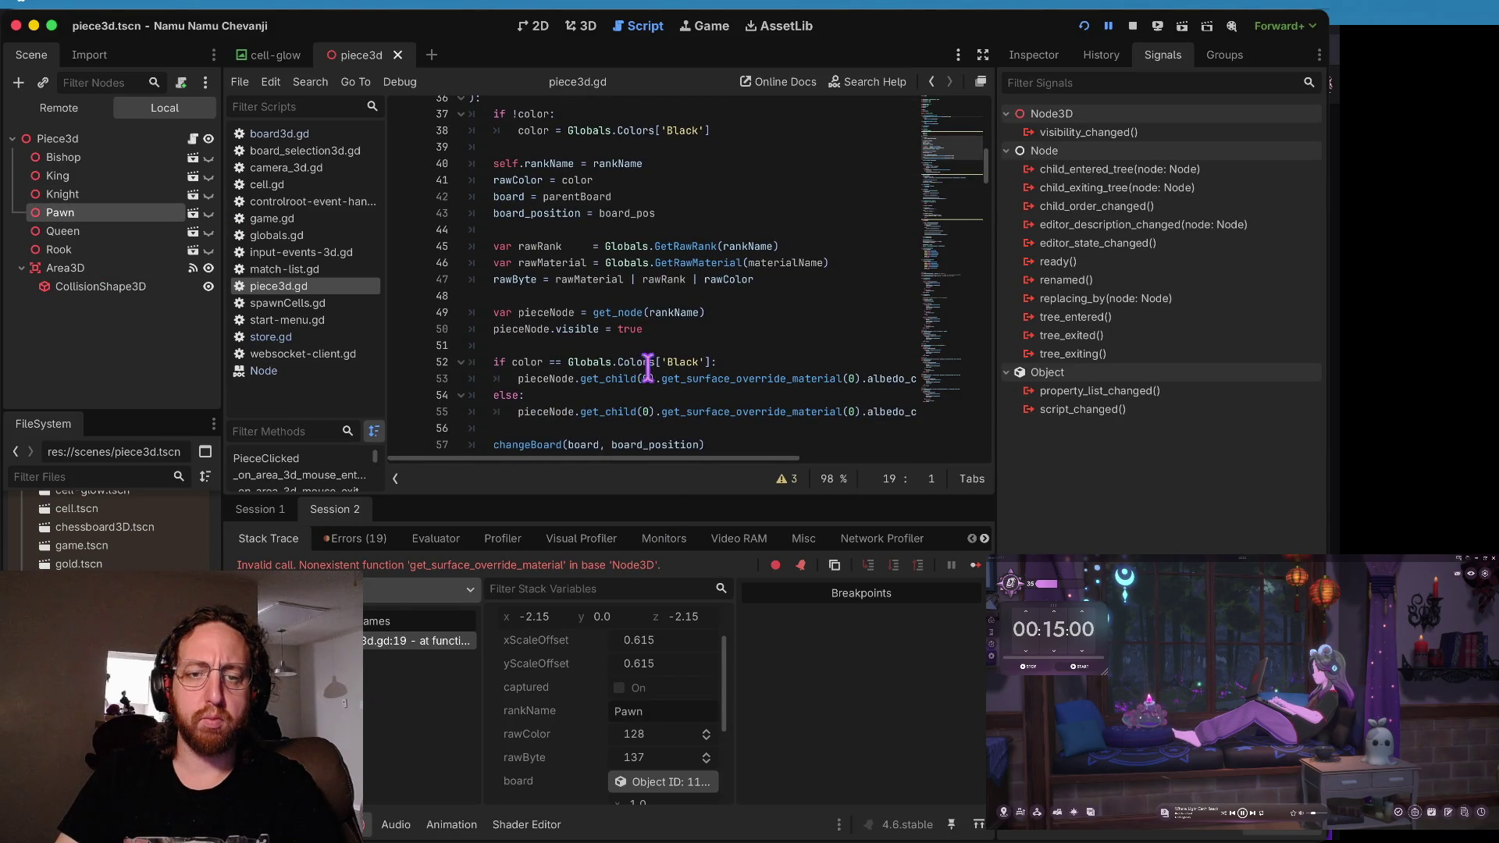
{"action": "scroll", "coordinate": [655, 383], "scroll_direction": "up", "scroll_amount": 1}
{"action": "left_click_drag", "start_coordinate": [656, 394], "coordinate": [579, 393]}
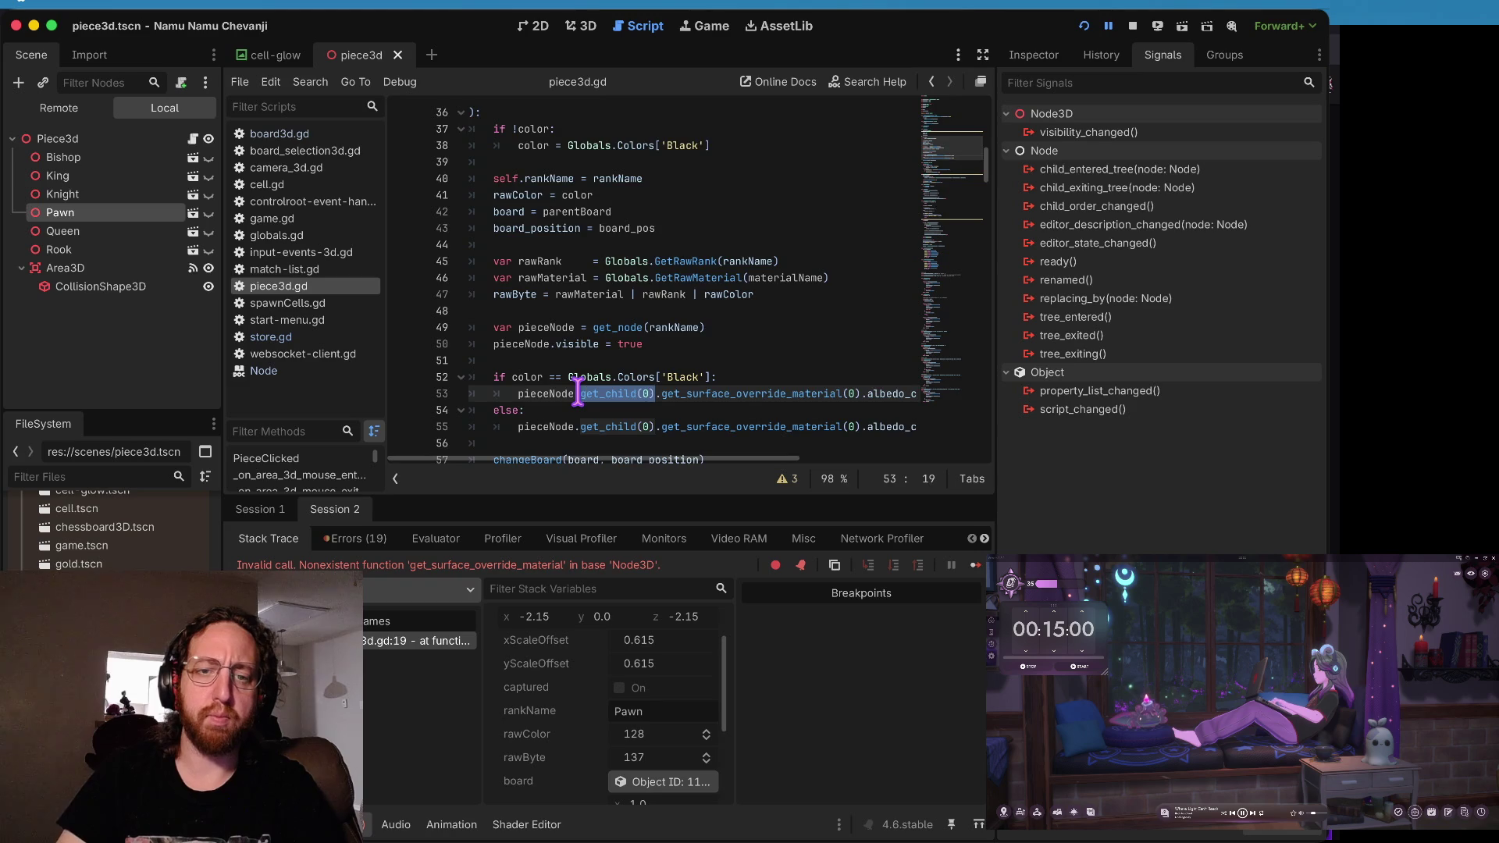
{"action": "scroll", "coordinate": [578, 394], "scroll_direction": "up", "scroll_amount": 12}
- Insert .get_child(0) after get_node(rankName) on line 19 and run the game
{"action": "left_click", "coordinate": [603, 410]}
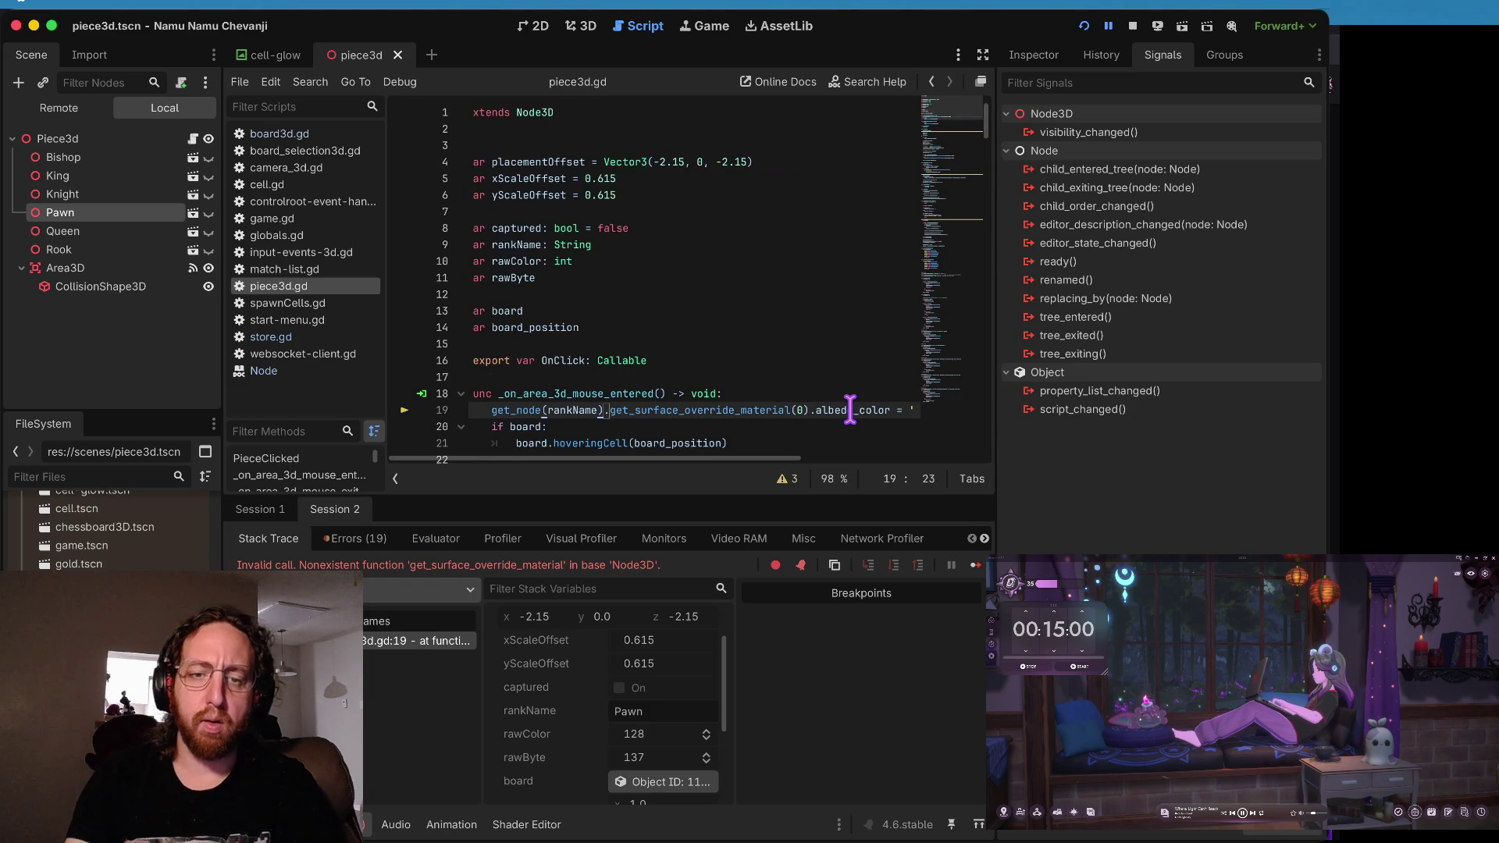
{"action": "key", "text": "Home"}
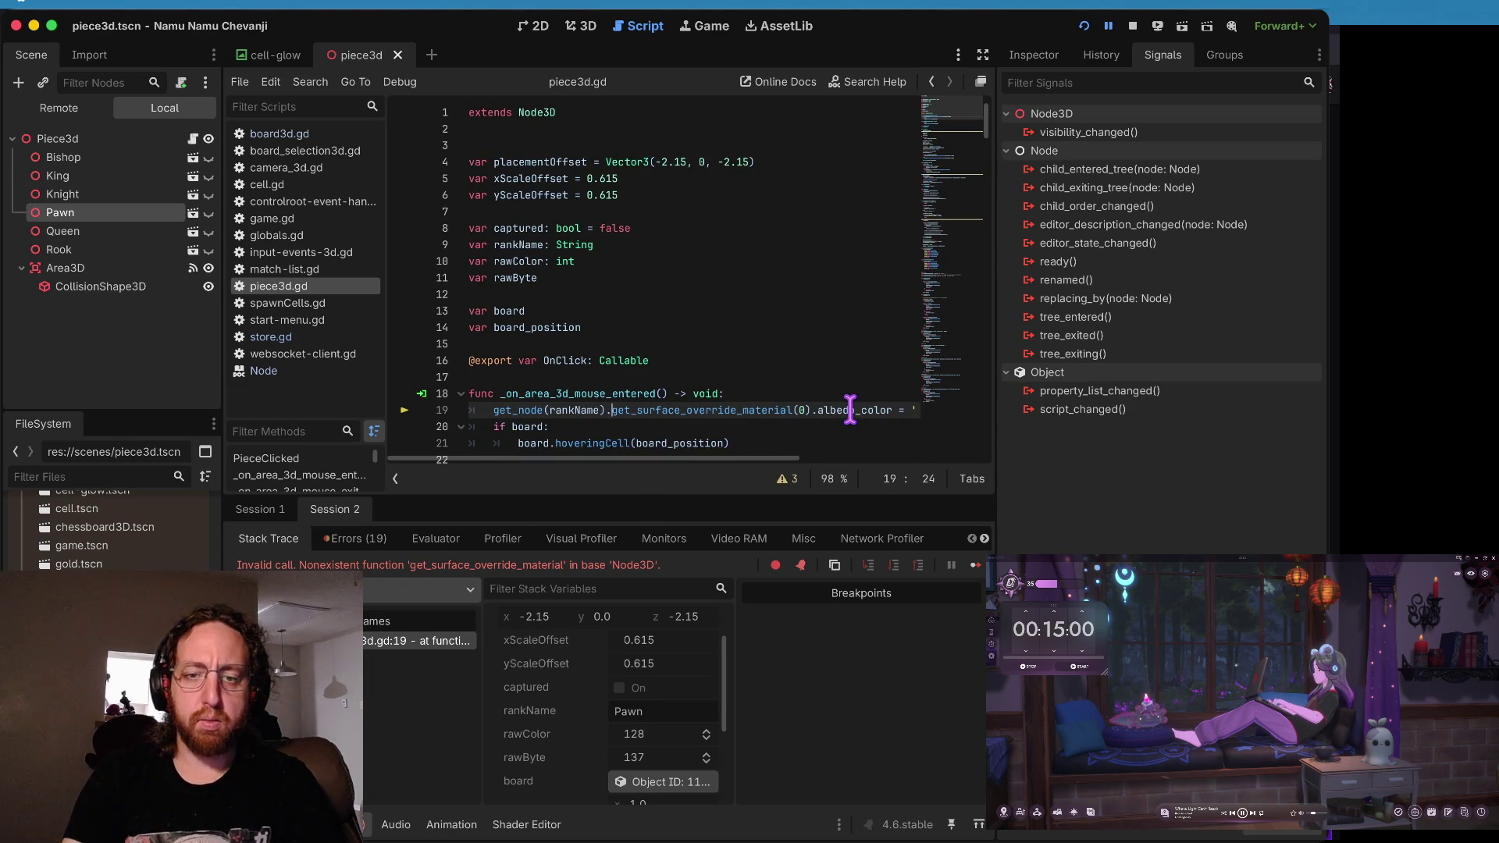
{"action": "type", "text": "get_"}
{"action": "type", "text": "child("}
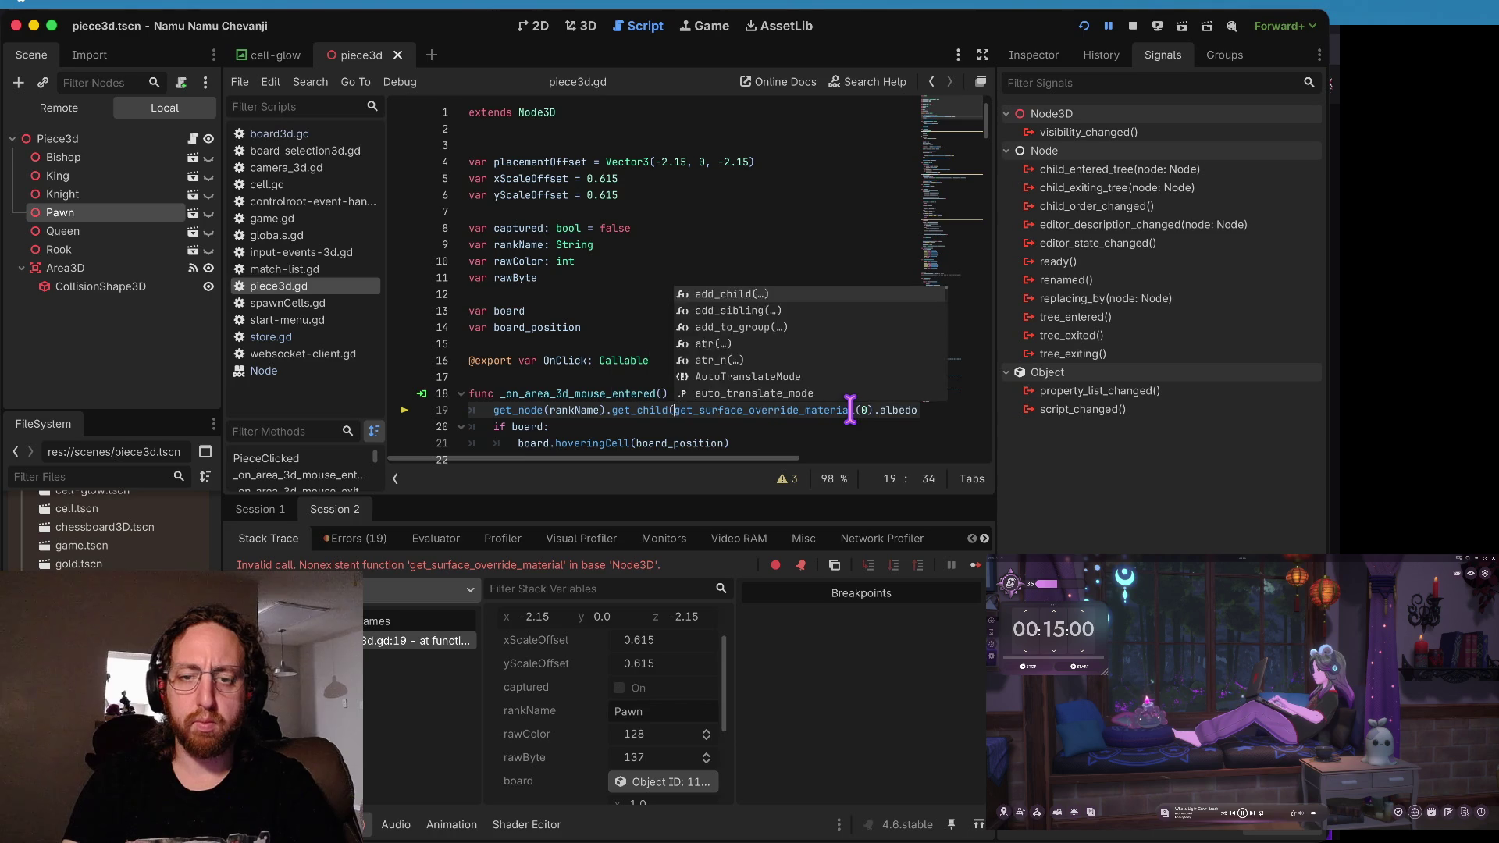
{"action": "key", "text": "Return"}
{"action": "type", "text": "0)."}
{"action": "key", "text": "Home"}
{"action": "key", "text": "super+b"}
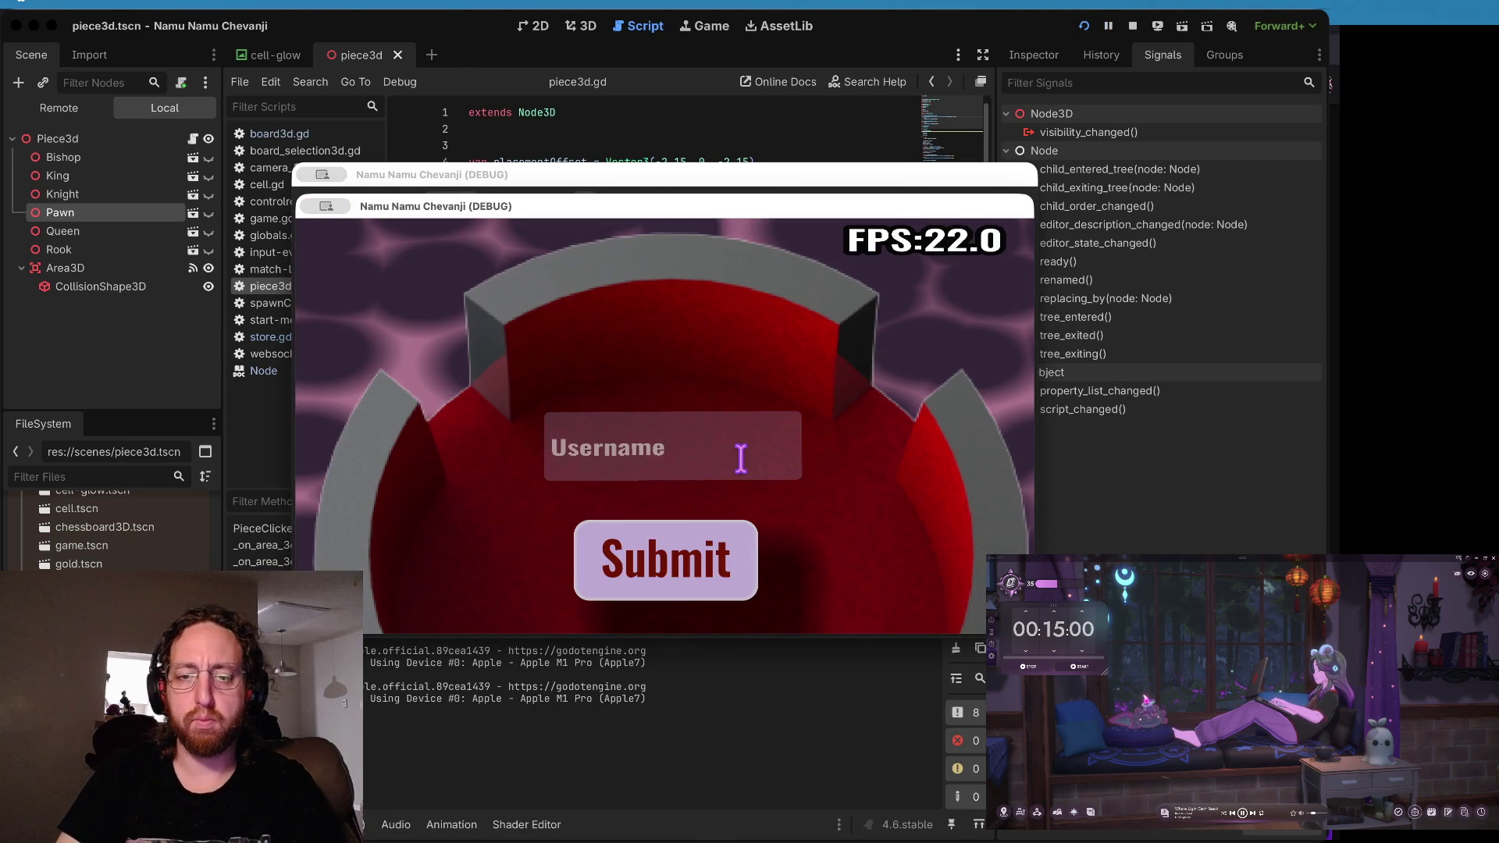
- Log in and open a board to hit the null get_child error, then stop and add a blank line after 18
{"action": "left_click", "coordinate": [648, 581]}
{"action": "left_click", "coordinate": [595, 496]}
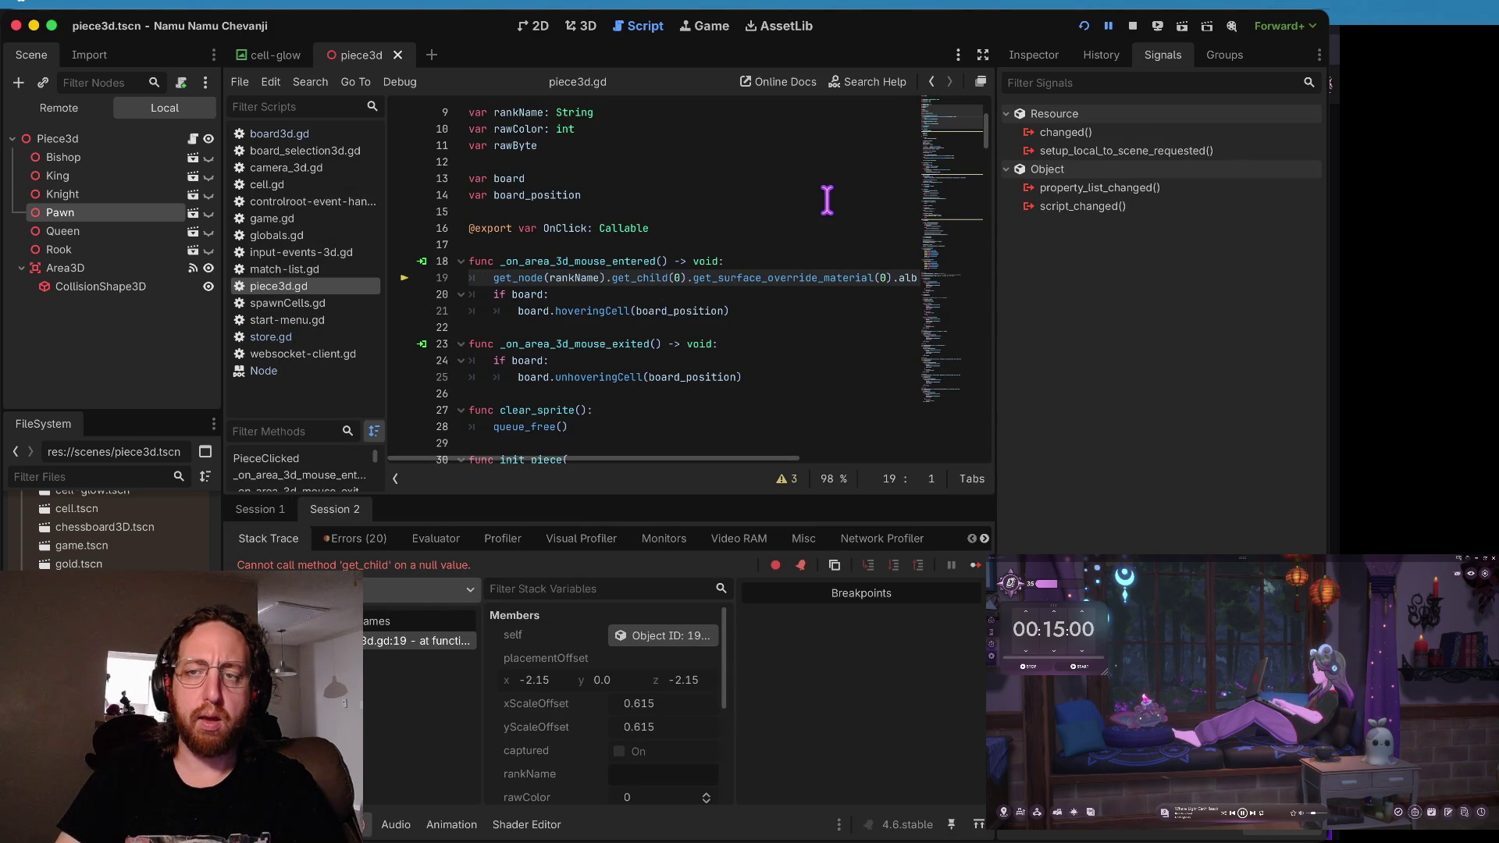
{"action": "scroll", "coordinate": [618, 690], "scroll_direction": "down", "scroll_amount": 1}
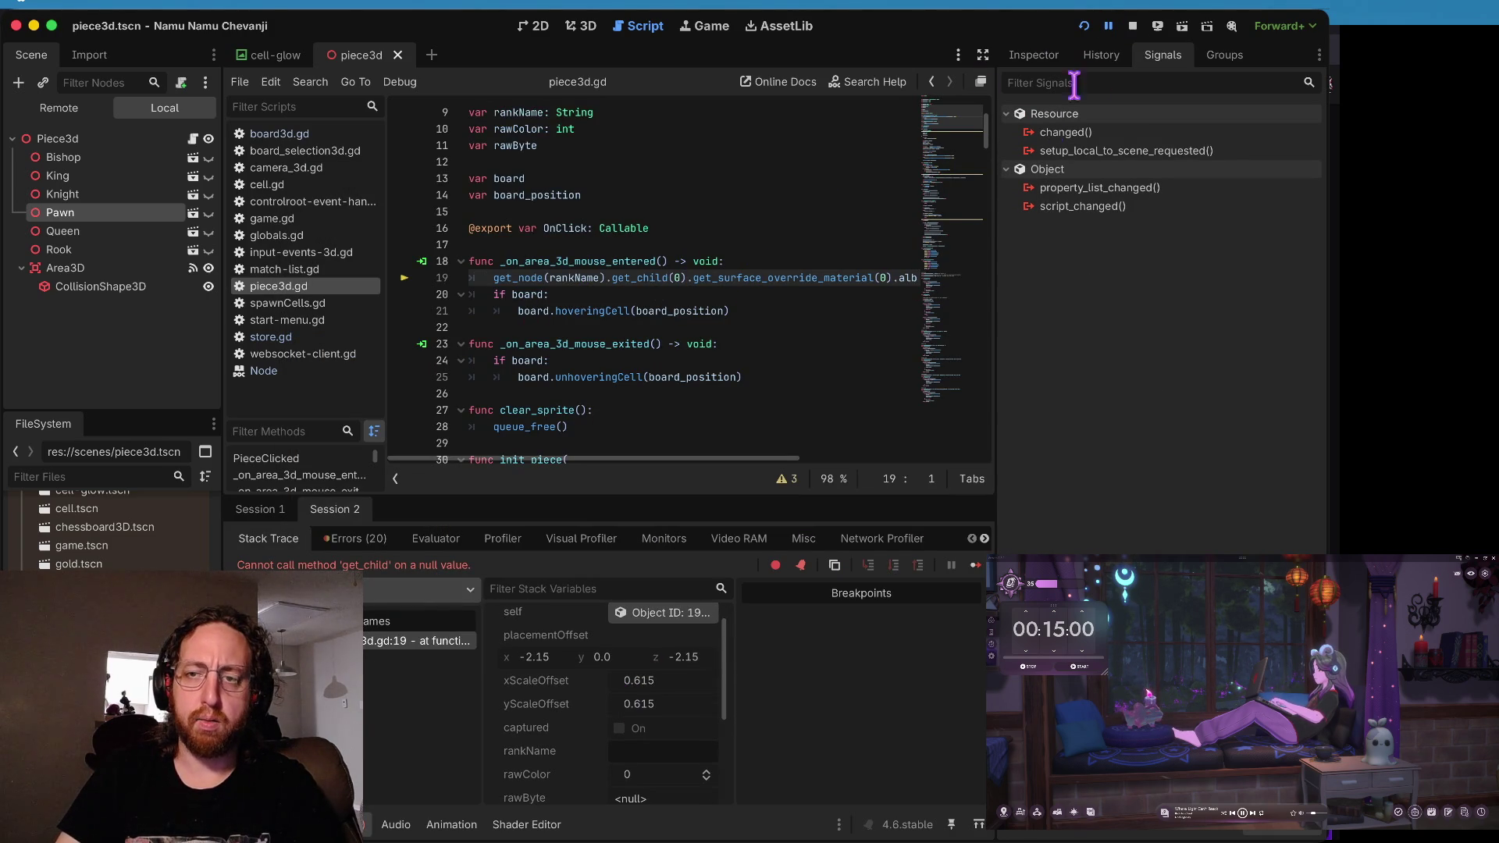
{"action": "left_click", "coordinate": [1133, 26]}
{"action": "left_click", "coordinate": [749, 261]}
{"action": "key", "text": "Return"}
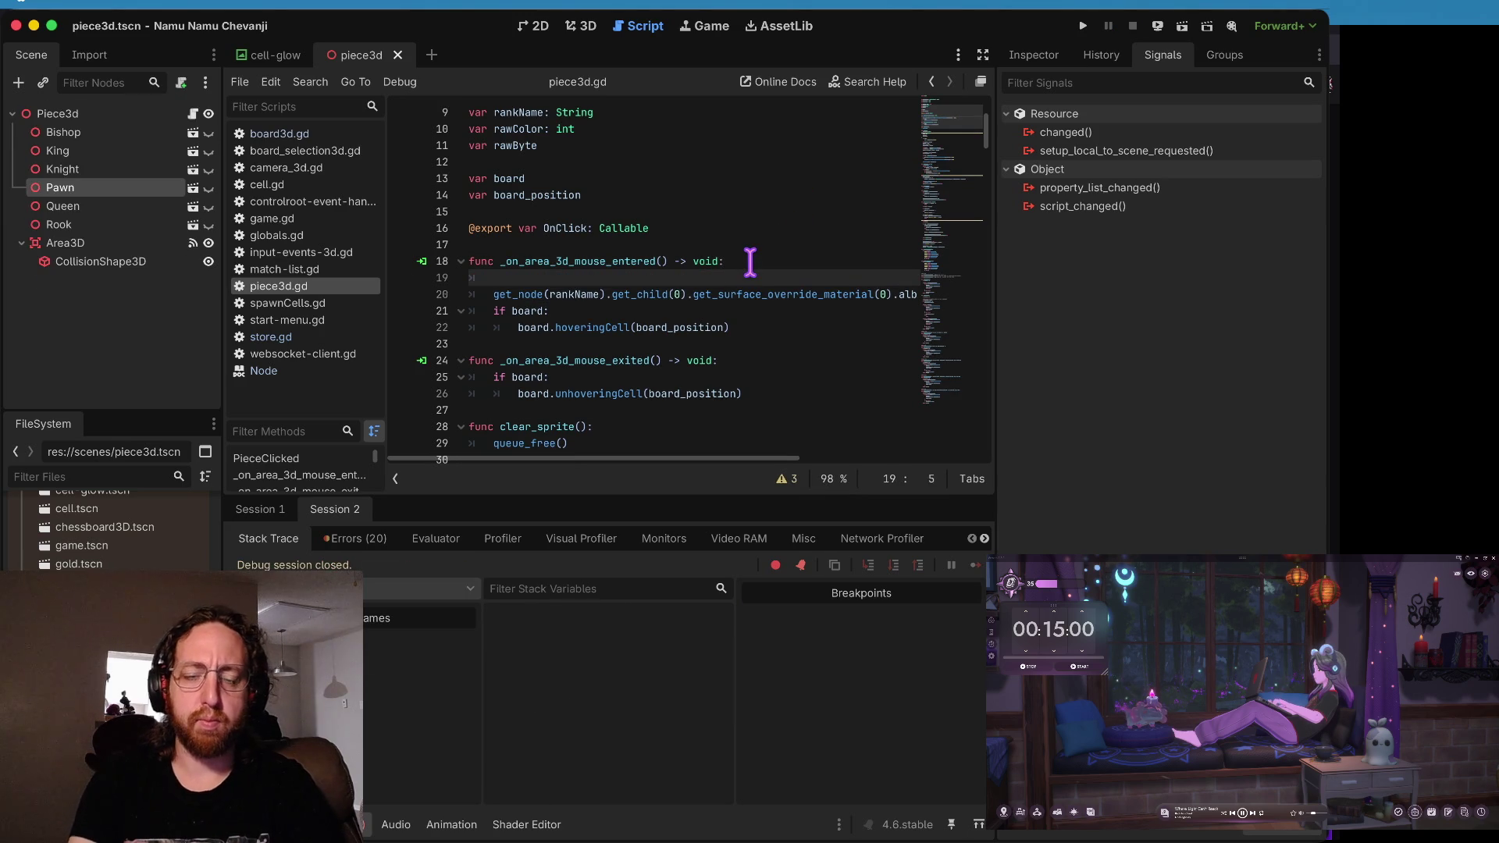
- Add an 'if rankName:' check, indent the material line beneath it, save and rerun
{"action": "type", "text": "if rankName"}
{"action": "key", "text": "Return"}
{"action": "key", "text": "Up"}
{"action": "key", "text": "End"}
{"action": "type", "text": ":"}
{"action": "key", "text": "Down"}
{"action": "key", "text": "ctrl+shift+k"}
{"action": "key", "text": "Tab"}
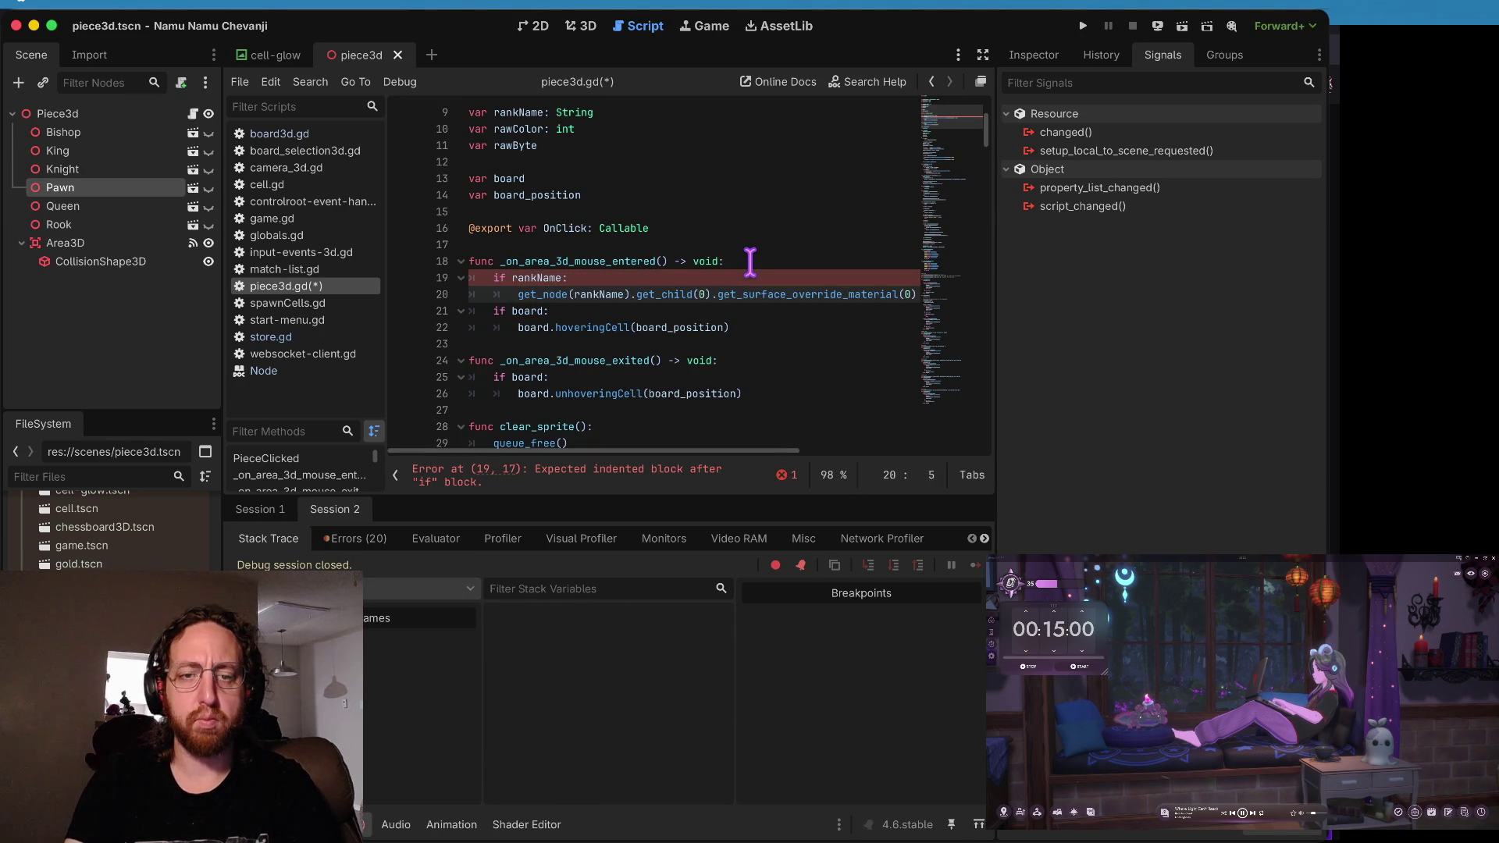
{"action": "key", "text": "ctrl+s"}
{"action": "key", "text": "ctrl+b"}
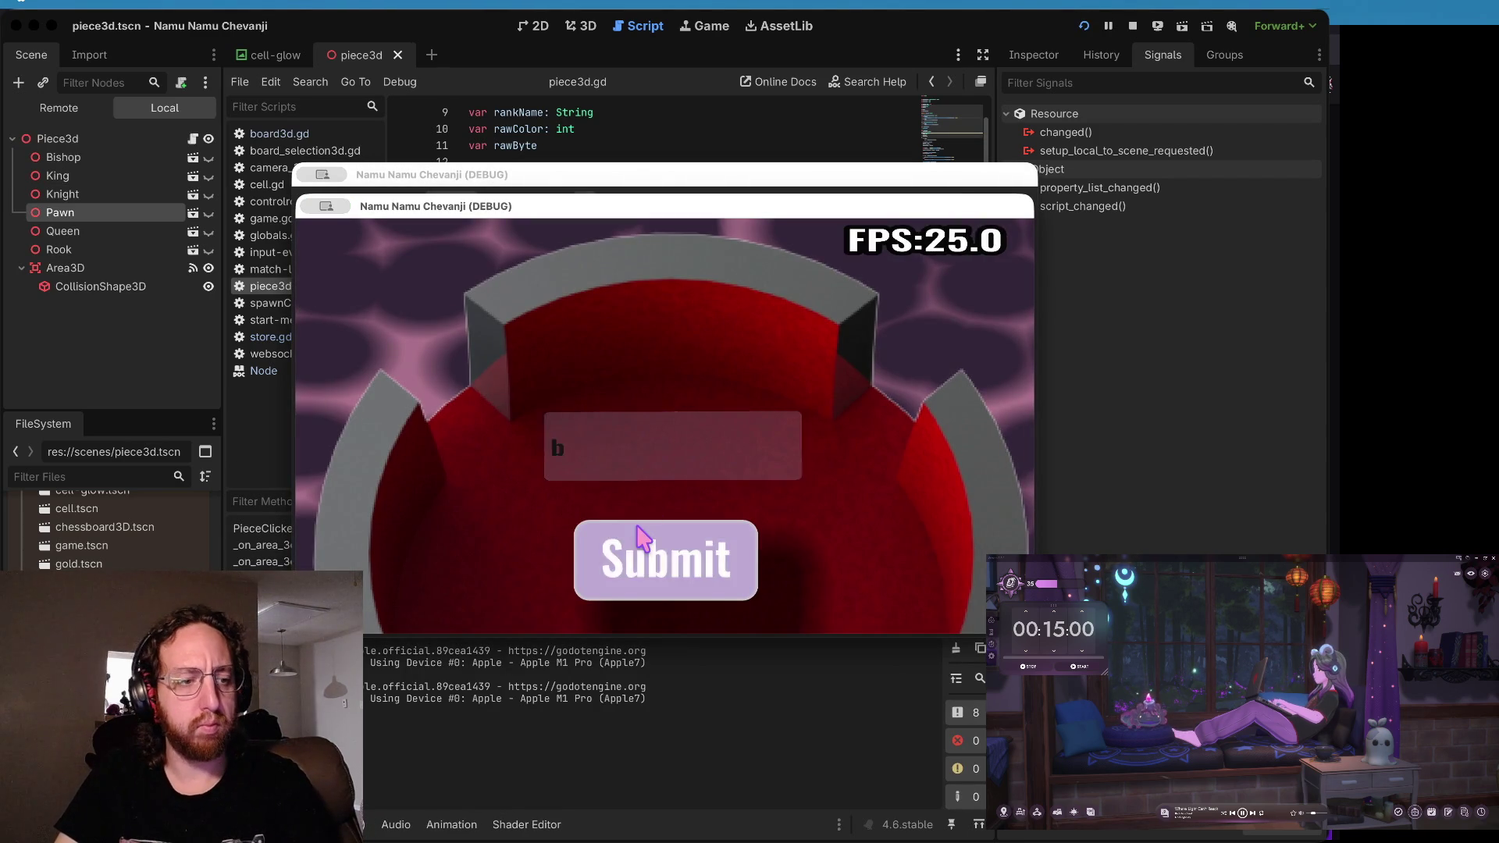
- Log in, open a chess board to view the 3D pieces, then stop the game
{"action": "left_click", "coordinate": [624, 552]}
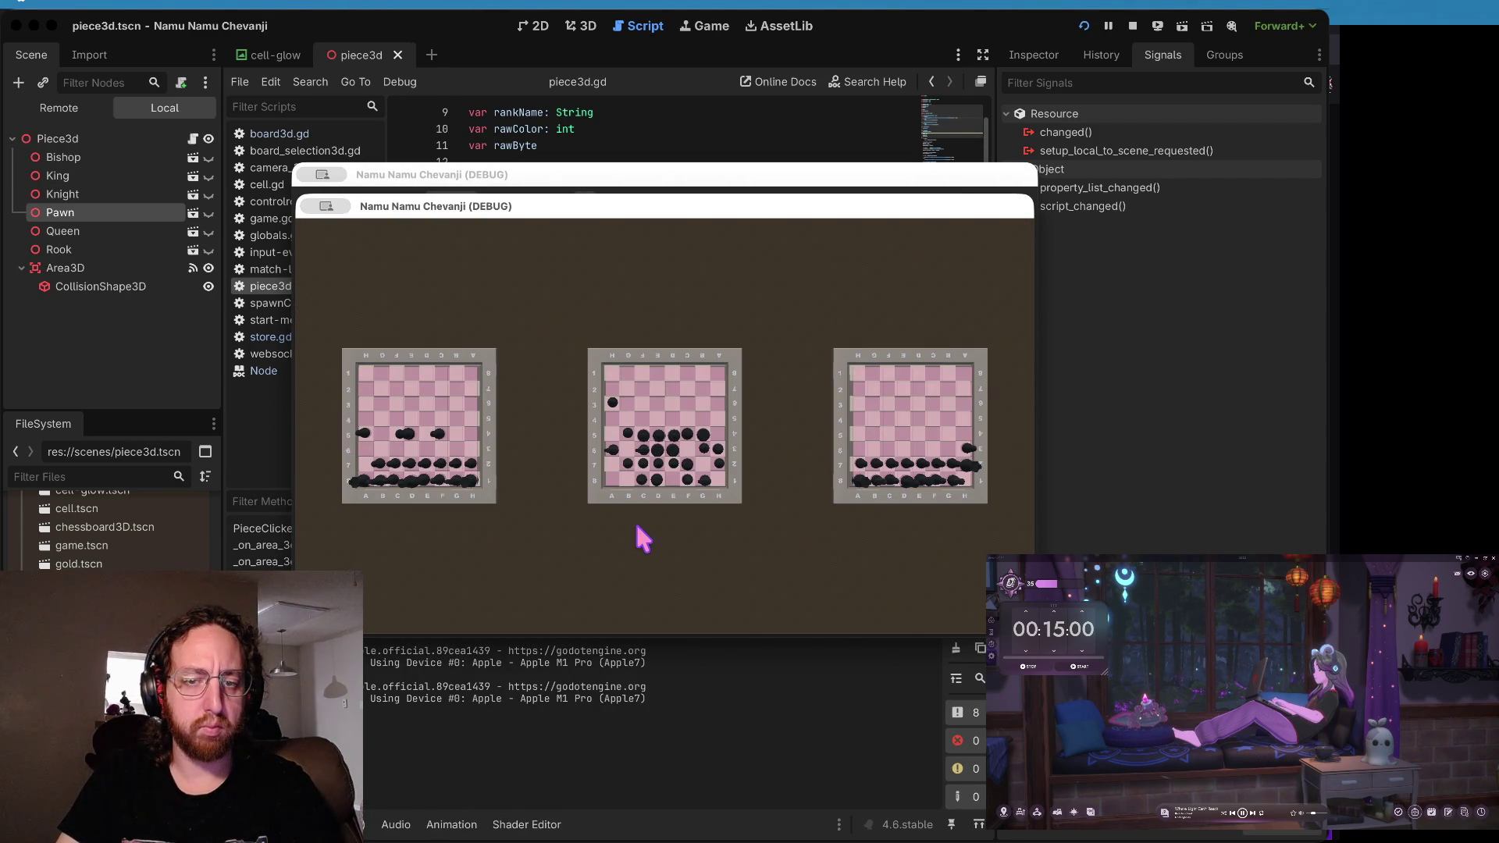
{"action": "left_click", "coordinate": [600, 497]}
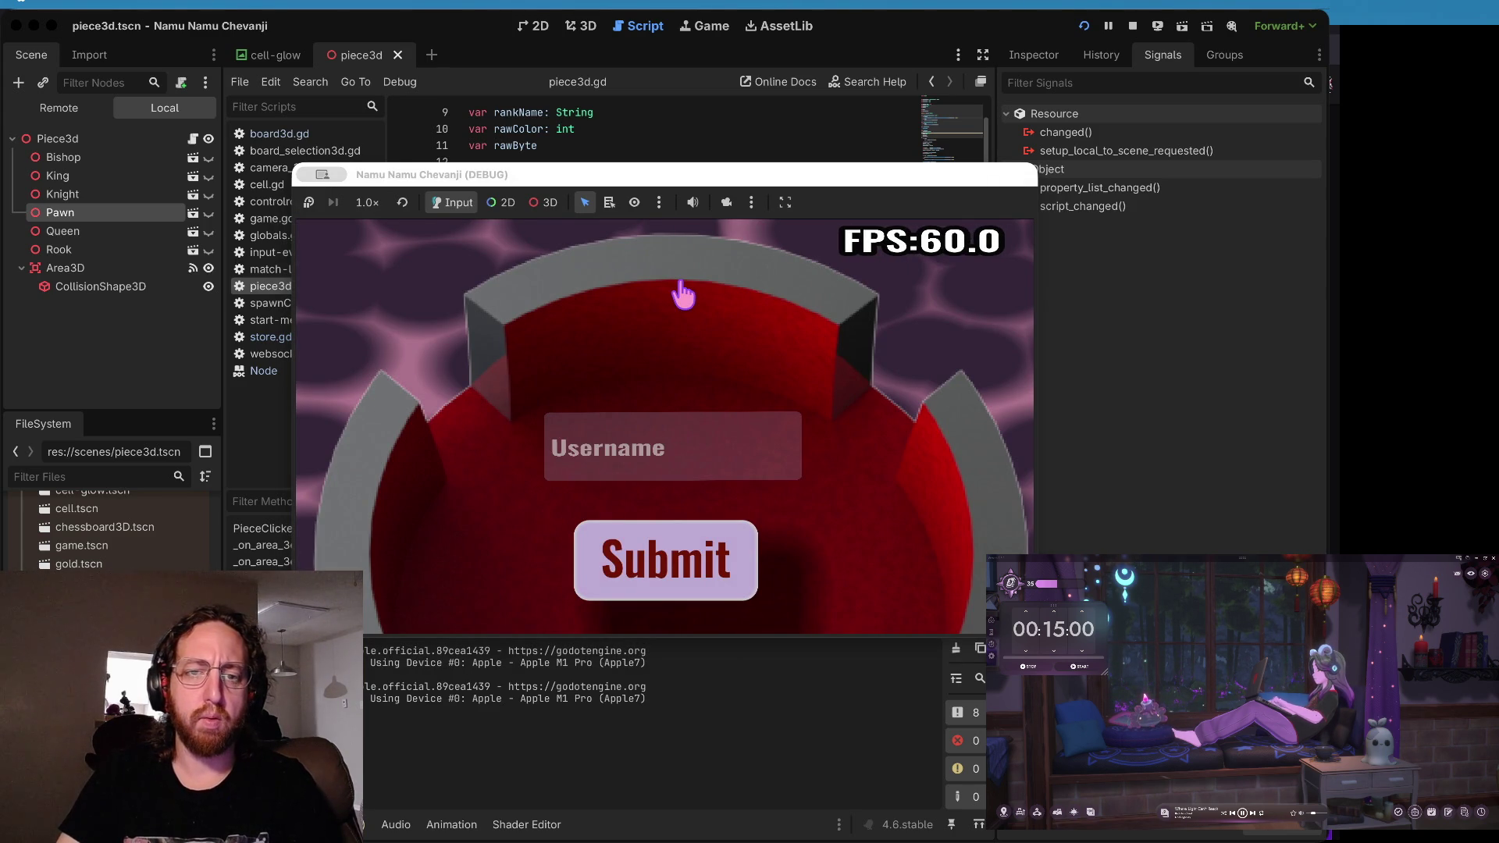
{"action": "left_click", "coordinate": [1133, 25]}
- Open store.gd and scroll through it to the end of line 78
{"action": "left_click", "coordinate": [698, 248]}
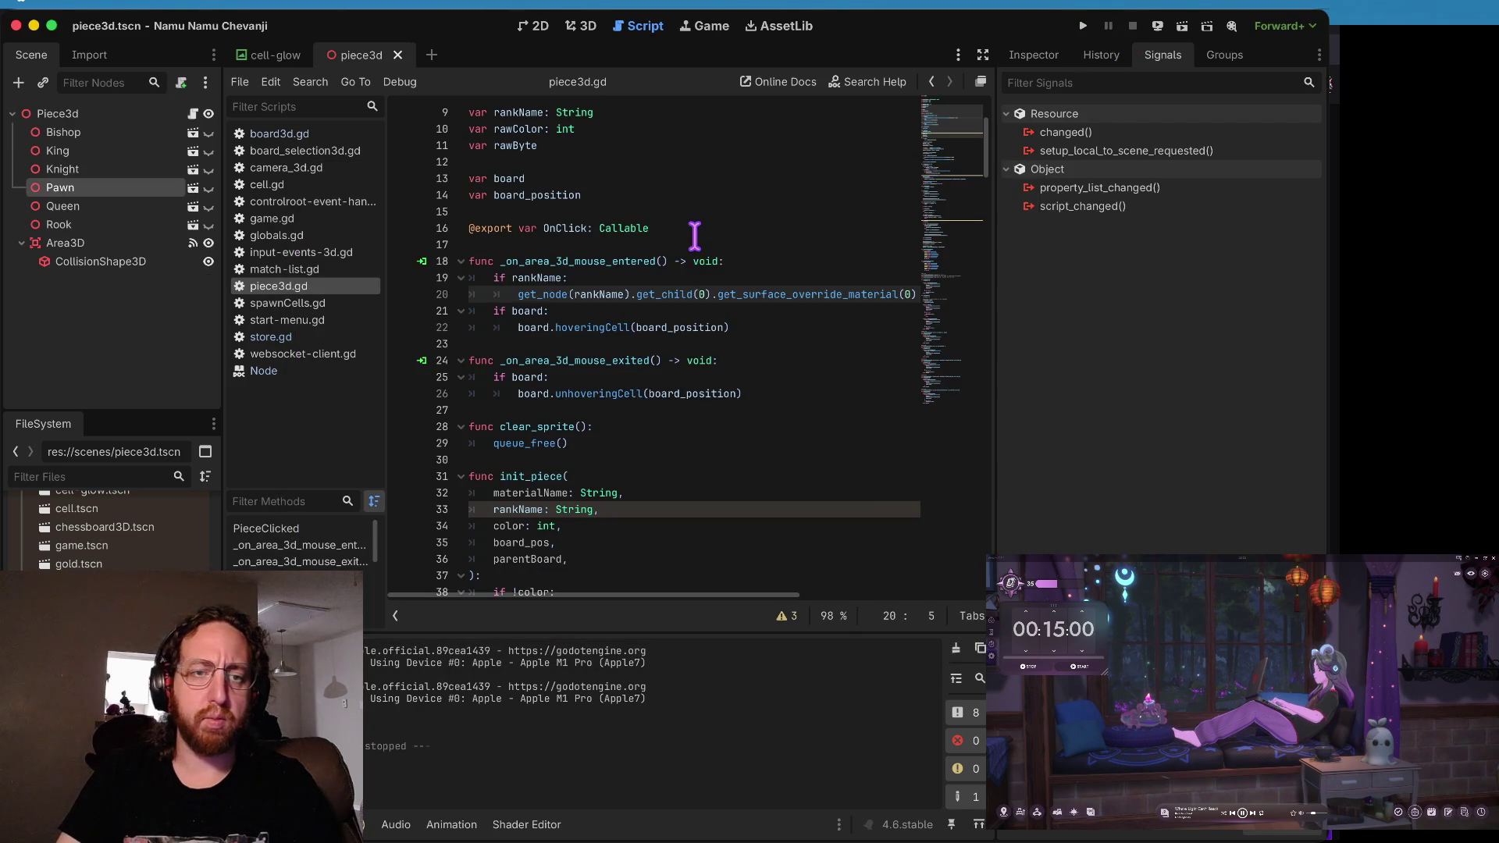
{"action": "scroll", "coordinate": [563, 265], "scroll_direction": "up", "scroll_amount": 3}
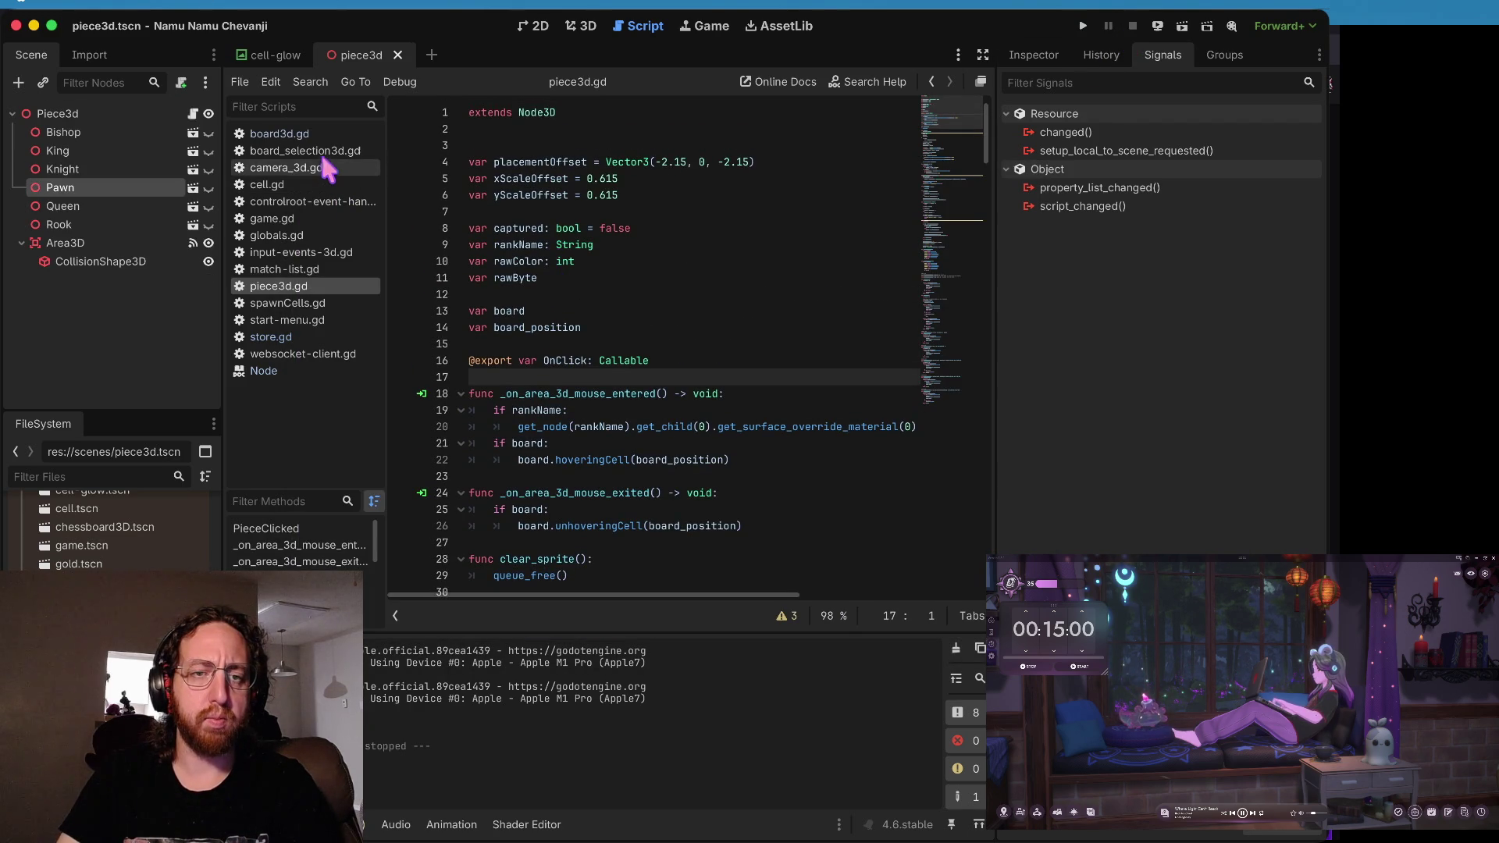
{"action": "left_click", "coordinate": [298, 337]}
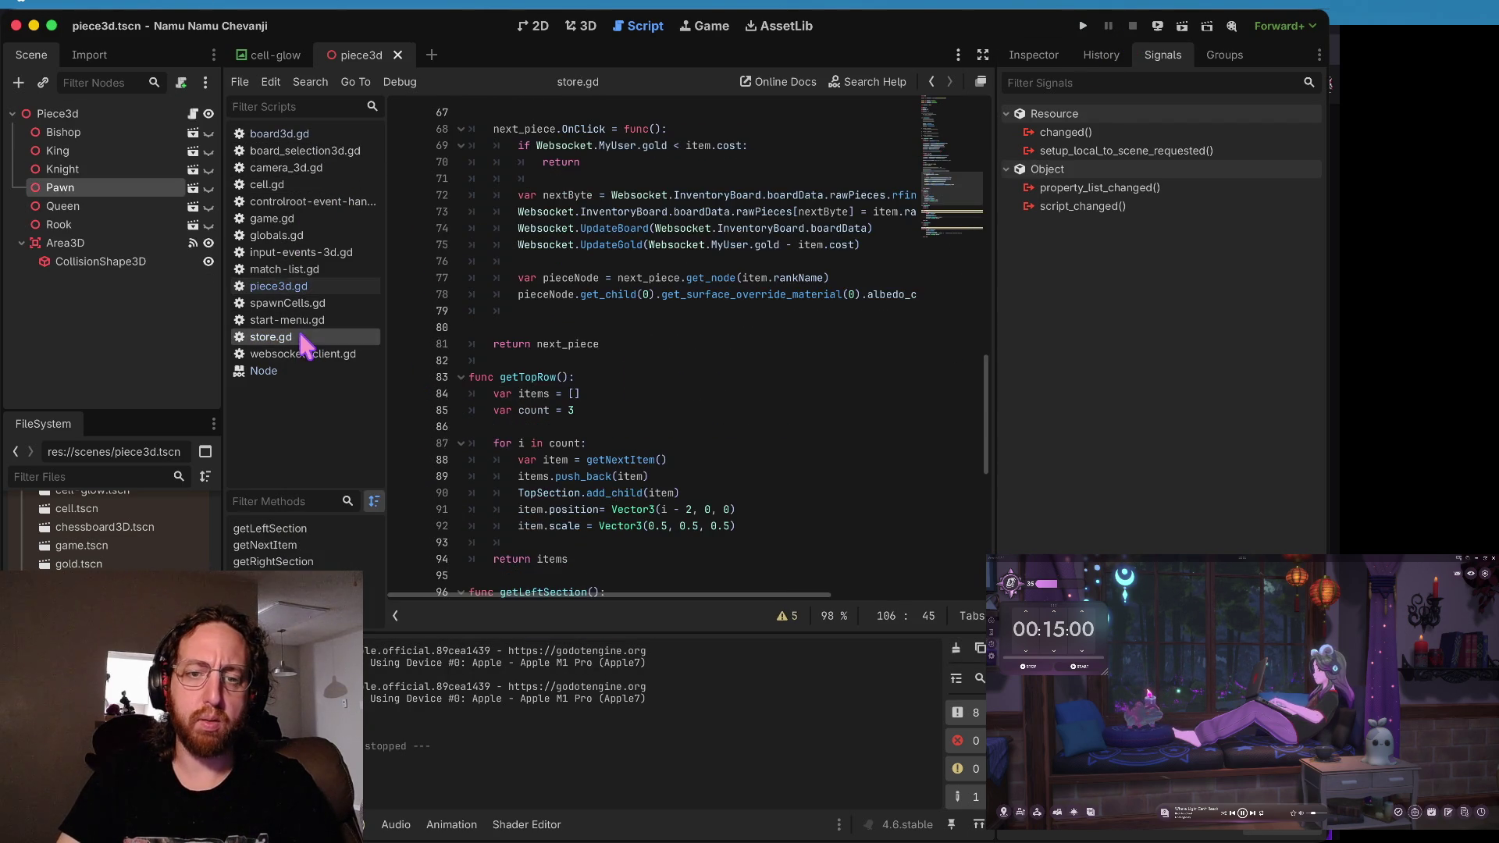
{"action": "scroll", "coordinate": [586, 391], "scroll_direction": "down", "scroll_amount": 10}
{"action": "scroll", "coordinate": [587, 428], "scroll_direction": "up", "scroll_amount": 1}
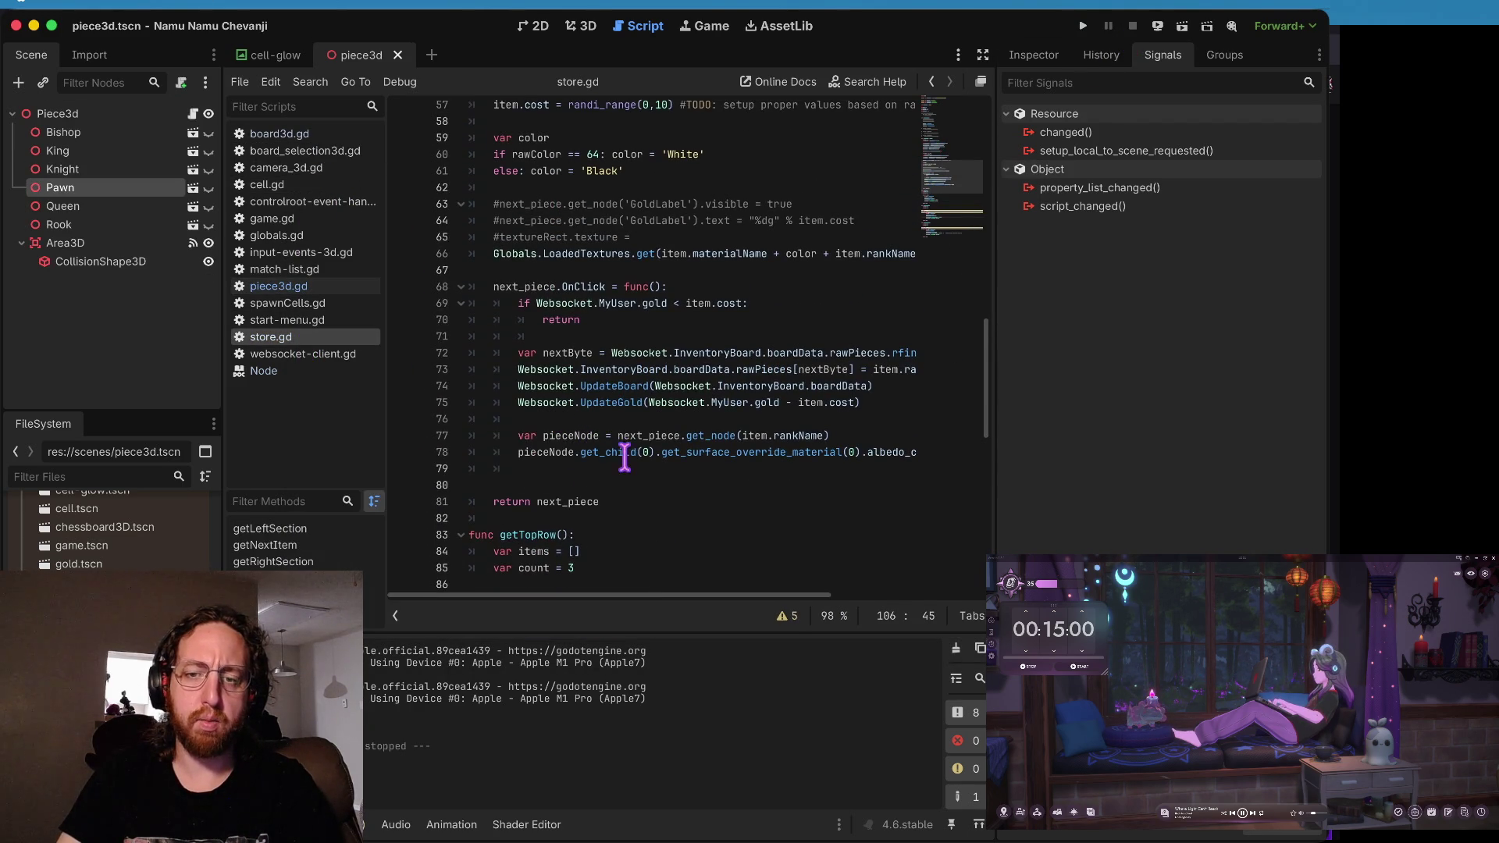
{"action": "scroll", "coordinate": [636, 426], "scroll_direction": "up", "scroll_amount": 1}
{"action": "scroll", "coordinate": [695, 466], "scroll_direction": "right", "scroll_amount": 5}
{"action": "left_click", "coordinate": [698, 468]}
{"action": "scroll", "coordinate": [739, 471], "scroll_direction": "left", "scroll_amount": 5}
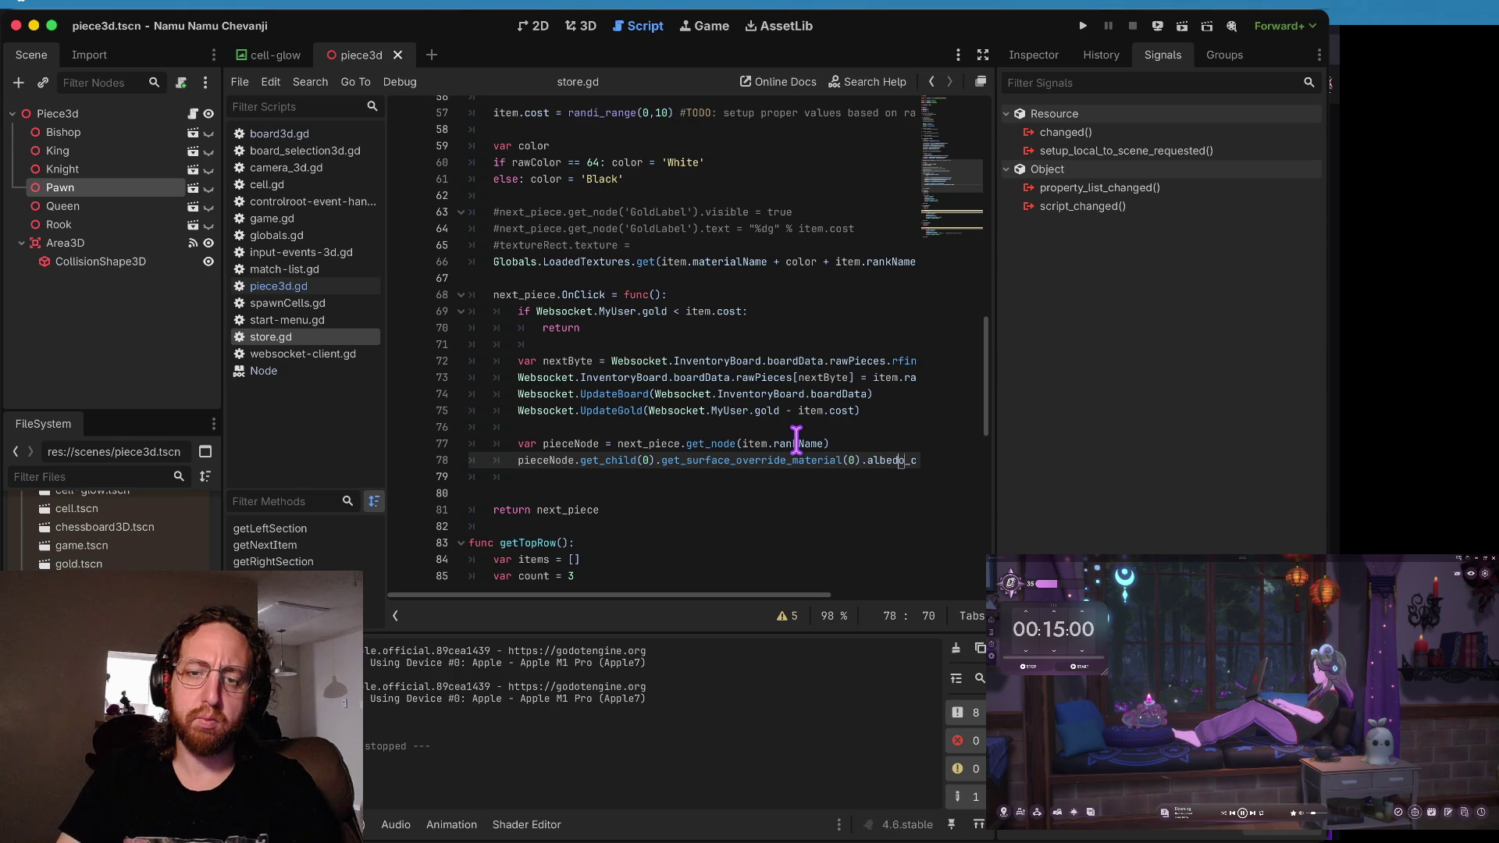
- Add the line 'next_piece.rankName = item.Rank' below line 77
{"action": "left_click", "coordinate": [845, 444]}
{"action": "scroll", "coordinate": [846, 445], "scroll_direction": "up", "scroll_amount": 1}
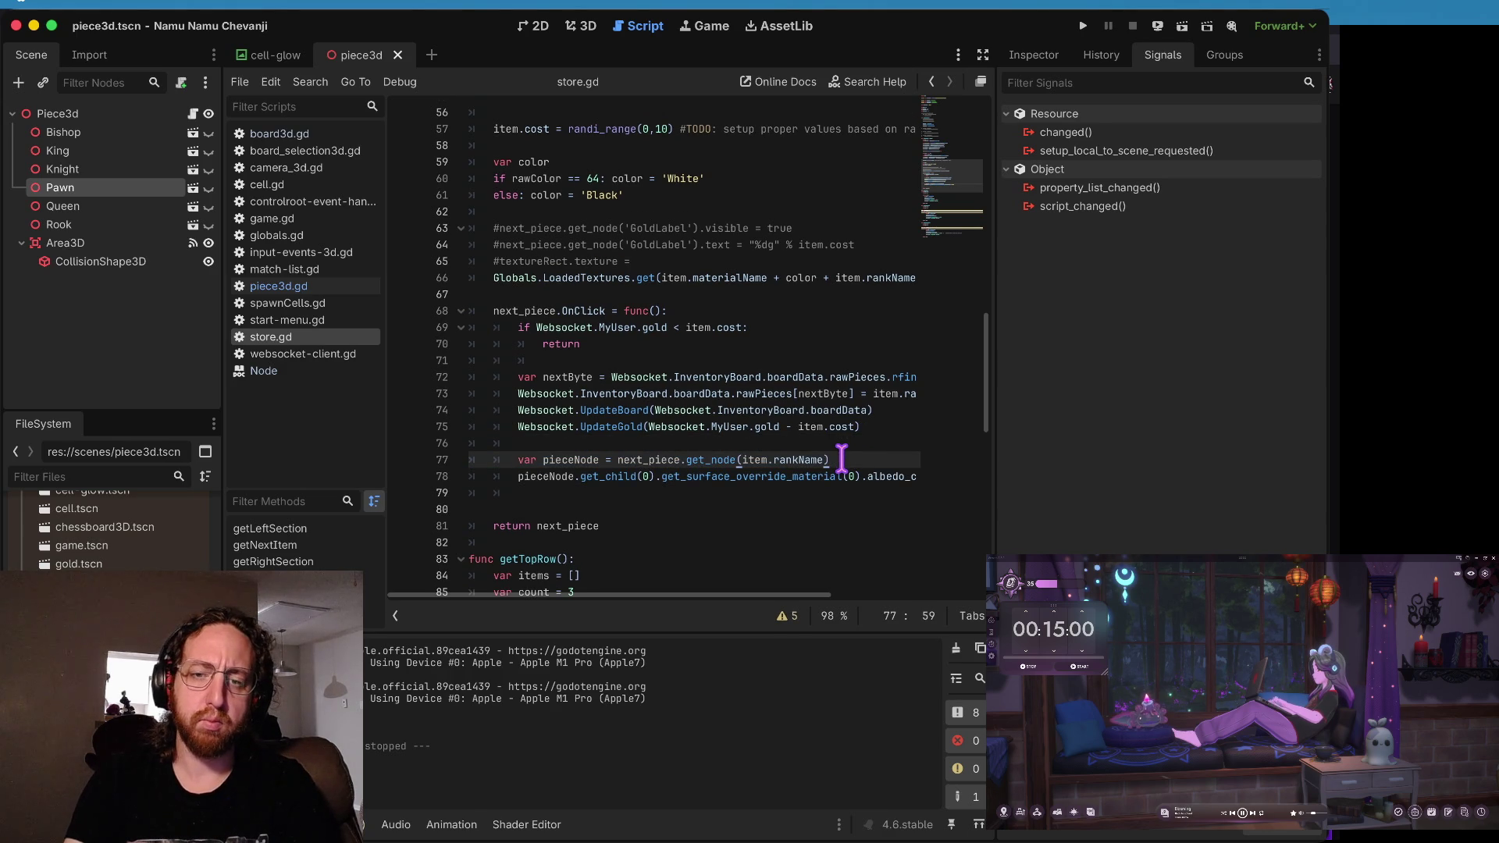
{"action": "key", "text": "Return"}
{"action": "type", "text": "nextp"}
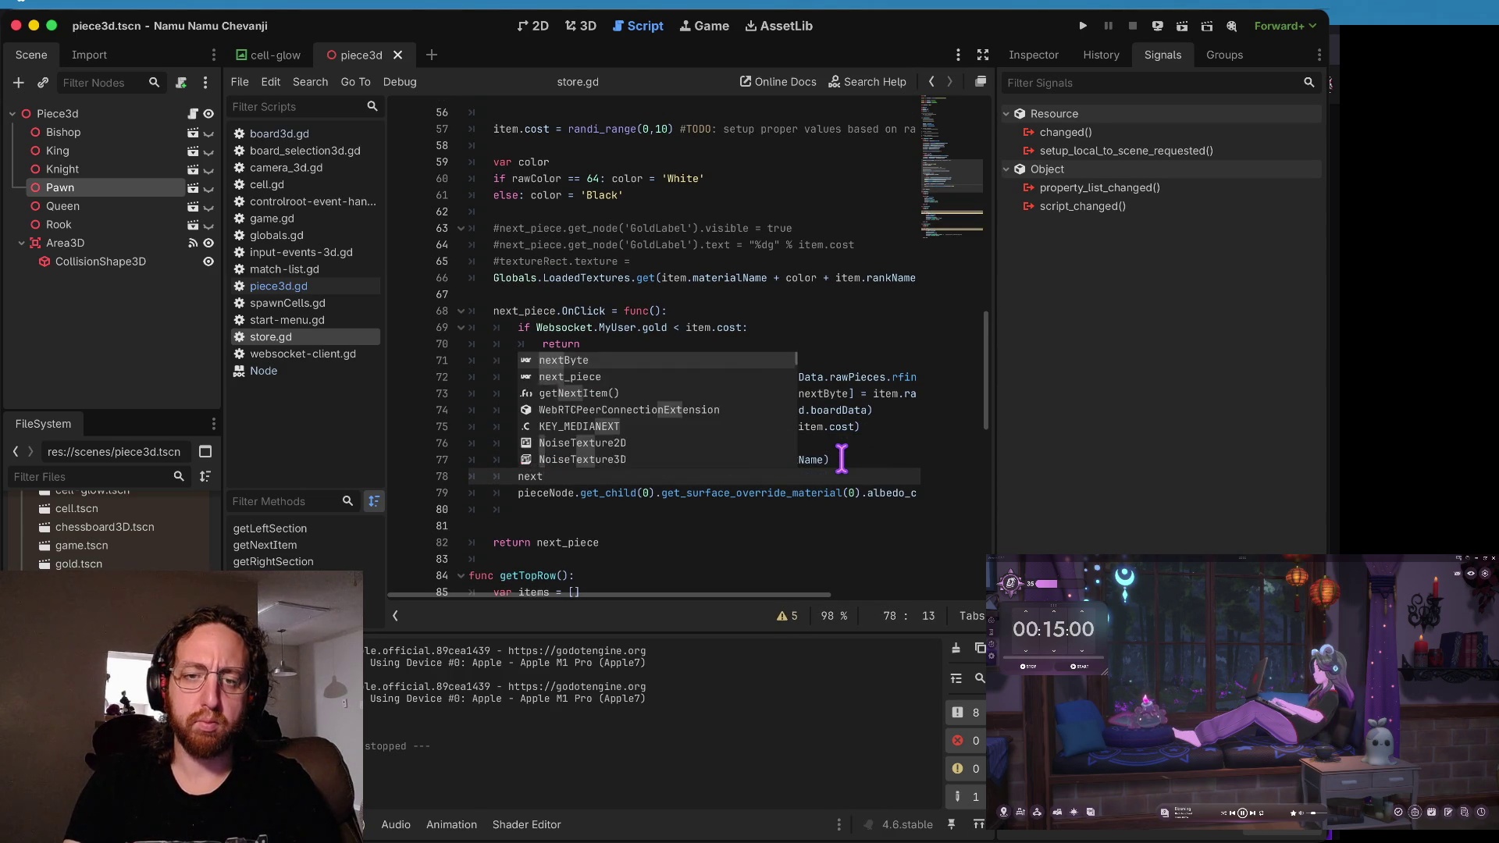
{"action": "key", "text": "Return"}
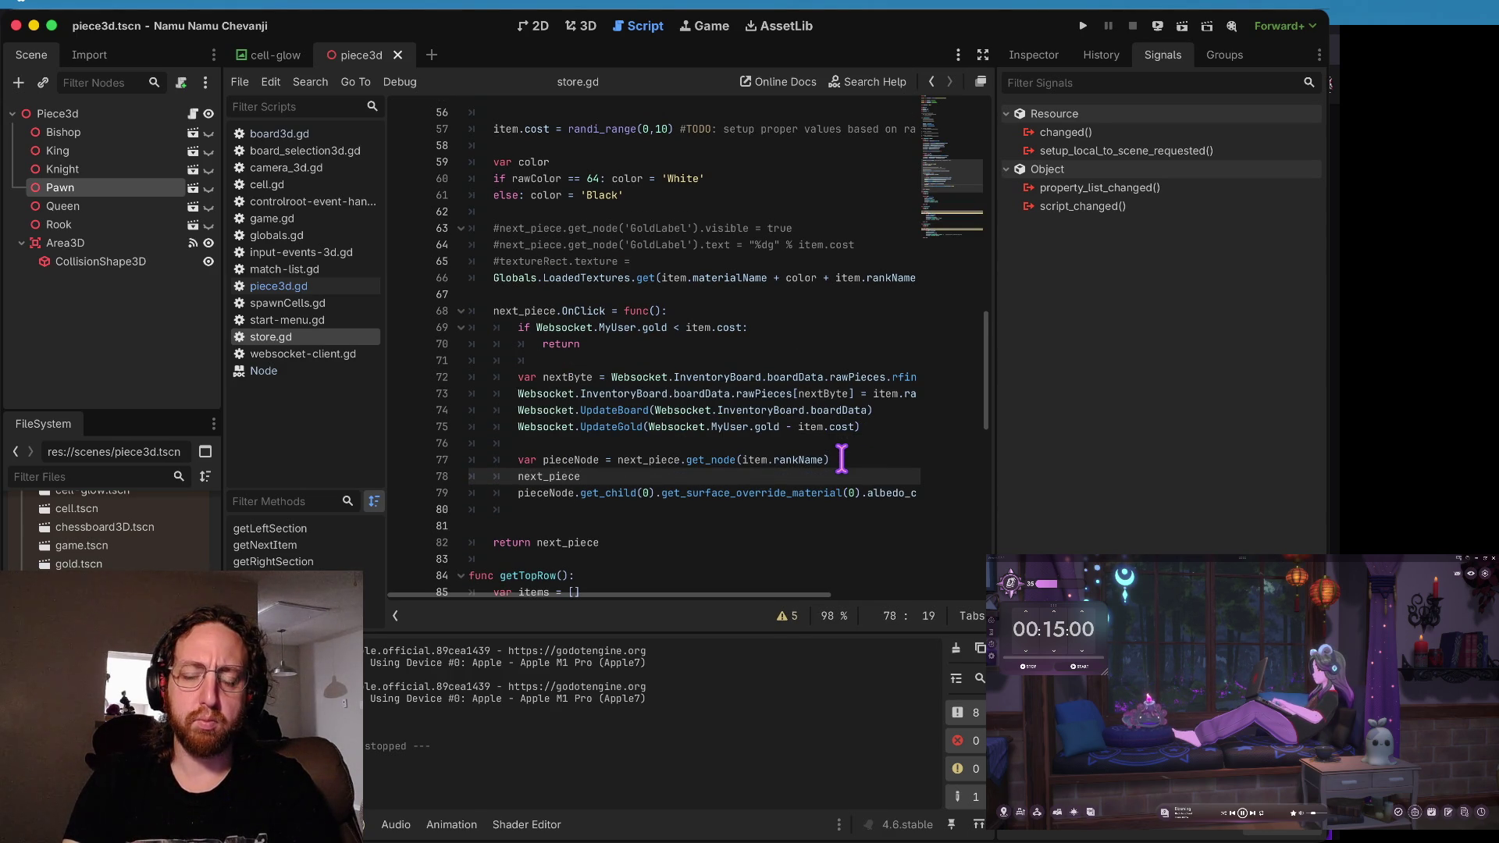
{"action": "type", "text": ".rankNam"}
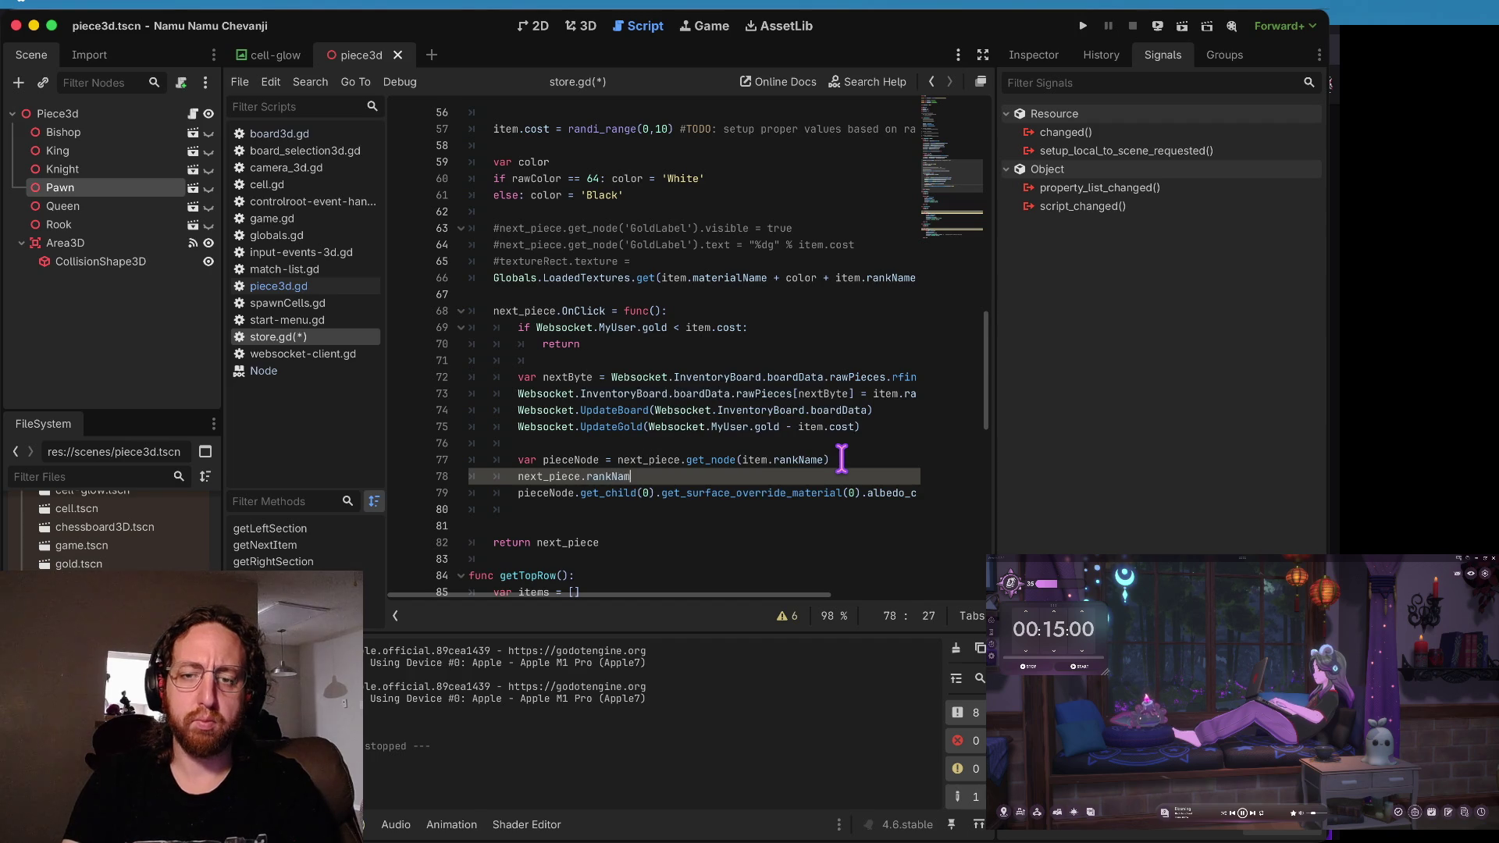
{"action": "type", "text": "e = item.Rank"}
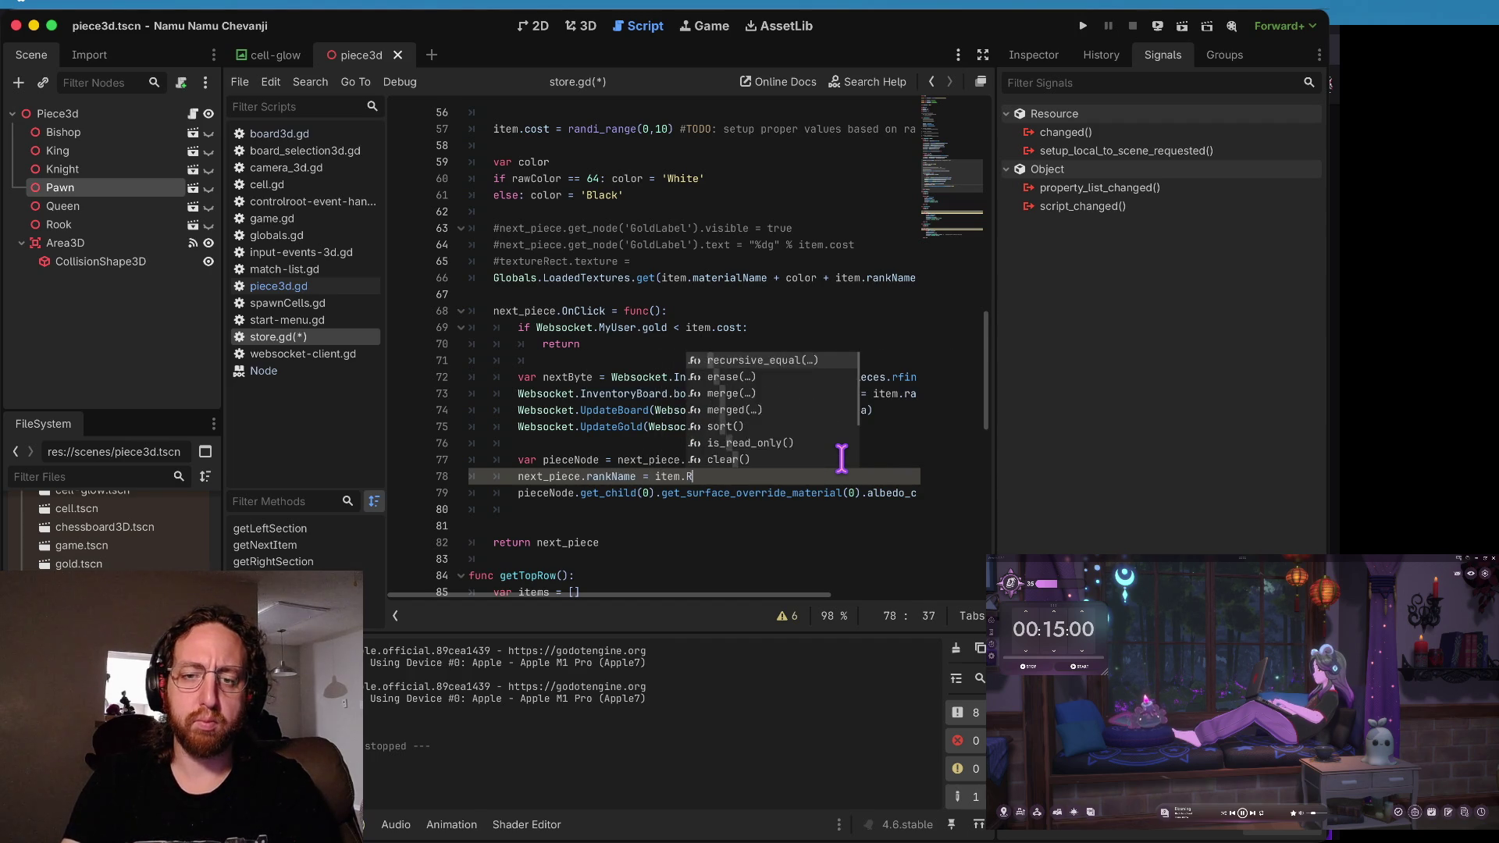
{"action": "key", "text": "Return"}
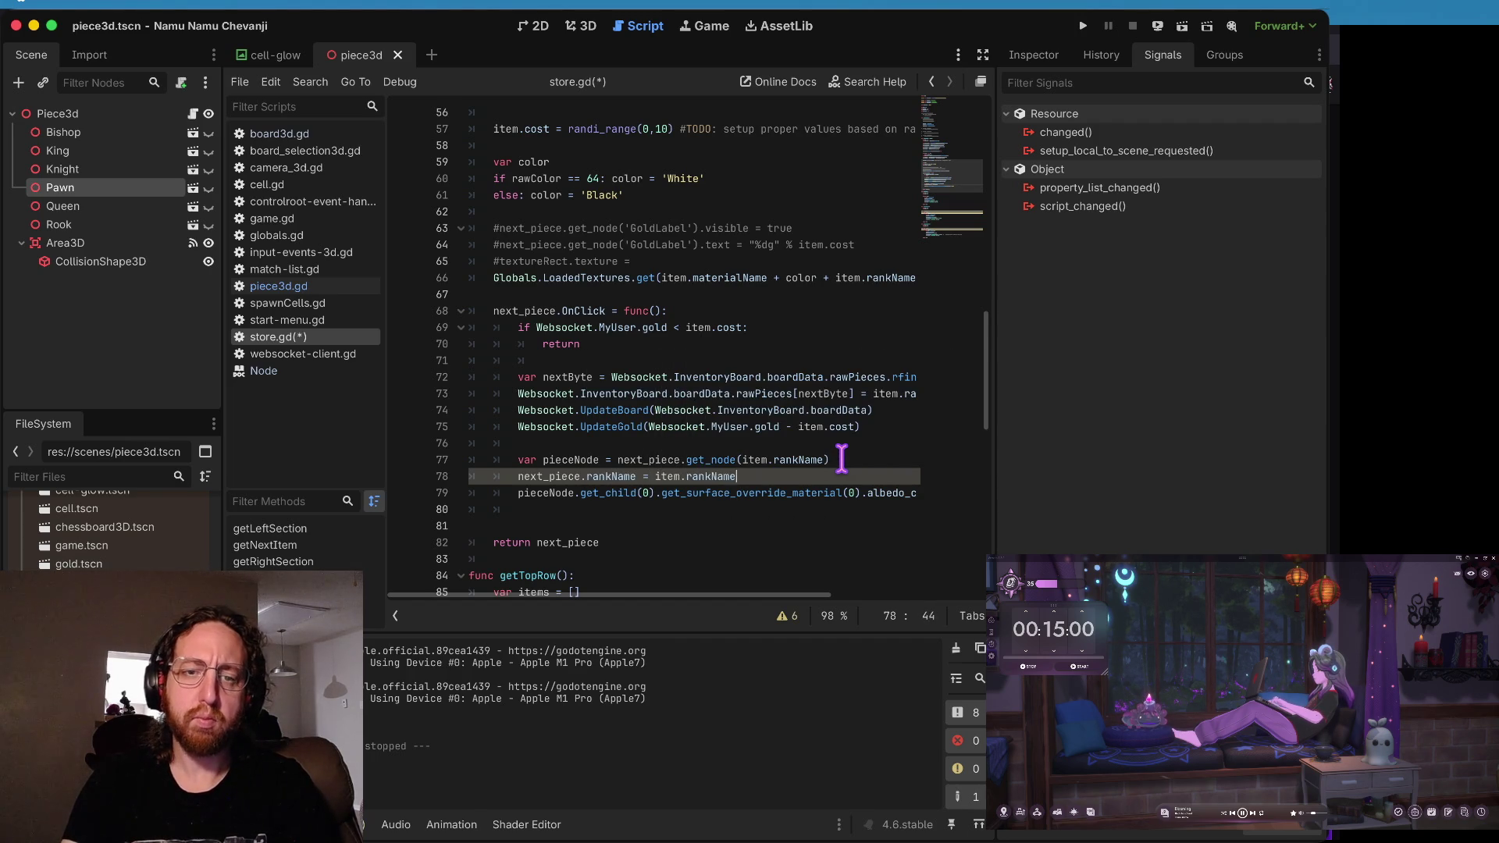
- Move up through getNextItem's item setup to the materialName assignment
{"action": "key", "text": "Up"}
{"action": "key", "text": "Up"}
{"action": "key", "text": "Up"}
{"action": "key", "text": "Up"}
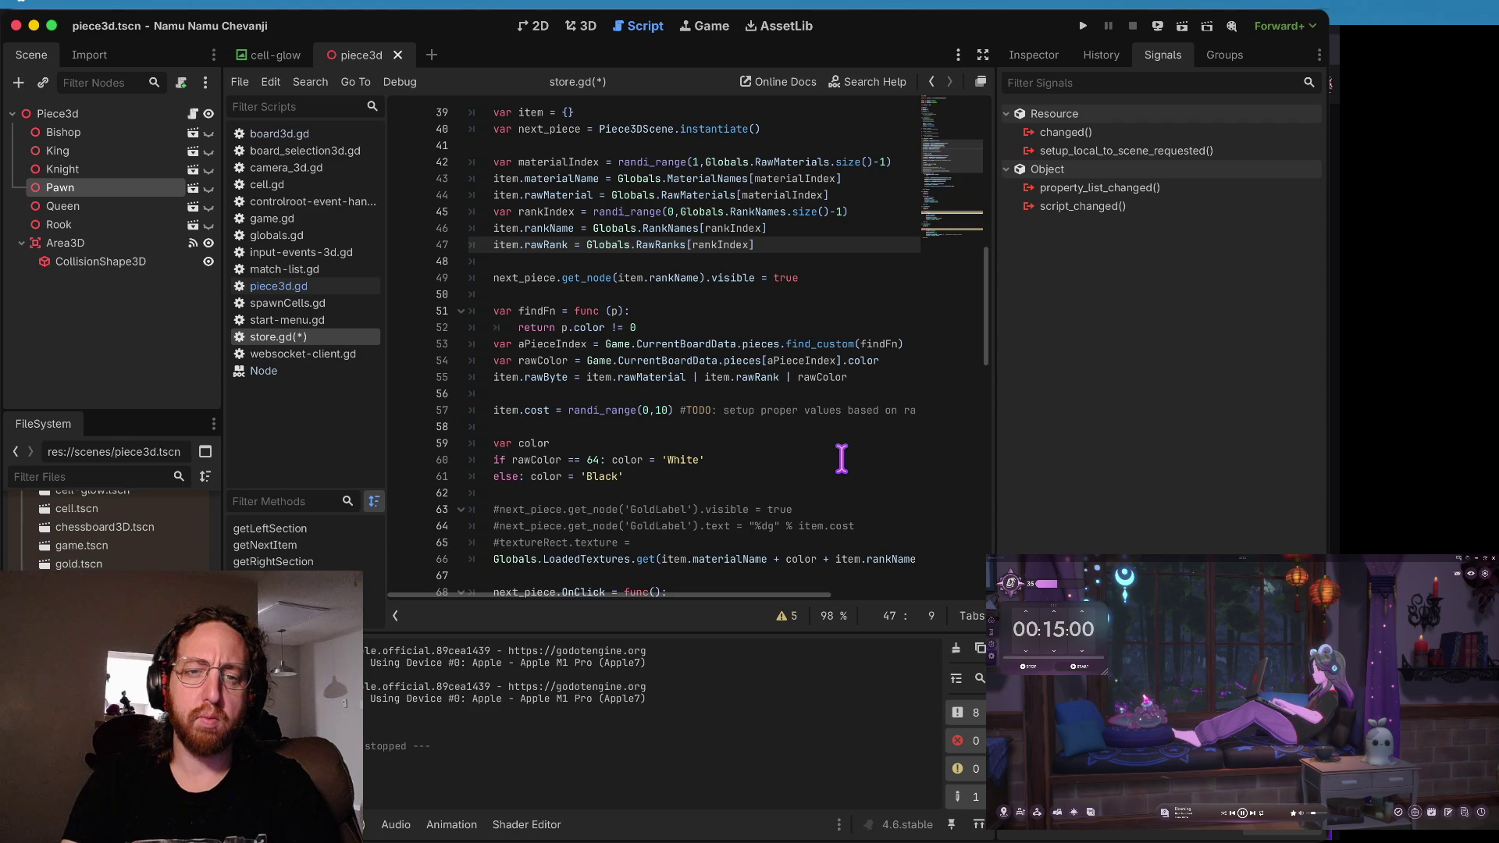
{"action": "key", "text": "Up"}
{"action": "key", "text": "Up"}
{"action": "key", "text": "Up"}
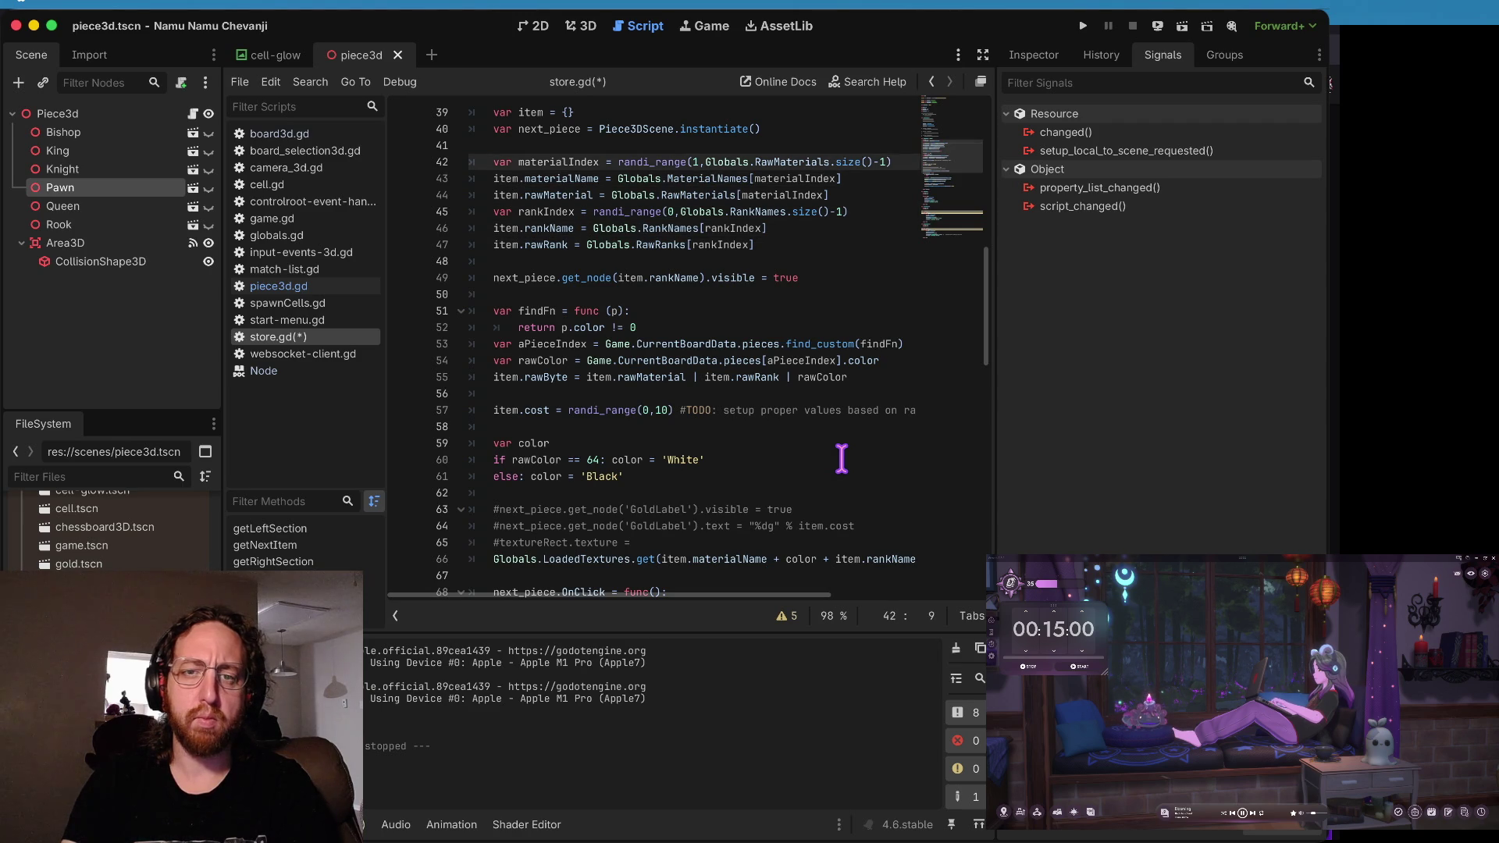
{"action": "key", "text": "Down"}
{"action": "key", "text": "Down"}
{"action": "key", "text": "Up"}
{"action": "key", "text": "Up"}
{"action": "key", "text": "Up"}
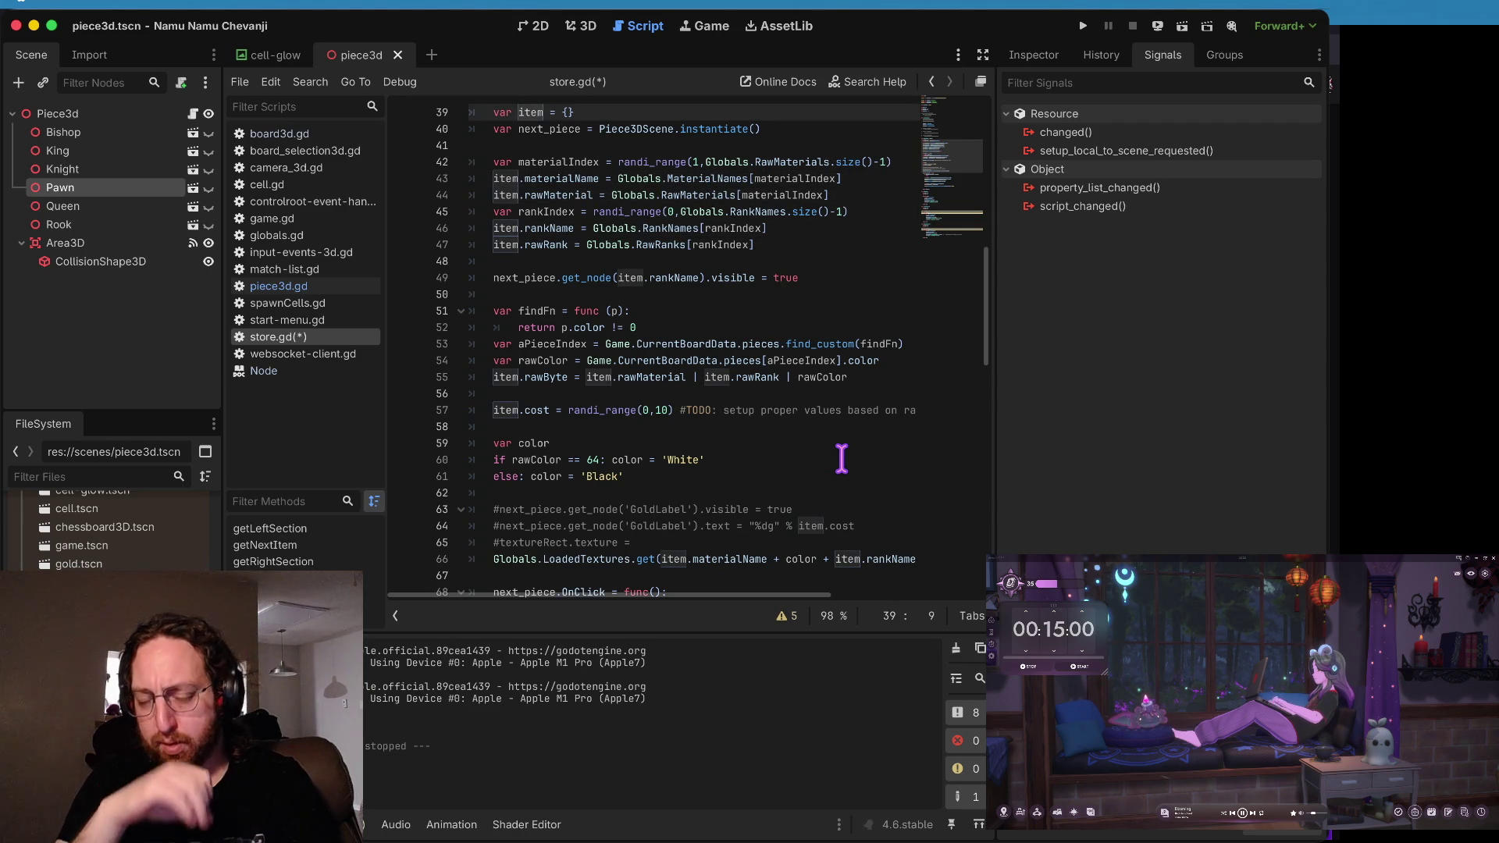
{"action": "key", "text": "Right"}
{"action": "key", "text": "Right"}
{"action": "key", "text": "Right"}
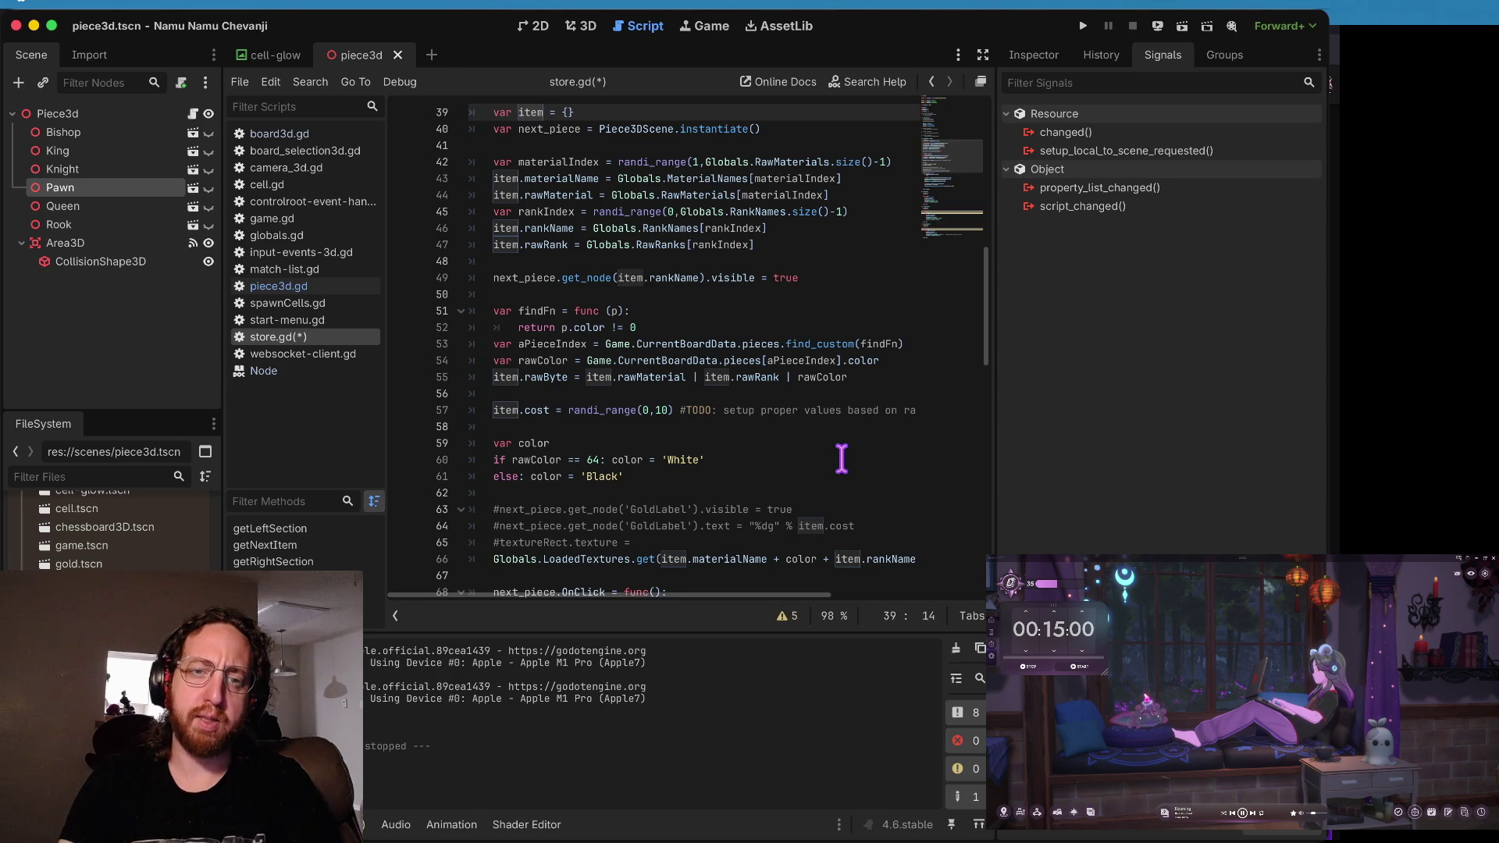
{"action": "key", "text": "Down"}
{"action": "key", "text": "Down"}
{"action": "key", "text": "Down"}
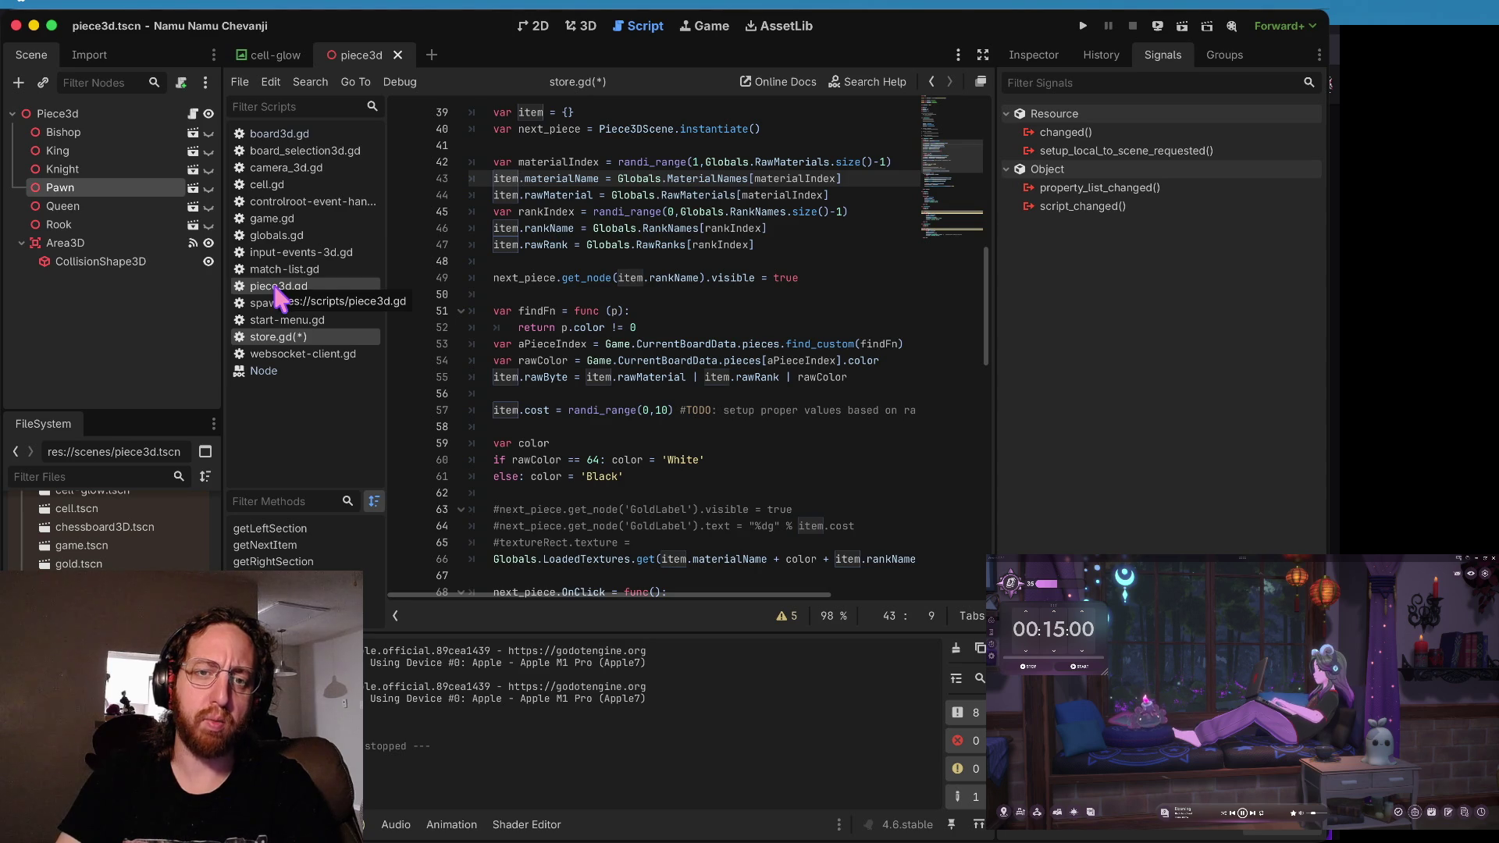
- Look over piece3d.gd, then return to store.gd
{"action": "left_click", "coordinate": [275, 286]}
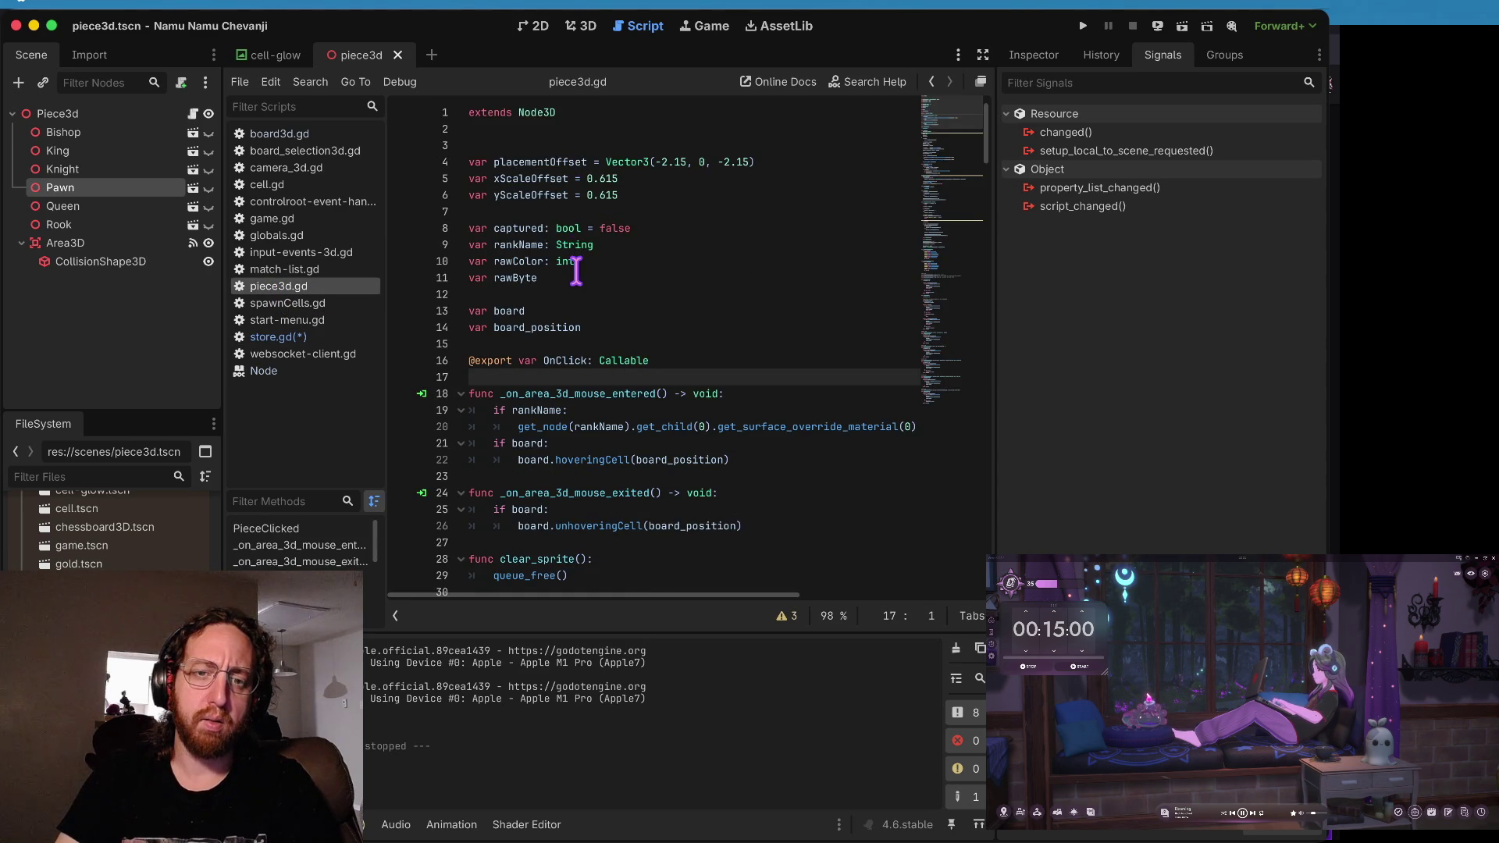
{"action": "scroll", "coordinate": [559, 280], "scroll_direction": "down", "scroll_amount": 3}
{"action": "scroll", "coordinate": [559, 278], "scroll_direction": "up", "scroll_amount": 3}
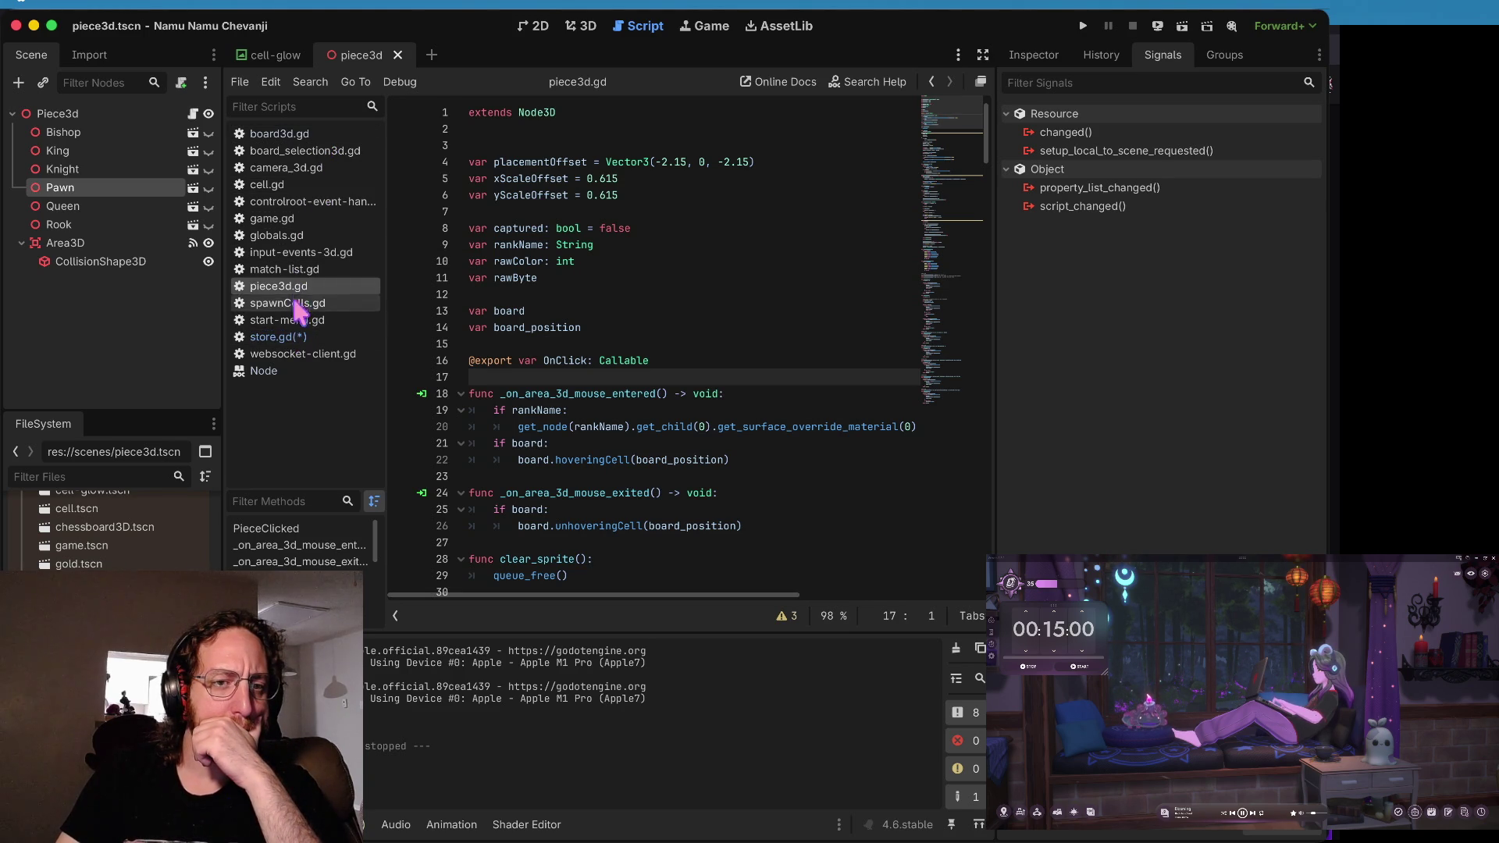
{"action": "left_click", "coordinate": [297, 336]}
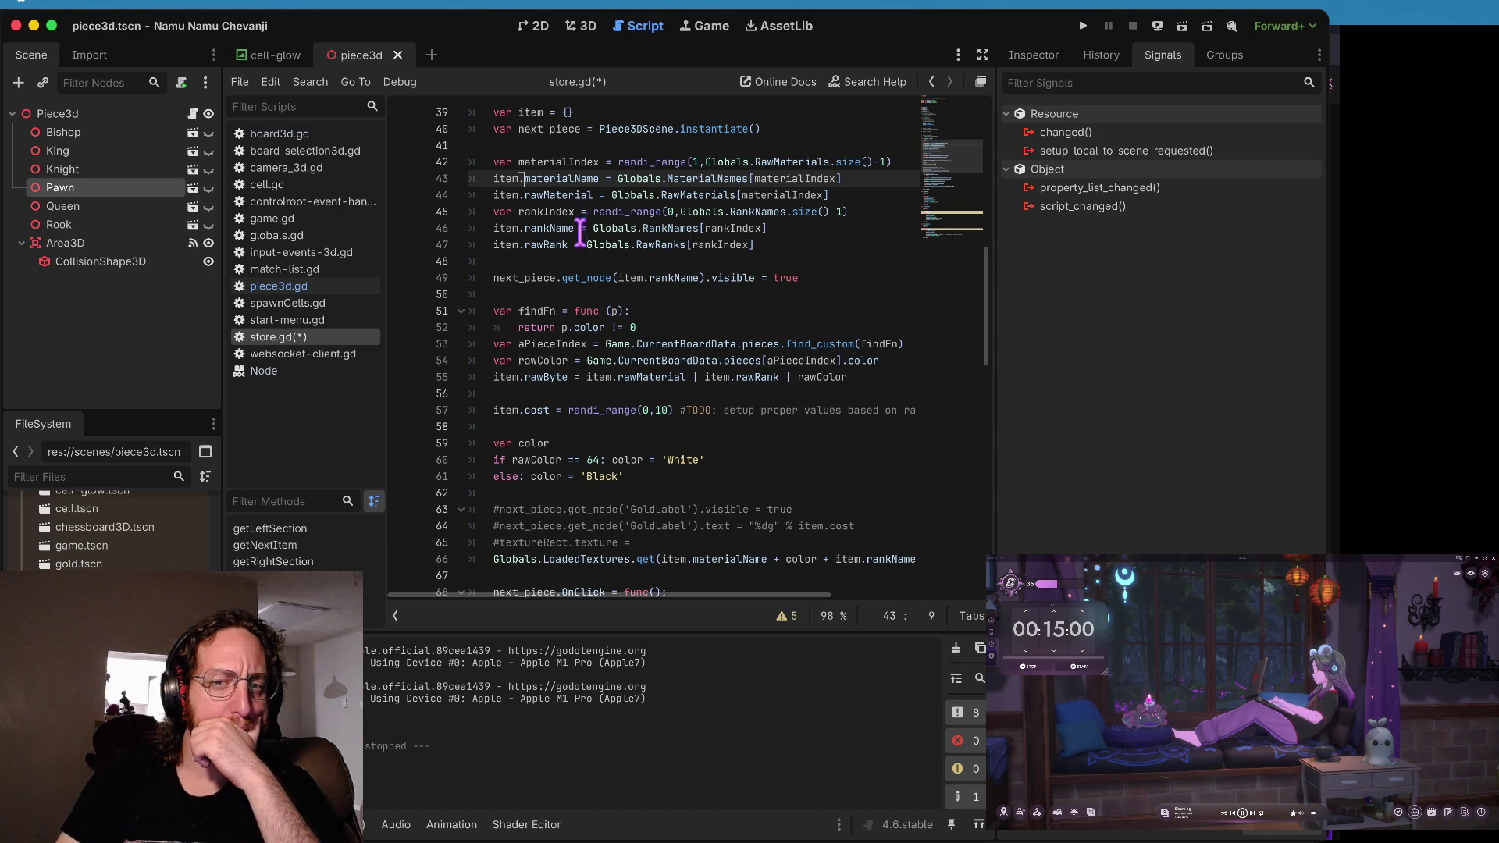
{"action": "scroll", "coordinate": [579, 251], "scroll_direction": "down", "scroll_amount": 5}
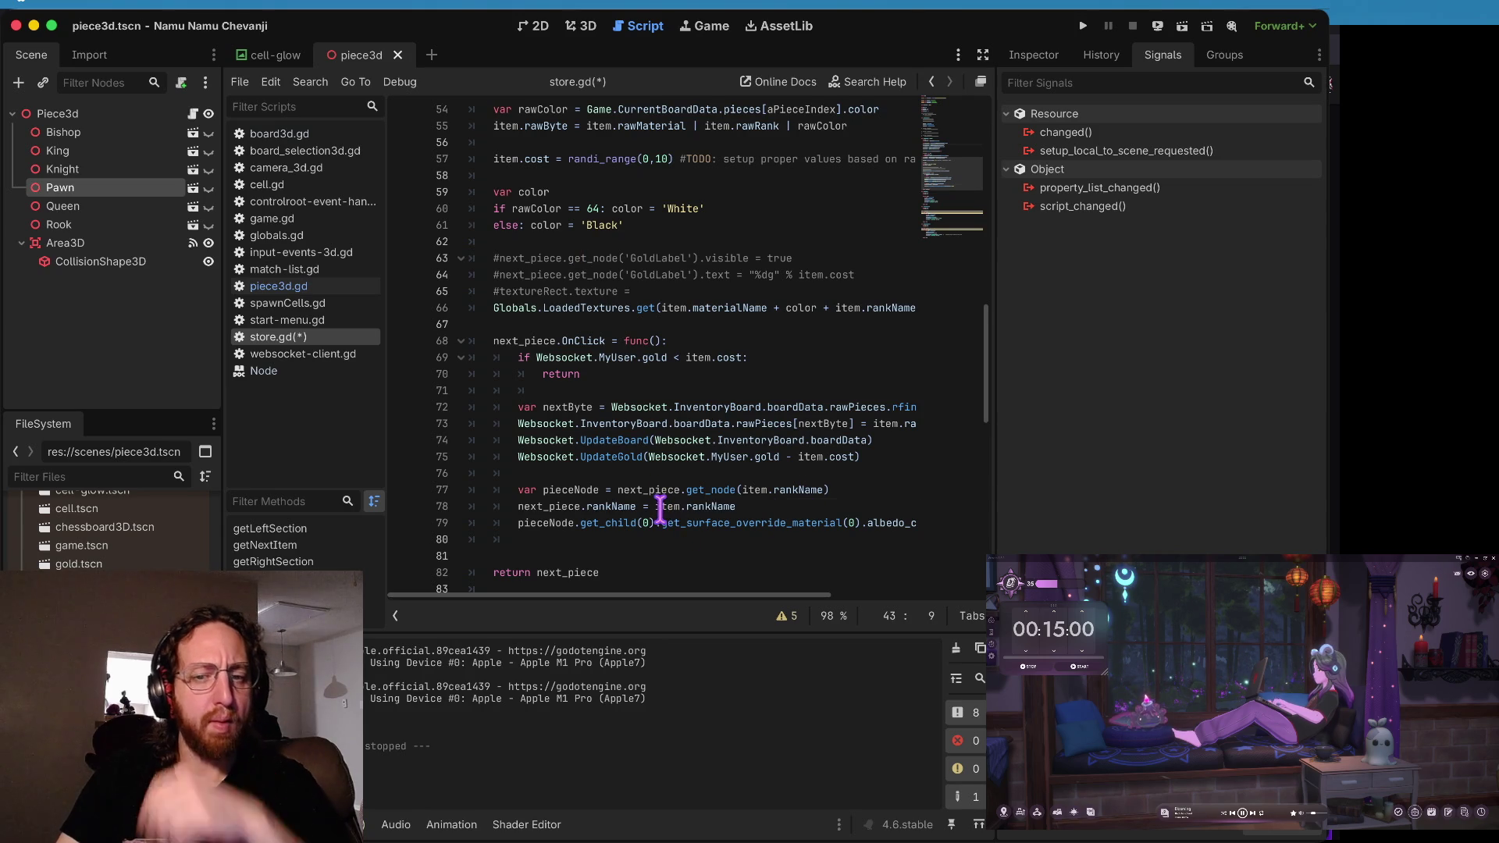
- Delete the next_piece.rankName line from the OnClick handler and save store.gd
{"action": "left_click", "coordinate": [699, 507]}
{"action": "key", "text": "ctrl+x"}
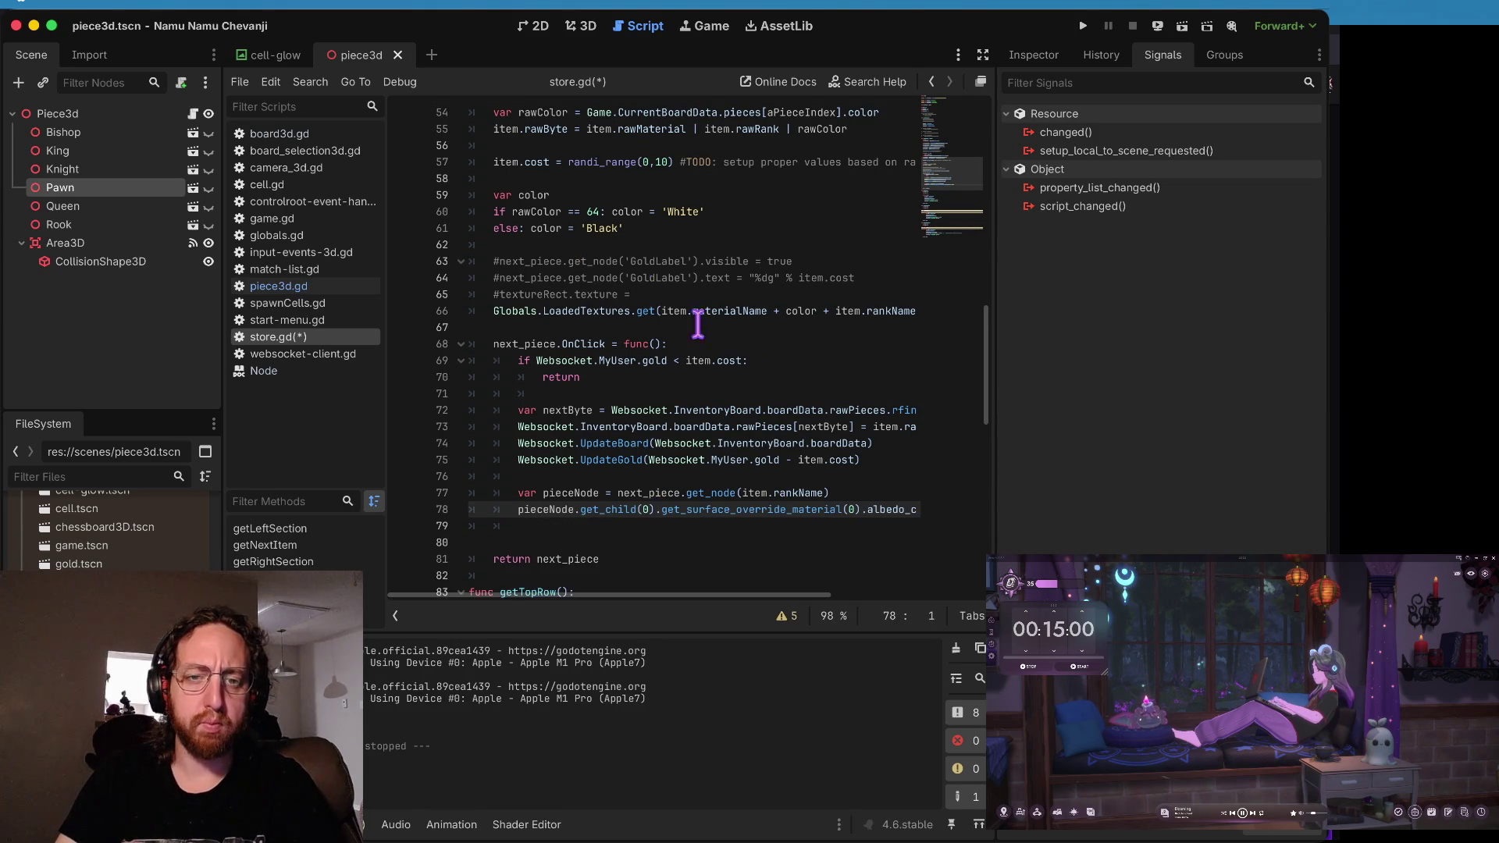
{"action": "key", "text": "ctrl+s"}
{"action": "scroll", "coordinate": [743, 363], "scroll_direction": "up", "scroll_amount": 2}
{"action": "scroll", "coordinate": [644, 318], "scroll_direction": "up", "scroll_amount": 2}
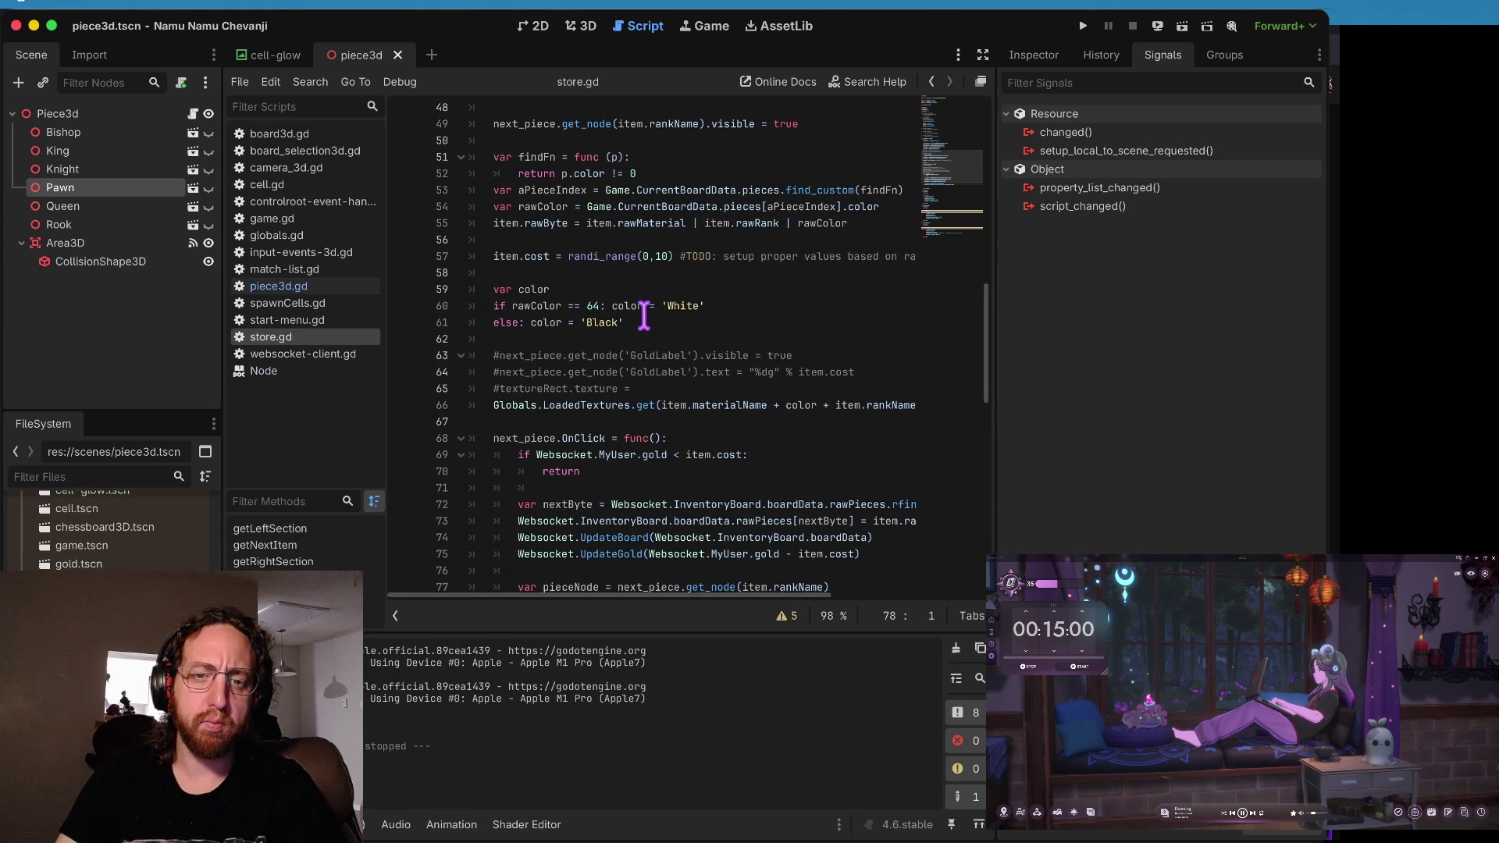
{"action": "scroll", "coordinate": [636, 296], "scroll_direction": "up", "scroll_amount": 3}
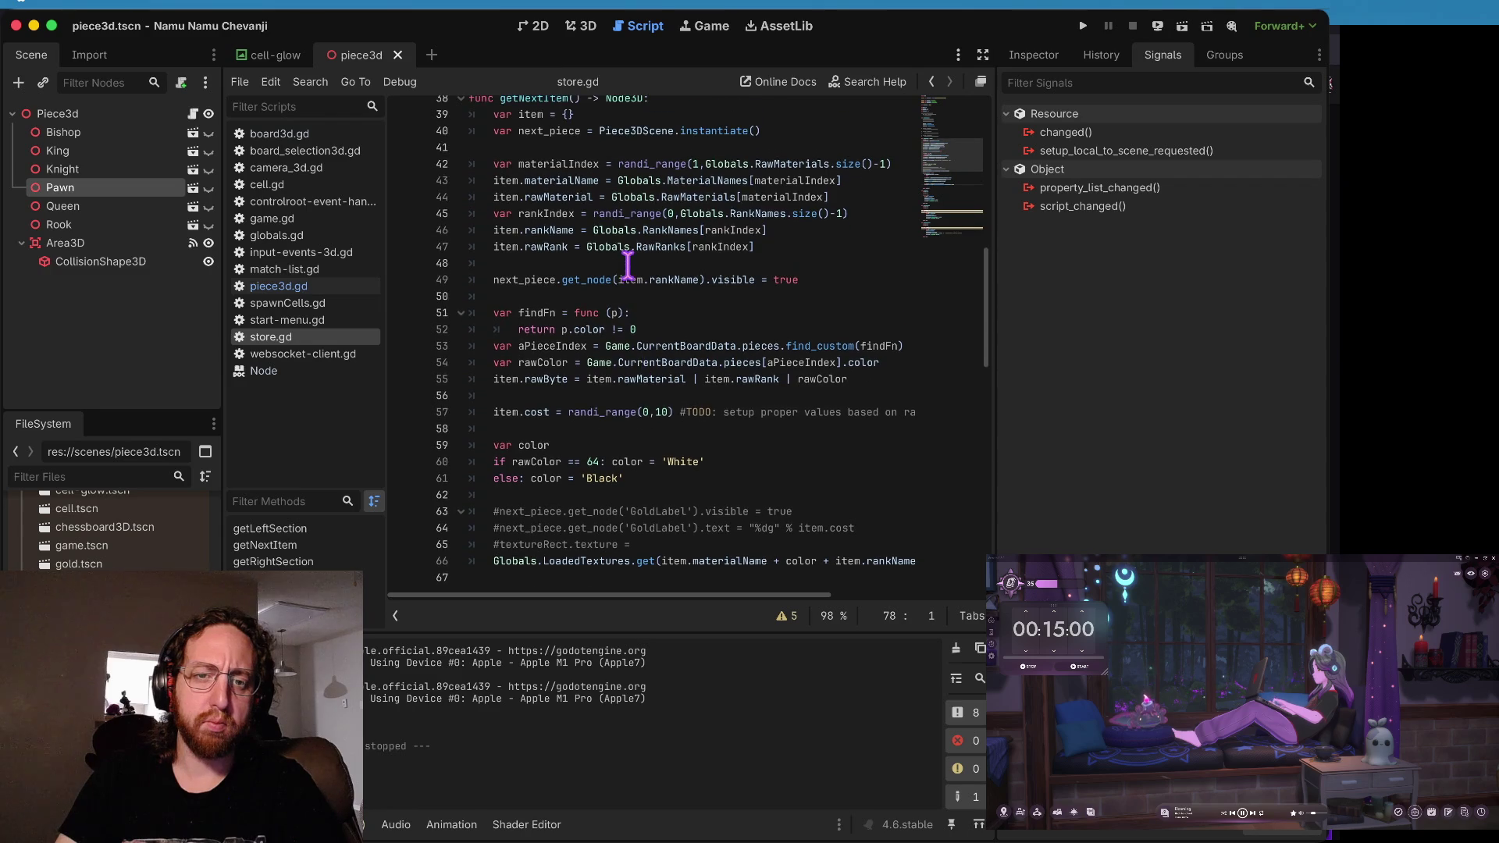
- In store.gd, change item.rankName to next_piece.rankName on line 46
{"action": "left_click_drag", "start_coordinate": [527, 232], "coordinate": [763, 225]}
{"action": "key", "text": "Left"}
{"action": "key", "text": "Down"}
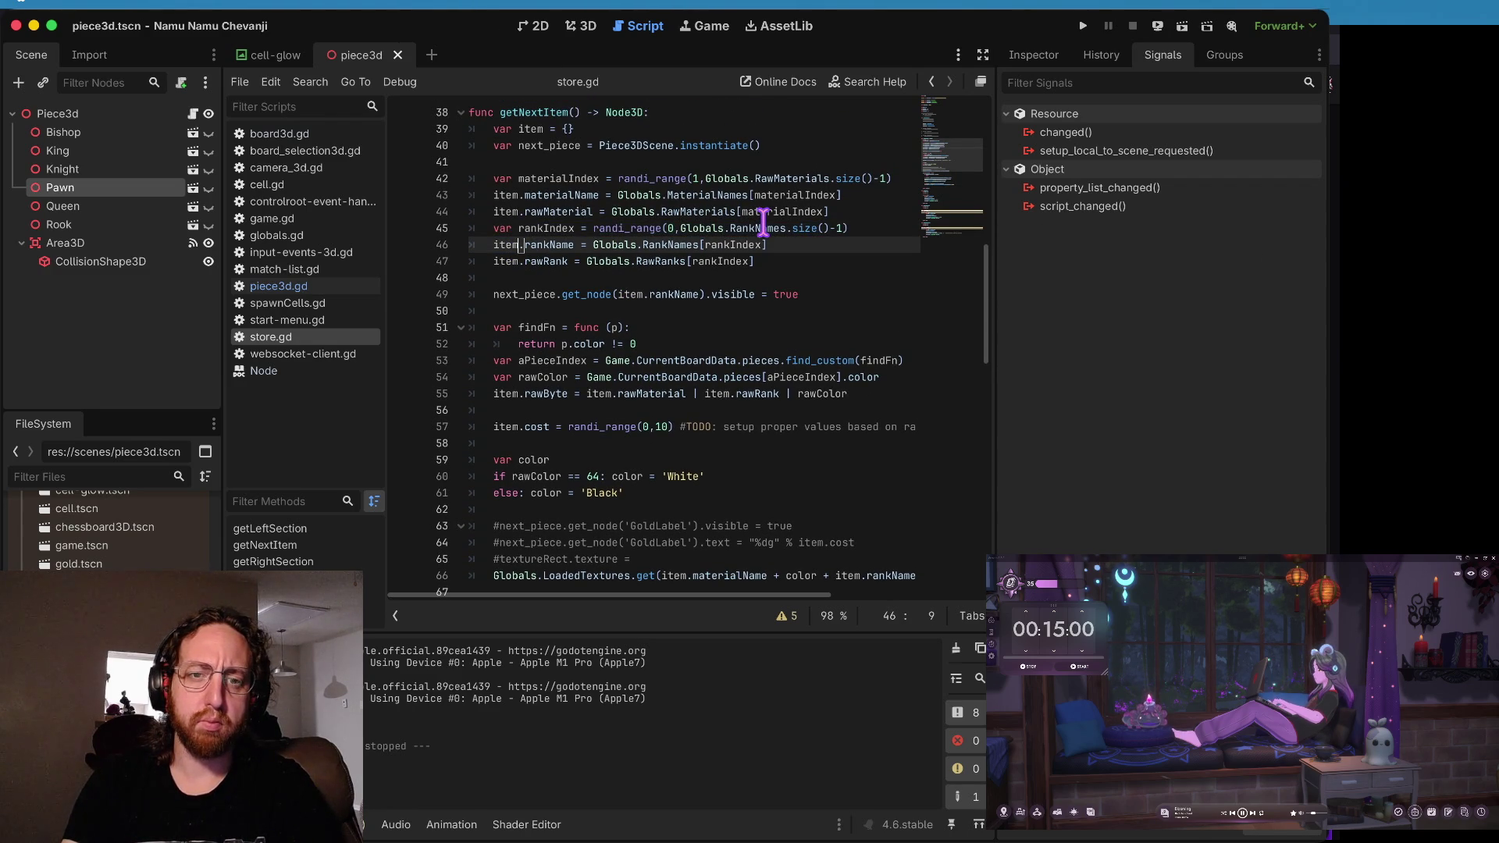
{"action": "key", "text": "BackSpace"}
{"action": "key", "text": "BackSpace"}
{"action": "key", "text": "BackSpace"}
{"action": "type", "text": "next_pie"}
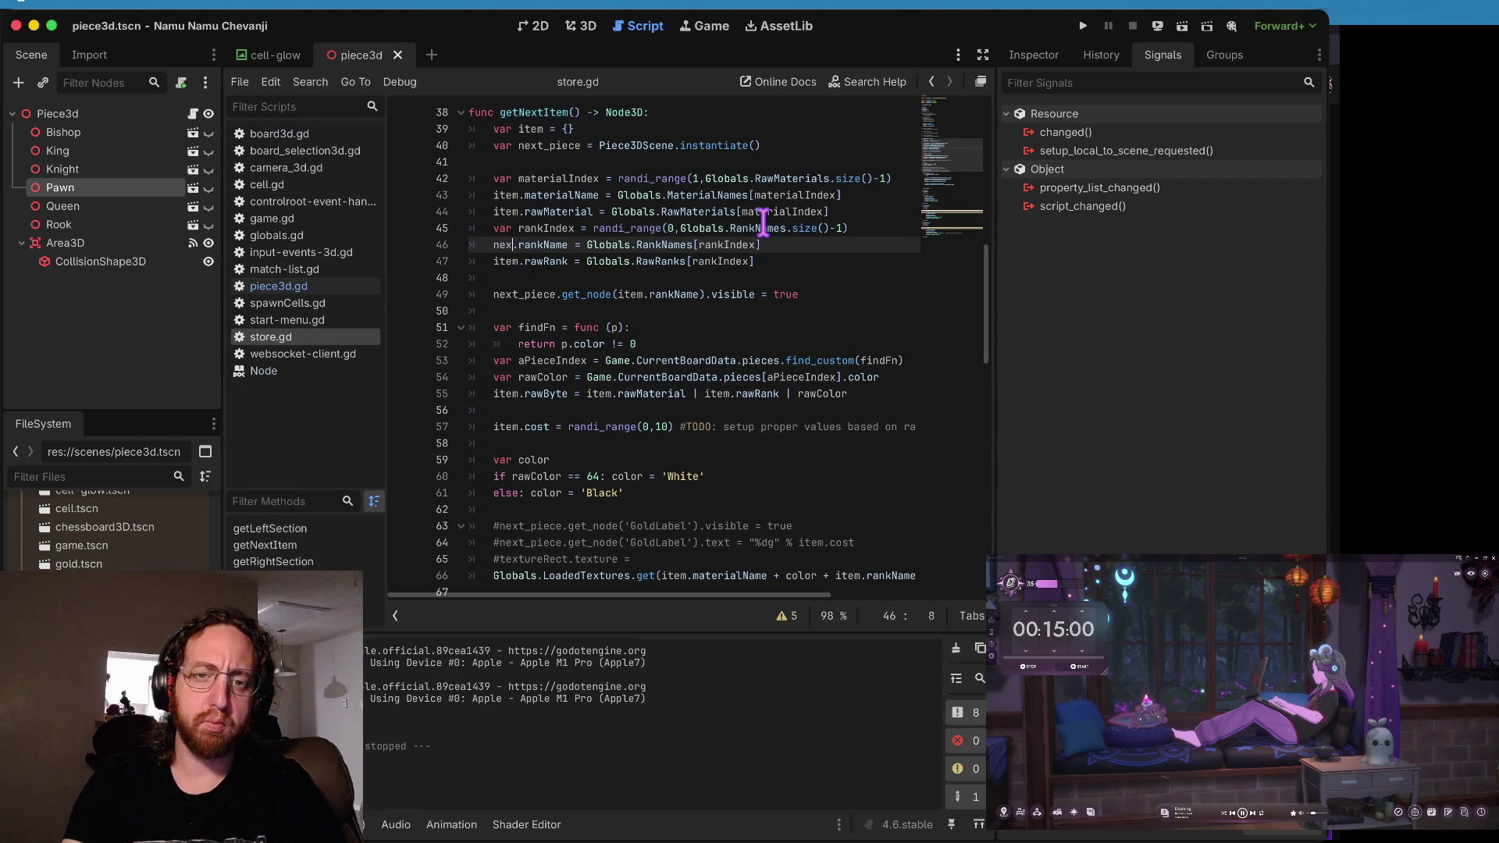
{"action": "type", "text": "ce"}
{"action": "key", "text": "Down"}
{"action": "key", "text": "Left"}
{"action": "key", "text": "Left"}
{"action": "key", "text": "Left"}
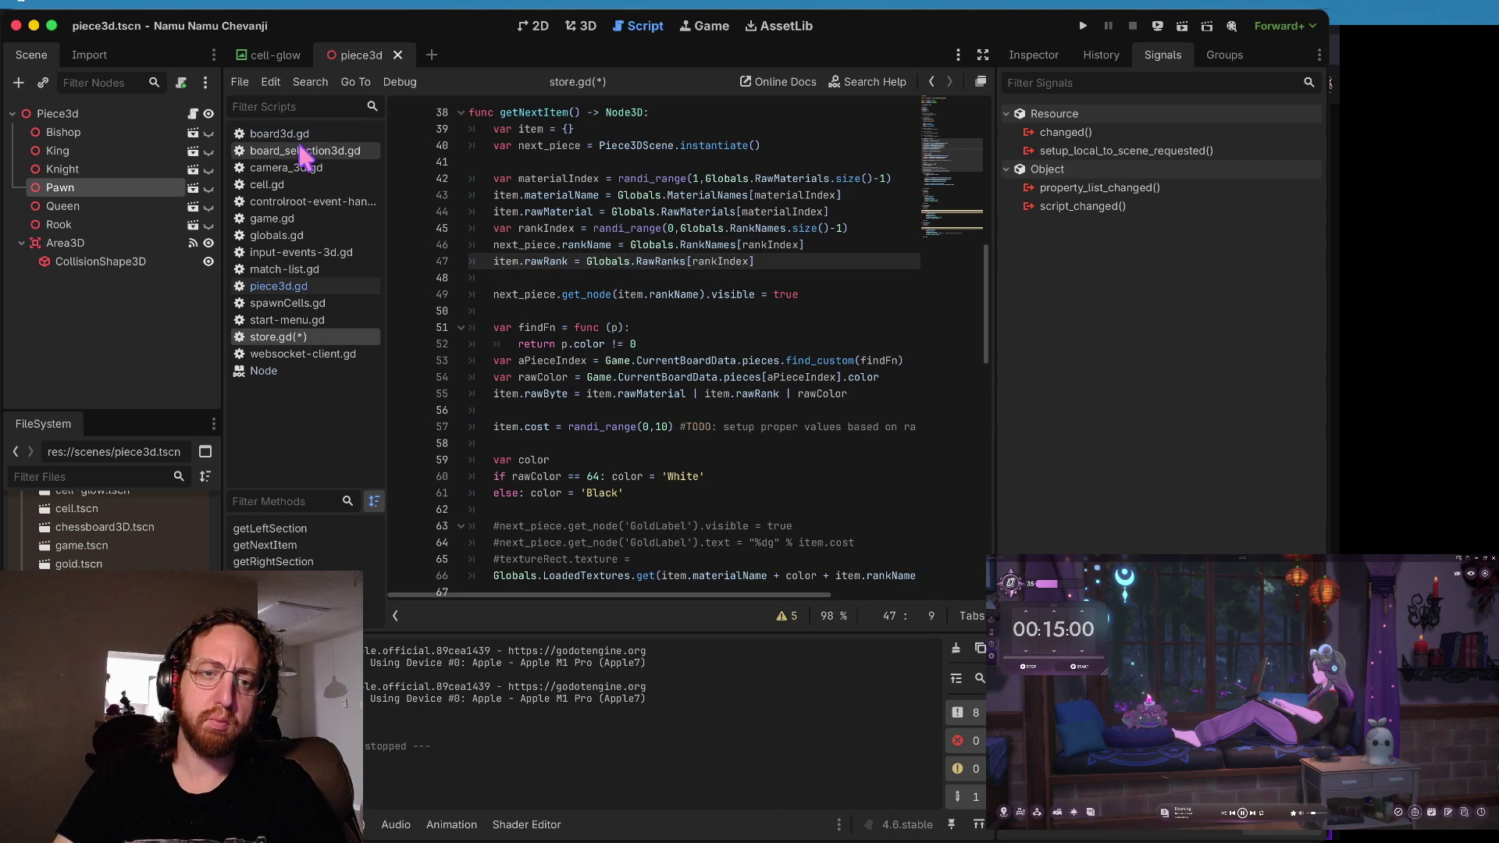
- Declare rawRank and rawMaterial in piece3d.gd by duplicating rawByte, and save
{"action": "left_click", "coordinate": [290, 287]}
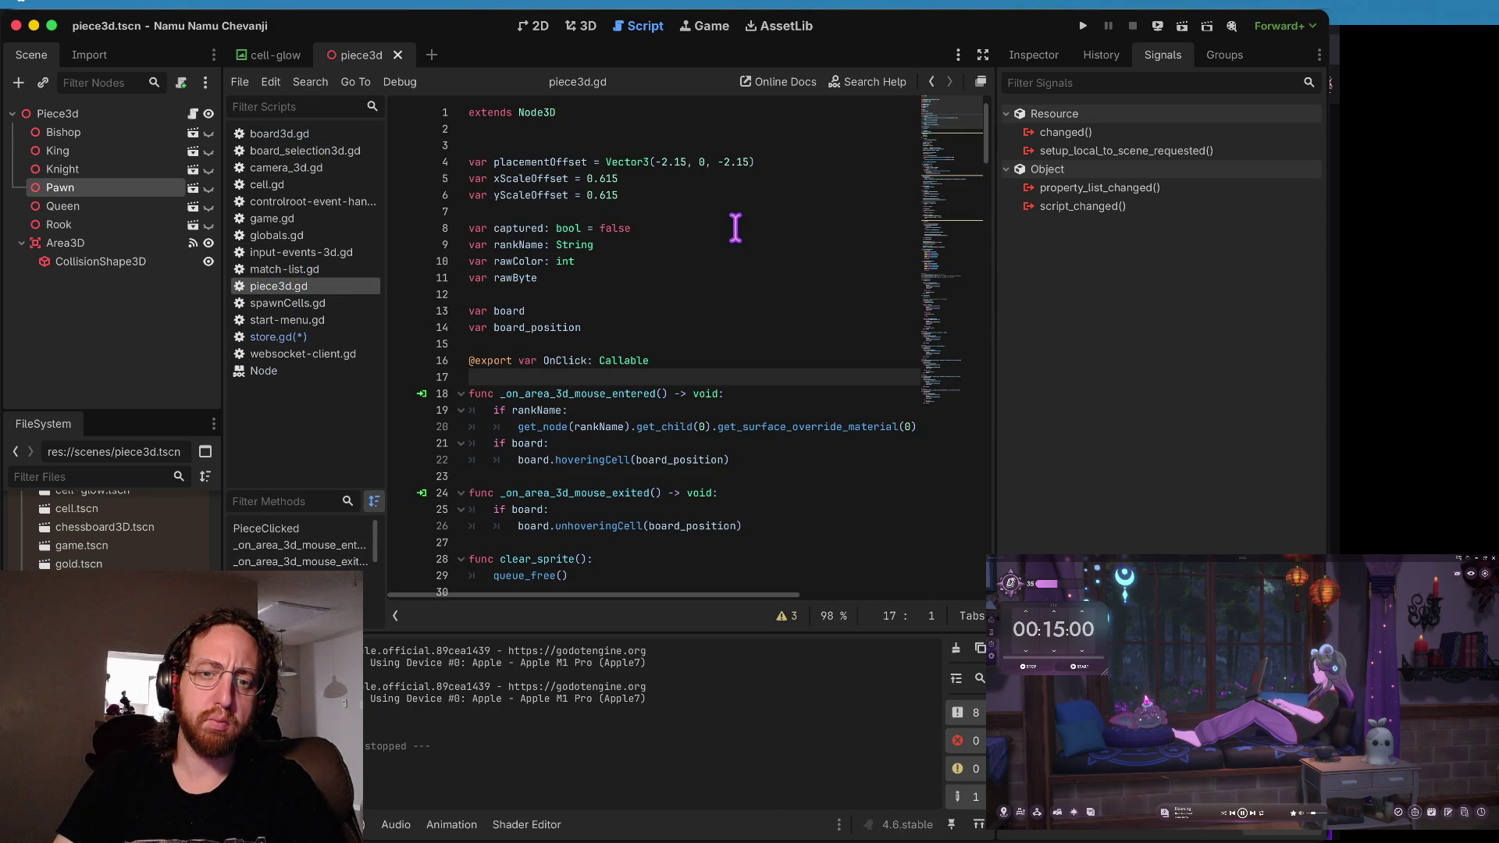
{"action": "scroll", "coordinate": [732, 227], "scroll_direction": "down", "scroll_amount": 2}
{"action": "left_click_drag", "start_coordinate": [732, 227], "coordinate": [719, 211]}
{"action": "scroll", "coordinate": [719, 210], "scroll_direction": "up", "scroll_amount": 2}
{"action": "key", "text": "ctrl+c"}
{"action": "key", "text": "Right"}
{"action": "key", "text": "ctrl+v"}
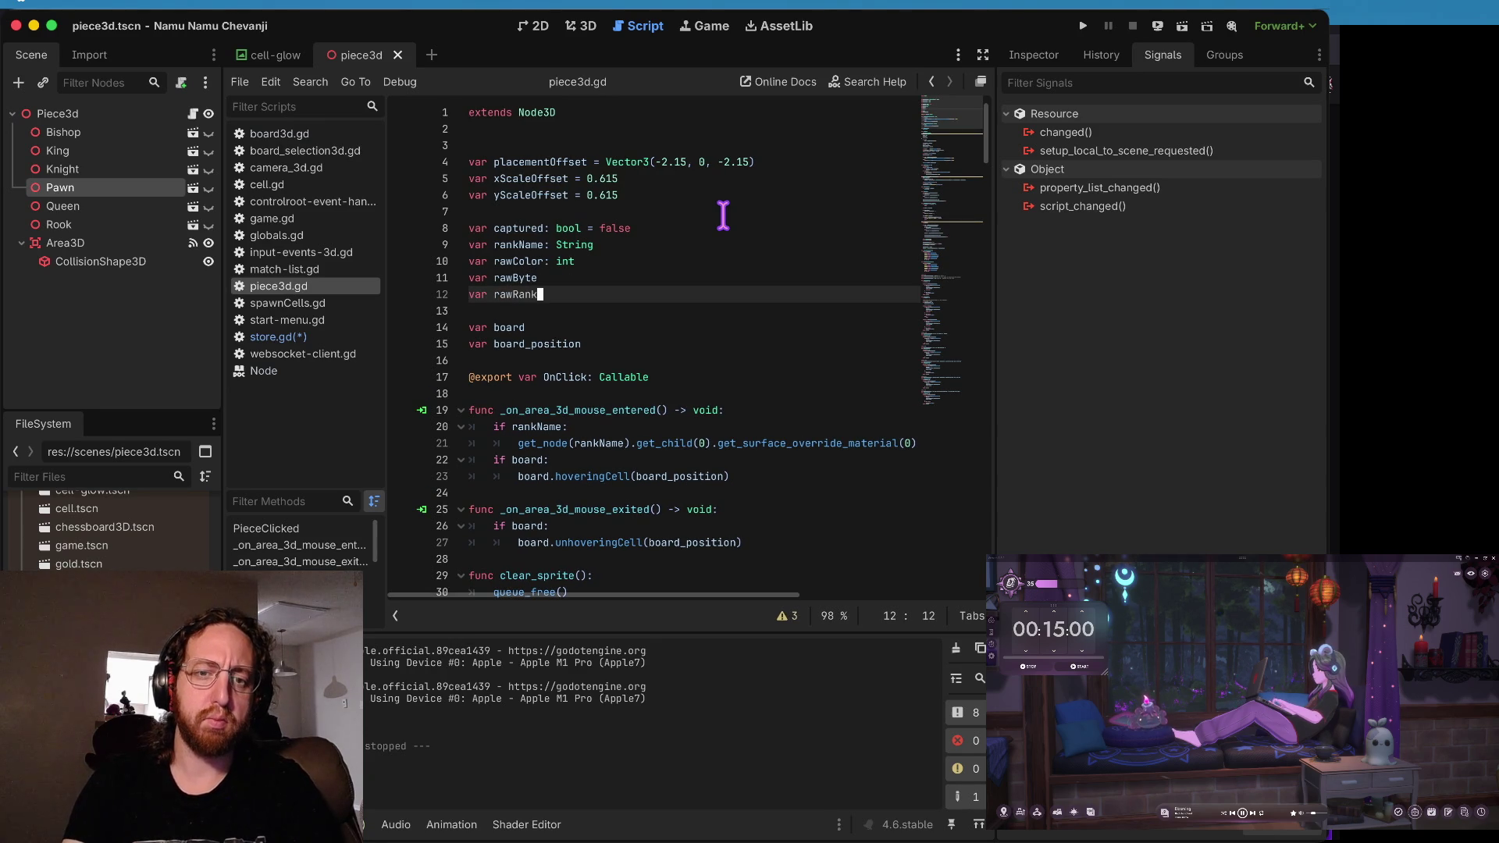
{"action": "key", "text": "ctrl+shift+d"}
{"action": "type", "text": "Material"}
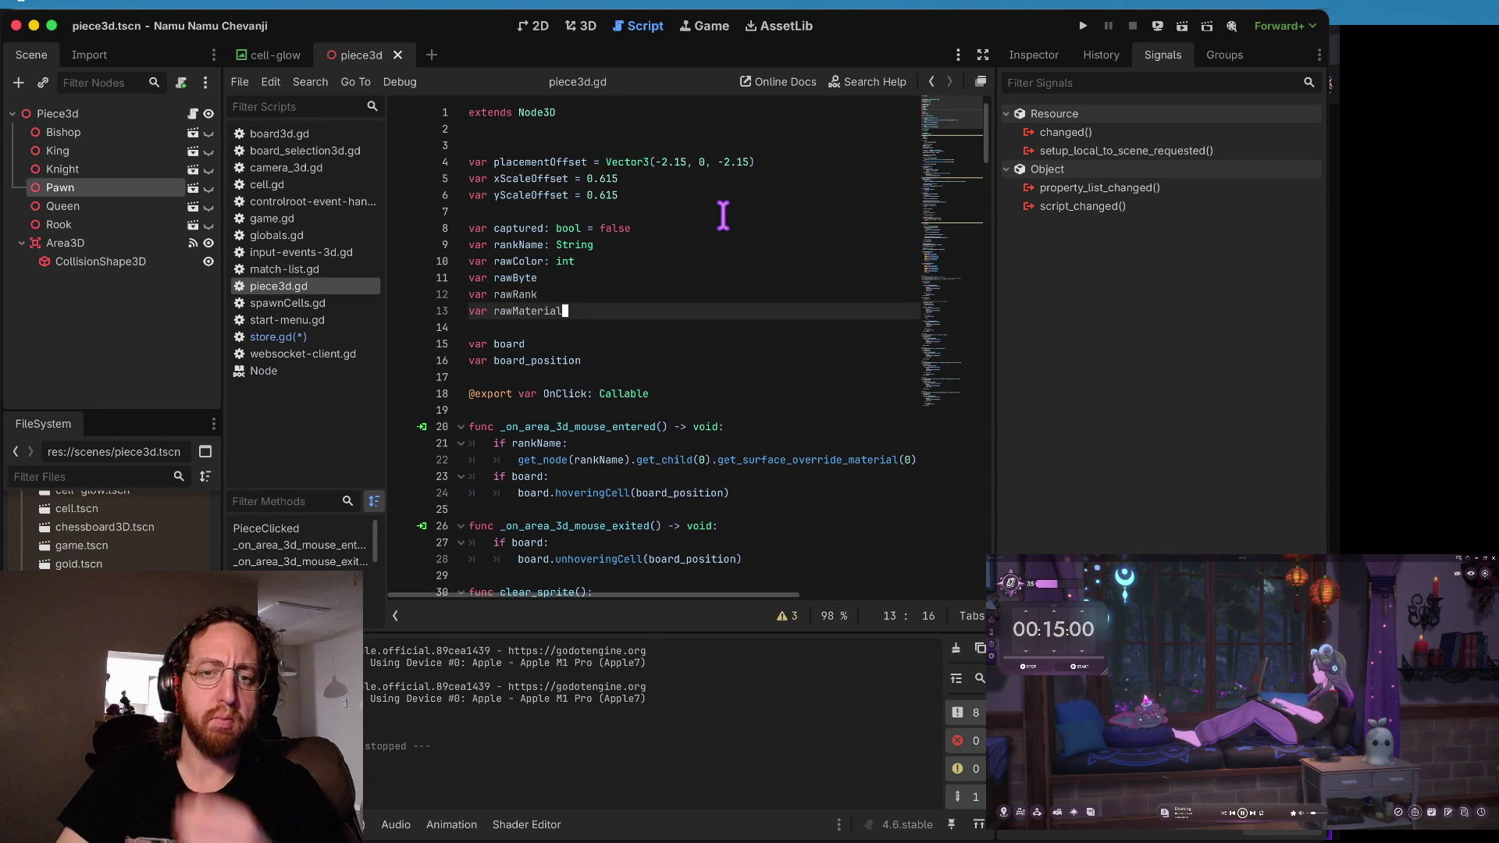
{"action": "key", "text": "ctrl+s"}
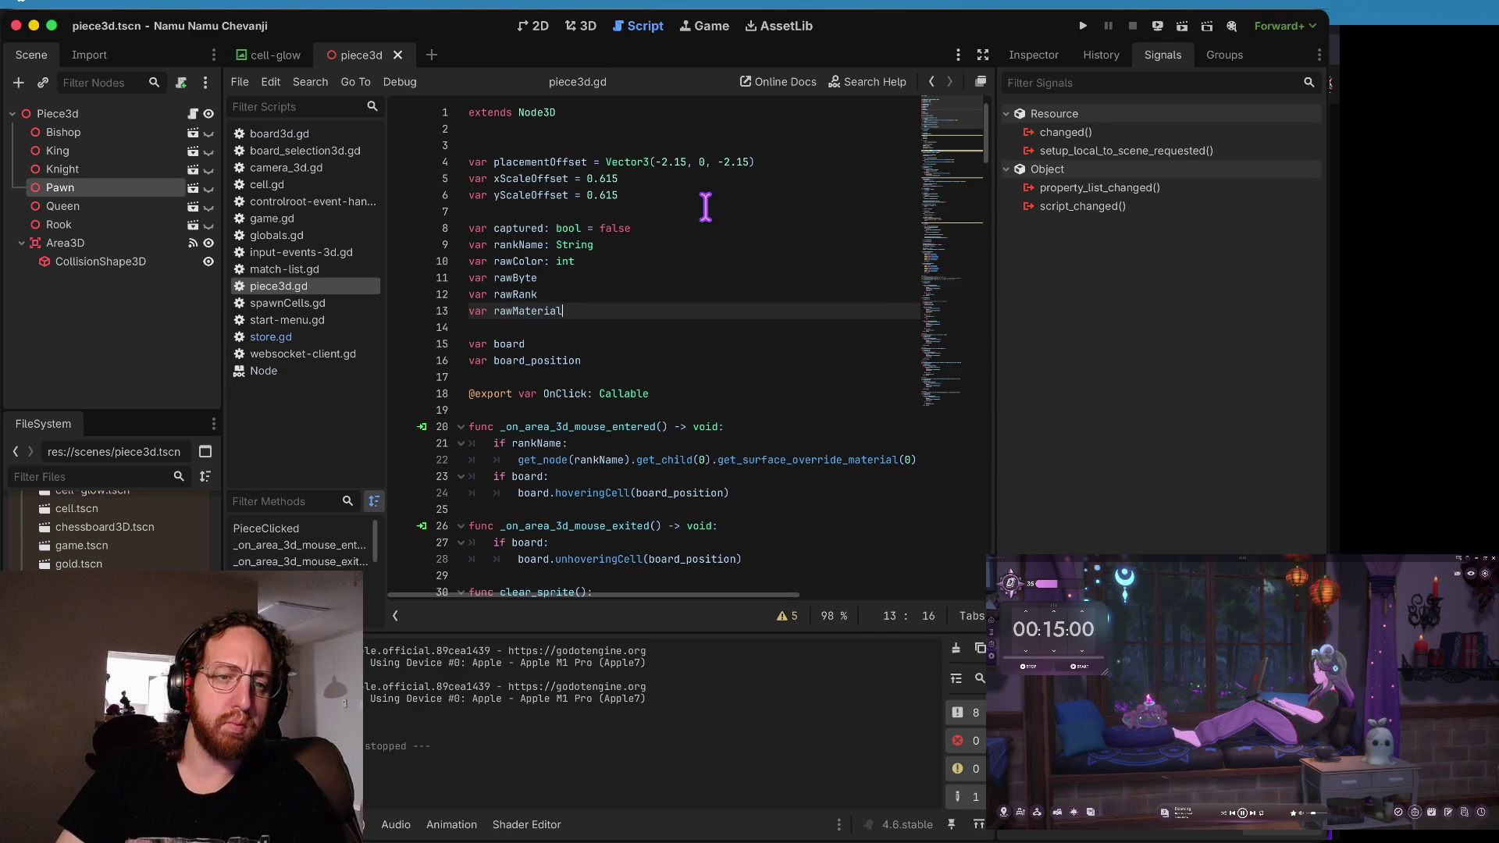
- In store.gd, point the rawRank and rawMaterial assignments at next_piece
{"action": "left_click", "coordinate": [285, 339]}
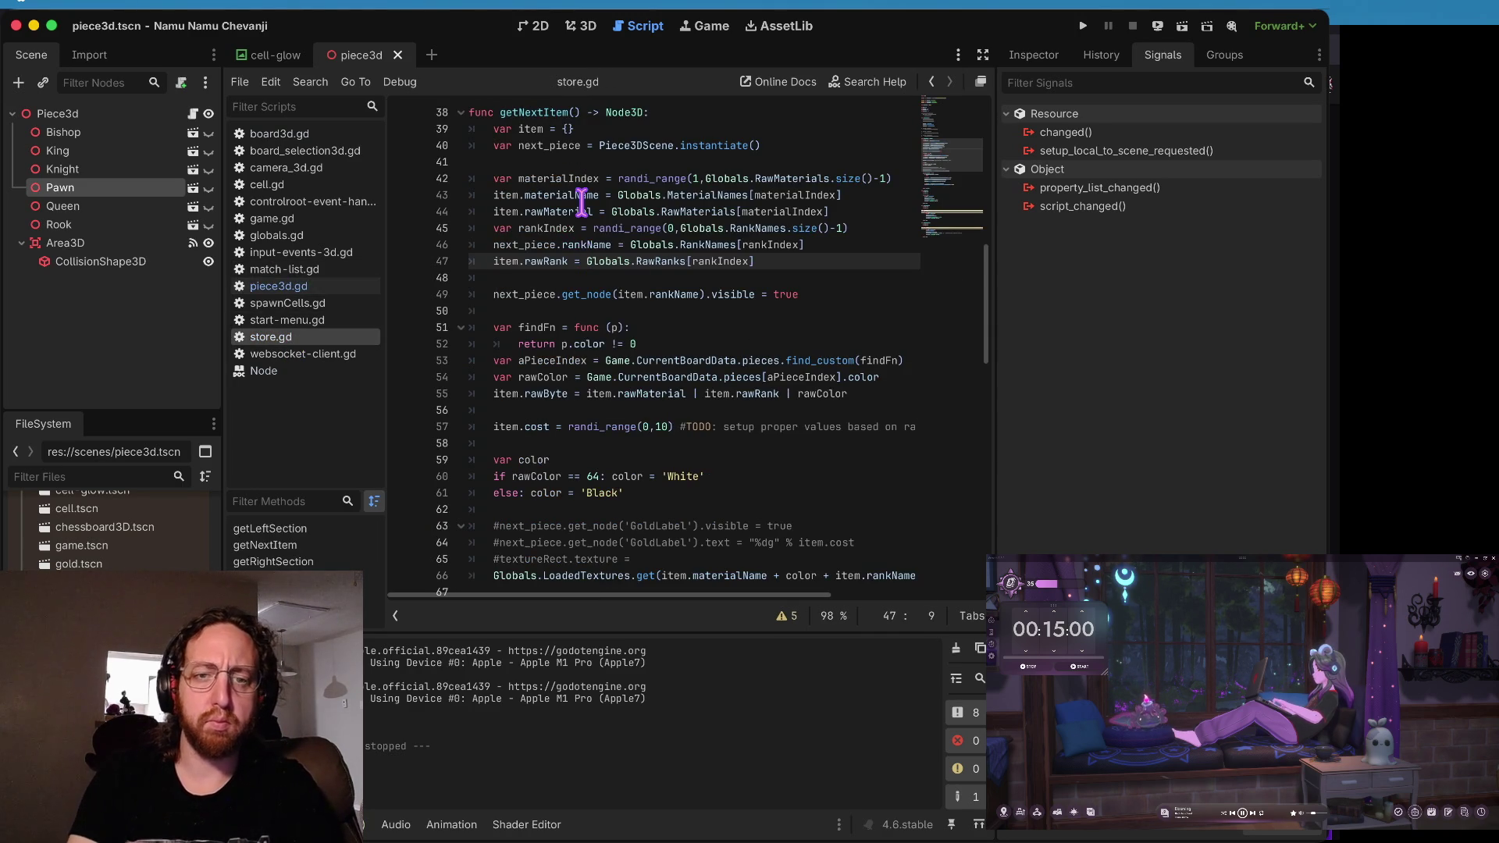
{"action": "key", "text": "Up"}
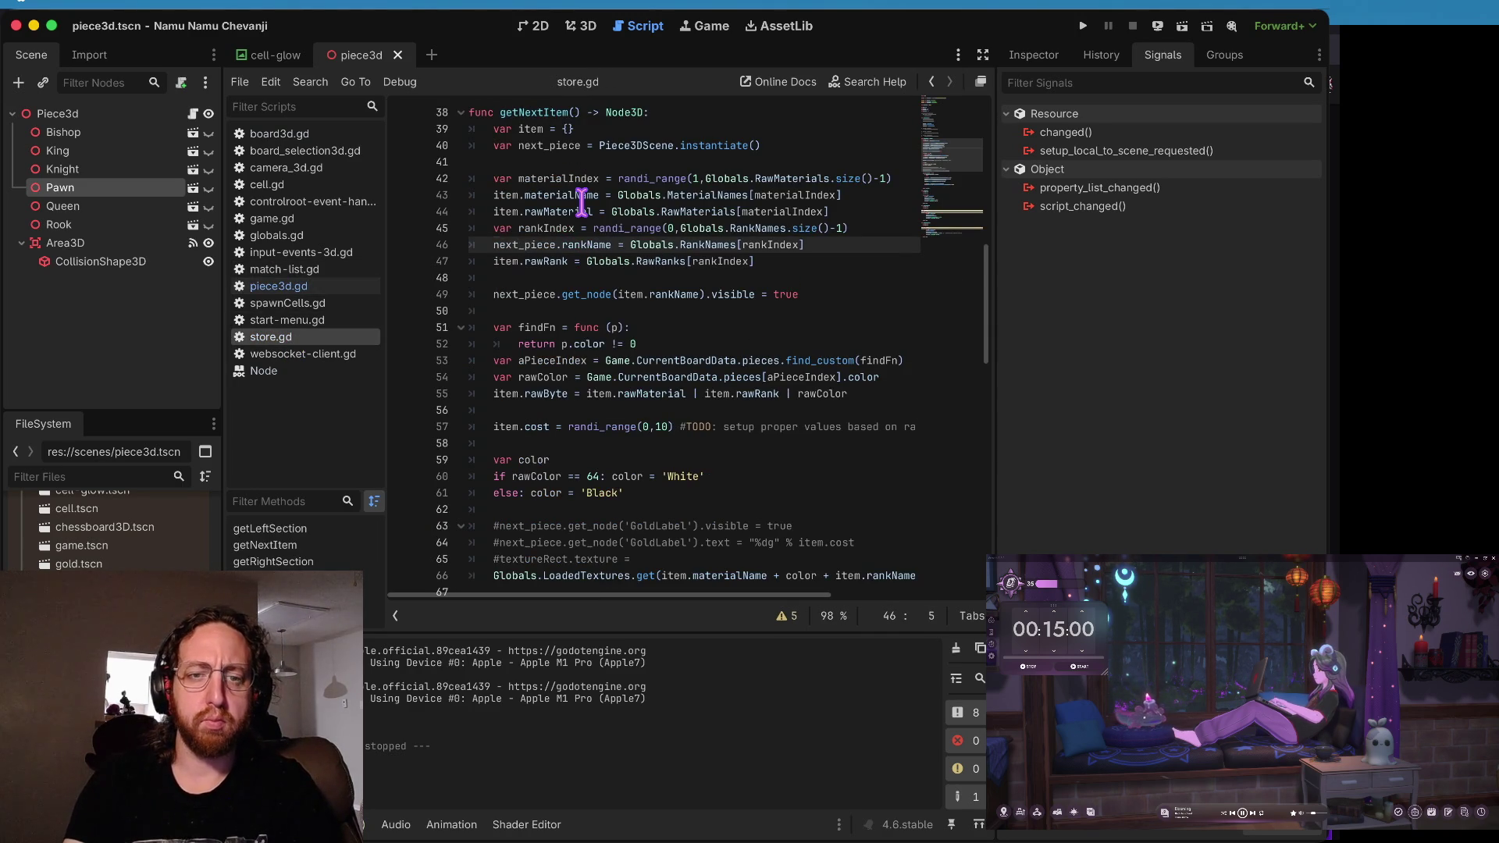
{"action": "key", "text": "Down"}
{"action": "key", "text": "shift+Right"}
{"action": "key", "text": "shift+Right"}
{"action": "key", "text": "shift+Right"}
{"action": "type", "text": "next_piece."}
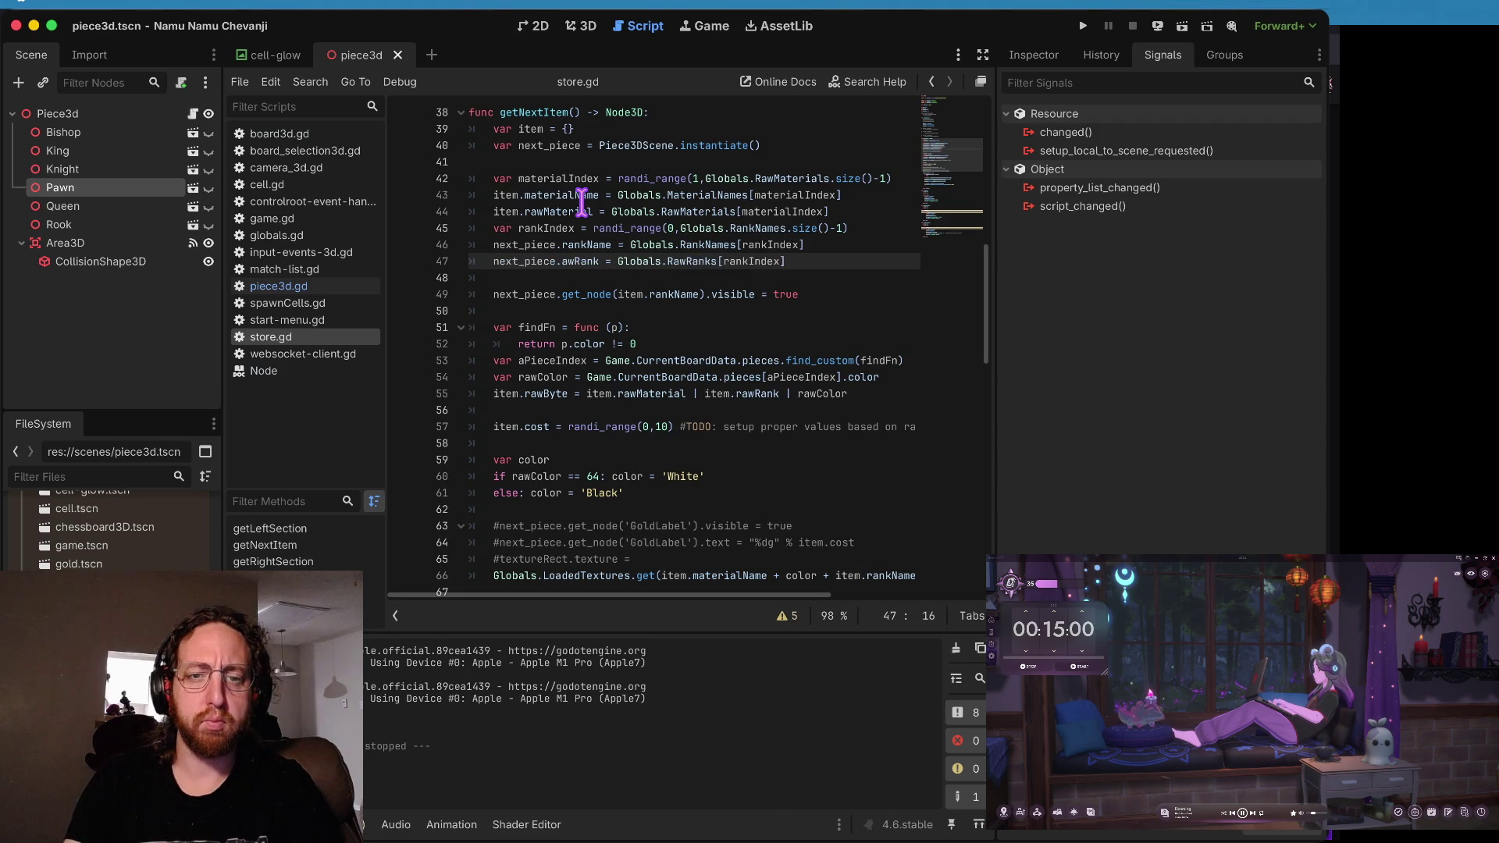
{"action": "type", "text": "r"}
{"action": "key", "text": "Up"}
{"action": "key", "text": "Up"}
{"action": "key", "text": "Up"}
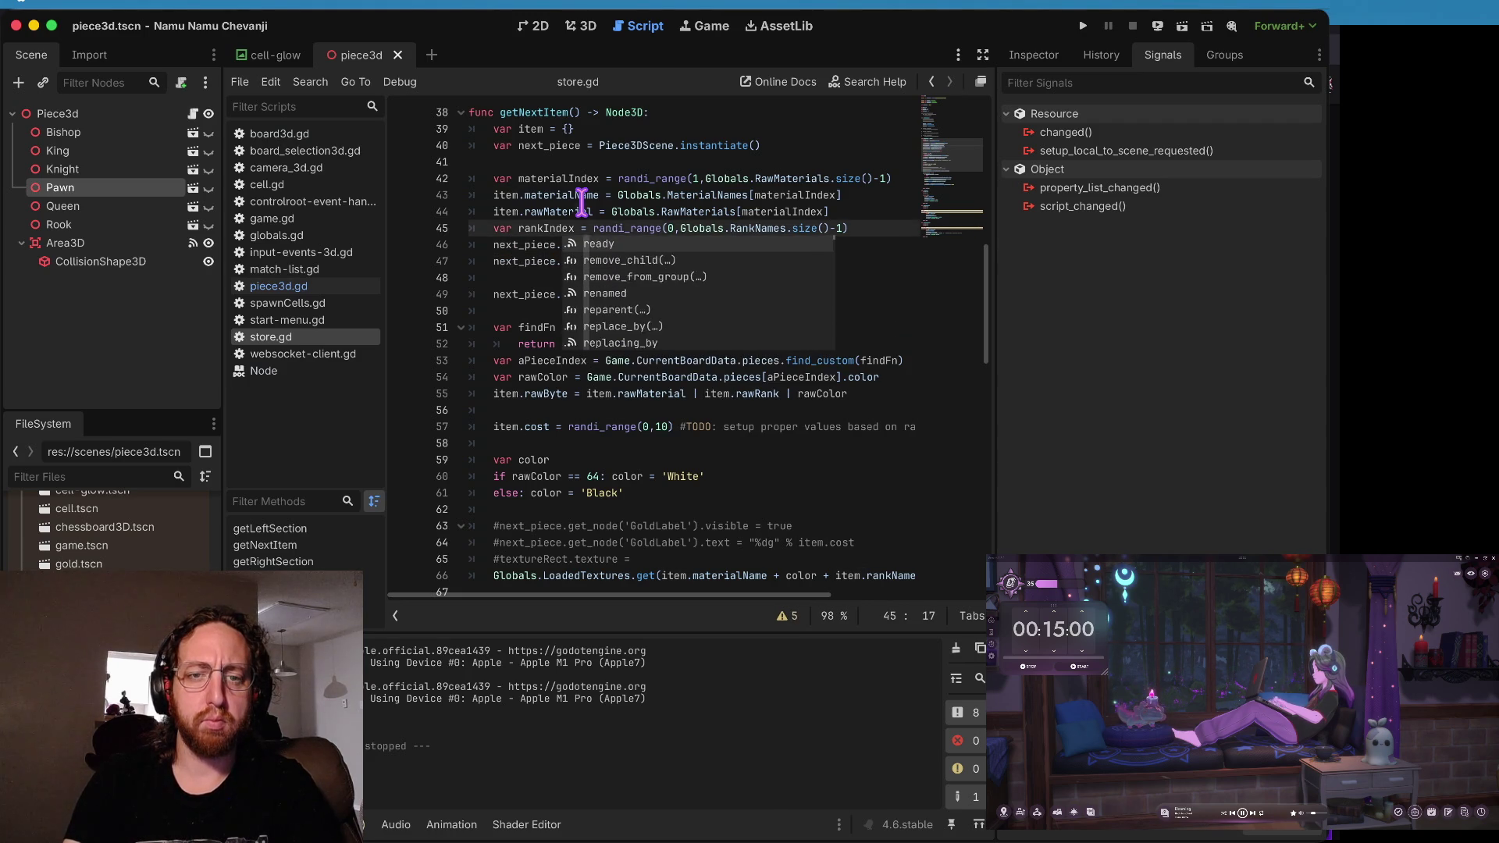
{"action": "key", "text": "Escape"}
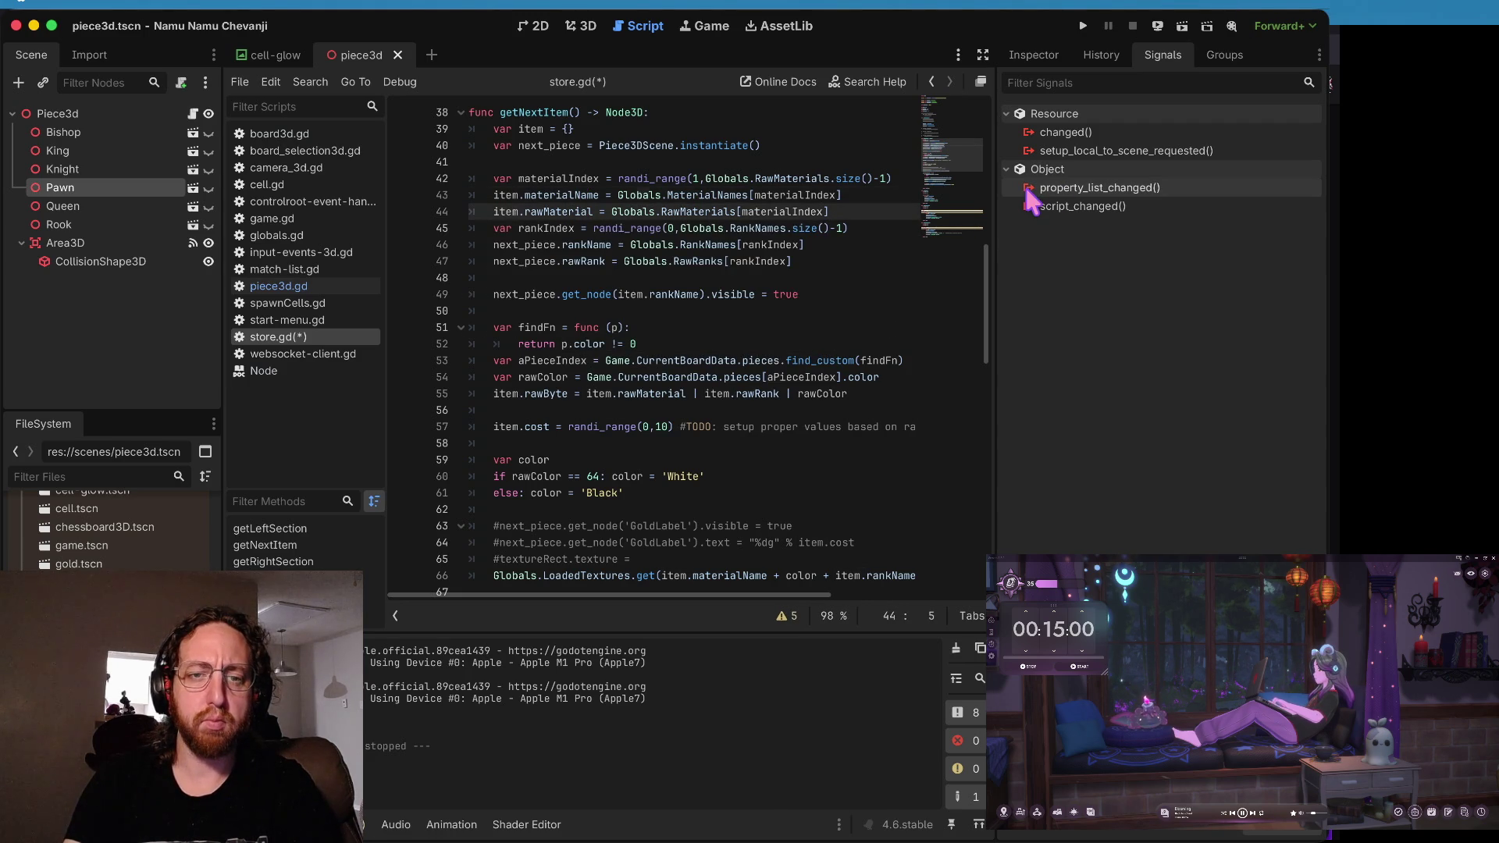
{"action": "key", "text": "alt+BackSpace"}
{"action": "type", "text": "next_pi"}
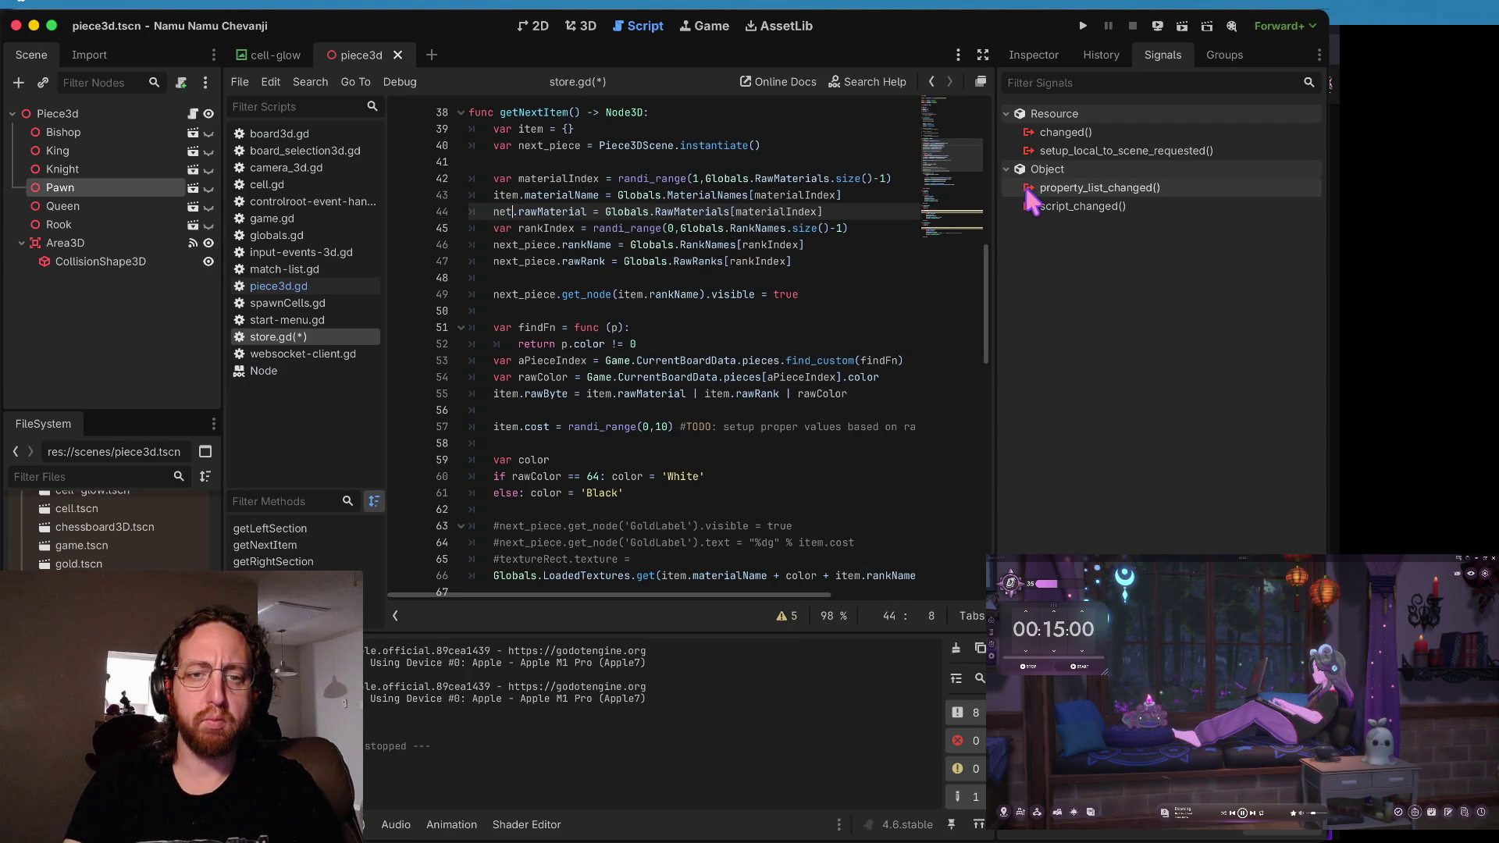
{"action": "key", "text": "Return"}
- Switch materialName to next_piece, delete the var item = {} declaration, and save
{"action": "key", "text": "Up"}
{"action": "key", "text": "Home"}
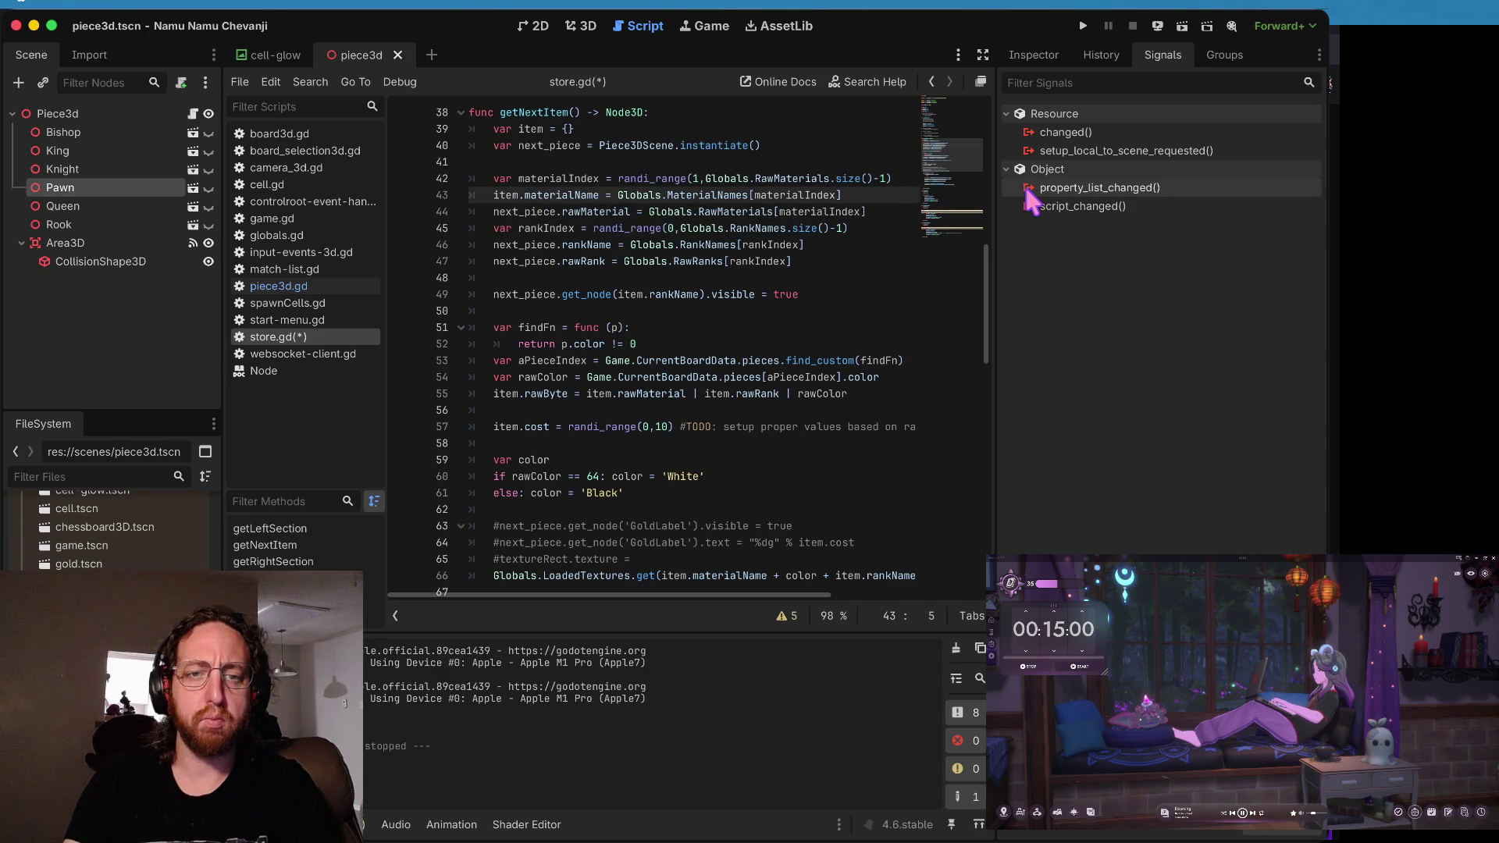
{"action": "key", "text": "alt+BackSpace"}
{"action": "type", "text": "next_piec"}
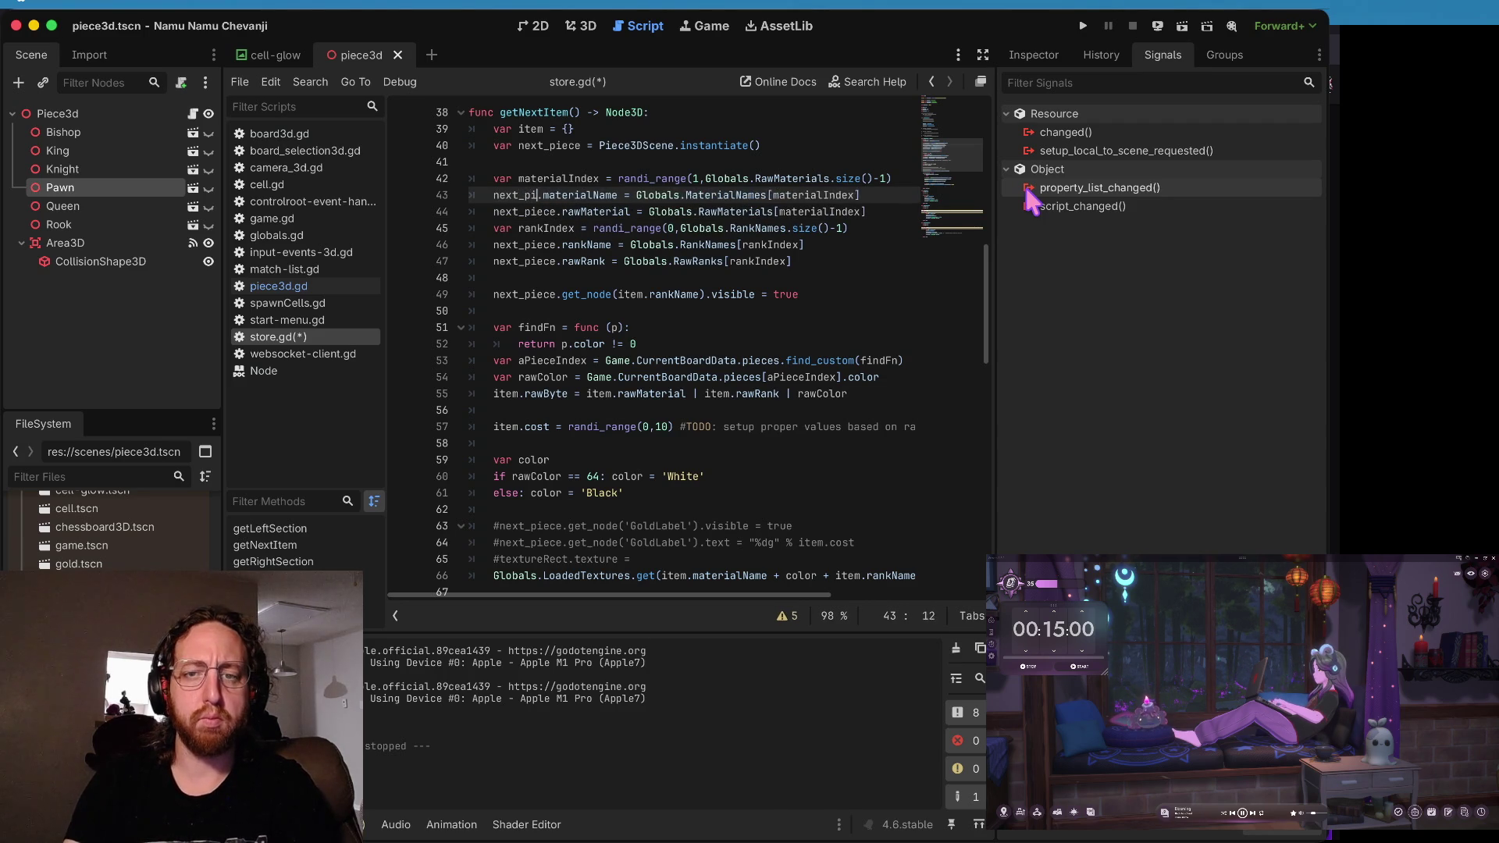
{"action": "type", "text": "e"}
{"action": "key", "text": "Up"}
{"action": "key", "text": "Up"}
{"action": "key", "text": "Up"}
{"action": "key", "text": "ctrl+shift+k"}
{"action": "key", "text": "ctrl+s"}
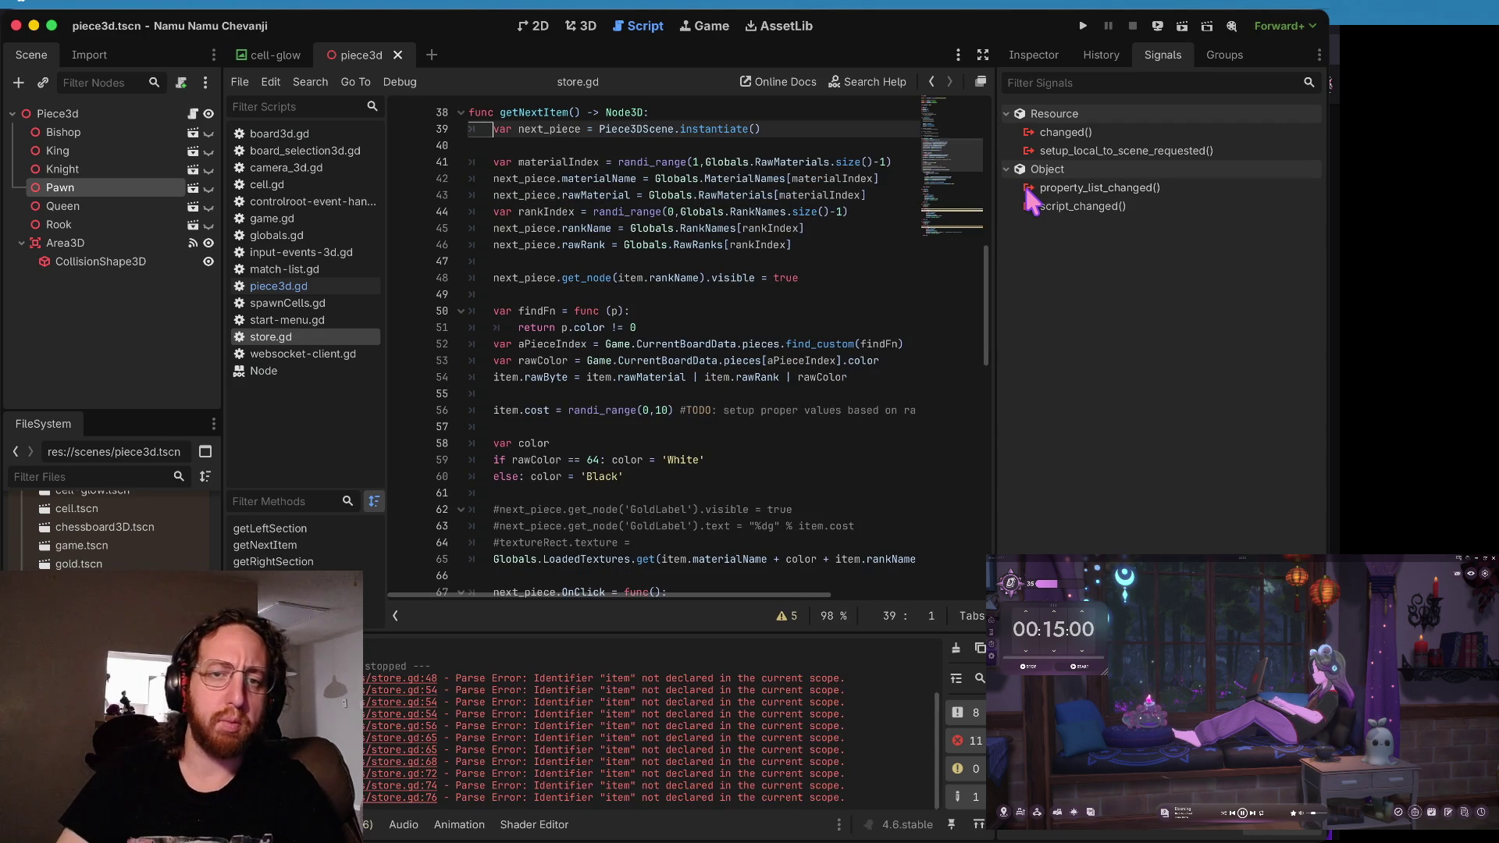
- Edit the declarations below rawMaterial in piece3d.gd
{"action": "left_click", "coordinate": [286, 289]}
{"action": "type", "text": "a"}
{"action": "key", "text": "Return"}
{"action": "type", "text": "var materialName"}
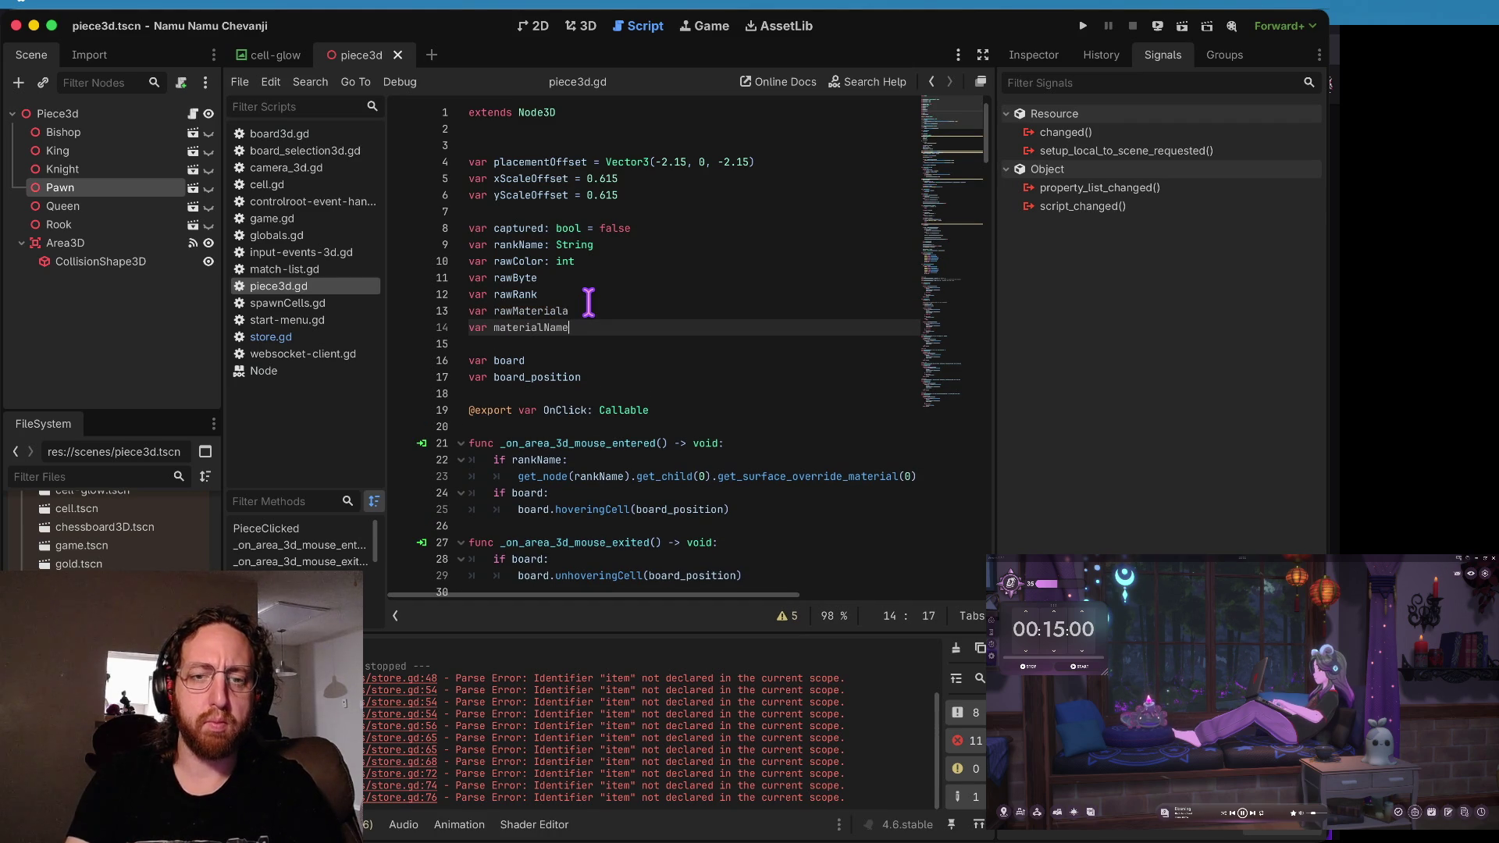
{"action": "left_click", "coordinate": [589, 305]}
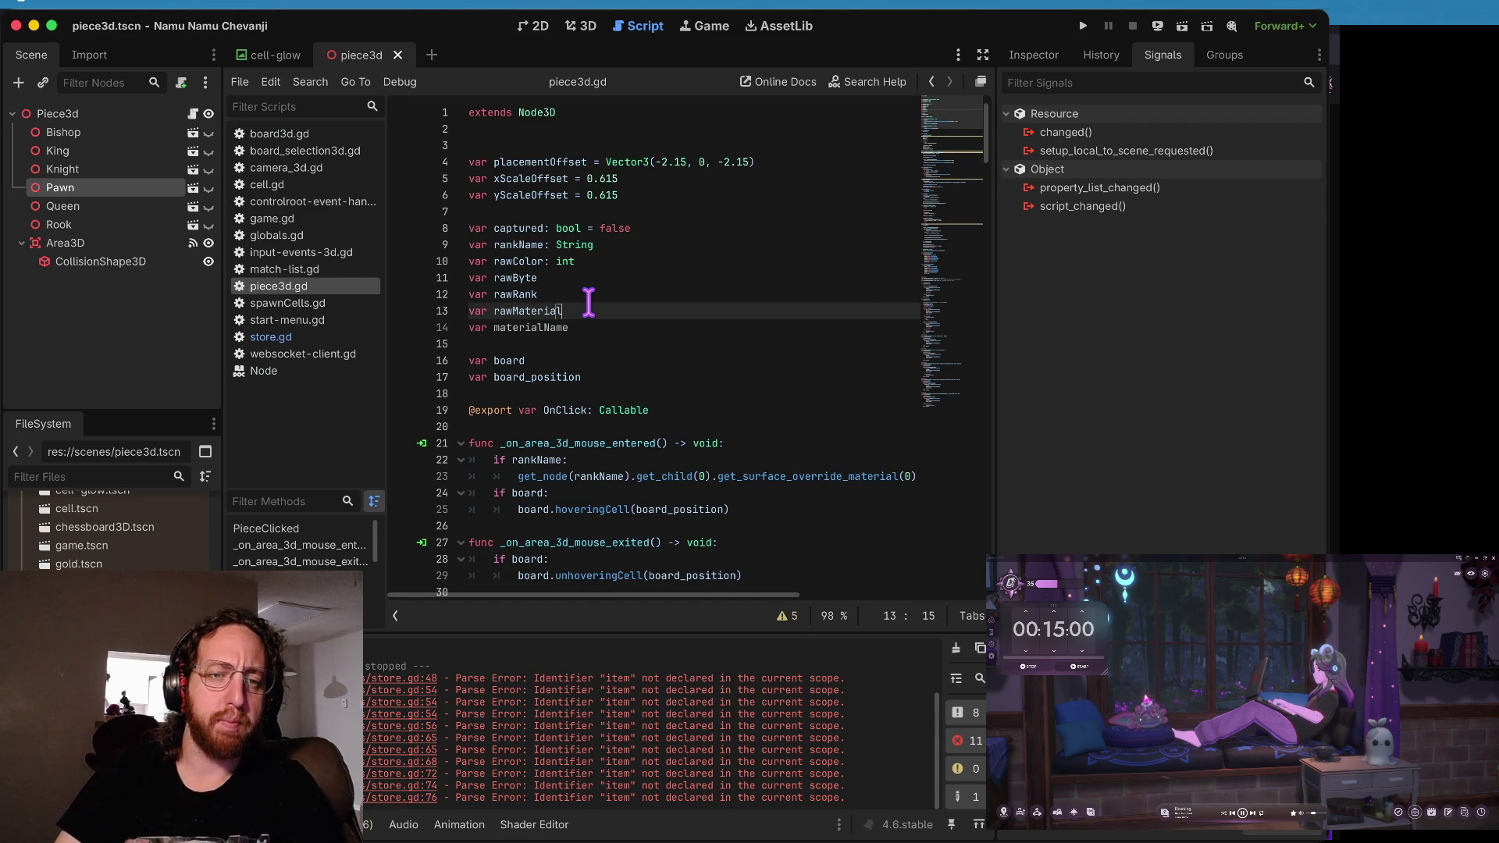
- Change item to next_piece in store.gd's get_node call on line 48 and save
{"action": "left_click", "coordinate": [271, 336]}
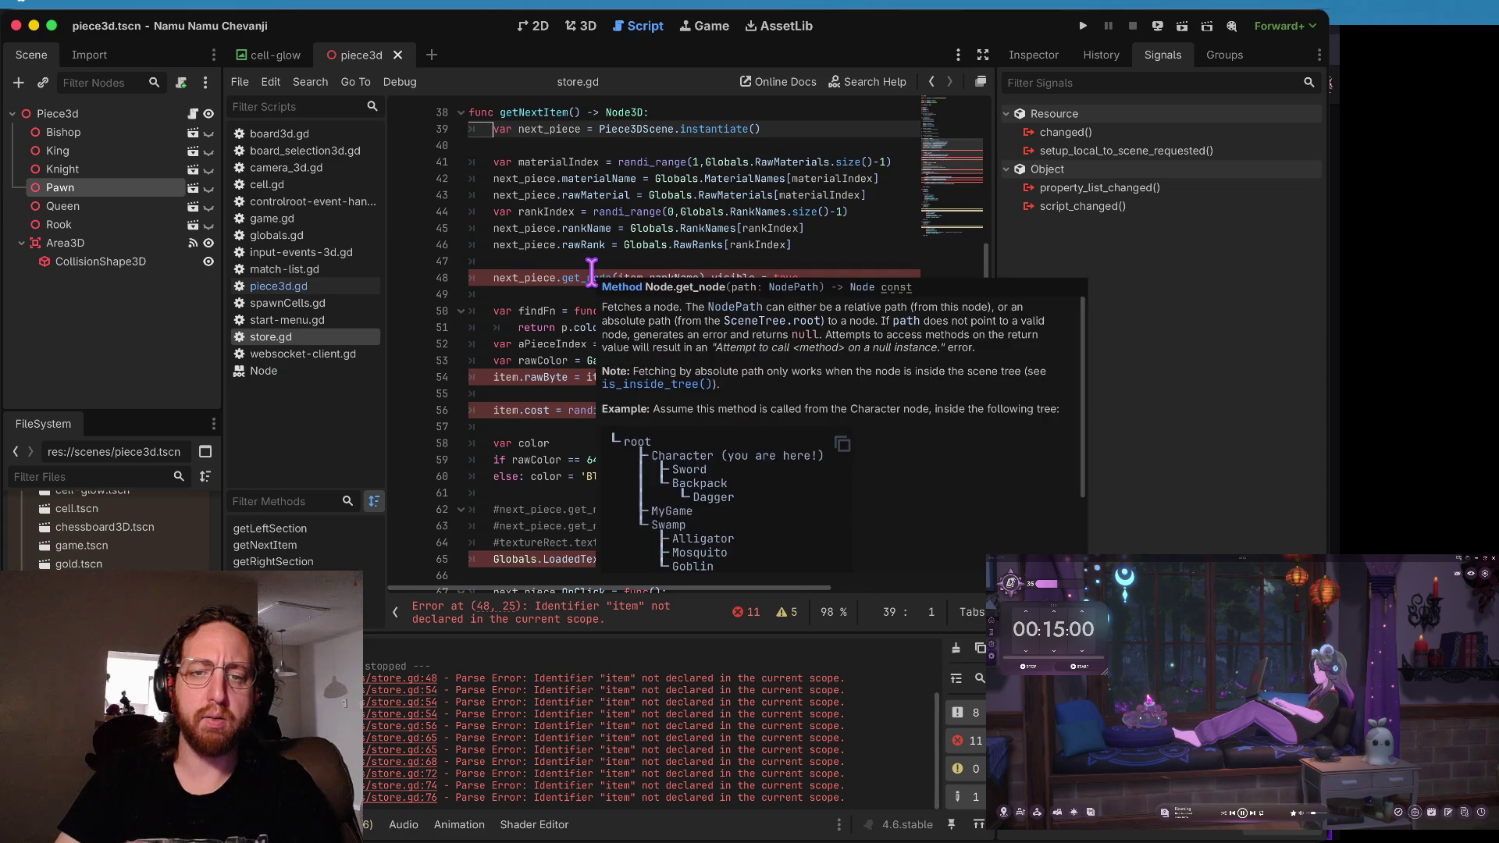
{"action": "left_click", "coordinate": [636, 273]}
{"action": "key", "text": "BackSpace"}
{"action": "key", "text": "BackSpace"}
{"action": "key", "text": "BackSpace"}
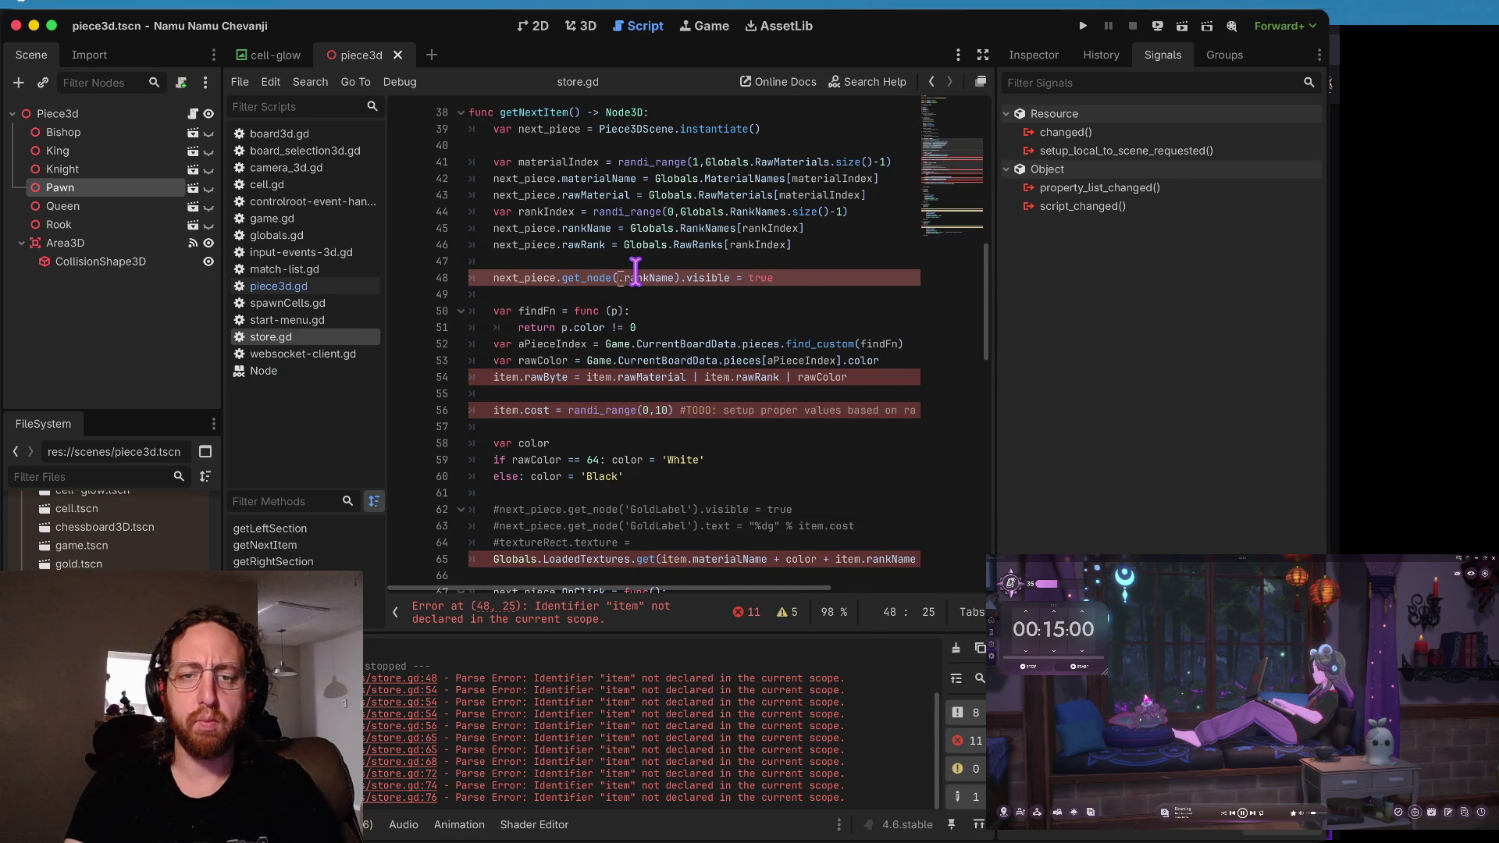
{"action": "type", "text": "next_piece"}
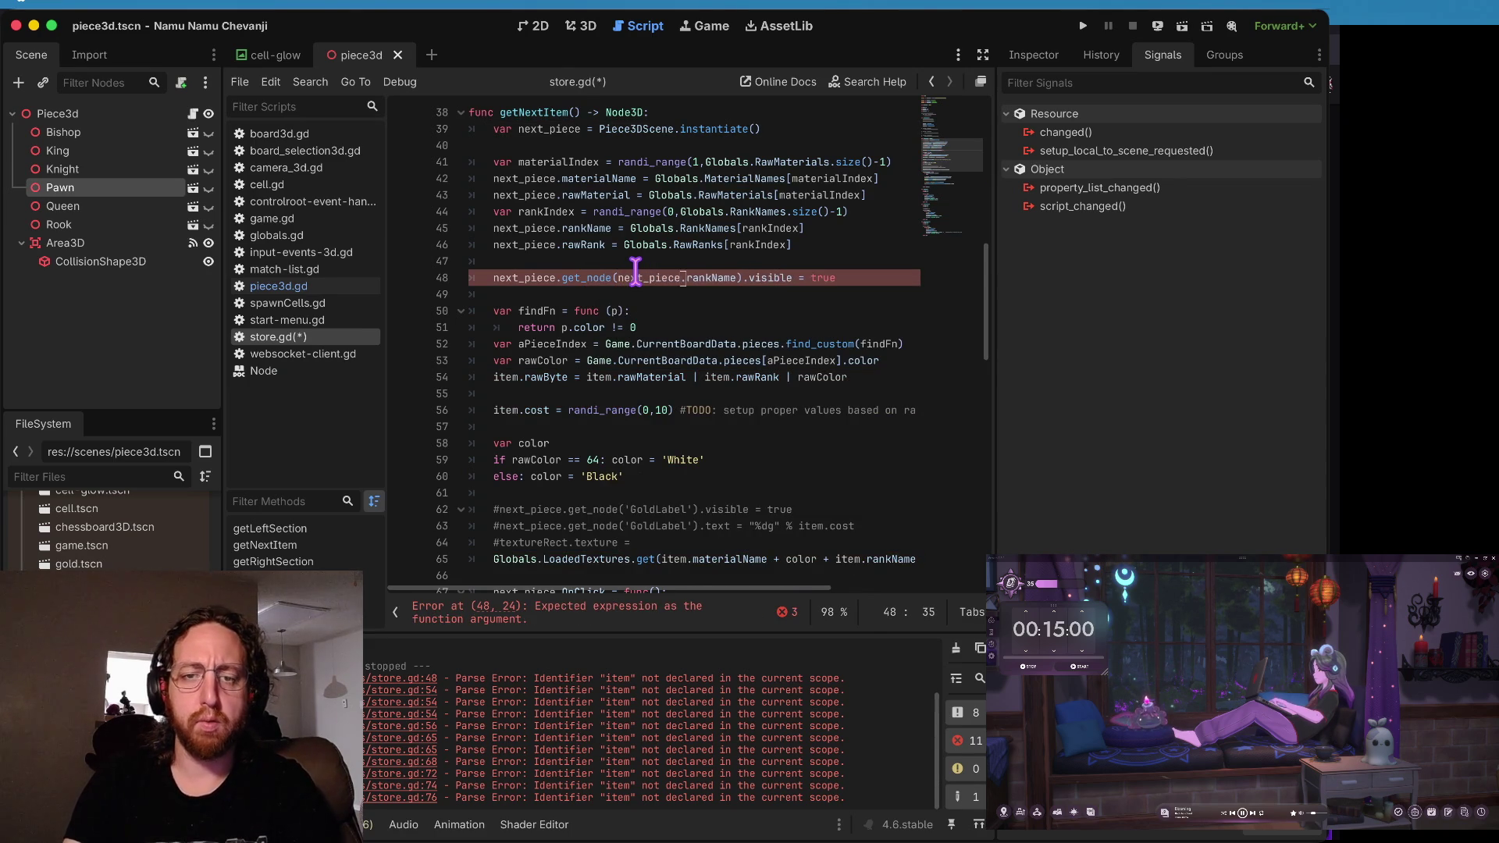
{"action": "key", "text": "ctrl+s"}
{"action": "key", "text": "Down"}
{"action": "key", "text": "Down"}
{"action": "key", "text": "Down"}
{"action": "key", "text": "Down"}
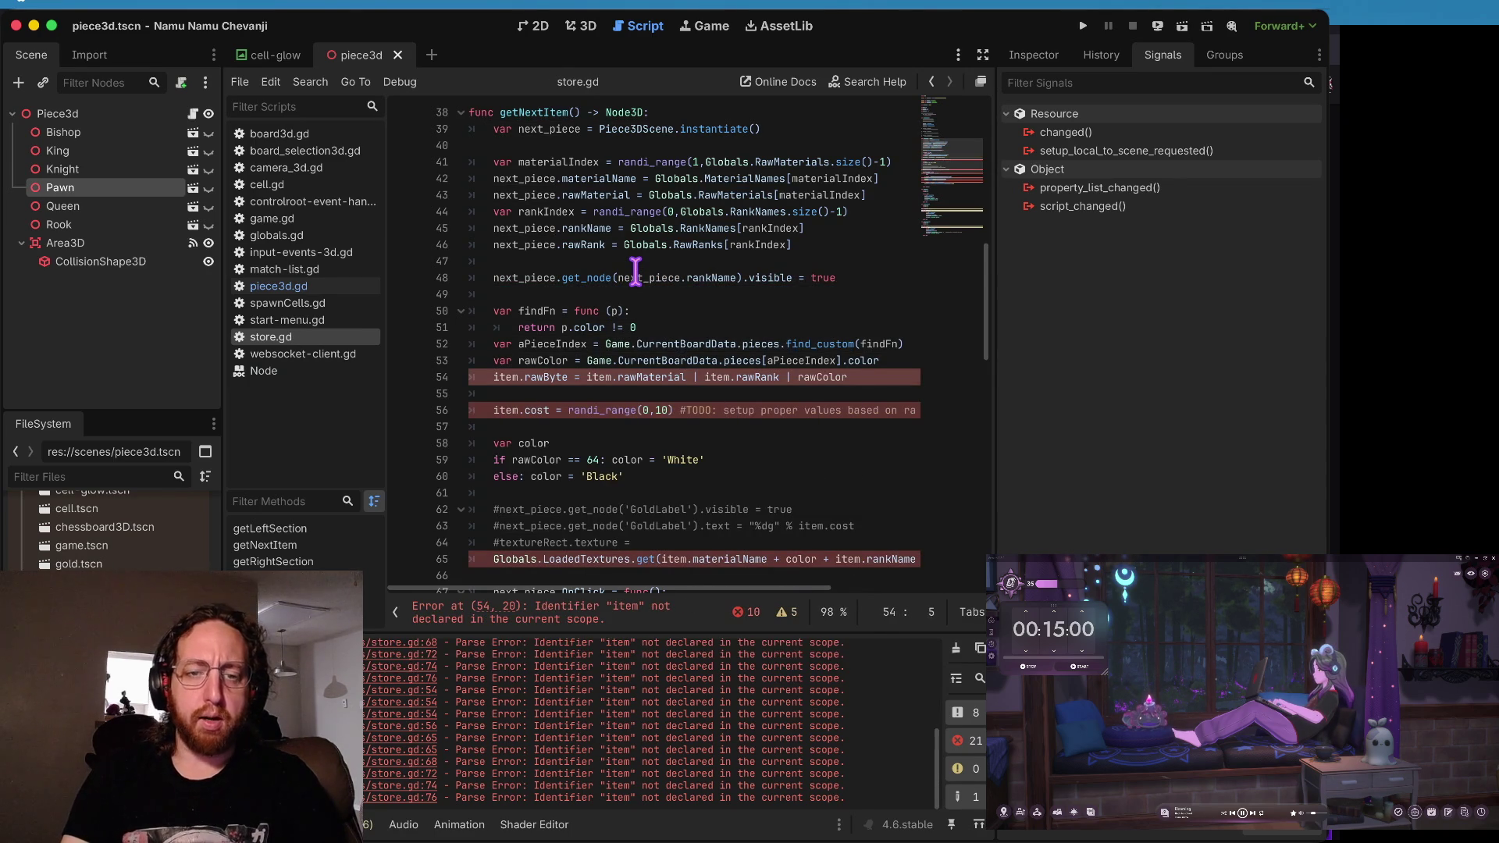
- Replace item with next_piece on line 54, then undo the renames back to var item = {}
{"action": "key", "text": "BackSpace"}
{"action": "key", "text": "BackSpace"}
{"action": "key", "text": "BackSpace"}
{"action": "type", "text": "next_piece"}
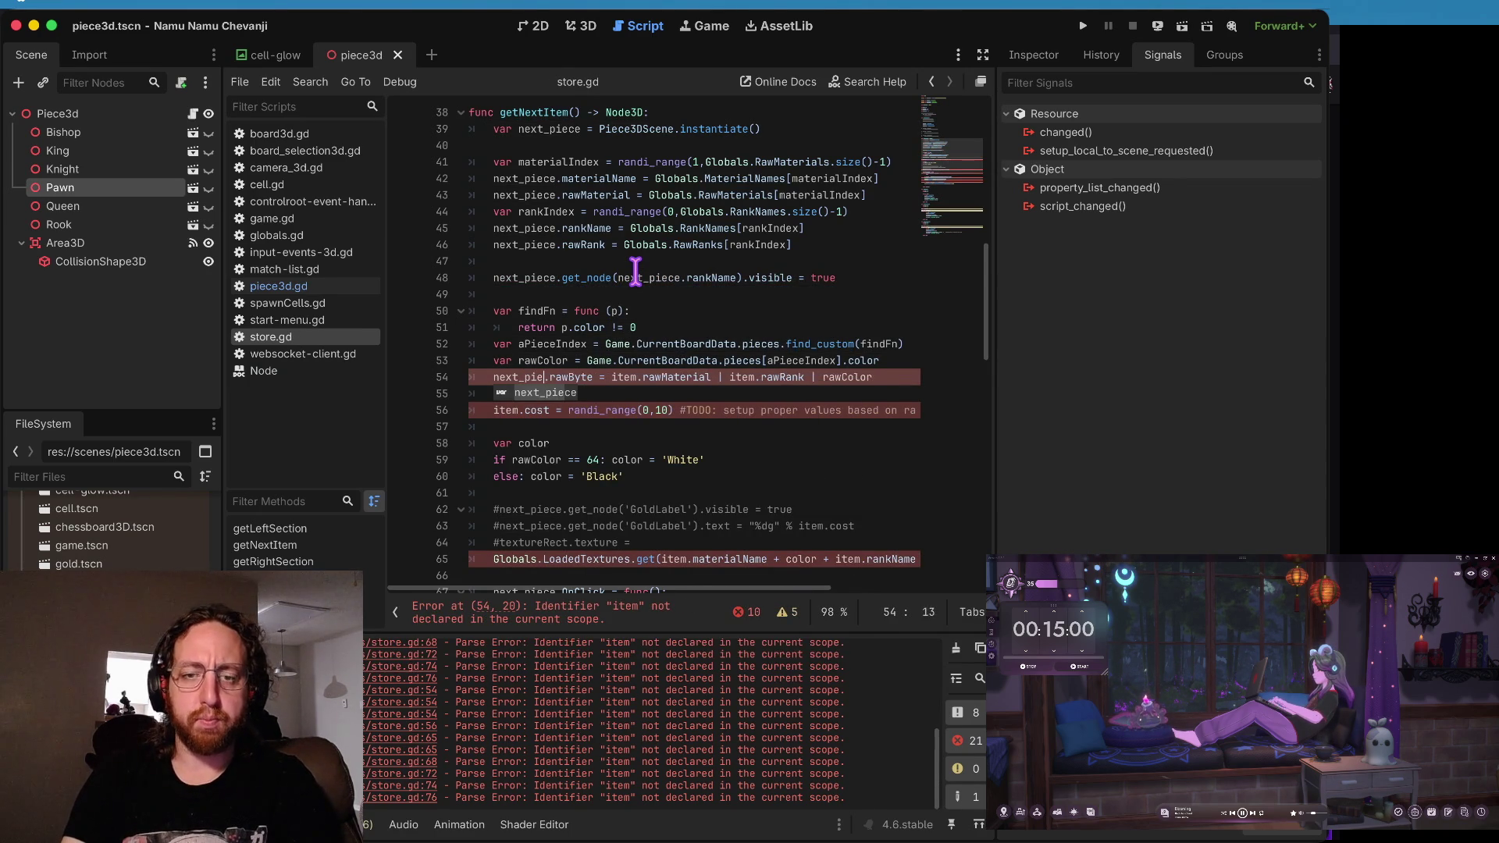
{"action": "key", "text": "Right"}
{"action": "key", "text": "Right"}
{"action": "key", "text": "Right"}
{"action": "key", "text": "BackSpace"}
{"action": "key", "text": "BackSpace"}
{"action": "key", "text": "BackSpace"}
{"action": "type", "text": "next_piece"}
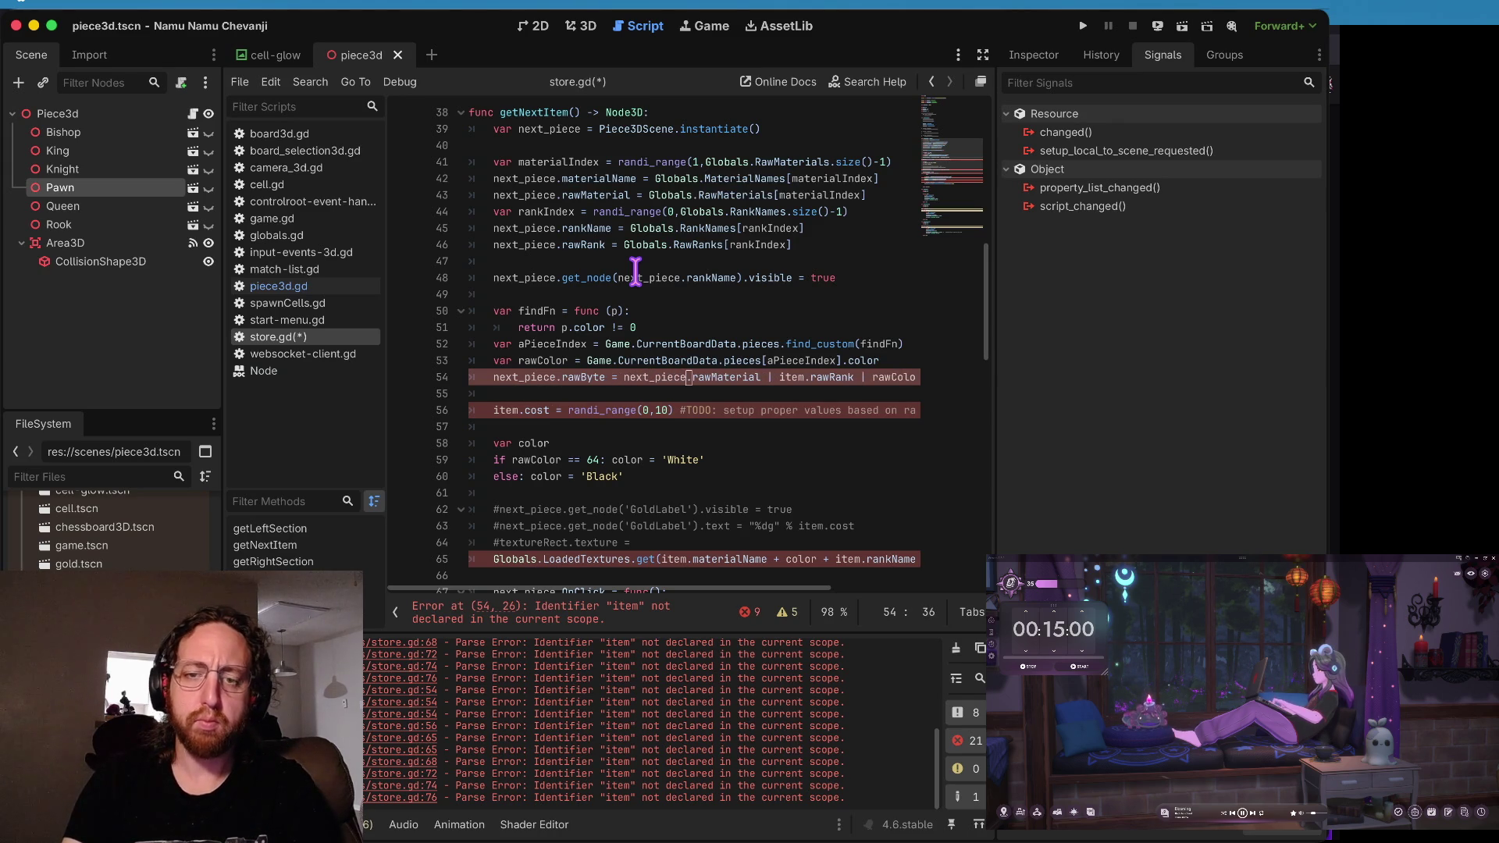
{"action": "key", "text": "ctrl+z"}
{"action": "key", "text": "ctrl+z"}
{"action": "key", "text": "ctrl+z"}
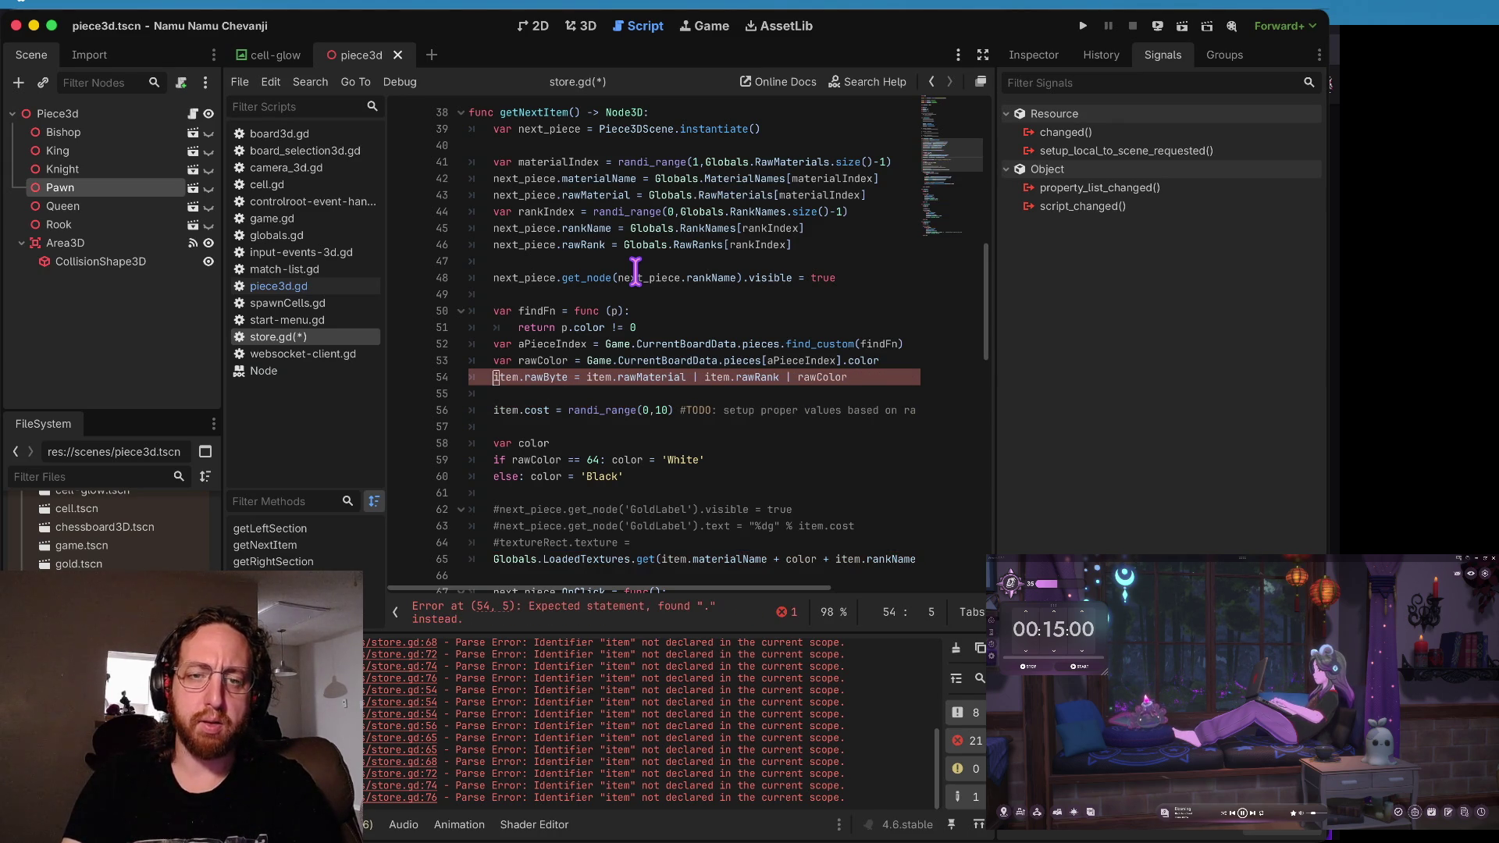
{"action": "key", "text": "ctrl+z"}
{"action": "key", "text": "ctrl+z"}
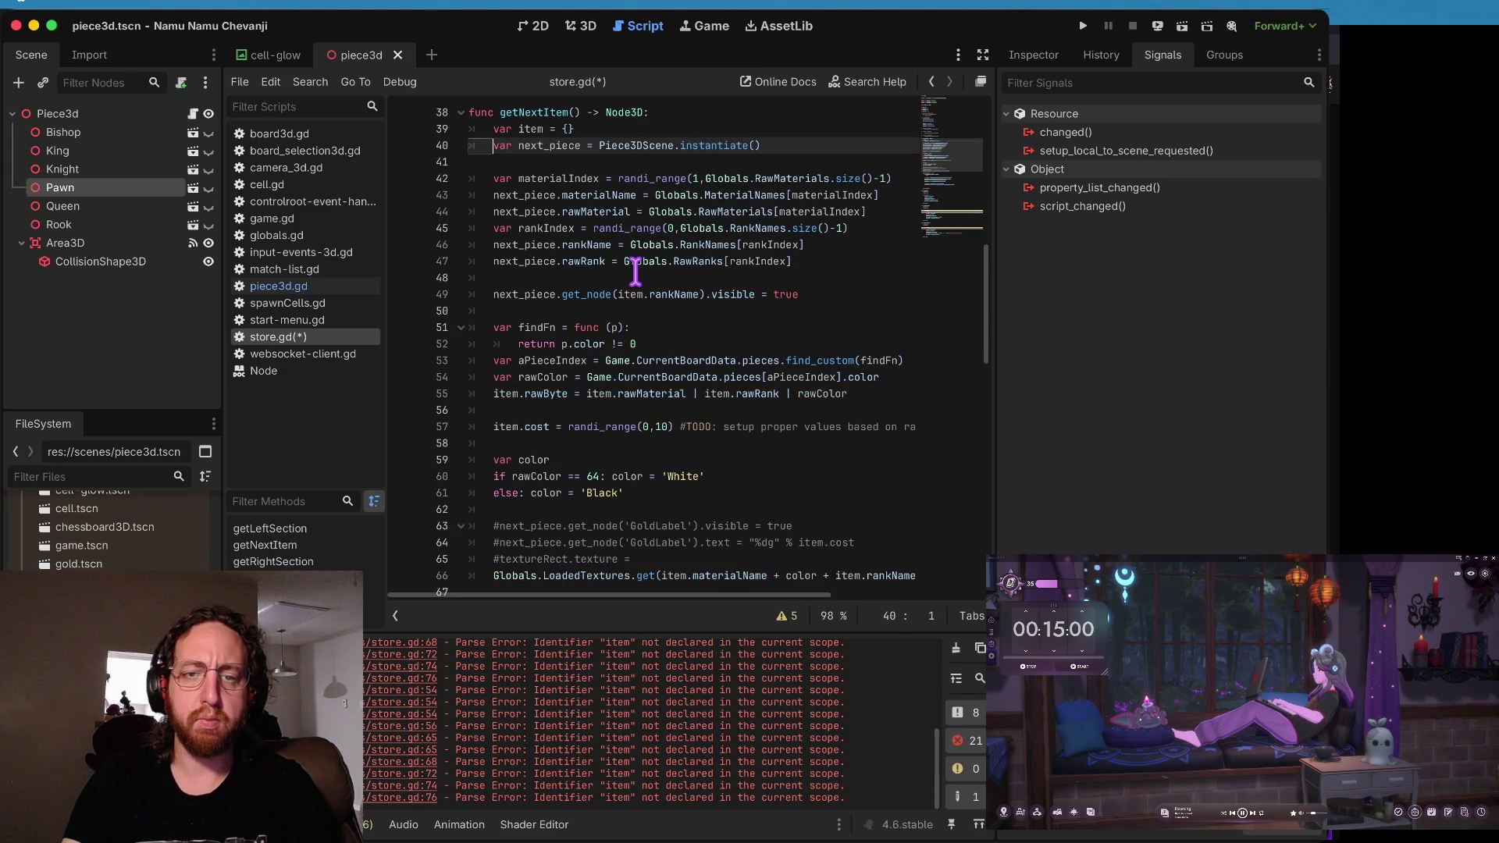
- Undo the next_piece renames on lines 40–49 and the extra var item line, then save
{"action": "key", "text": "ctrl+z"}
{"action": "key", "text": "ctrl+z"}
{"action": "key", "text": "ctrl+z"}
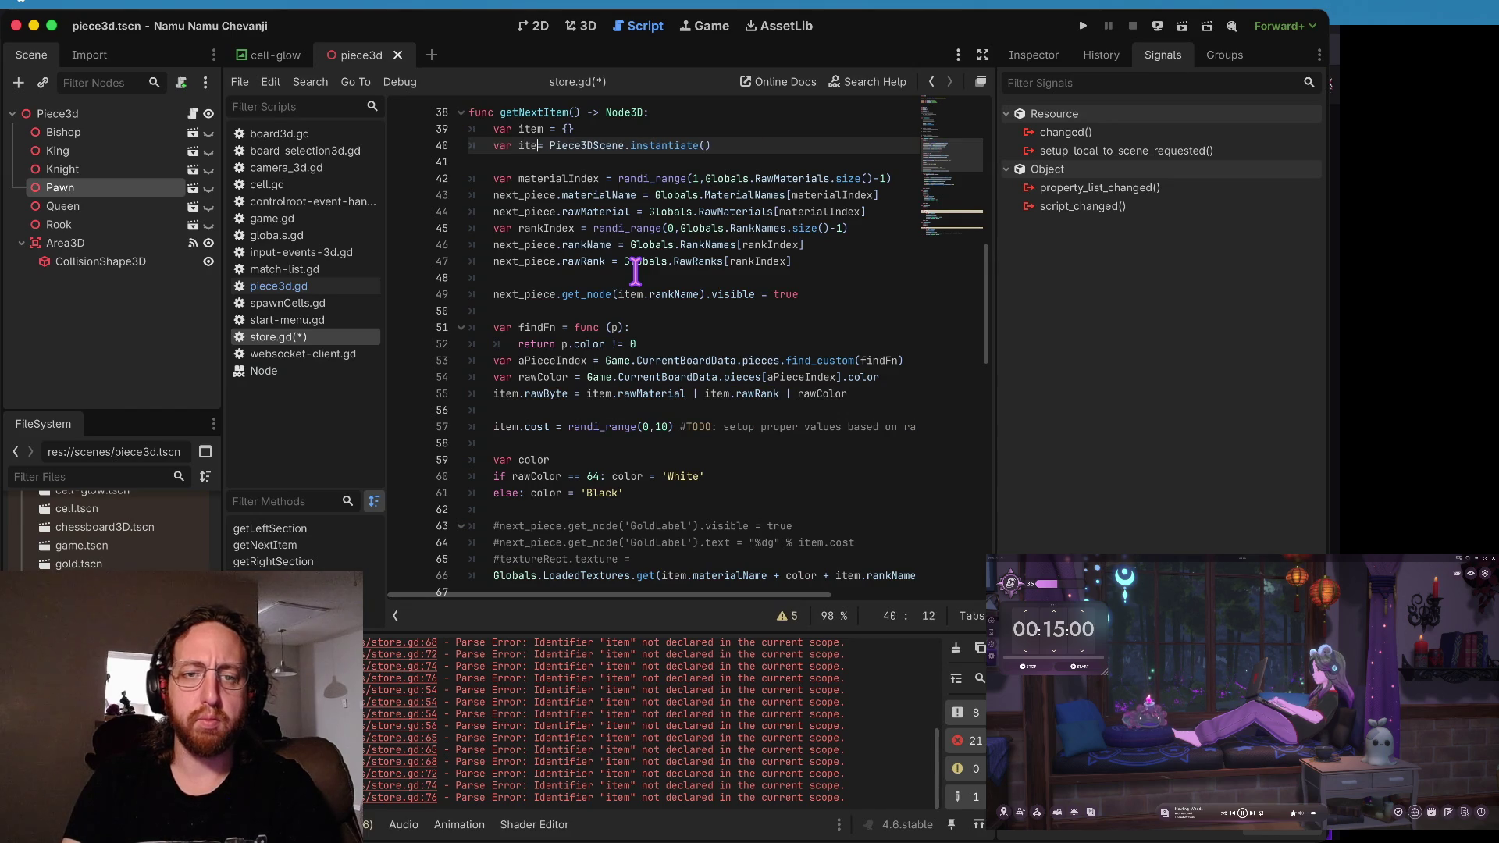
{"action": "key", "text": "ctrl+z"}
{"action": "key", "text": "ctrl+z"}
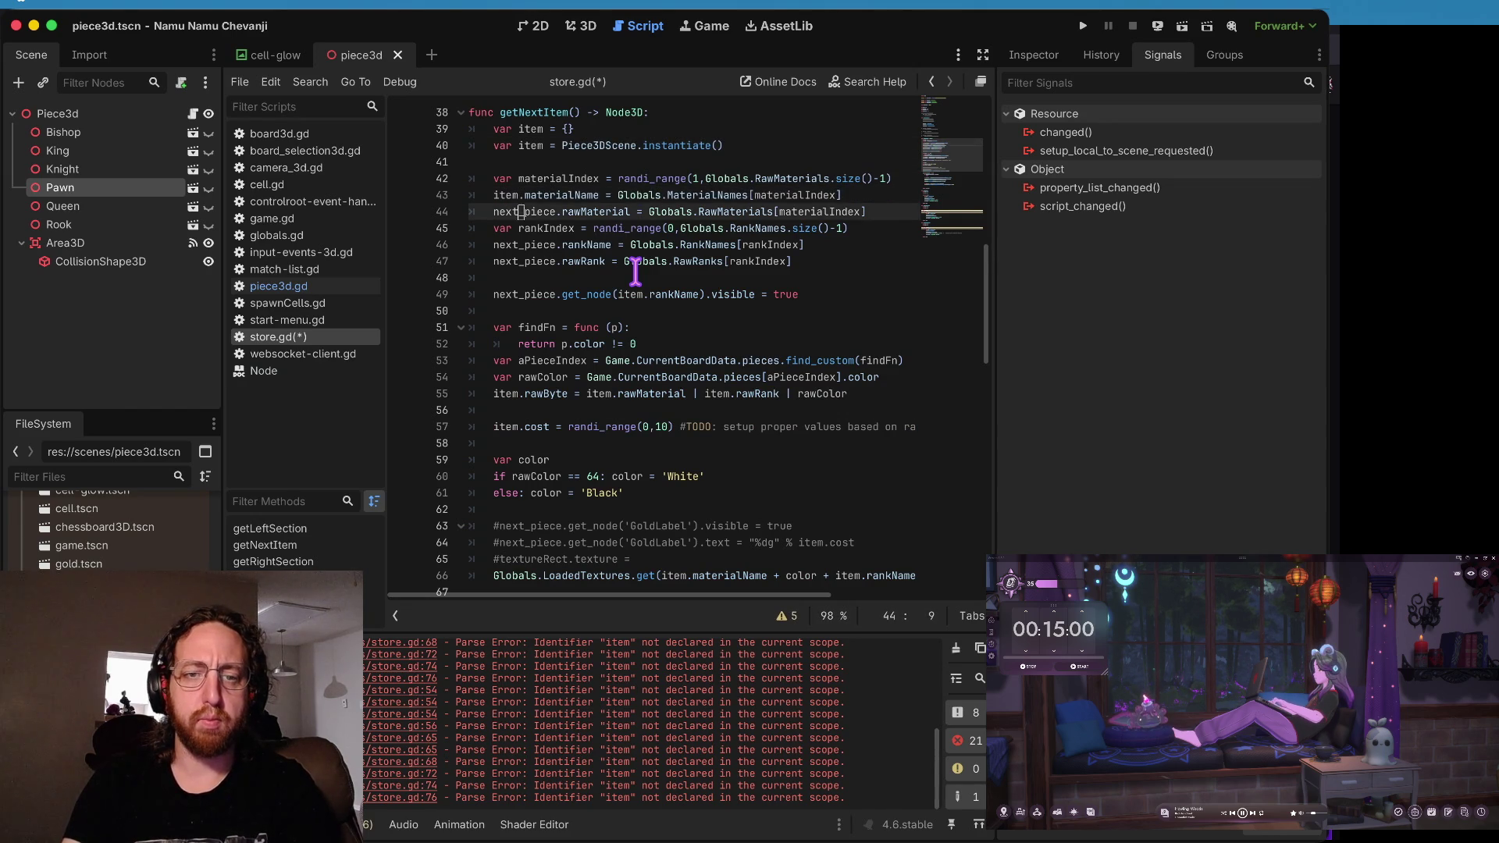
{"action": "key", "text": "ctrl+z"}
{"action": "key", "text": "ctrl+z"}
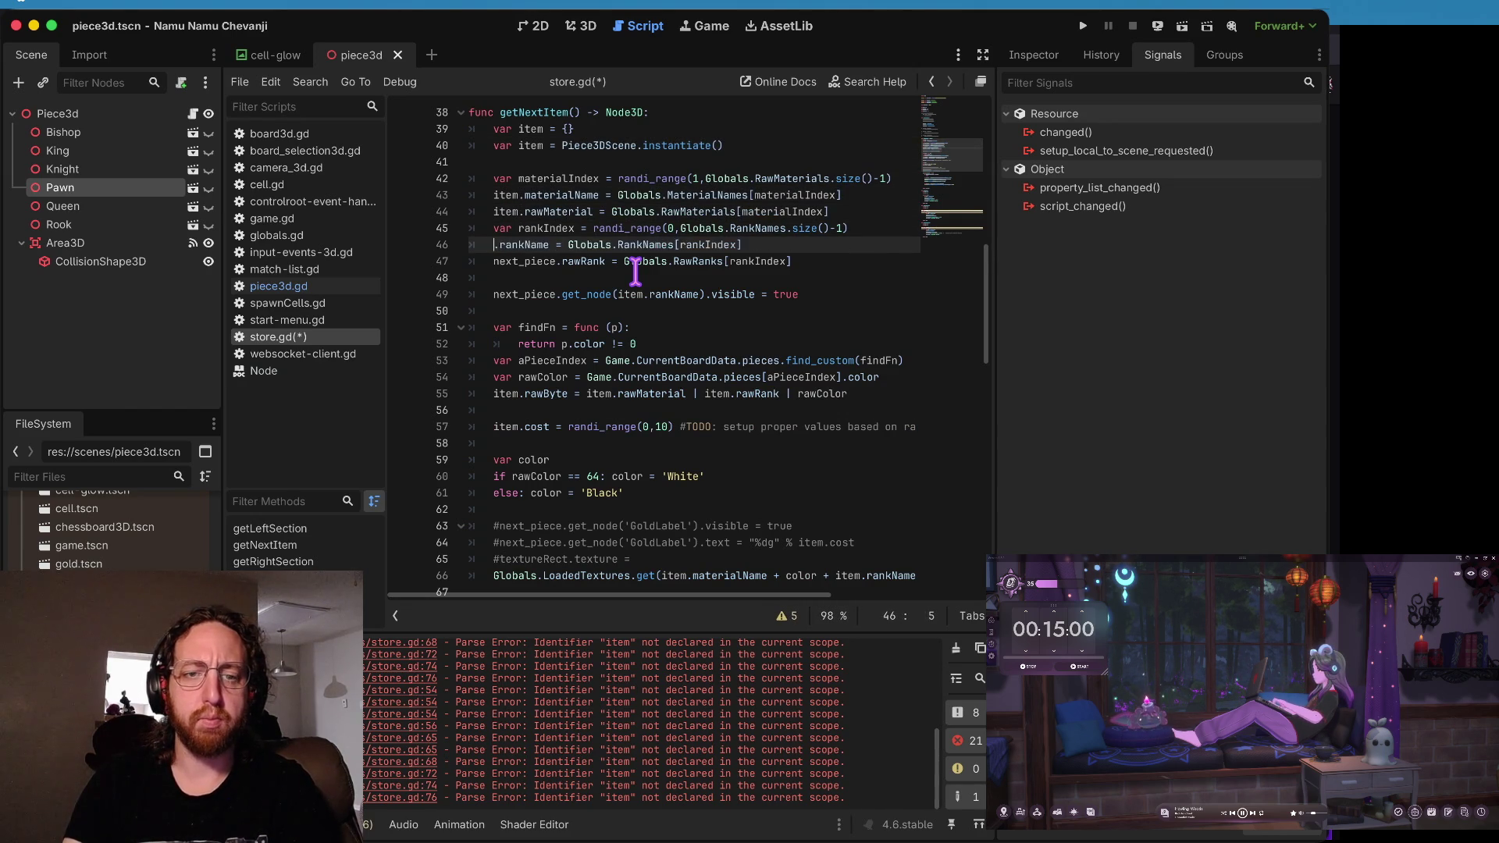
{"action": "key", "text": "ctrl+z"}
{"action": "key", "text": "ctrl+z"}
{"action": "key", "text": "ctrl+z"}
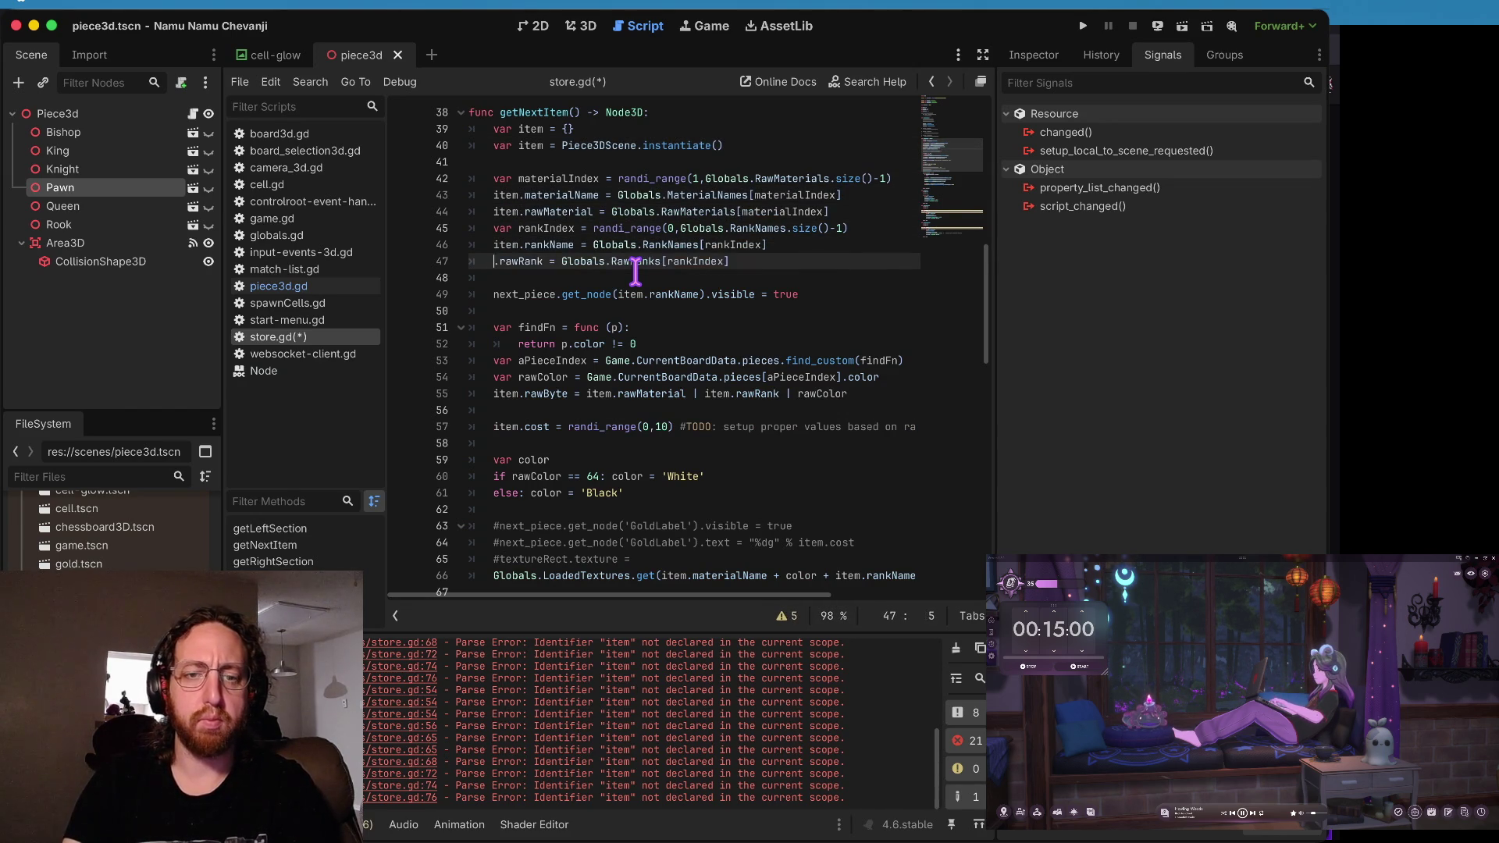
{"action": "key", "text": "ctrl+z"}
{"action": "key", "text": "ctrl+z"}
{"action": "key", "text": "ctrl+z"}
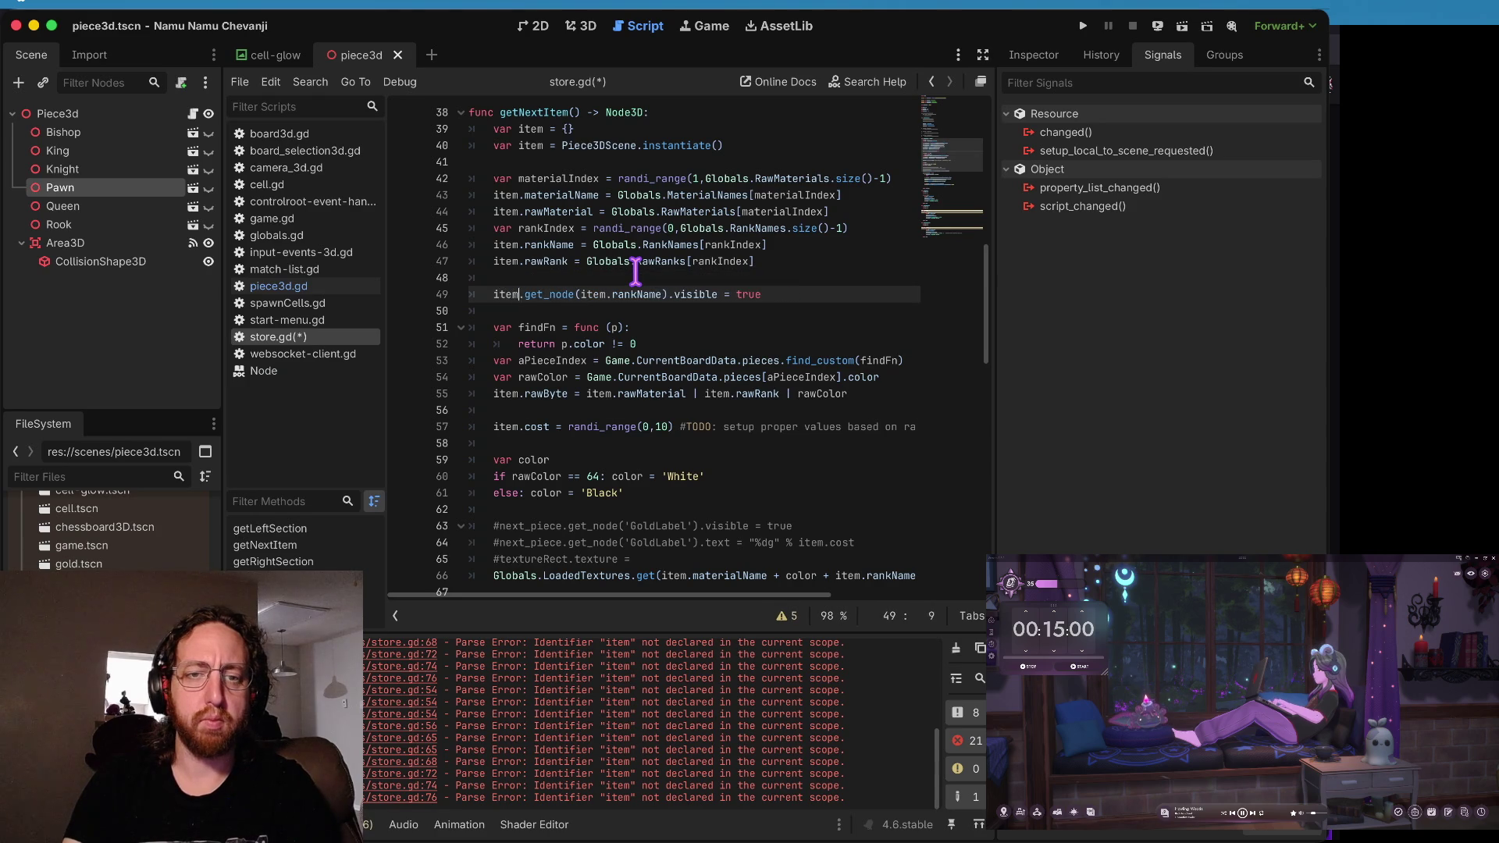
{"action": "key", "text": "ctrl+z"}
{"action": "key", "text": "ctrl+z"}
{"action": "key", "text": "ctrl+s"}
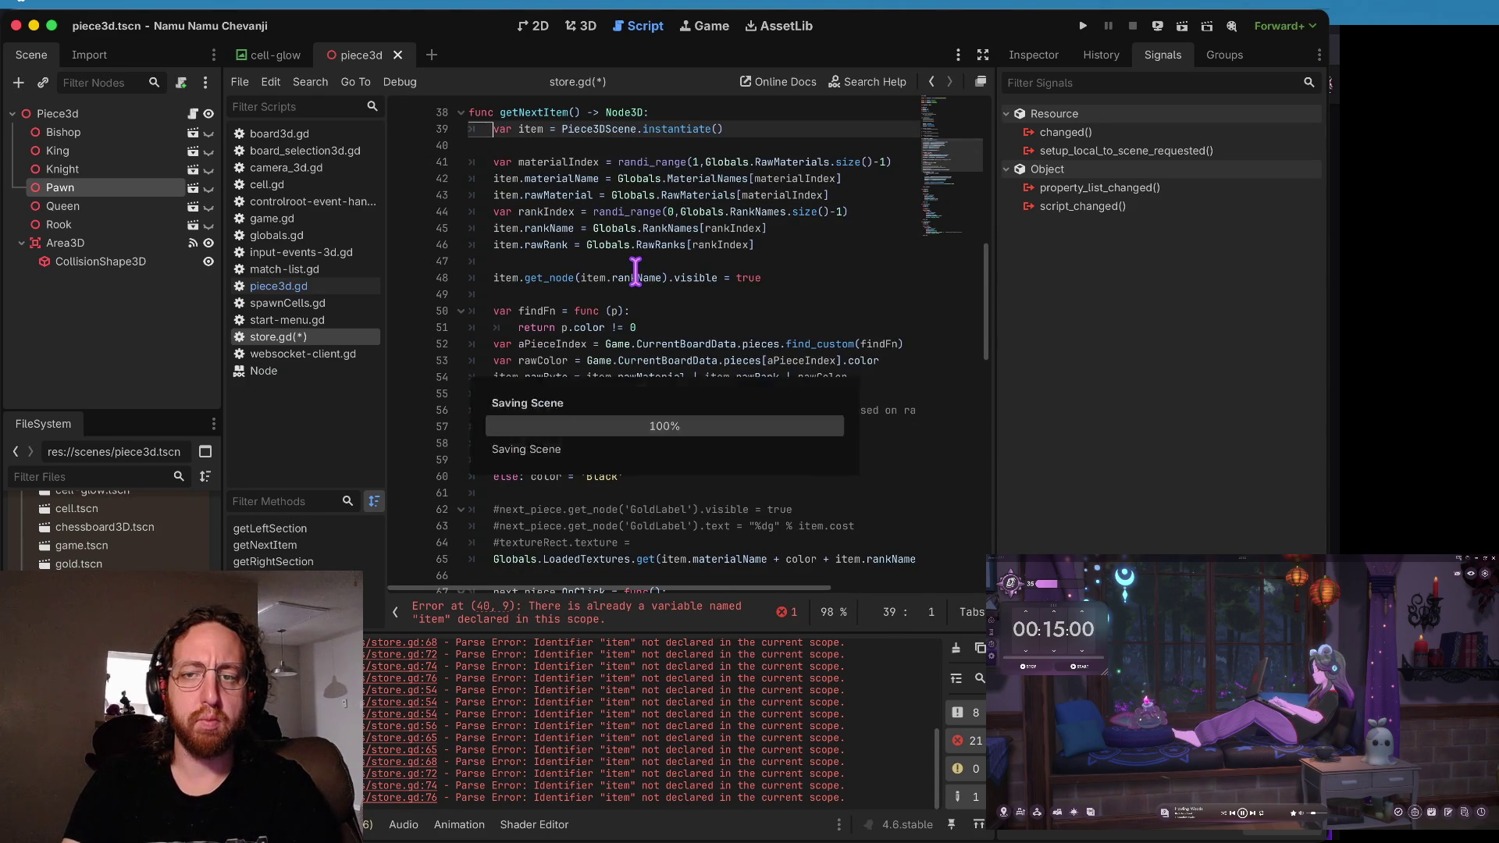
- Revert next_piece.OnClick and line 76 back to item, and save store.gd
{"action": "key", "text": "ctrl+z"}
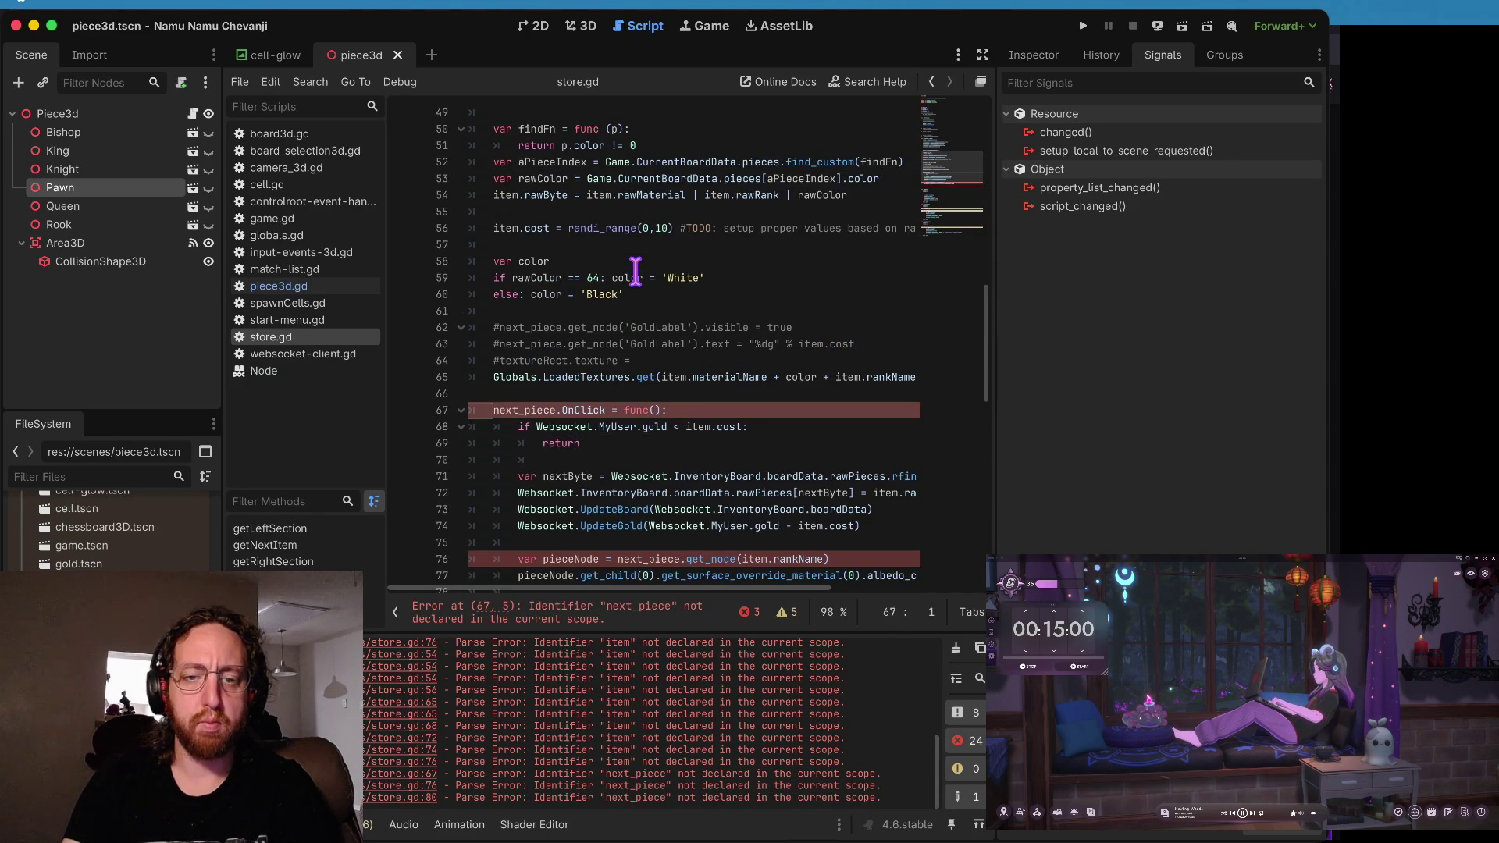
{"action": "key", "text": "ctrl+z"}
{"action": "key", "text": "ctrl+z"}
{"action": "key", "text": "Down"}
{"action": "key", "text": "Down"}
{"action": "key", "text": "Down"}
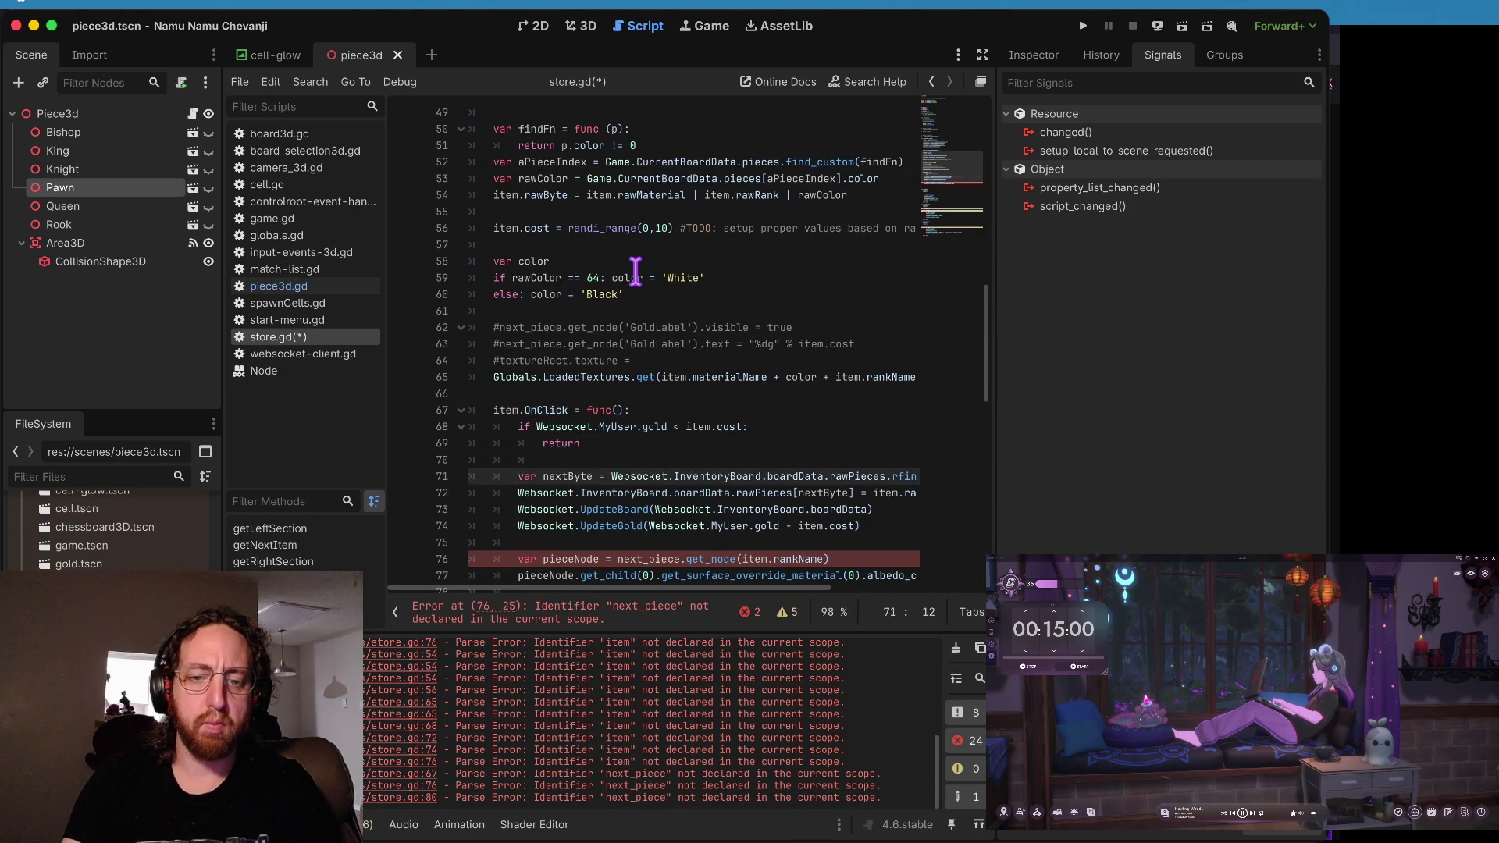
{"action": "key", "text": "Down"}
{"action": "key", "text": "Down"}
{"action": "scroll", "coordinate": [635, 271], "scroll_direction": "down", "scroll_amount": 3}
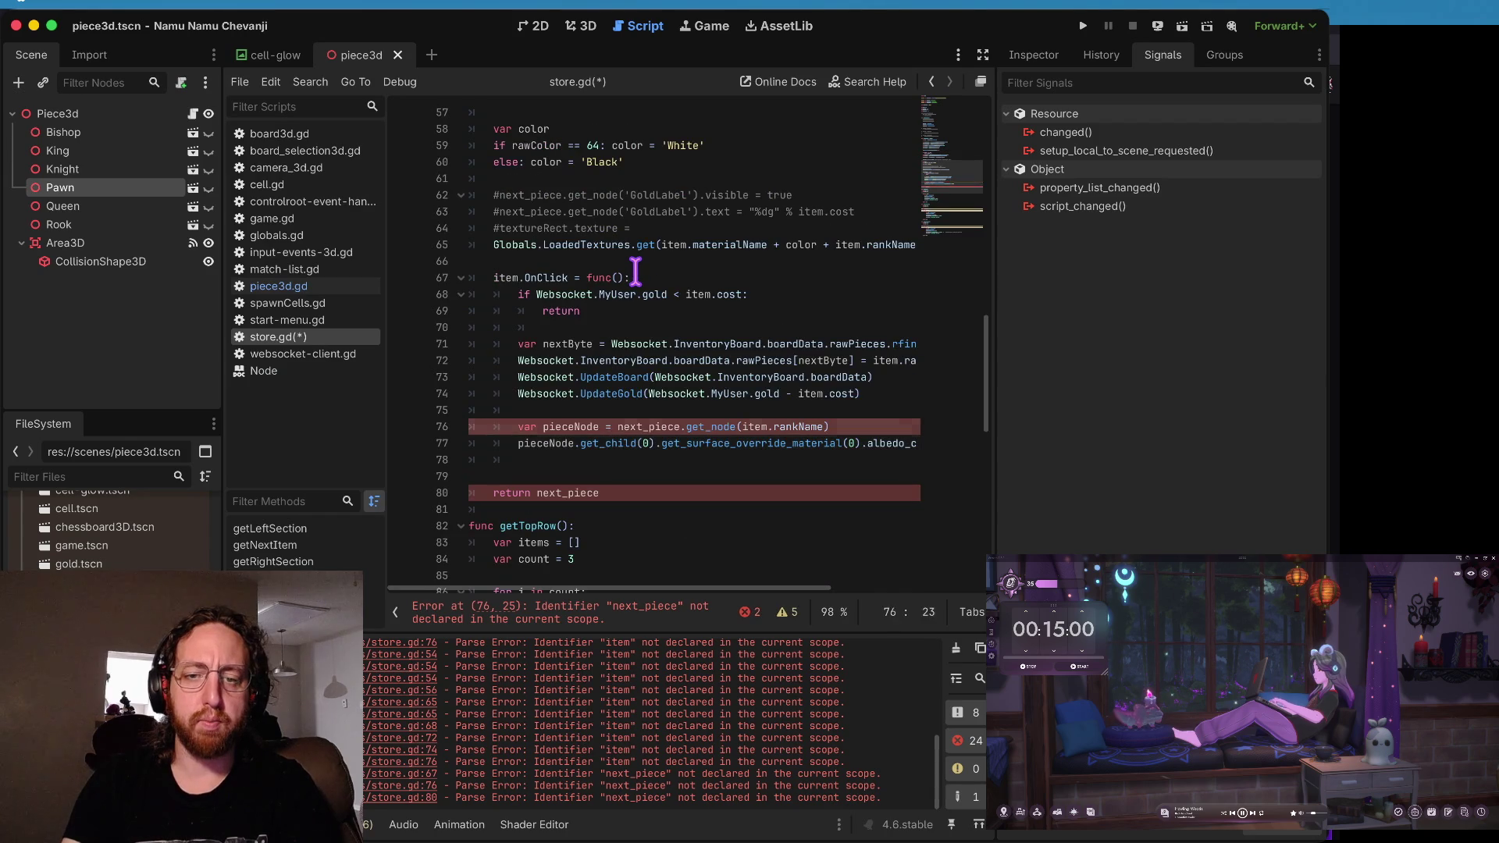
{"action": "key", "text": "ctrl+z"}
{"action": "key", "text": "ctrl+z"}
{"action": "key", "text": "ctrl+z"}
{"action": "key", "text": "ctrl+s"}
- Complete 'return item', check where getNextItem is called, save and run the game
{"action": "key", "text": "Down"}
{"action": "key", "text": "Down"}
{"action": "type", "text": "m"}
{"action": "key", "text": "Left"}
{"action": "key", "text": "Left"}
{"action": "key", "text": "Left"}
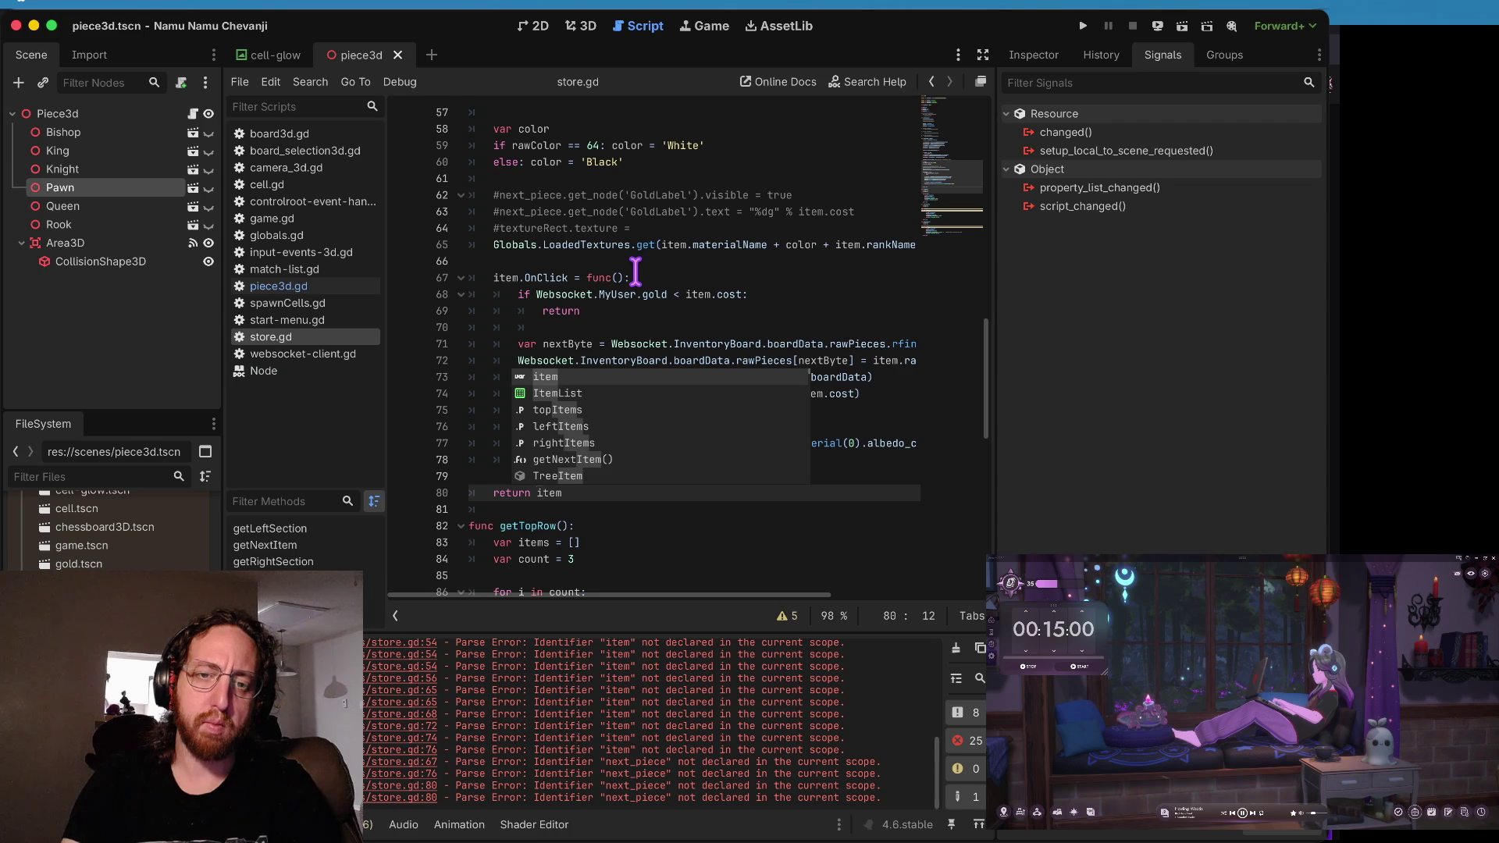
{"action": "key", "text": "Up"}
{"action": "key", "text": "Up"}
{"action": "key", "text": "Up"}
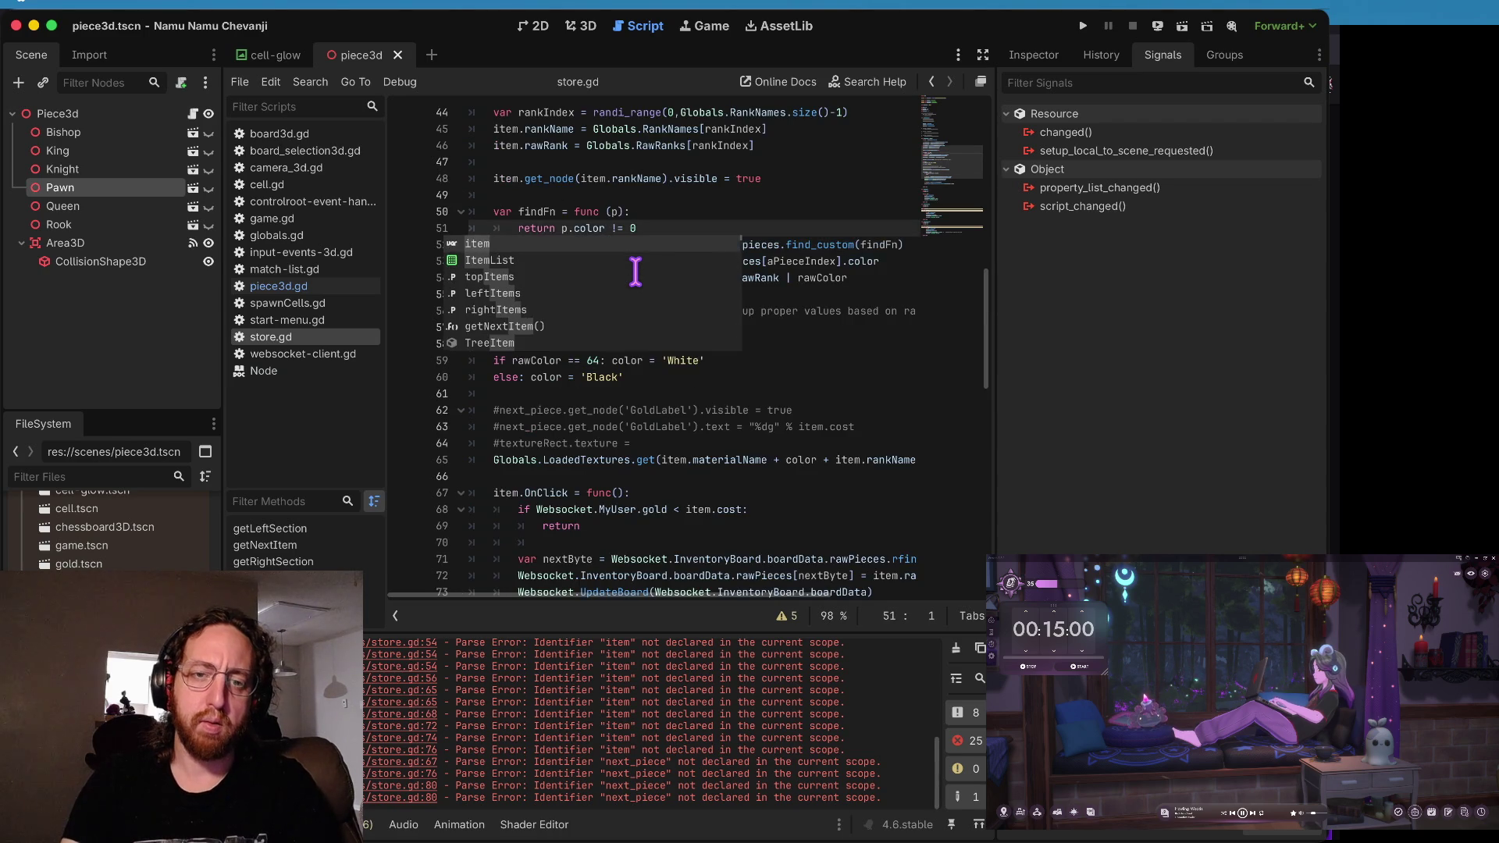
{"action": "key", "text": "Up"}
{"action": "key", "text": "Up"}
{"action": "key", "text": "Up"}
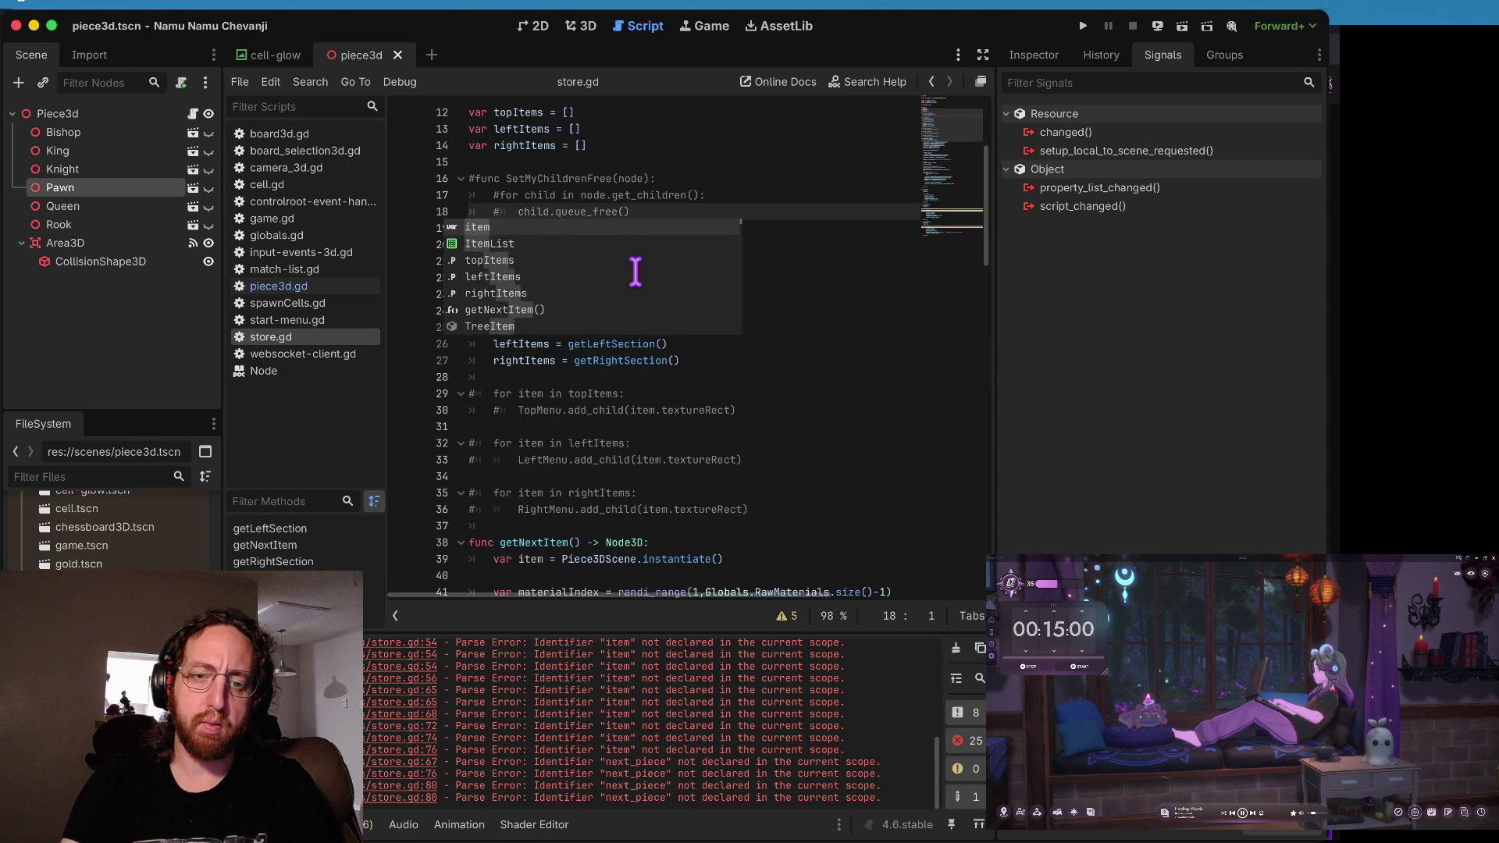
{"action": "key", "text": "Down"}
{"action": "key", "text": "Down"}
{"action": "key", "text": "Down"}
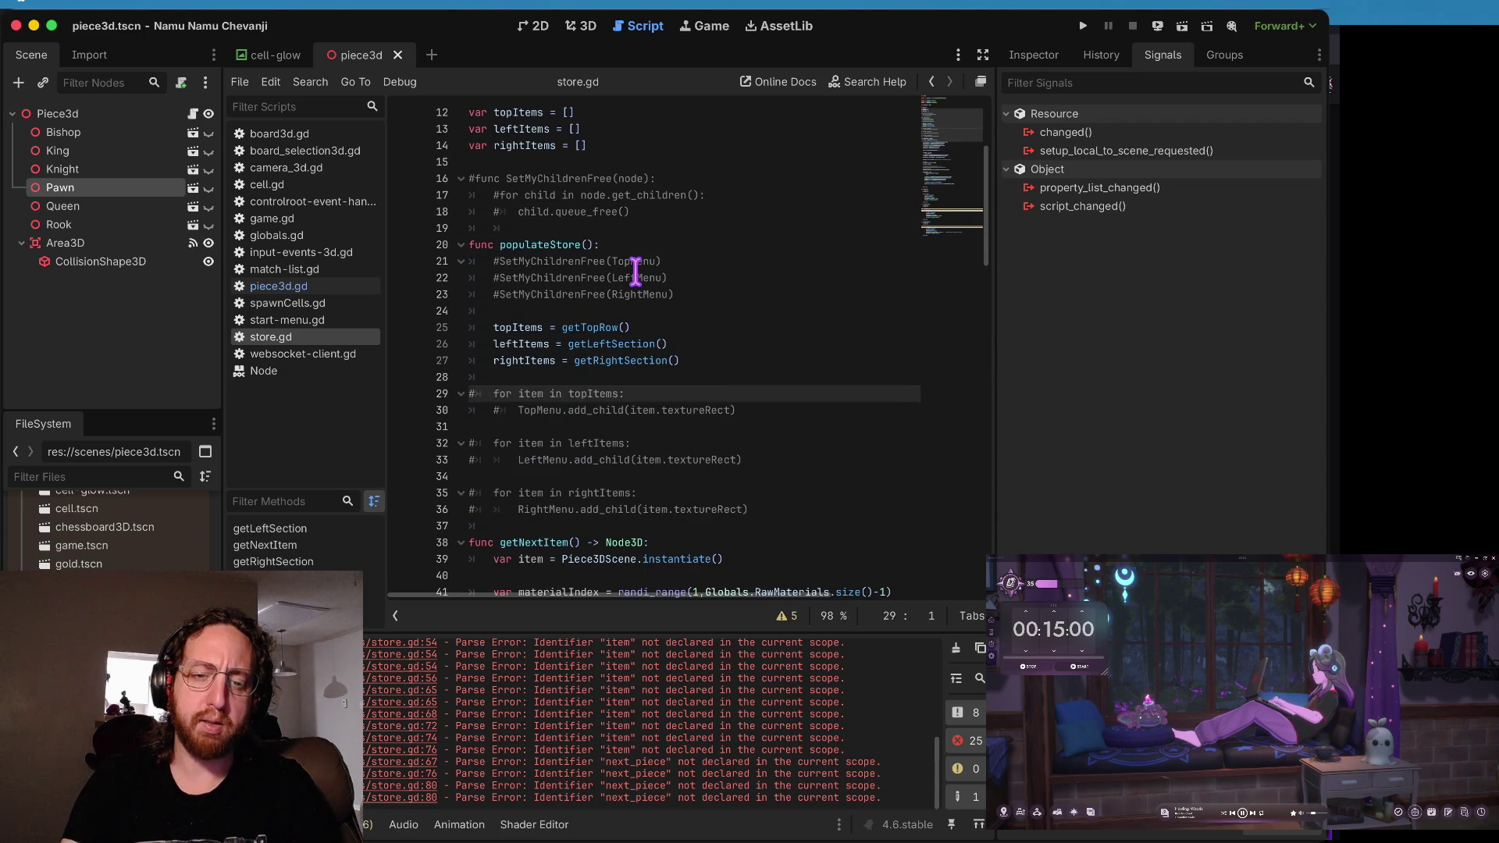
{"action": "key", "text": "F3"}
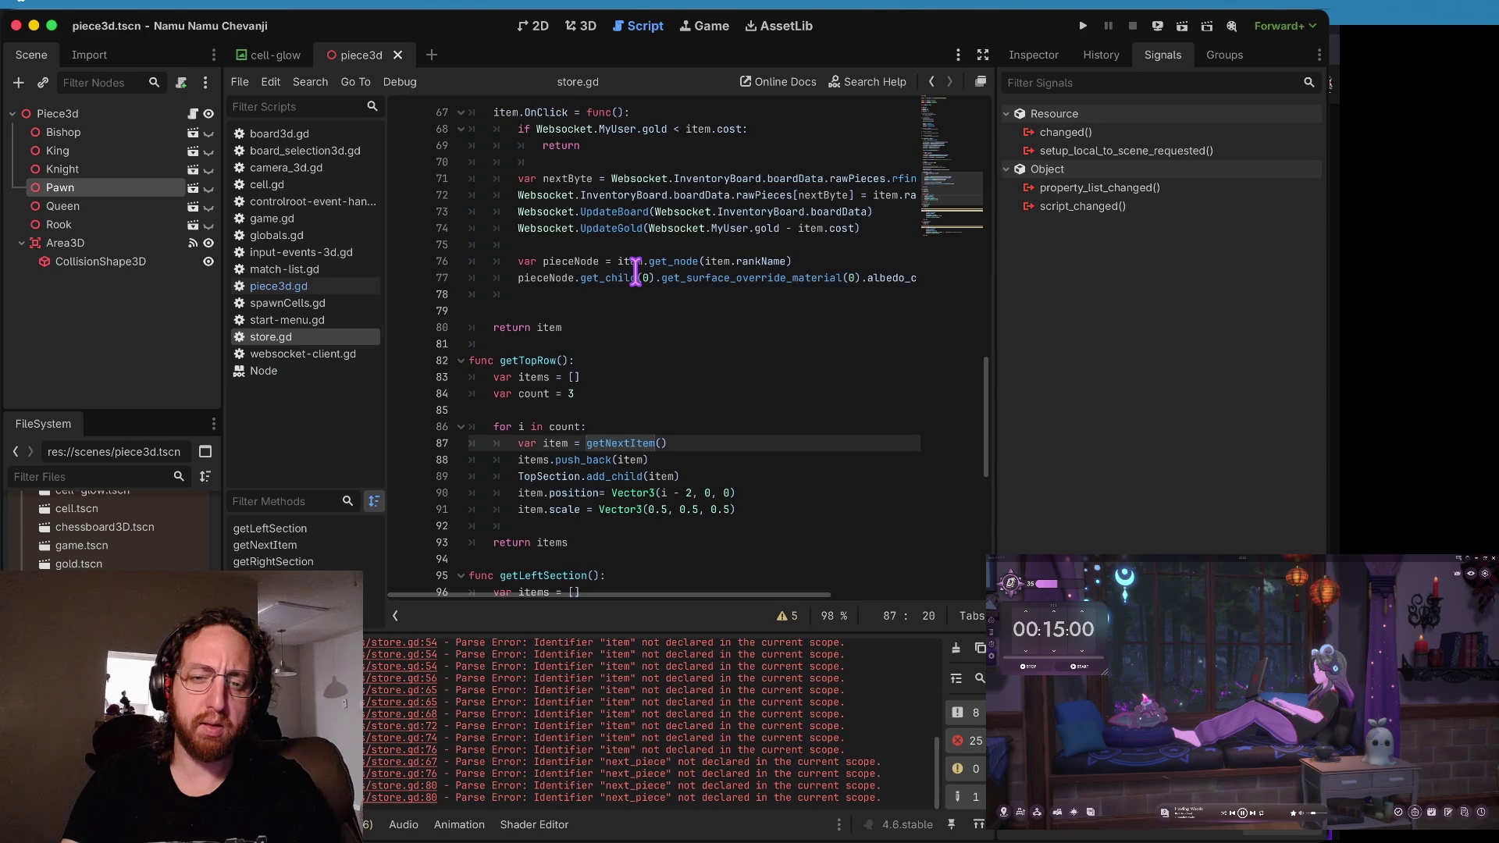
{"action": "key", "text": "Down"}
{"action": "key", "text": "Down"}
{"action": "key", "text": "Down"}
{"action": "key", "text": "ctrl+s"}
{"action": "key", "text": "super+b"}
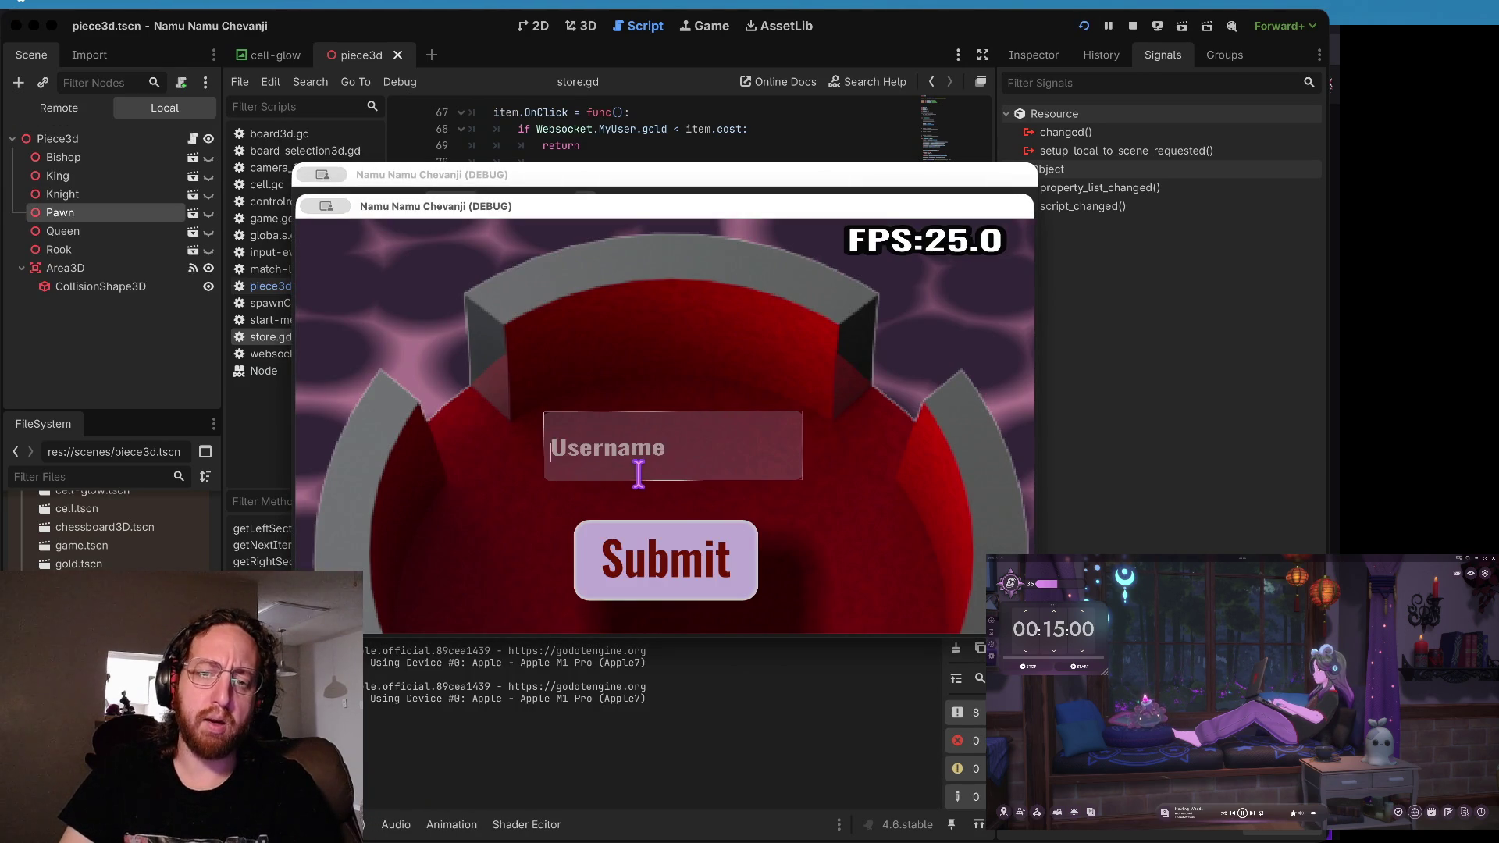
- Reproduce the store.gd:56 cost crash on the middle board, declare 'var cost' in piece3d.gd, and relaunch the game
{"action": "left_click", "coordinate": [613, 552]}
{"action": "left_click", "coordinate": [597, 492]}
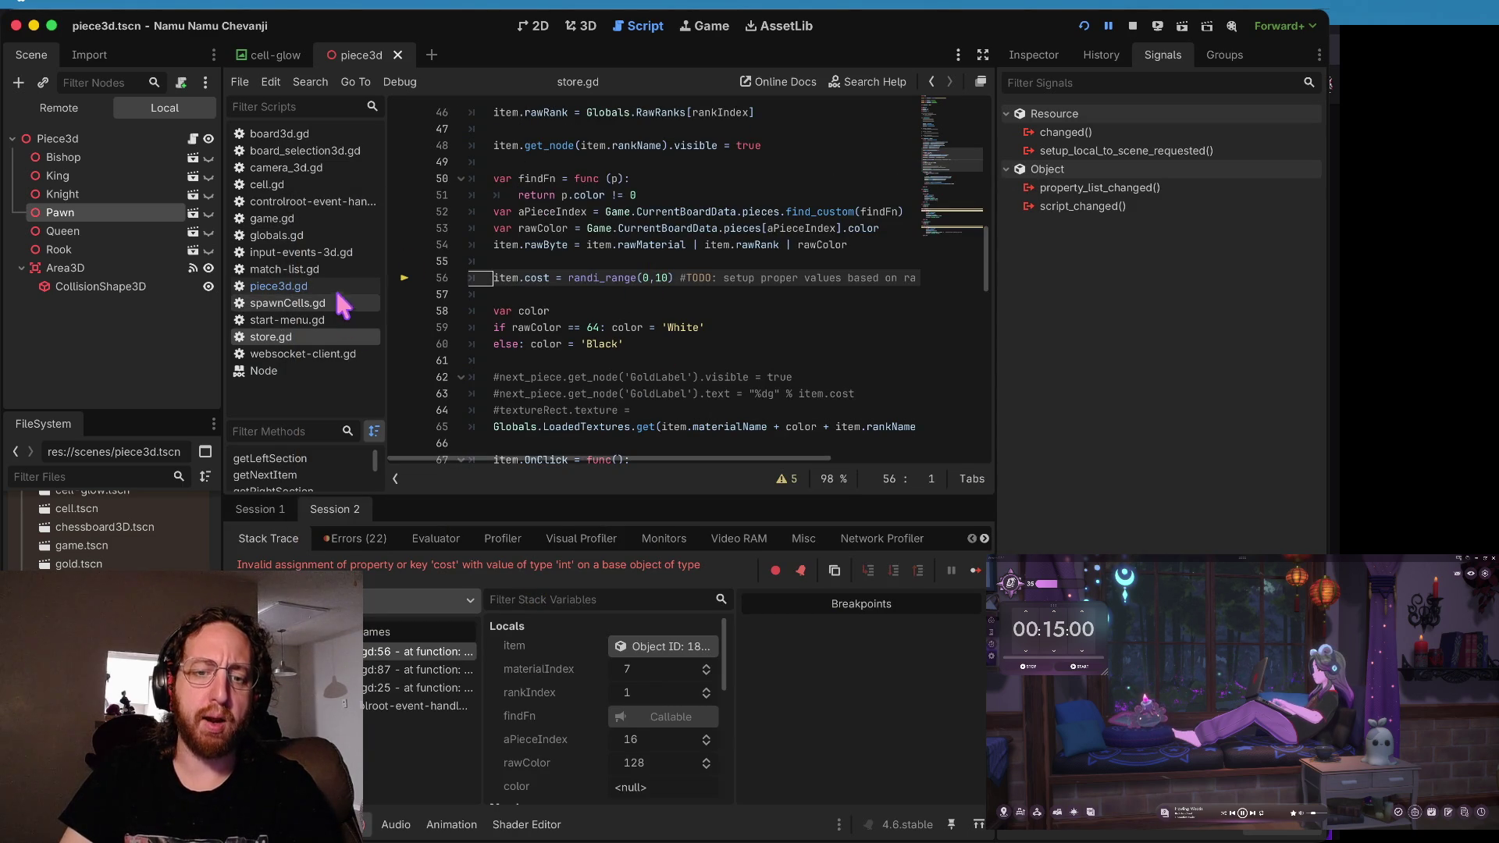
{"action": "left_click", "coordinate": [336, 287]}
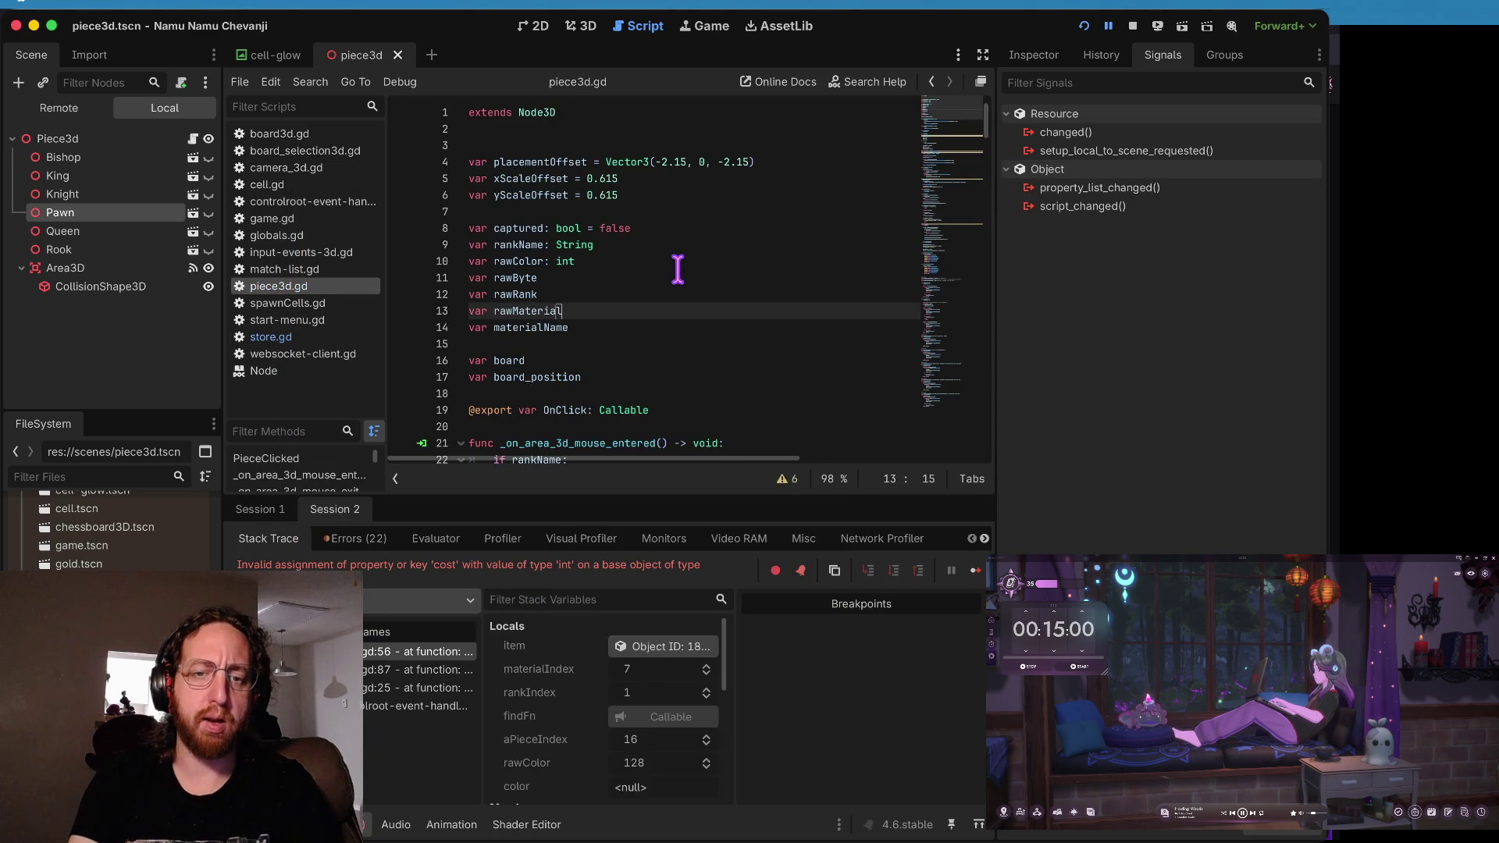
{"action": "key", "text": "Down"}
{"action": "key", "text": "Down"}
{"action": "type", "text": "ost"}
{"action": "key", "text": "Return"}
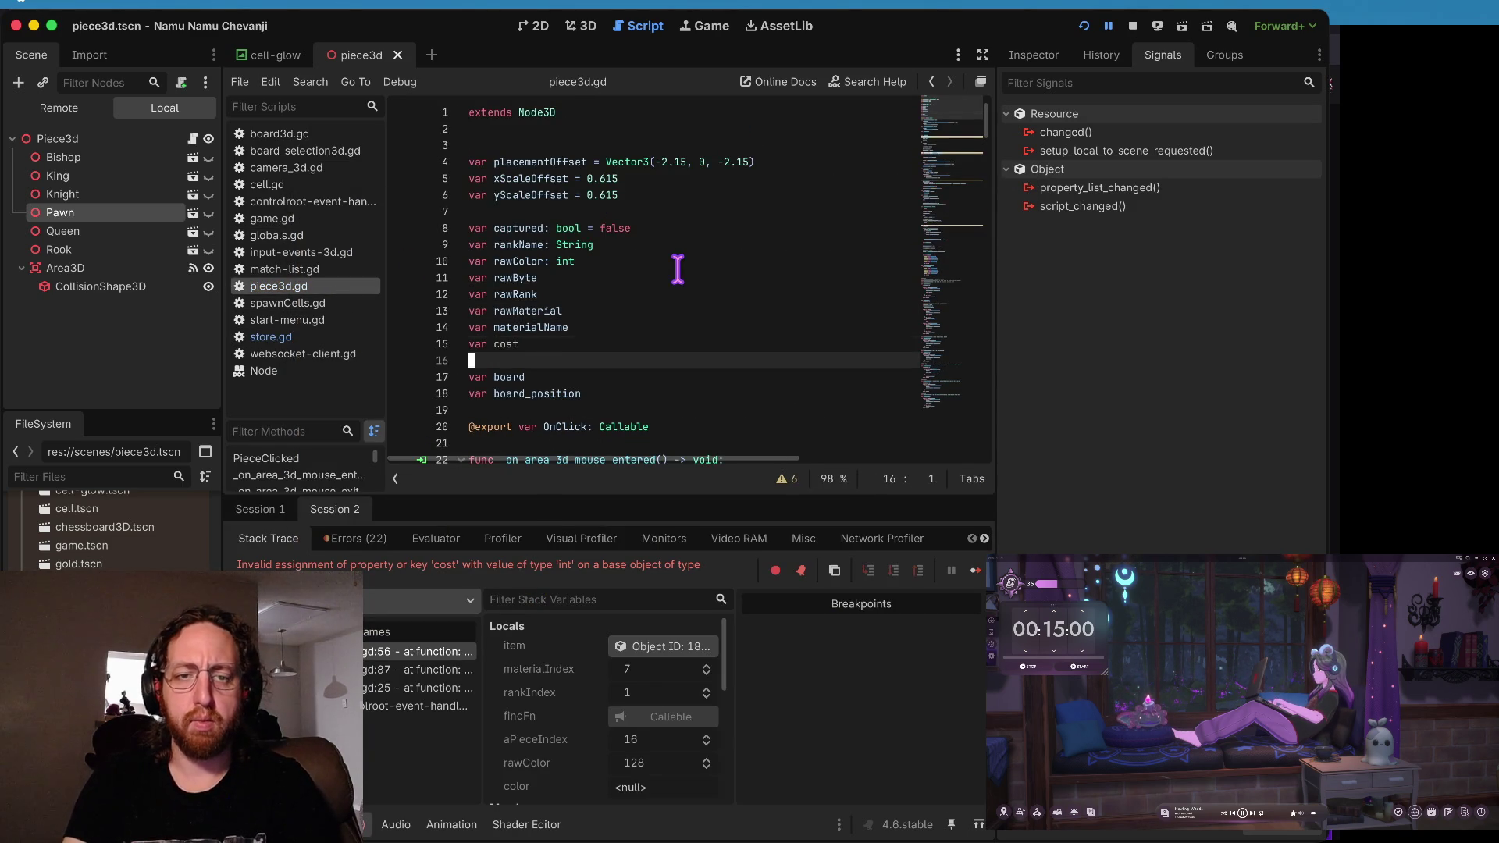
{"action": "key", "text": "Left"}
{"action": "key", "text": "super+b"}
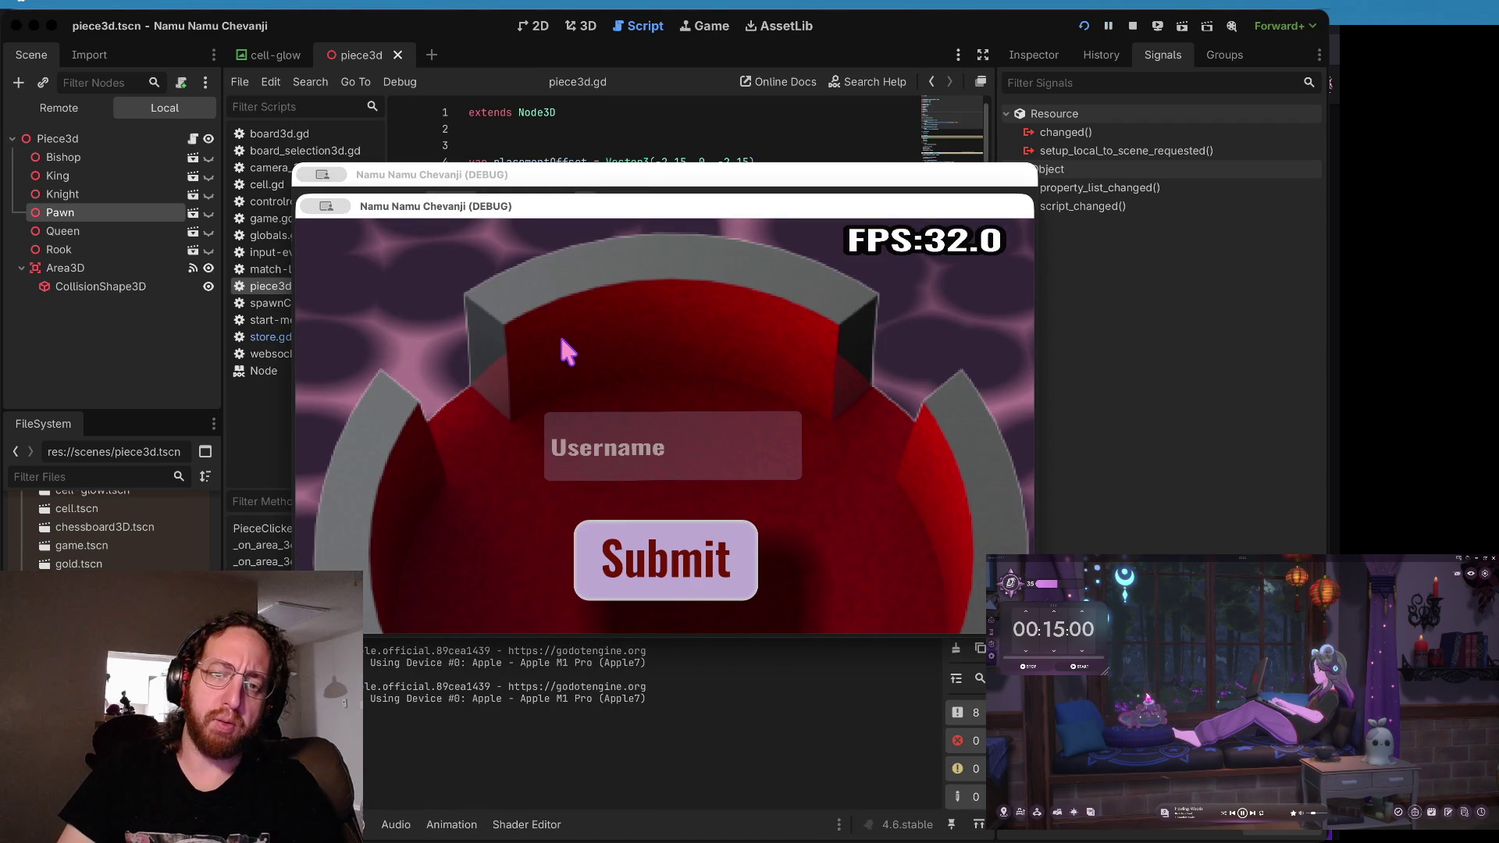
- Log in and click the white and black bishops, rooks, pawns and kings to test OnClick
{"action": "left_click", "coordinate": [618, 446]}
{"action": "type", "text": "b"}
{"action": "left_click", "coordinate": [648, 570]}
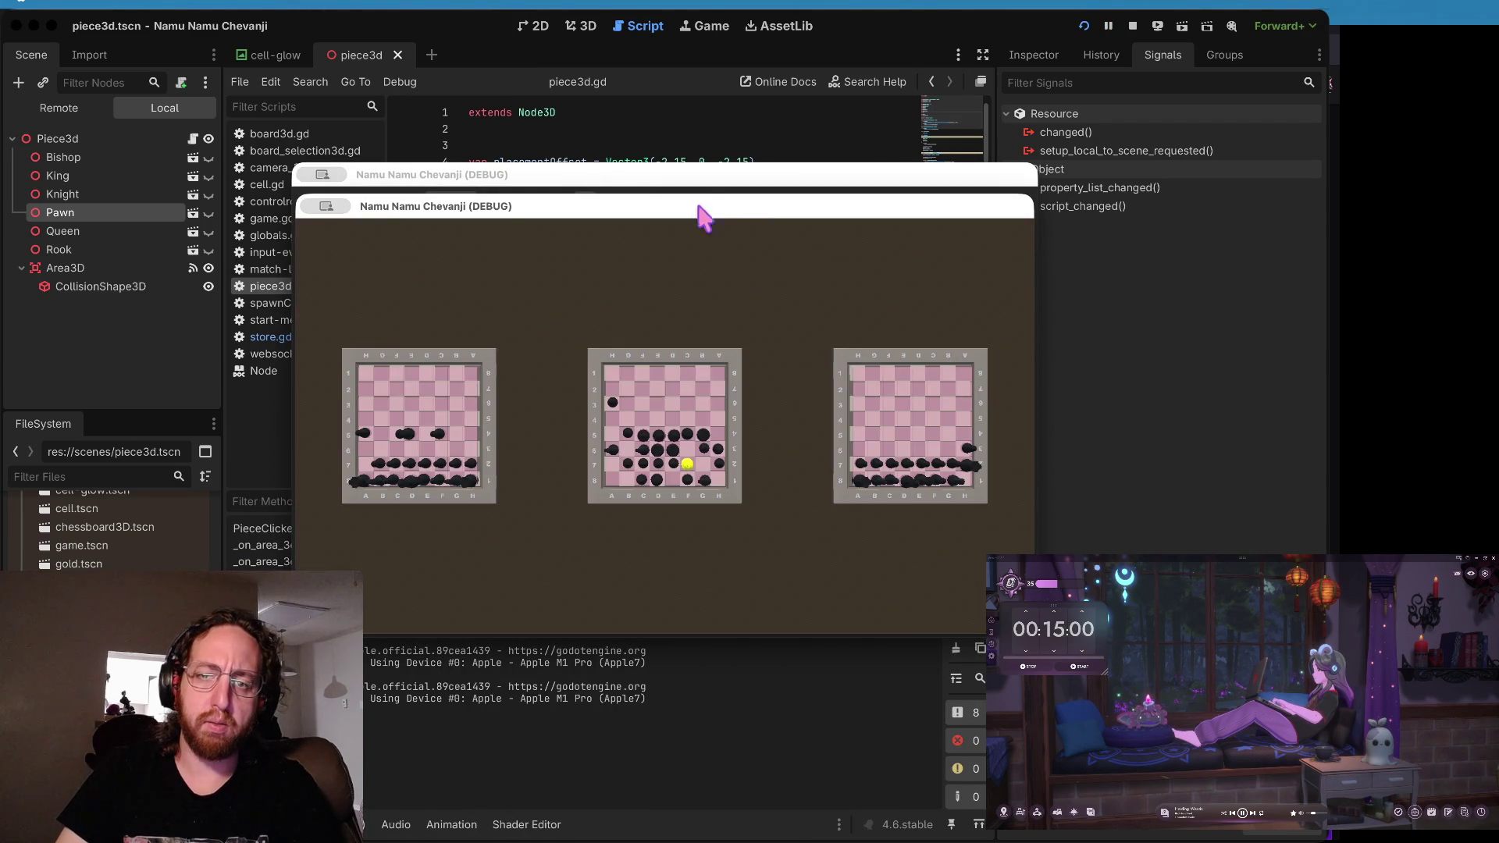
{"action": "left_click", "coordinate": [599, 597]}
{"action": "left_click", "coordinate": [677, 519]}
{"action": "left_click", "coordinate": [602, 368]}
{"action": "left_click", "coordinate": [407, 374]}
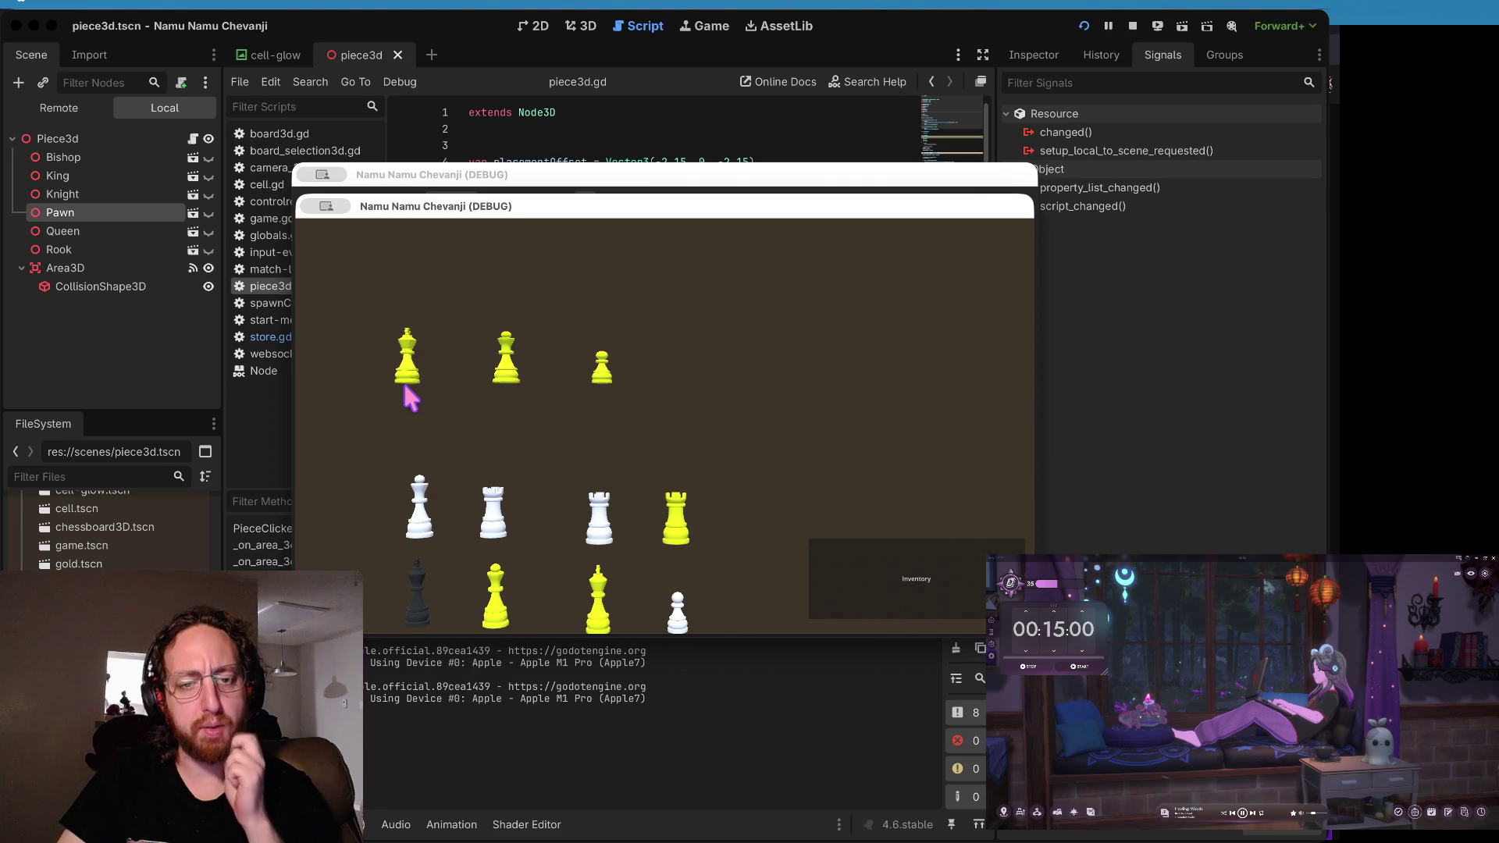
{"action": "left_click", "coordinate": [420, 491]}
{"action": "left_click", "coordinate": [494, 523]}
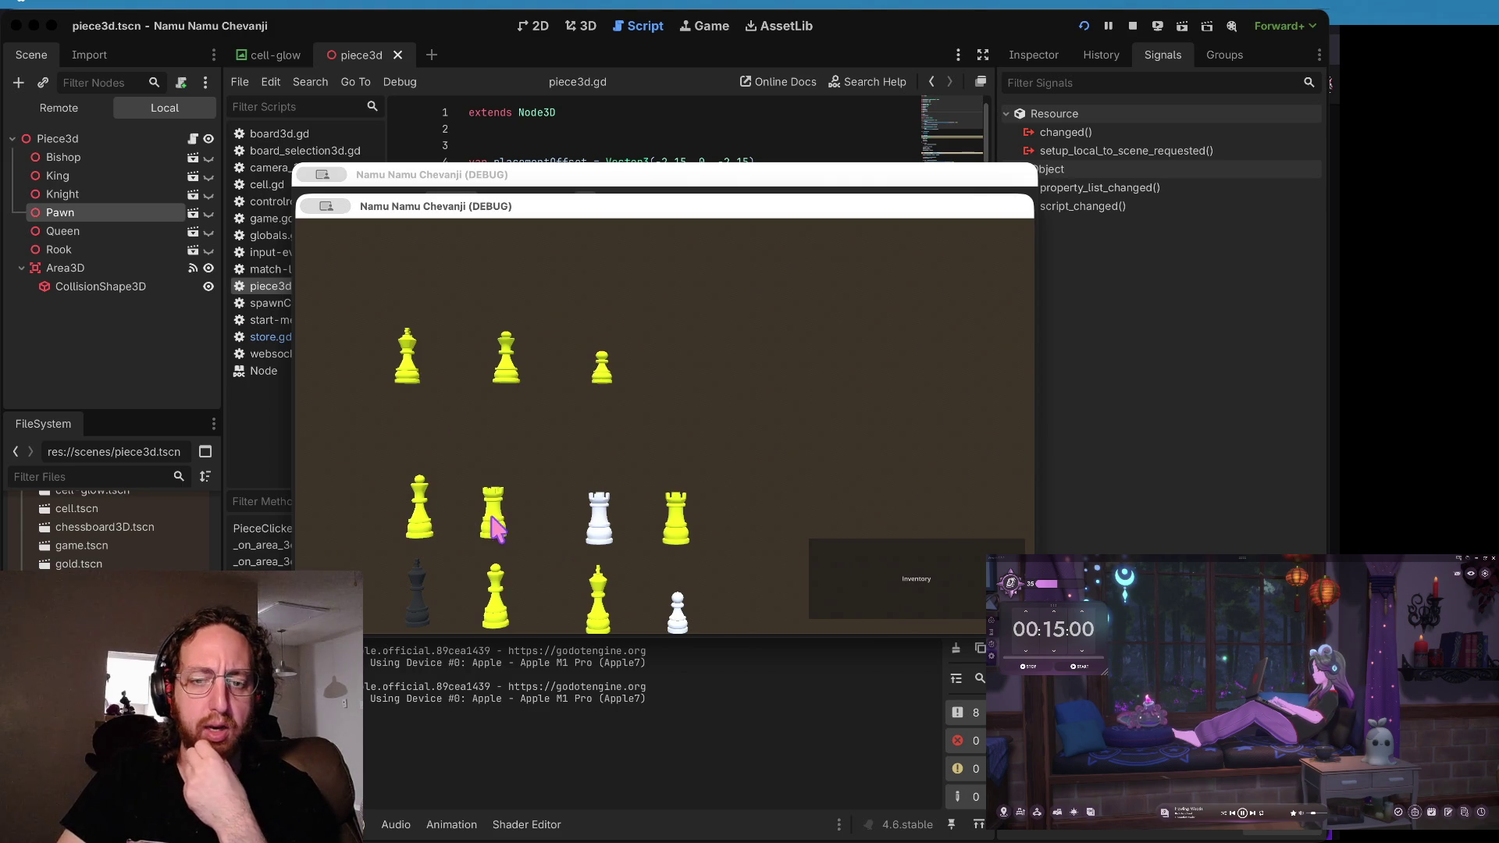
{"action": "left_click", "coordinate": [584, 525]}
{"action": "left_click", "coordinate": [428, 605]}
{"action": "left_click", "coordinate": [665, 626]}
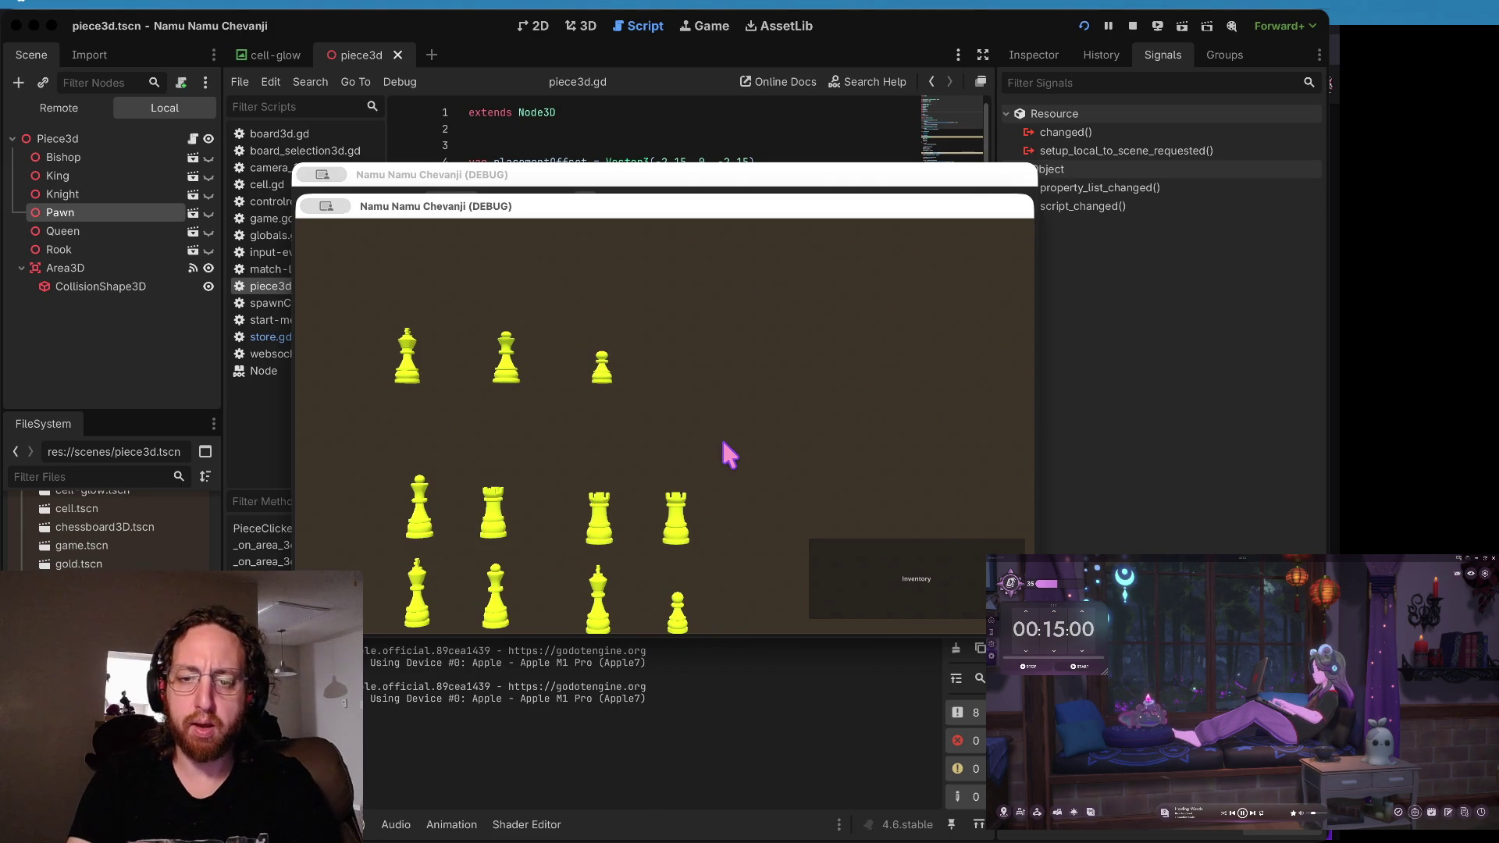
- Switch between the board, store gallery and inventory views, then return to the script editor
{"action": "left_click", "coordinate": [931, 574]}
{"action": "left_click", "coordinate": [940, 592]}
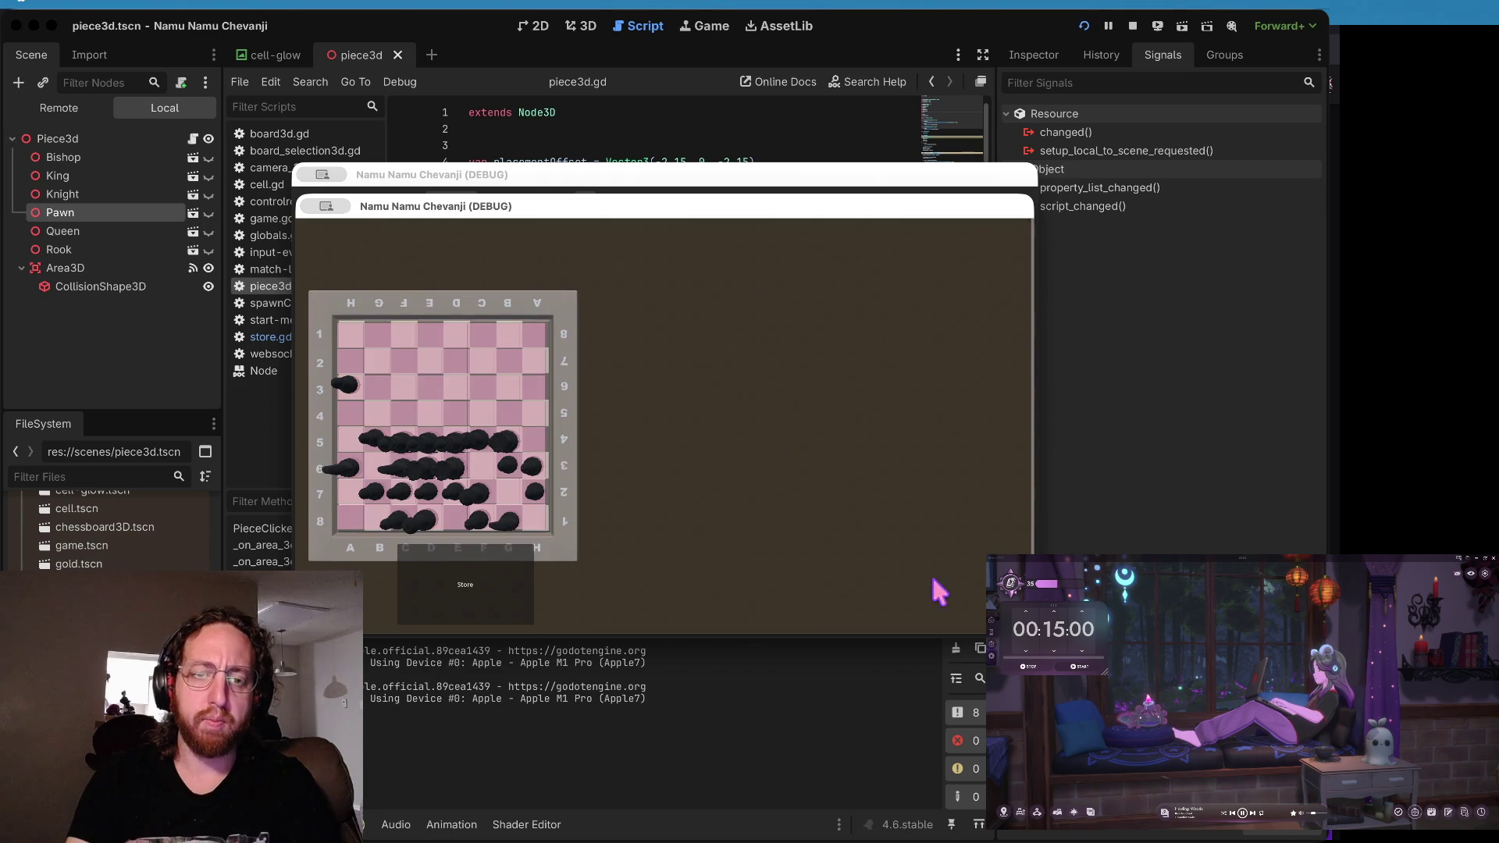
{"action": "left_click", "coordinate": [453, 613]}
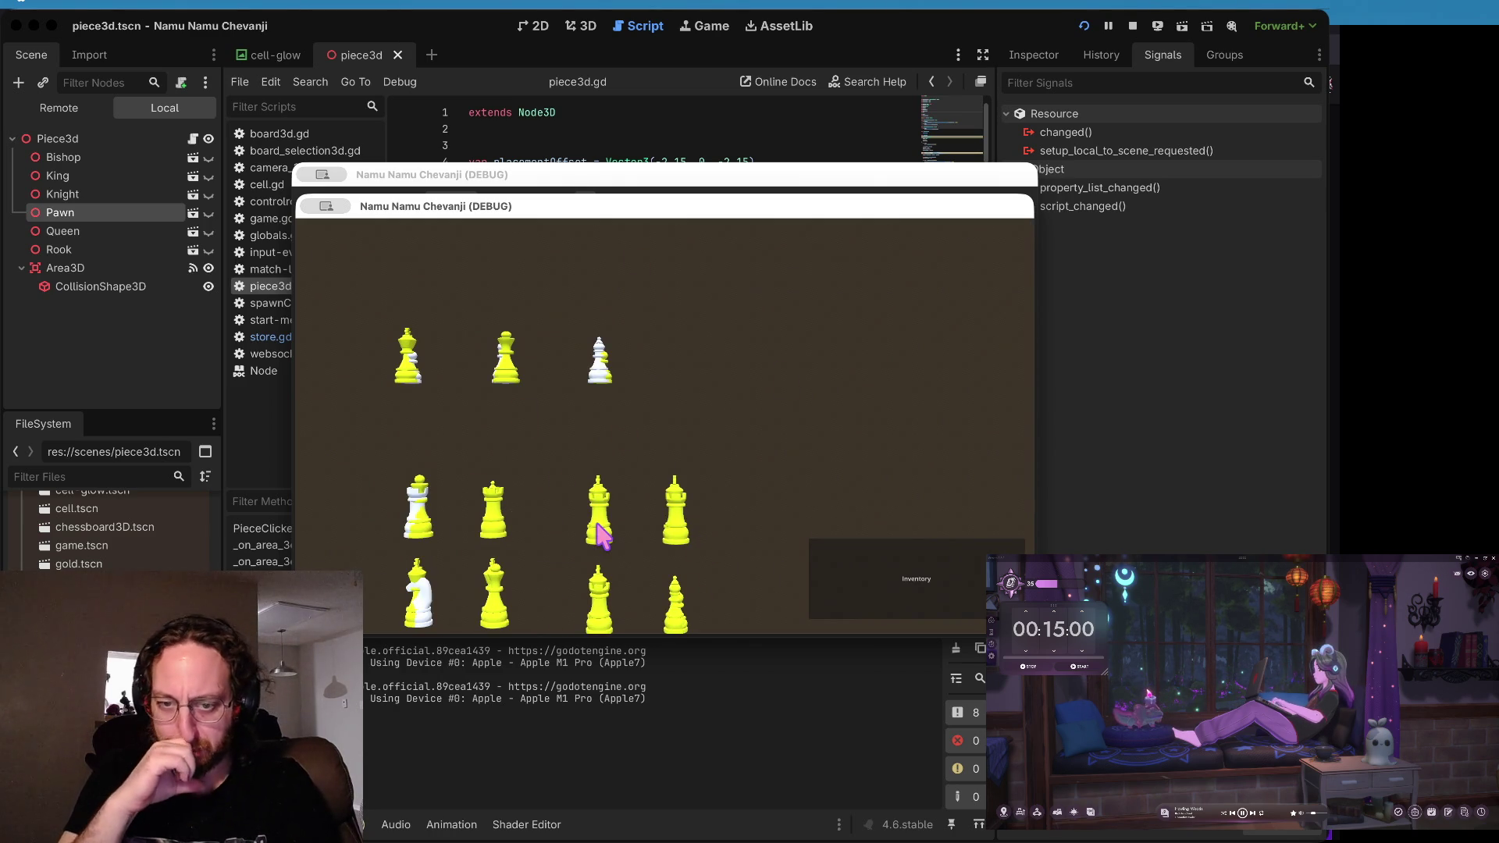
{"action": "left_click", "coordinate": [880, 580]}
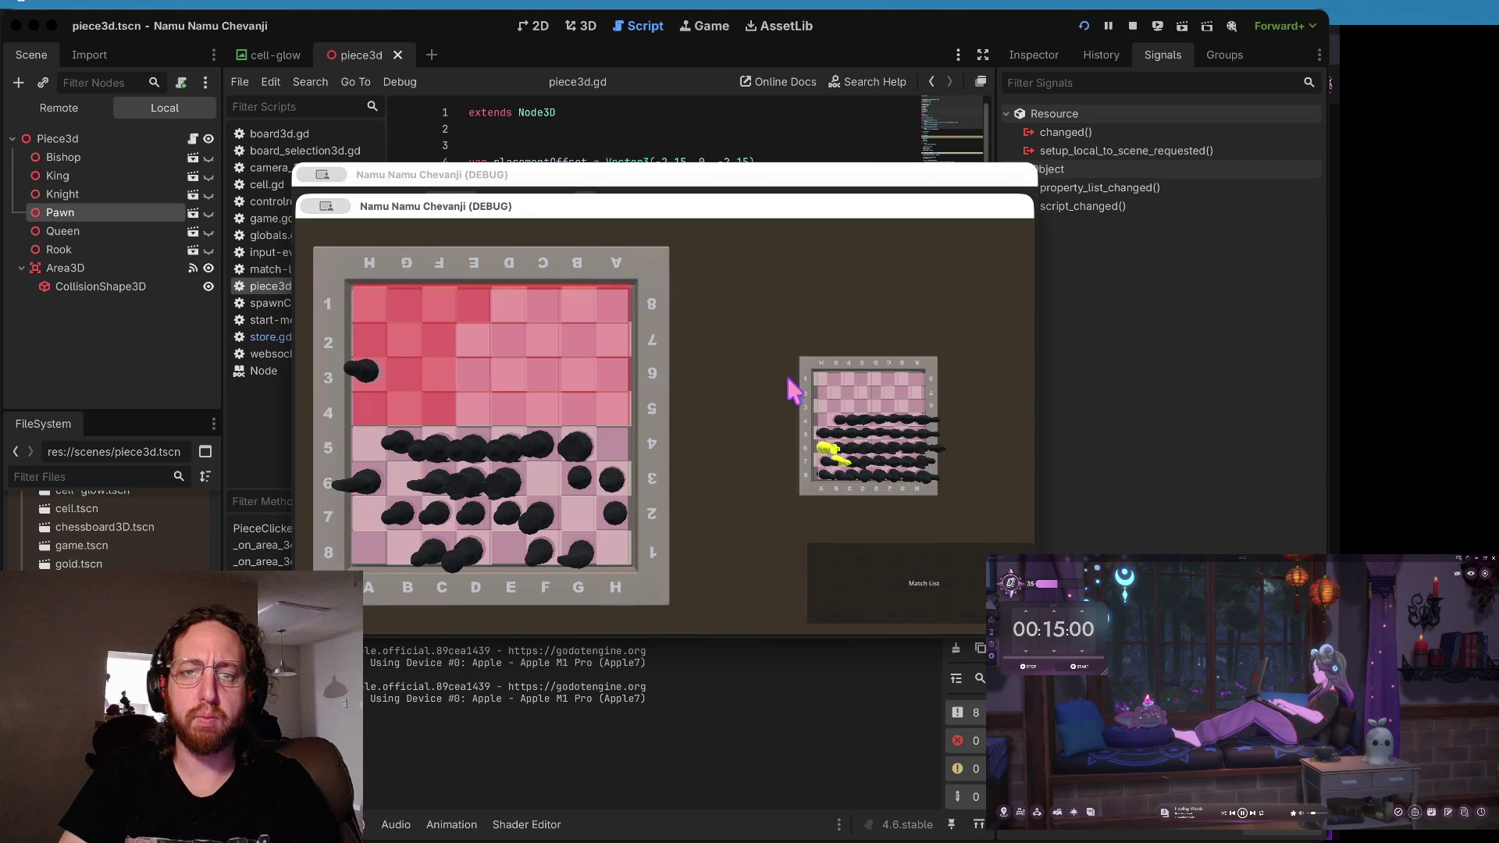
{"action": "left_click", "coordinate": [709, 112]}
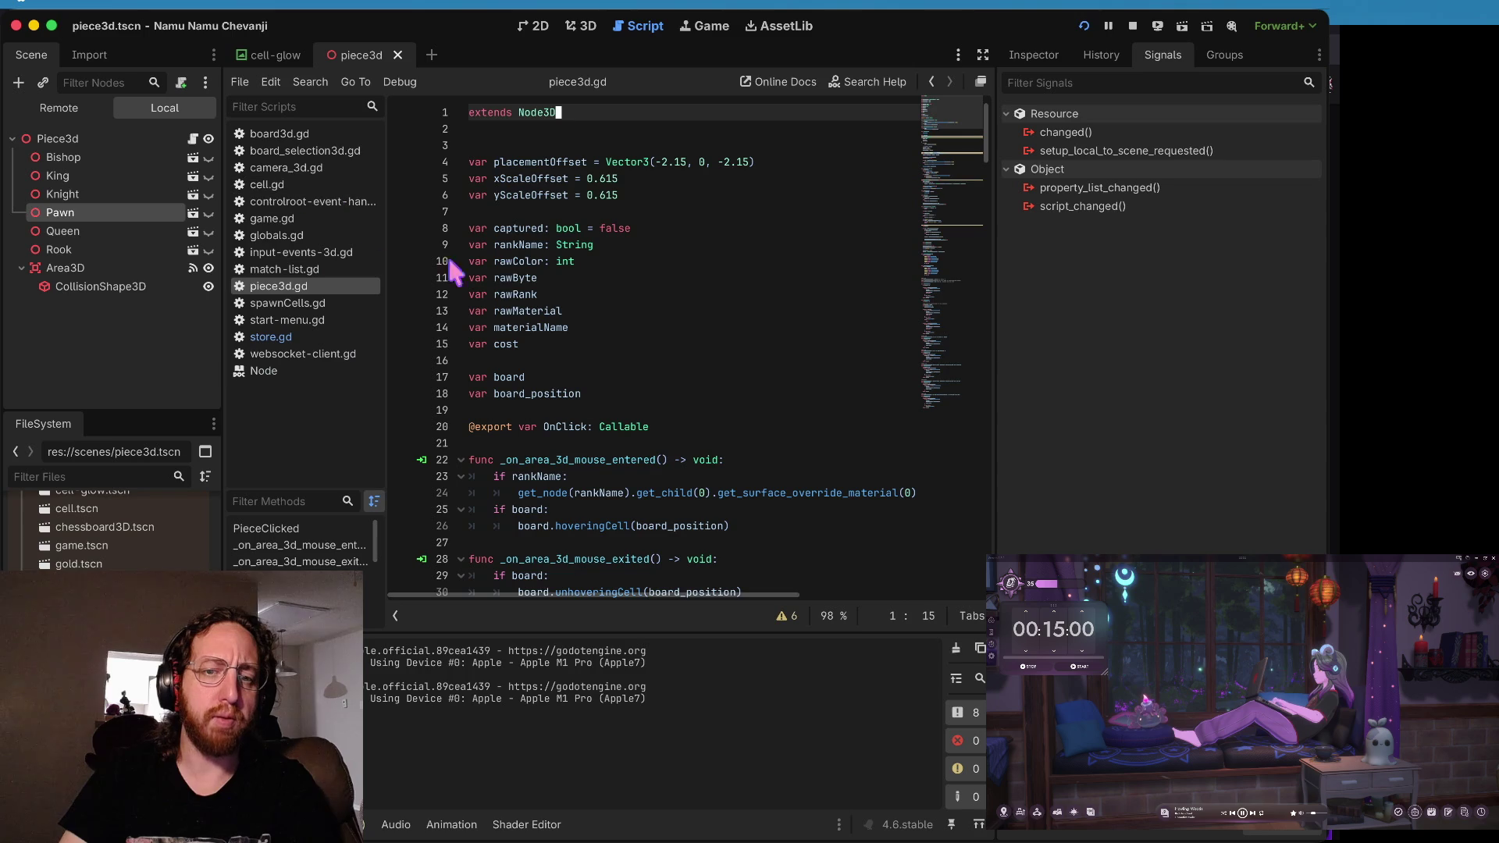
- Open controlroot-event-handler.gd and scroll to the hideAll function
{"action": "left_click", "coordinate": [523, 360]}
{"action": "scroll", "coordinate": [522, 348], "scroll_direction": "down", "scroll_amount": 8}
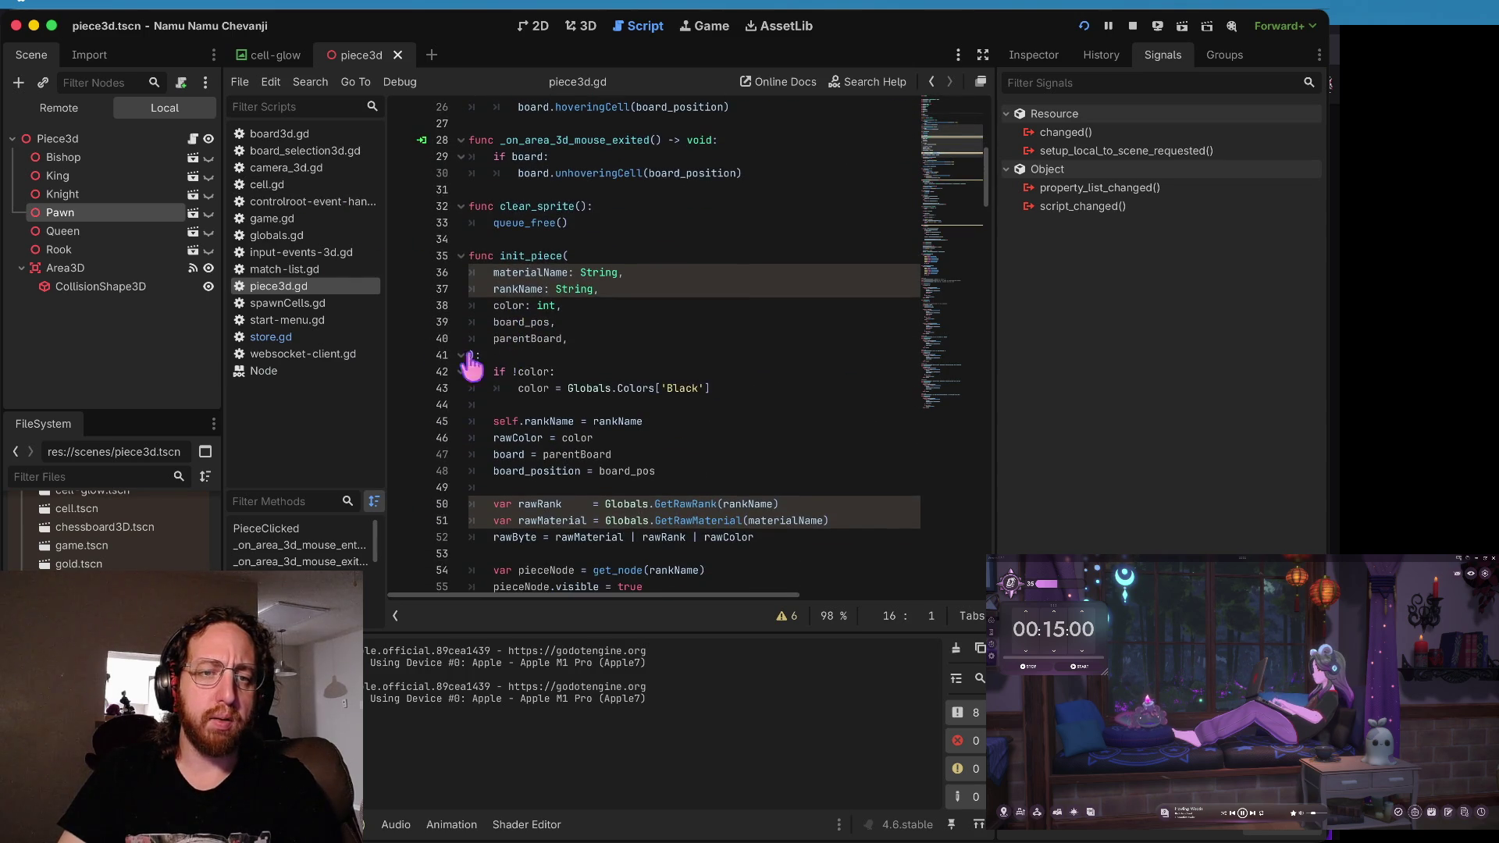
{"action": "left_click", "coordinate": [344, 202]}
{"action": "scroll", "coordinate": [609, 316], "scroll_direction": "up", "scroll_amount": 3}
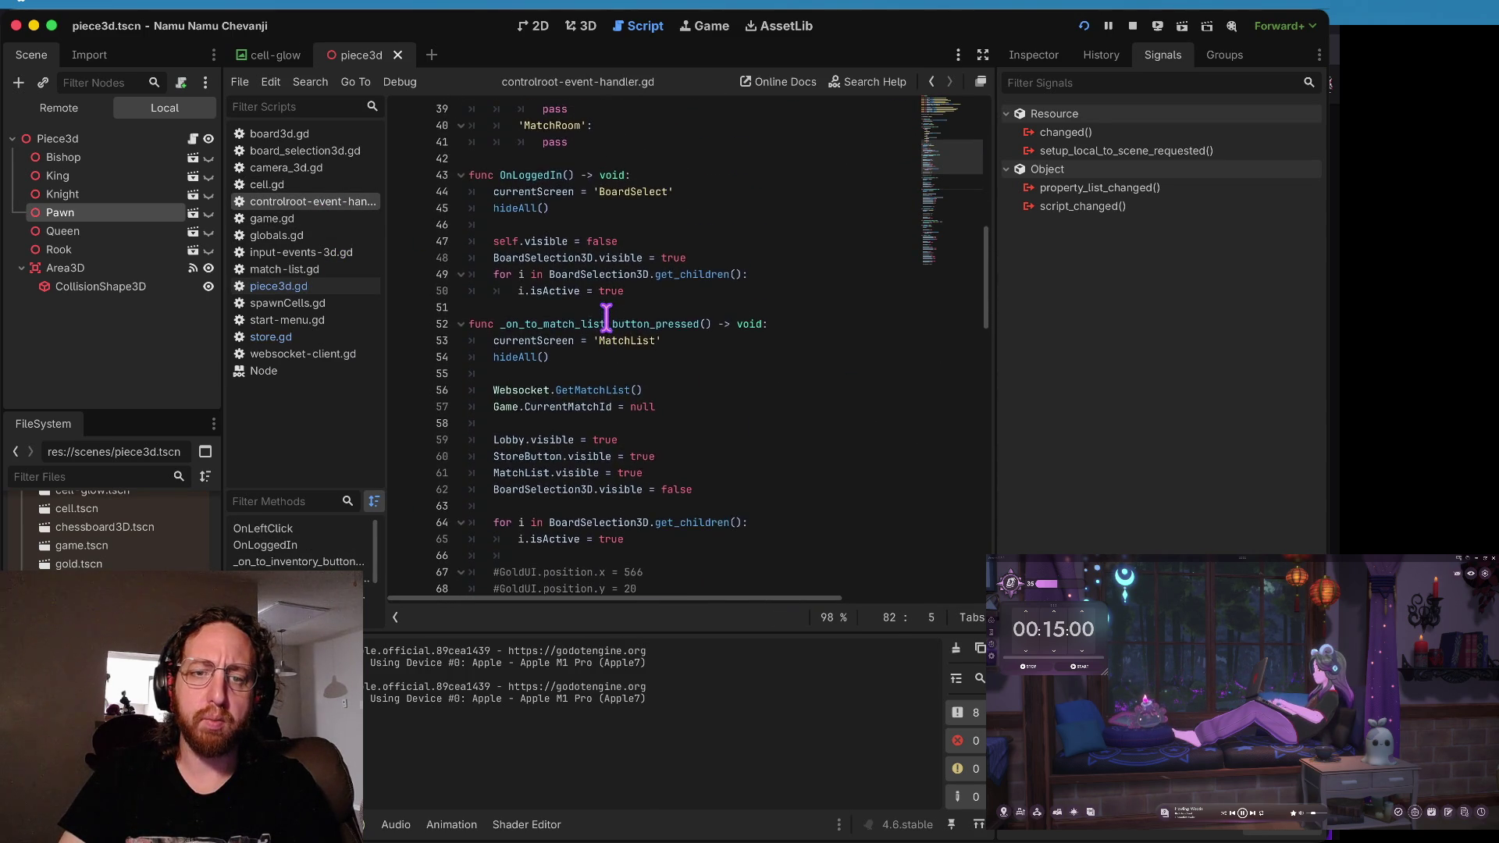
{"action": "scroll", "coordinate": [607, 317], "scroll_direction": "down", "scroll_amount": 12}
{"action": "scroll", "coordinate": [607, 316], "scroll_direction": "down", "scroll_amount": 9}
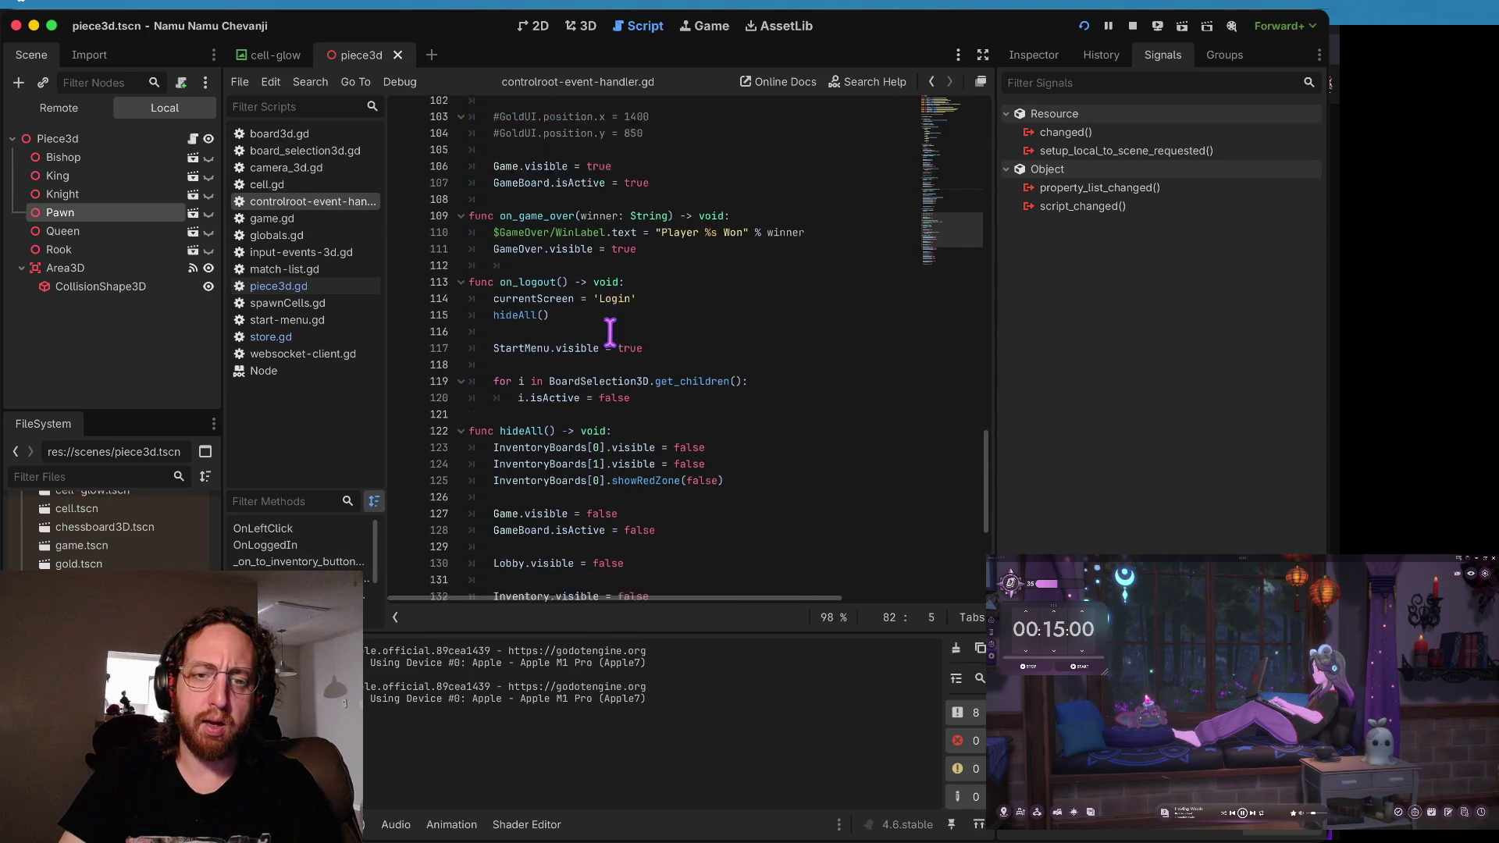
{"action": "scroll", "coordinate": [628, 297], "scroll_direction": "down", "scroll_amount": 3}
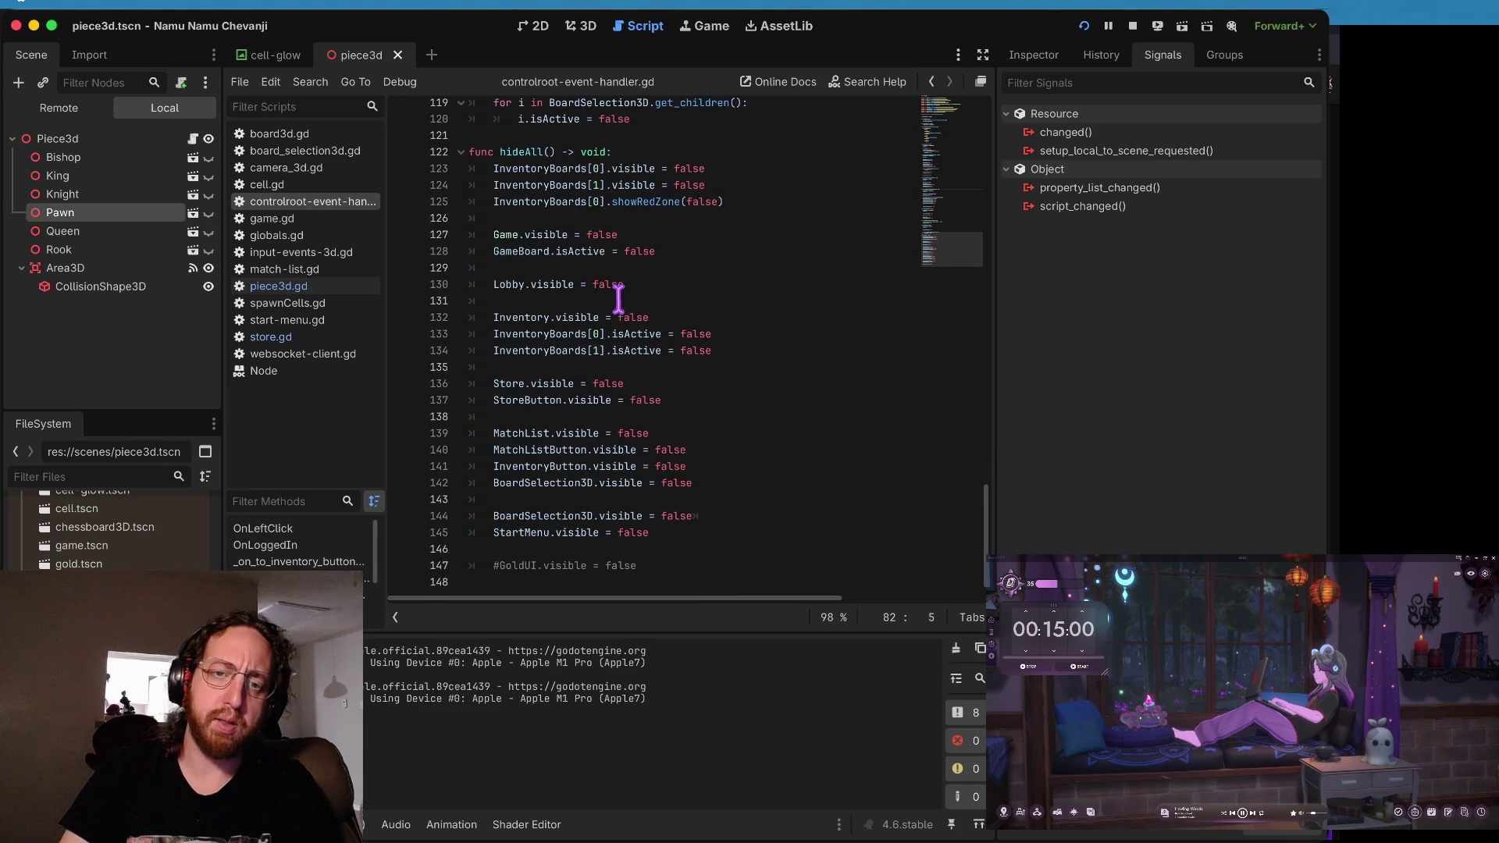
{"action": "scroll", "coordinate": [562, 211], "scroll_direction": "up", "scroll_amount": 1}
- Add a Store.get_node('') line after the StoreButton line in hideAll
{"action": "left_click", "coordinate": [563, 217]}
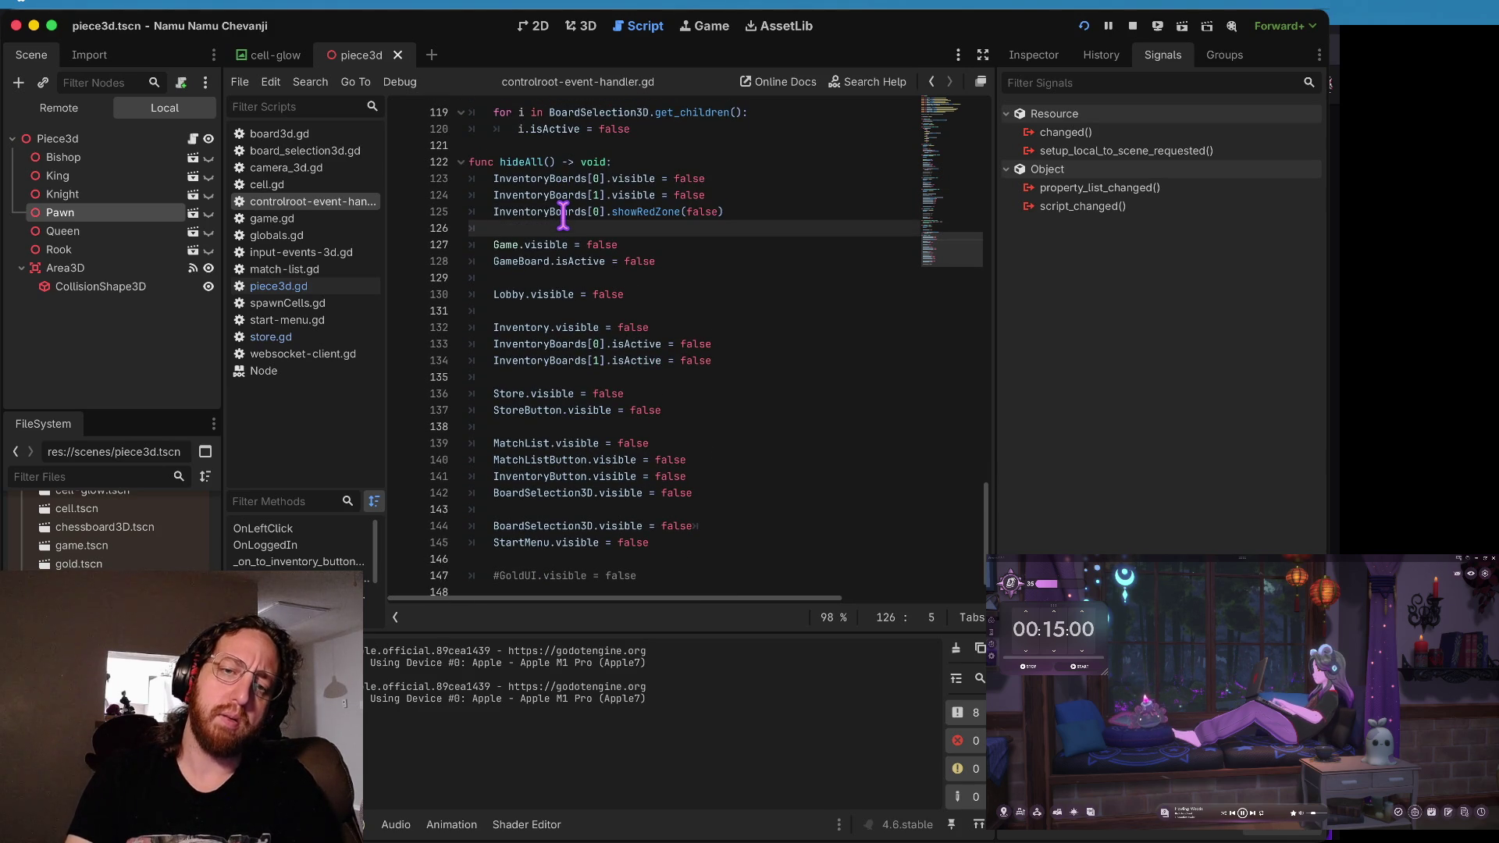
{"action": "key", "text": "Down"}
{"action": "key", "text": "Down"}
{"action": "key", "text": "Down"}
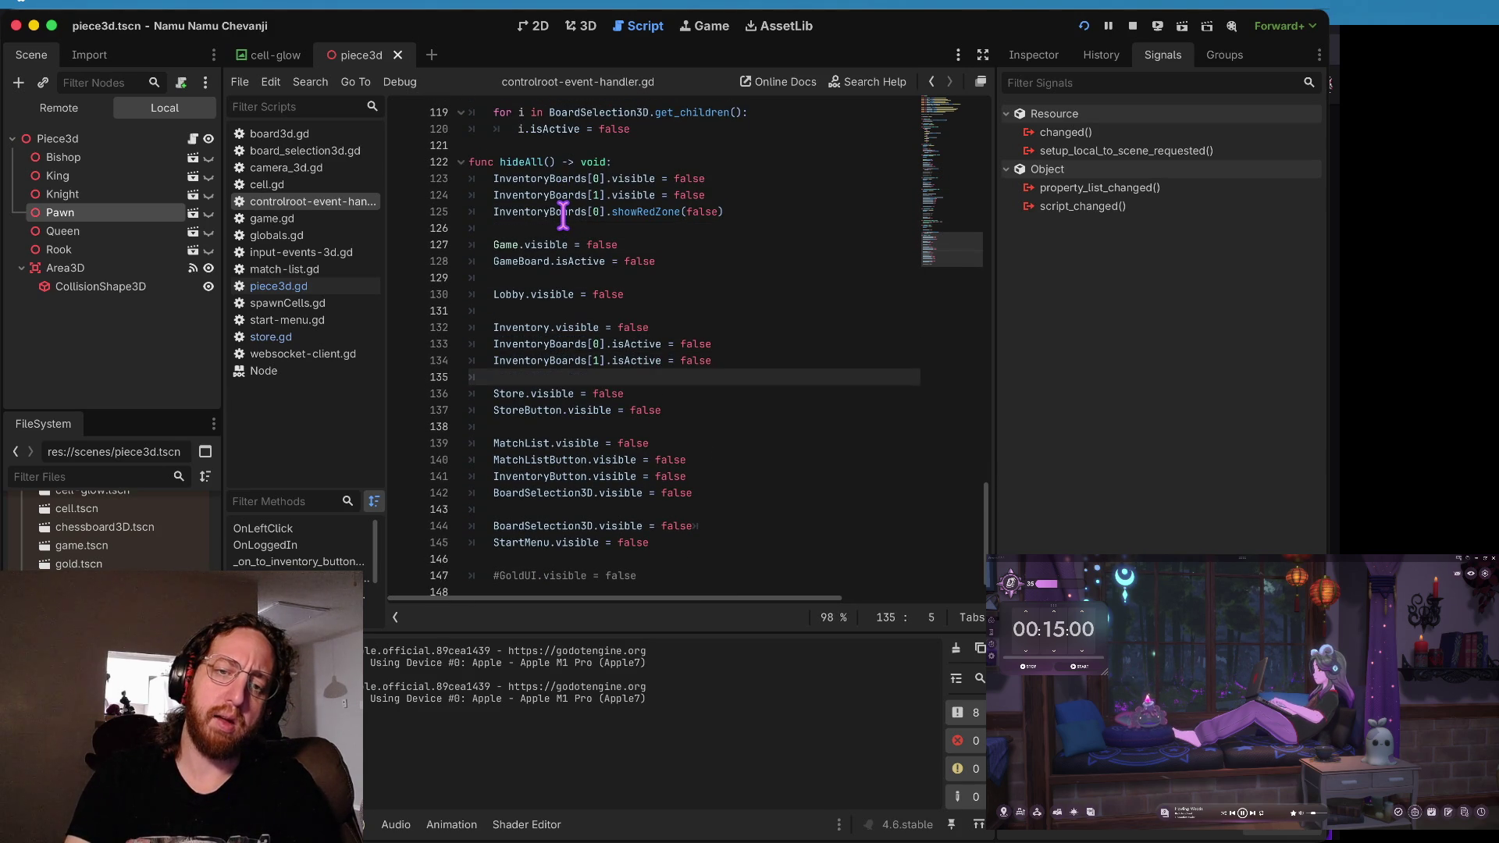
{"action": "key", "text": "Return"}
{"action": "type", "text": "Store."}
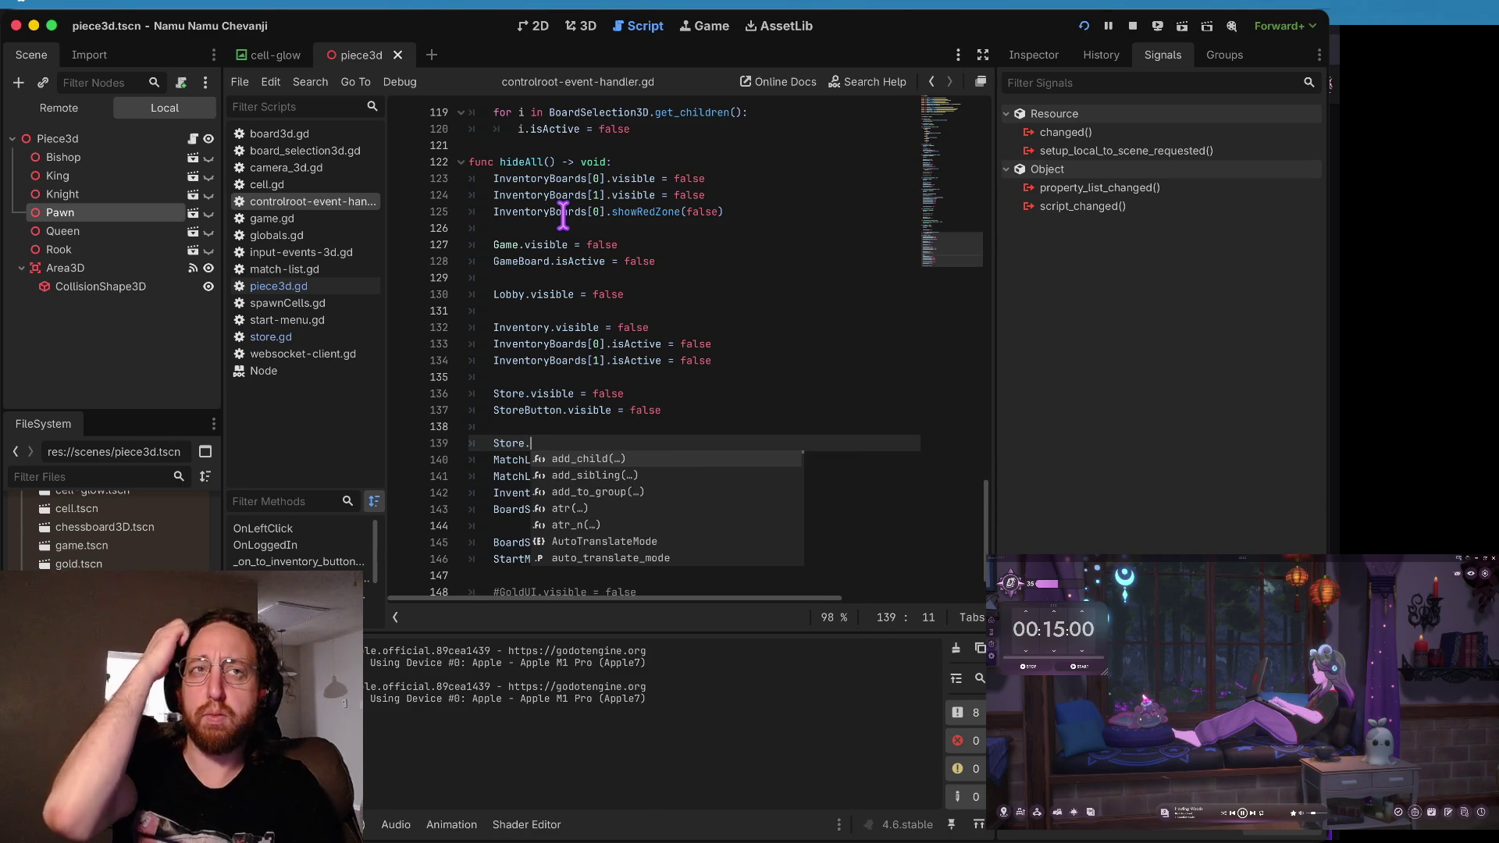
{"action": "key", "text": "Escape"}
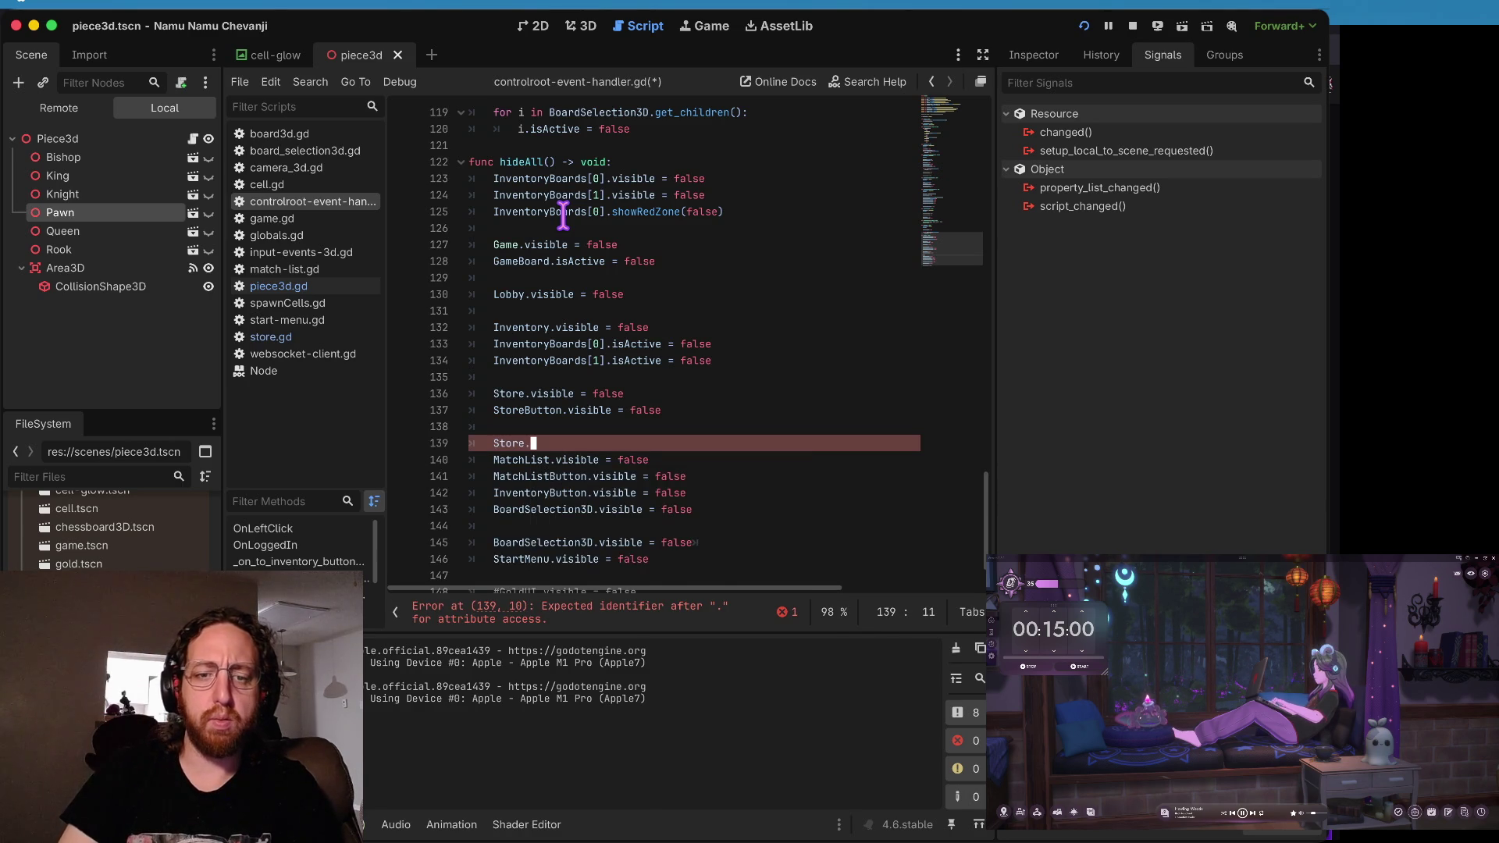
{"action": "type", "text": "top"}
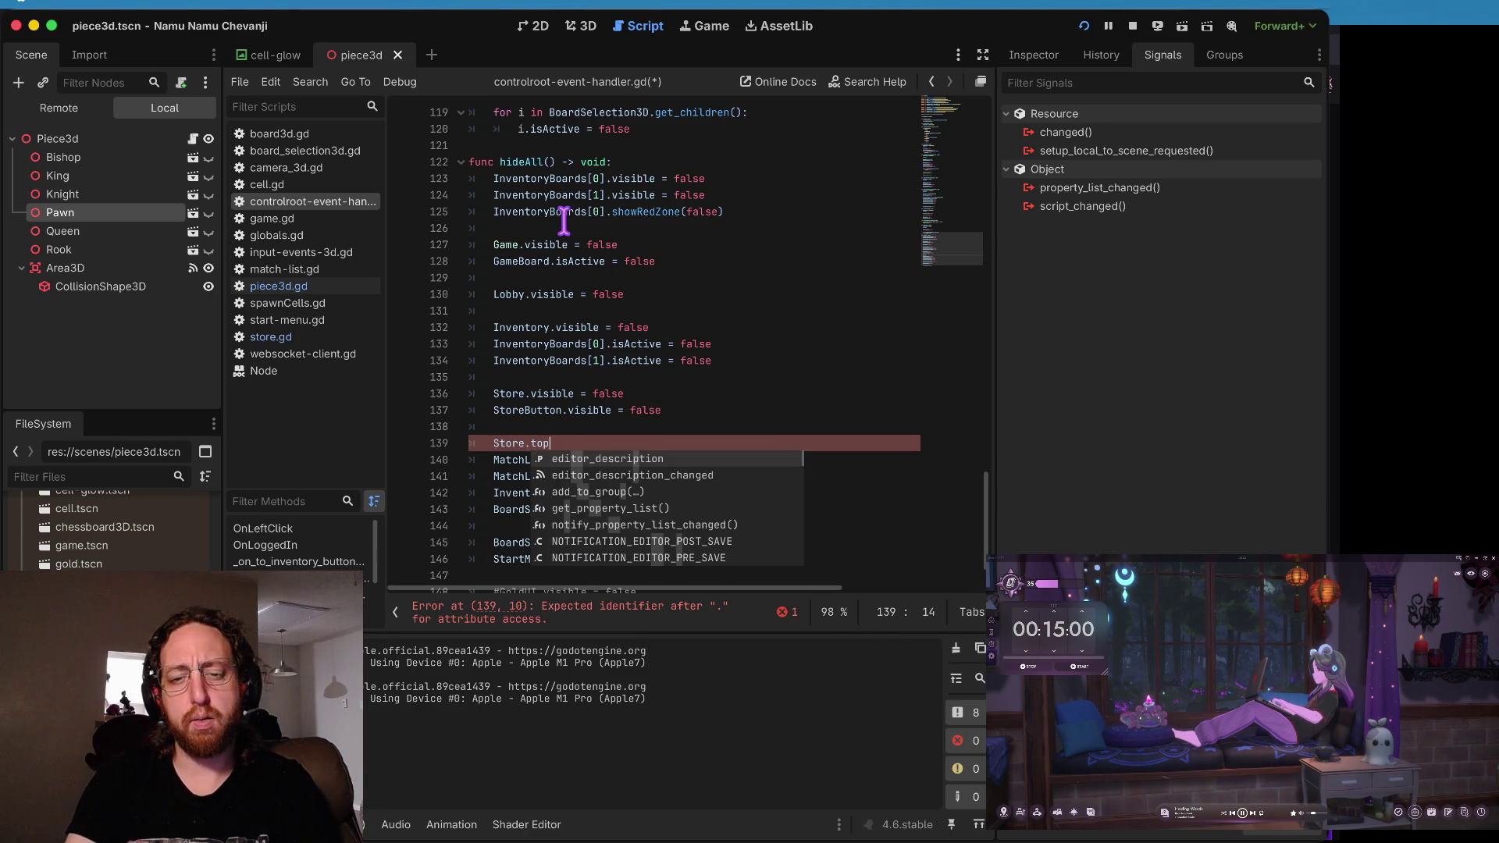
{"action": "key", "text": "BackSpace"}
{"action": "key", "text": "BackSpace"}
{"action": "key", "text": "BackSpace"}
{"action": "type", "text": "get_node"}
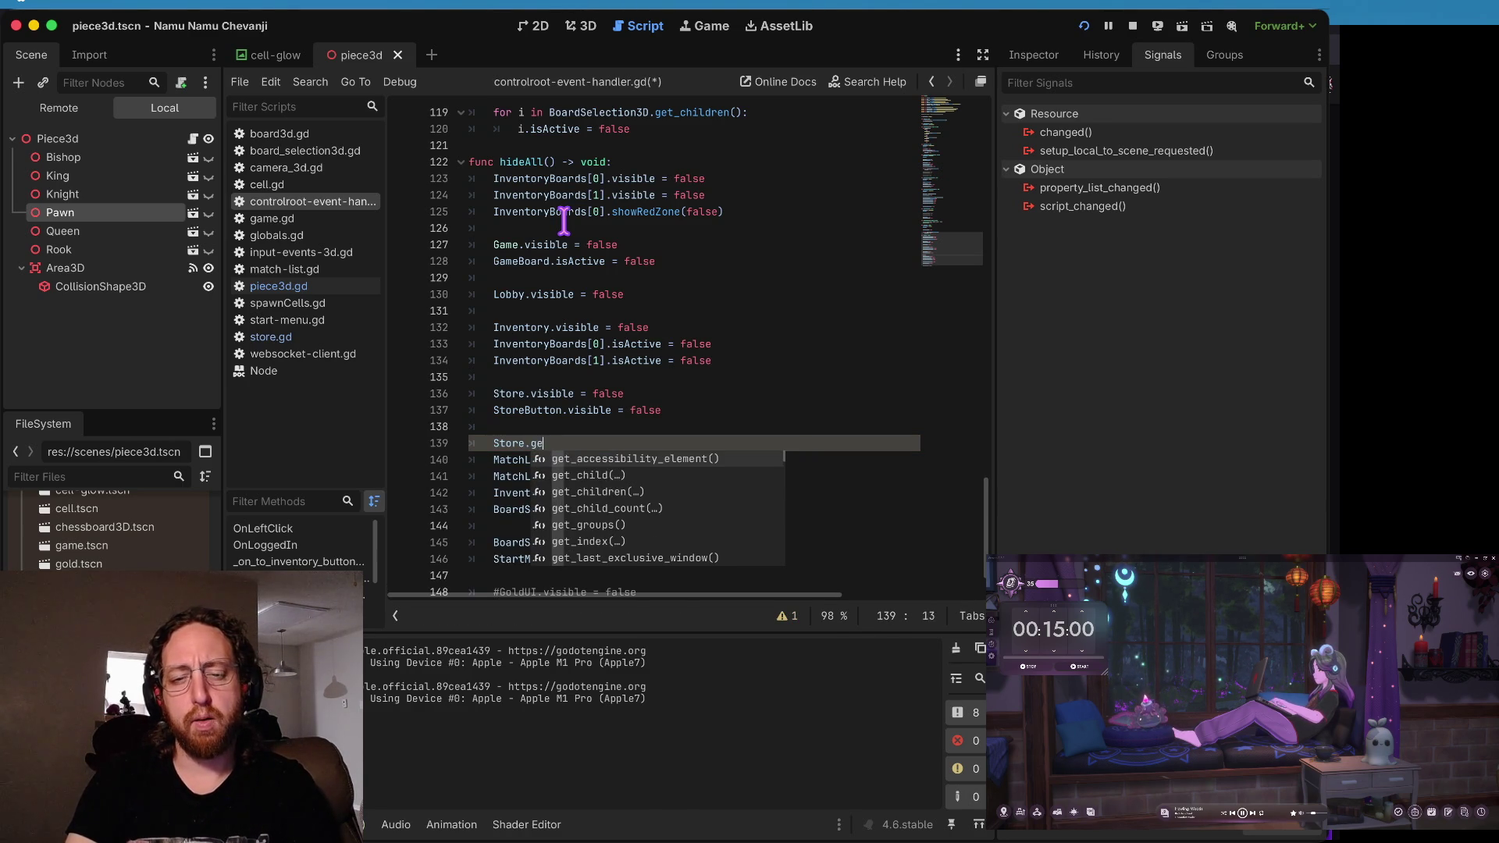
{"action": "key", "text": "Return"}
{"action": "type", "text": "'"}
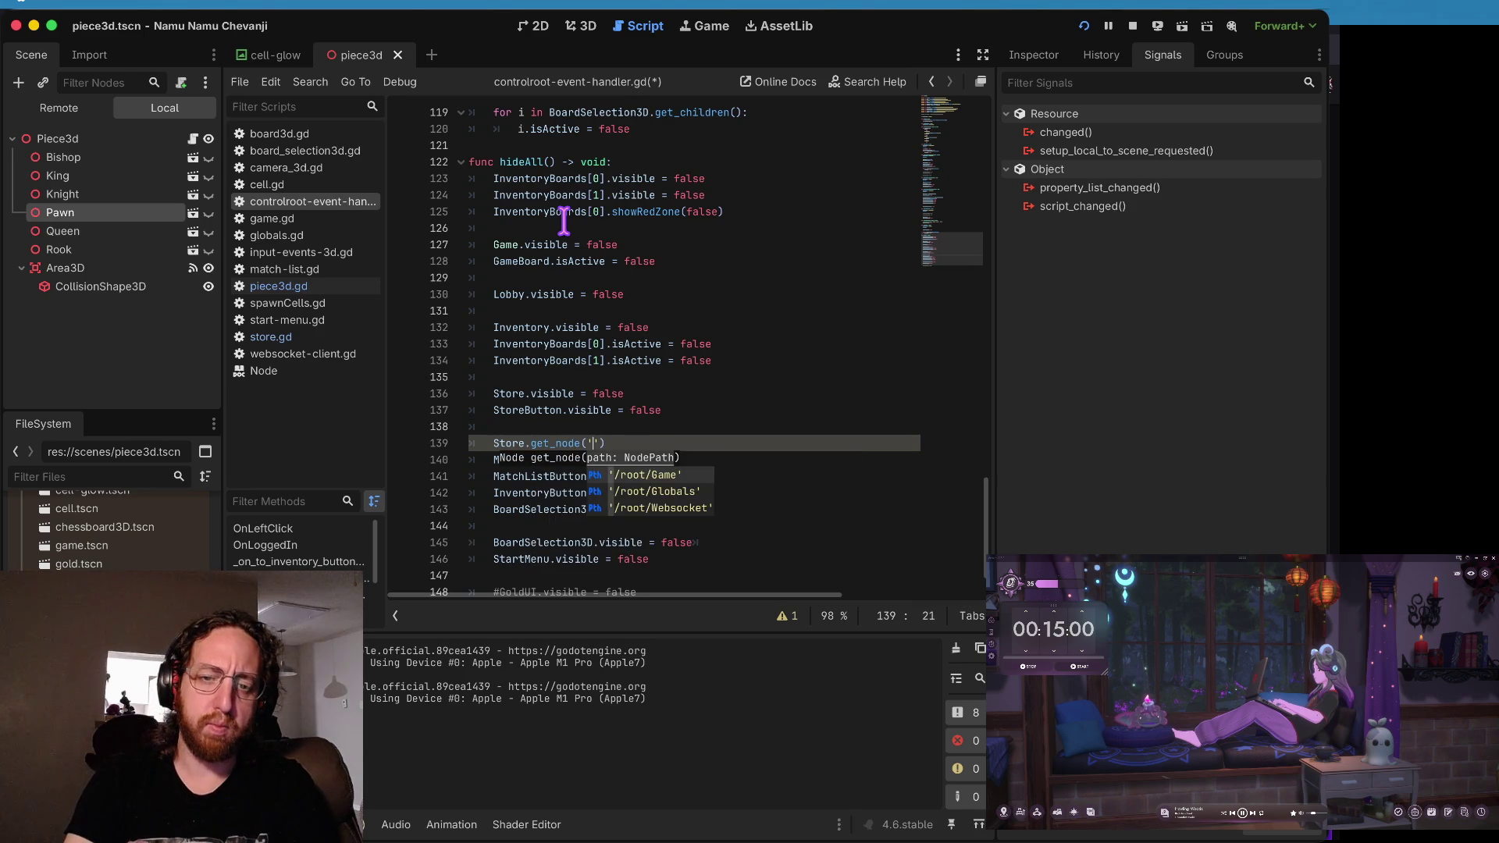
{"action": "key", "text": "Escape"}
{"action": "key", "text": "ctrl+Home"}
{"action": "key", "text": "Down"}
{"action": "key", "text": "Down"}
{"action": "key", "text": "Down"}
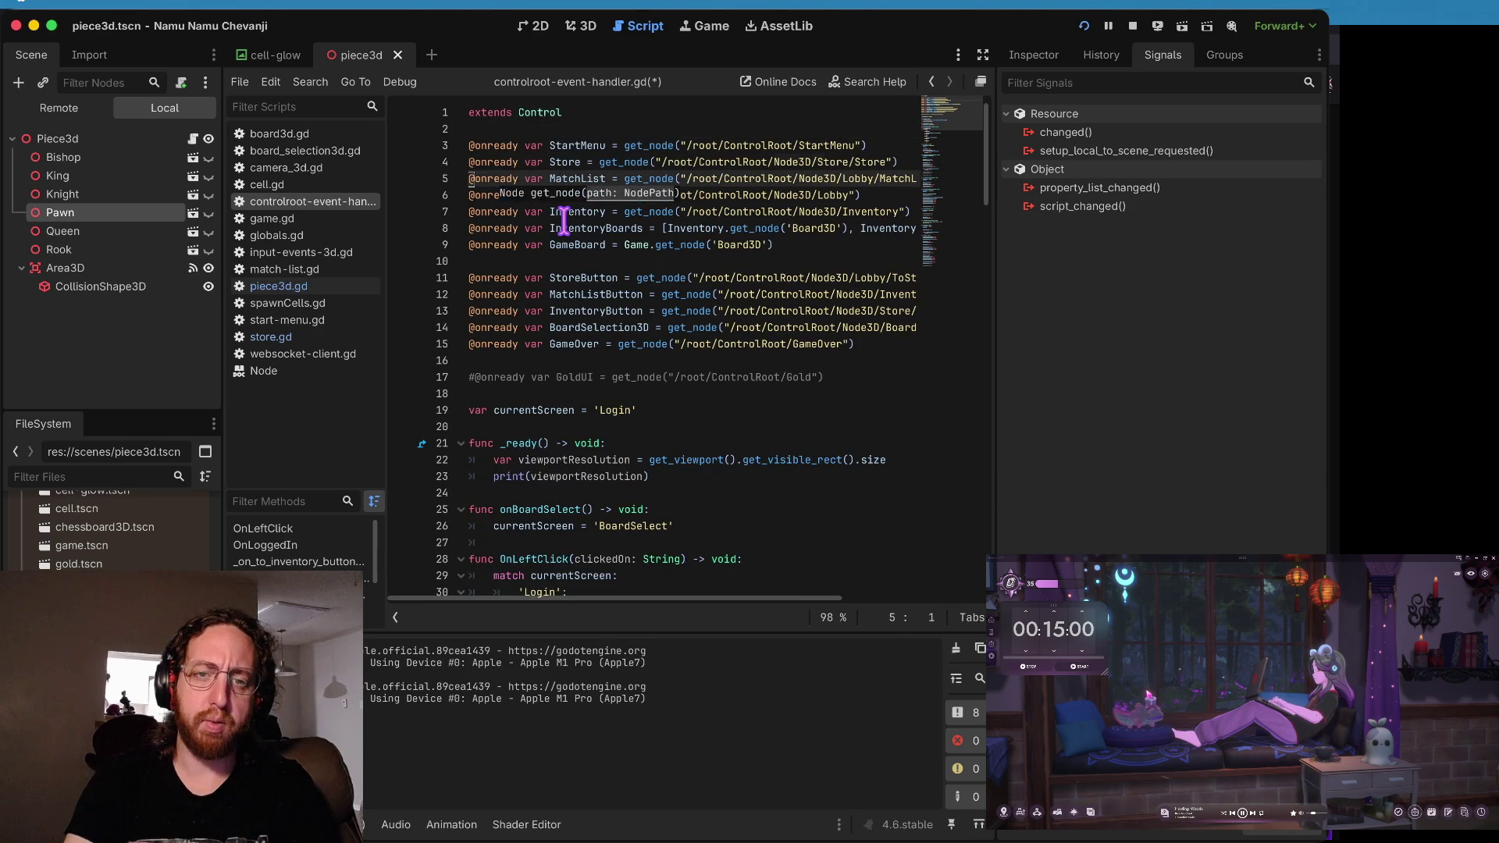
{"action": "key", "text": "Up"}
{"action": "key", "text": "Up"}
{"action": "key", "text": "Up"}
{"action": "key", "text": "Down"}
{"action": "key", "text": "Return"}
{"action": "key", "text": "Up"}
{"action": "key", "text": "Up"}
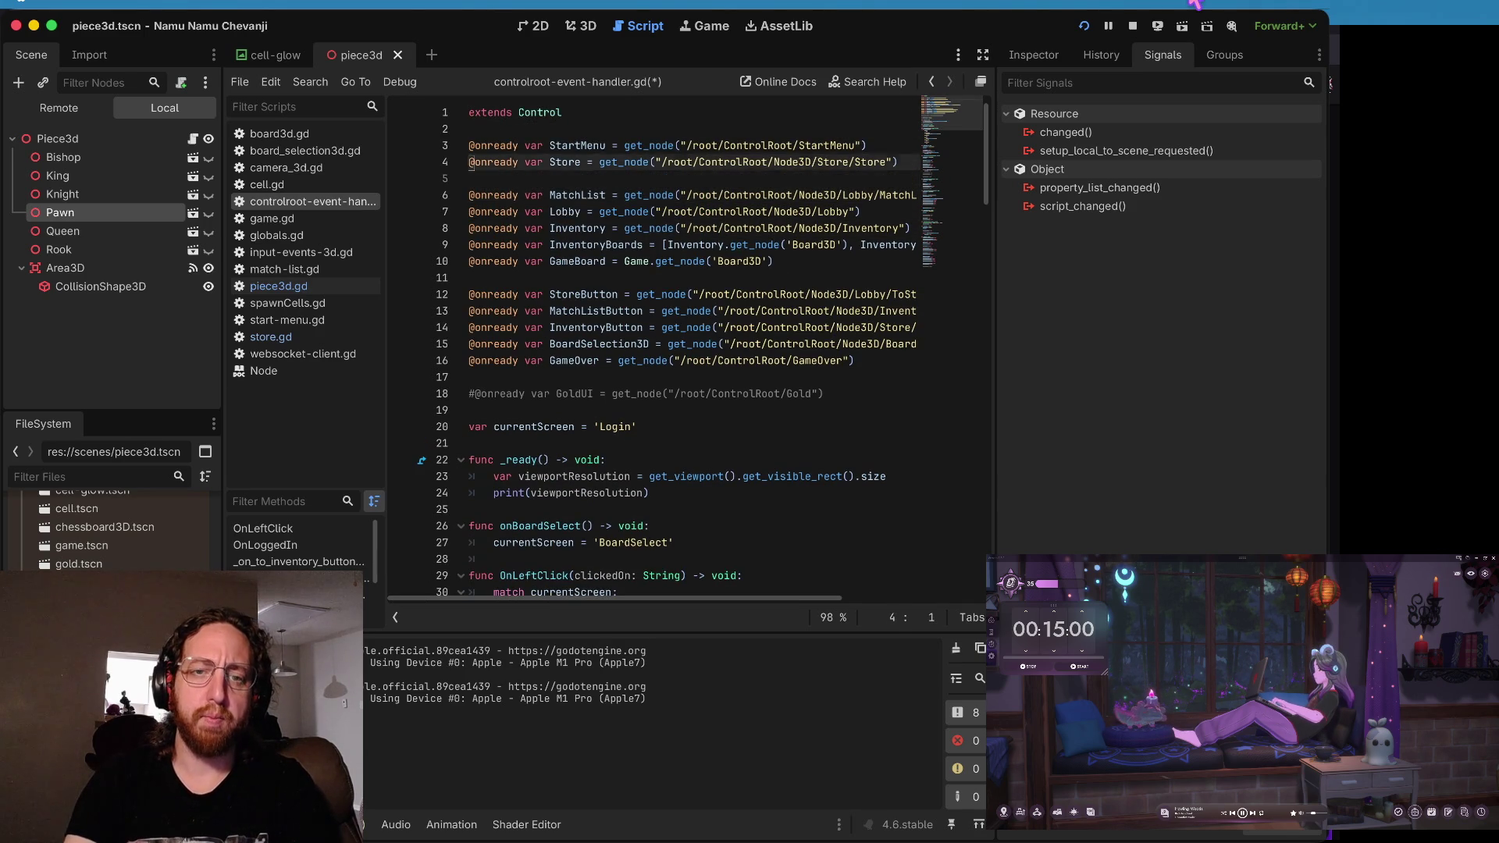
{"action": "key", "text": "ctrl+shift+d"}
{"action": "key", "text": "ctrl+shift+d"}
{"action": "key", "text": "ctrl+shift+d"}
{"action": "key", "text": "Up"}
{"action": "key", "text": "Up"}
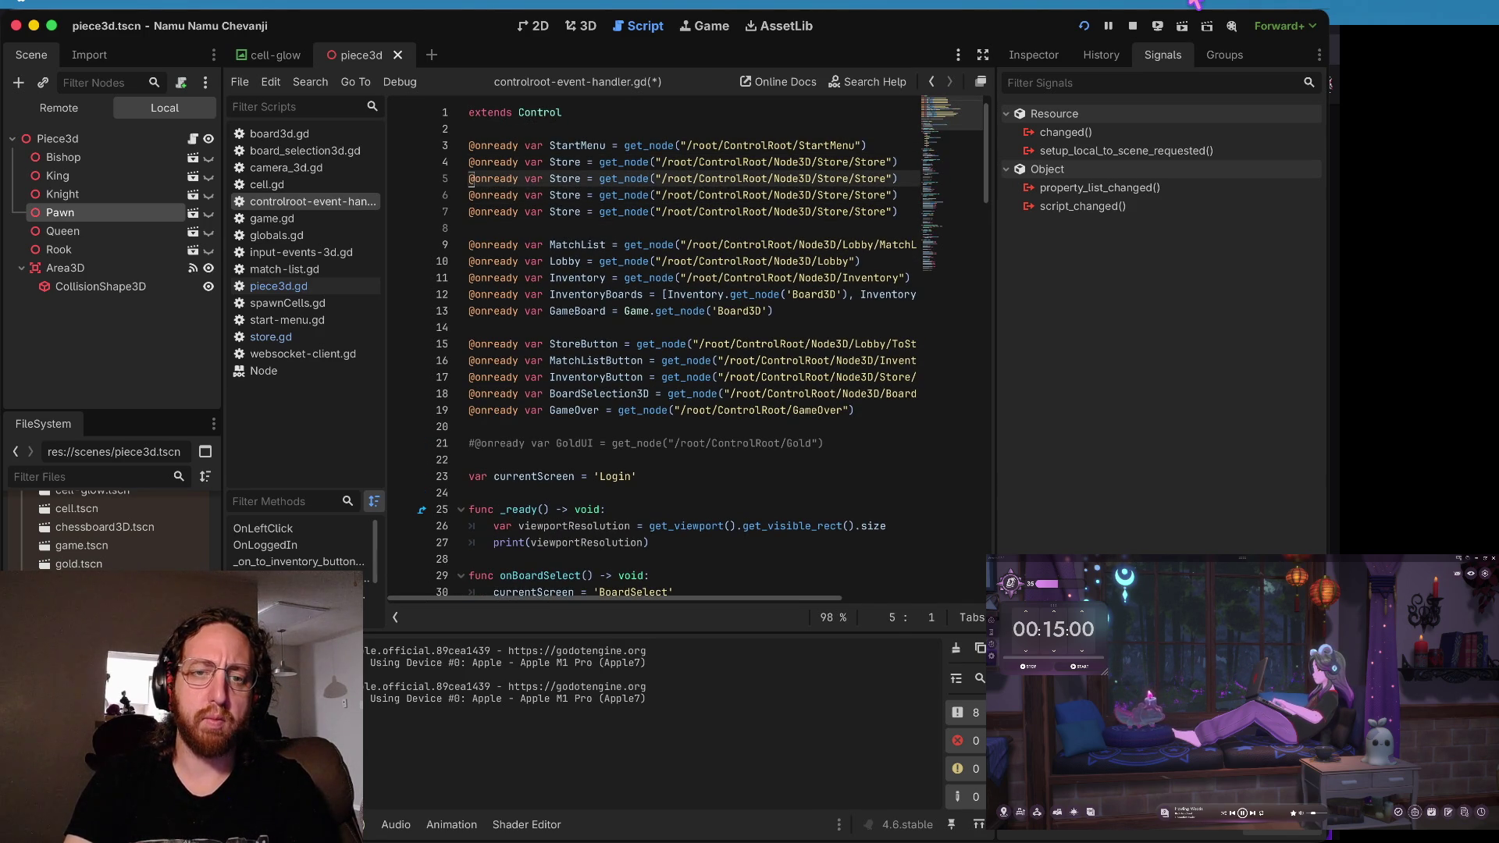
{"action": "key", "text": "Right"}
{"action": "key", "text": "Right"}
{"action": "key", "text": "Right"}
{"action": "type", "text": "Top"}
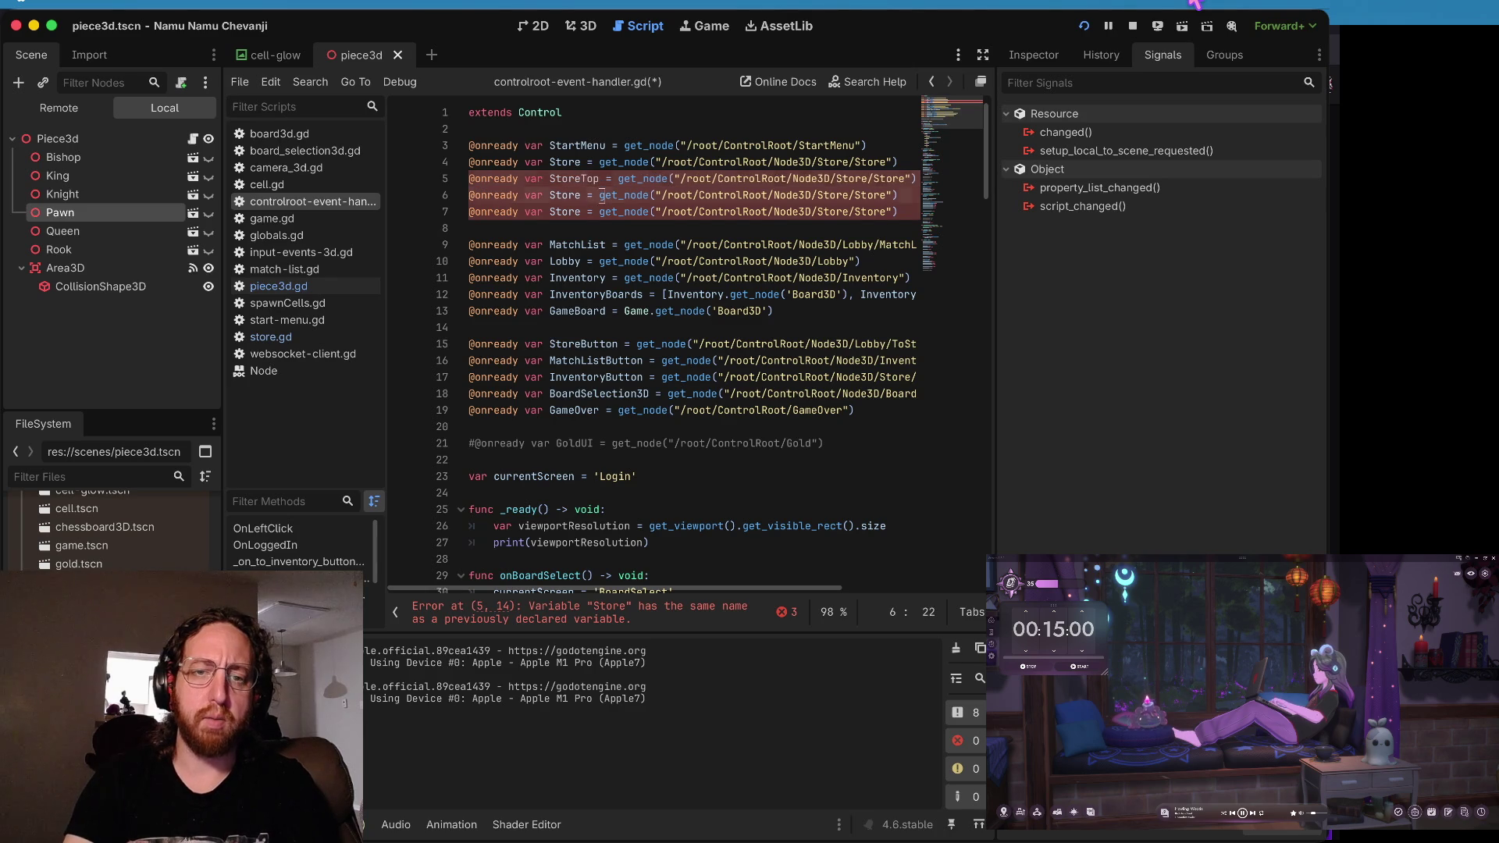
{"action": "key", "text": "Down"}
{"action": "type", "text": "Left"}
{"action": "key", "text": "Down"}
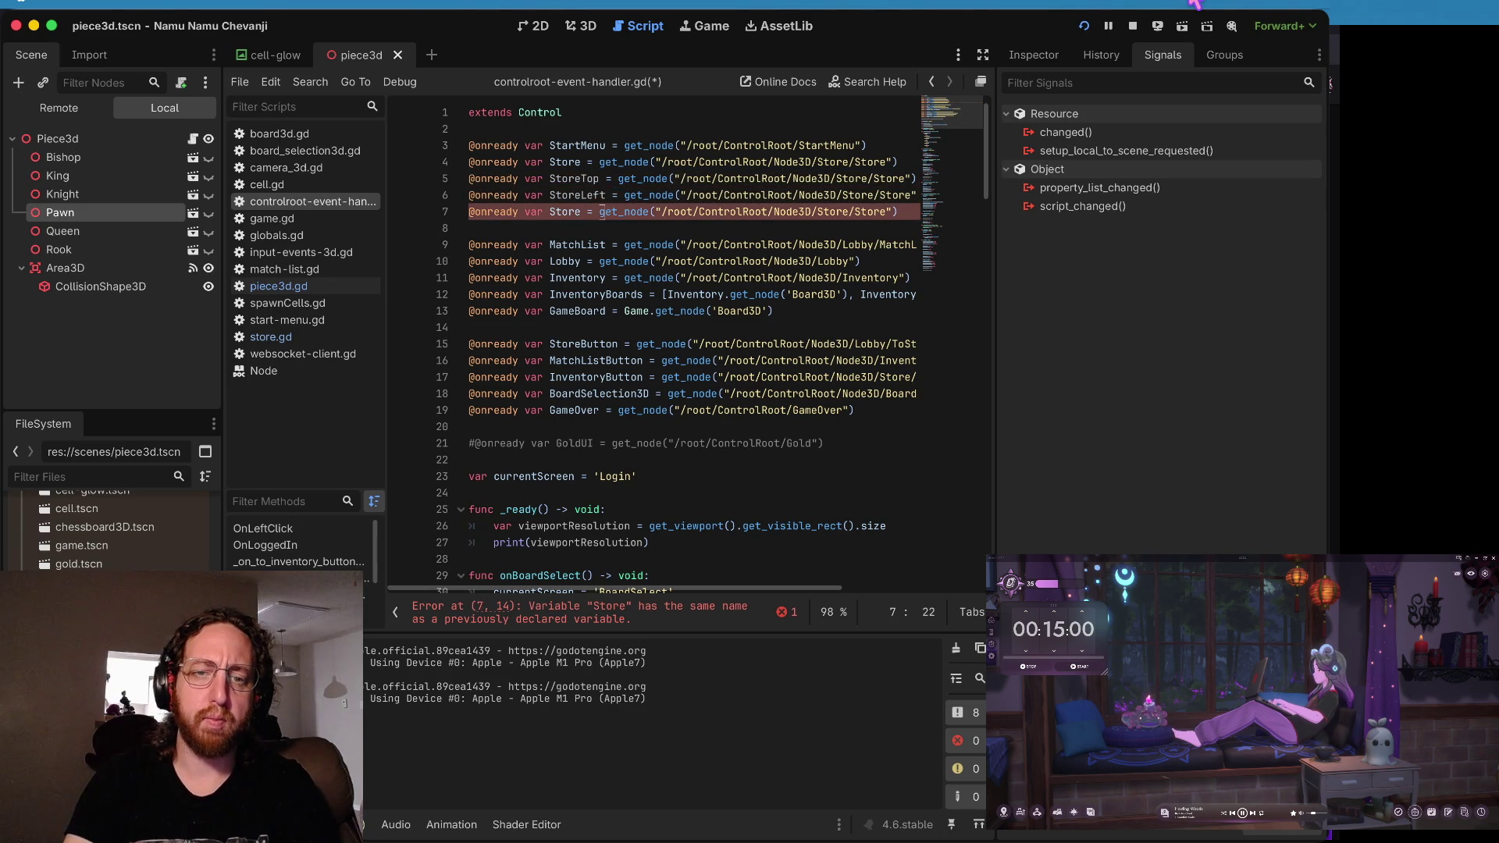
{"action": "type", "text": "Right"}
- Append TopSection and LeftSection to the StoreTop and StoreLeft paths, starting StoreRight's
{"action": "key", "text": "Up"}
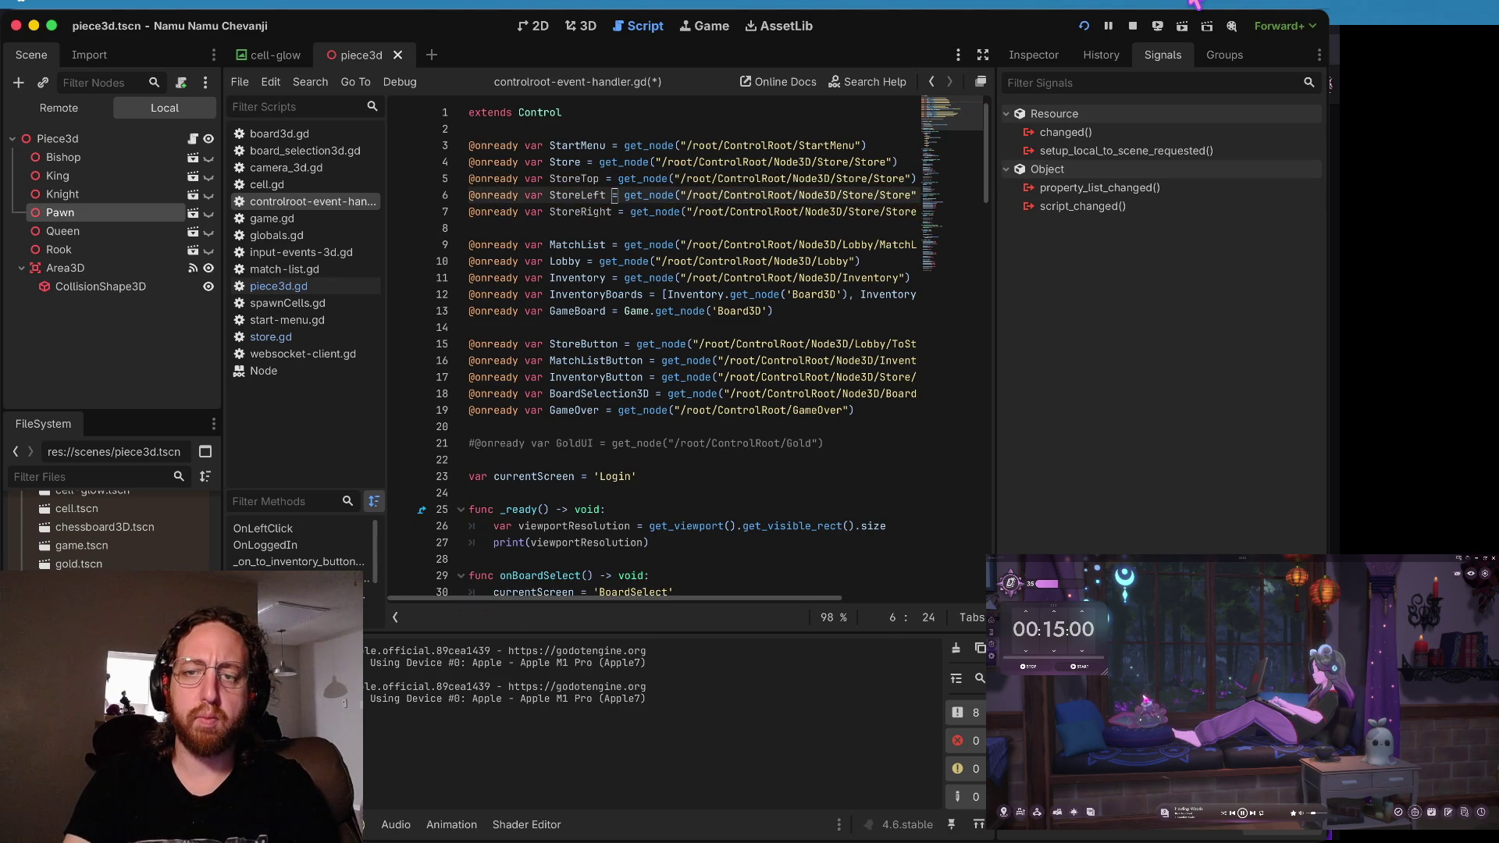
{"action": "key", "text": "End"}
{"action": "key", "text": "Up"}
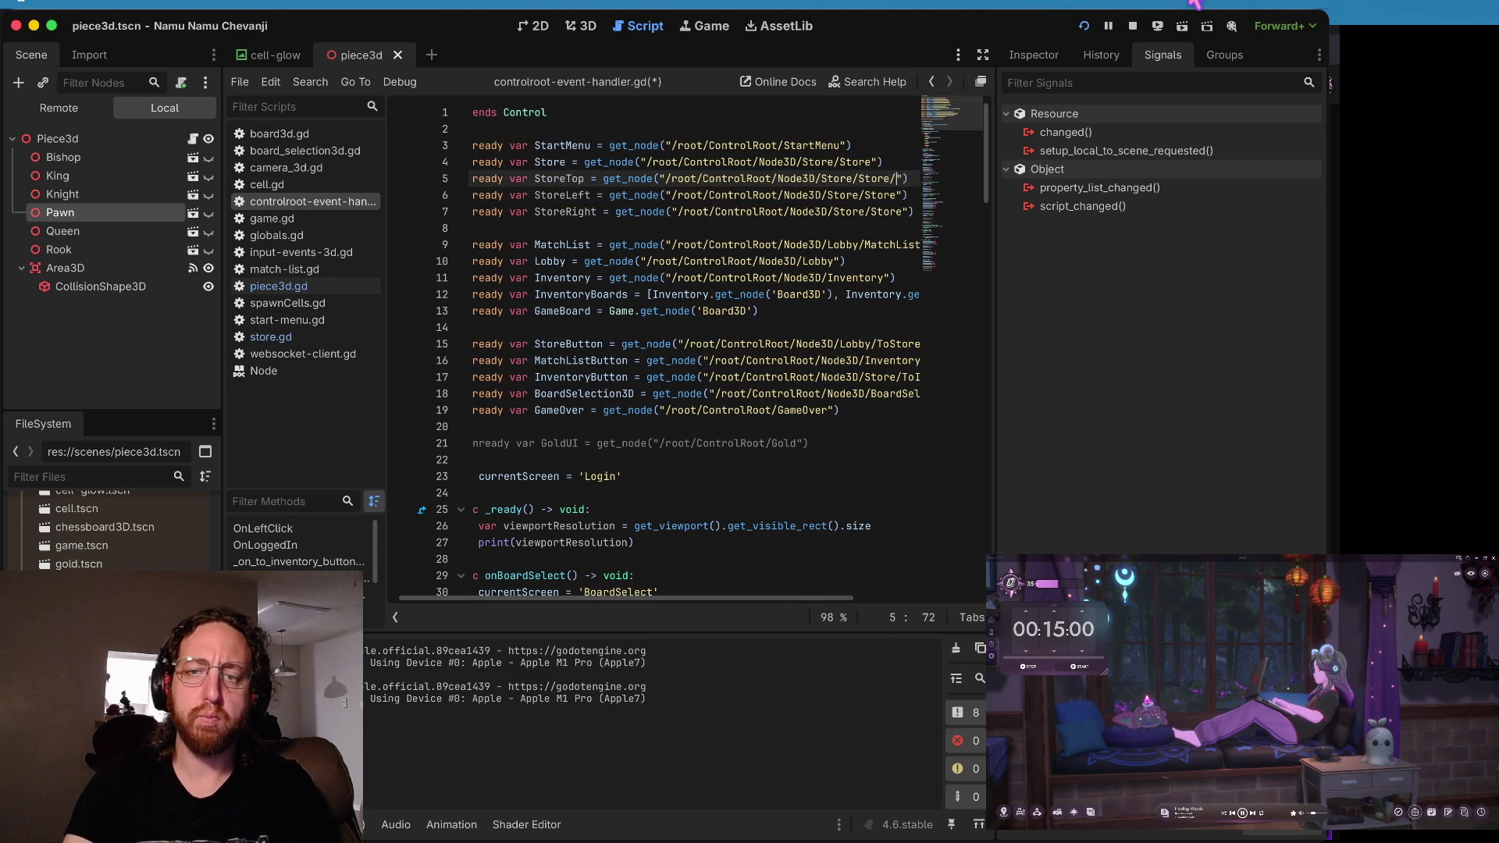
{"action": "type", "text": "TopSection"}
{"action": "key", "text": "Down"}
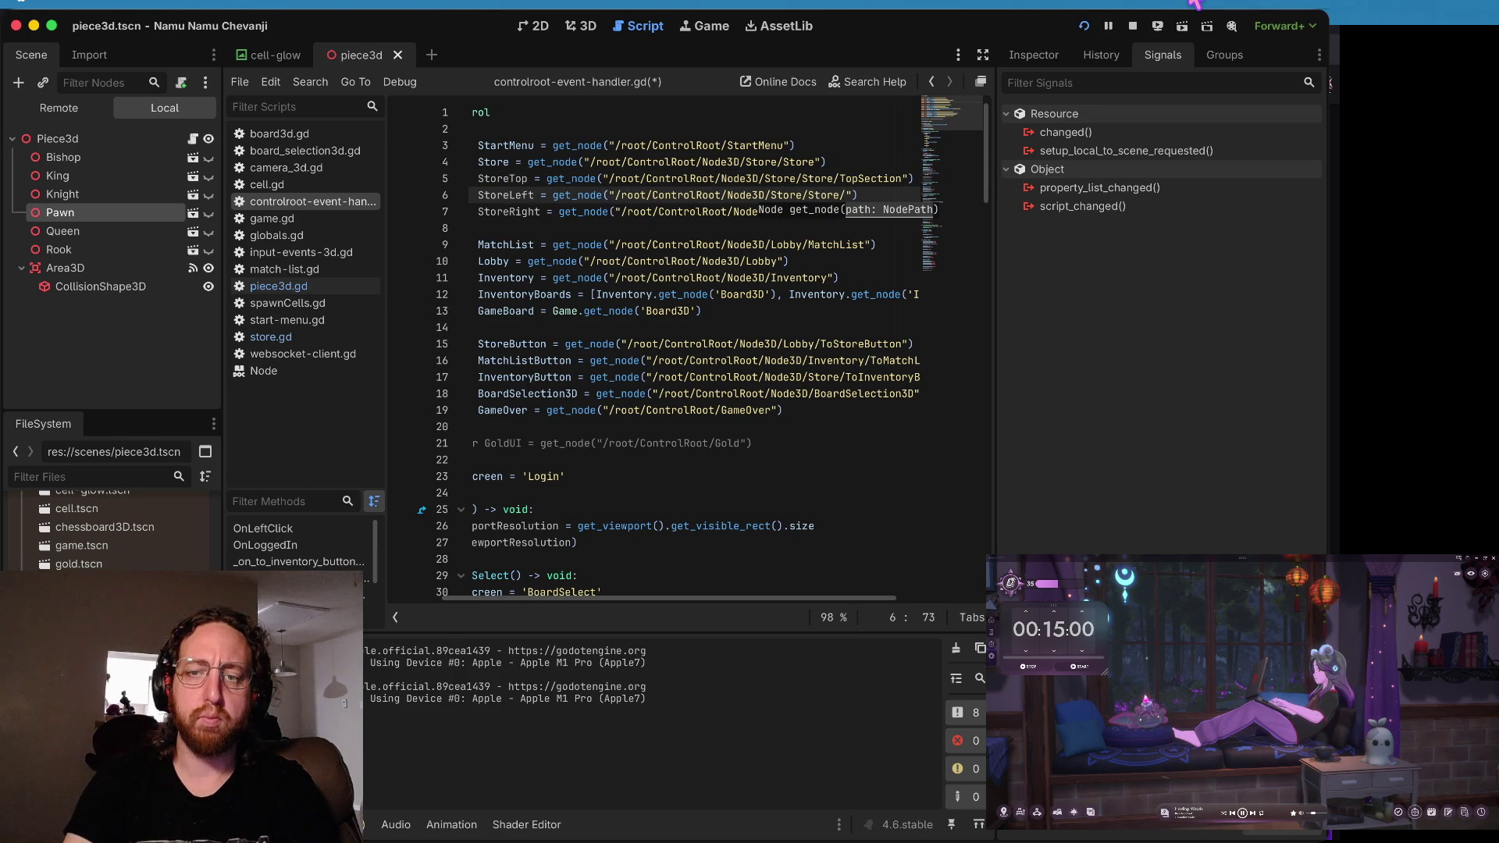
{"action": "type", "text": "ction"}
{"action": "key", "text": "Down"}
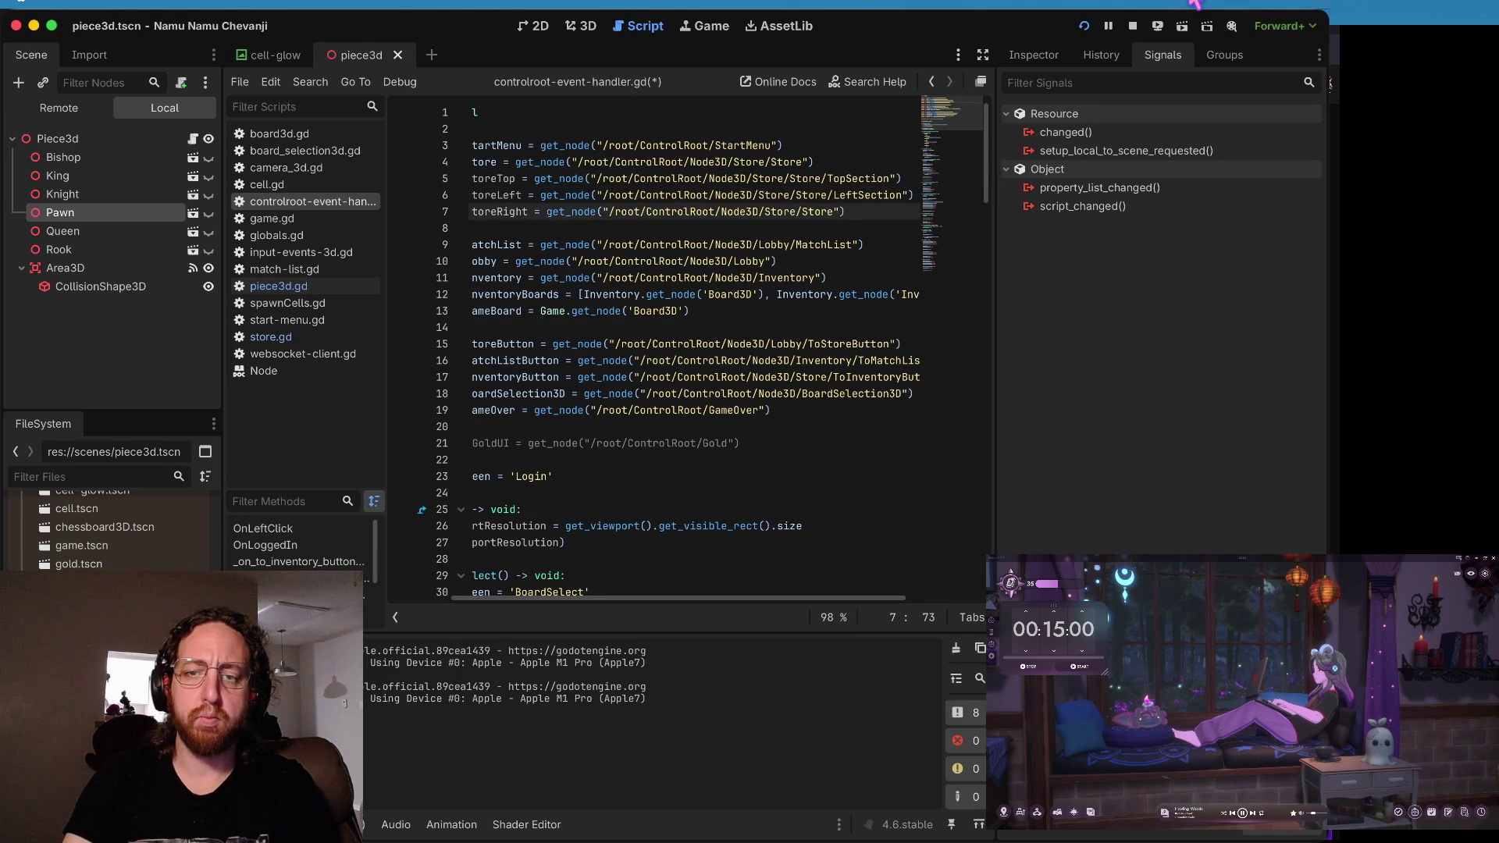
{"action": "type", "text": "/RightSect"}
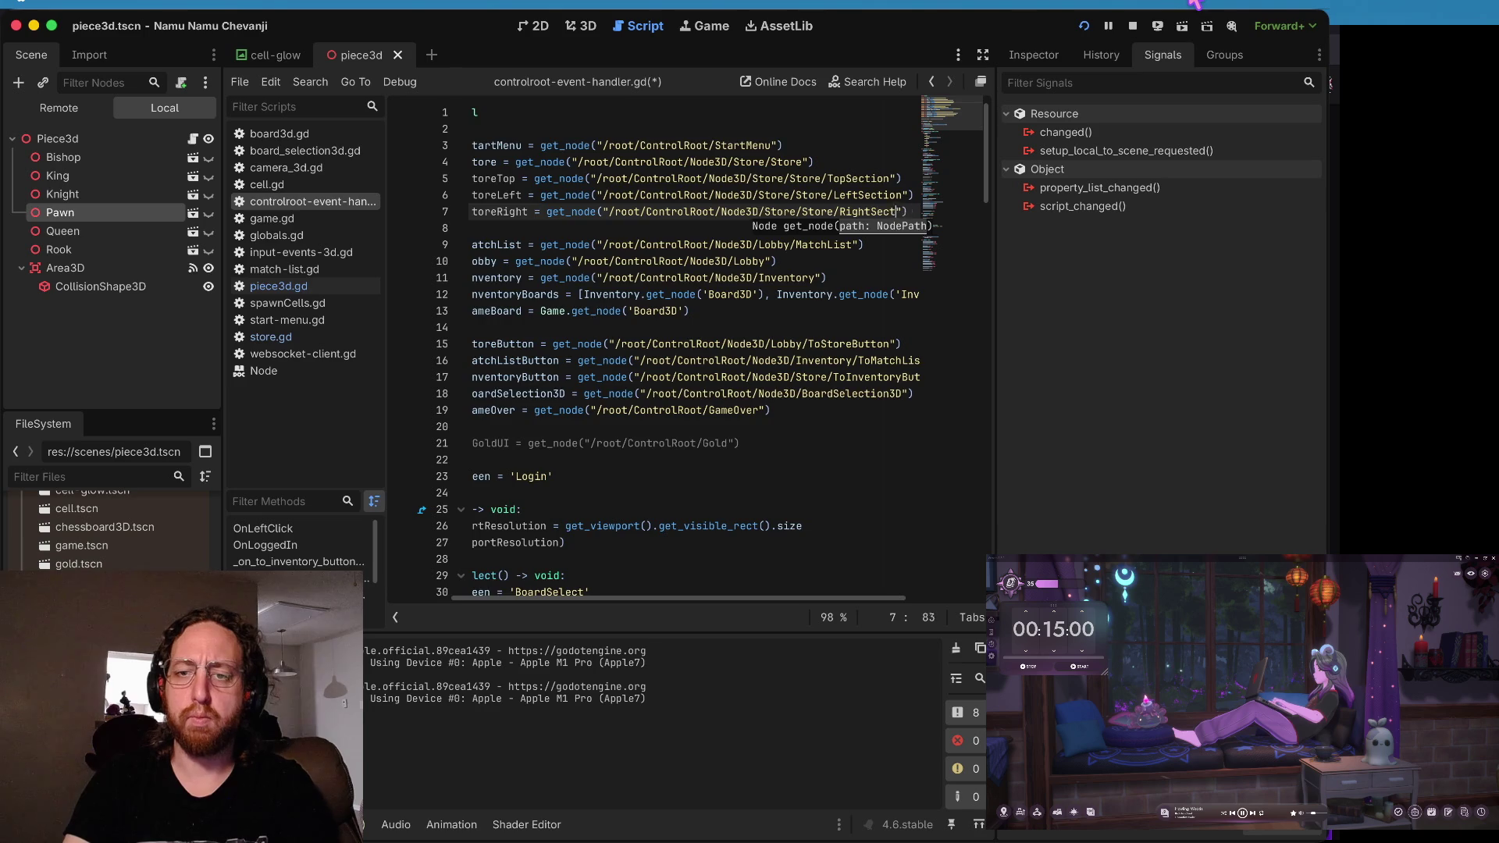
- Save, then write a for-loop in hideAll calling queue_free() on each item in StoreTop
{"action": "key", "text": "Home"}
{"action": "key", "text": "ctrl+s"}
{"action": "key", "text": "Down"}
{"action": "key", "text": "Down"}
{"action": "key", "text": "Down"}
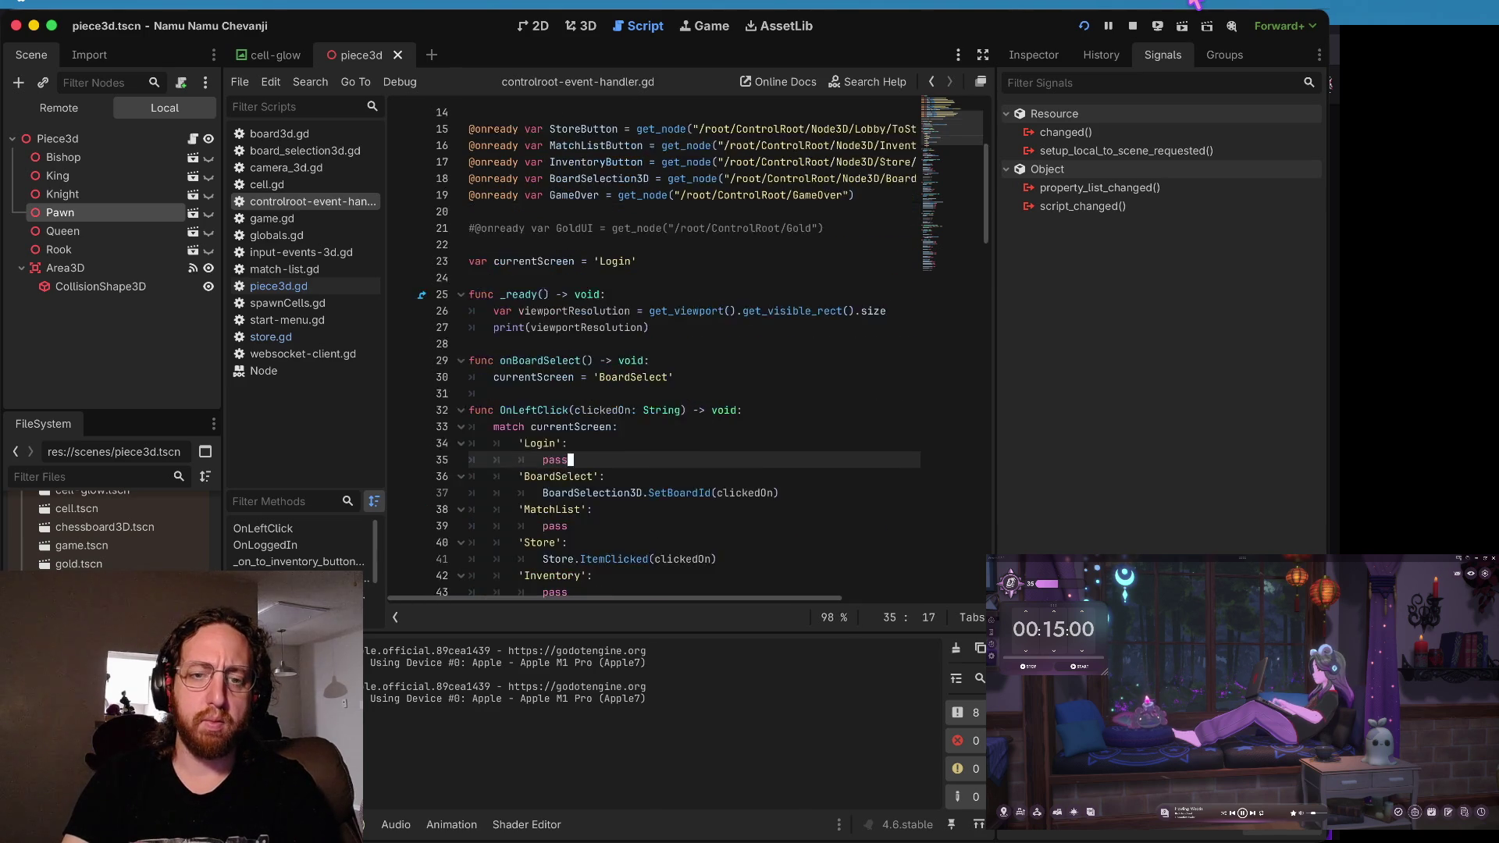
{"action": "key", "text": "Down"}
{"action": "key", "text": "Down"}
{"action": "key", "text": "Down"}
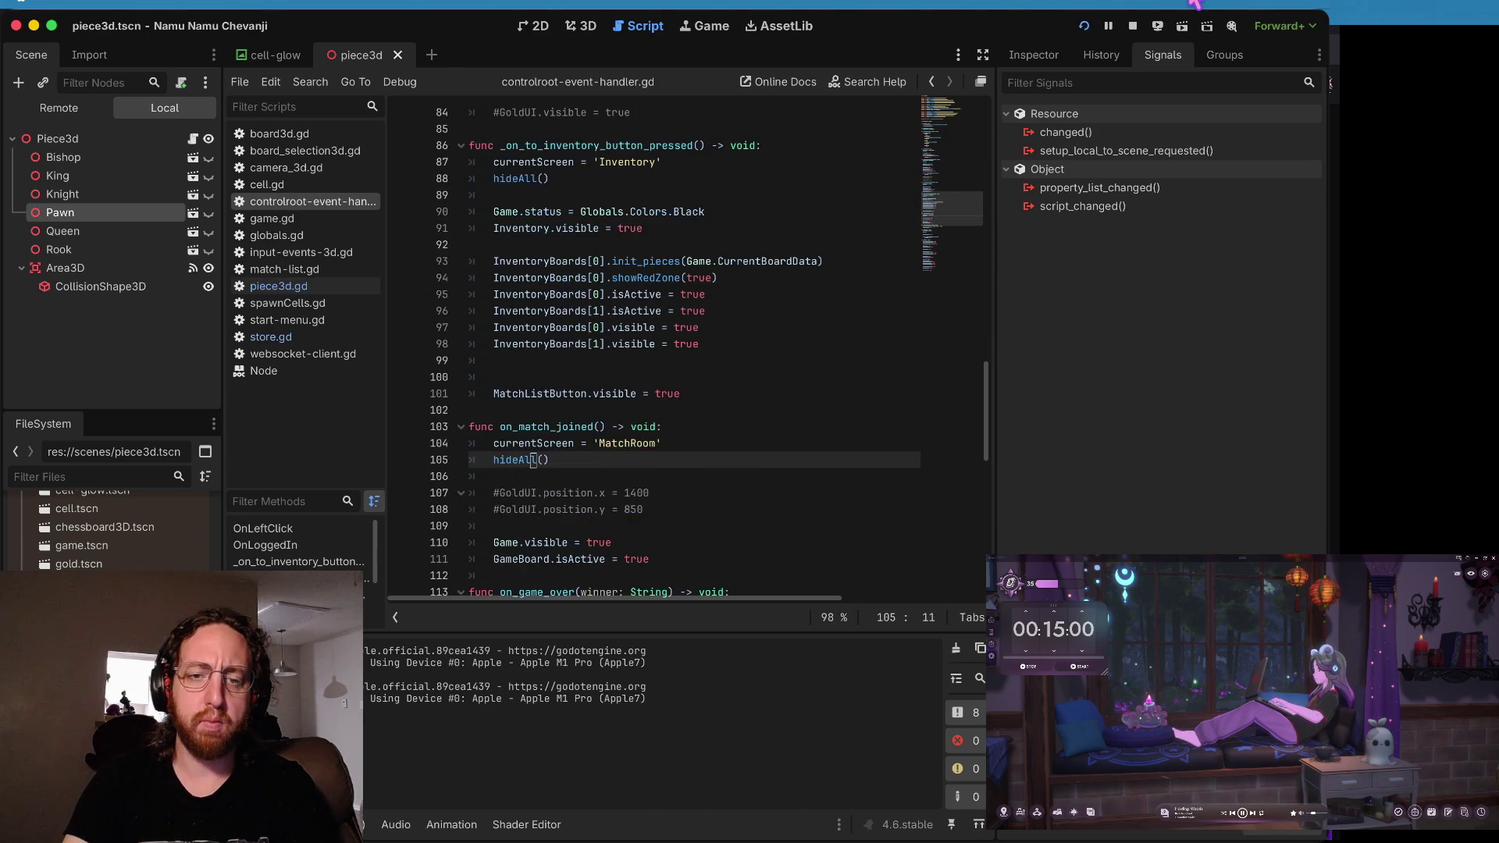
{"action": "key", "text": "Up"}
{"action": "key", "text": "Up"}
{"action": "key", "text": "Up"}
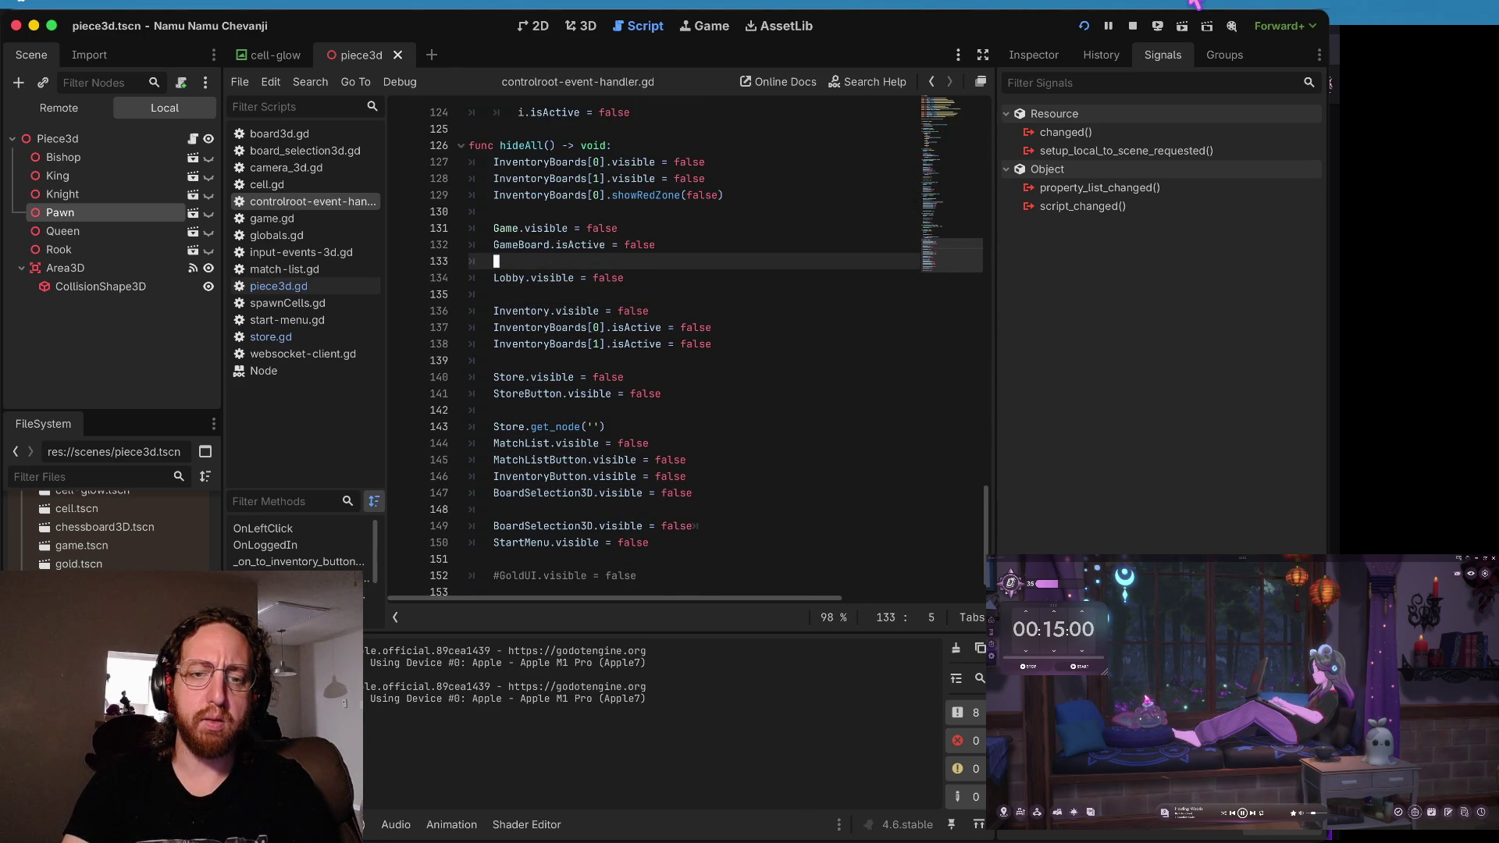
{"action": "key", "text": "Down"}
{"action": "key", "text": "Down"}
{"action": "key", "text": "Down"}
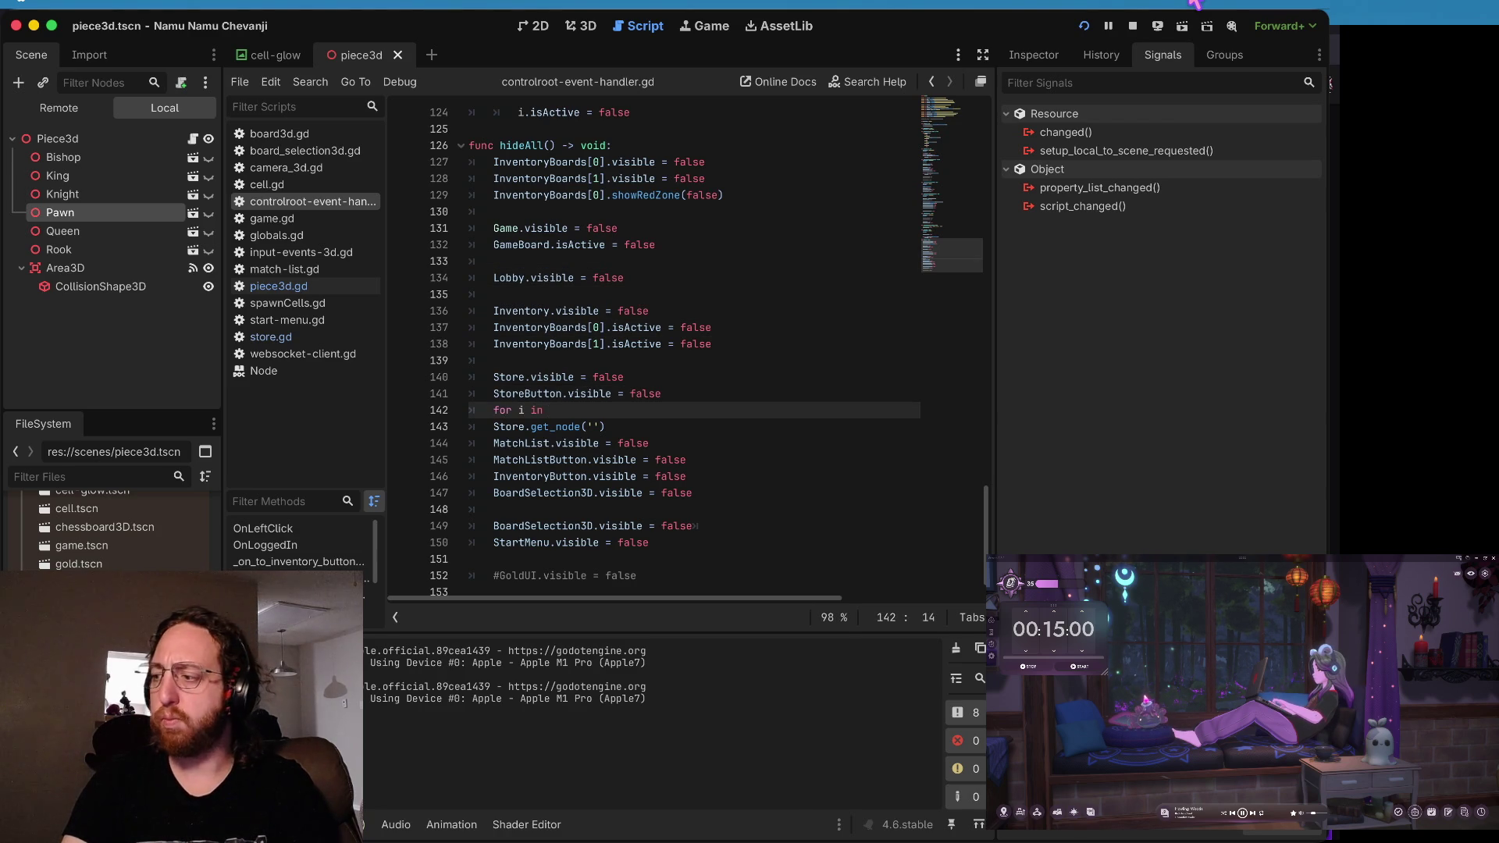
{"action": "type", "text": "StoreT"}
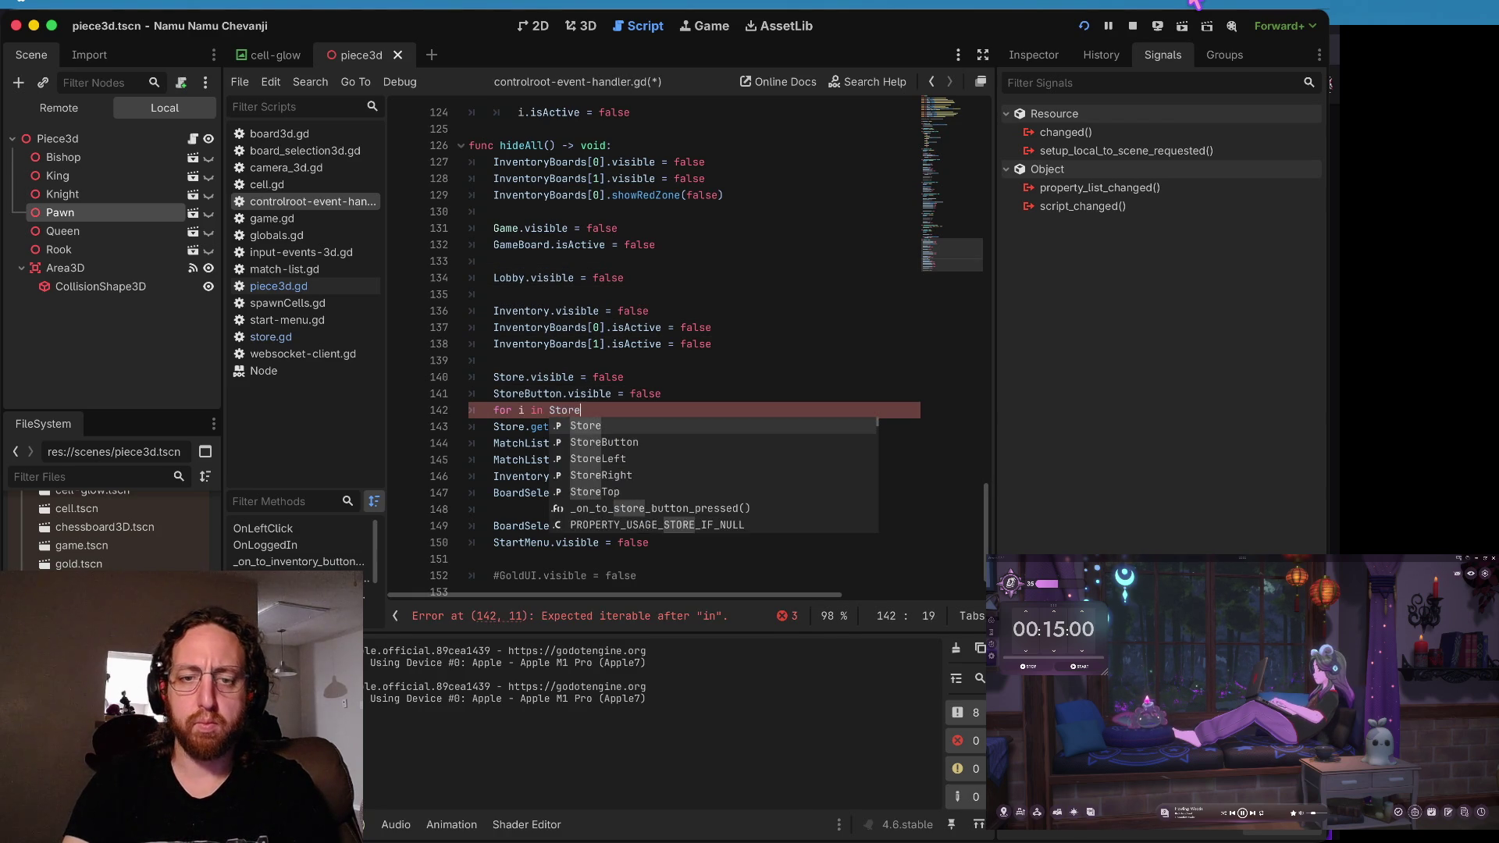
{"action": "key", "text": "Return"}
{"action": "type", "text": ":"}
{"action": "key", "text": "Return"}
{"action": "type", "text": "i.queue_free"}
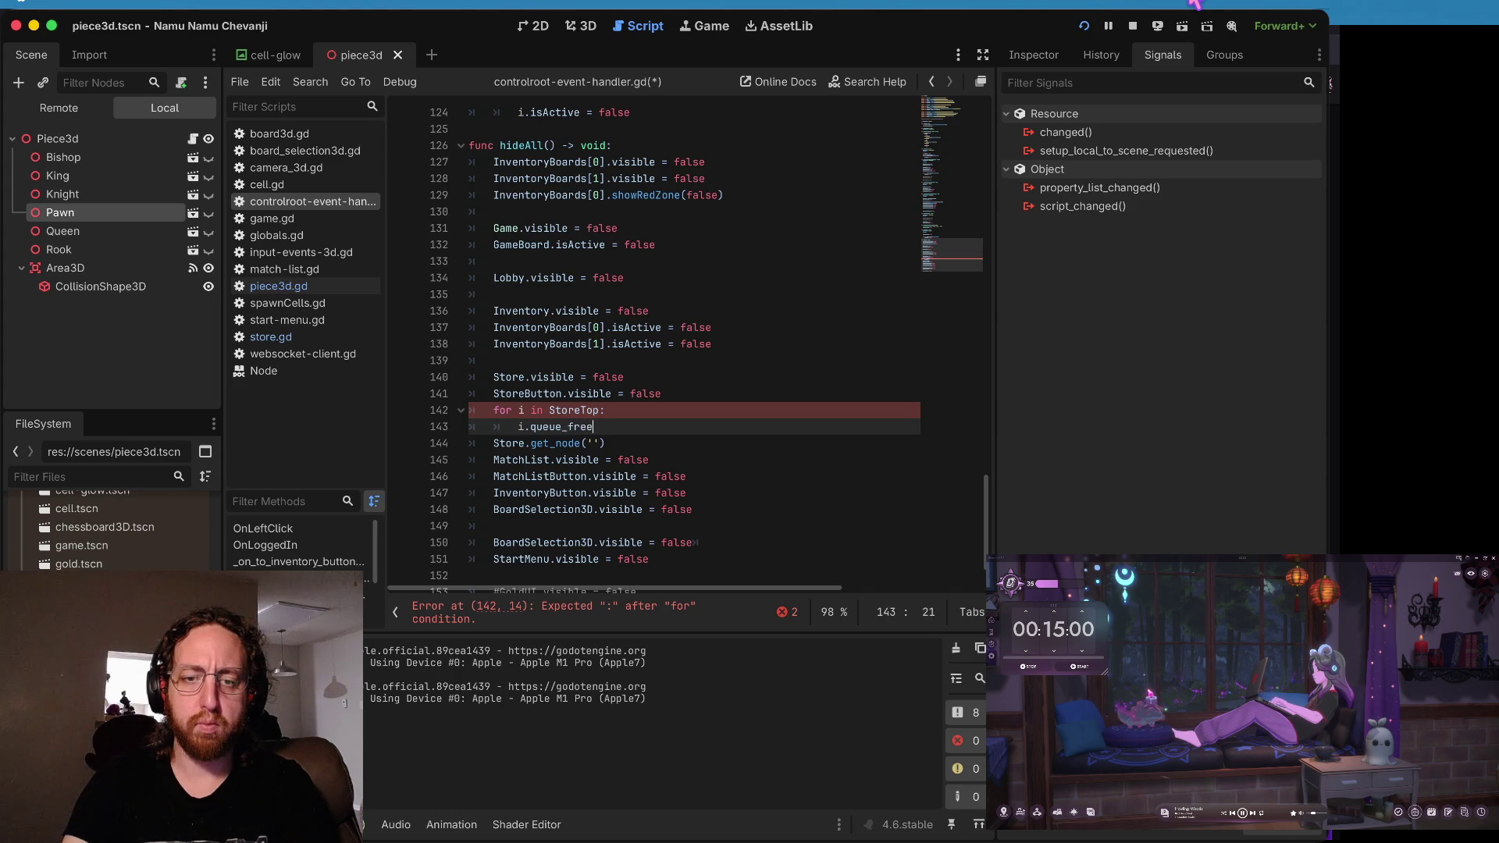
{"action": "type", "text": "()"}
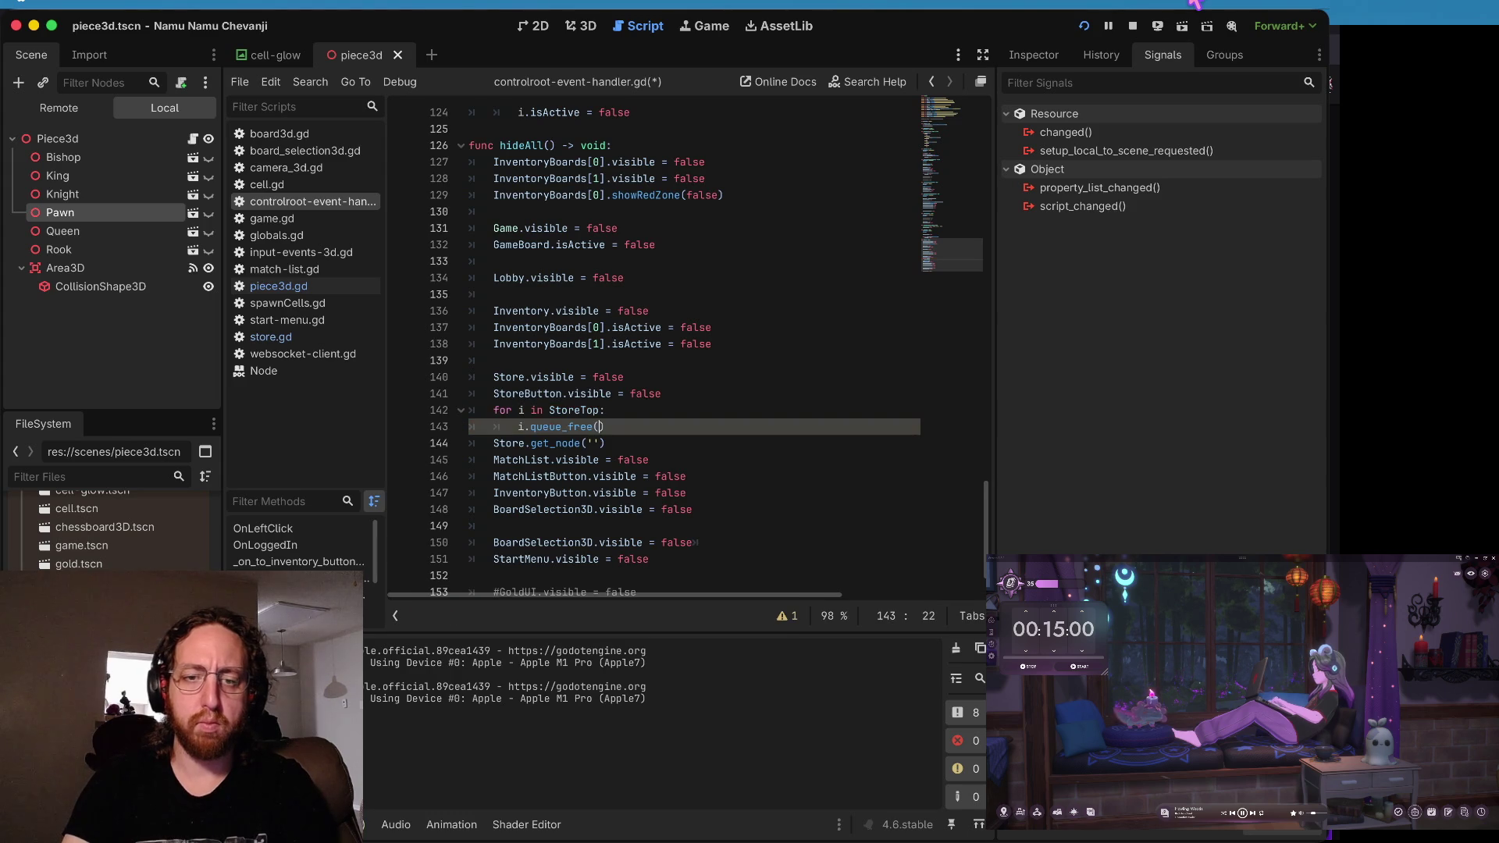
{"action": "key", "text": "Return"}
- Copy the loop twice for StoreLeft and StoreRight and remove the extra blank line
{"action": "left_click", "coordinate": [471, 460]}
{"action": "key", "text": "Up"}
{"action": "key", "text": "ctrl+v"}
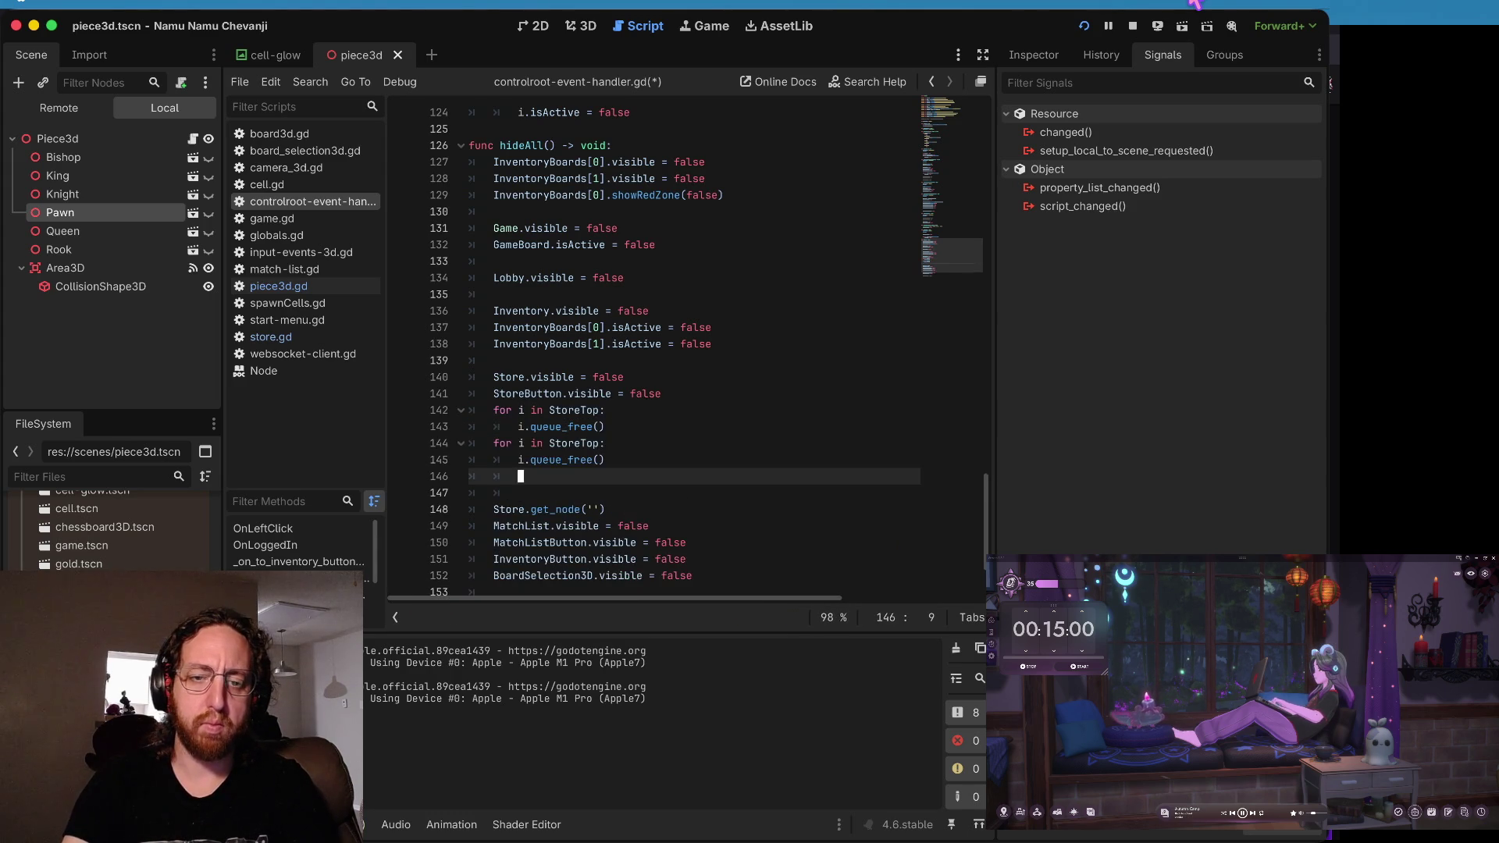
{"action": "key", "text": "Down"}
{"action": "key", "text": "Down"}
{"action": "key", "text": "ctrl+v"}
{"action": "key", "text": "Up"}
{"action": "key", "text": "Up"}
{"action": "key", "text": "Up"}
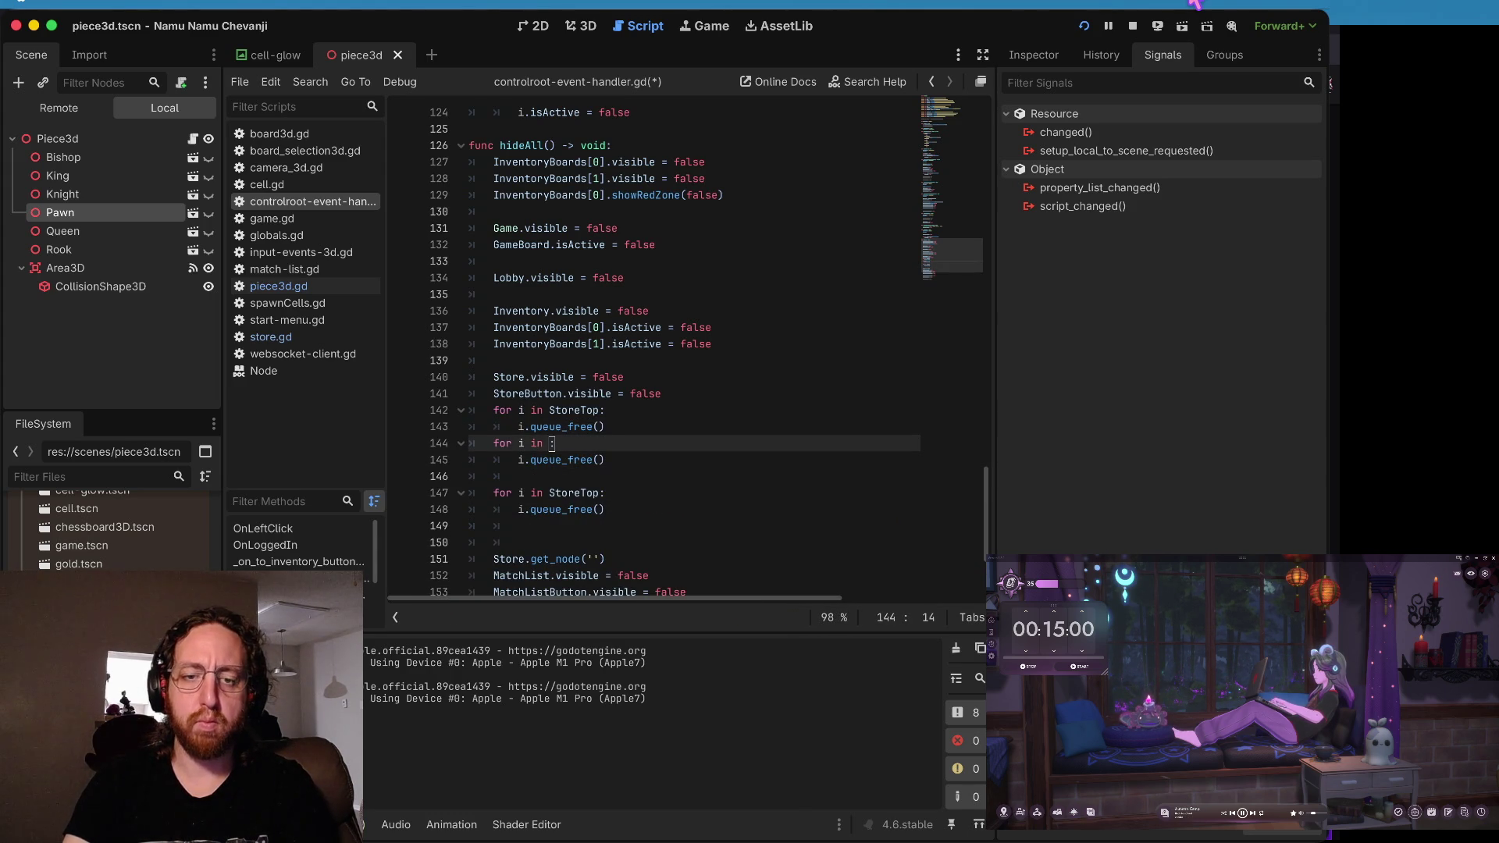
{"action": "type", "text": "t"}
{"action": "key", "text": "Down"}
{"action": "key", "text": "Down"}
{"action": "key", "text": "Down"}
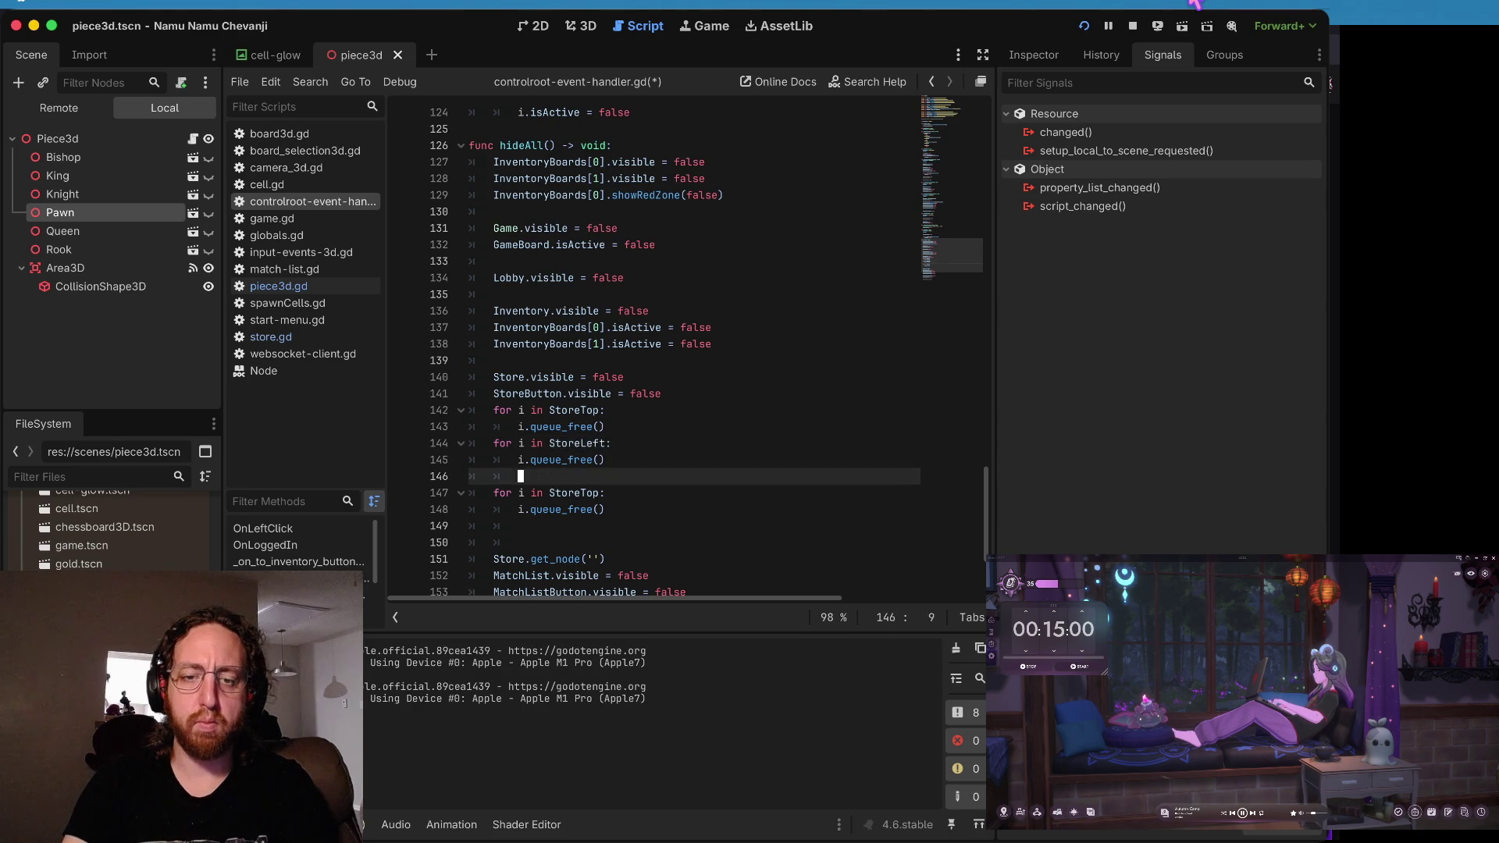
{"action": "type", "text": "StoreRight"}
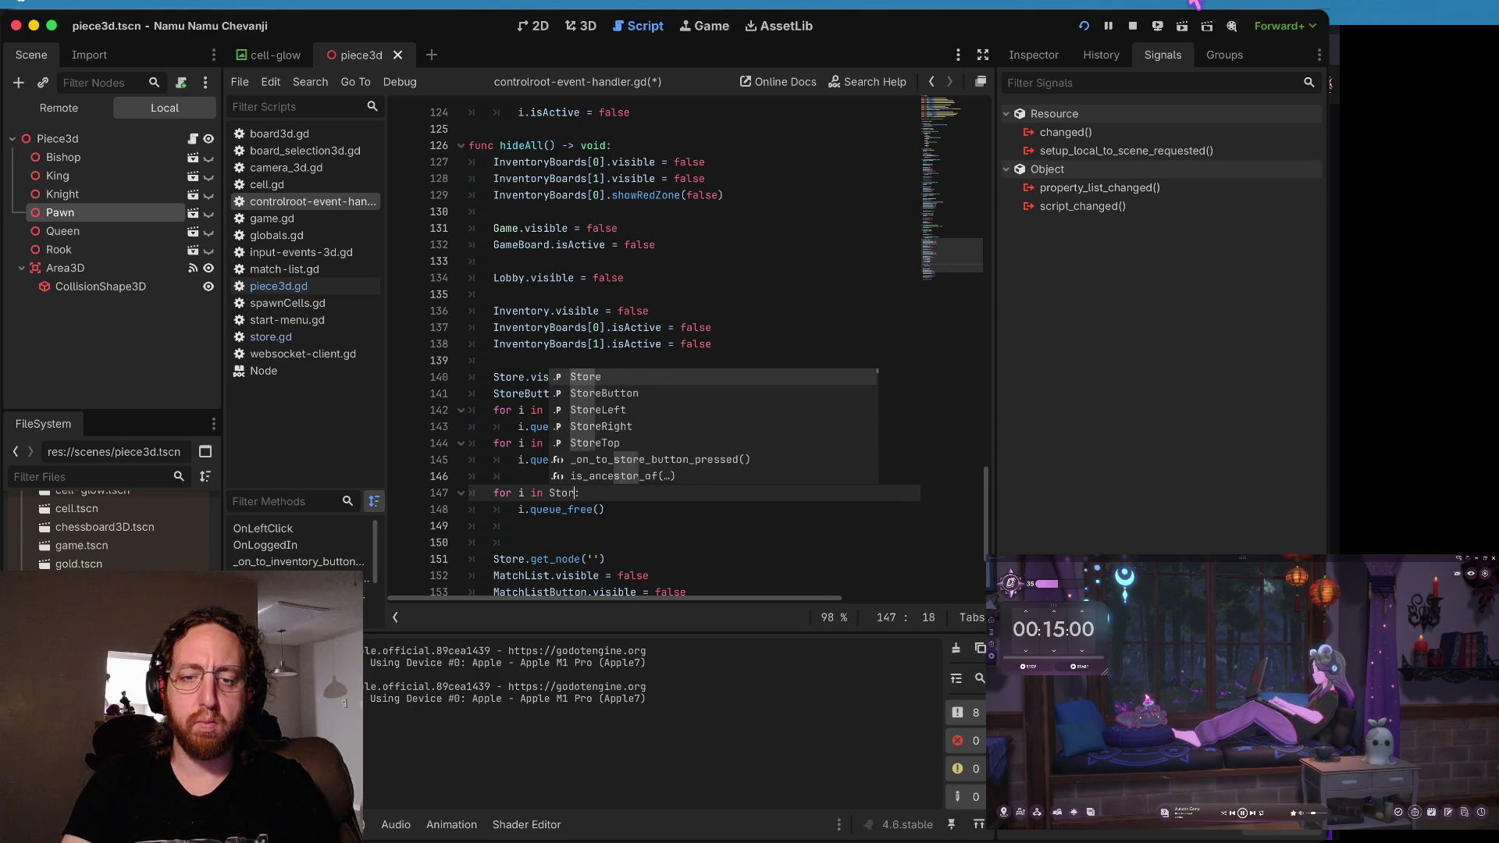
{"action": "key", "text": "Up"}
{"action": "key", "text": "Delete"}
- Save the script and run the game
{"action": "key", "text": "Up"}
{"action": "key", "text": "ctrl+s"}
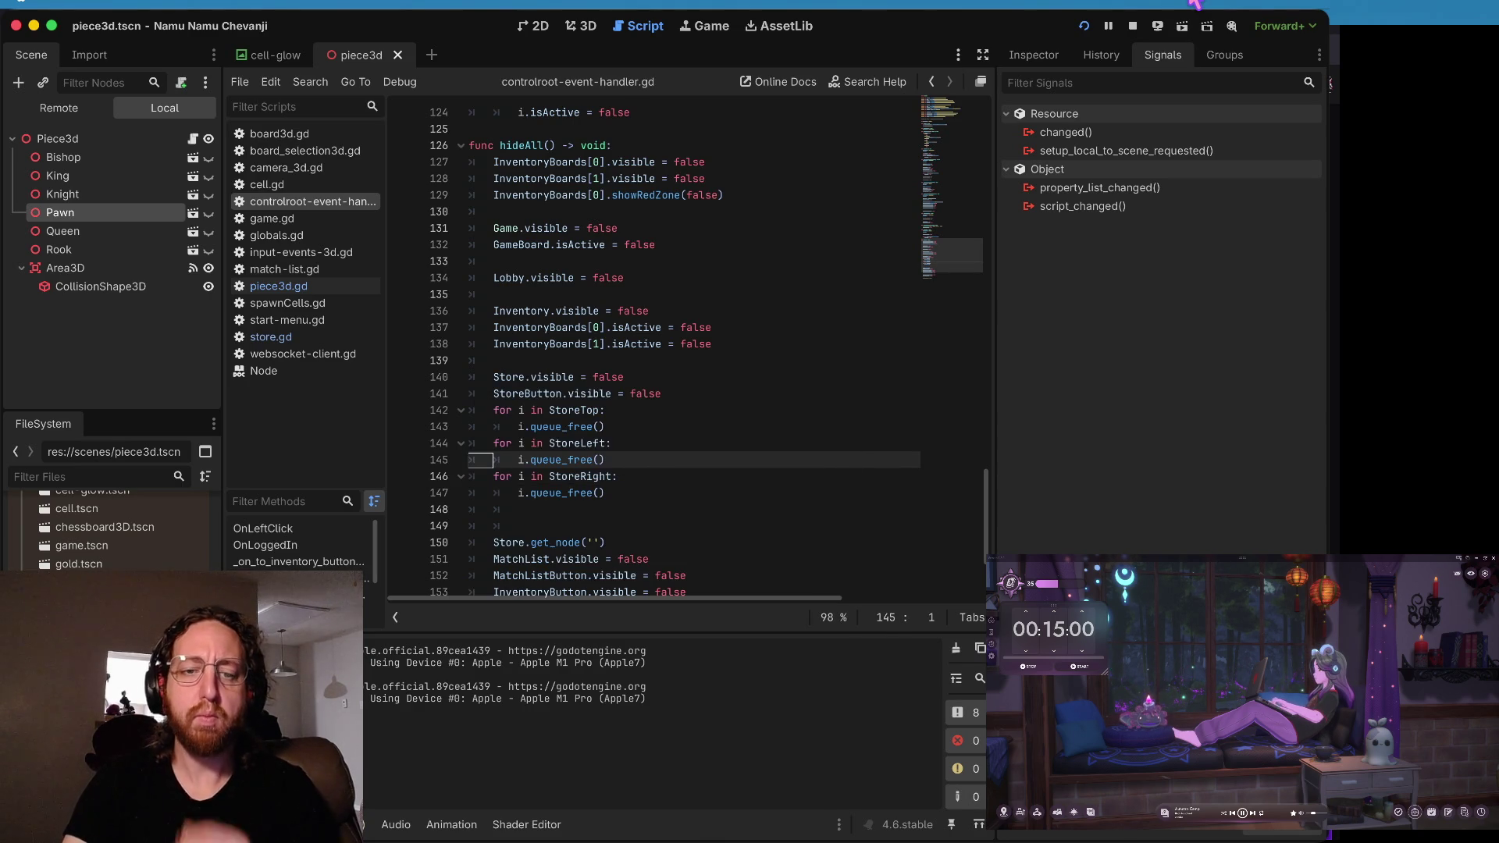
{"action": "key", "text": "ctrl+b"}
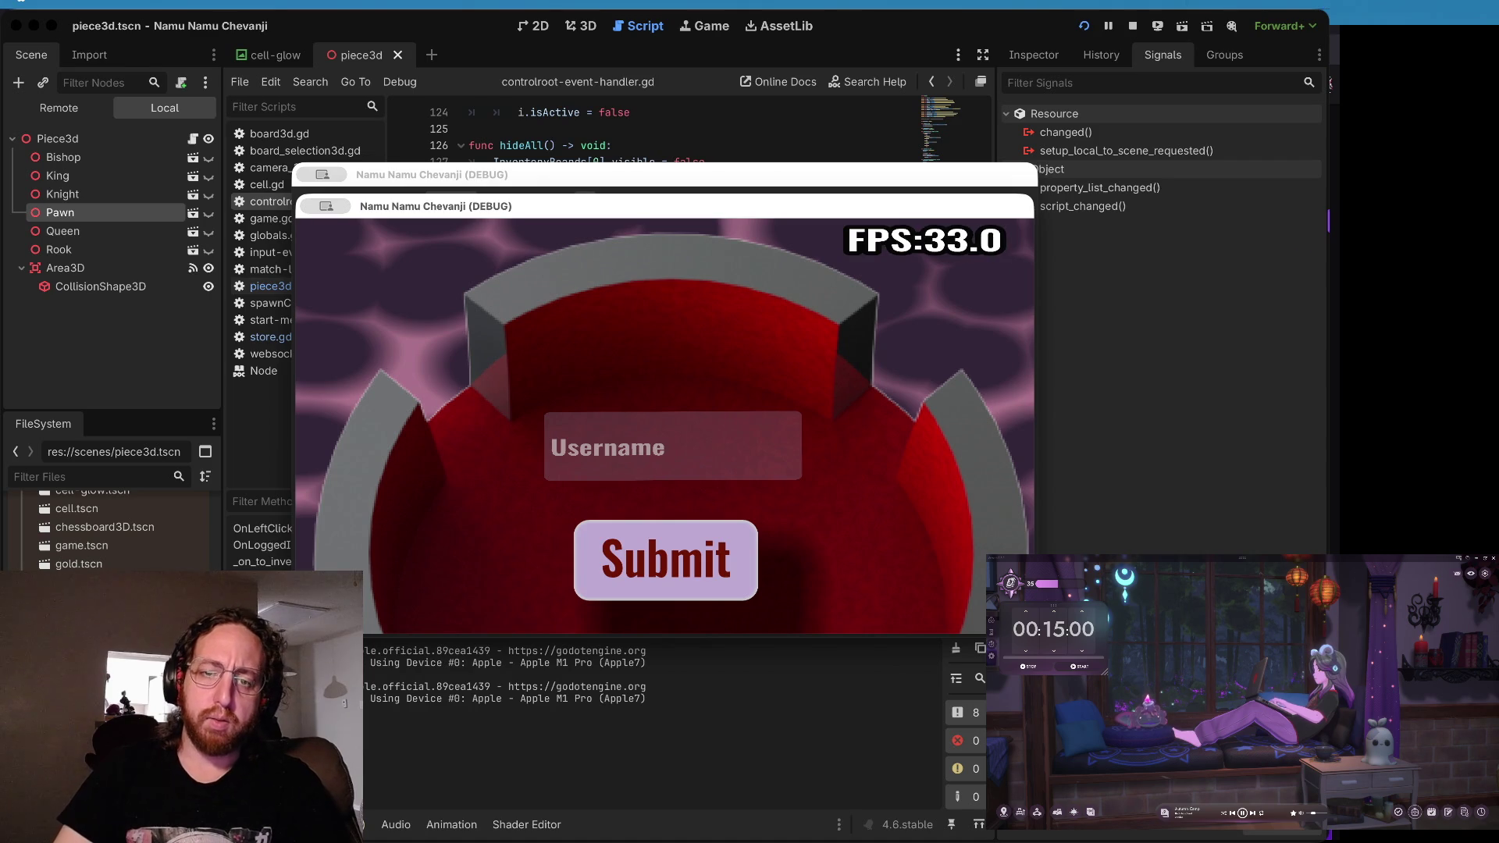
- Log in to hit the iteration error, then append .get_children() to StoreTop, StoreLeft and StoreRight loops
{"action": "left_click", "coordinate": [712, 438]}
{"action": "left_click", "coordinate": [598, 547]}
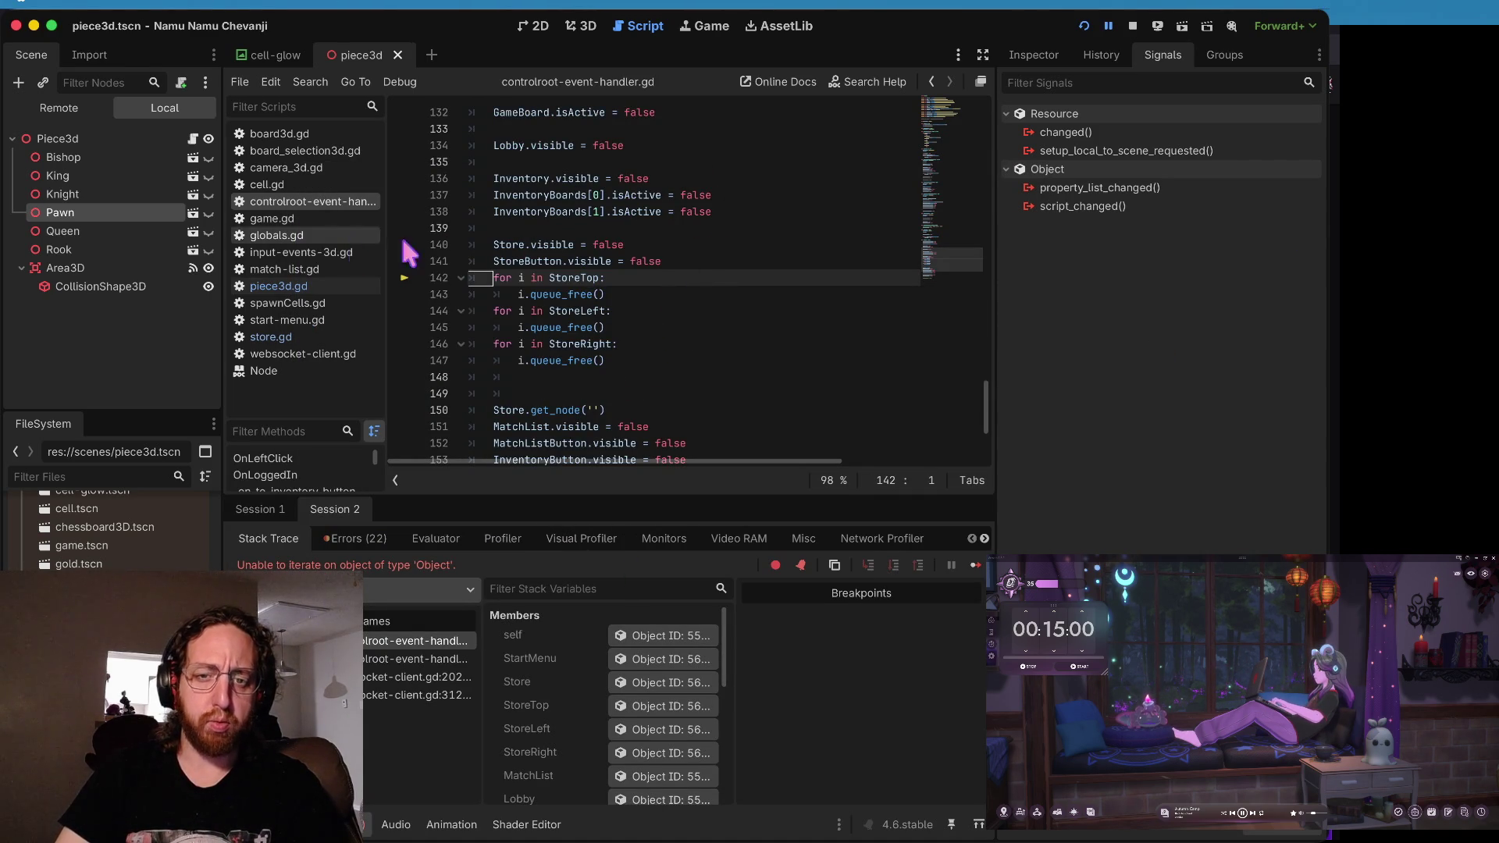
{"action": "key", "text": "Left"}
{"action": "type", "text": "get_children("}
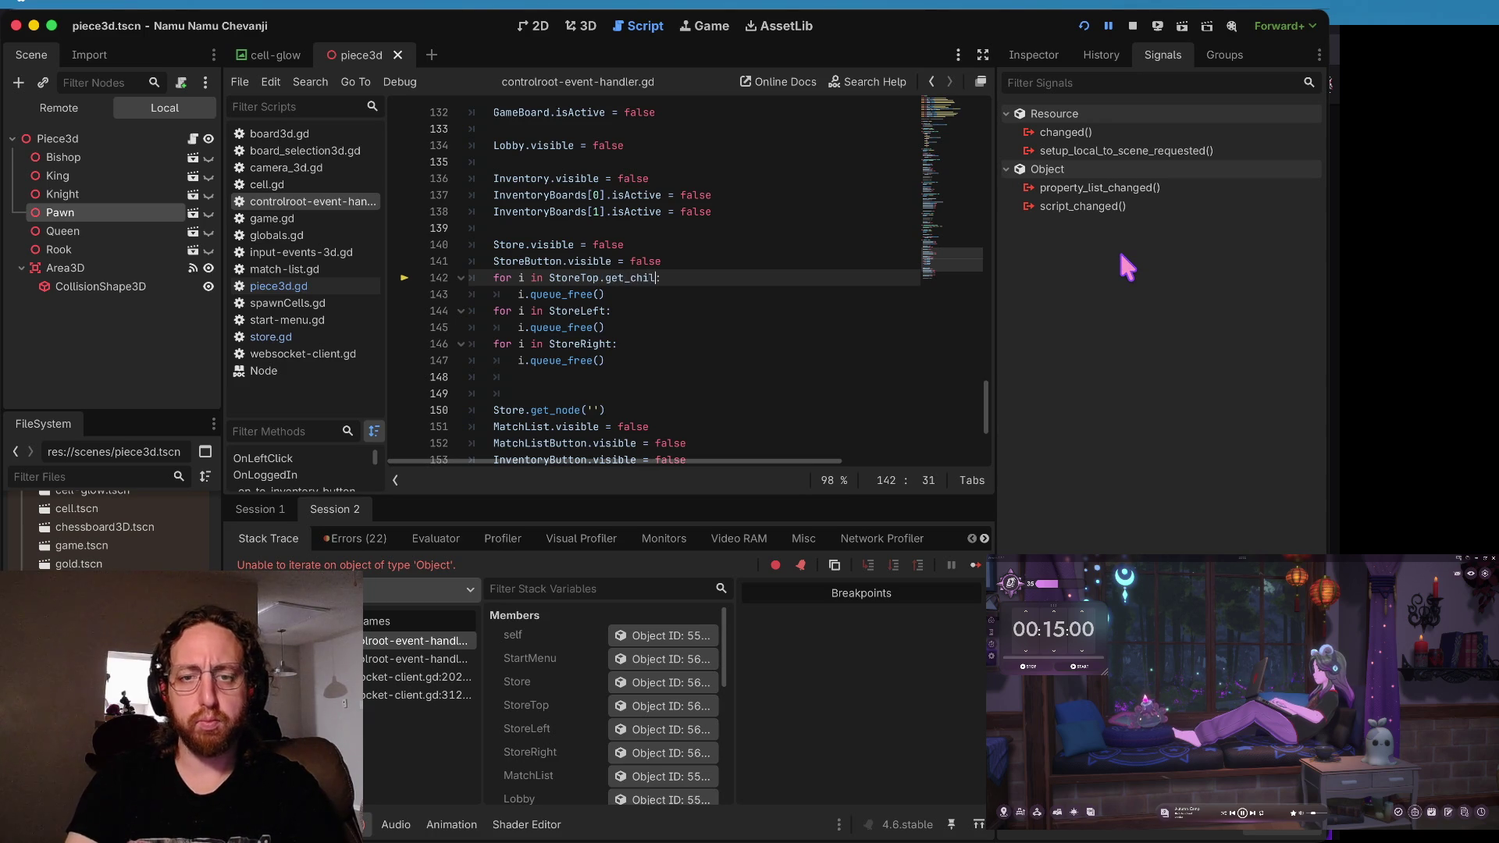
{"action": "key", "text": "Escape"}
{"action": "key", "text": "Right"}
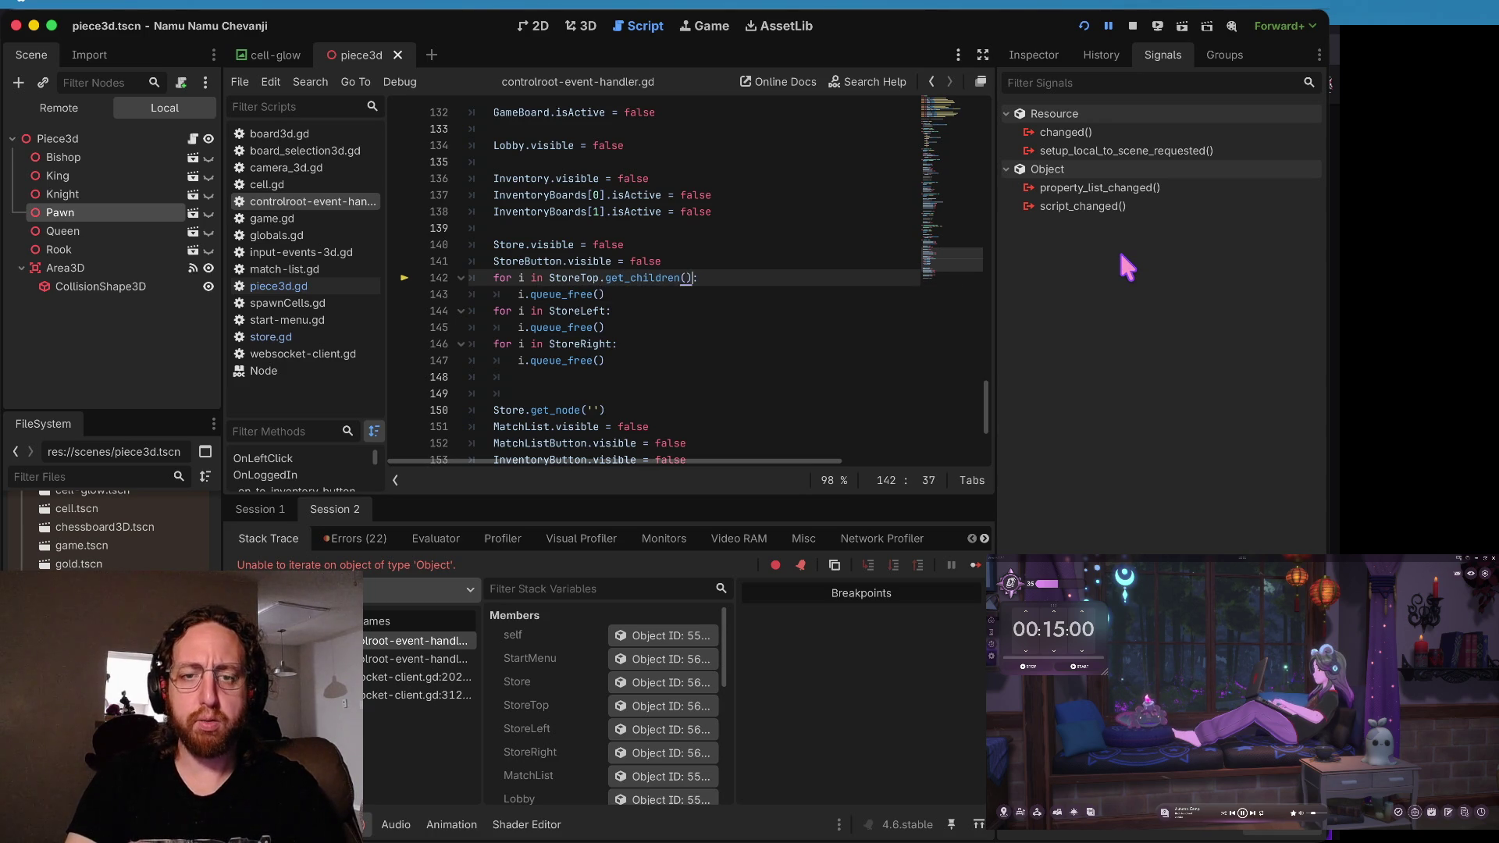
{"action": "key", "text": "Down"}
{"action": "key", "text": "Down"}
{"action": "type", "text": ".get_children("}
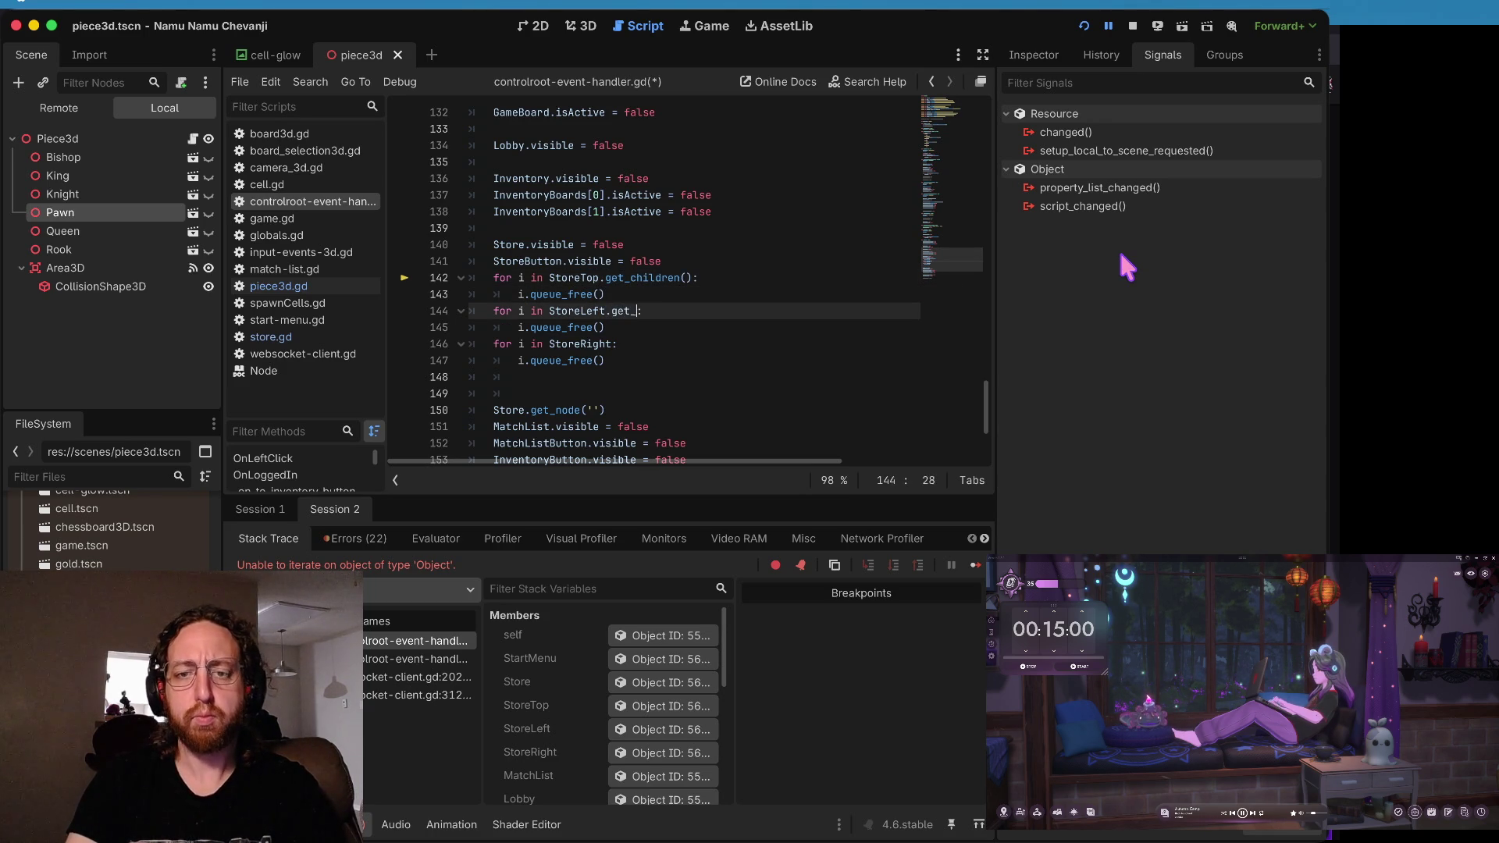
{"action": "key", "text": "Down"}
{"action": "key", "text": "Down"}
{"action": "key", "text": "Left"}
{"action": "type", "text": ".get_child"}
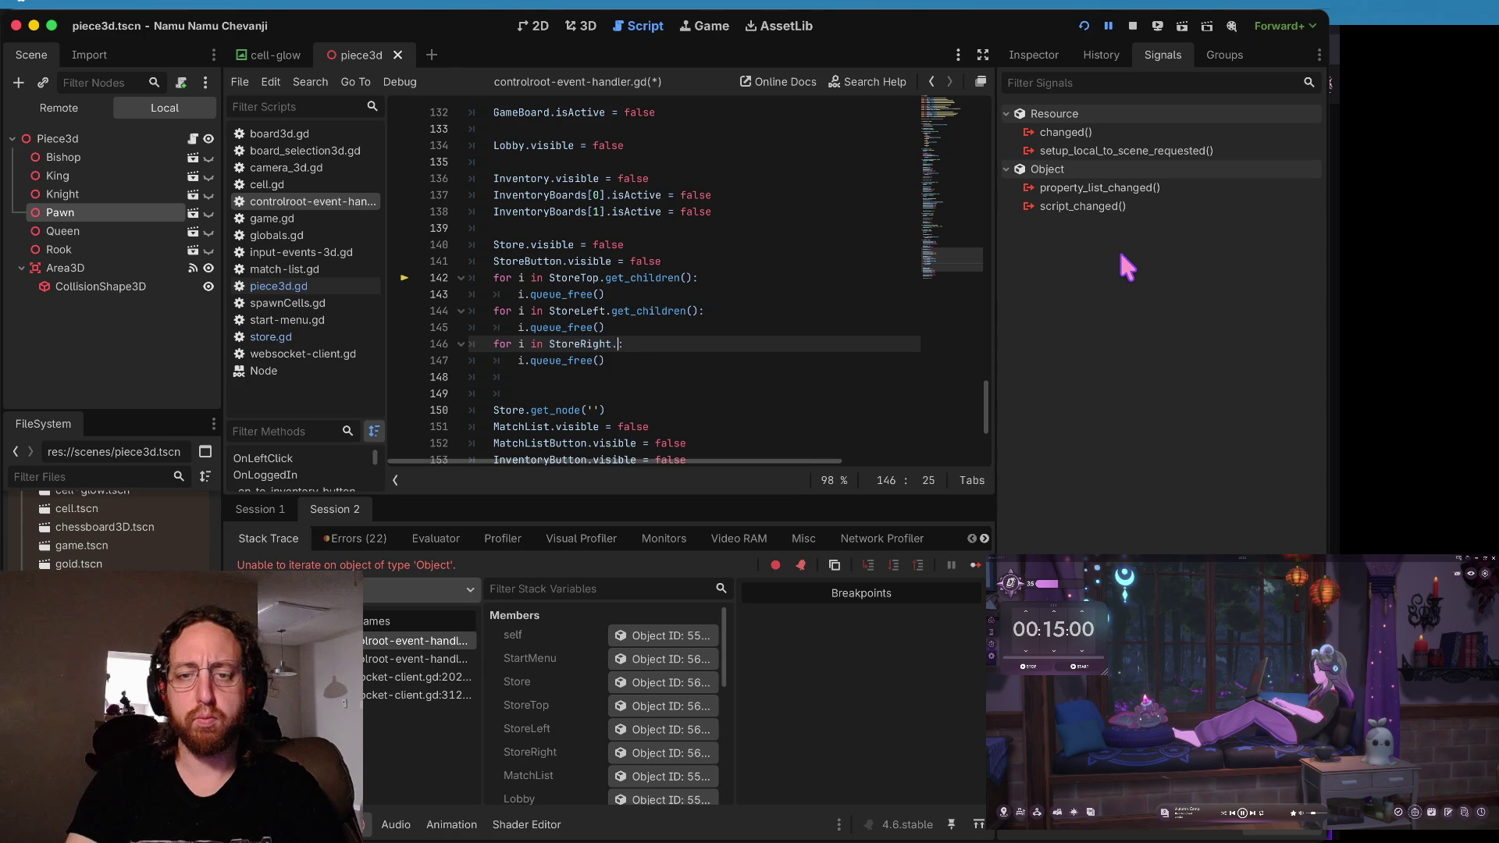
{"action": "type", "text": "ren("}
- Save the script and relaunch the game with F5
{"action": "key", "text": "Home"}
{"action": "key", "text": "ctrl+s"}
{"action": "key", "text": "F5"}
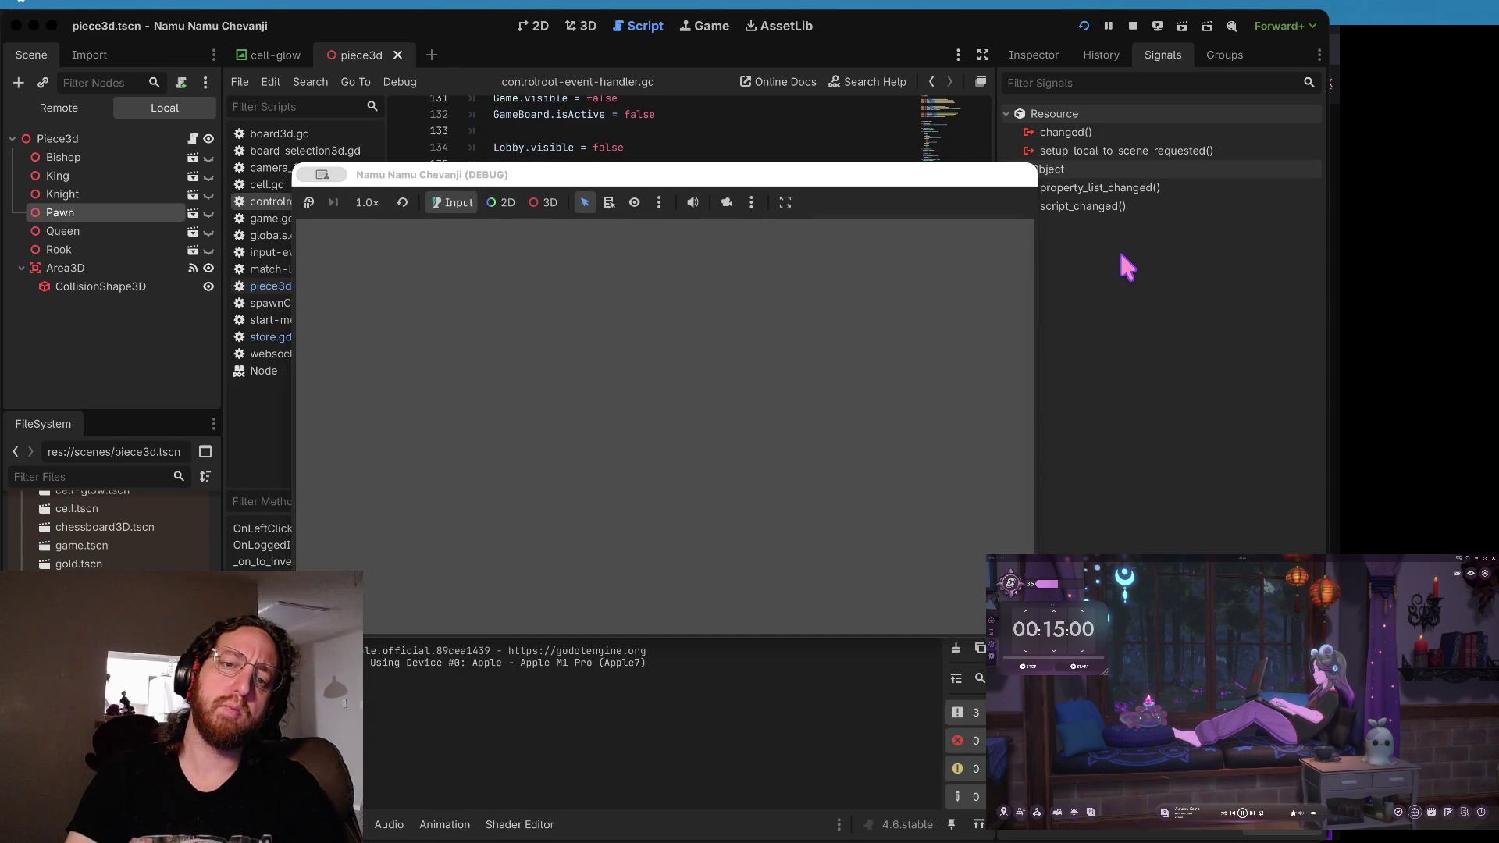
- Log in and toggle between the store's inventory pieces and board view several times
{"action": "left_click", "coordinate": [656, 445]}
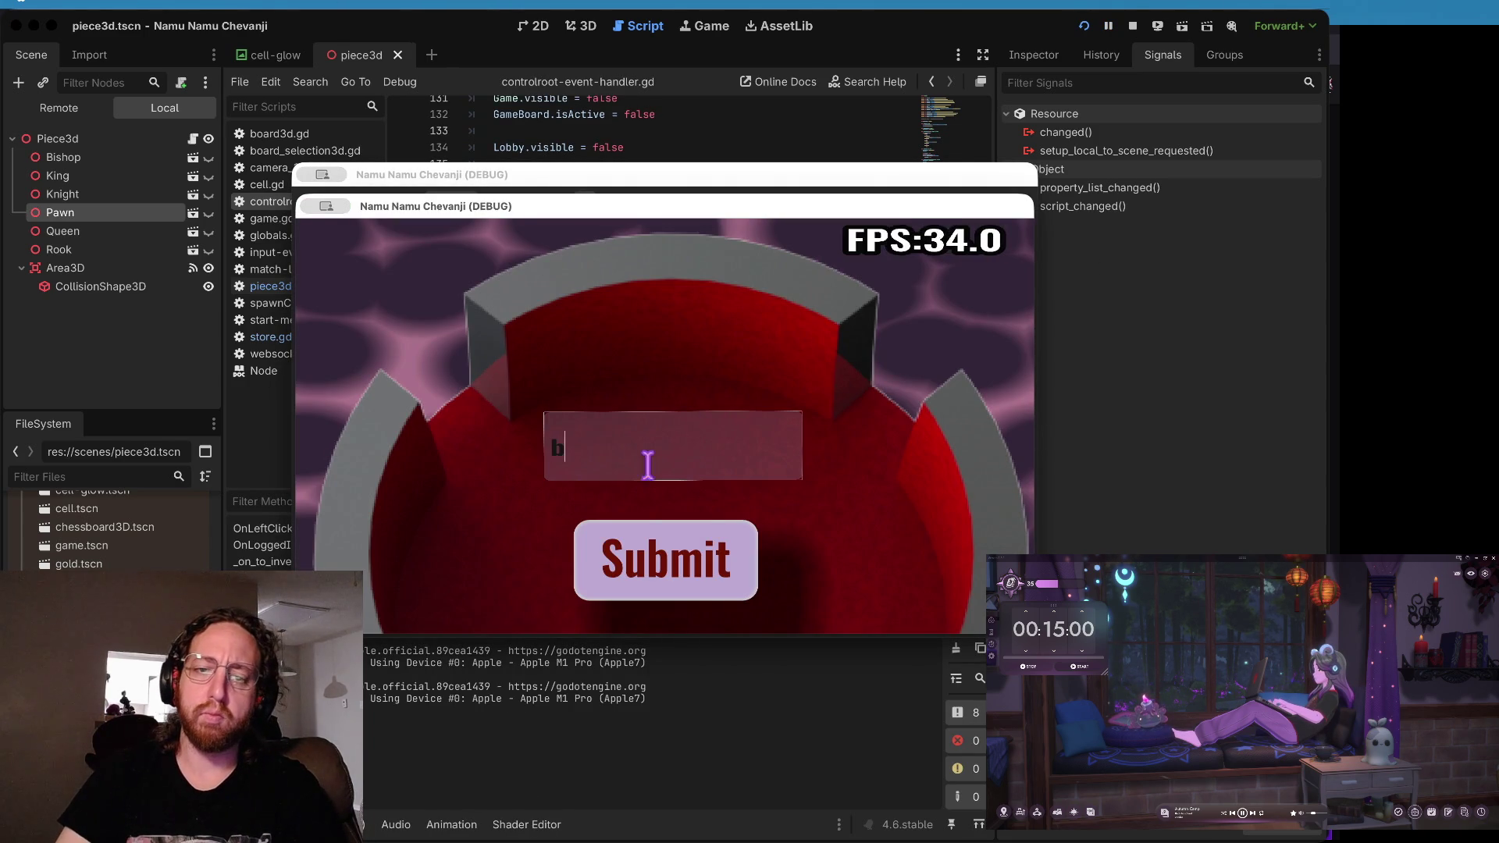
{"action": "left_click", "coordinate": [614, 548]}
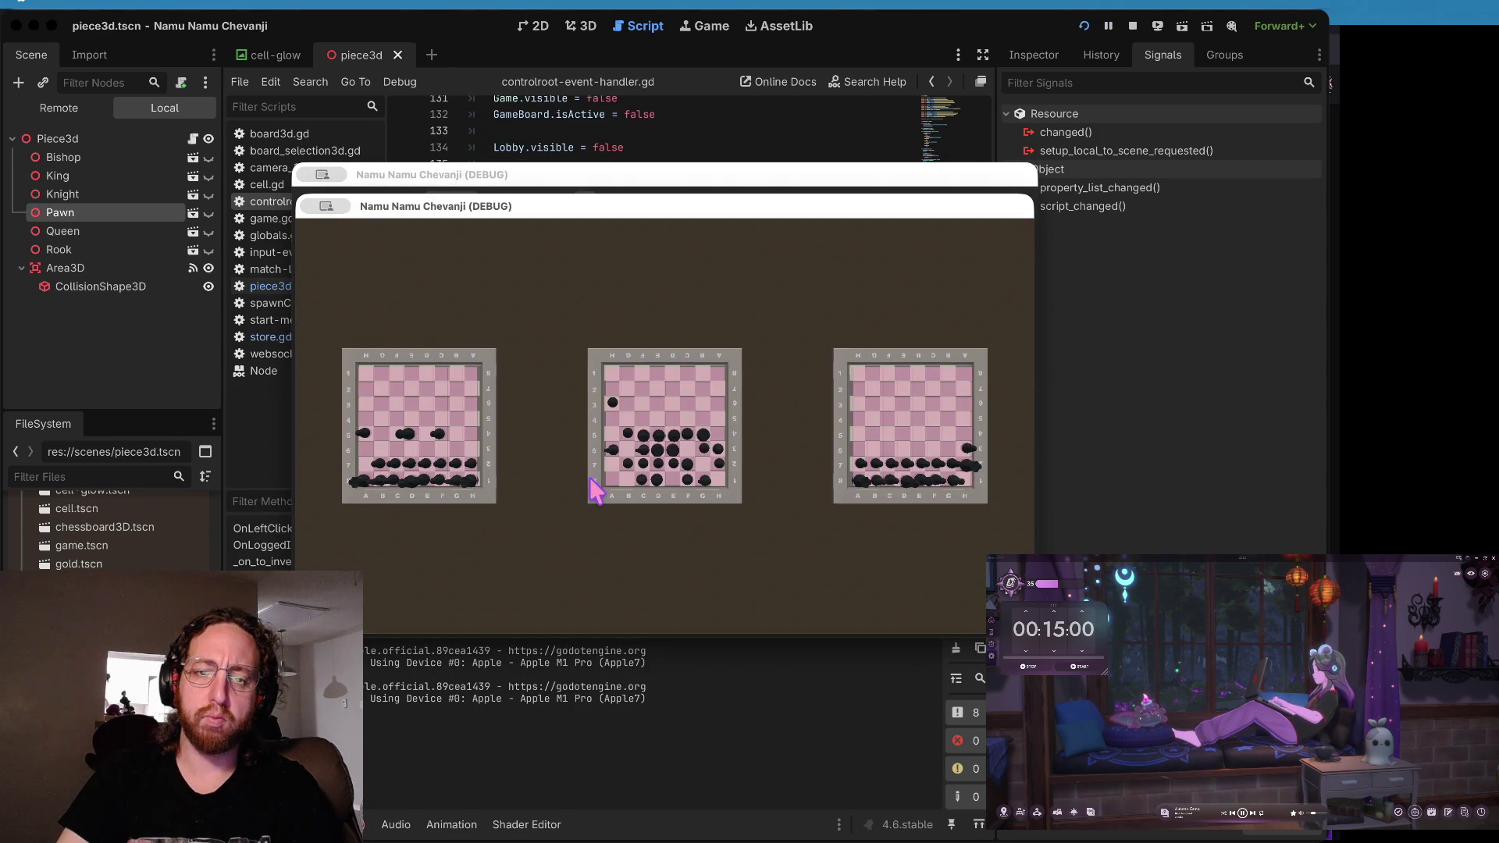
{"action": "left_click", "coordinate": [602, 459]}
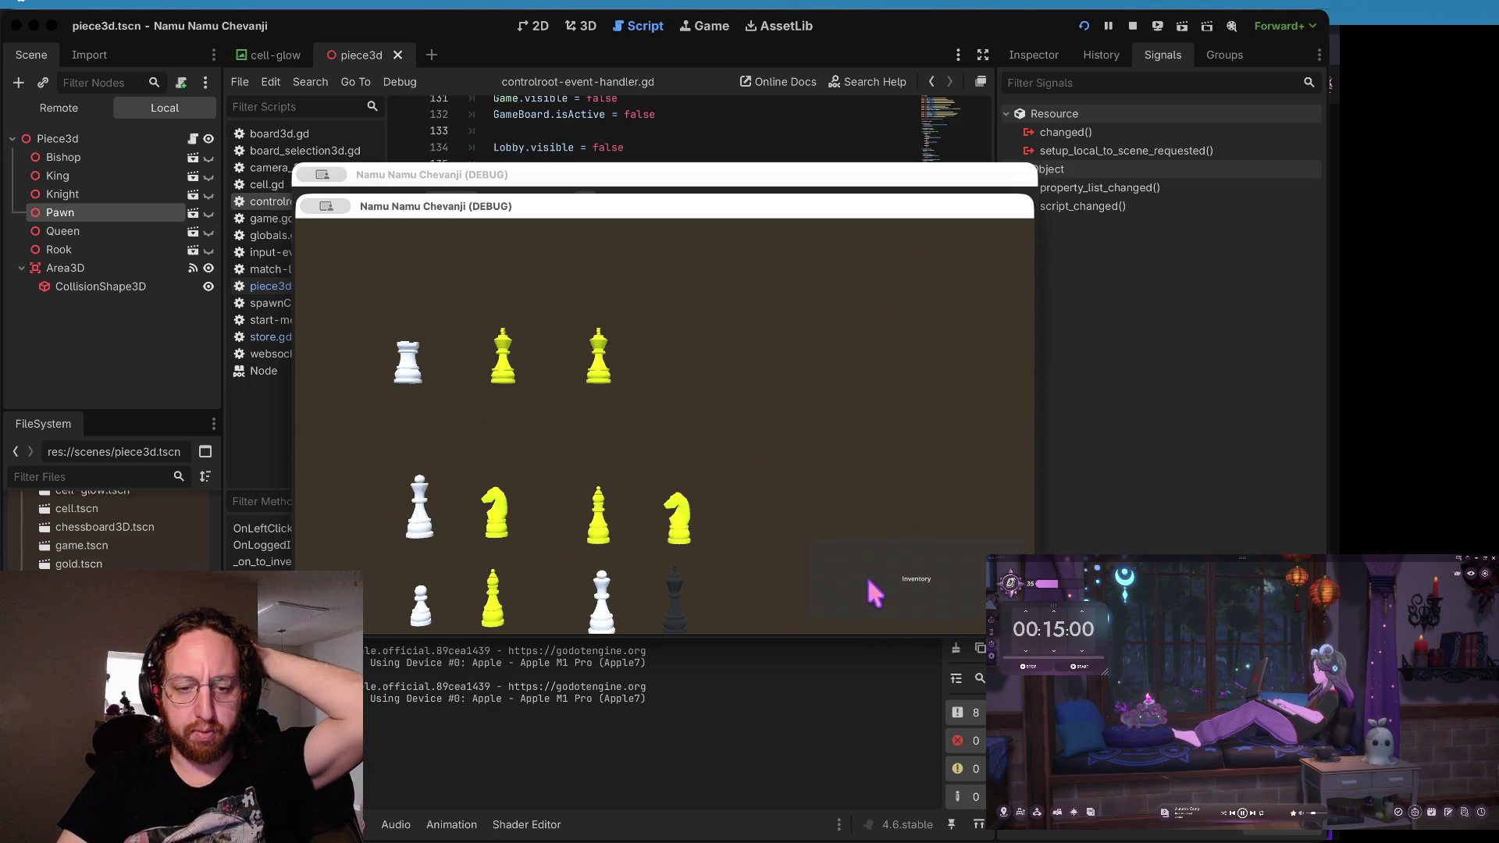
{"action": "left_click", "coordinate": [901, 615]}
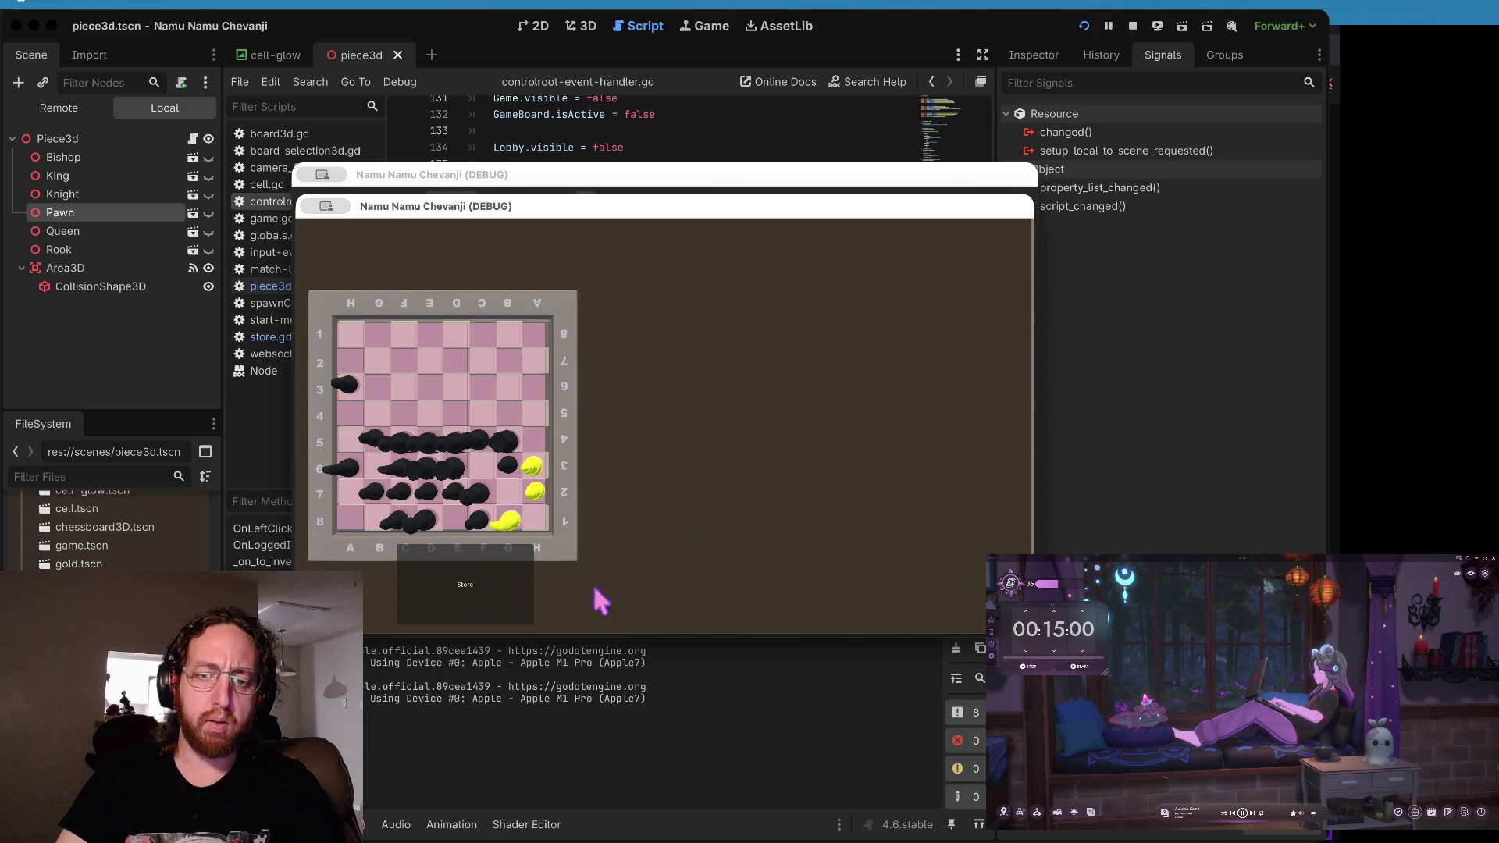
{"action": "left_click", "coordinate": [476, 600]}
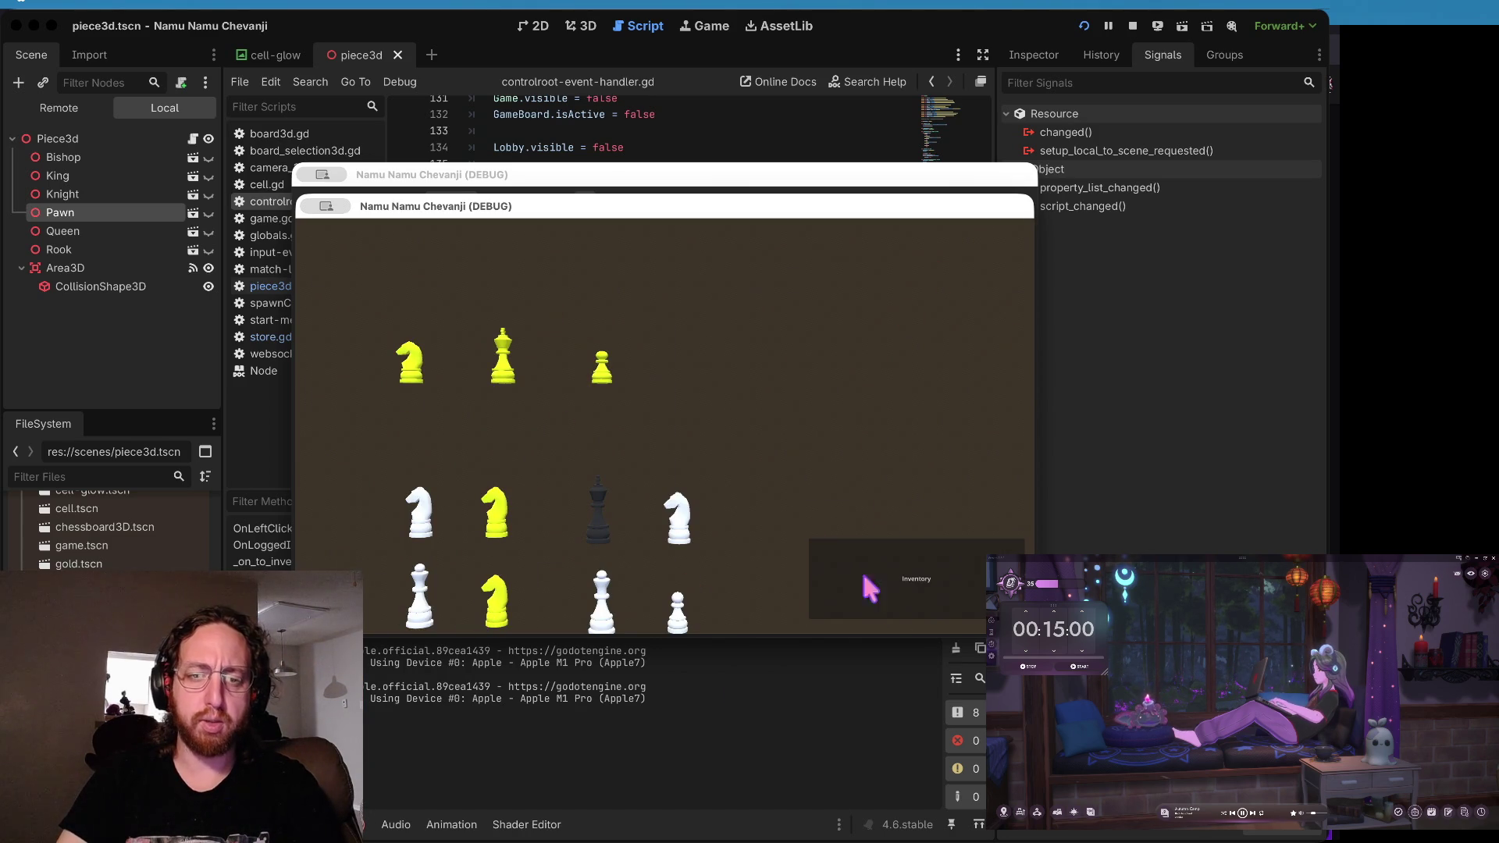
{"action": "left_click", "coordinate": [888, 587]}
{"action": "left_click", "coordinate": [533, 568]}
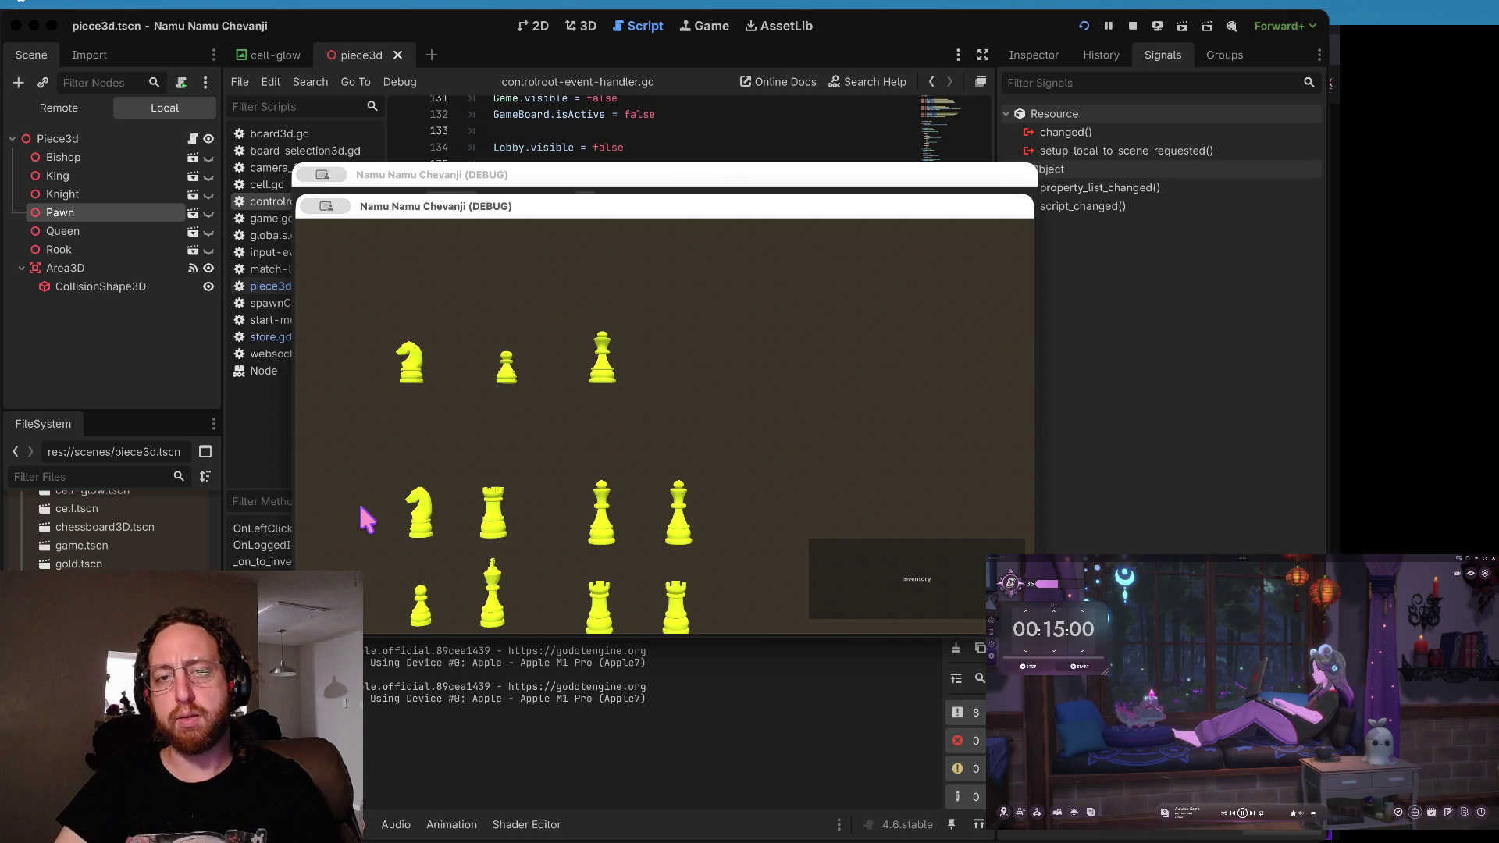
- Back in the script editor, delete the leftover blank line after the hideAll loops
{"action": "left_click", "coordinate": [656, 148]}
{"action": "scroll", "coordinate": [662, 337], "scroll_direction": "up", "scroll_amount": 1}
{"action": "key", "text": "Down"}
{"action": "key", "text": "Down"}
{"action": "key", "text": "Down"}
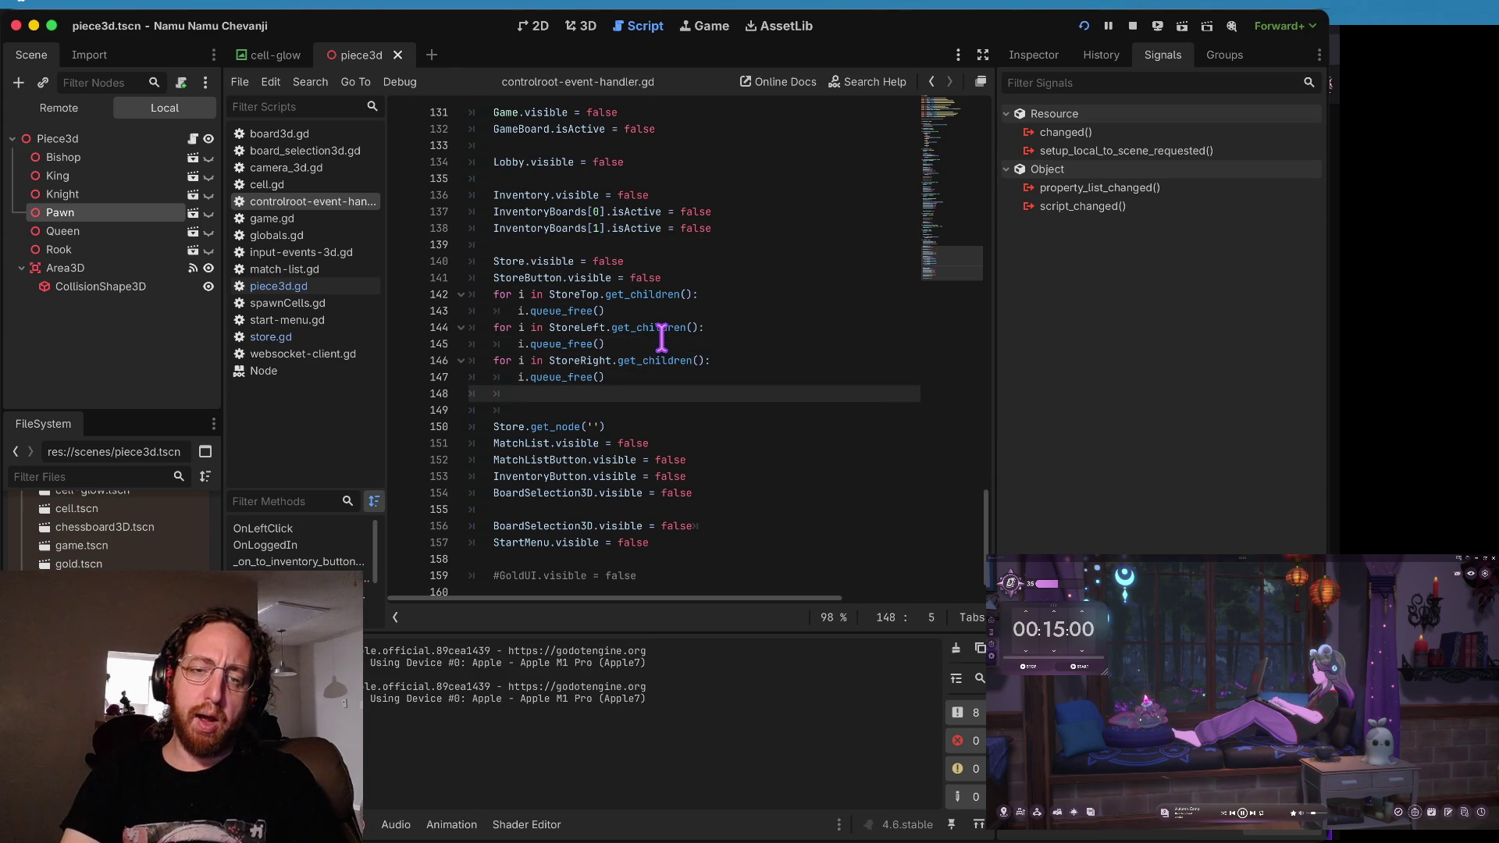
{"action": "key", "text": "super+shift+k"}
{"action": "key", "text": "Up"}
{"action": "key", "text": "Up"}
{"action": "key", "text": "Up"}
{"action": "key", "text": "Right"}
{"action": "key", "text": "Right"}
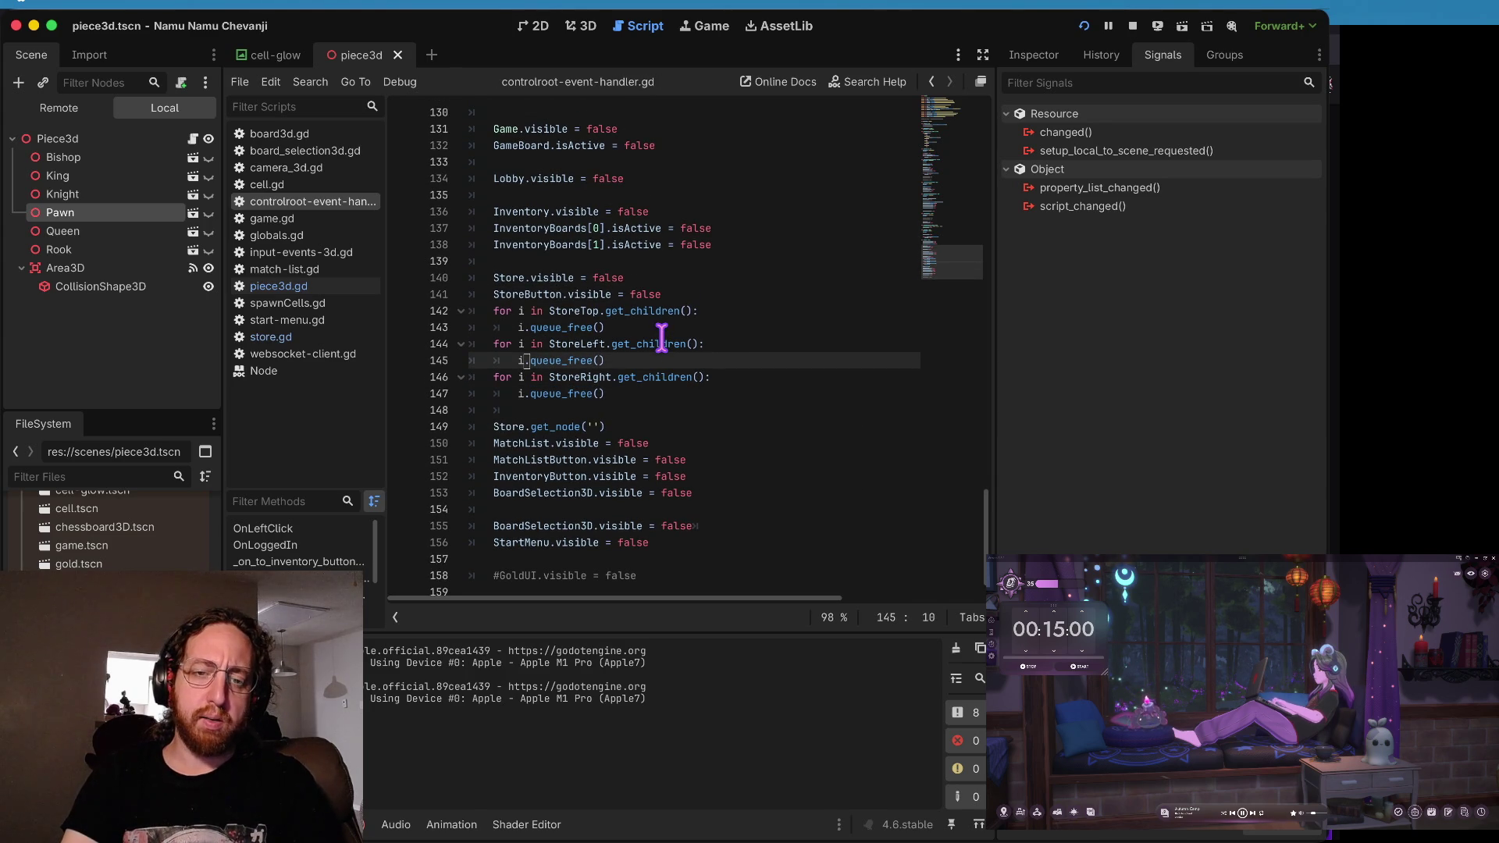
{"action": "key", "text": "Up"}
{"action": "key", "text": "Up"}
{"action": "key", "text": "Up"}
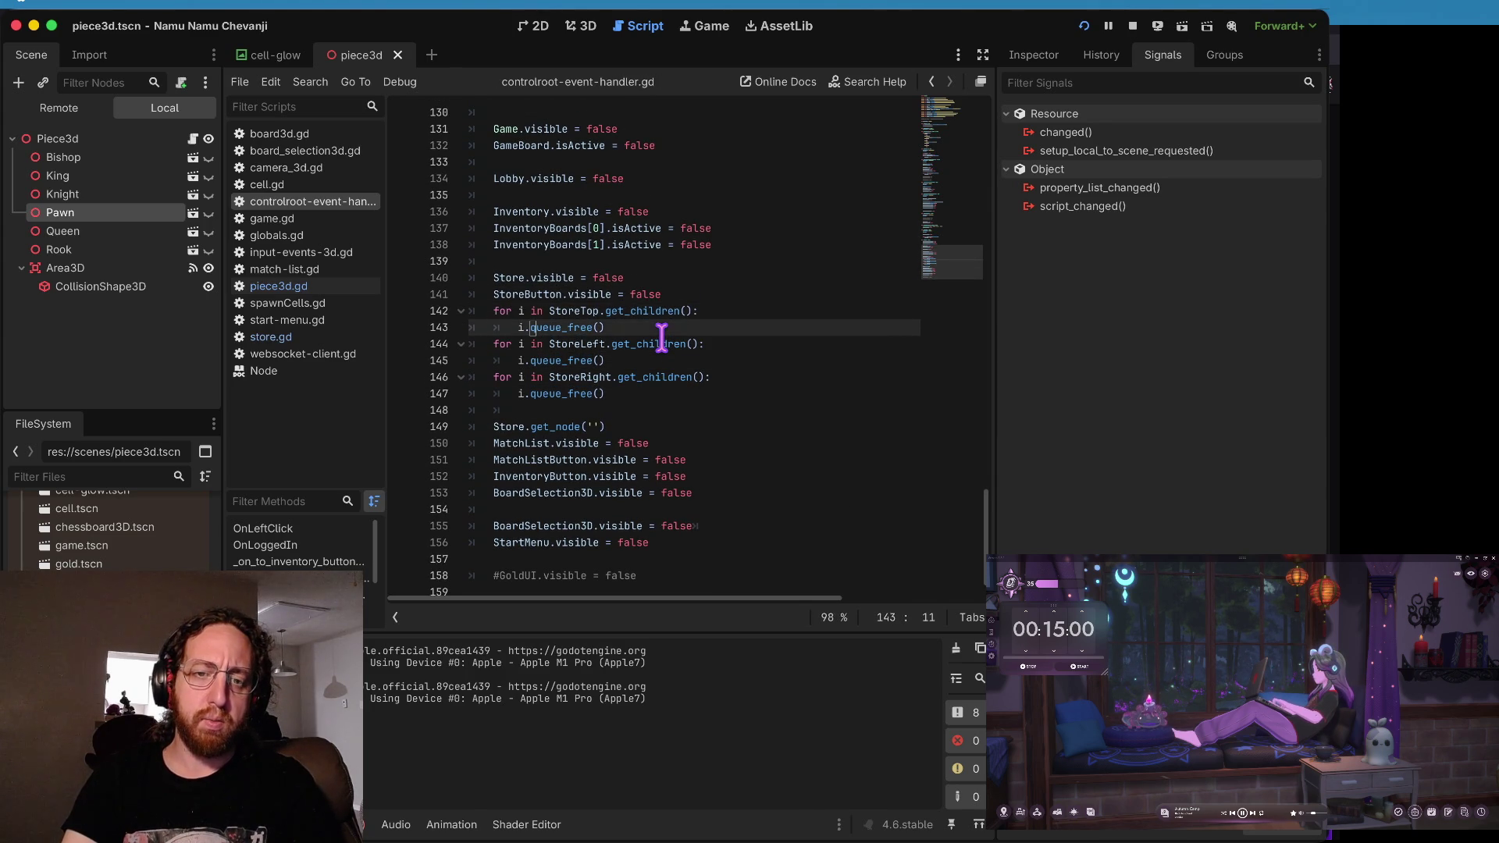
{"action": "key", "text": "Home"}
{"action": "key", "text": "alt+Right"}
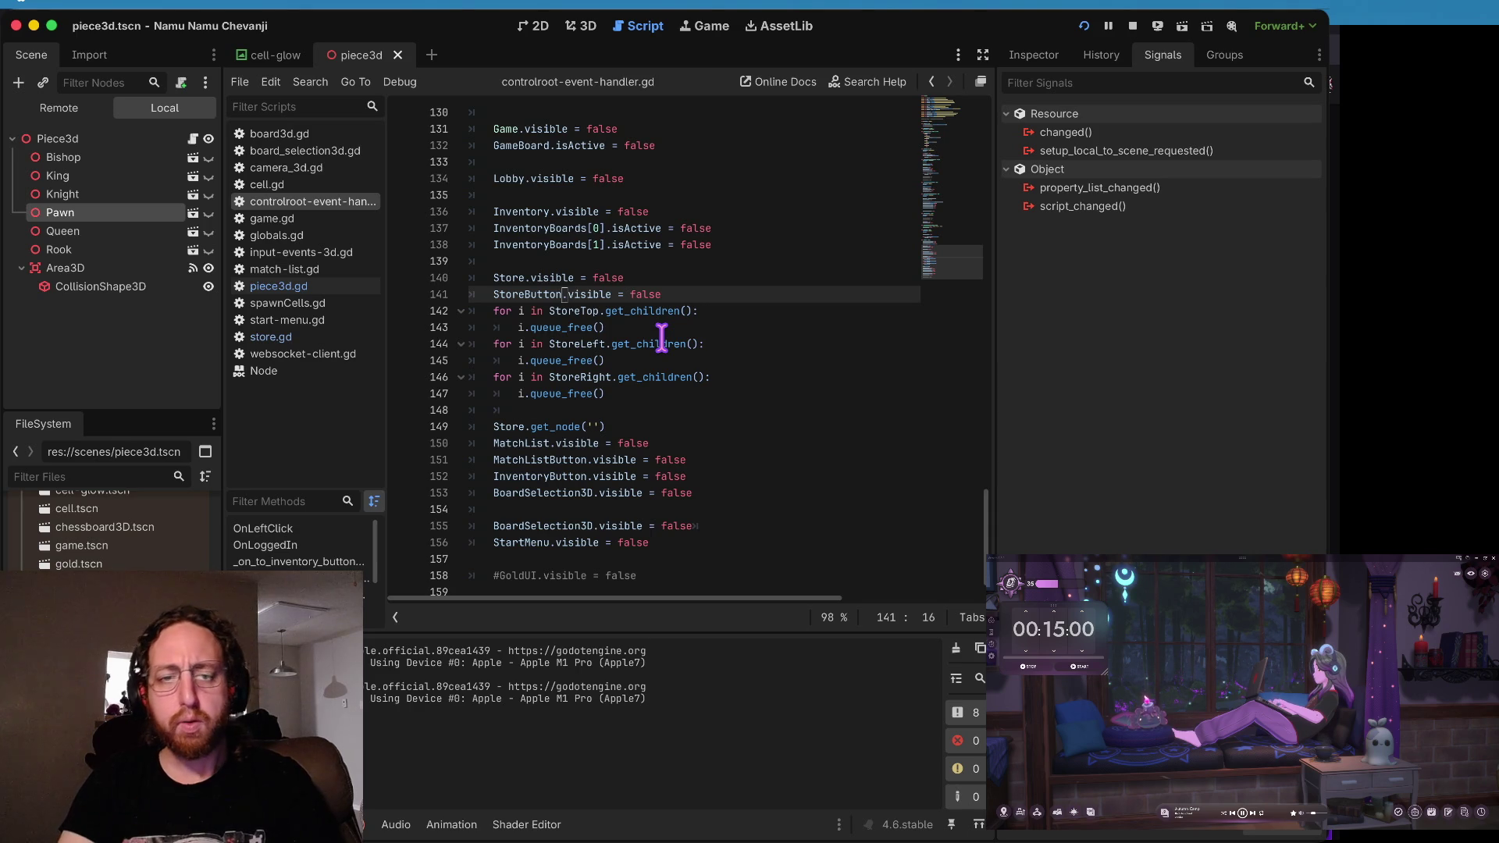
- Switch to the terminal and run the git status shortcut 's'
{"action": "key", "text": "super"}
{"action": "key", "text": "super+Tab"}
{"action": "type", "text": "s"}
{"action": "key", "text": "Return"}
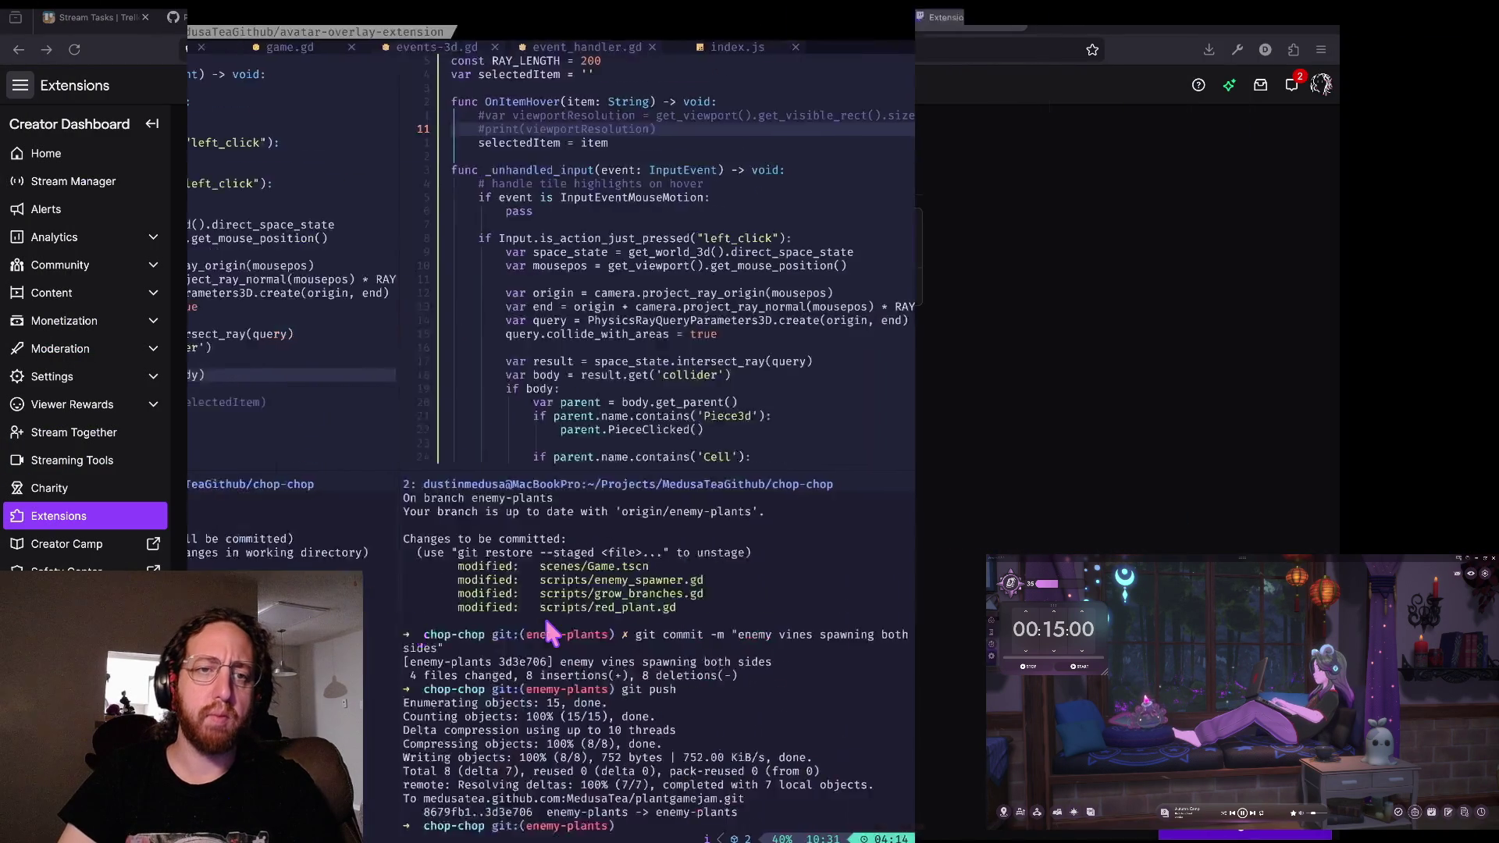
- Switch to the game scripts workspace and check git status
{"action": "key", "text": "super+2"}
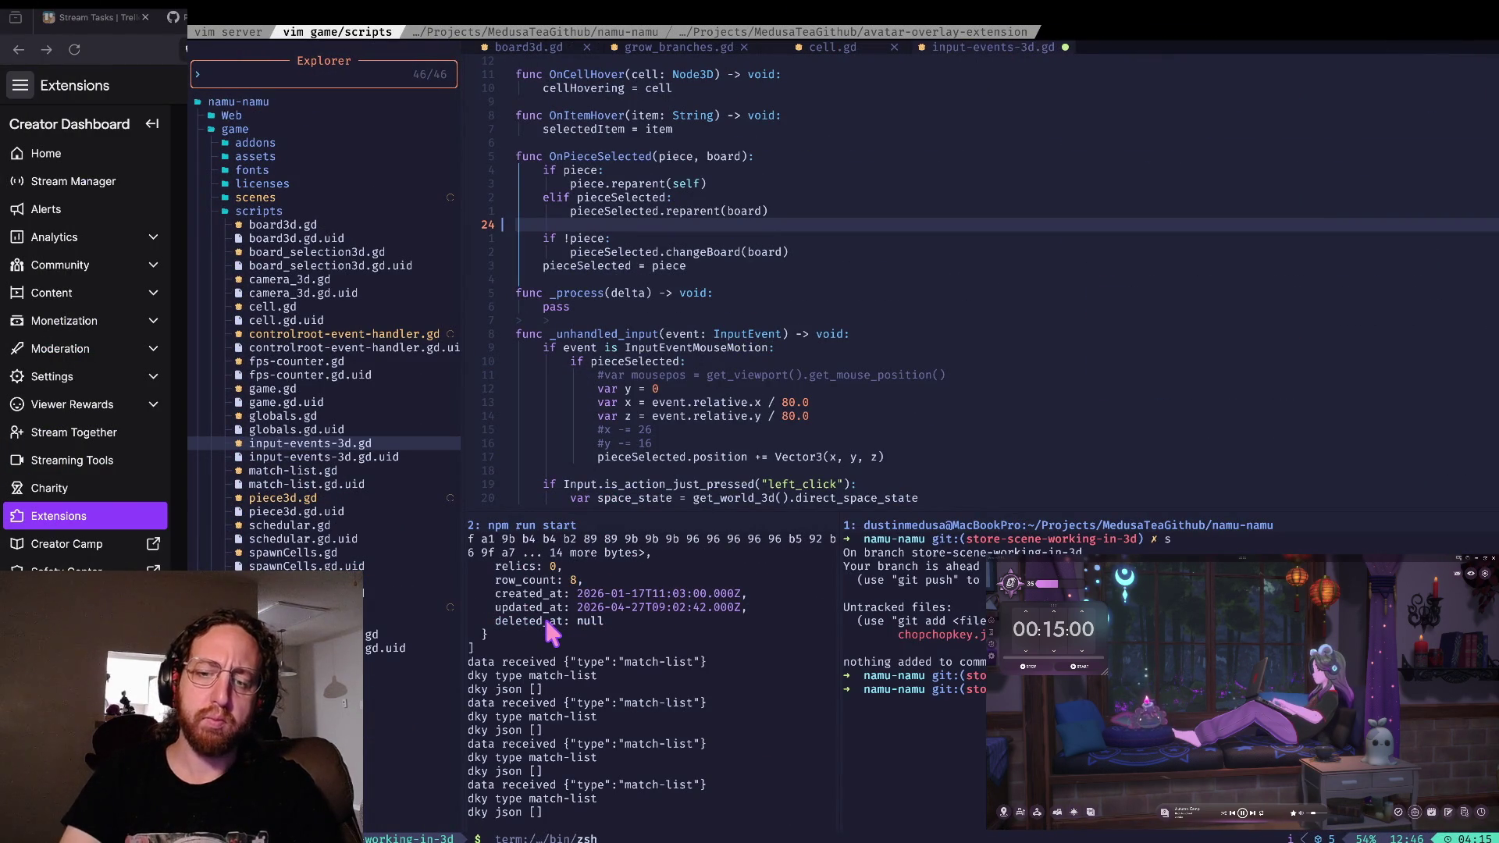
{"action": "type", "text": "s"}
{"action": "key", "text": "Return"}
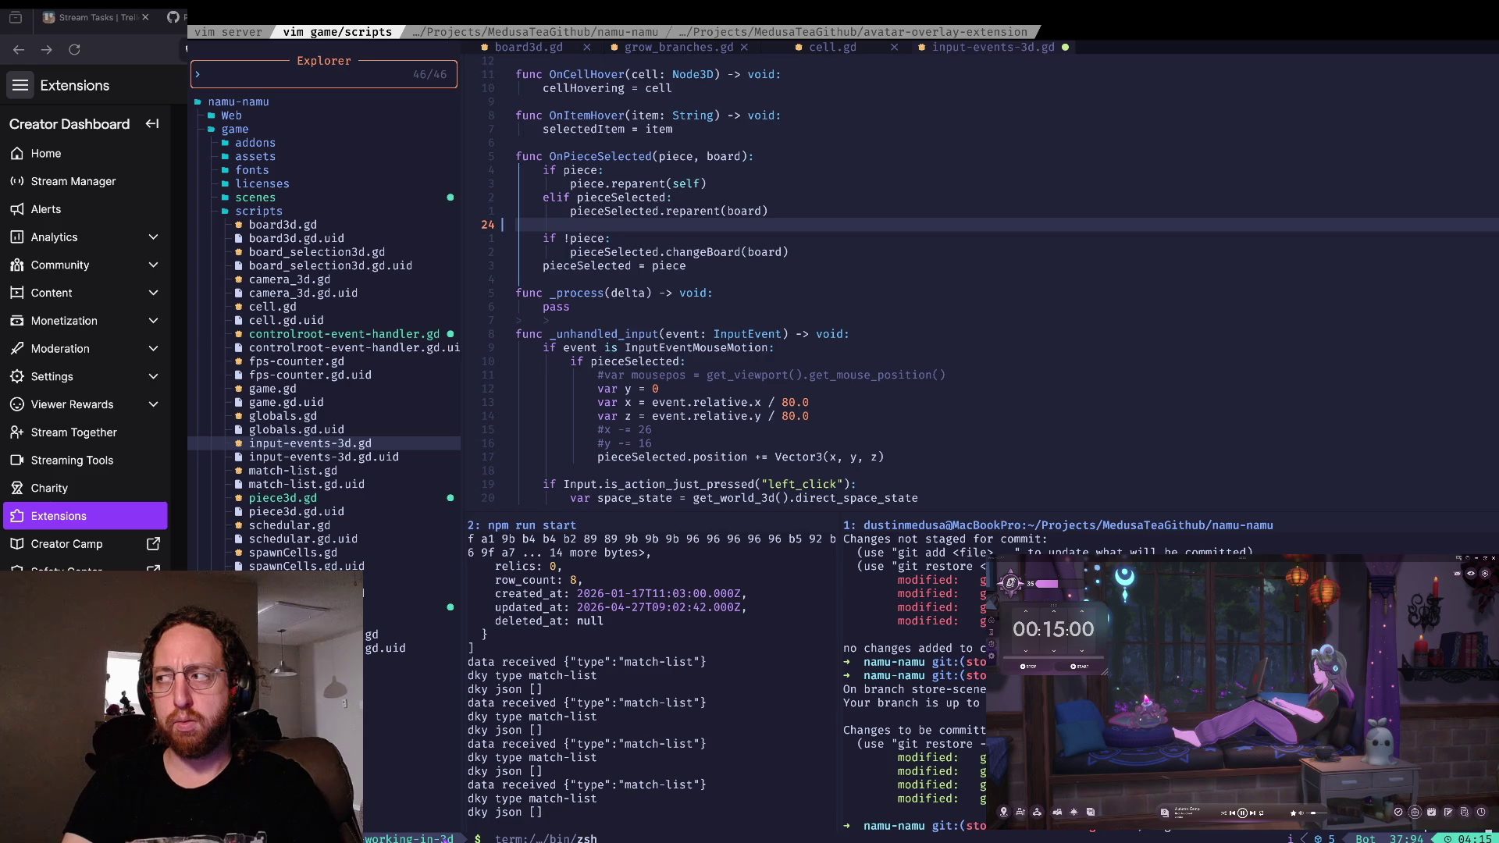
- Commit the changes as "feedback on store page", git push, and clear the pane
{"action": "type", "text": "feedback o"}
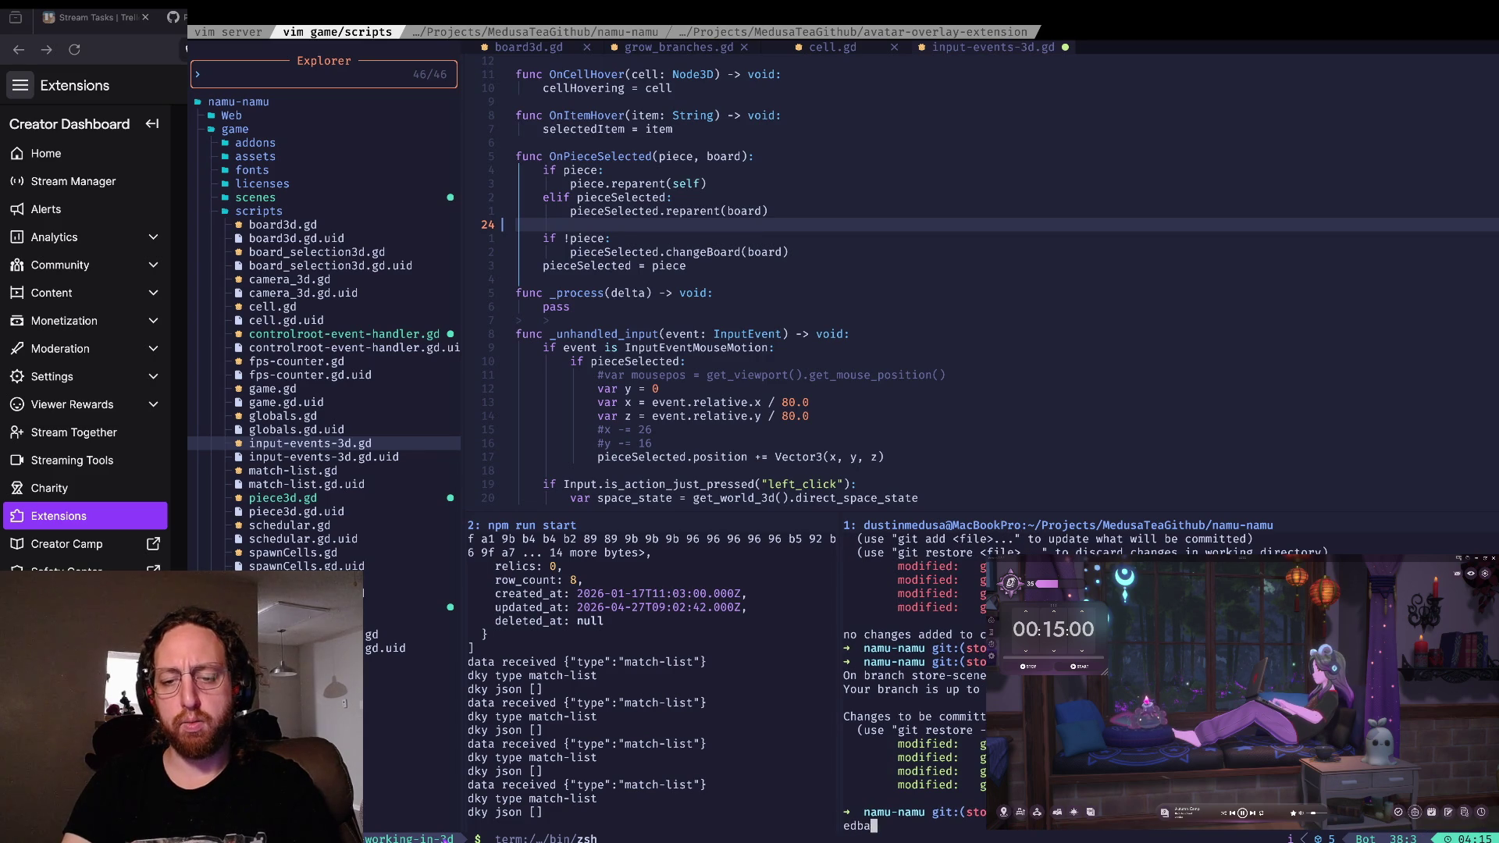
{"action": "type", "text": "n store page\""}
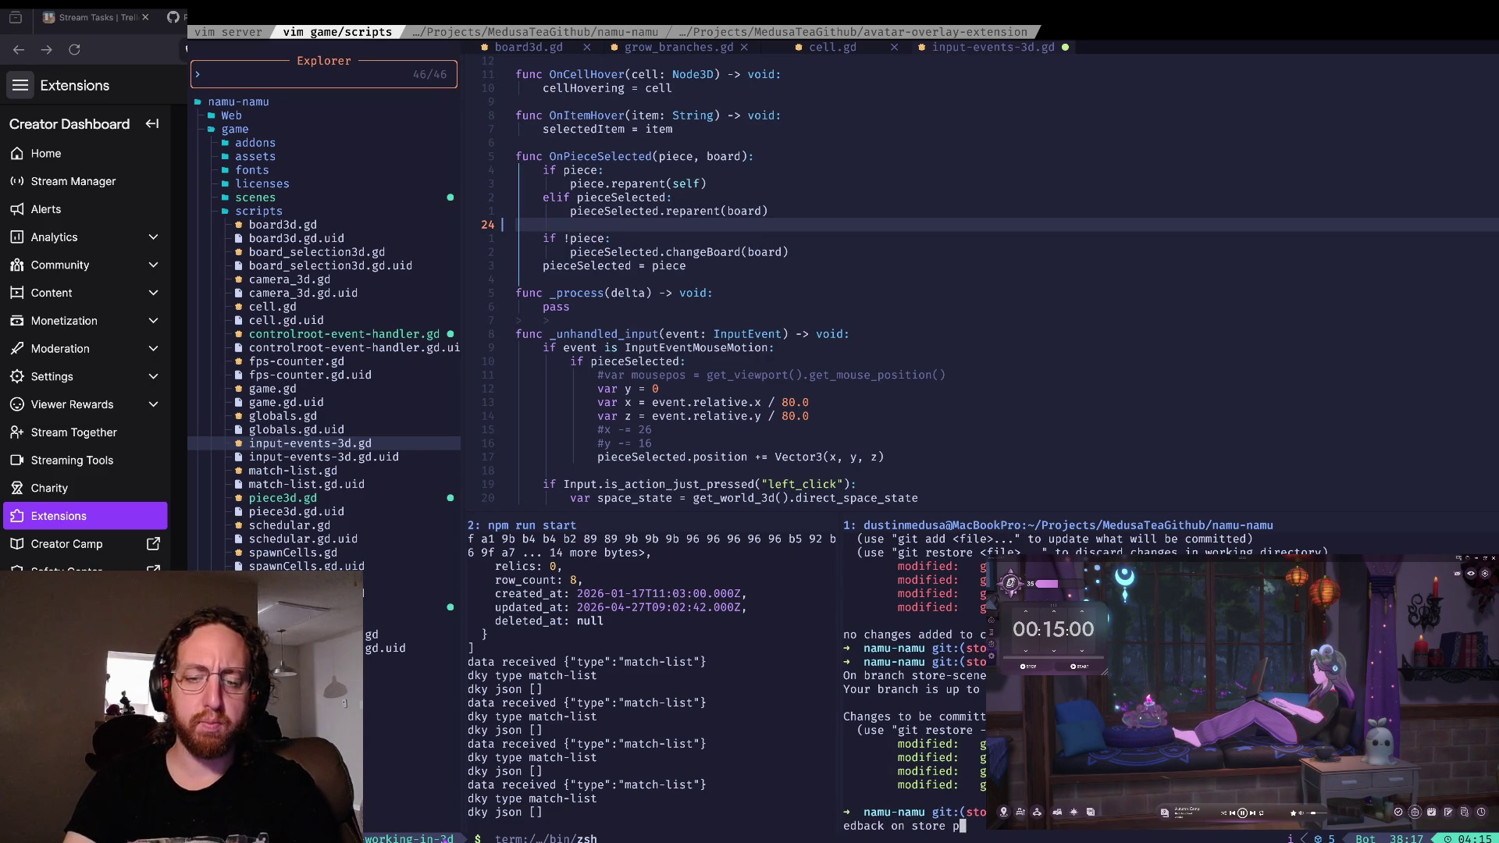
{"action": "key", "text": "Return"}
{"action": "type", "text": "git push"}
{"action": "key", "text": "Return"}
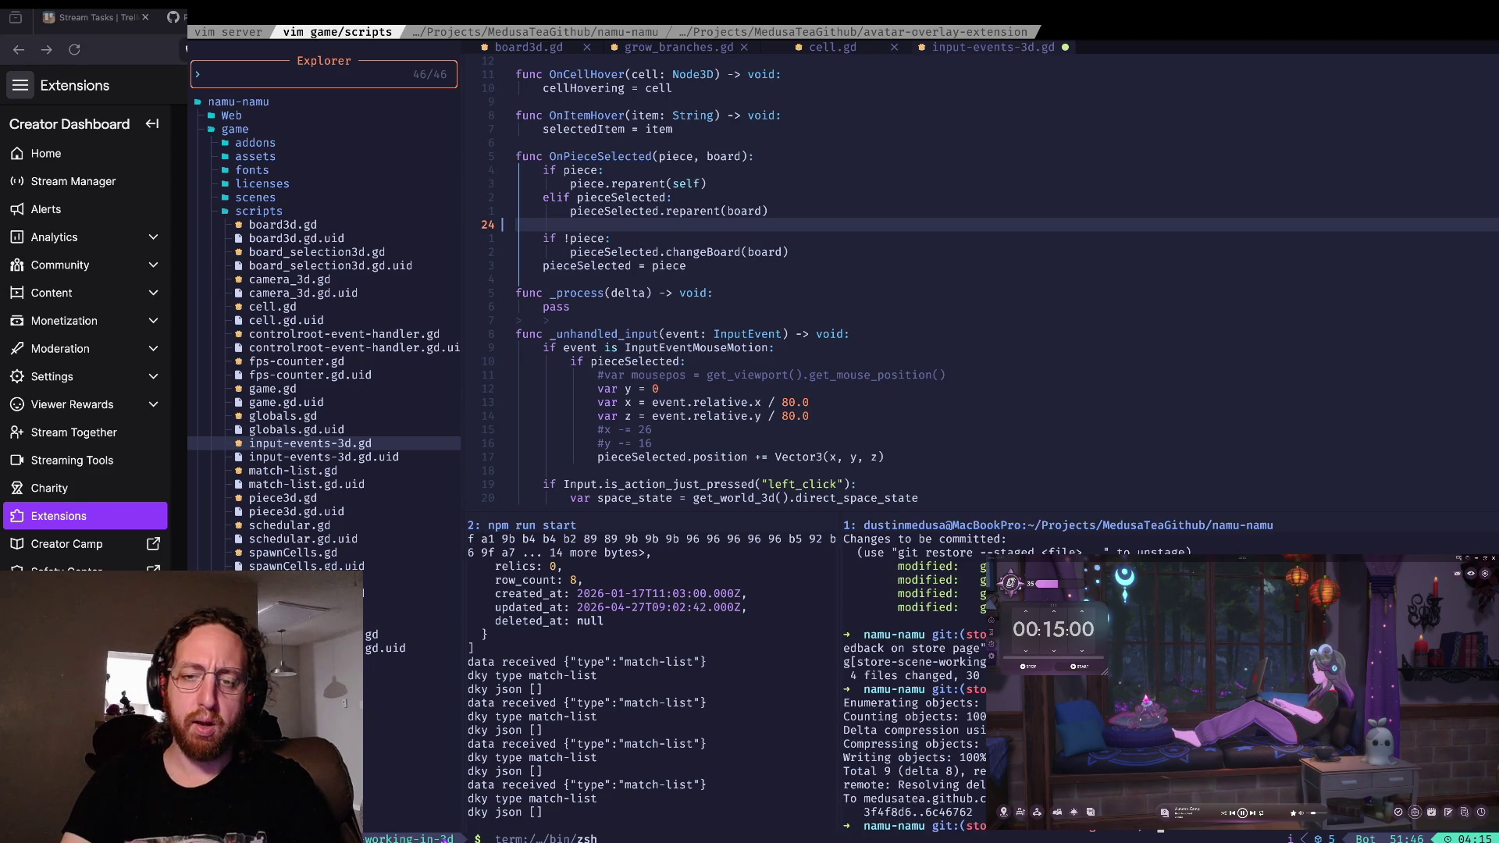
{"action": "key", "text": "ctrl+l"}
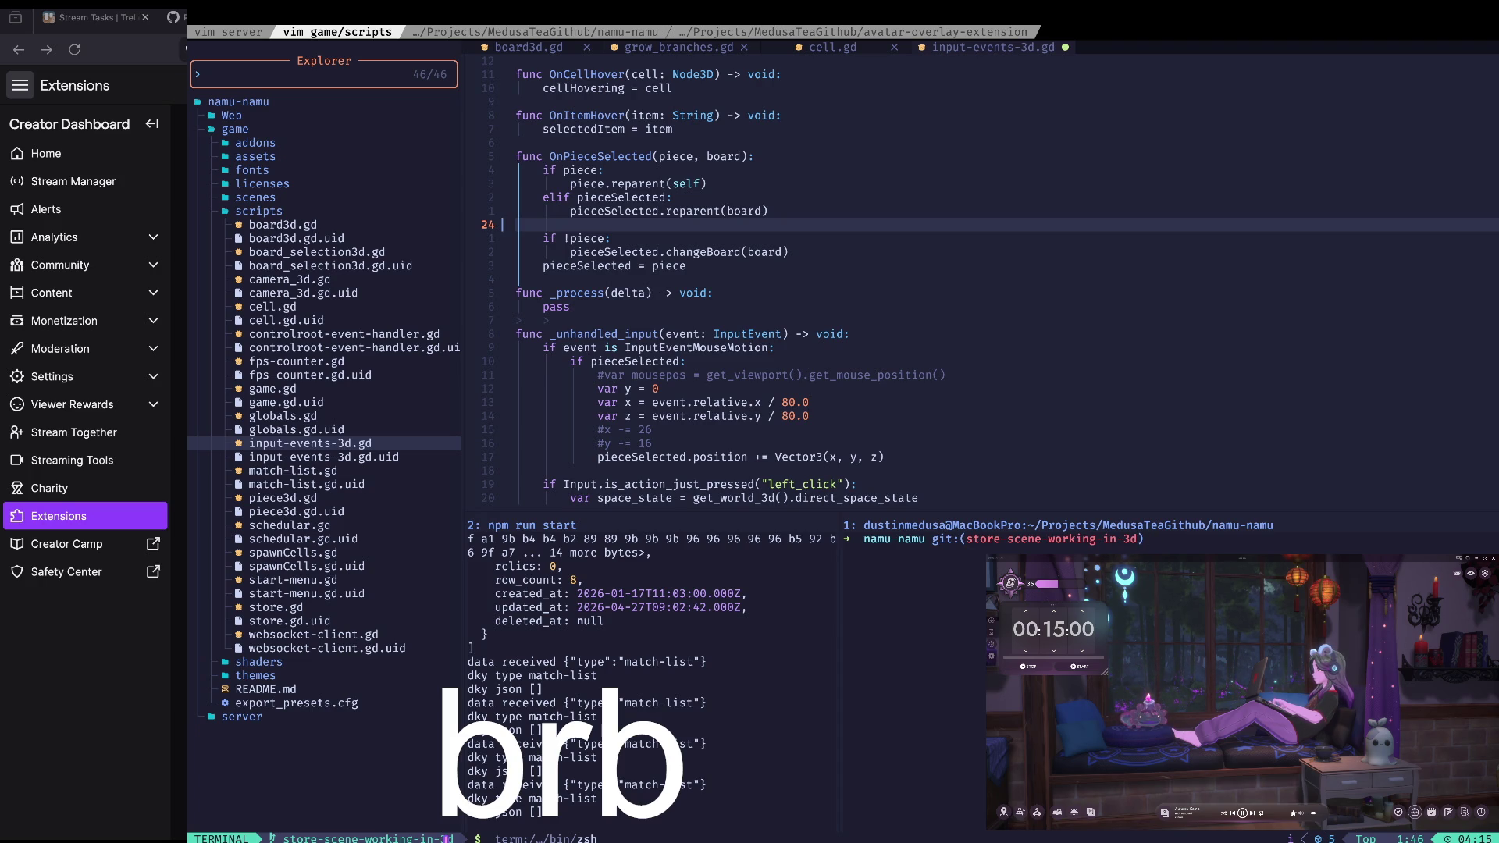
- Switch from the terminal back to the Godot editor's script workspace
{"action": "key", "text": "ctrl+Left"}
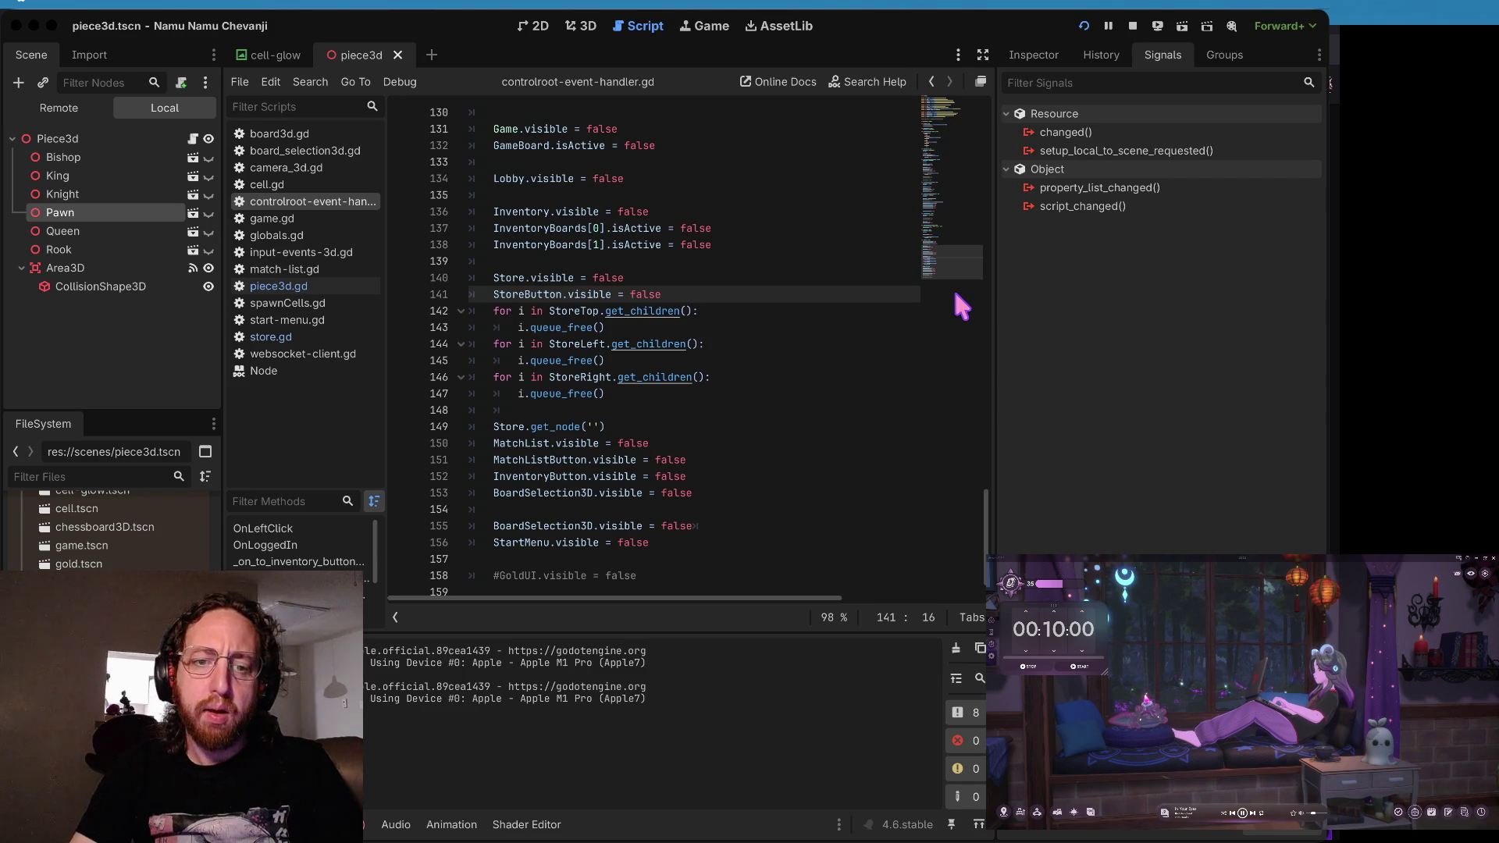
- Return to Godot from the terminal and stop the running game
{"action": "key", "text": "alt+l"}
{"action": "key", "text": "alt+l"}
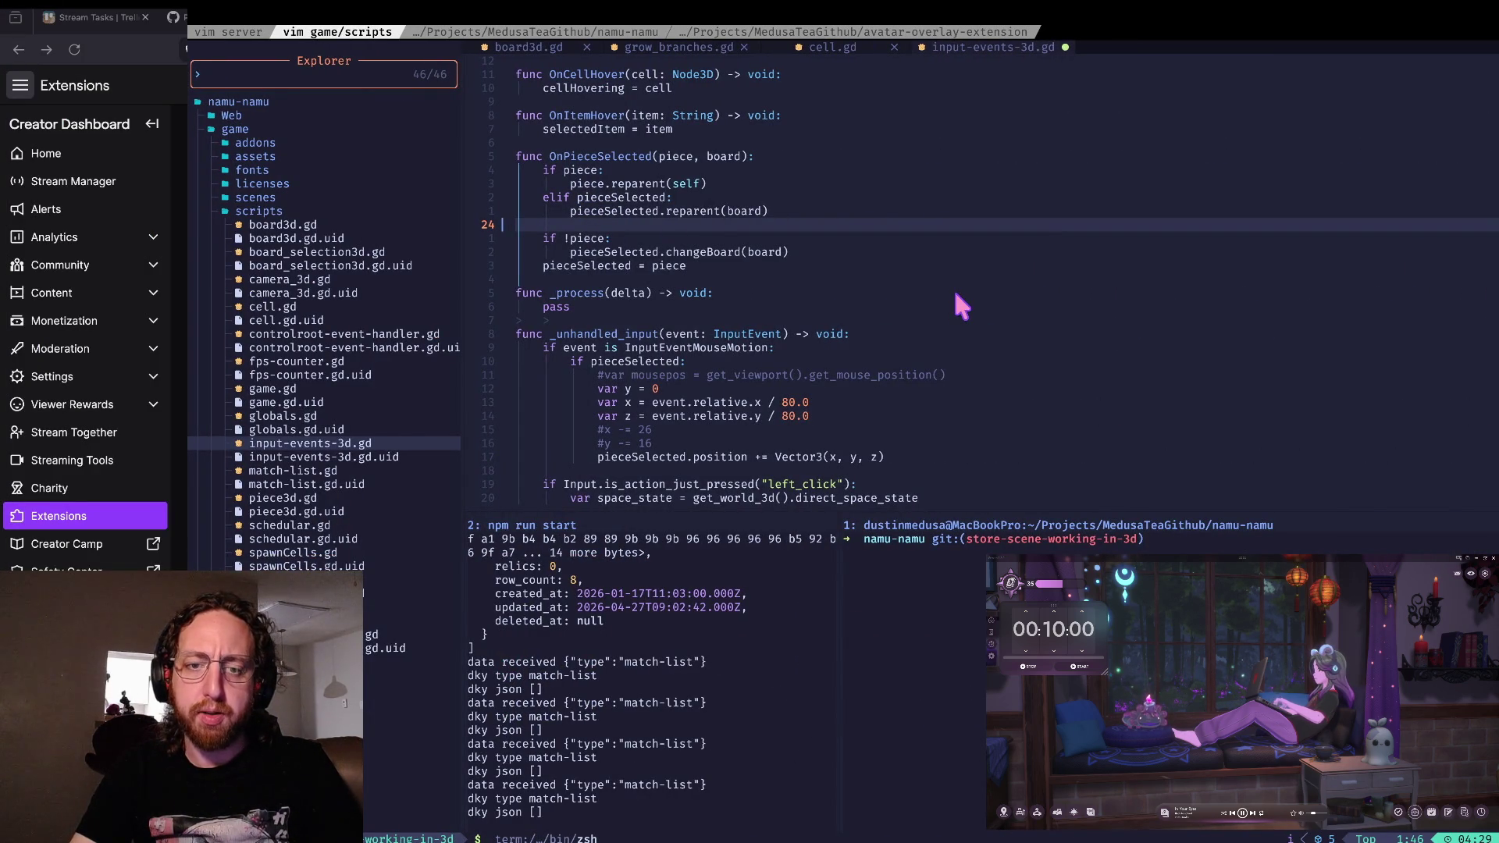
{"action": "key", "text": "alt+h"}
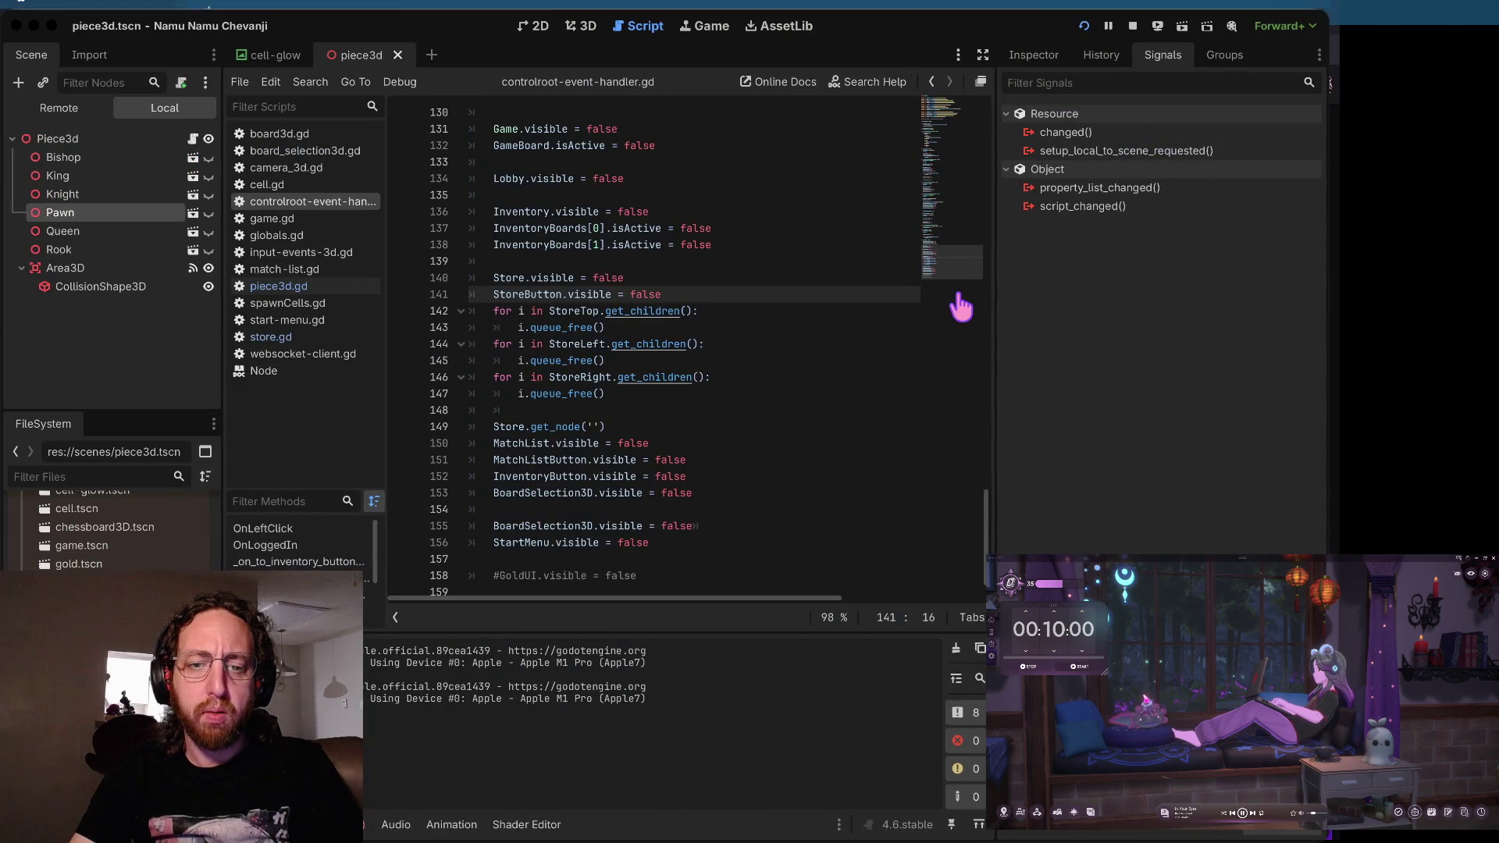
{"action": "key", "text": "alt+l"}
{"action": "key", "text": "alt+h"}
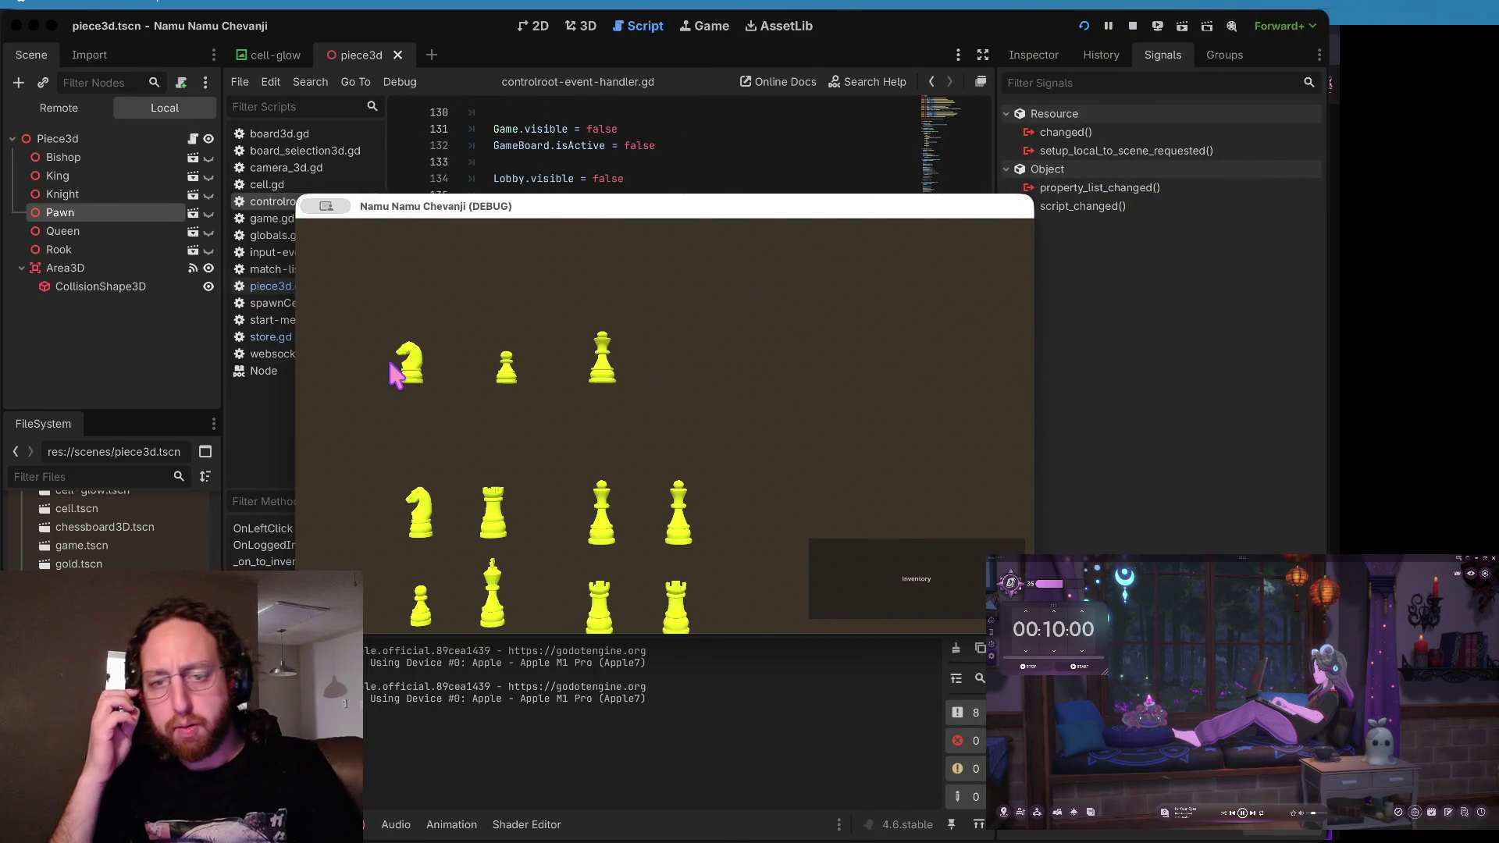
{"action": "left_click", "coordinate": [659, 153]}
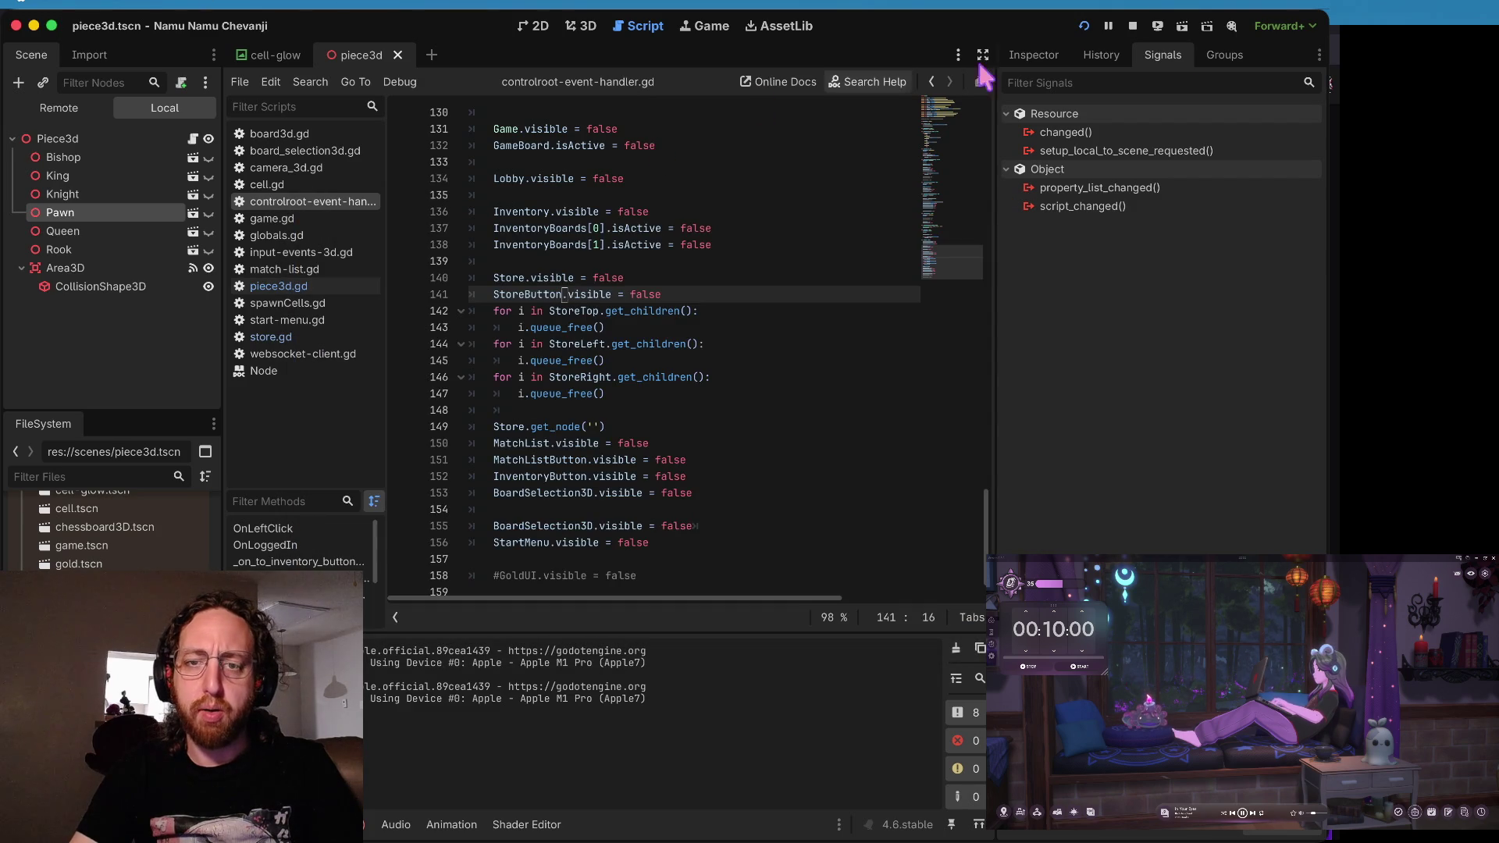
{"action": "left_click", "coordinate": [850, 176]}
{"action": "left_click", "coordinate": [1133, 28]}
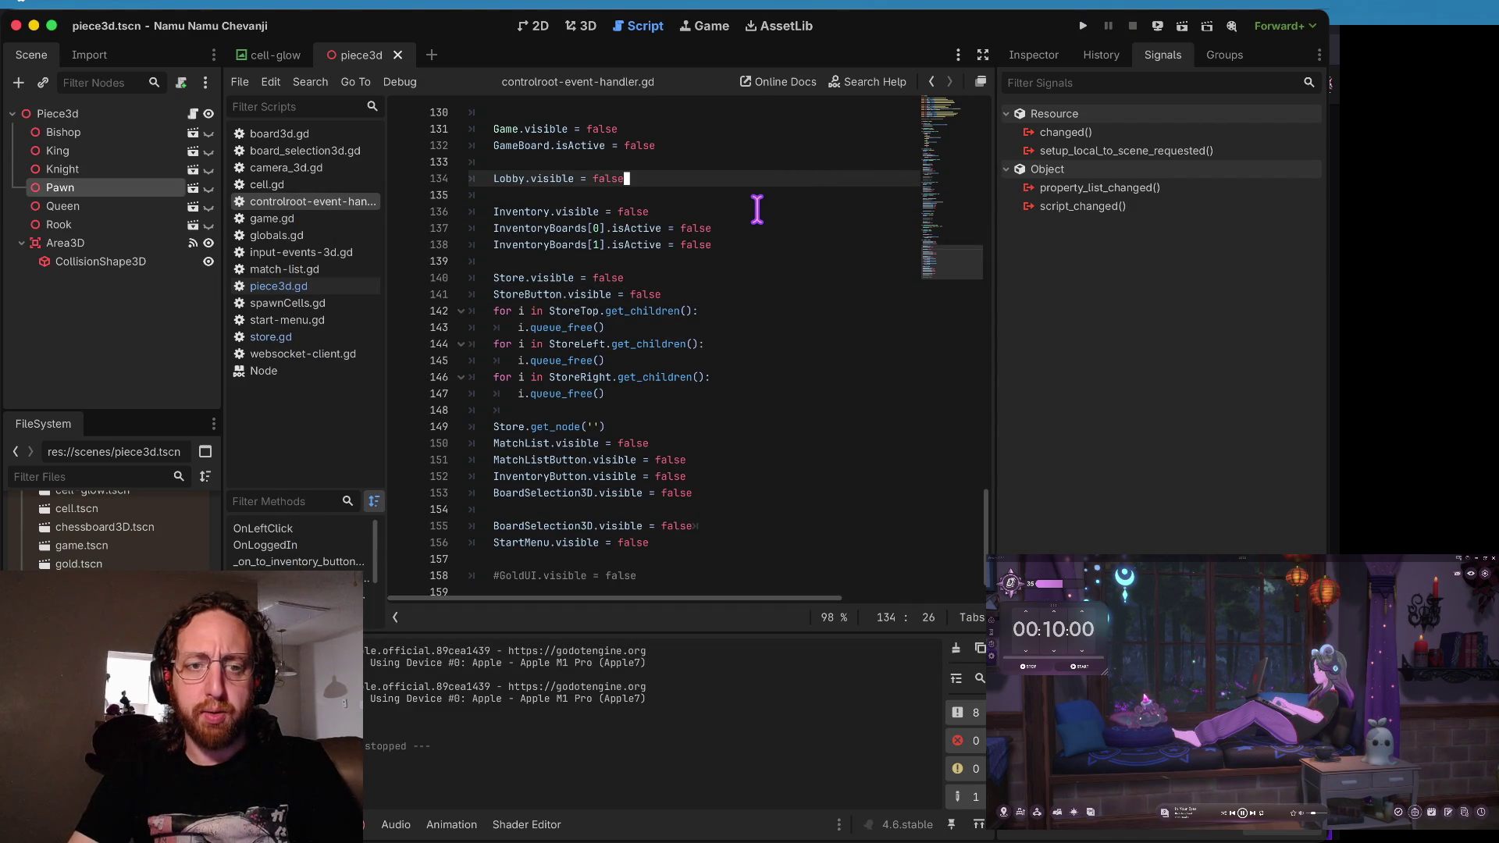
- Show the debugger's Errors (30) list and select the node-not-found error
{"action": "scroll", "coordinate": [757, 208], "scroll_direction": "up", "scroll_amount": 15}
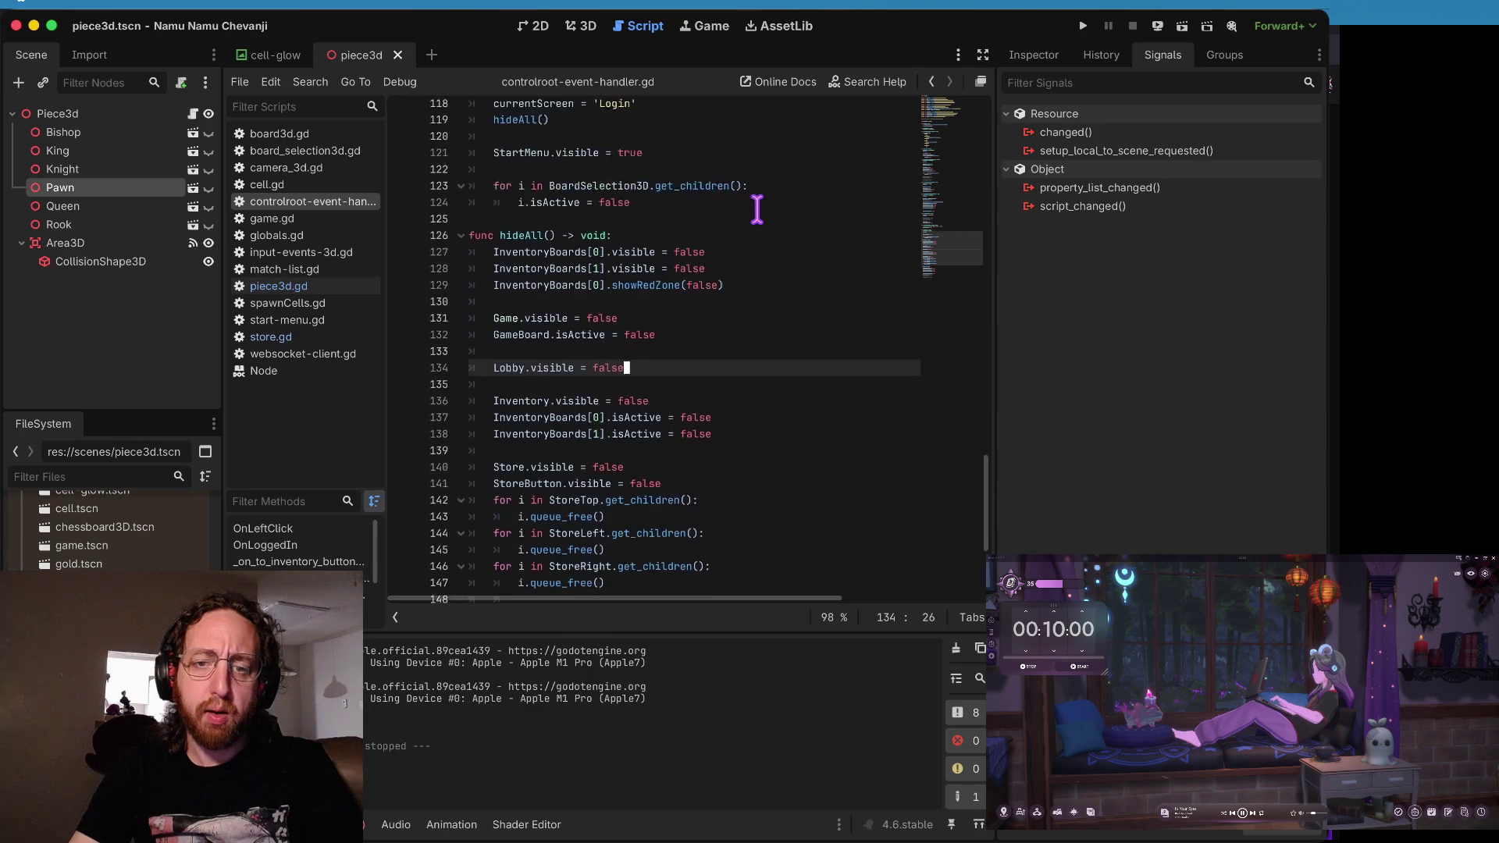
{"action": "scroll", "coordinate": [716, 338], "scroll_direction": "up", "scroll_amount": 14}
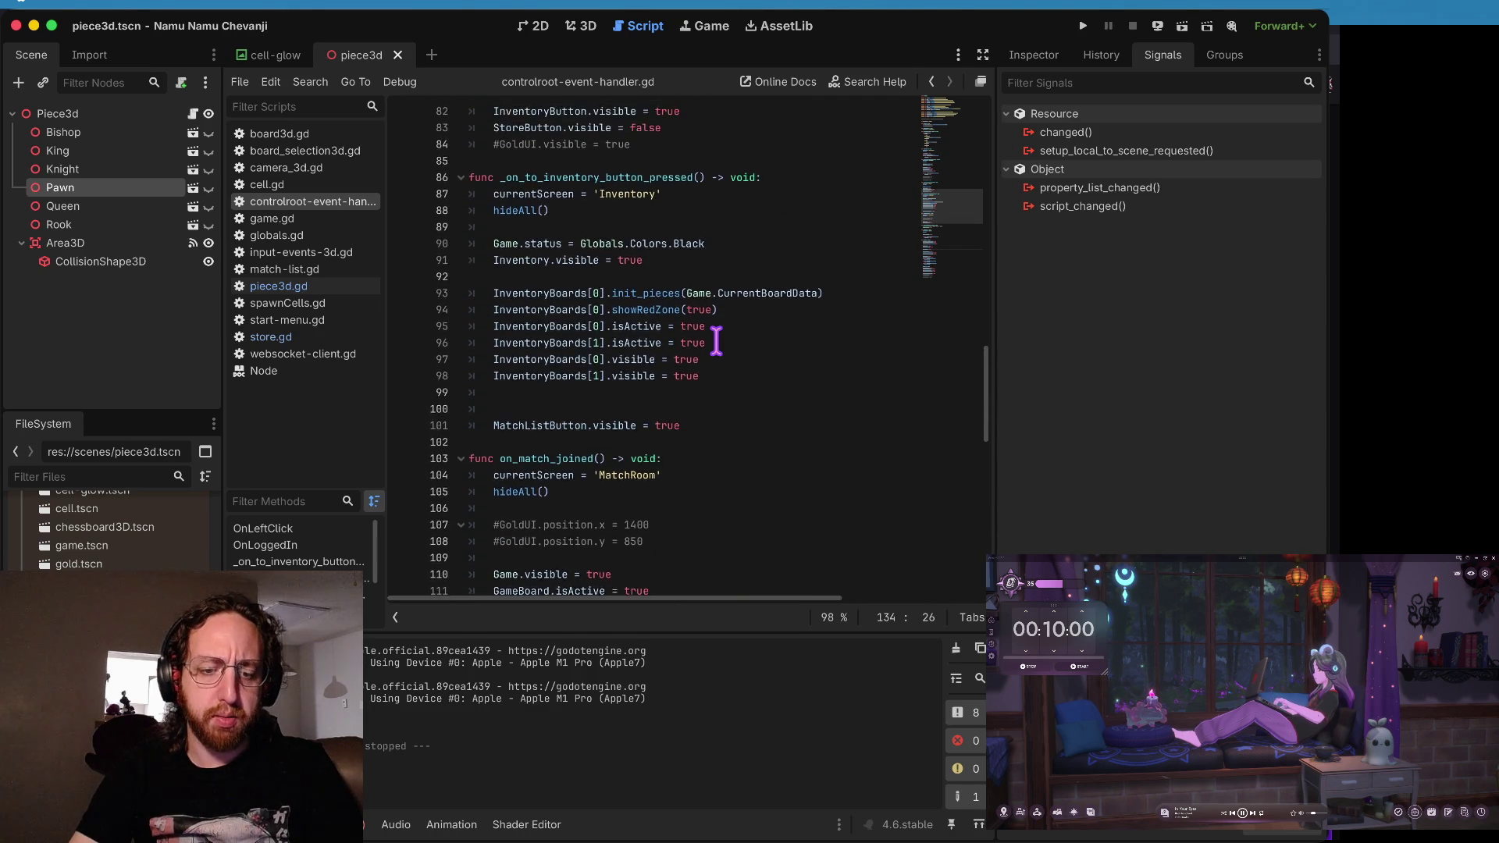
{"action": "left_click", "coordinate": [368, 825]}
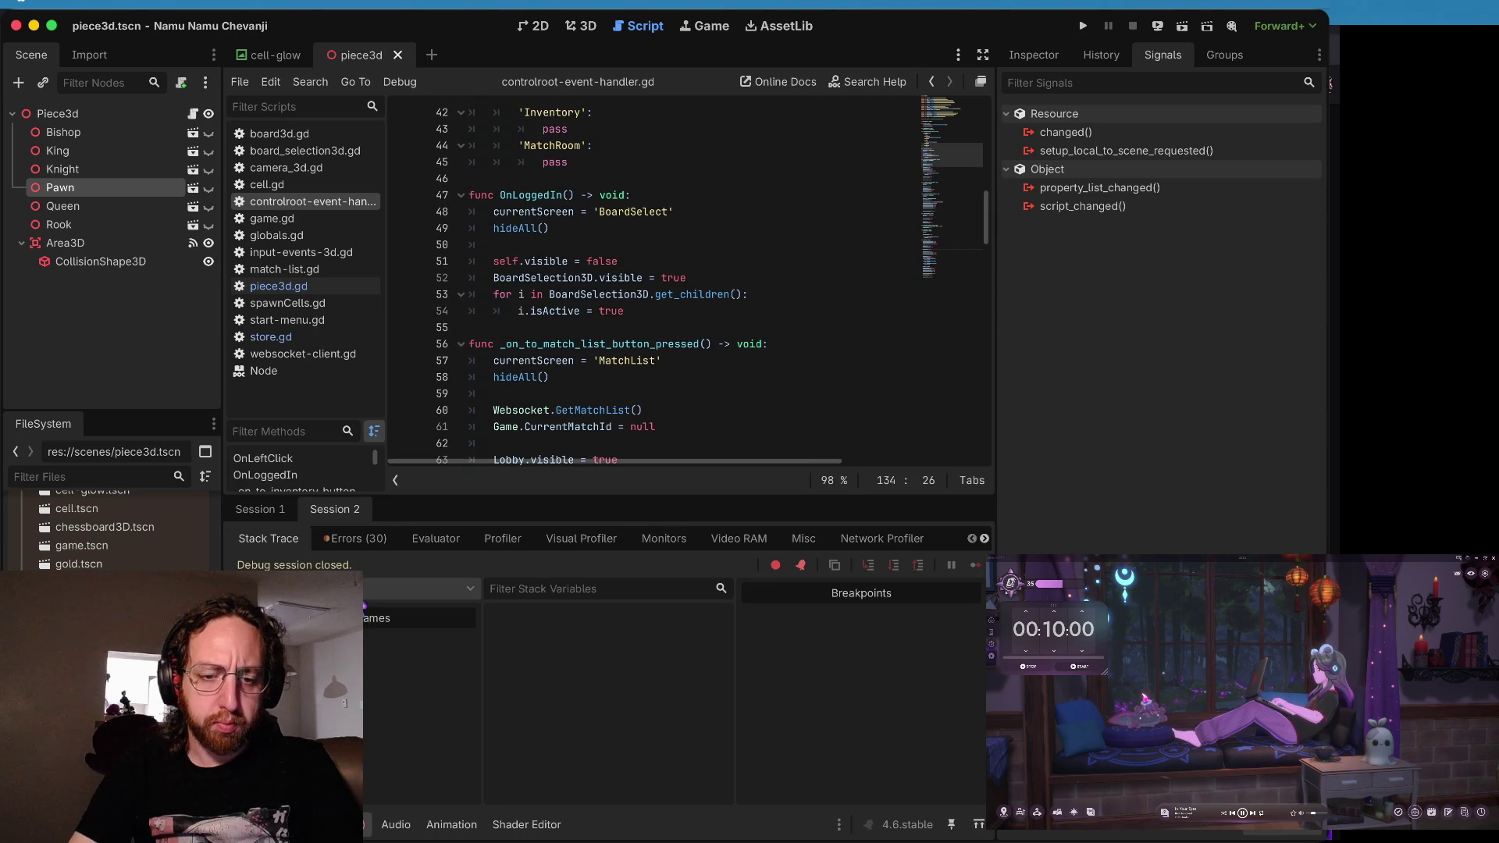
{"action": "left_click", "coordinate": [351, 539]}
{"action": "scroll", "coordinate": [367, 707], "scroll_direction": "down", "scroll_amount": 2}
{"action": "left_click", "coordinate": [402, 646]}
- Jump to the node-not-found error and delete the Store.get_node('') line from hideAll
{"action": "double_click", "coordinate": [403, 646]}
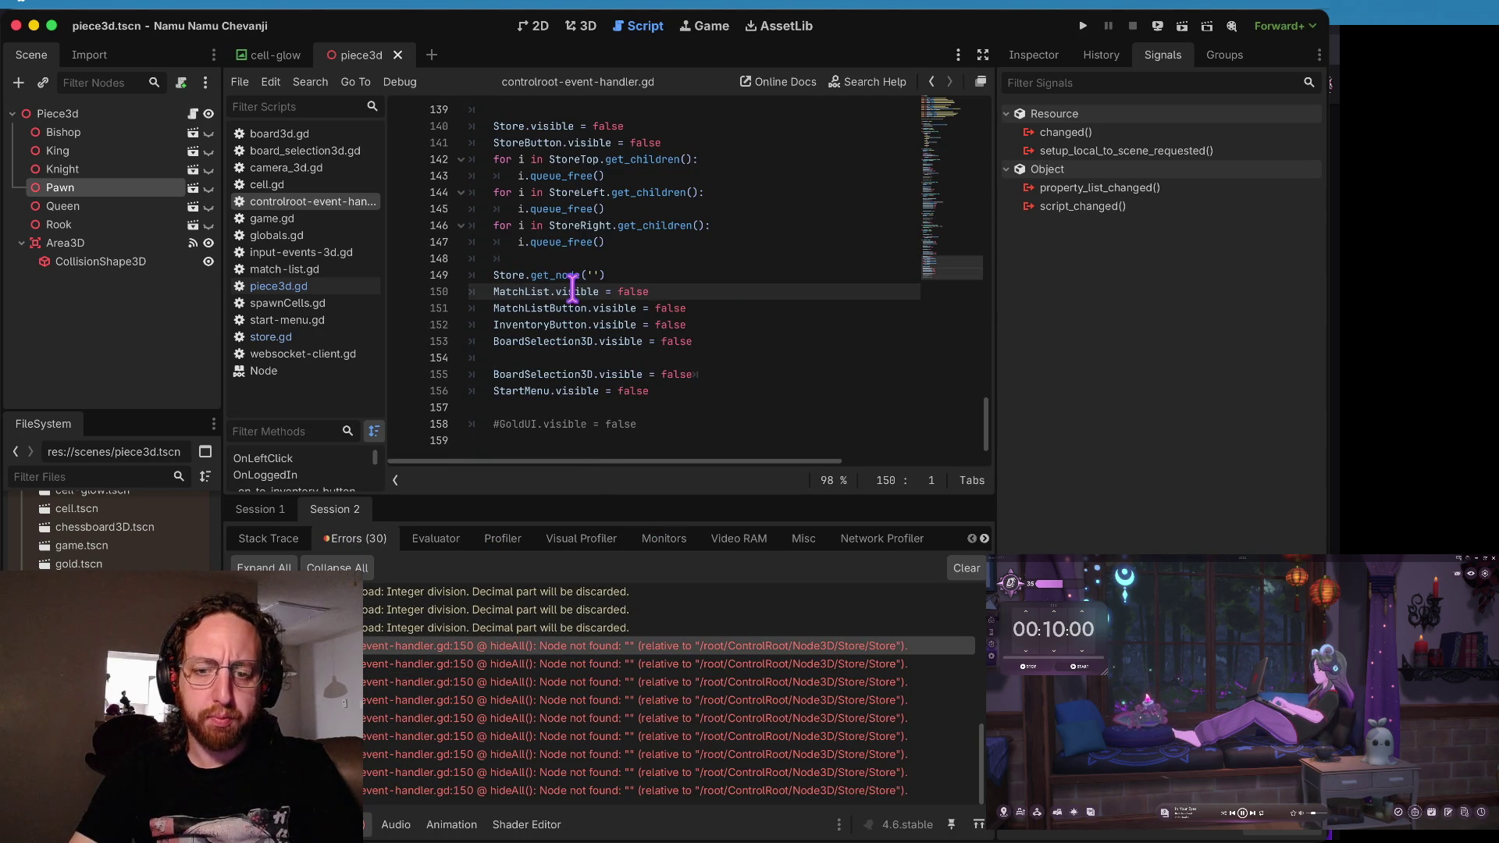
{"action": "left_click", "coordinate": [578, 294]}
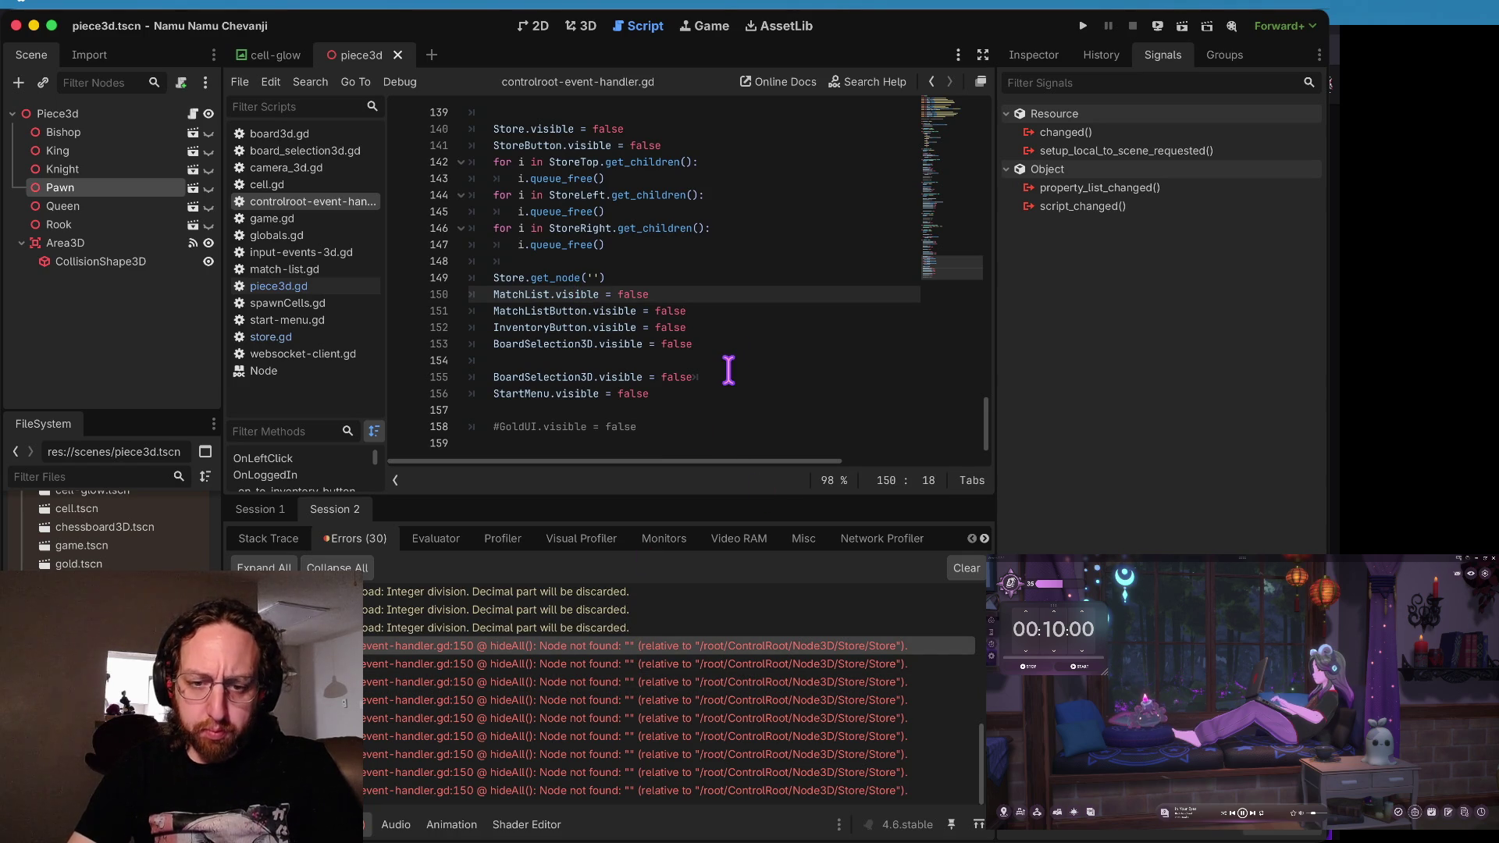
{"action": "left_click", "coordinate": [621, 664]}
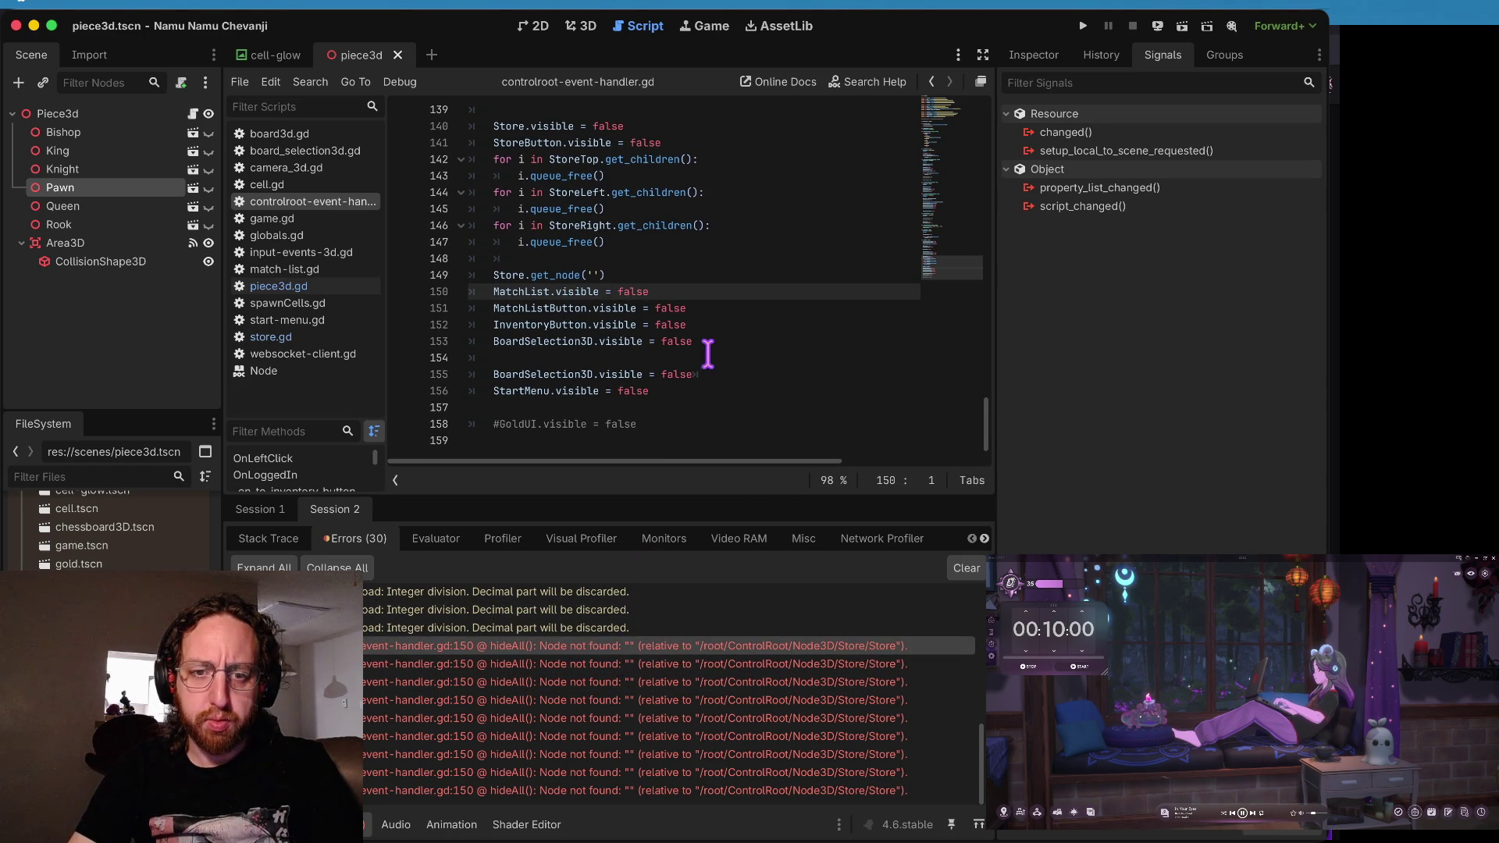
{"action": "scroll", "coordinate": [707, 353], "scroll_direction": "up", "scroll_amount": 2}
{"action": "left_click", "coordinate": [663, 353]}
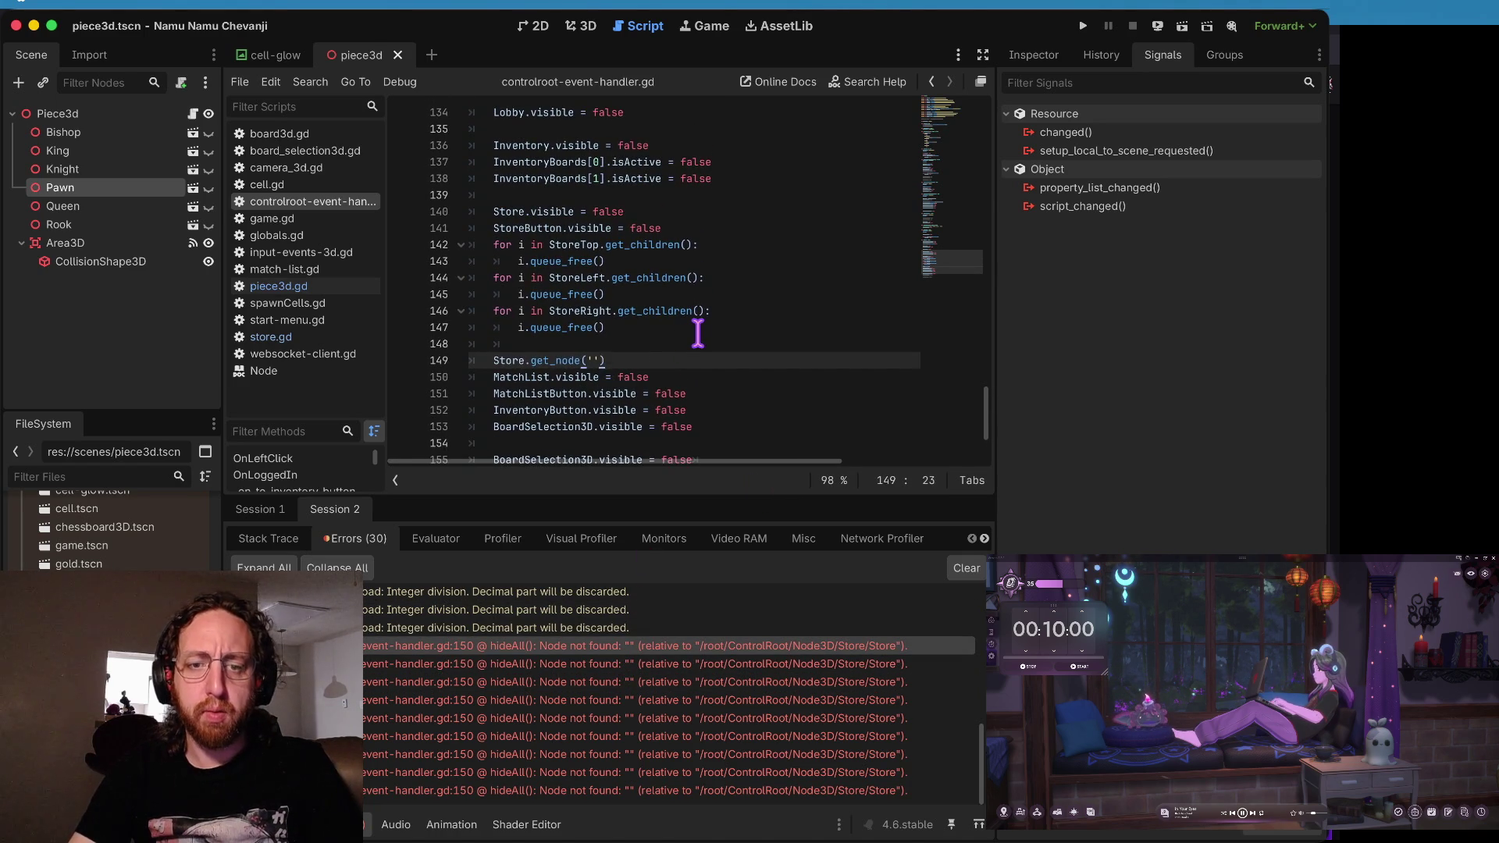
{"action": "key", "text": "ctrl+shift+k"}
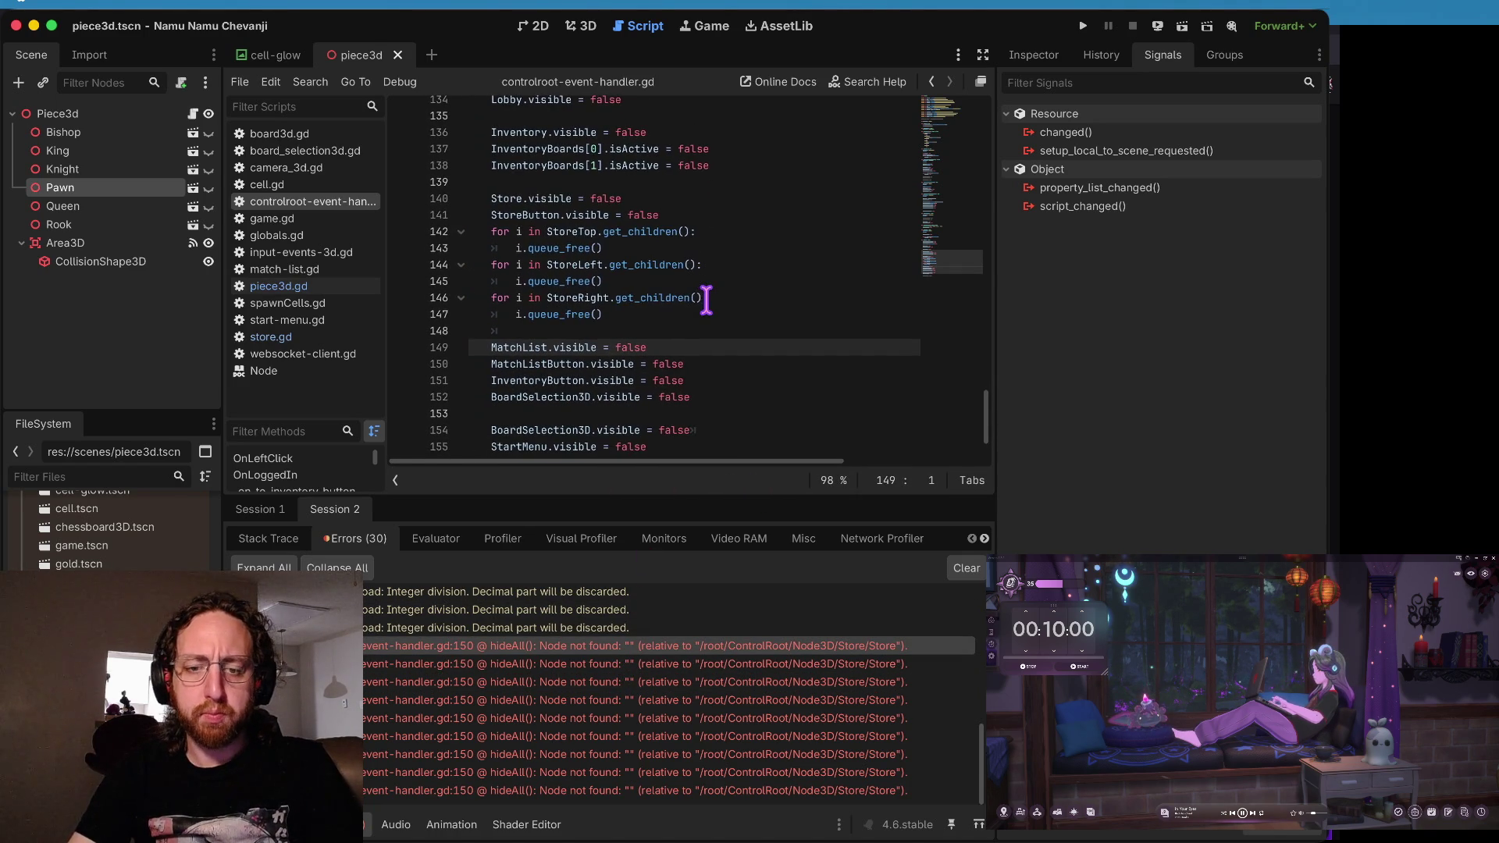
- Rerun the game, log in, open the middle board, then close the game window
{"action": "key", "text": "super+b"}
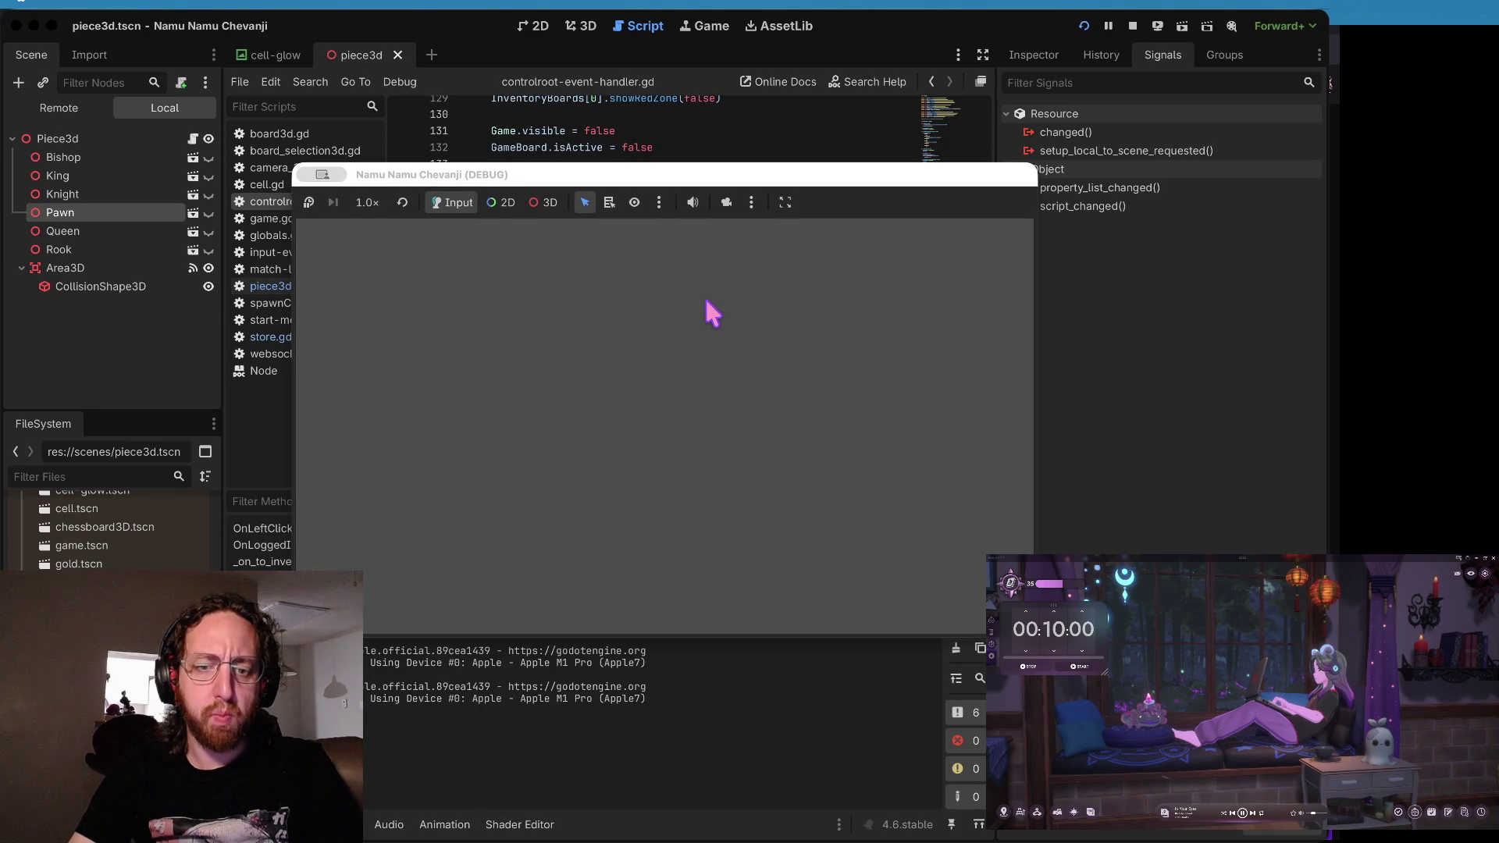
{"action": "left_click", "coordinate": [643, 441]}
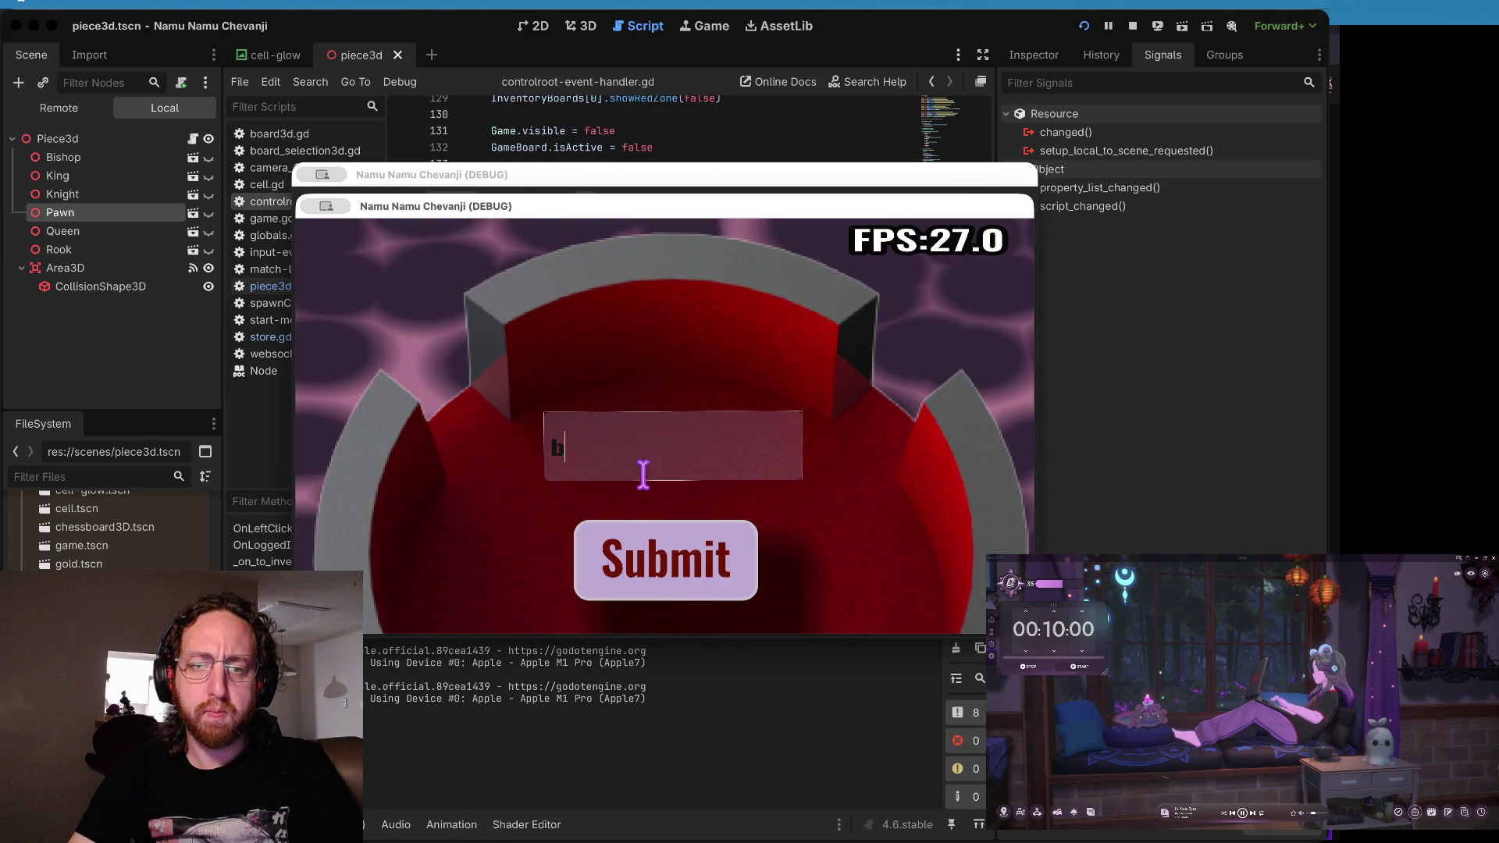
{"action": "left_click", "coordinate": [647, 535]}
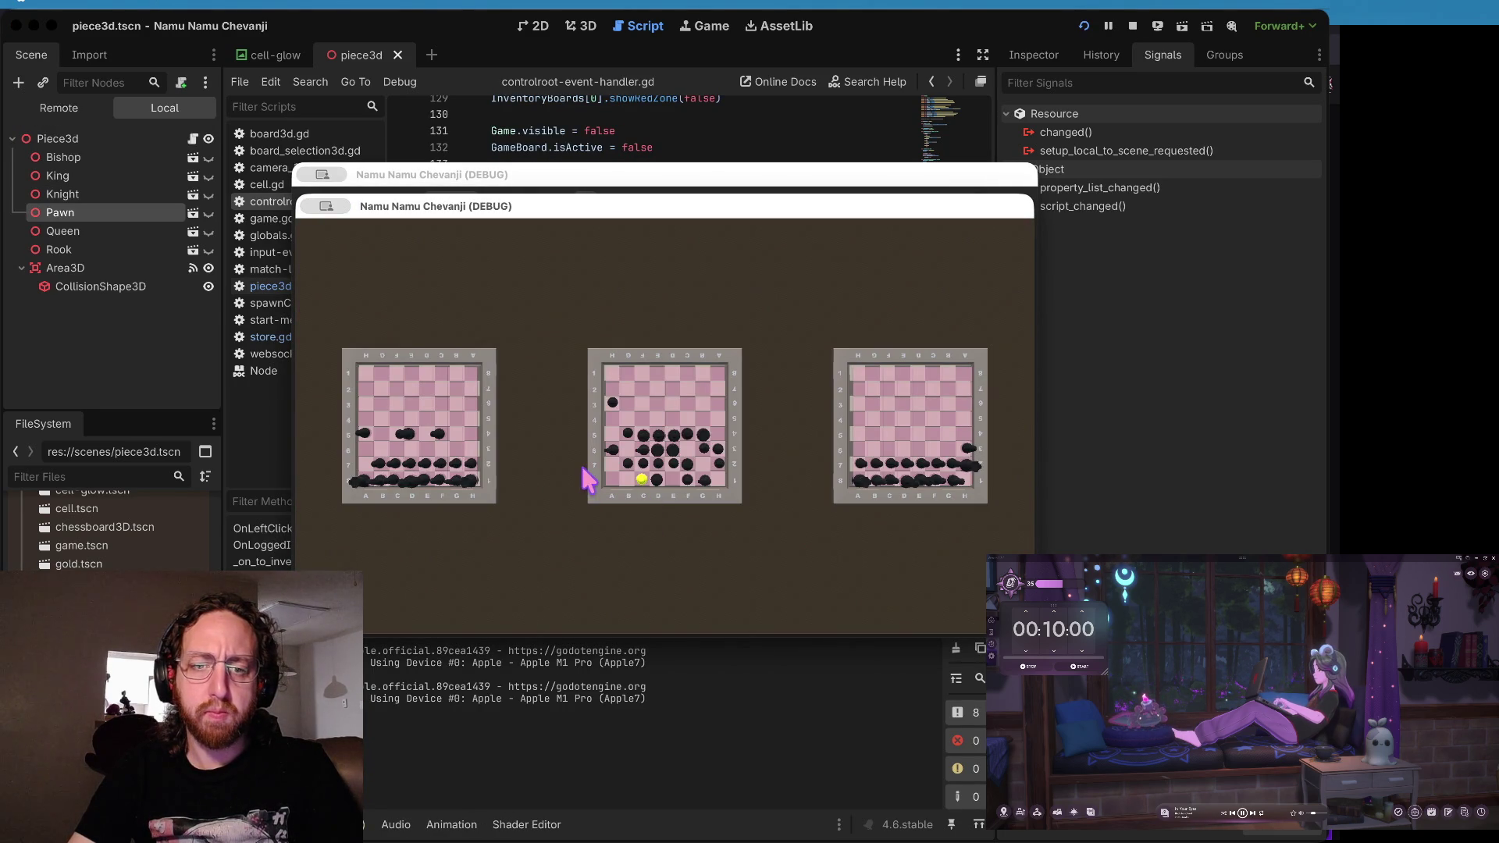
{"action": "left_click", "coordinate": [601, 462]}
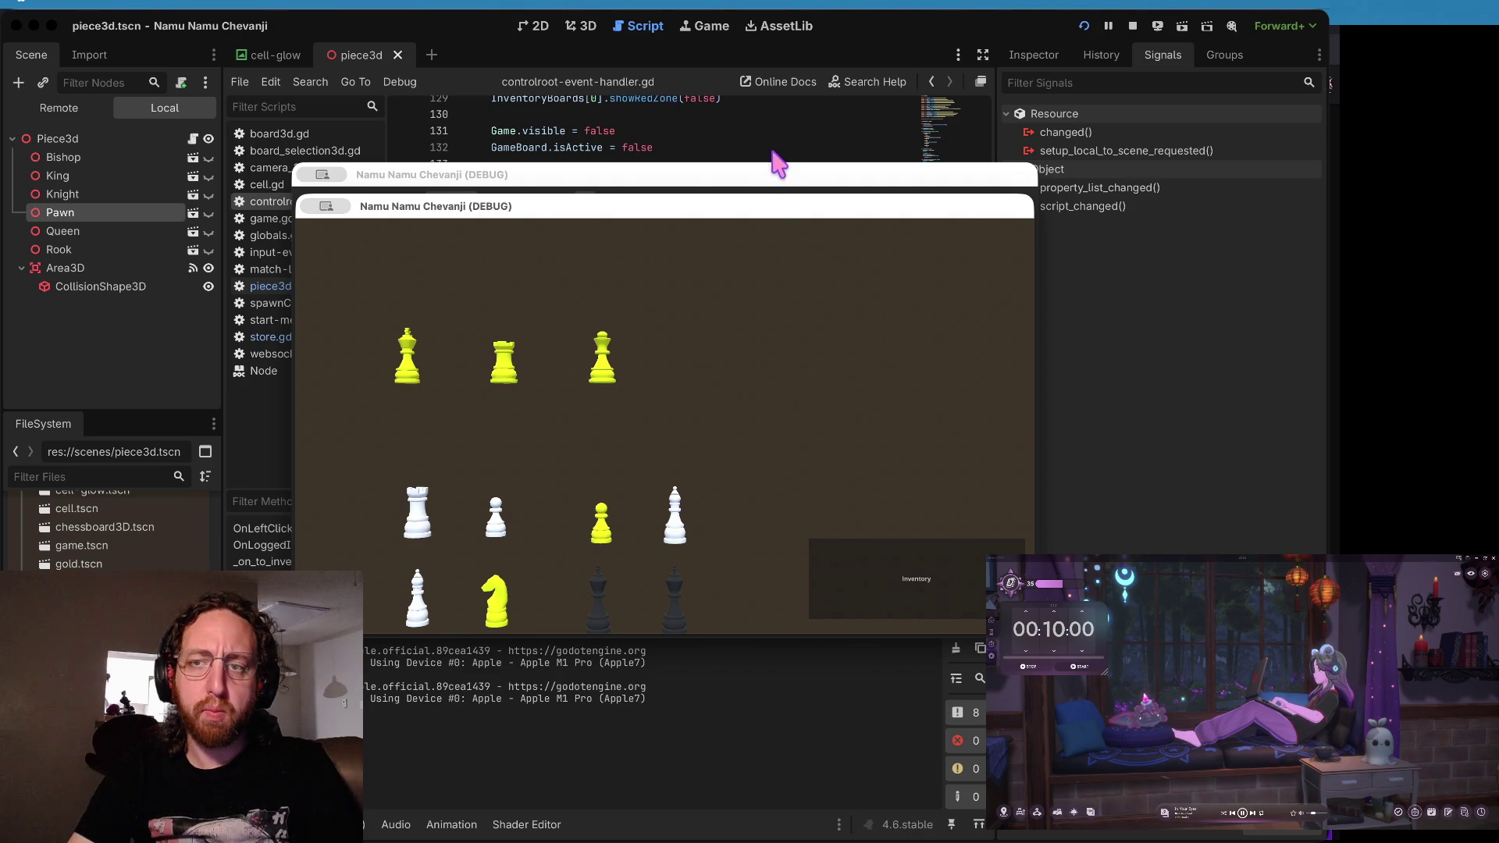
{"action": "key", "text": "super+q"}
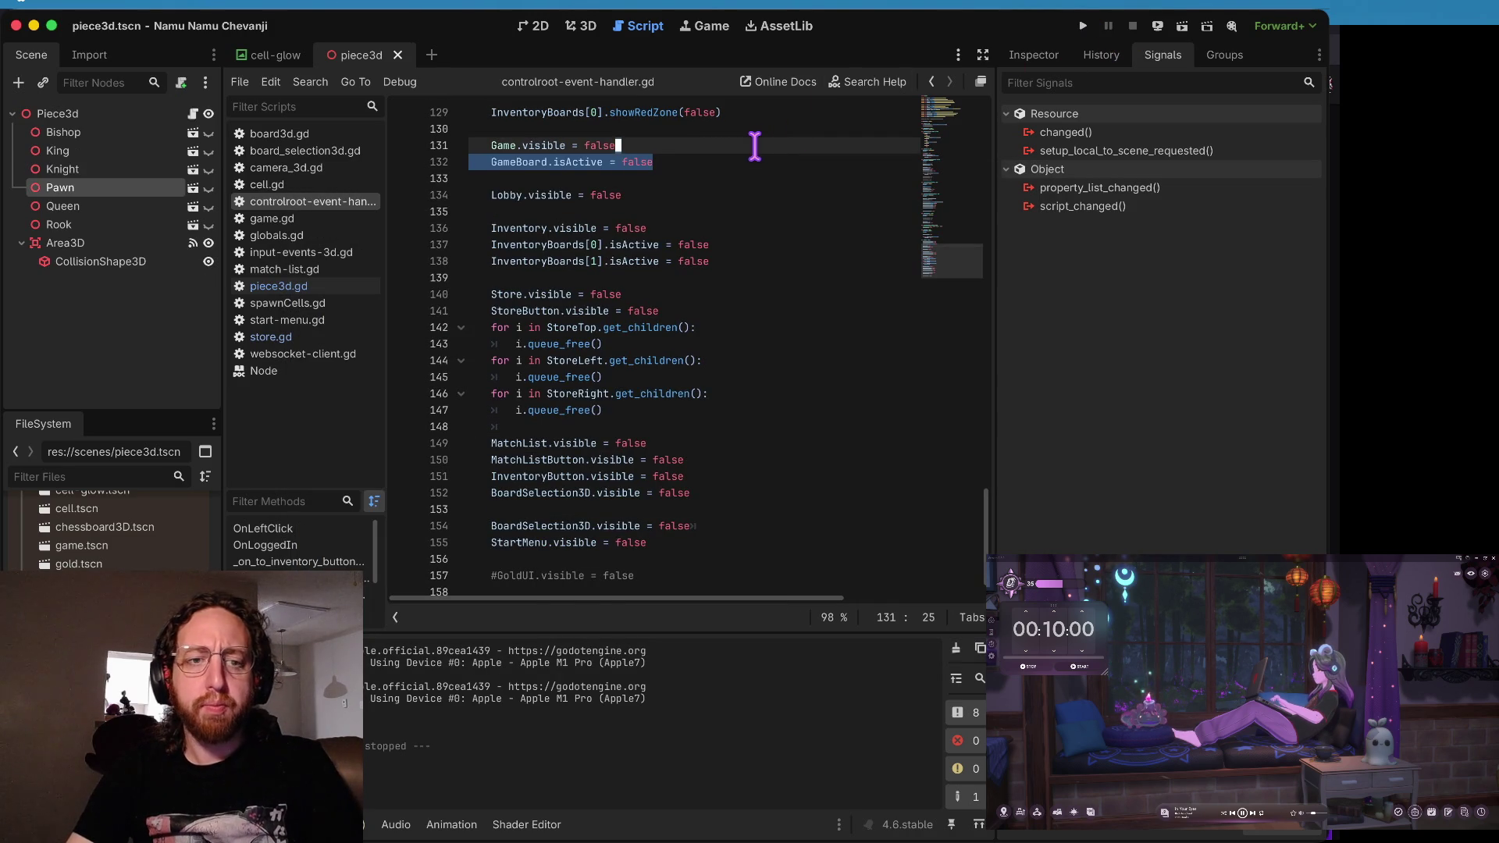
- Review the OnClick function in store.gd, then switch to input-events-3d.gd
{"action": "left_click", "coordinate": [752, 146]}
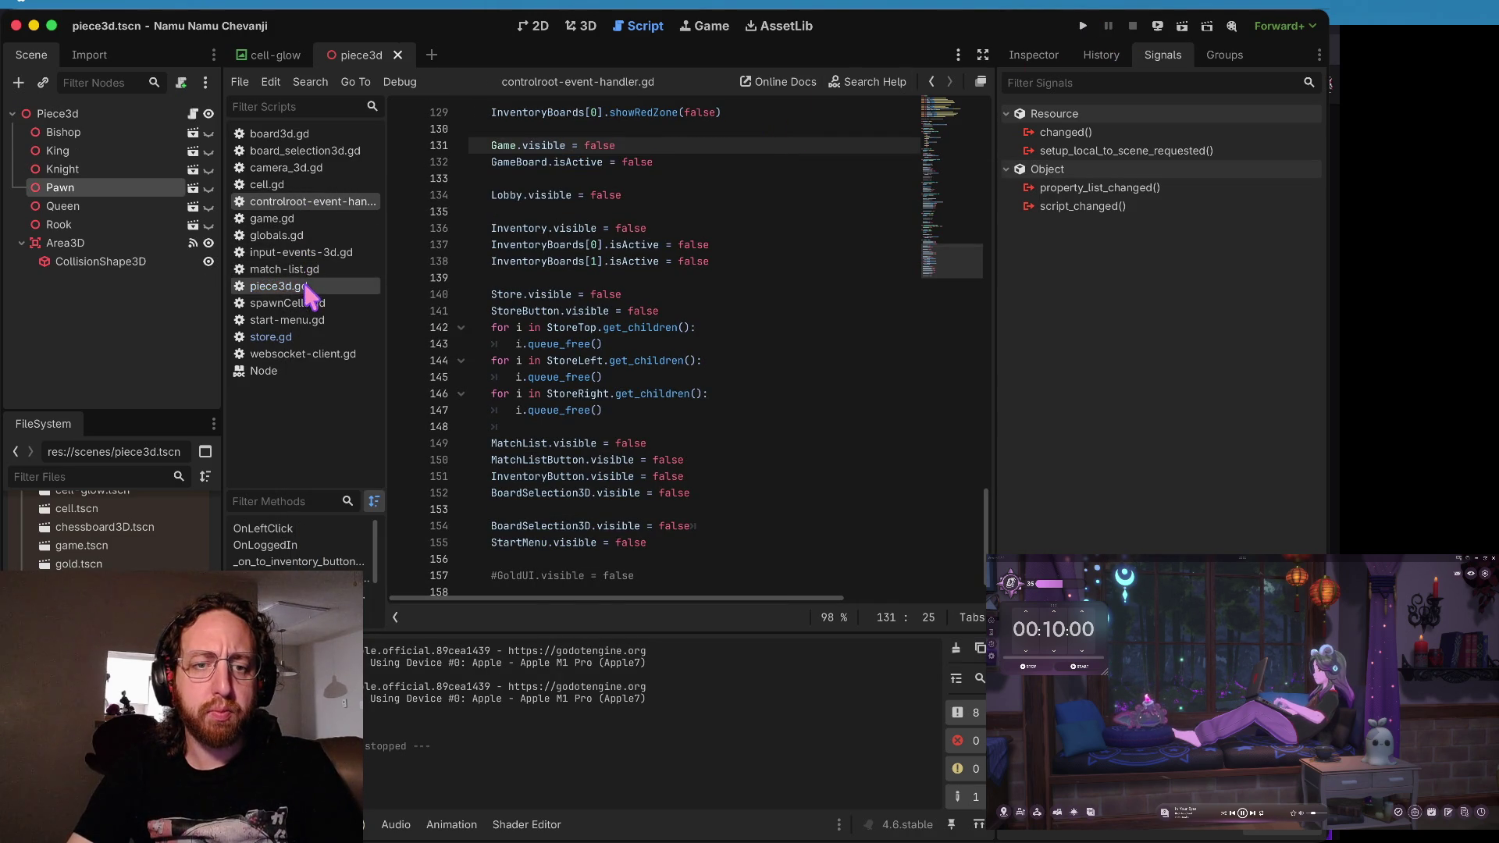
{"action": "left_click", "coordinate": [299, 337]}
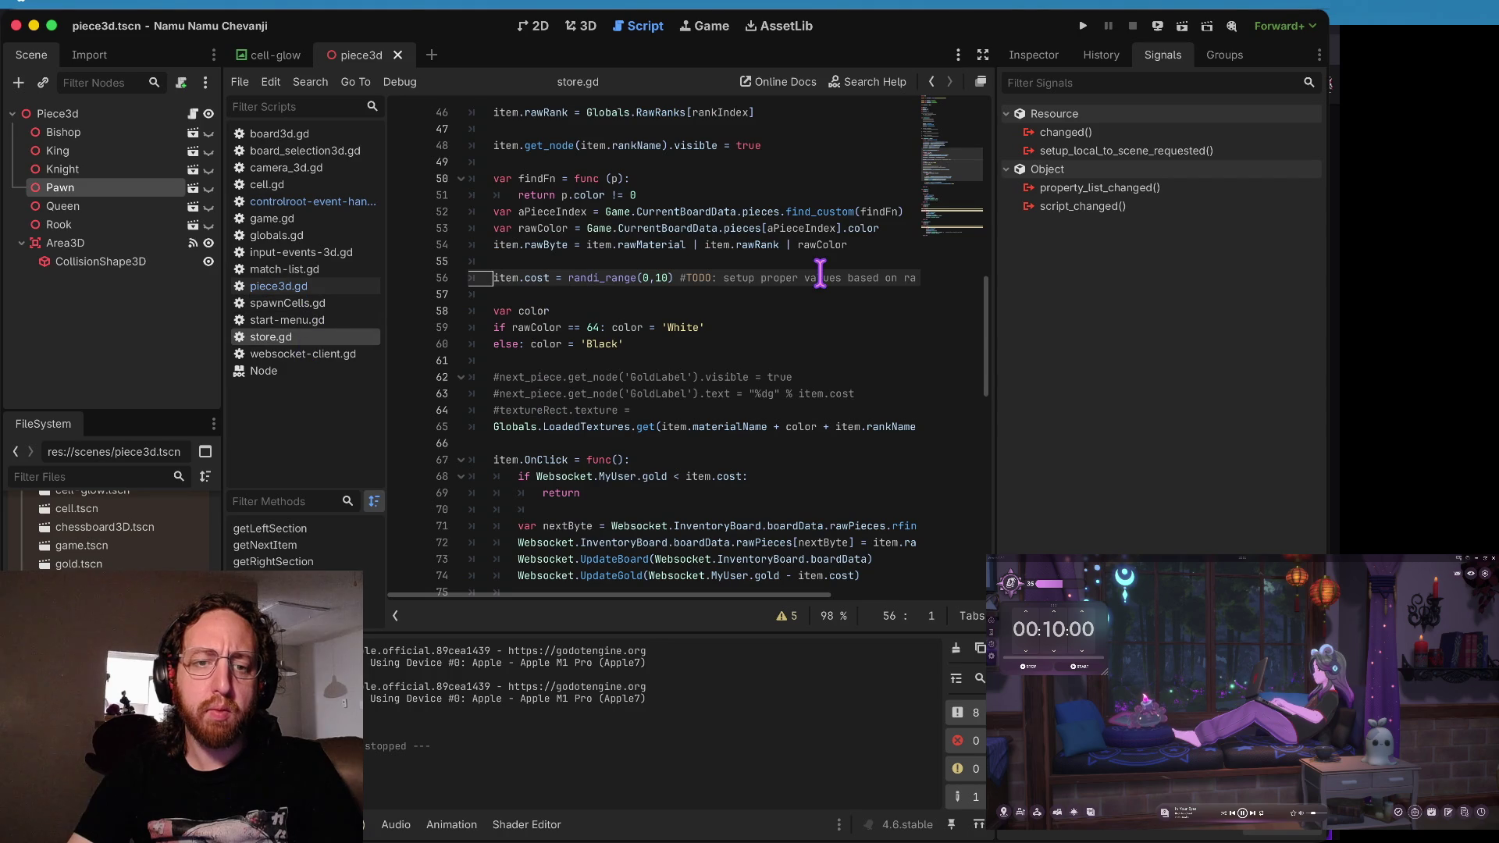
{"action": "scroll", "coordinate": [677, 367], "scroll_direction": "down", "scroll_amount": 5}
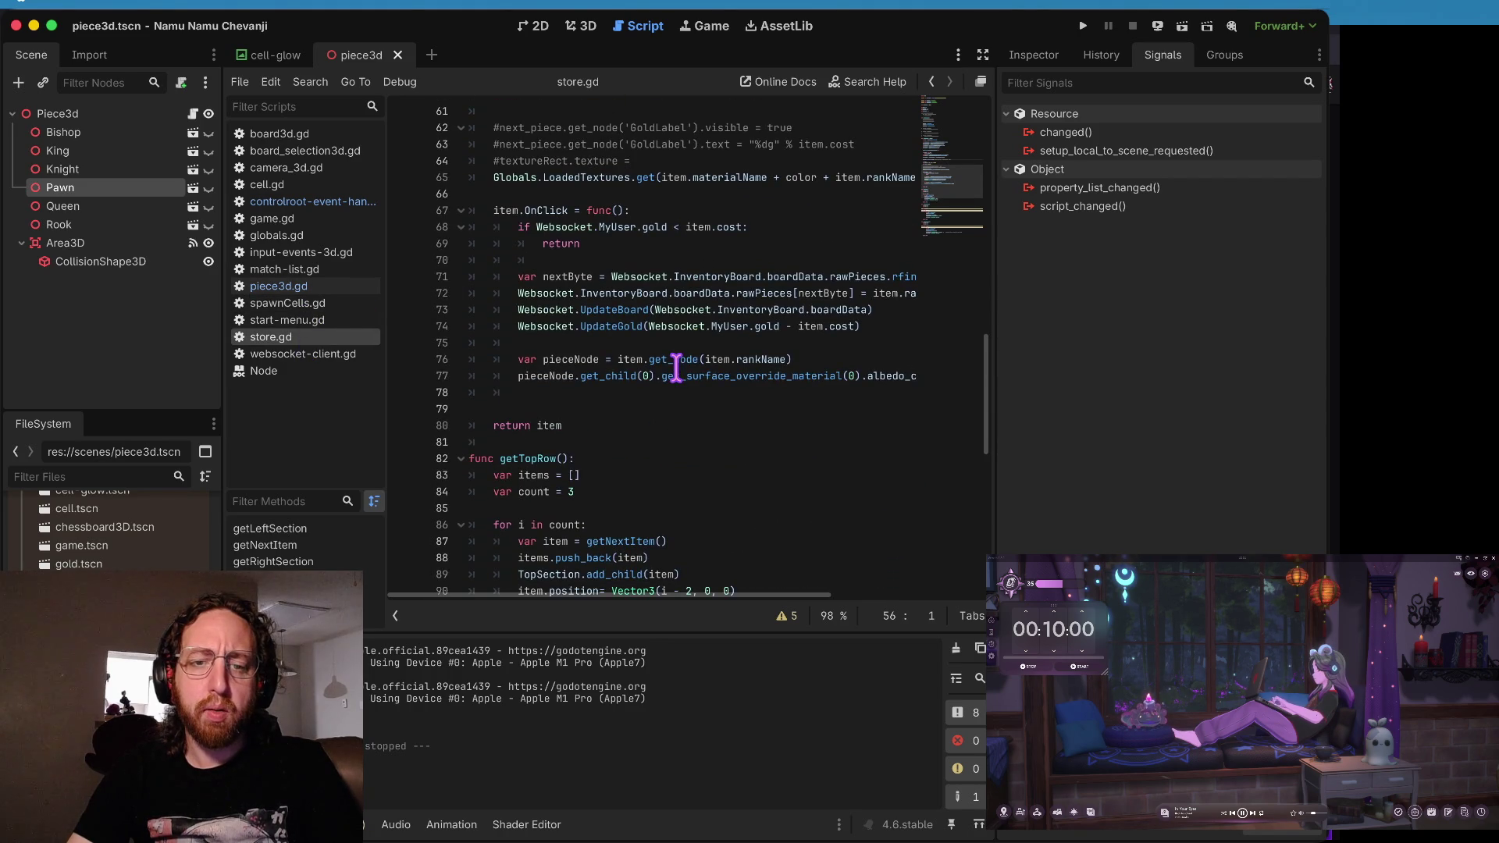
{"action": "scroll", "coordinate": [676, 367], "scroll_direction": "up", "scroll_amount": 7}
{"action": "scroll", "coordinate": [676, 367], "scroll_direction": "down", "scroll_amount": 4}
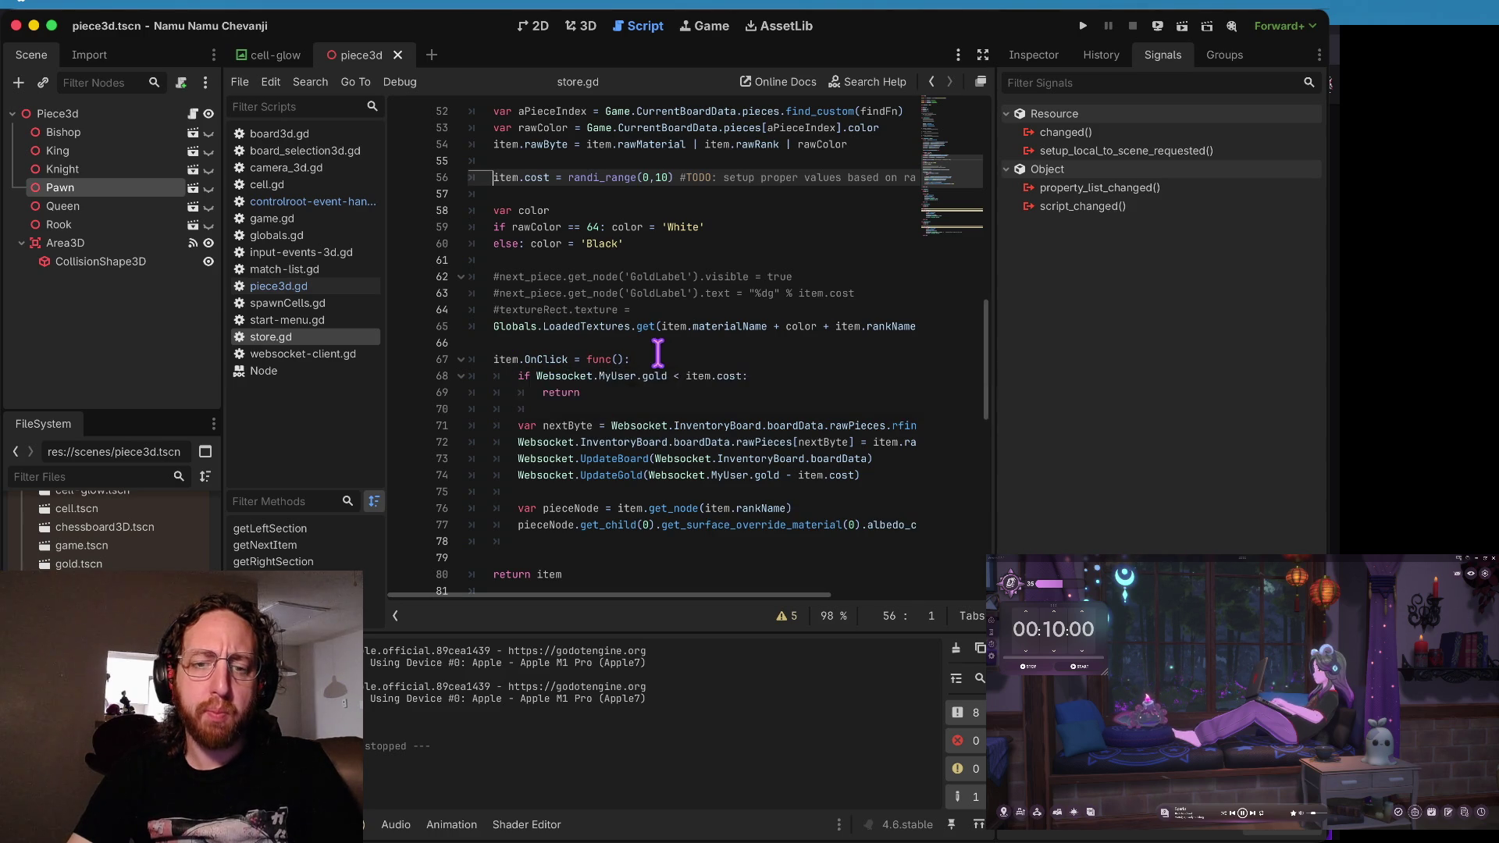
{"action": "scroll", "coordinate": [659, 354], "scroll_direction": "up", "scroll_amount": 1}
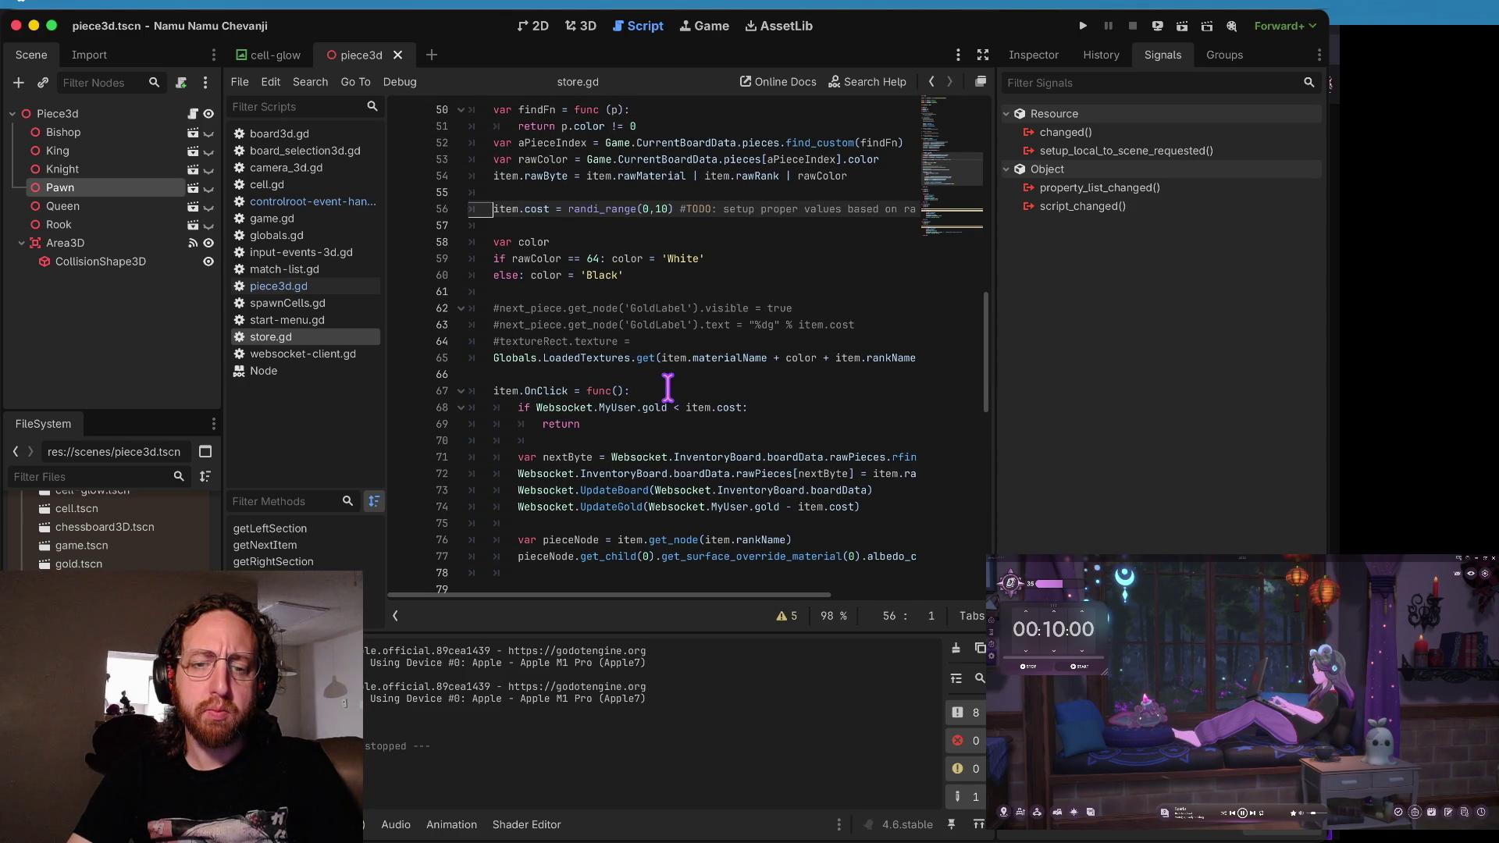
{"action": "scroll", "coordinate": [668, 394], "scroll_direction": "down", "scroll_amount": 2}
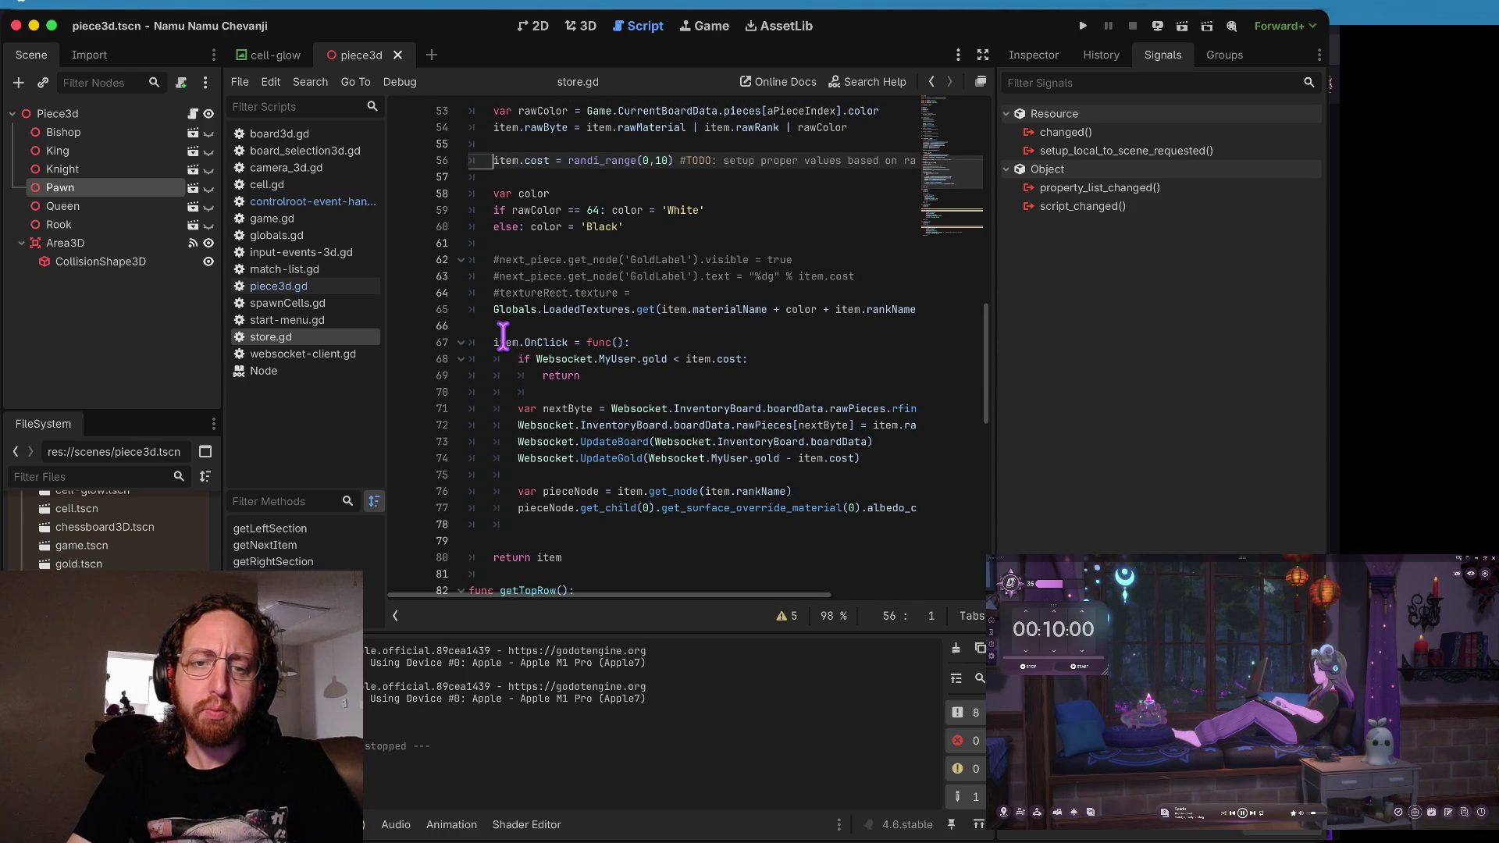
{"action": "left_click", "coordinate": [543, 338]}
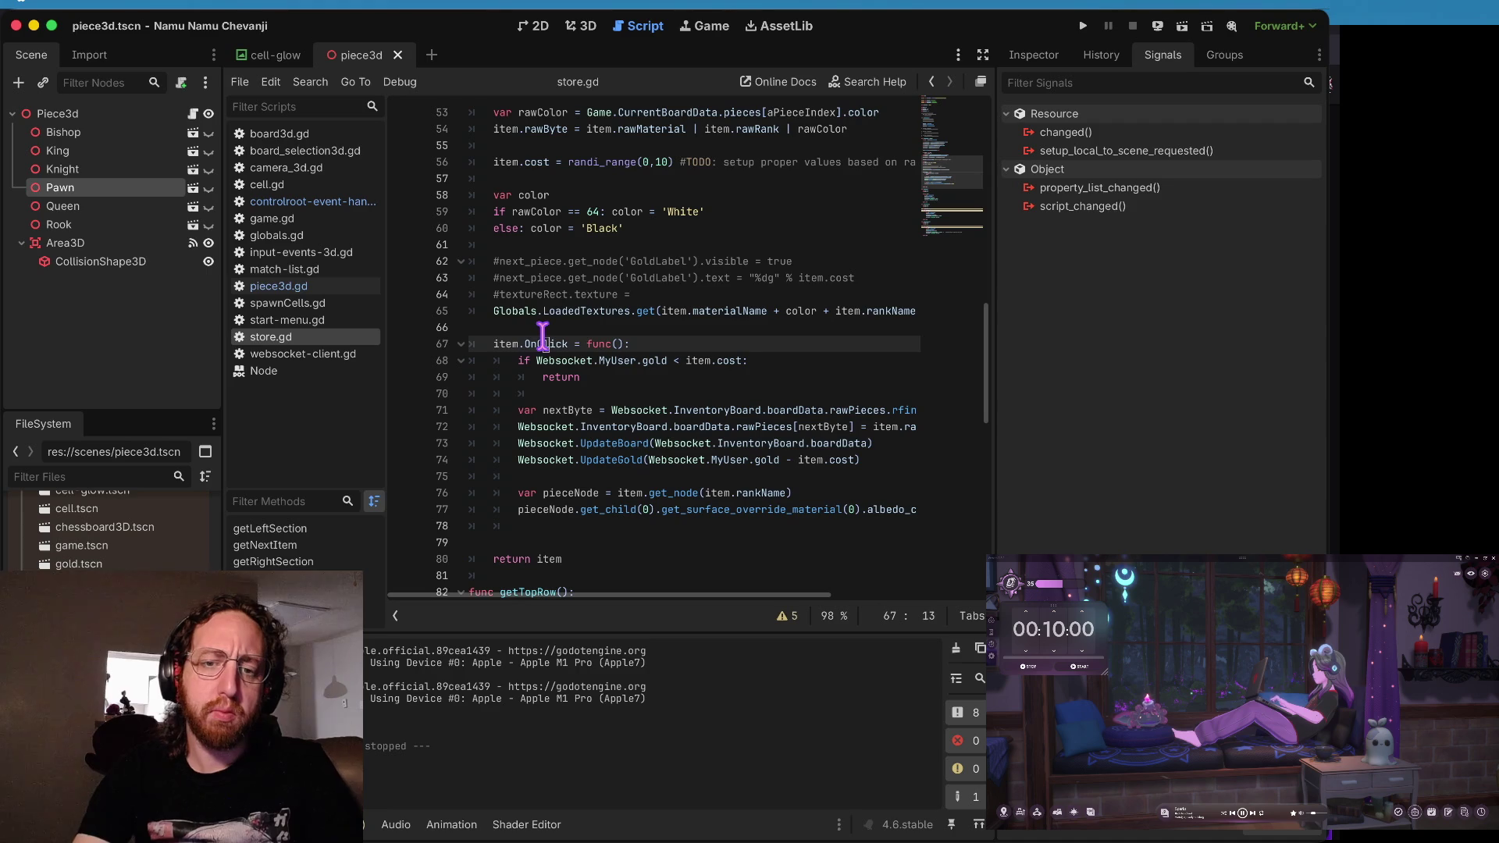
{"action": "key", "text": "alt+Left"}
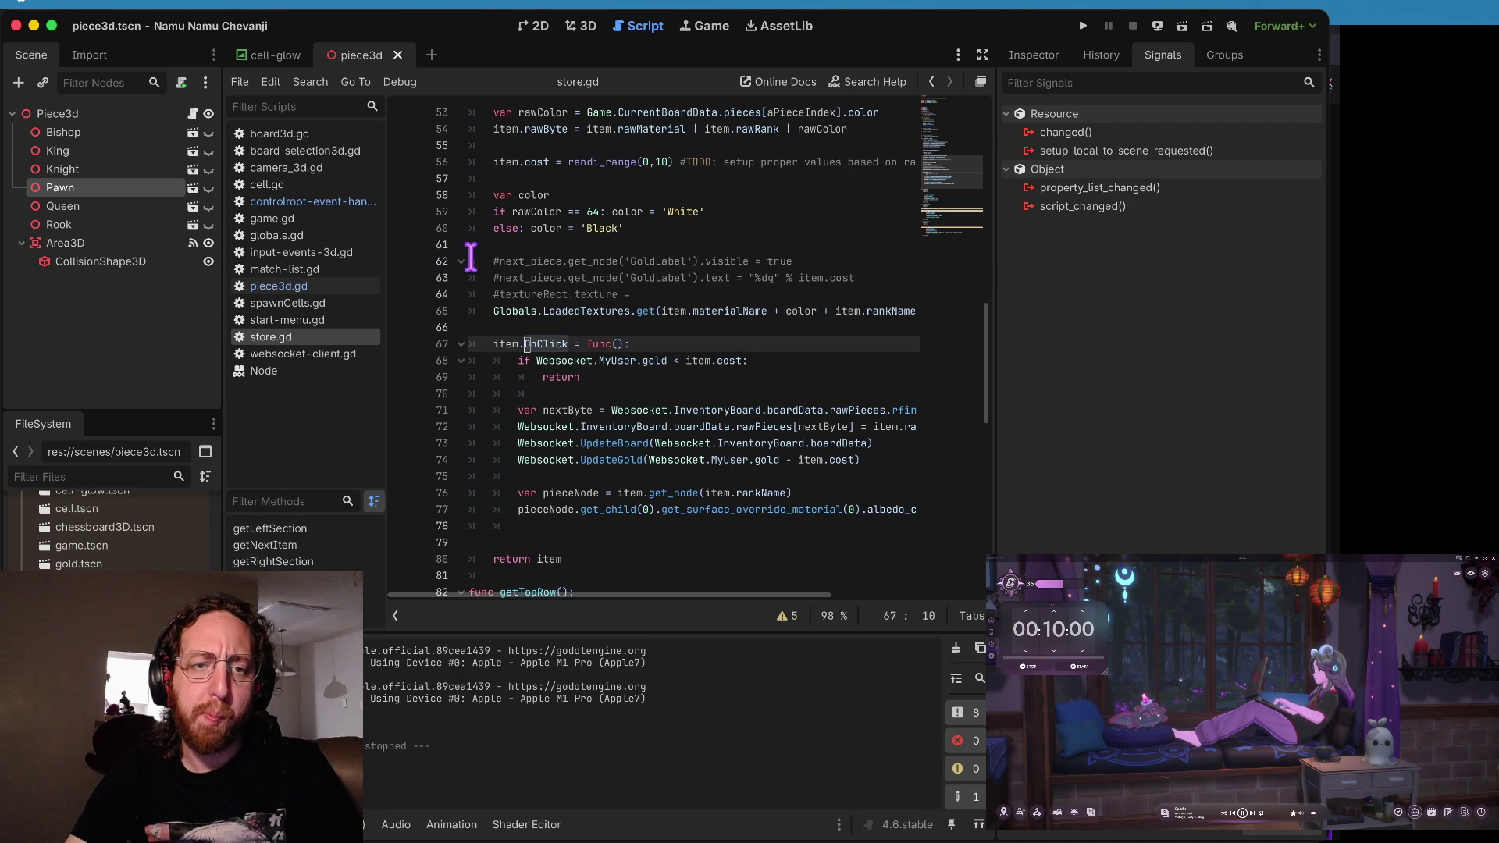
{"action": "left_click", "coordinate": [297, 201]}
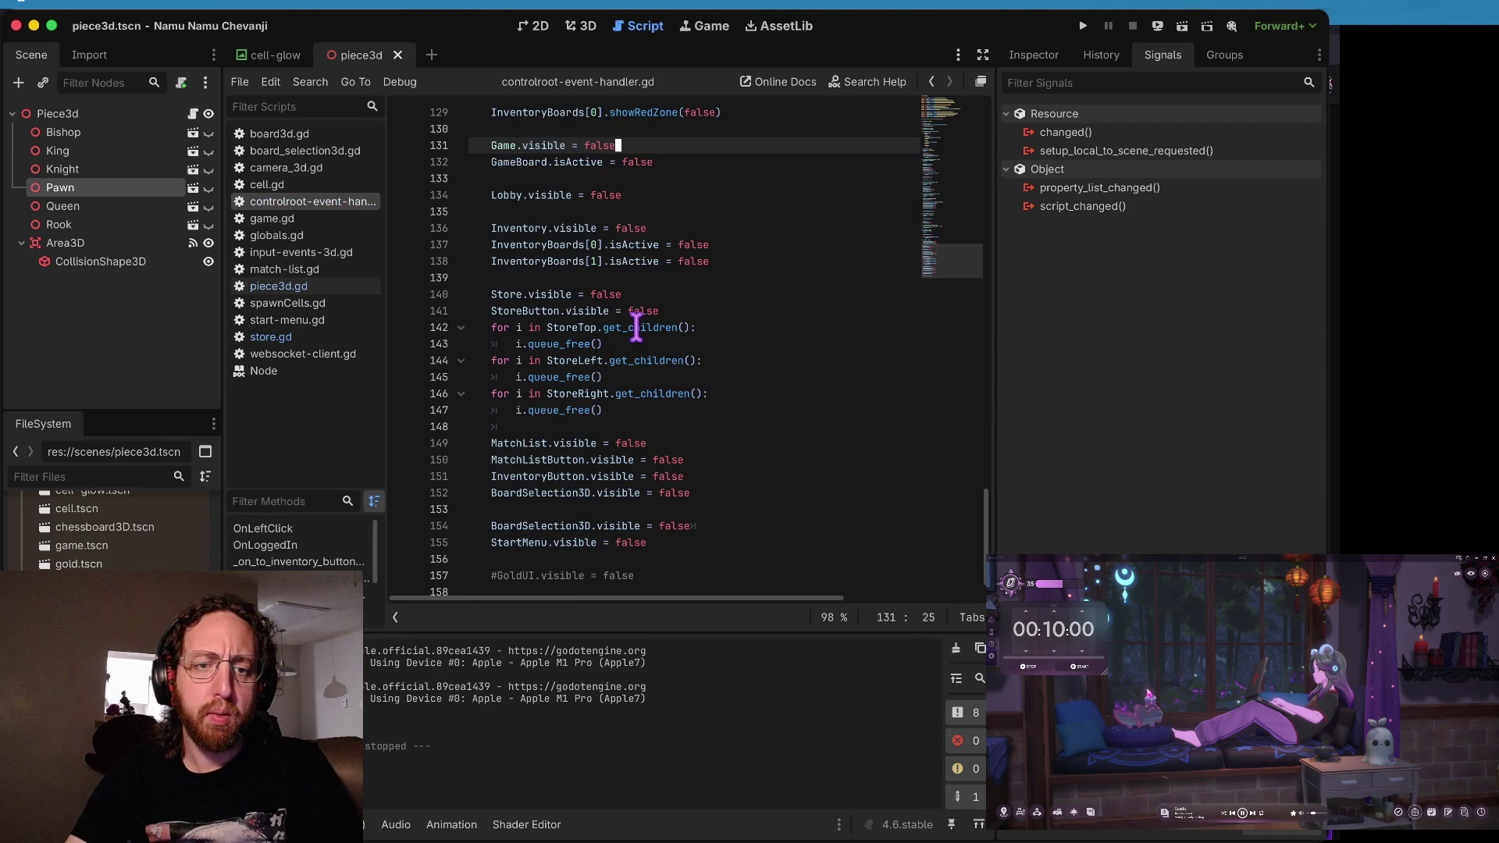
{"action": "left_click", "coordinate": [304, 252]}
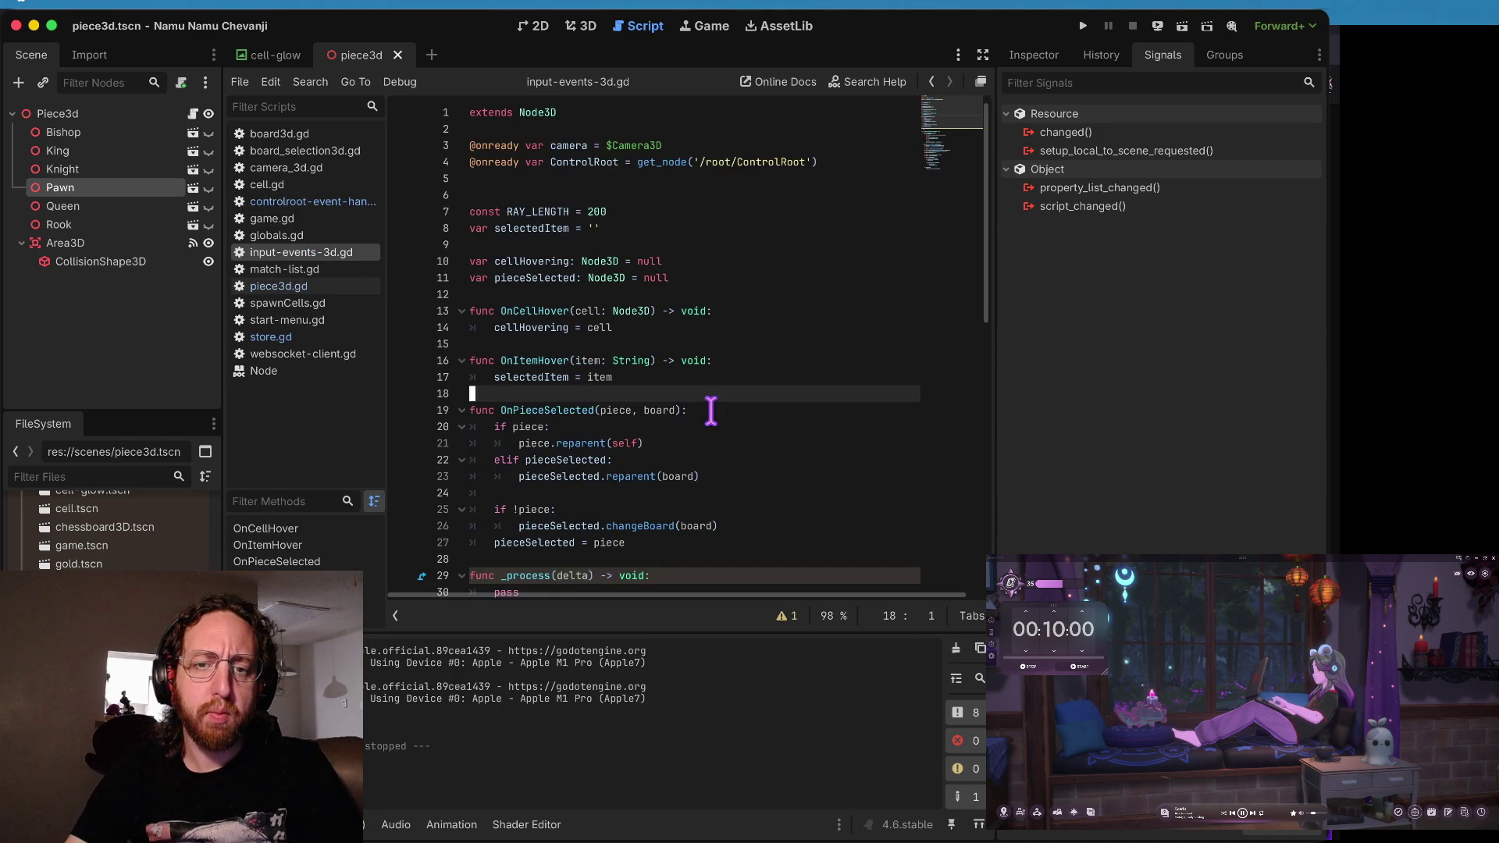
- Comment out the Piece3d check and parent.OnClick.call() lines 59–61, then save
{"action": "scroll", "coordinate": [690, 381], "scroll_direction": "down", "scroll_amount": 3}
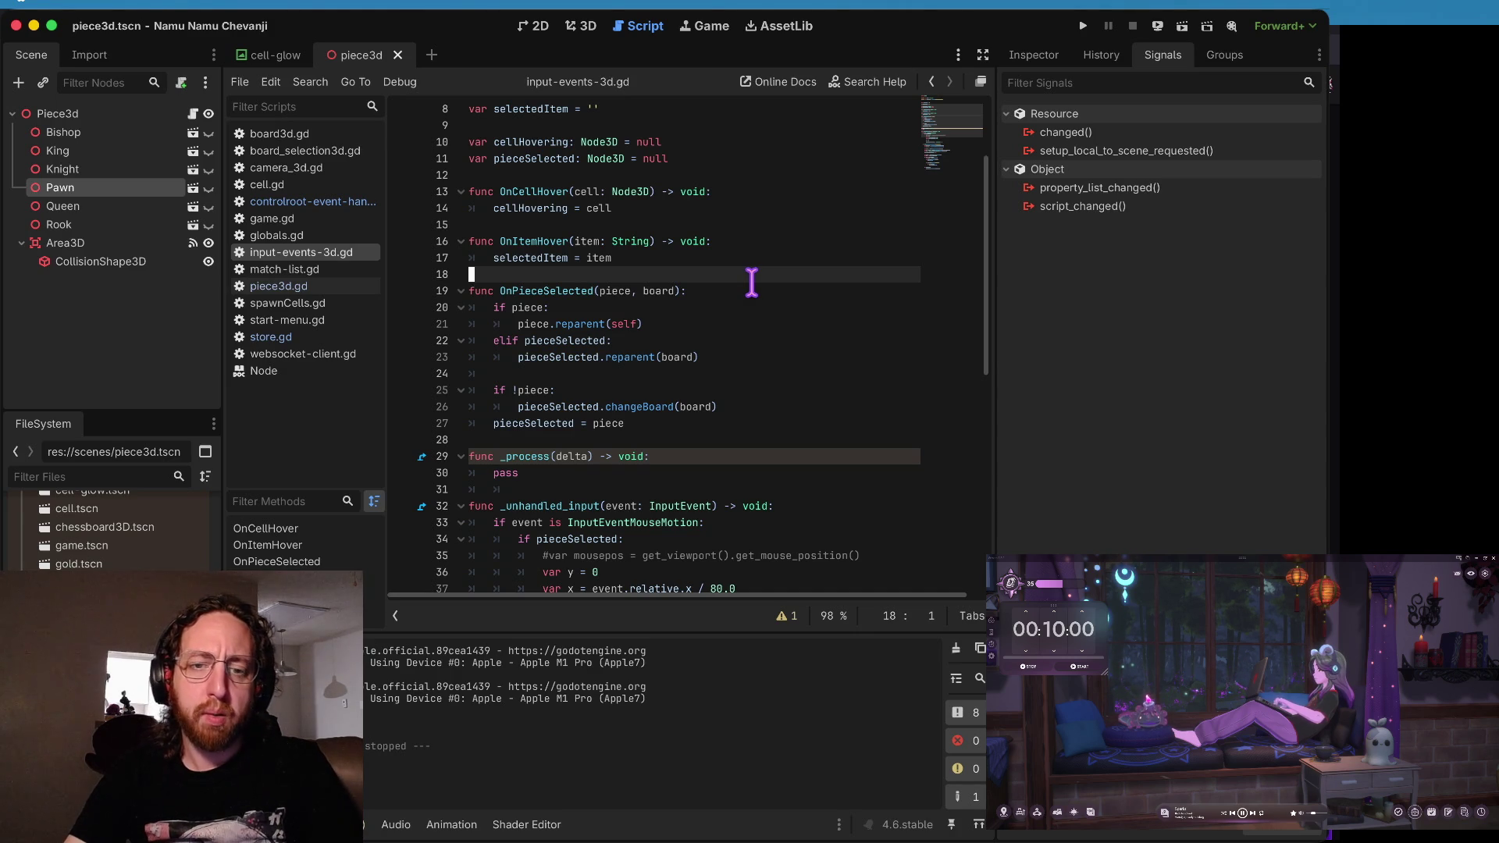
{"action": "scroll", "coordinate": [752, 283], "scroll_direction": "down", "scroll_amount": 1}
{"action": "scroll", "coordinate": [752, 283], "scroll_direction": "down", "scroll_amount": 1}
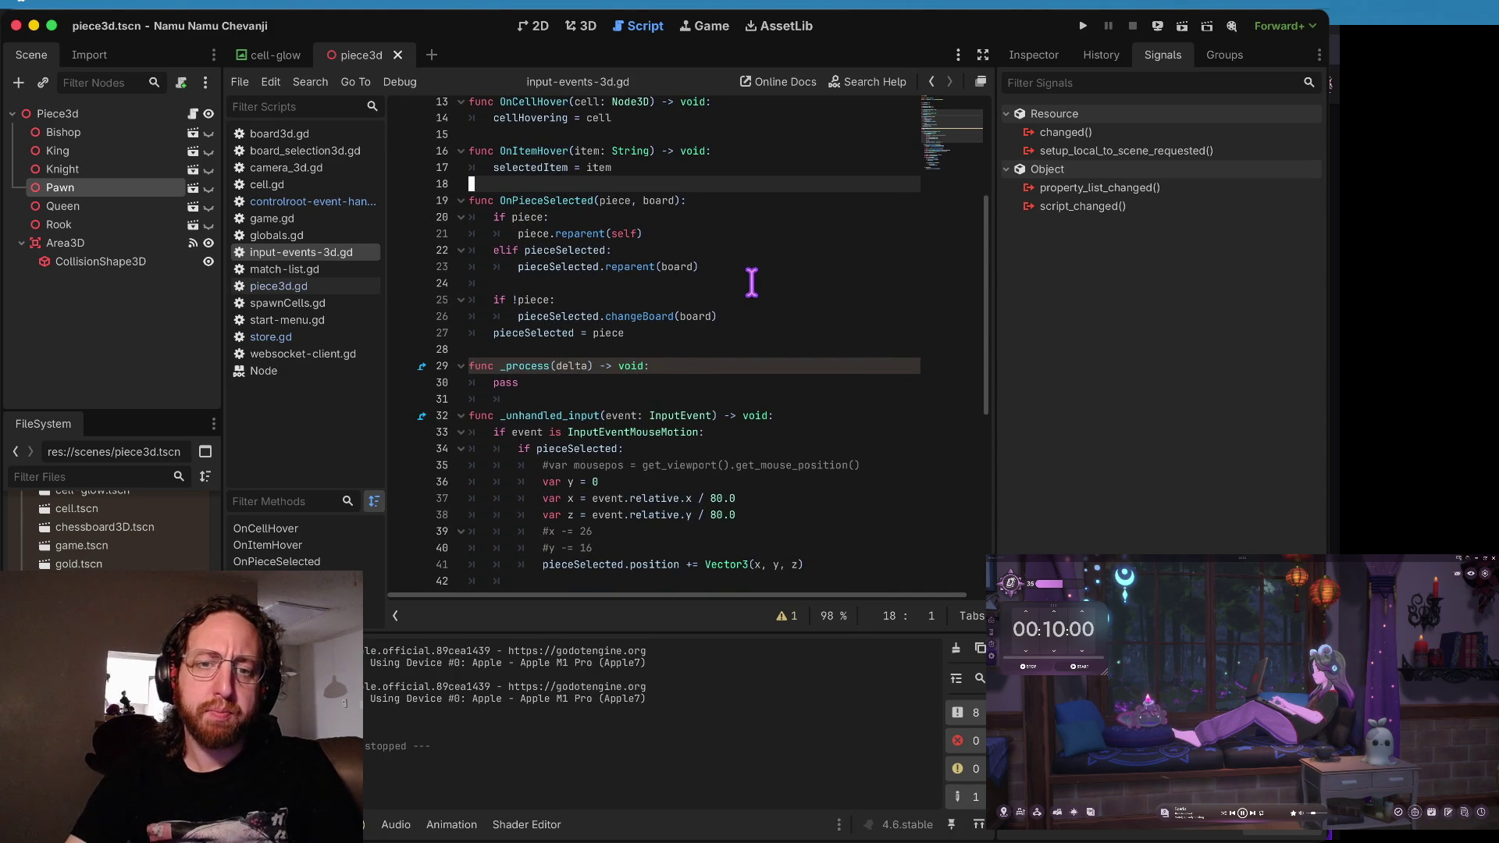
{"action": "scroll", "coordinate": [751, 282], "scroll_direction": "down", "scroll_amount": 8}
{"action": "left_click", "coordinate": [574, 492]}
{"action": "key", "text": "Down"}
{"action": "key", "text": "ctrl+k"}
{"action": "key", "text": "Up"}
{"action": "key", "text": "Up"}
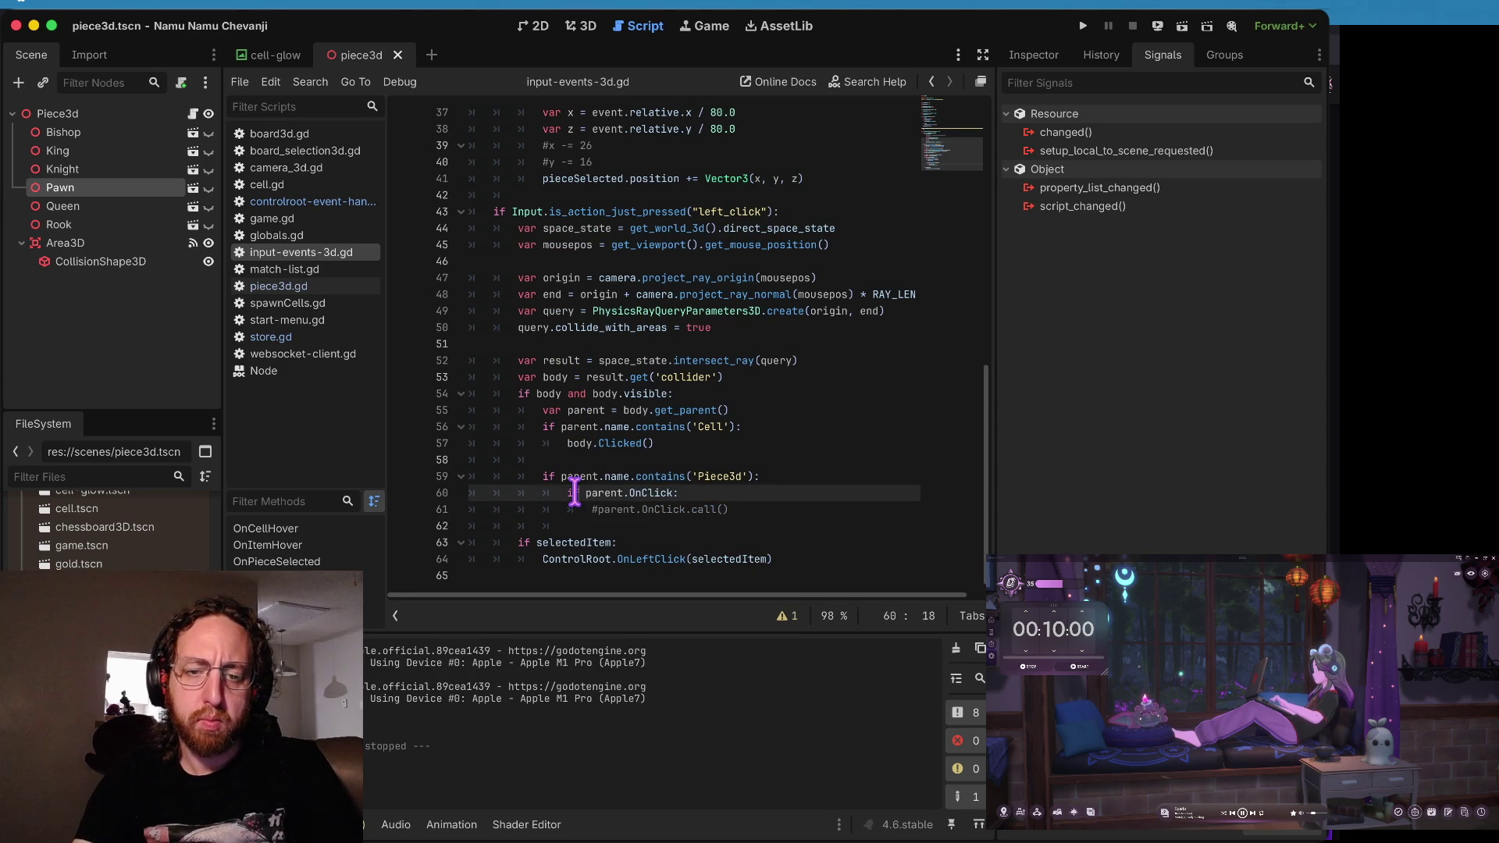
{"action": "key", "text": "ctrl+k"}
{"action": "key", "text": "Down"}
{"action": "key", "text": "ctrl+k"}
{"action": "key", "text": "ctrl+s"}
{"action": "key", "text": "Up"}
{"action": "key", "text": "Up"}
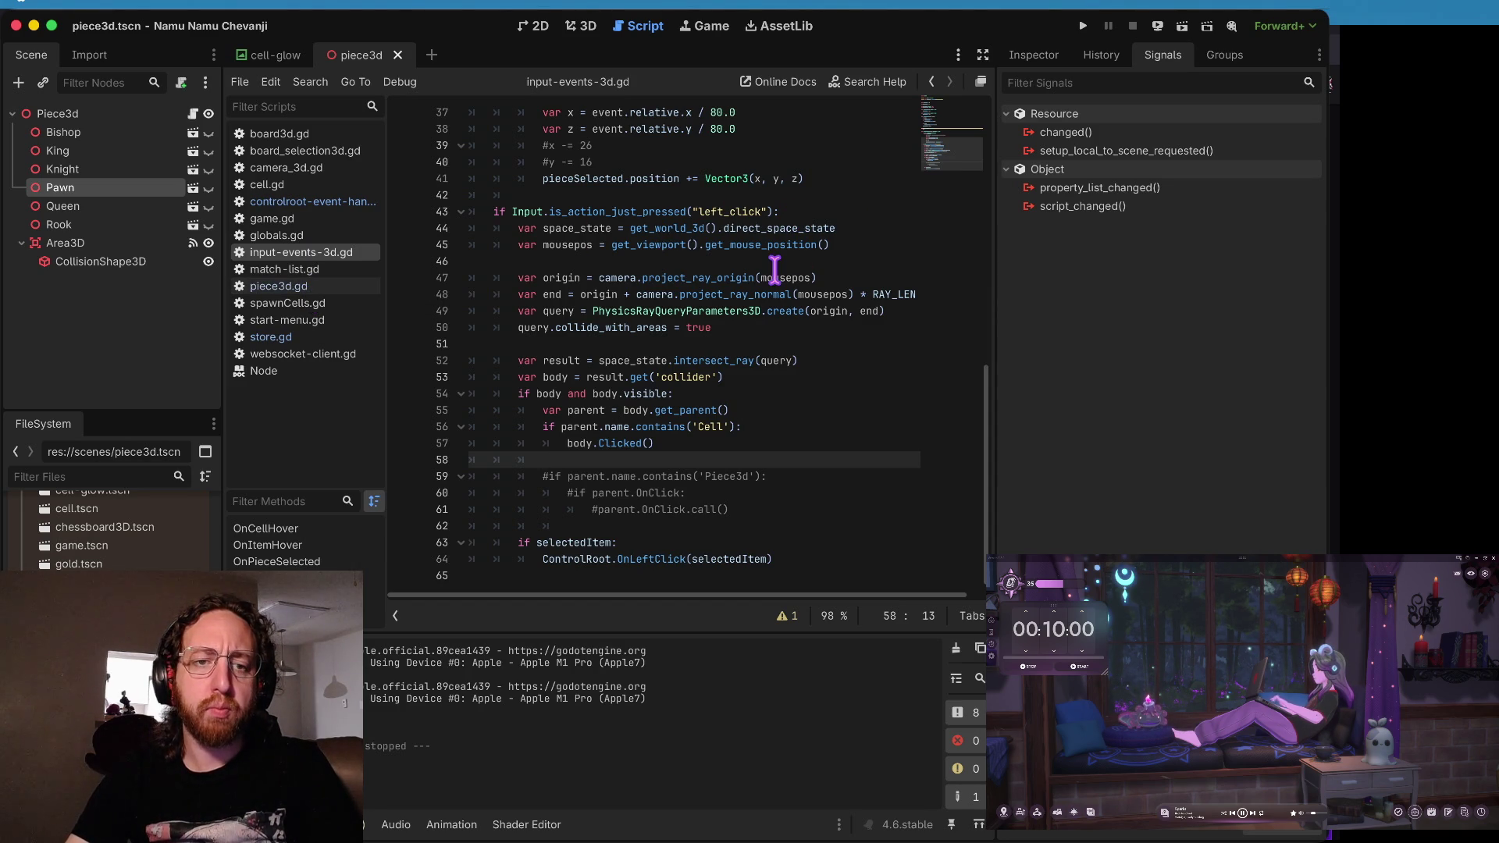
- Check controlroot-event-handler.gd for reference, then return to input-events-3d.gd
{"action": "left_click", "coordinate": [303, 202]}
{"action": "scroll", "coordinate": [702, 328], "scroll_direction": "up", "scroll_amount": 5}
{"action": "left_click", "coordinate": [294, 251]}
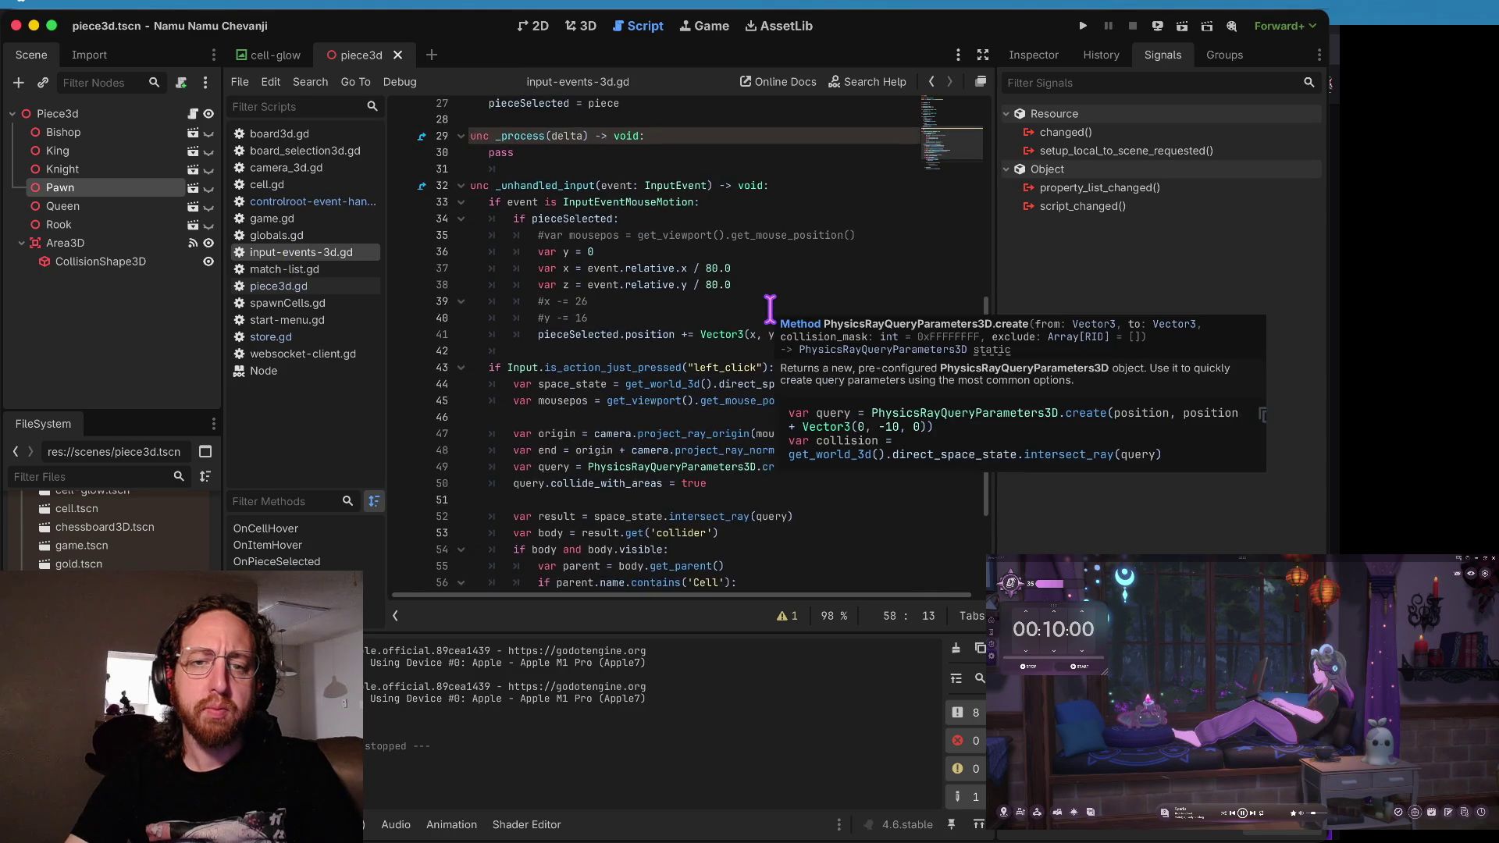
{"action": "scroll", "coordinate": [770, 308], "scroll_direction": "down", "scroll_amount": 2}
- Begin a new 'if' line under the left_click check
{"action": "left_click", "coordinate": [809, 327]}
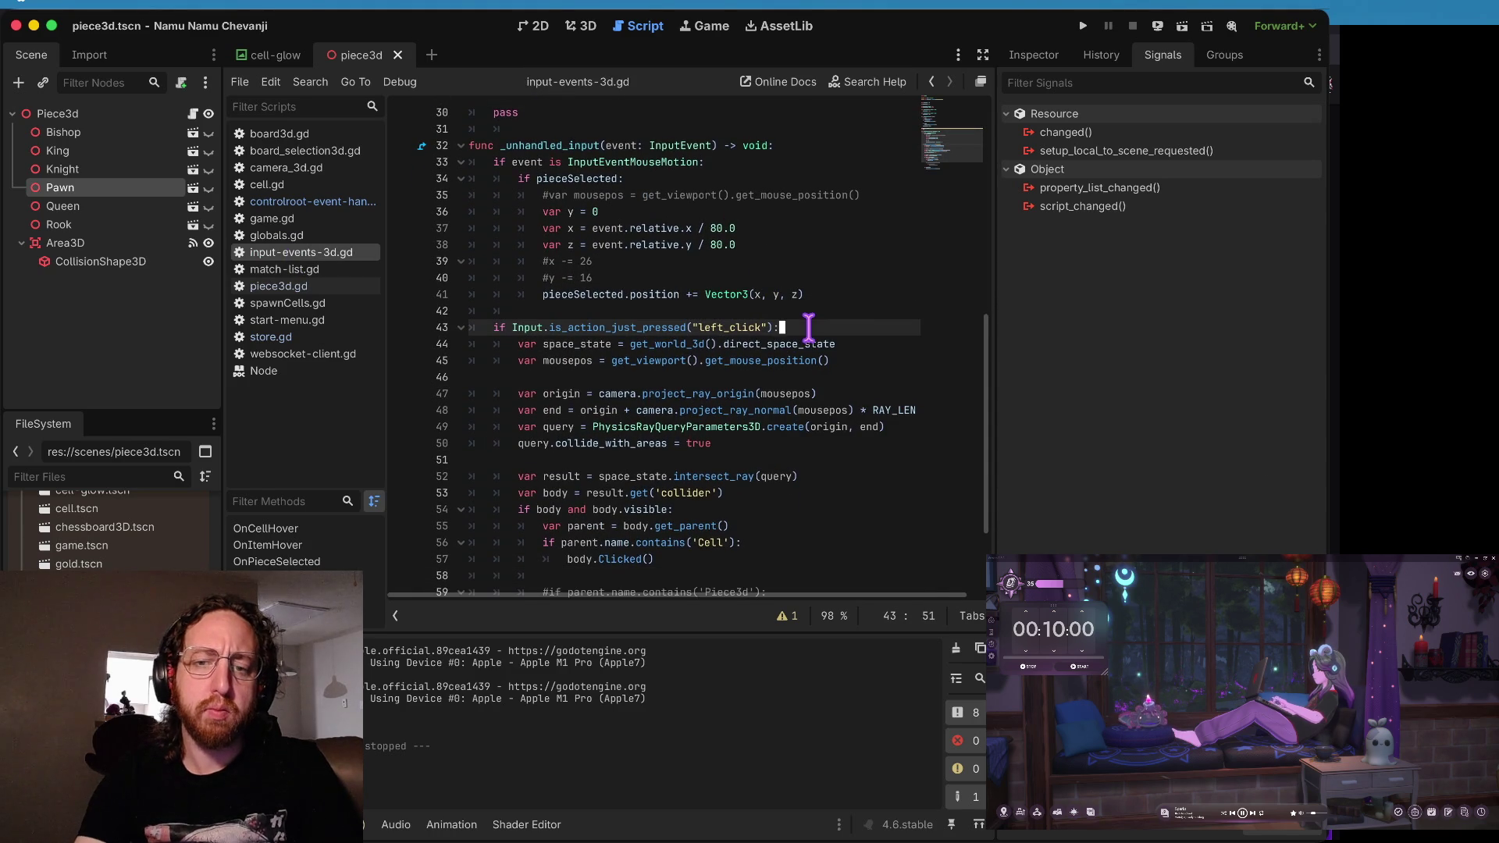
{"action": "key", "text": "Return"}
{"action": "type", "text": "if"}
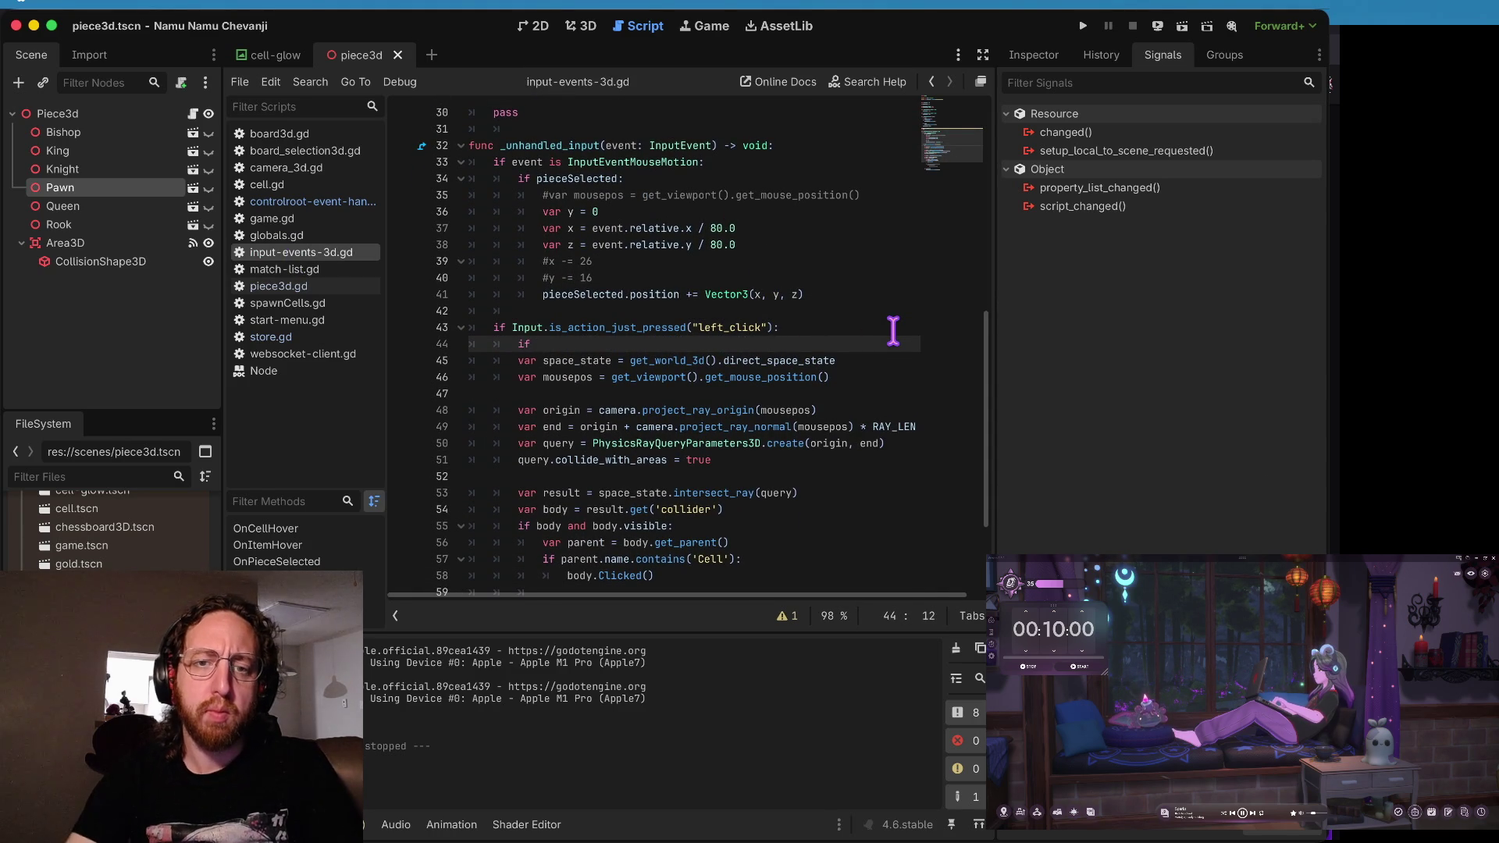
{"action": "scroll", "coordinate": [894, 329], "scroll_direction": "up", "scroll_amount": 10}
{"action": "scroll", "coordinate": [893, 329], "scroll_direction": "down", "scroll_amount": 10}
{"action": "type", "text": "se"}
{"action": "key", "text": "BackSpace"}
{"action": "key", "text": "BackSpace"}
{"action": "scroll", "coordinate": [893, 329], "scroll_direction": "up", "scroll_amount": 5}
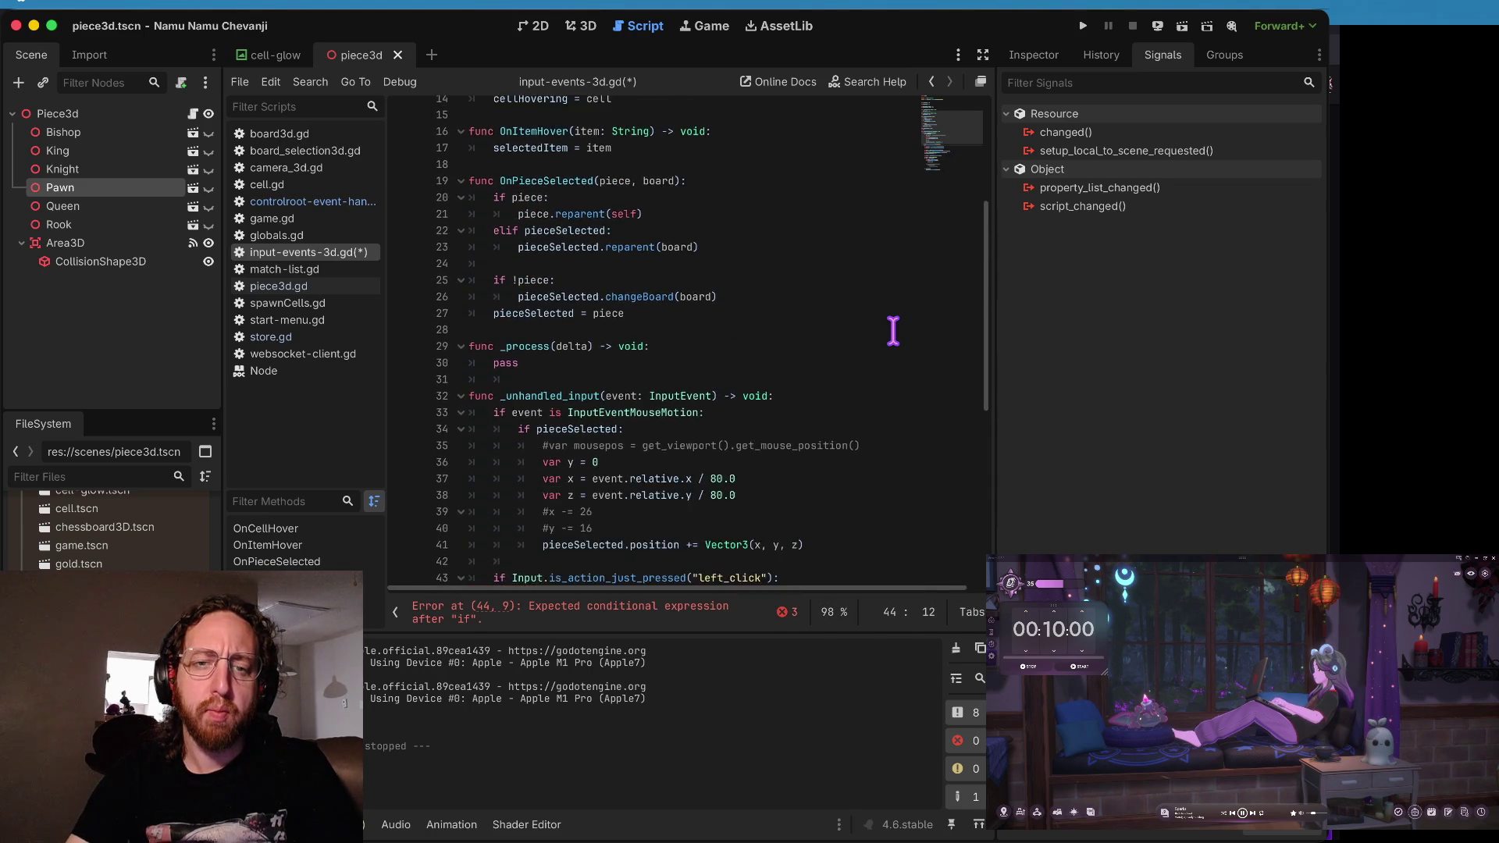
{"action": "scroll", "coordinate": [893, 329], "scroll_direction": "up", "scroll_amount": 2}
{"action": "scroll", "coordinate": [893, 330], "scroll_direction": "down", "scroll_amount": 8}
{"action": "scroll", "coordinate": [894, 328], "scroll_direction": "up", "scroll_amount": 8}
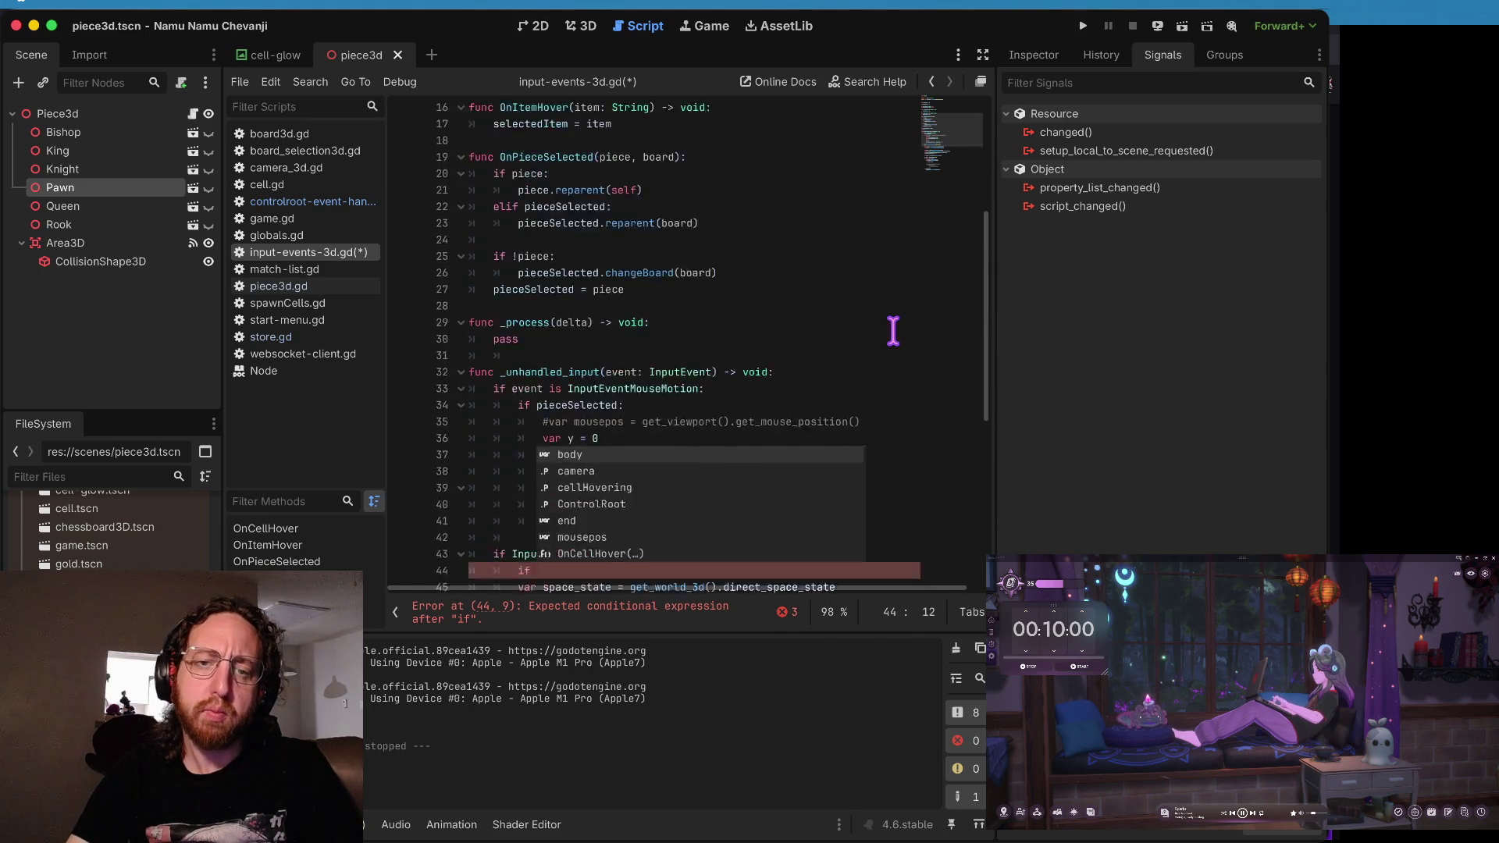
- Start an OnPieceHover function declaration below the variable declarations
{"action": "scroll", "coordinate": [820, 251], "scroll_direction": "up", "scroll_amount": 1}
{"action": "left_click", "coordinate": [626, 256]}
{"action": "left_click", "coordinate": [625, 236]}
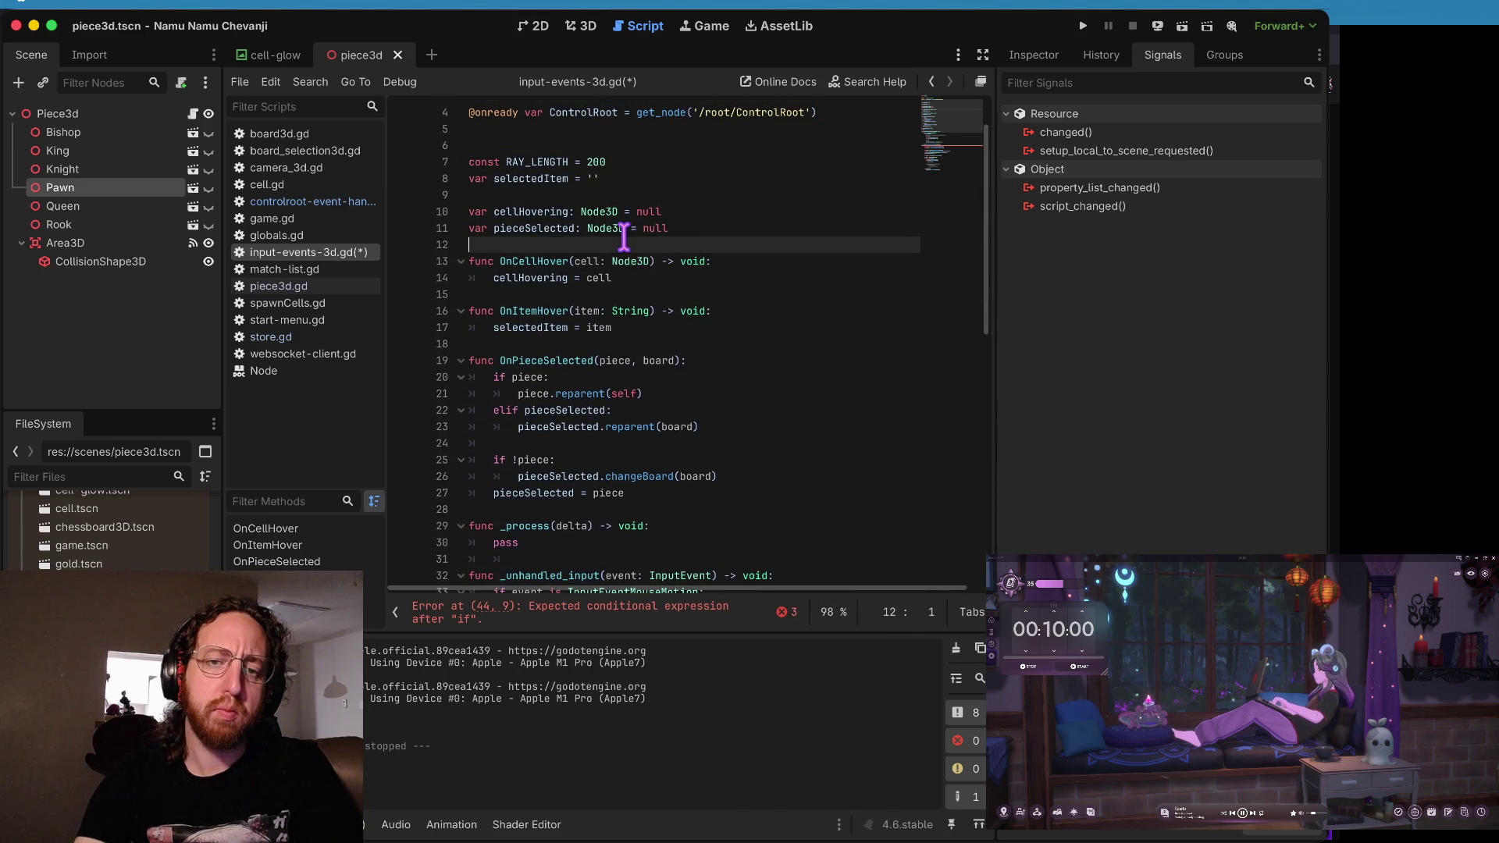
{"action": "key", "text": "Return"}
{"action": "type", "text": "func"}
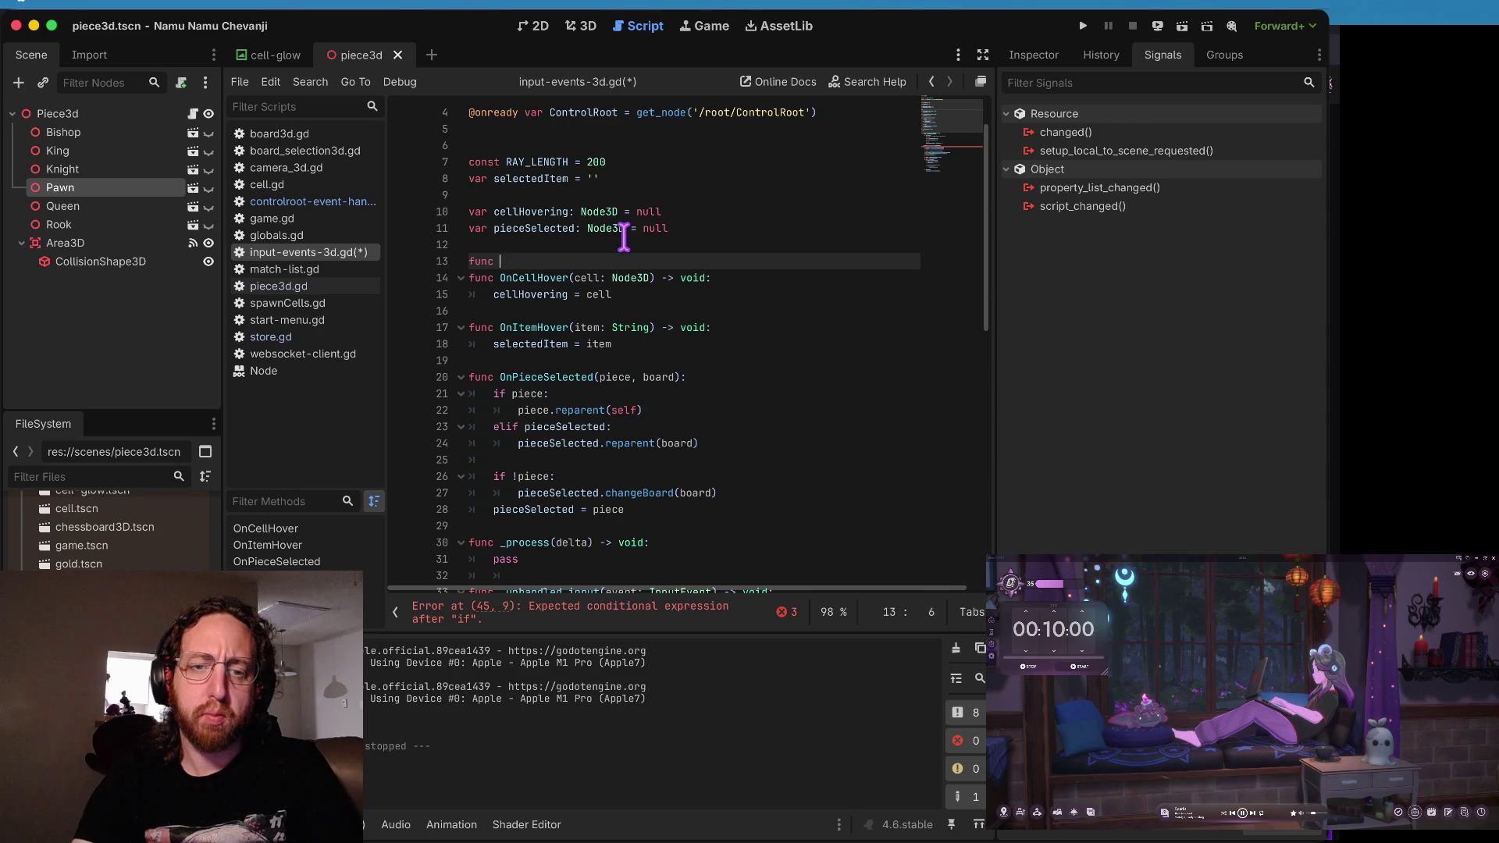
{"action": "type", "text": "OnPieceHover(piece) -> void:"}
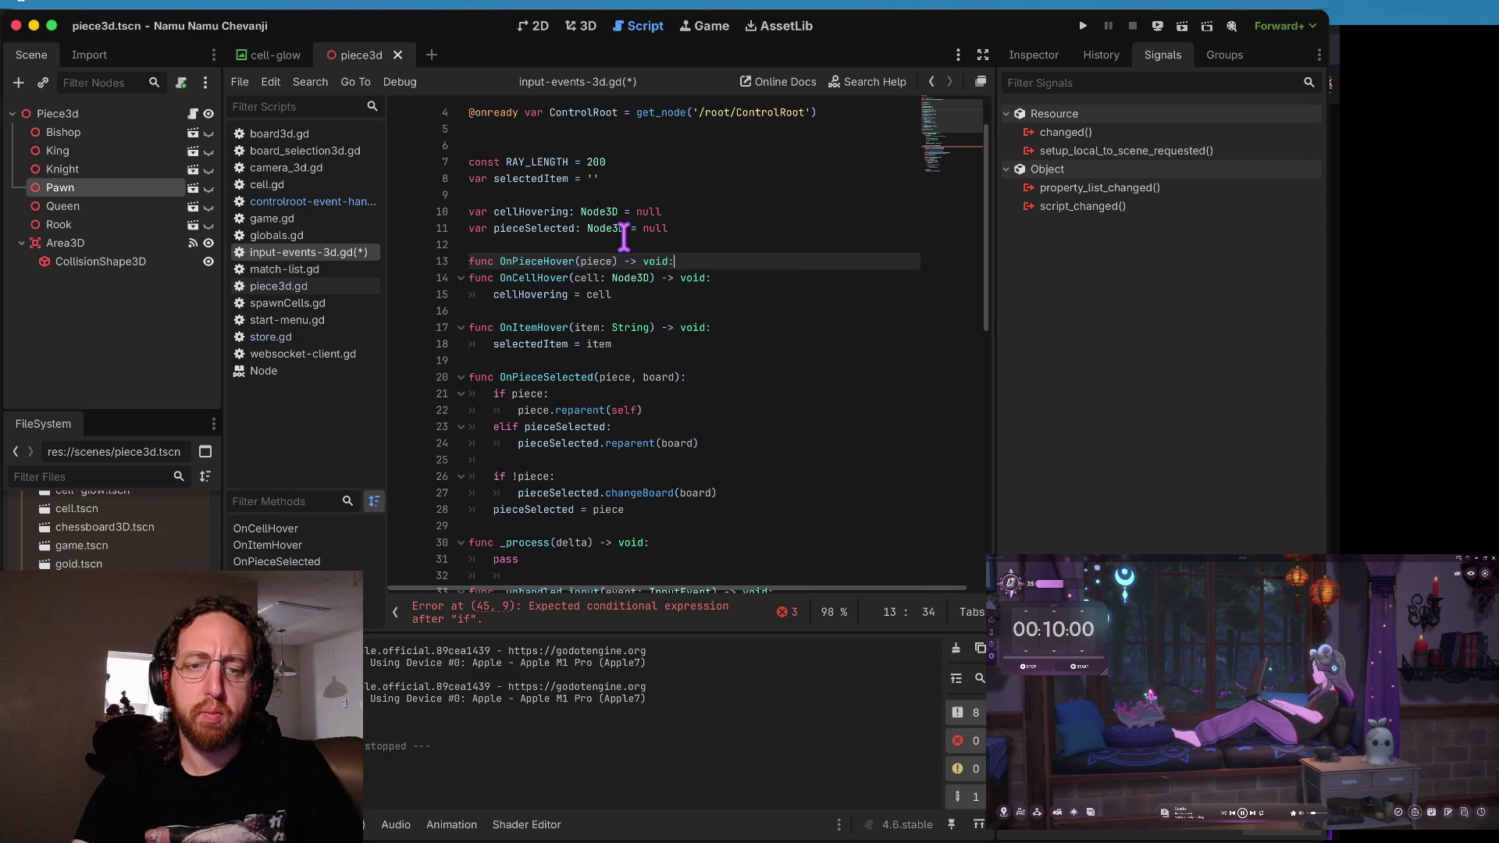
{"action": "key", "text": "Return"}
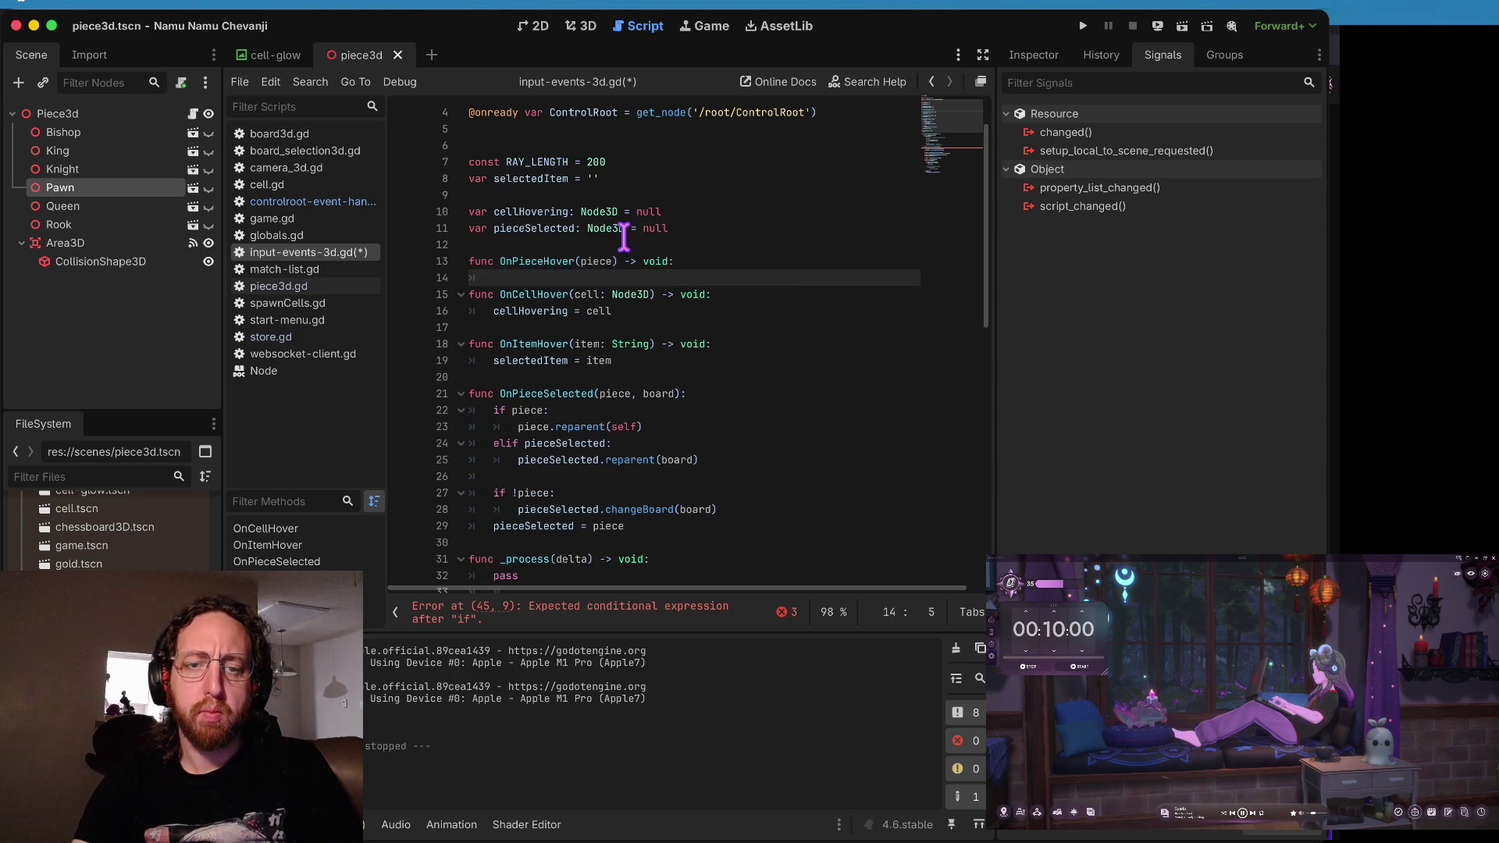
- Duplicate the cellHovering variable line and rename the copy pieceHovering
{"action": "key", "text": "Up"}
{"action": "key", "text": "Up"}
{"action": "key", "text": "Up"}
{"action": "key", "text": "Up"}
{"action": "key", "text": "ctrl+shift+d"}
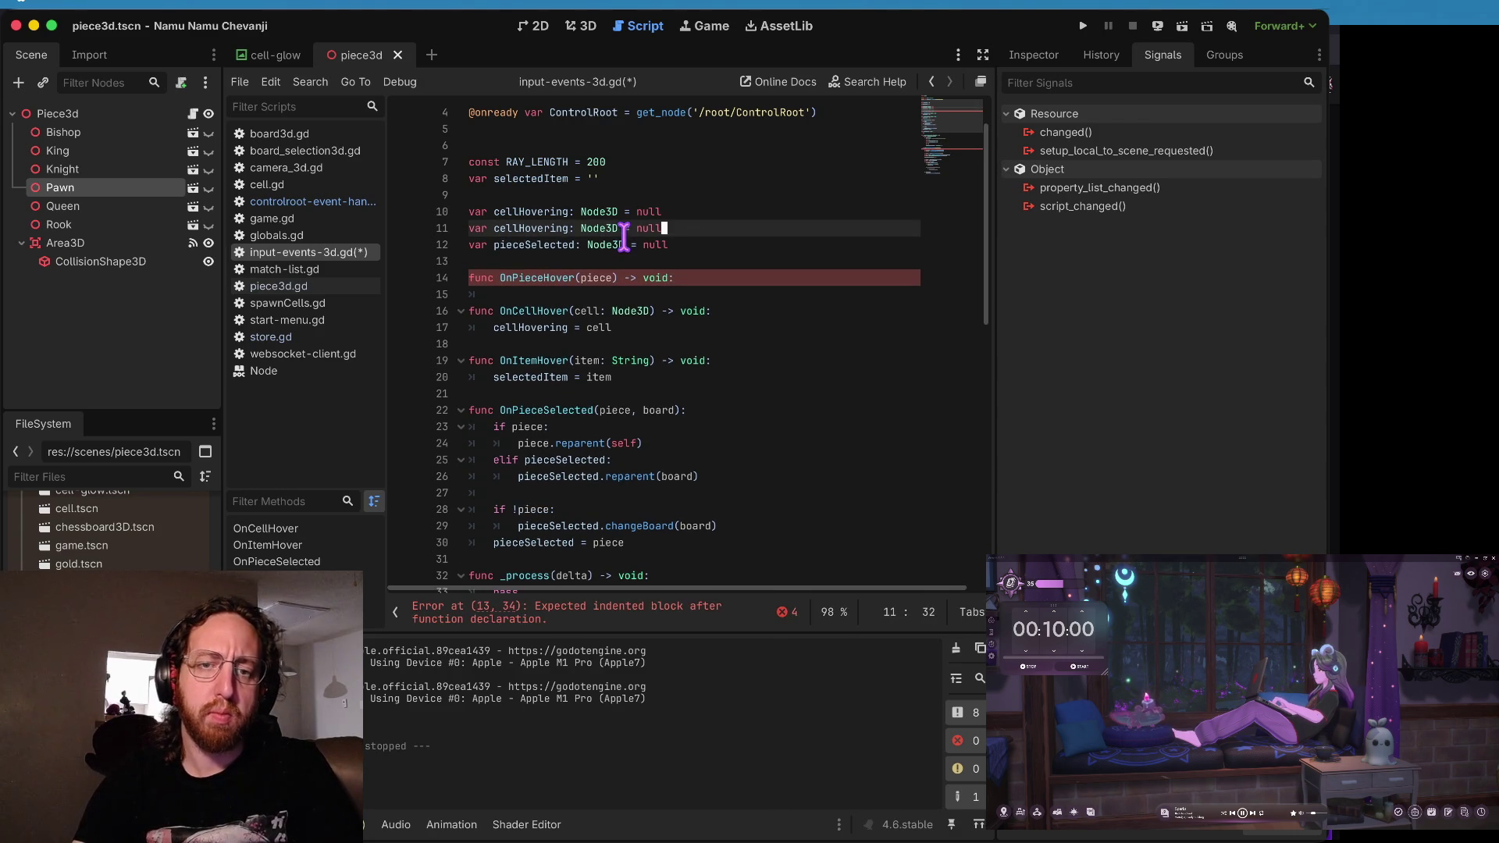
{"action": "key", "text": "alt+BackSpace"}
{"action": "type", "text": "pieceHovering"}
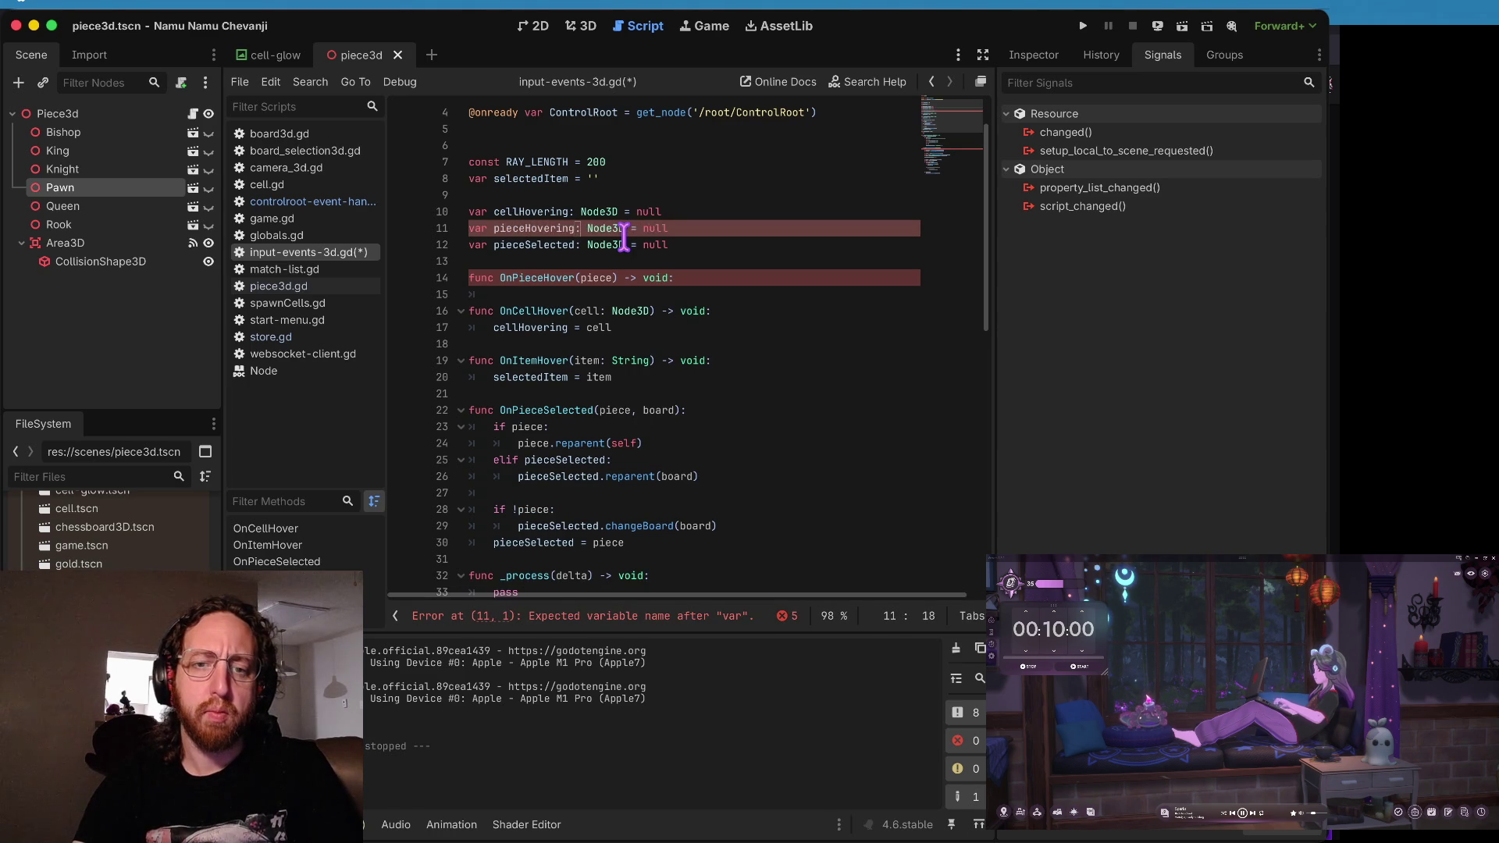
- Complete OnPieceHover(piece) with a body assigning pieceHovering = piece
{"action": "key", "text": "Down"}
{"action": "key", "text": "Down"}
{"action": "key", "text": "Down"}
{"action": "type", "text": "Hover"}
{"action": "key", "text": "BackSpace"}
{"action": "key", "text": "BackSpace"}
{"action": "key", "text": "BackSpace"}
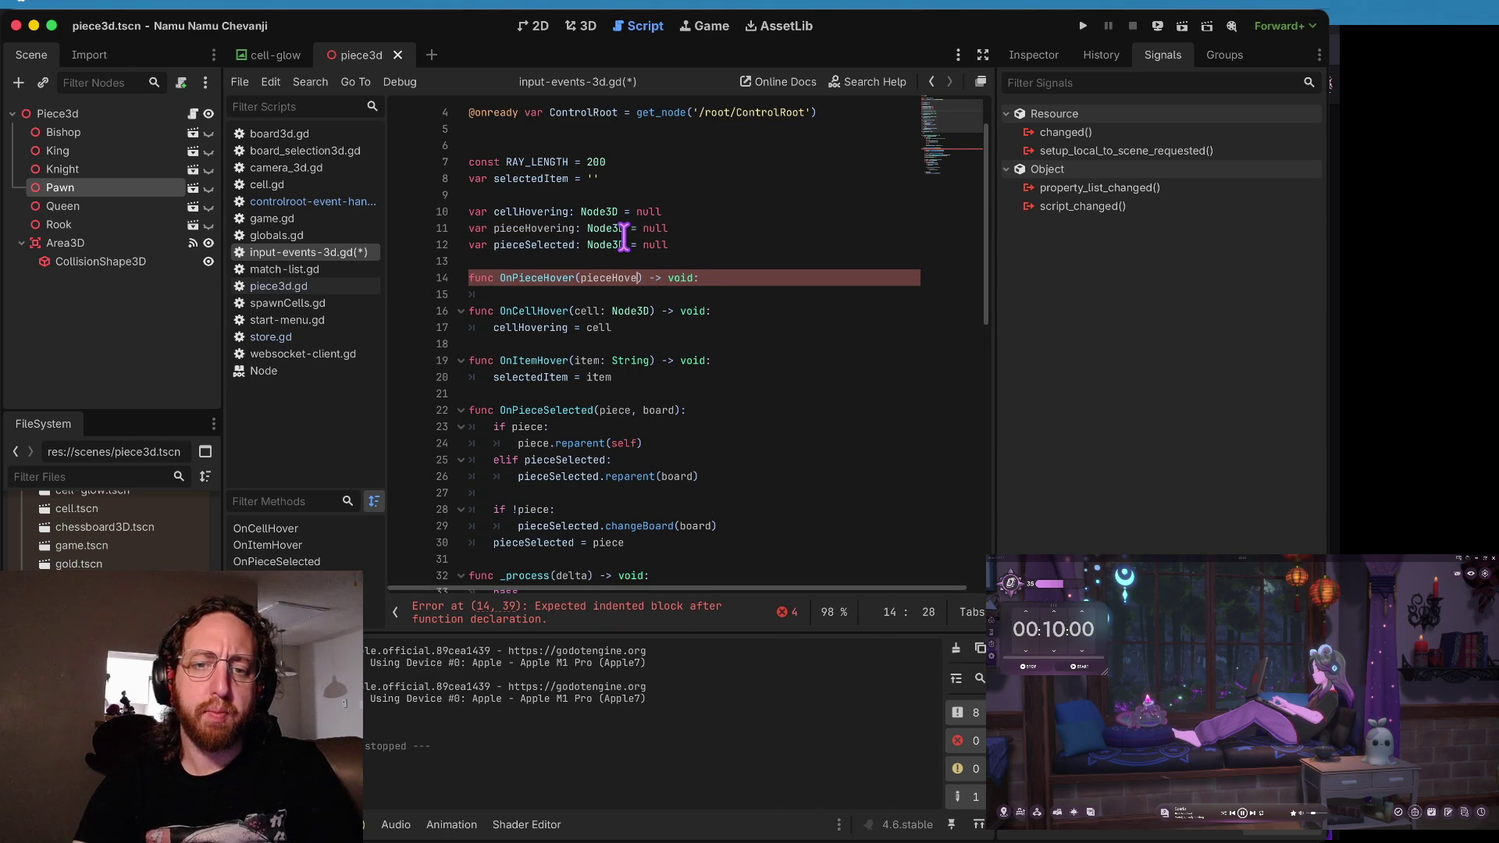
{"action": "key", "text": "End"}
{"action": "key", "text": "Return"}
{"action": "type", "text": "pi"}
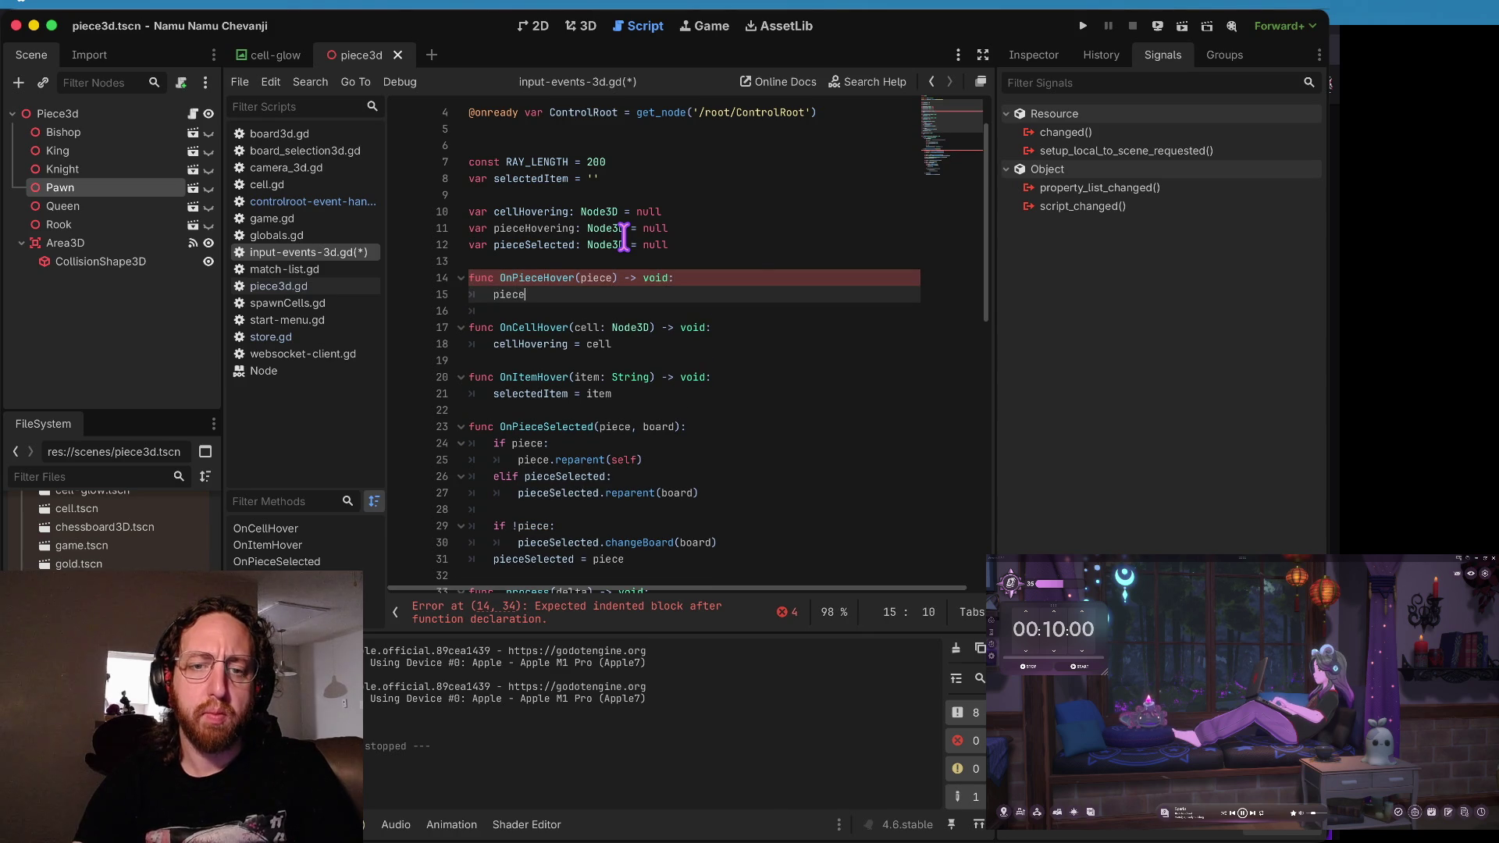
{"action": "type", "text": "eceH"}
{"action": "key", "text": "Return"}
{"action": "type", "text": "= pie"}
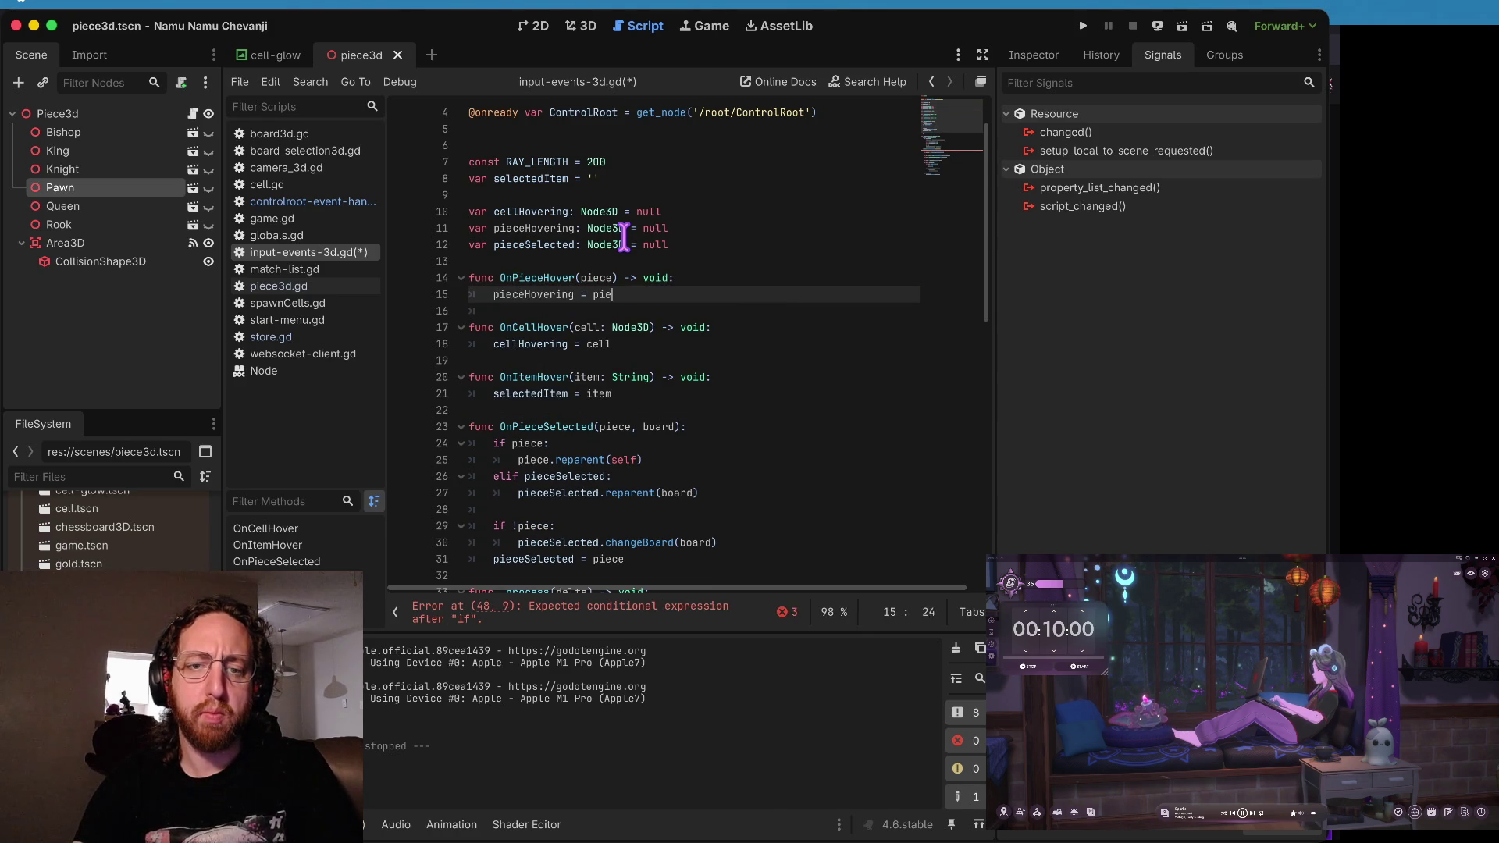
- Delete the accidentally duplicated OnPieceHover function and save the script
{"action": "key", "text": "shift+Up"}
{"action": "key", "text": "ctrl+shift+d"}
{"action": "key", "text": "End"}
{"action": "key", "text": "Return"}
{"action": "key", "text": "Up"}
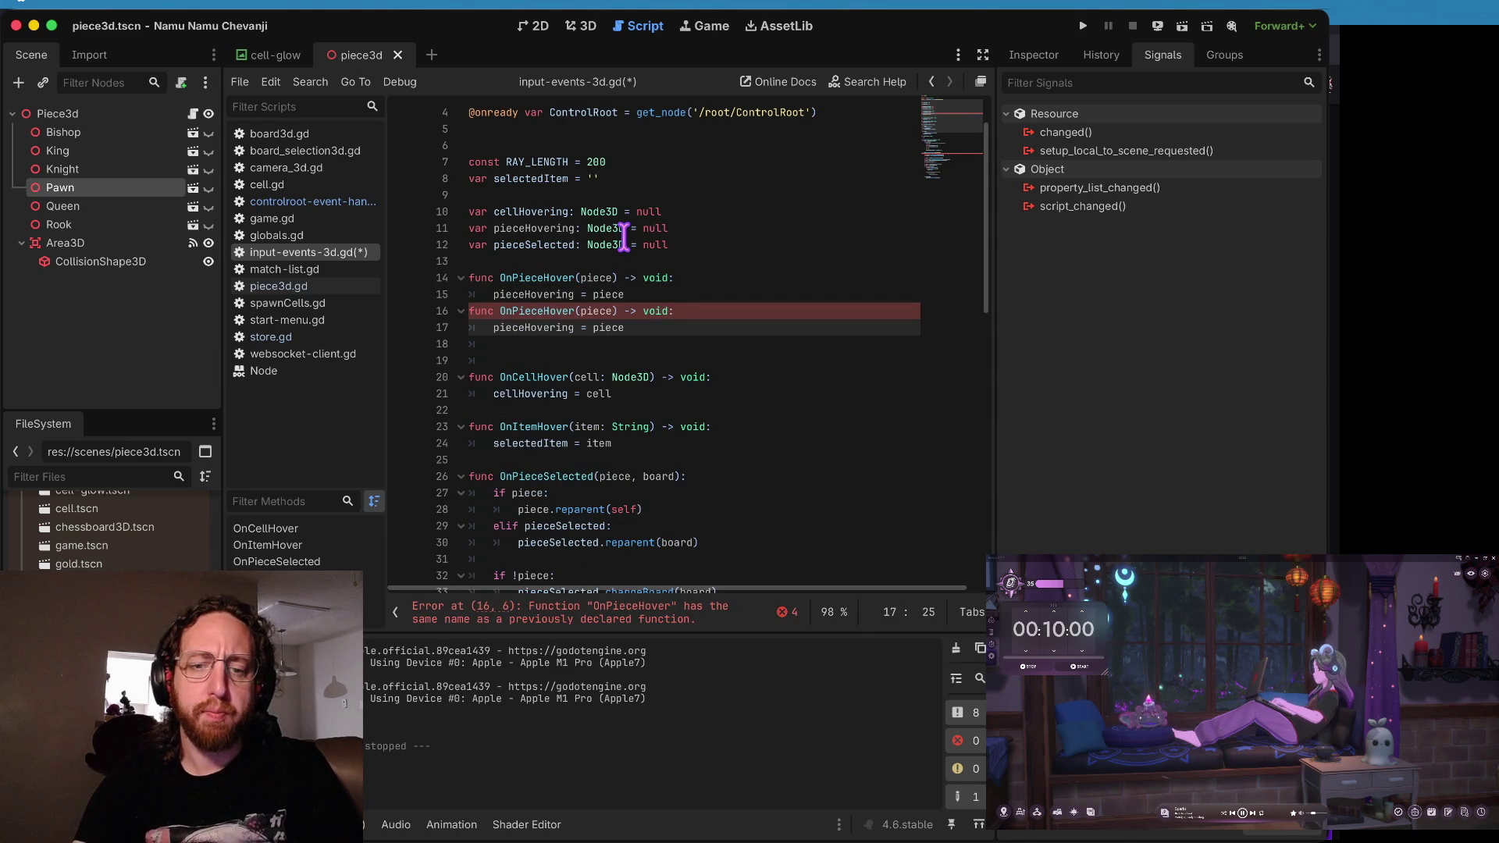
{"action": "key", "text": "Home"}
{"action": "key", "text": "Return"}
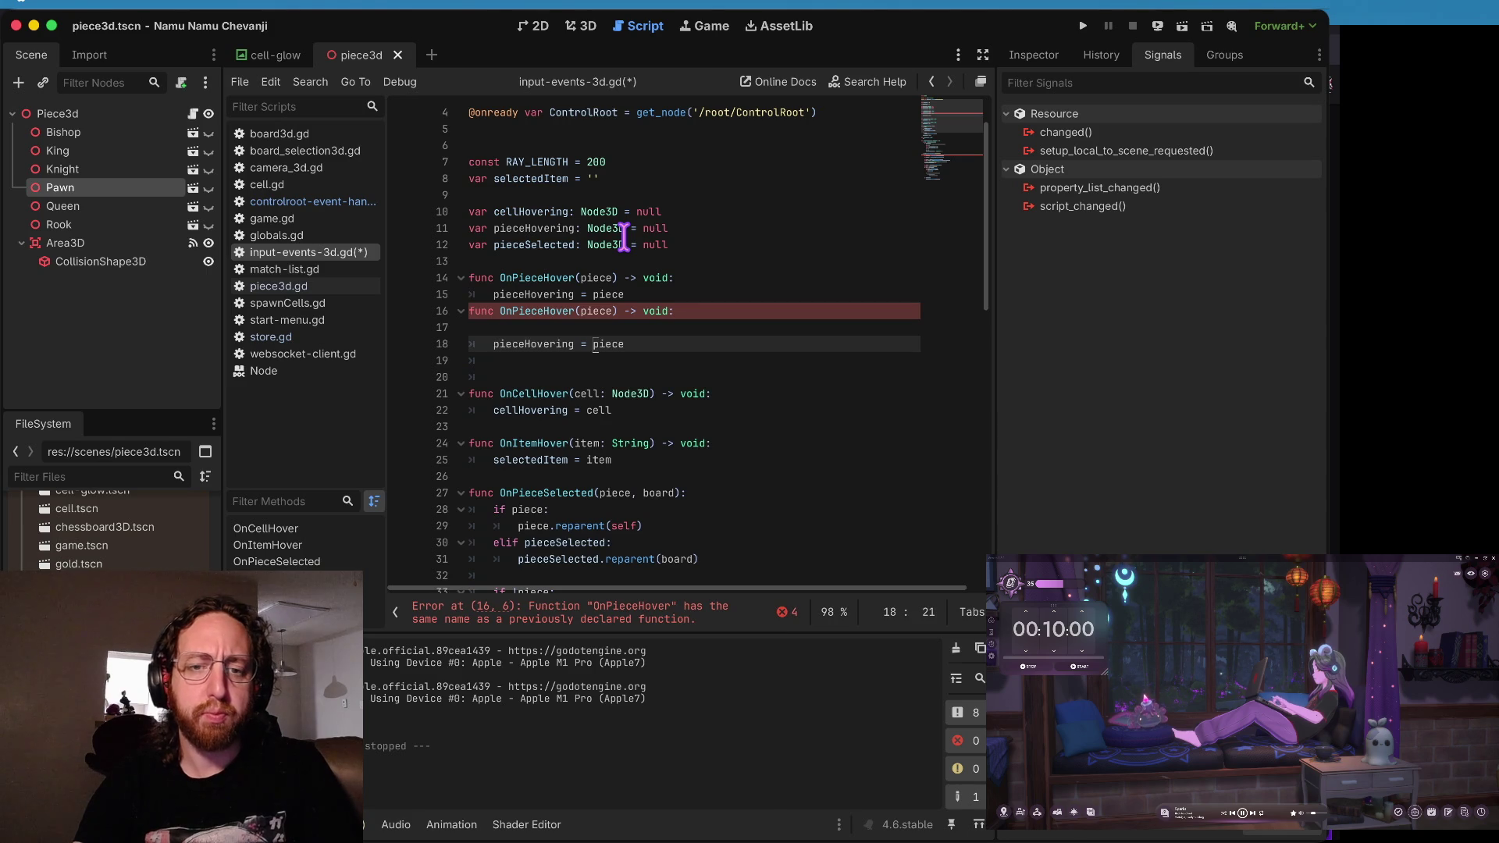
{"action": "key", "text": "BackSpace"}
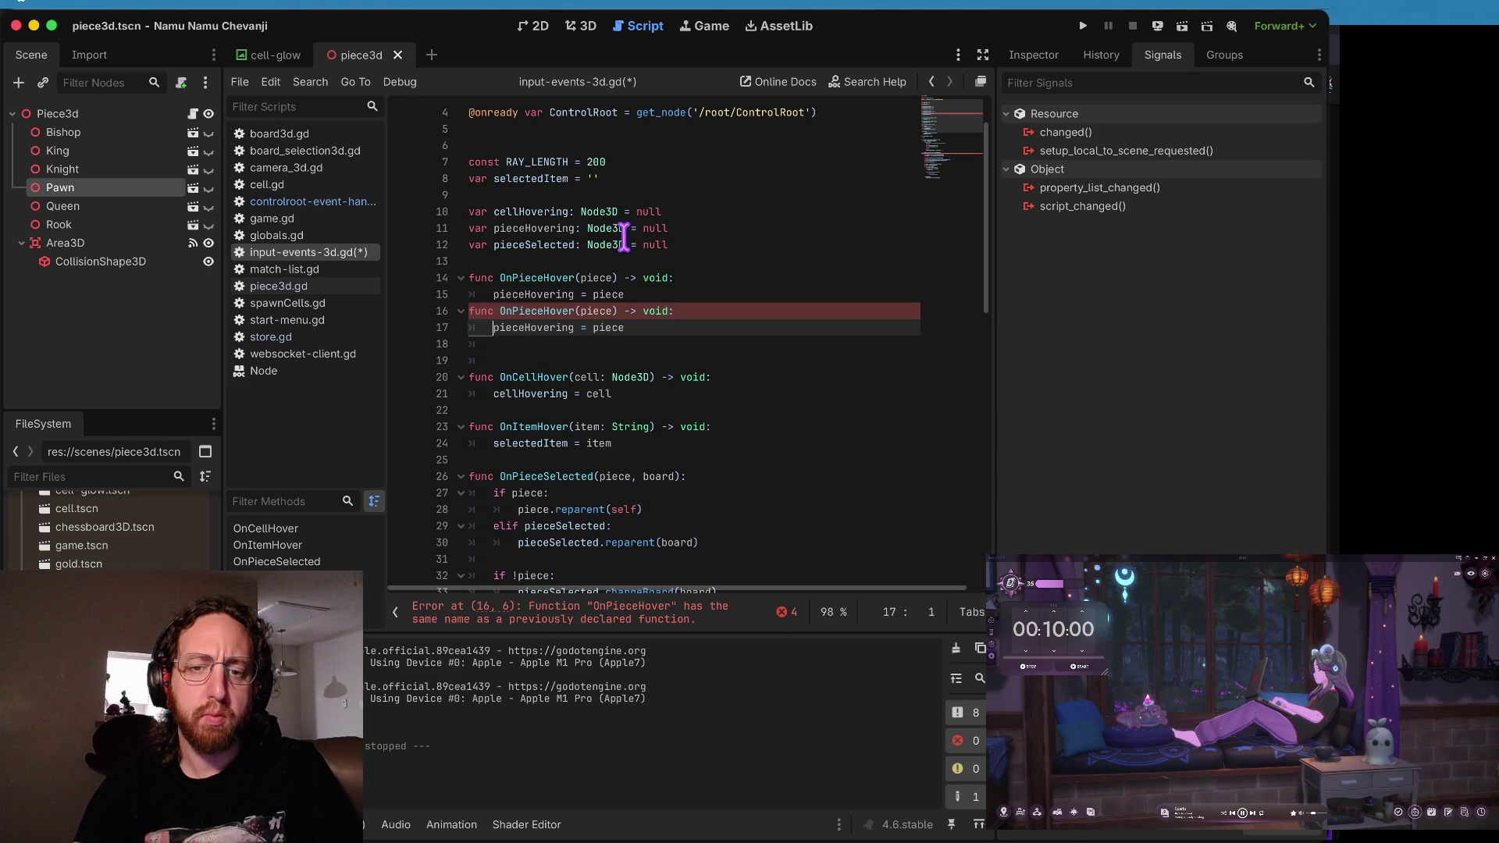
{"action": "key", "text": "Up"}
{"action": "key", "text": "alt+Right"}
{"action": "key", "text": "alt+Right"}
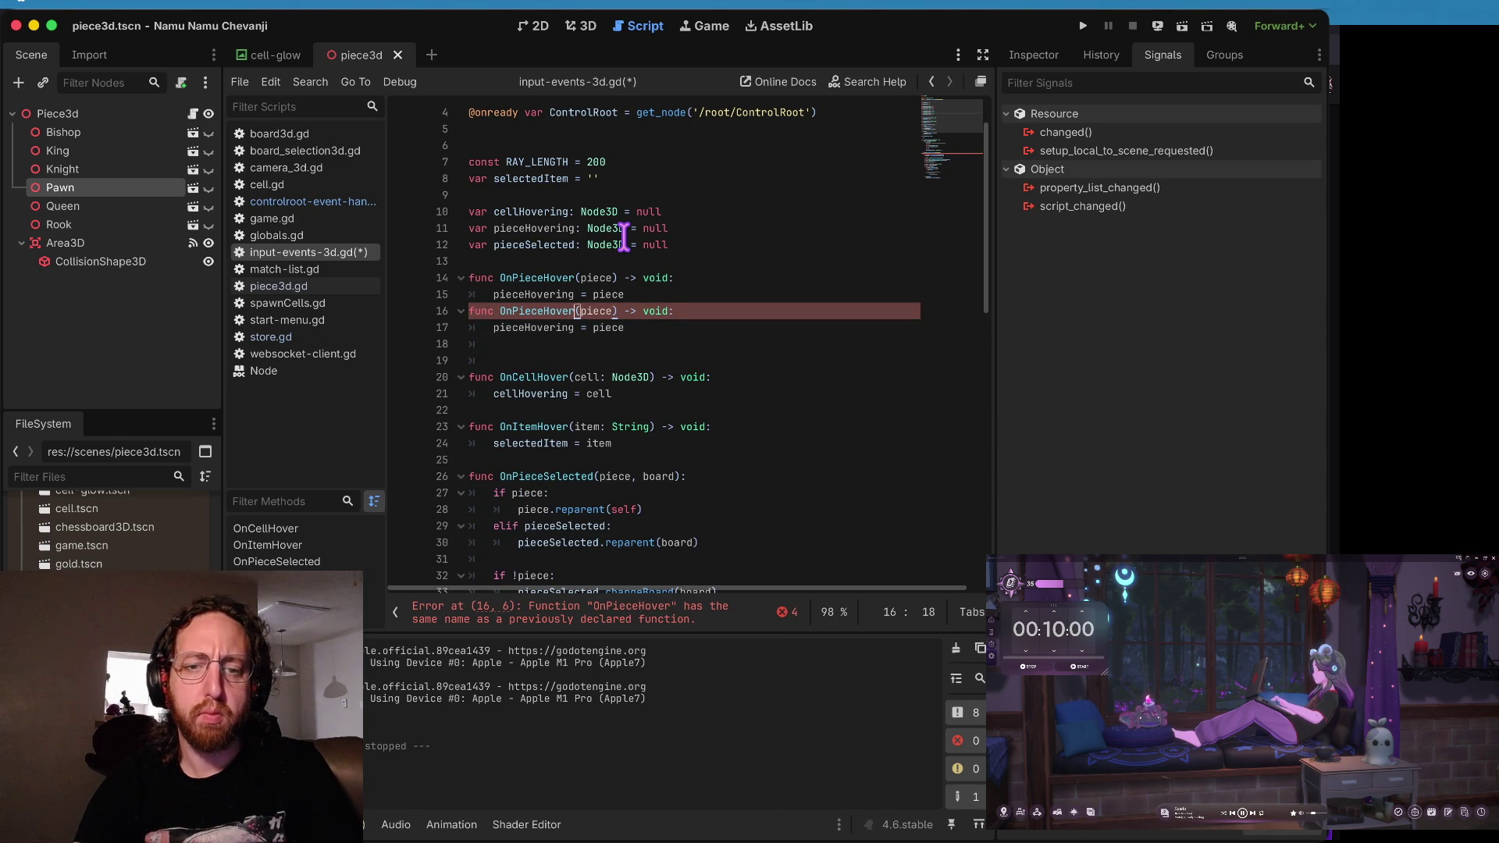
{"action": "key", "text": "ctrl+shift+k"}
{"action": "key", "text": "ctrl+shift+k"}
{"action": "key", "text": "ctrl+shift+k"}
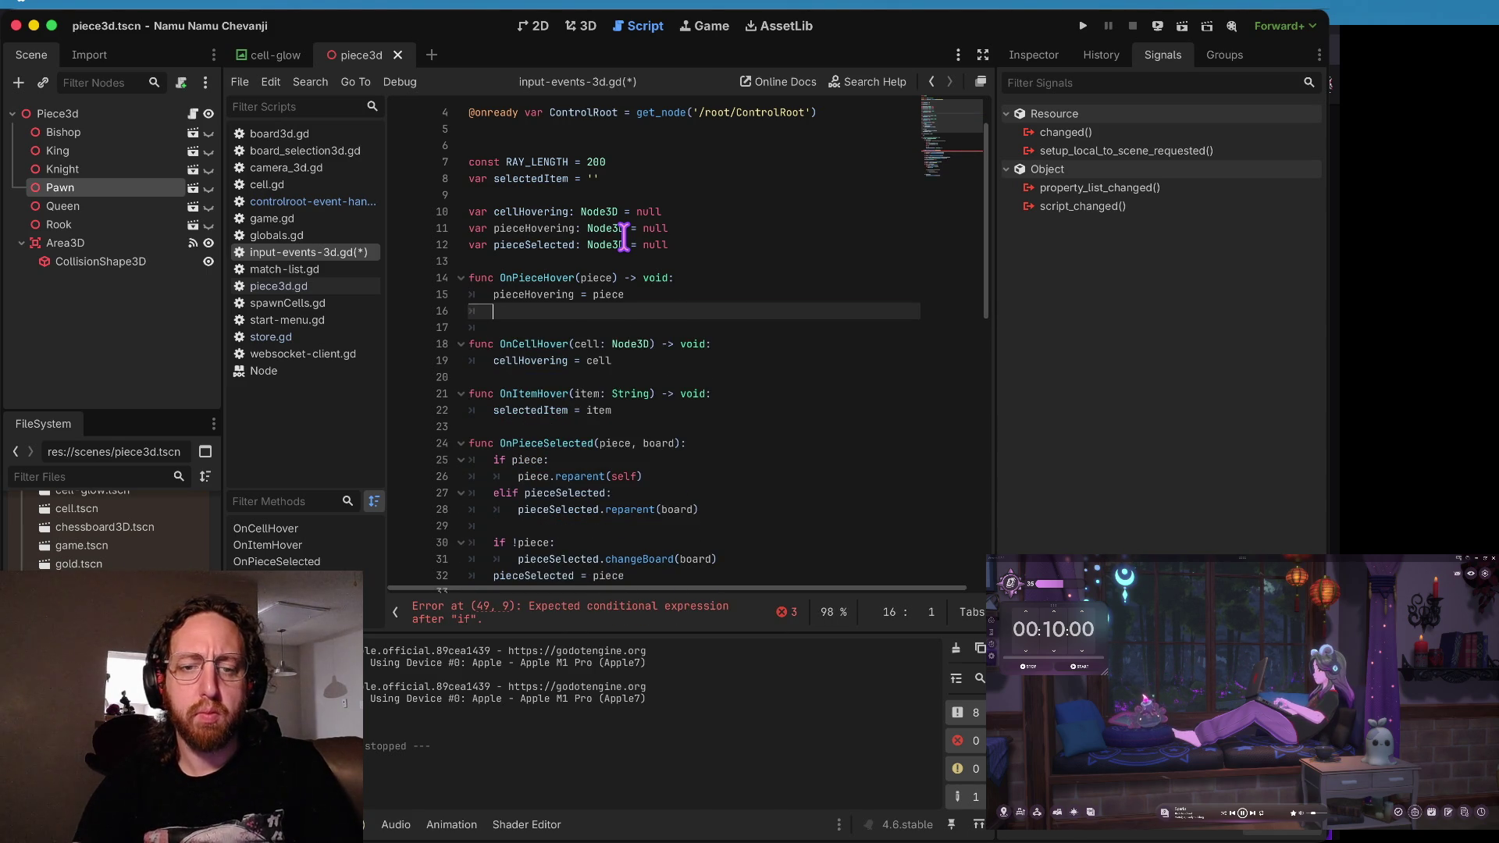
{"action": "key", "text": "ctrl+s"}
{"action": "key", "text": "Down"}
{"action": "key", "text": "Down"}
{"action": "key", "text": "Down"}
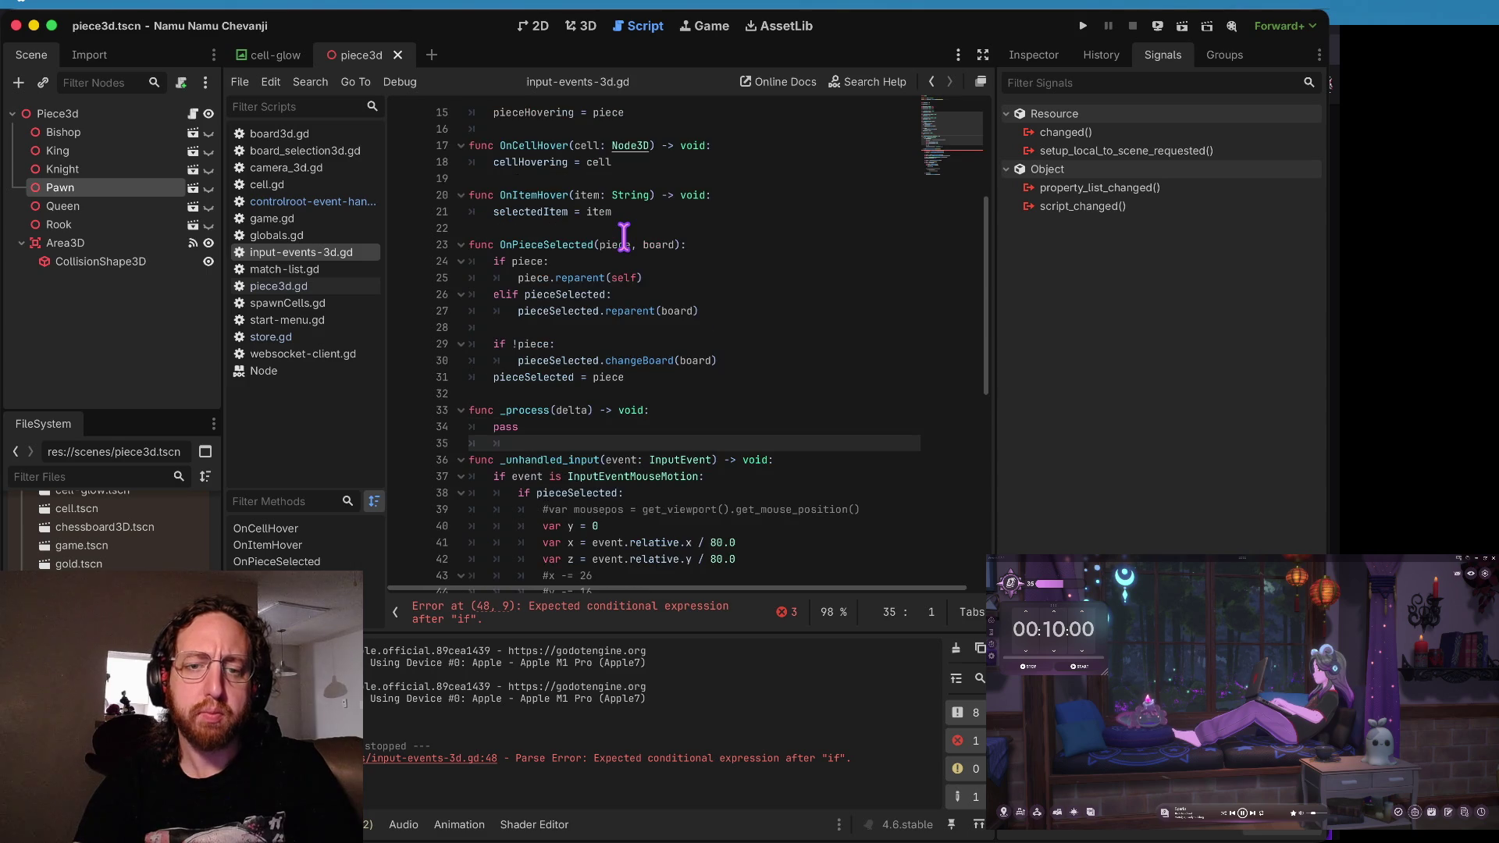
{"action": "key", "text": "Up"}
{"action": "key", "text": "Up"}
{"action": "key", "text": "Down"}
{"action": "key", "text": "Down"}
{"action": "key", "text": "Up"}
{"action": "key", "text": "Down"}
{"action": "key", "text": "Up"}
{"action": "key", "text": "Up"}
{"action": "key", "text": "Up"}
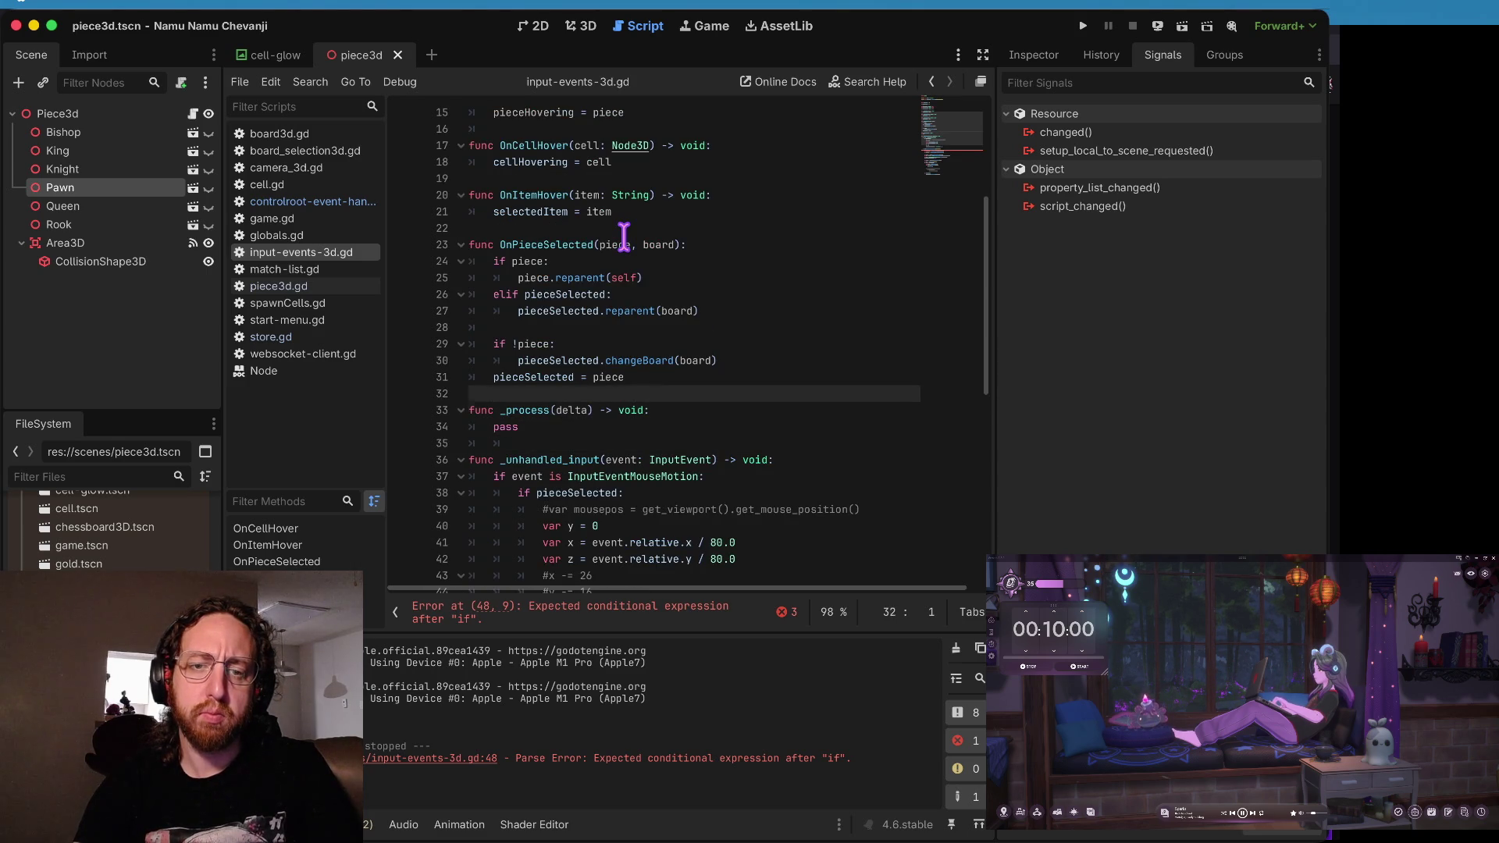
{"action": "key", "text": "alt+Left"}
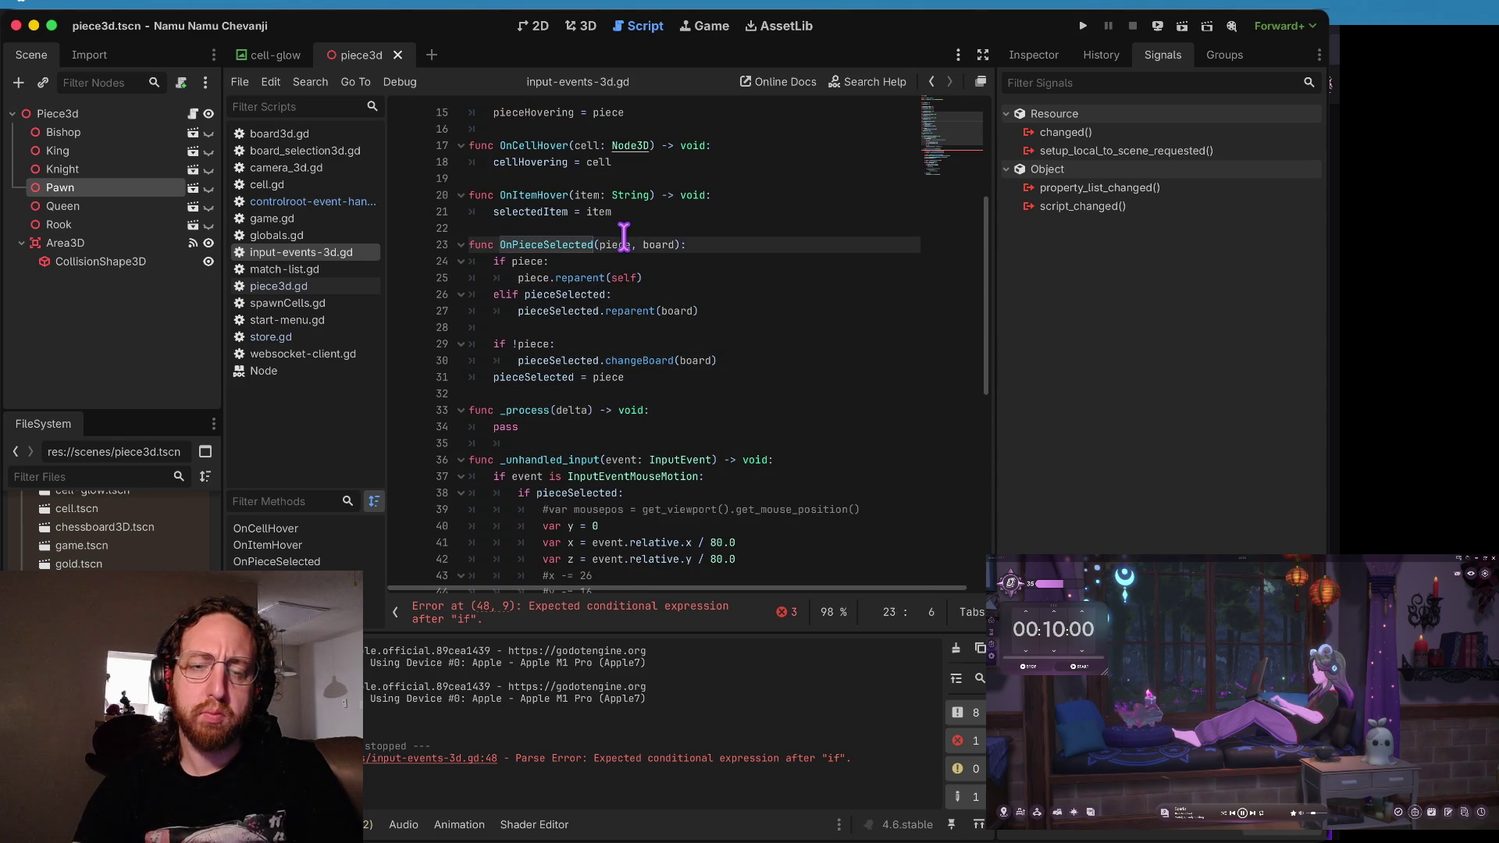
{"action": "key", "text": "super+shift+f"}
{"action": "type", "text": "OnPiece"}
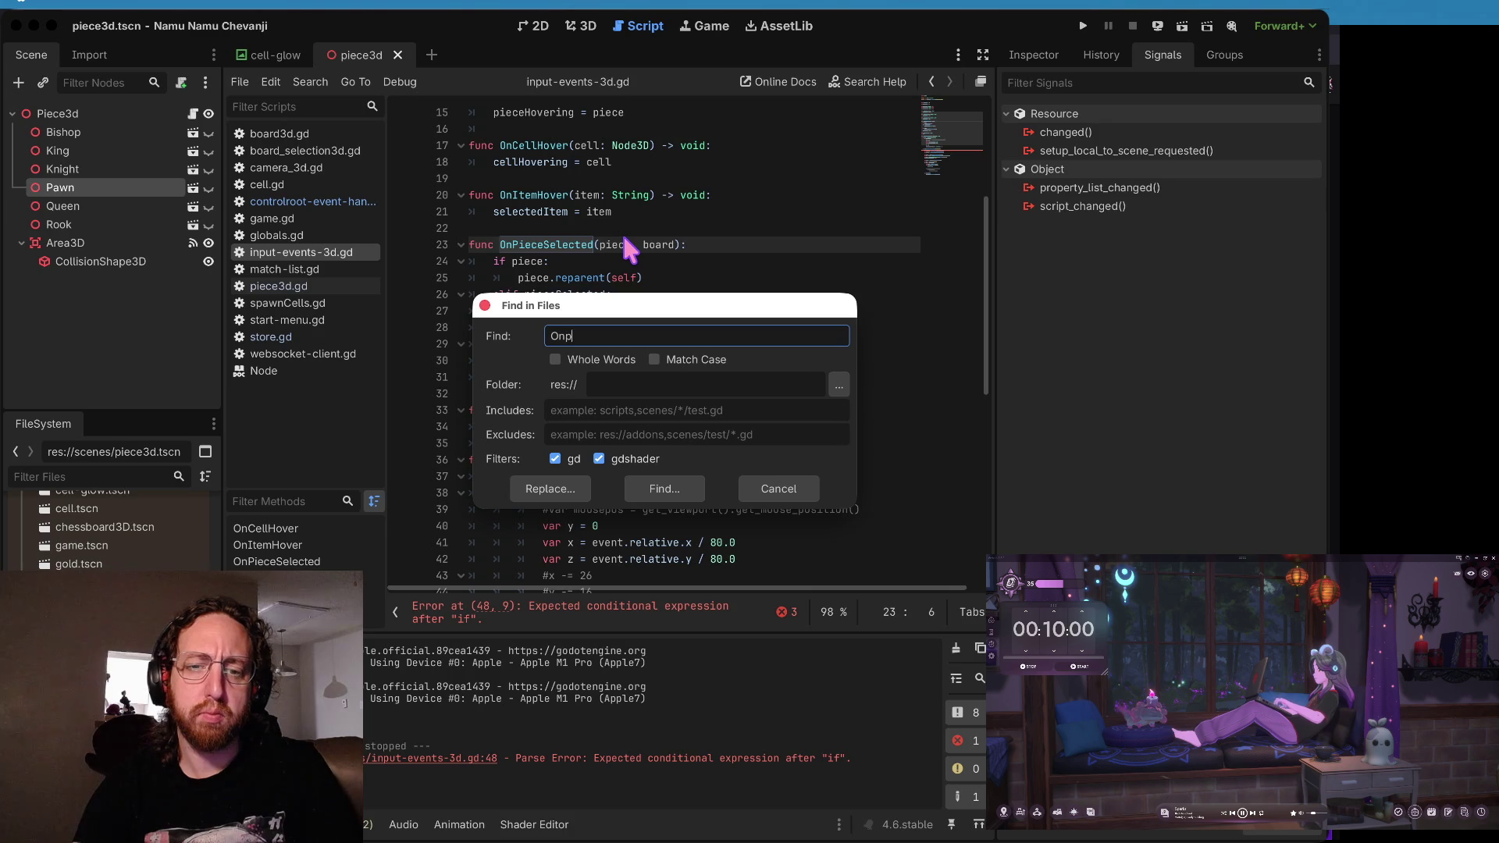
{"action": "type", "text": "Selected"}
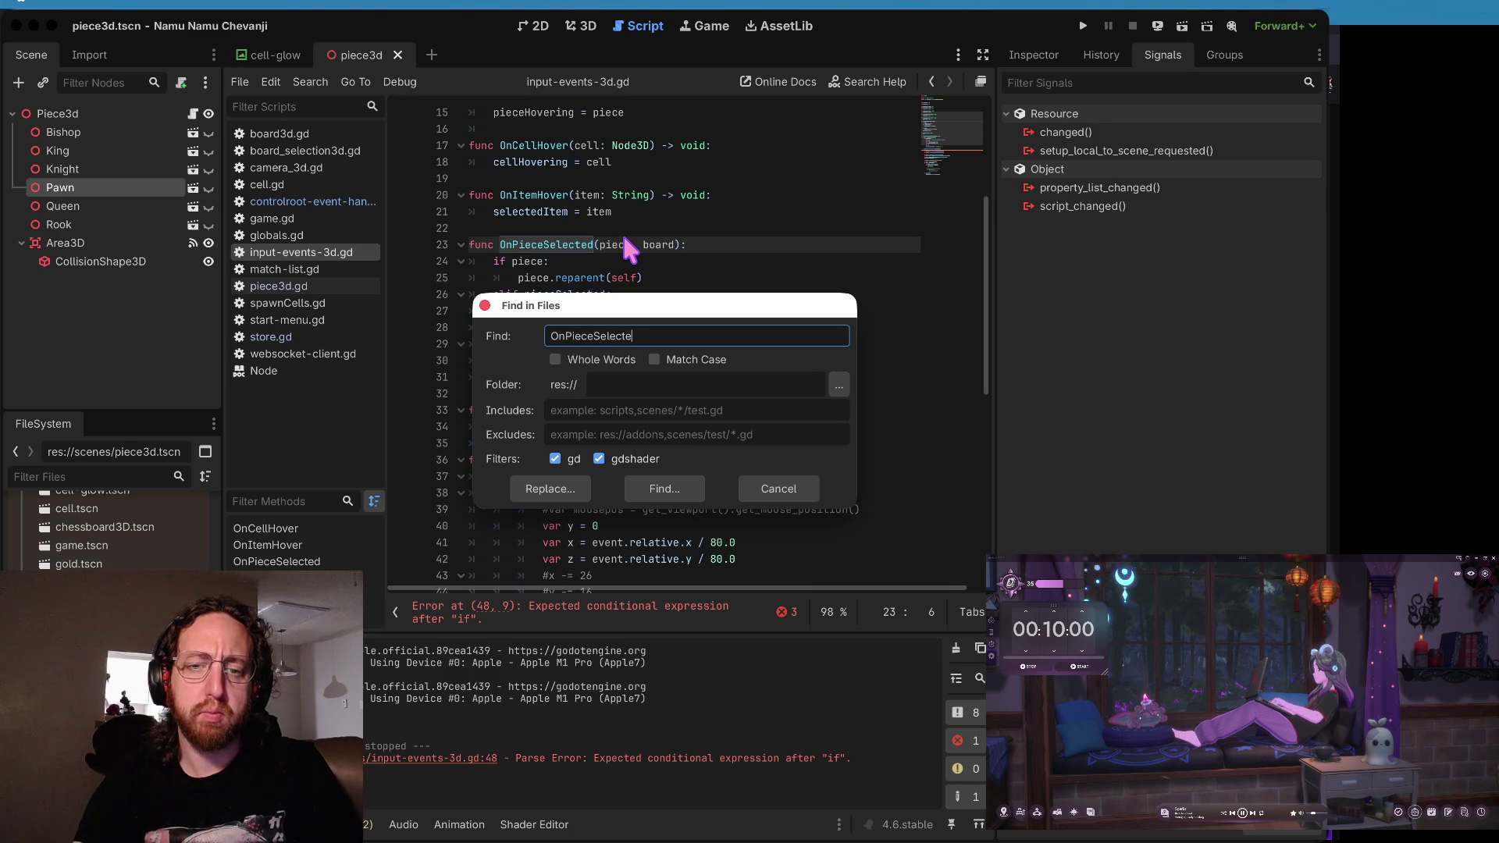
- Search for OnPieceSelected and step through its definition in input-events-3d.gd
{"action": "key", "text": "Return"}
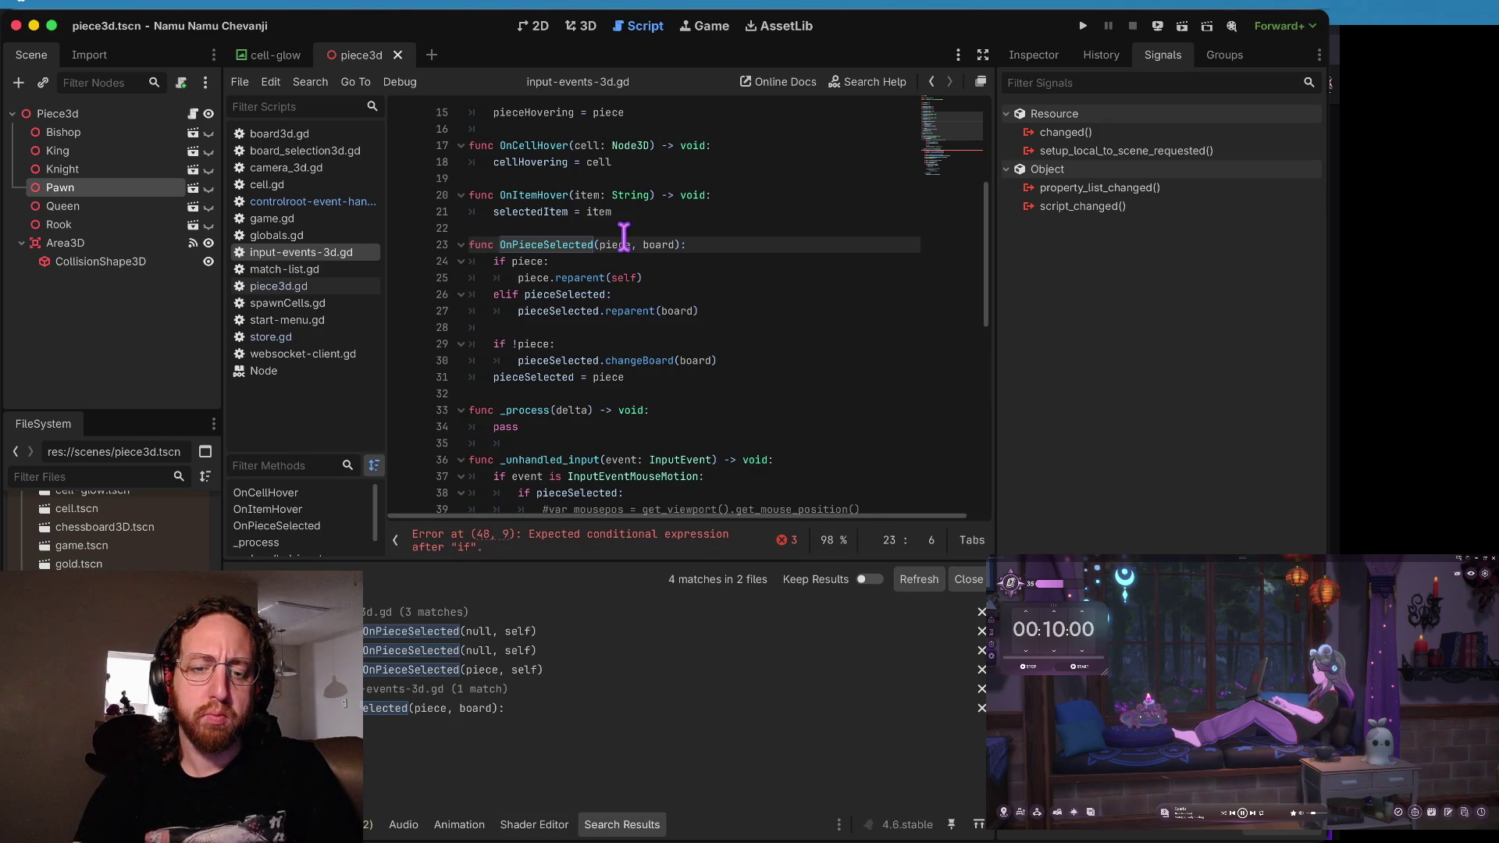
{"action": "left_click", "coordinate": [629, 297]}
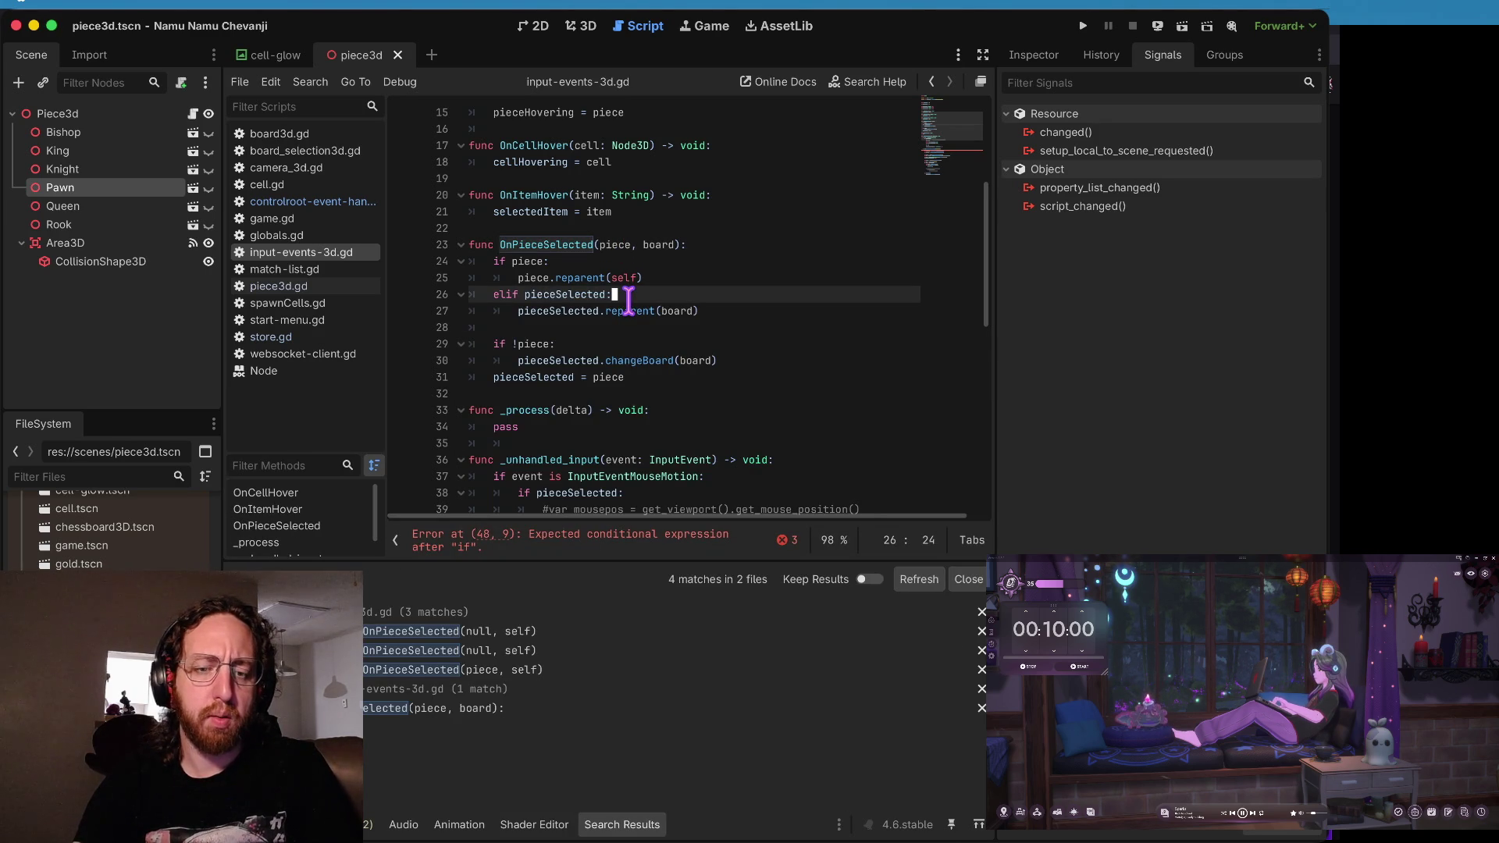
{"action": "key", "text": "Up"}
{"action": "key", "text": "Up"}
{"action": "key", "text": "Up"}
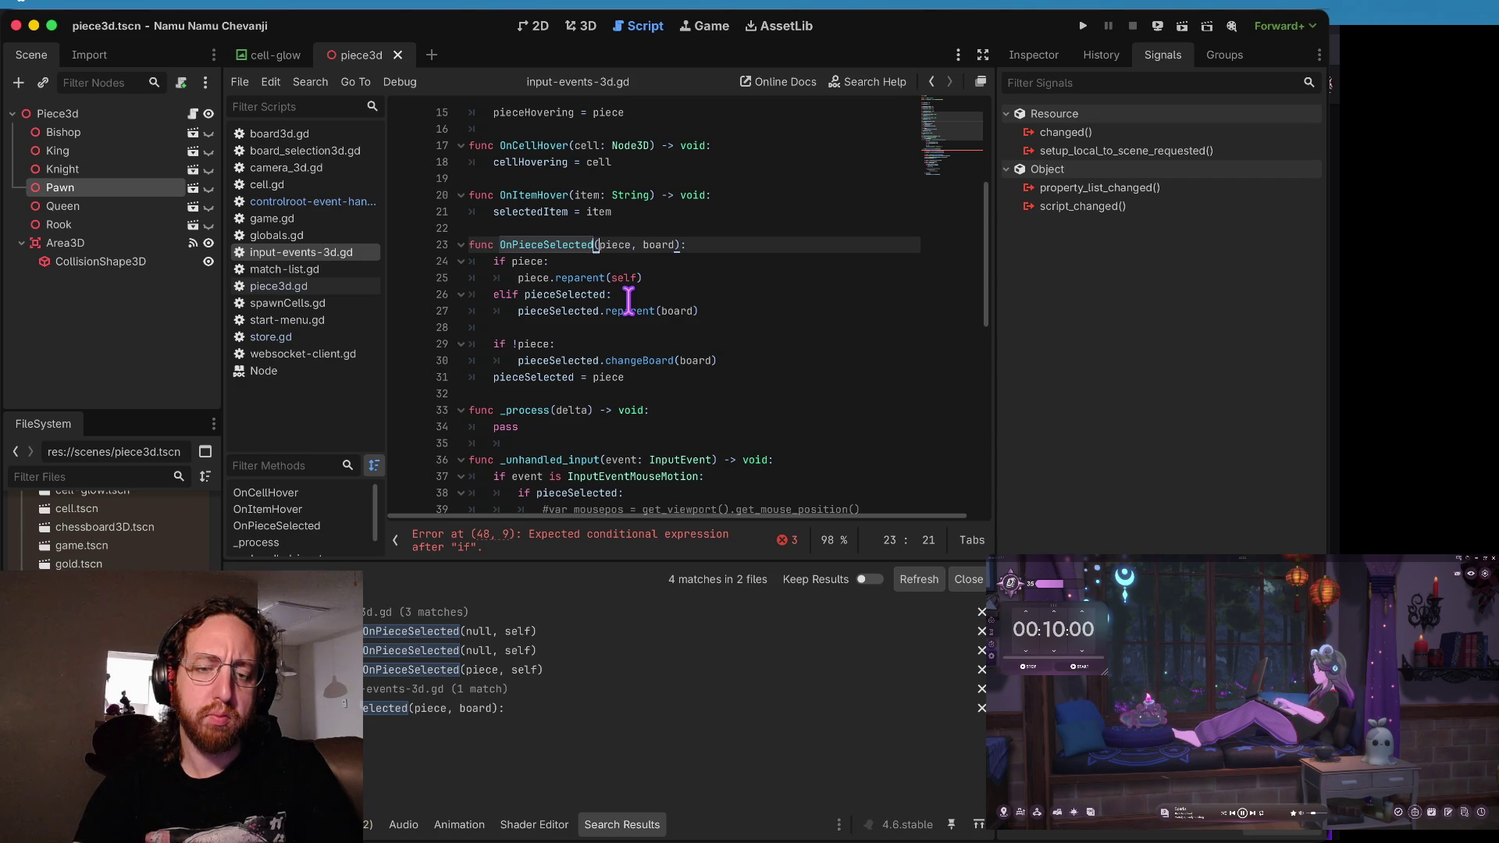
{"action": "key", "text": "Down"}
{"action": "key", "text": "Down"}
{"action": "key", "text": "Down"}
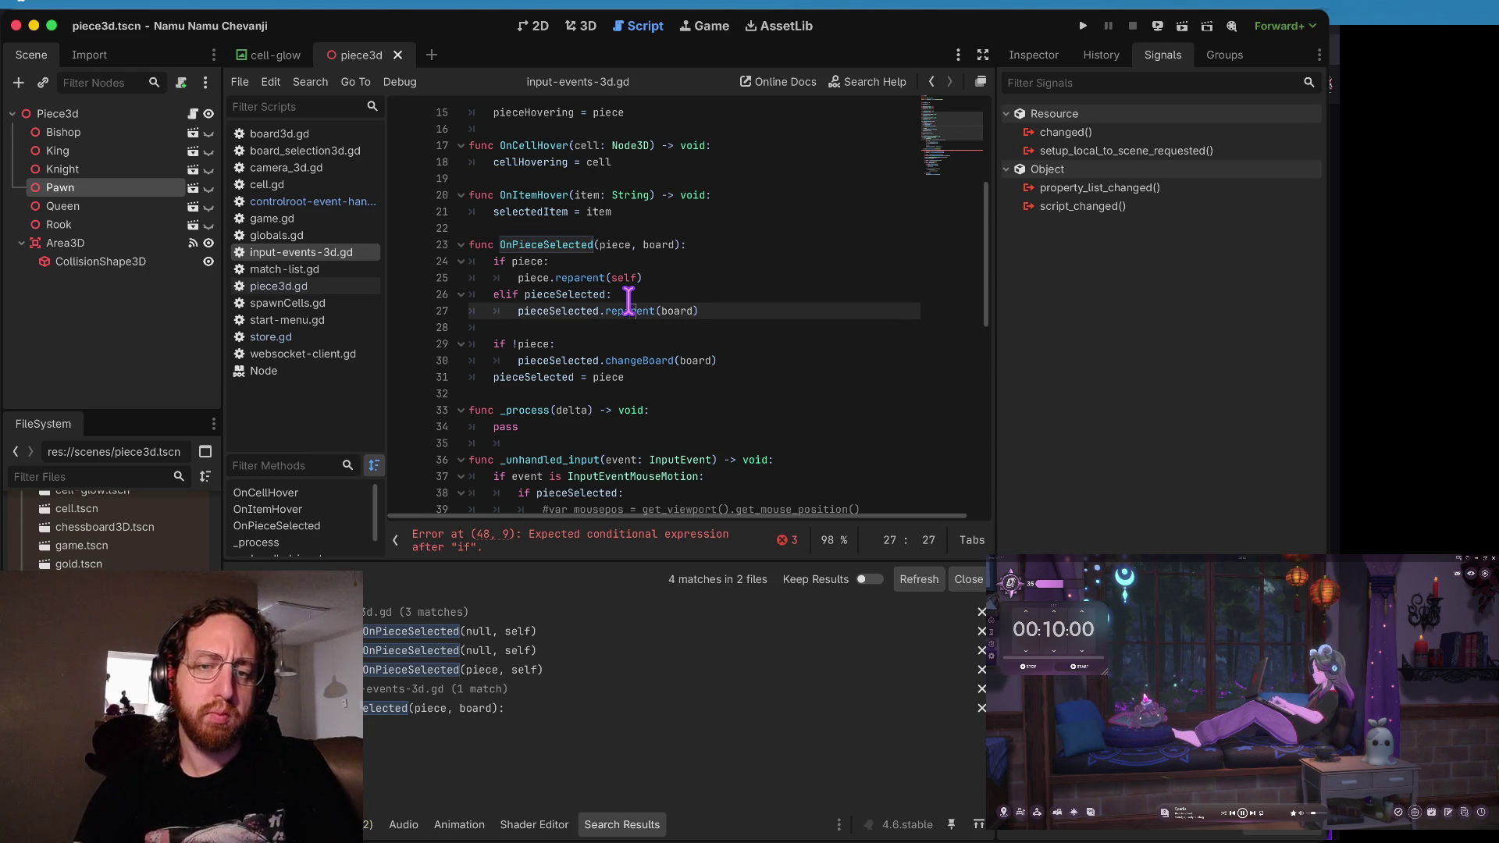
{"action": "key", "text": "Down"}
{"action": "key", "text": "Down"}
{"action": "key", "text": "Down"}
{"action": "key", "text": "Down"}
{"action": "key", "text": "Down"}
{"action": "key", "text": "Down"}
{"action": "key", "text": "Down"}
{"action": "key", "text": "Down"}
{"action": "key", "text": "Down"}
{"action": "key", "text": "Up"}
{"action": "key", "text": "Up"}
{"action": "key", "text": "Up"}
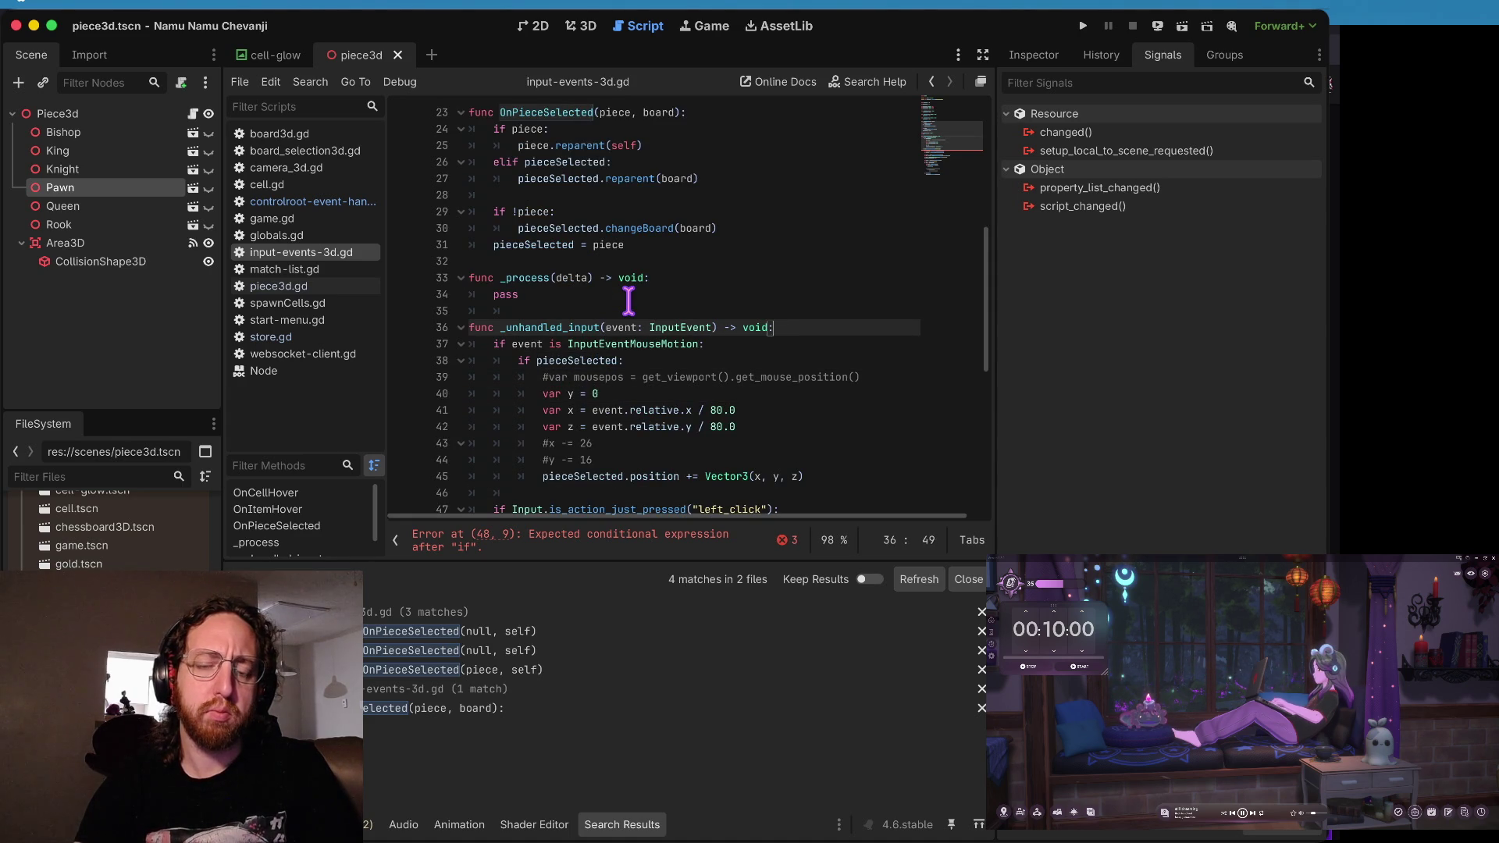
- Add 'if pieceHovering: pieceHovering.OnClick()' at the top of _unhandled_input and save
{"action": "key", "text": "End"}
{"action": "key", "text": "Return"}
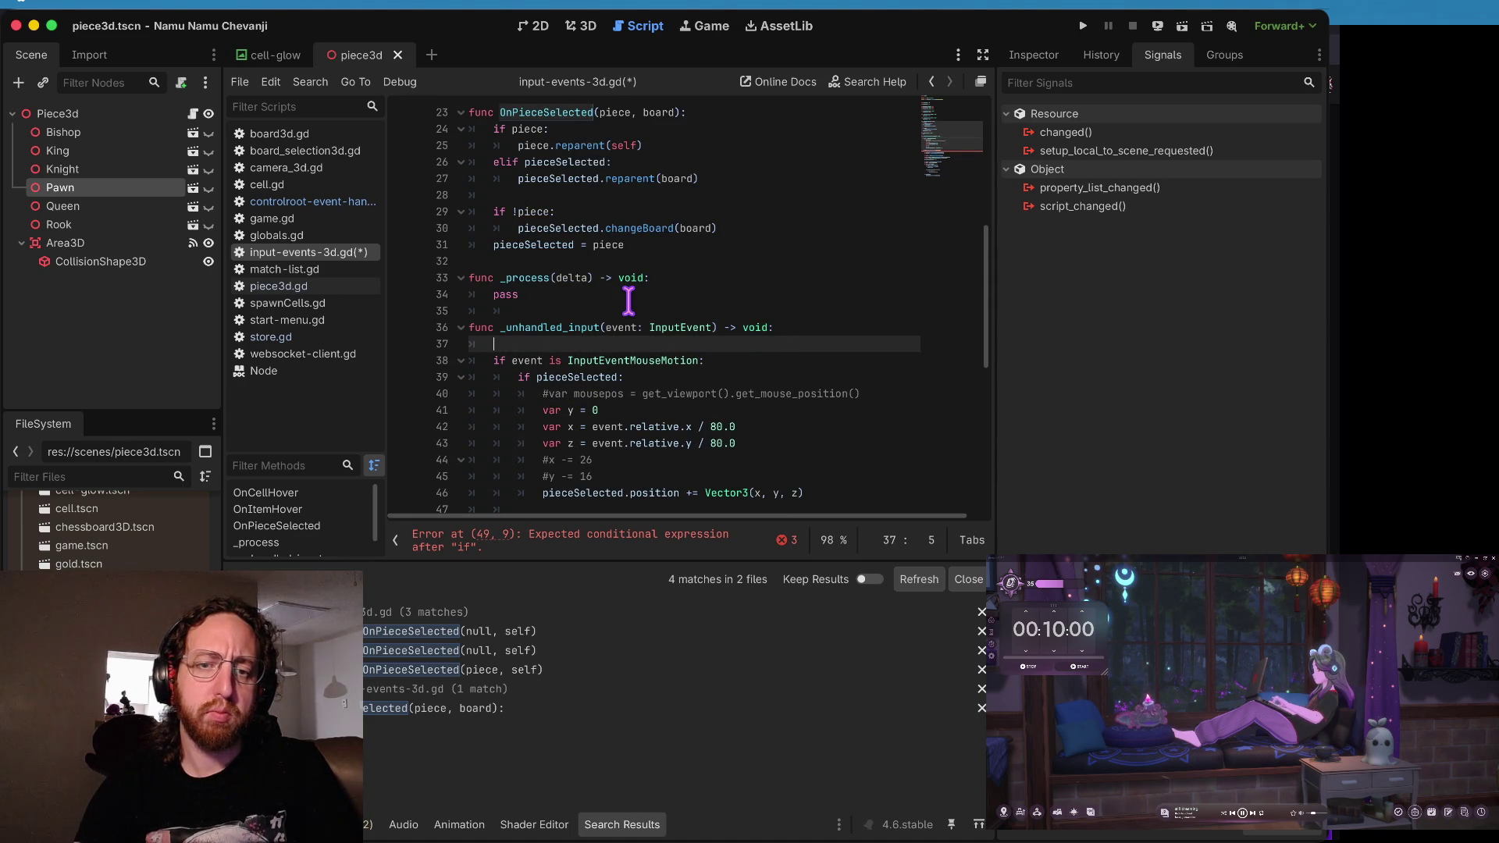
{"action": "key", "text": "ctrl+space"}
{"action": "type", "text": "pieceHovering:"}
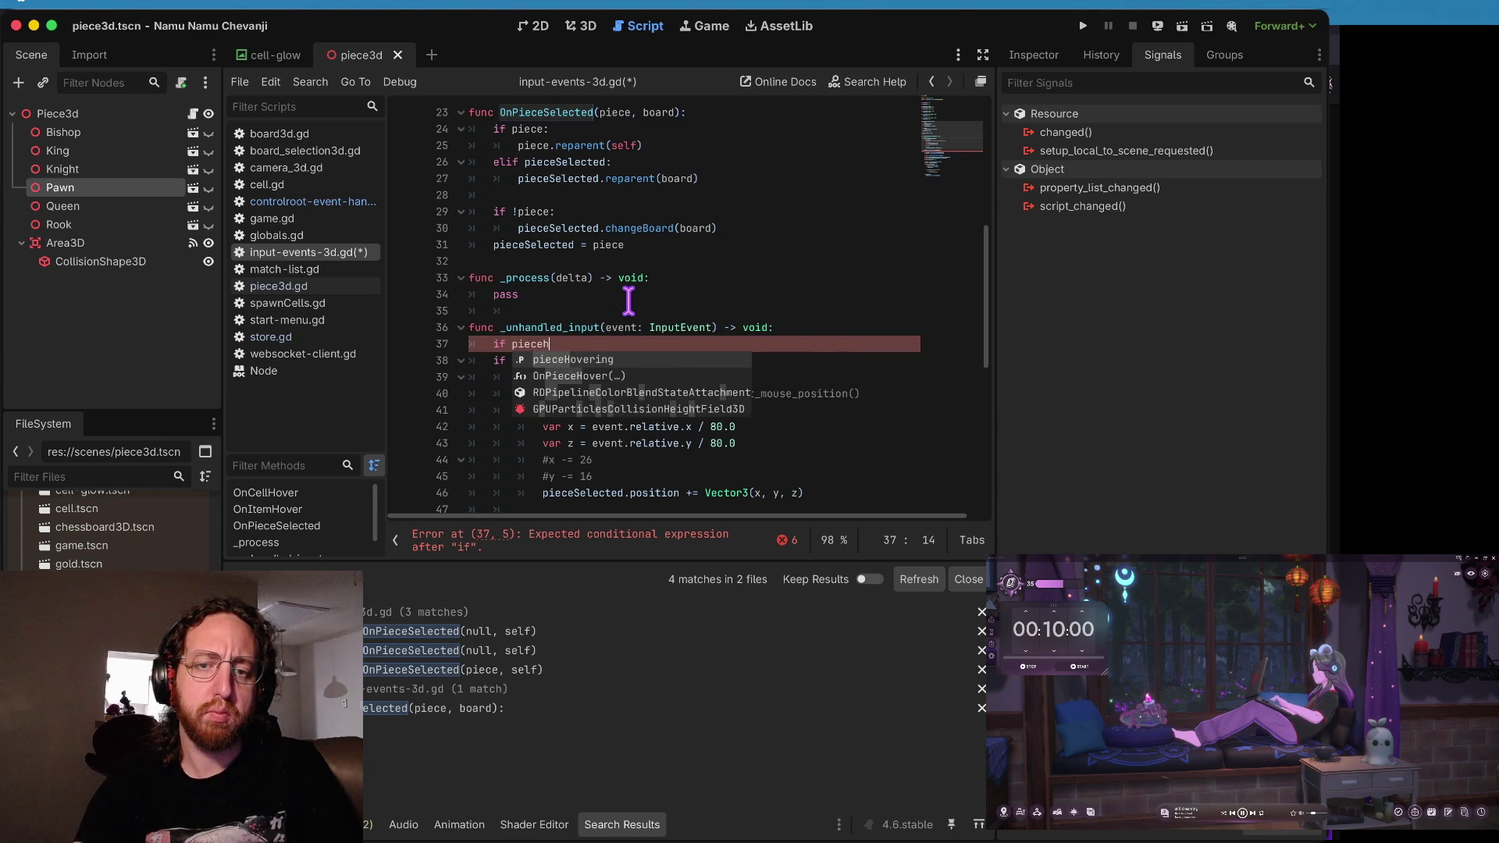
{"action": "key", "text": "Return"}
{"action": "type", "text": "pieceHovering.On"}
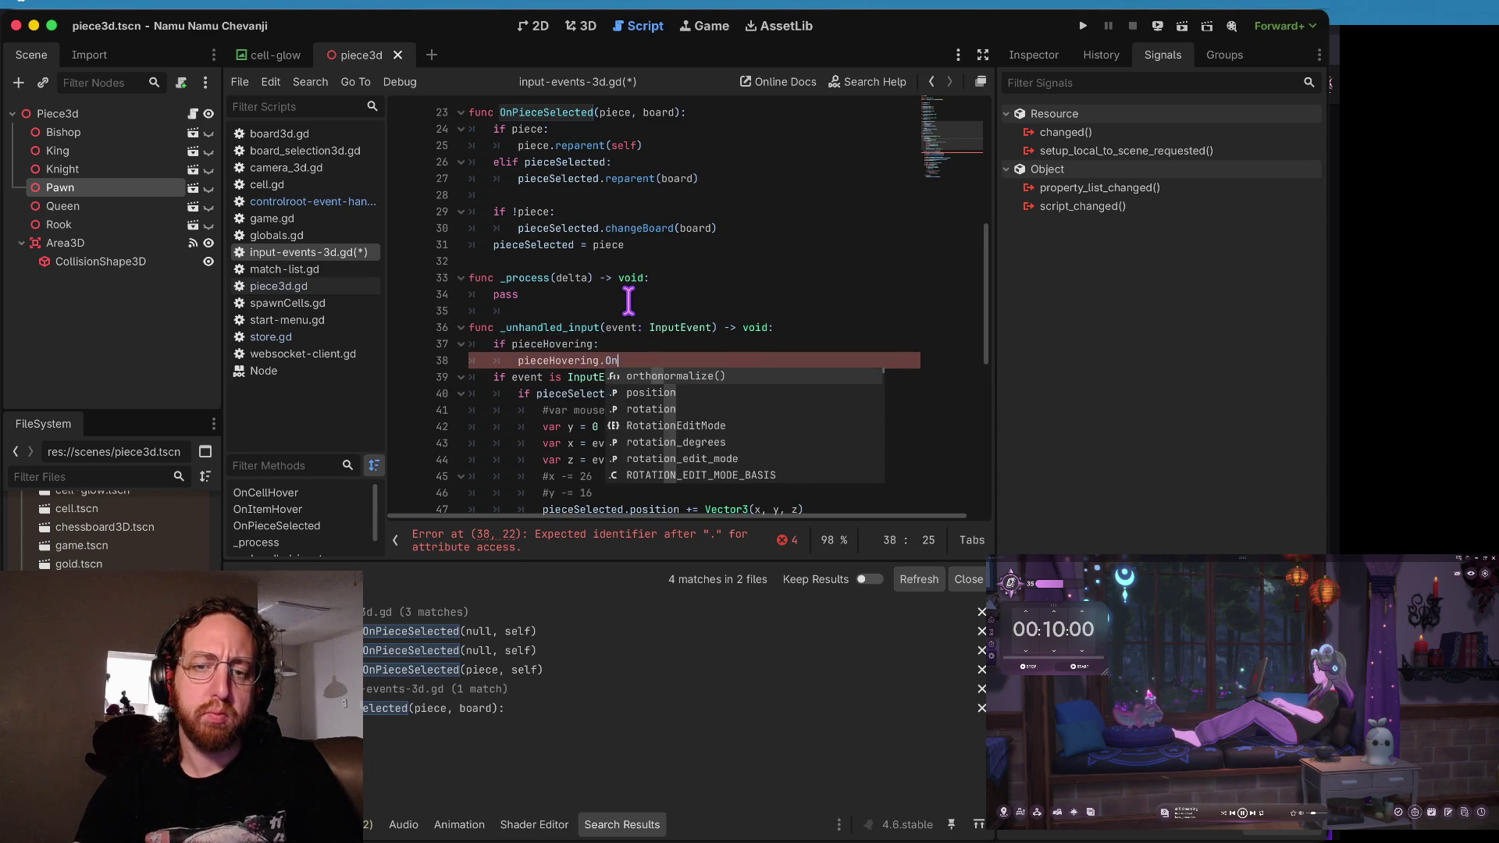
{"action": "type", "text": "Click("}
{"action": "key", "text": "Return"}
{"action": "key", "text": "ctrl+s"}
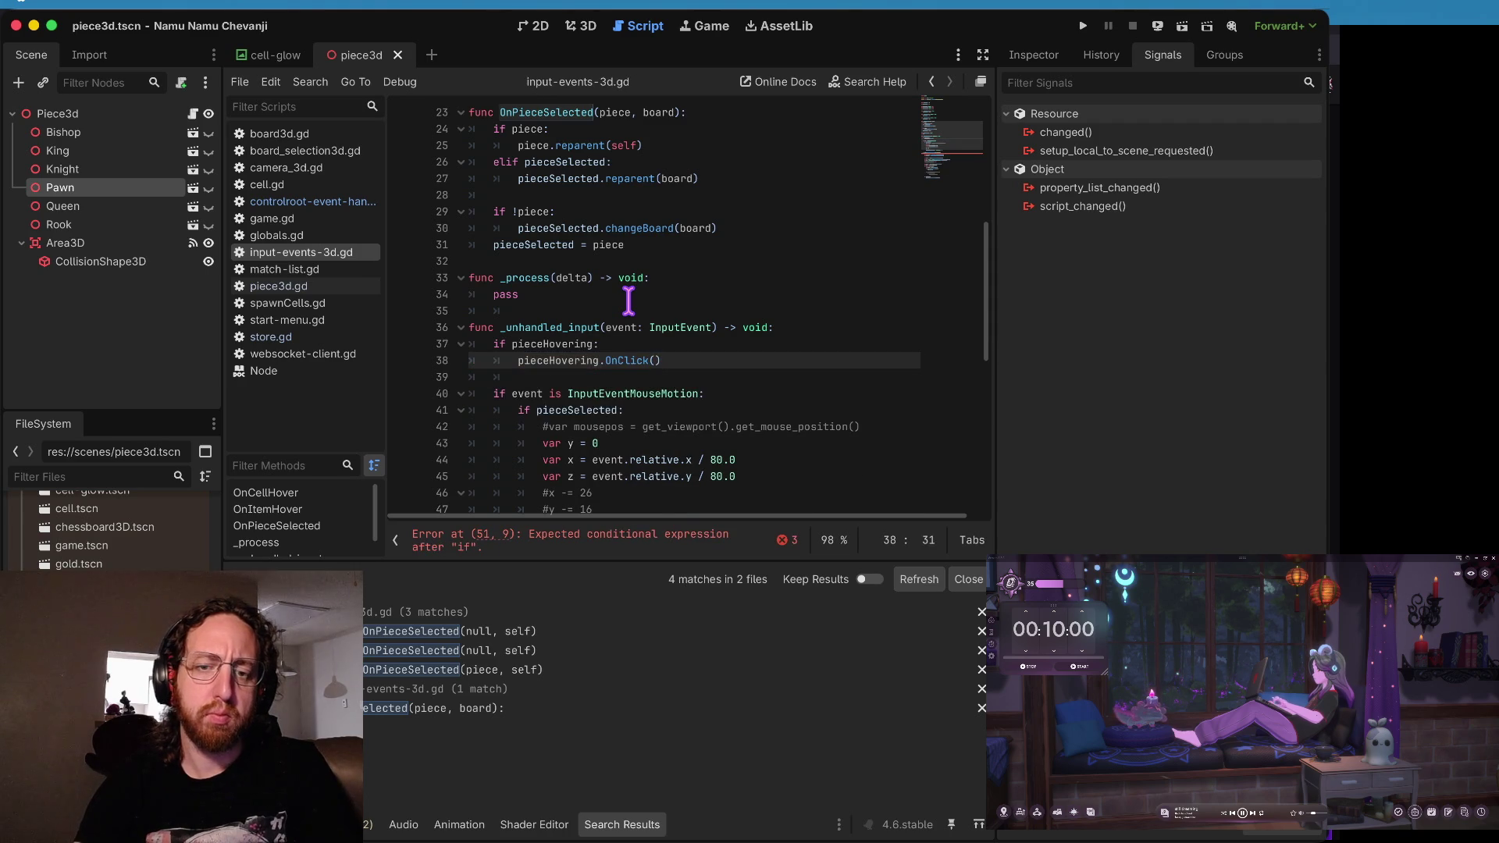
{"action": "key", "text": "ctrl+Left"}
{"action": "key", "text": "ctrl+Left"}
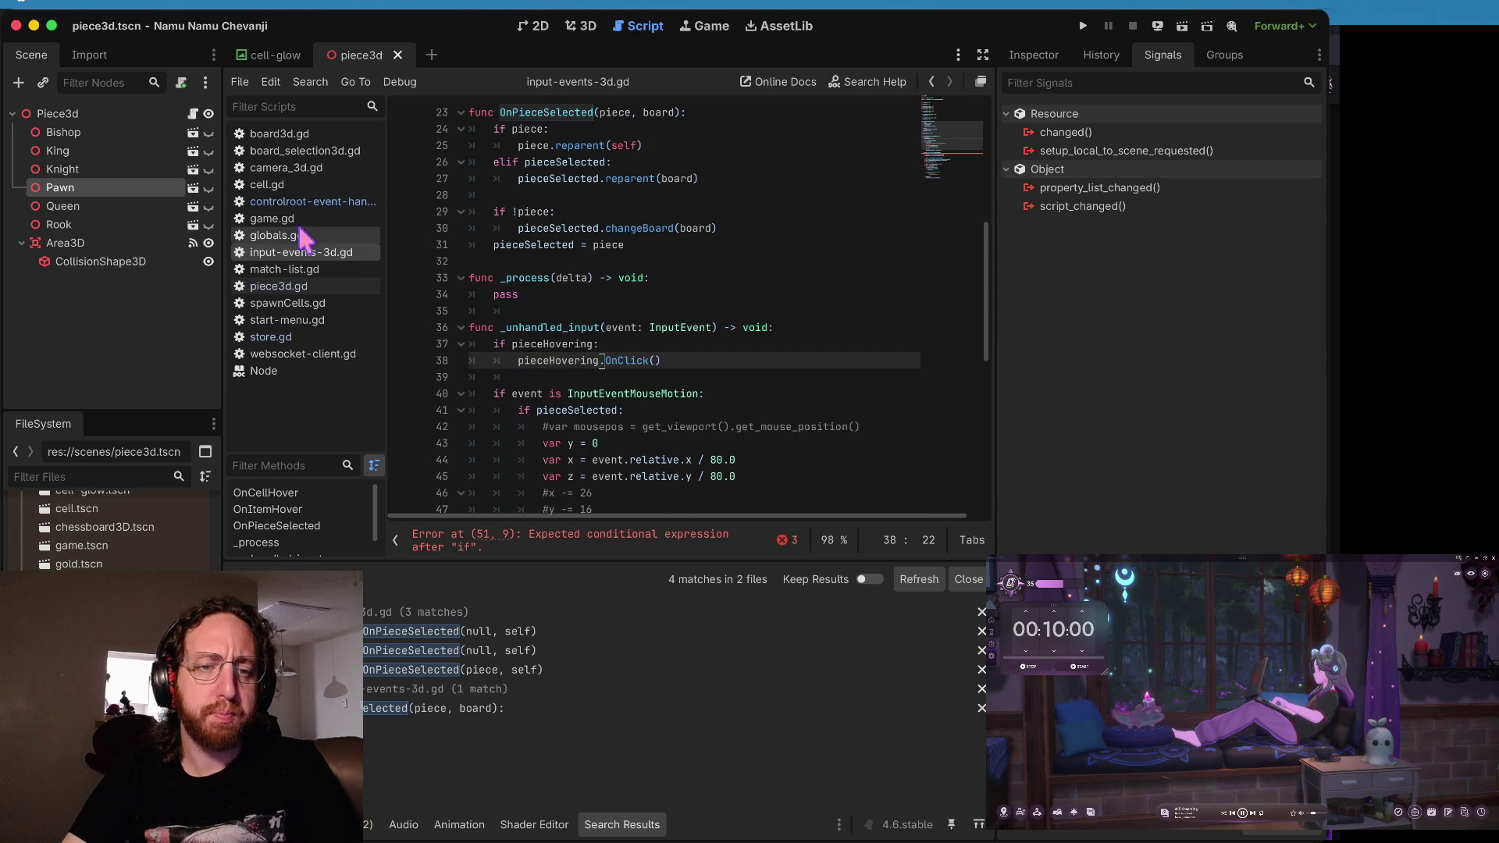
{"action": "left_click", "coordinate": [295, 286]}
- In piece3d.gd, start a new line after the hoveringCell call in the mouse-entered handler
{"action": "left_click", "coordinate": [771, 280]}
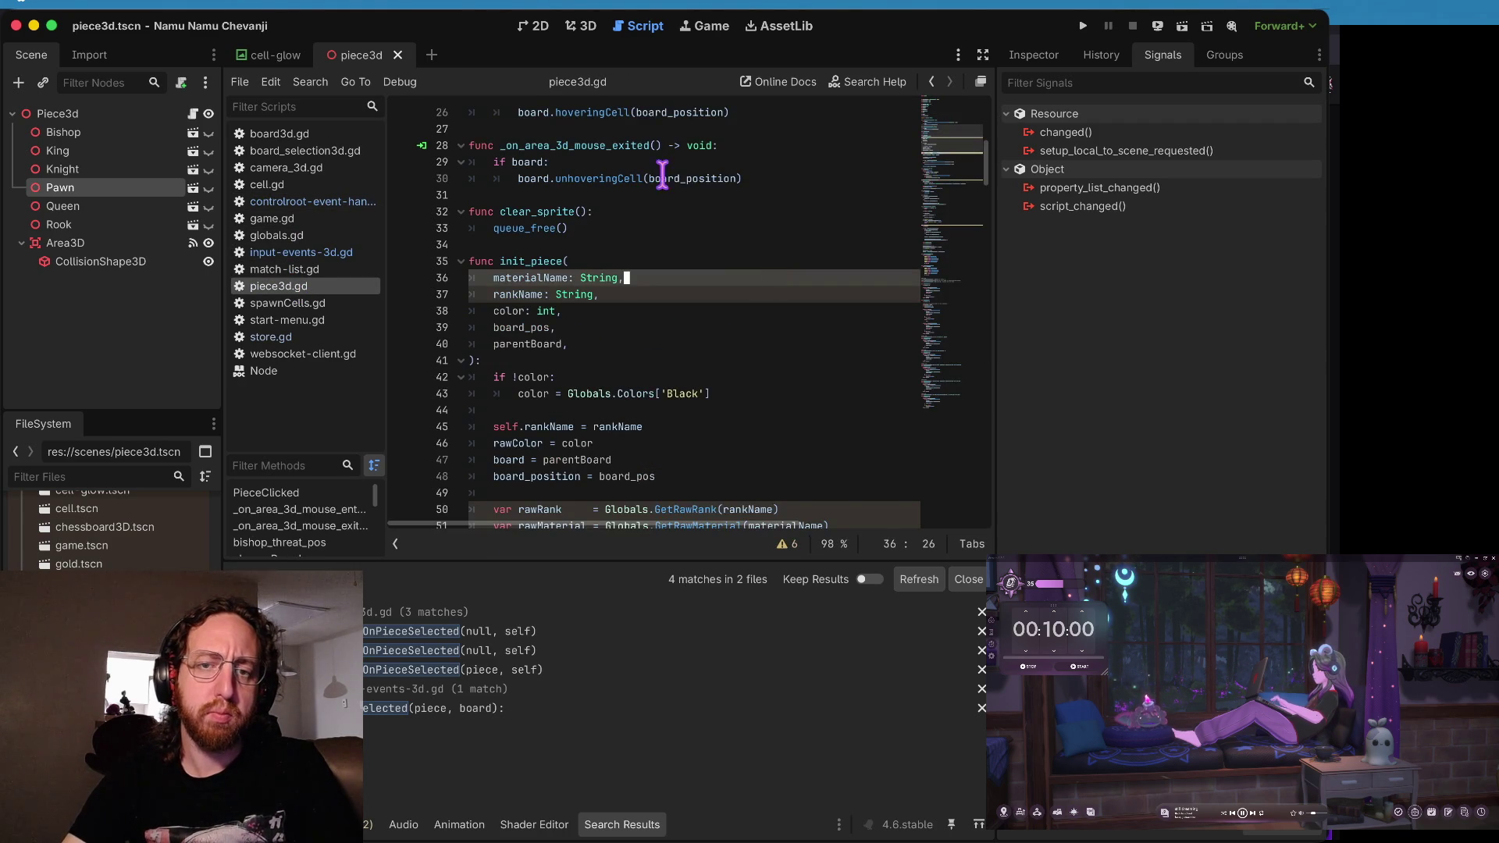
{"action": "scroll", "coordinate": [663, 178], "scroll_direction": "up", "scroll_amount": 7}
{"action": "scroll", "coordinate": [663, 178], "scroll_direction": "down", "scroll_amount": 3}
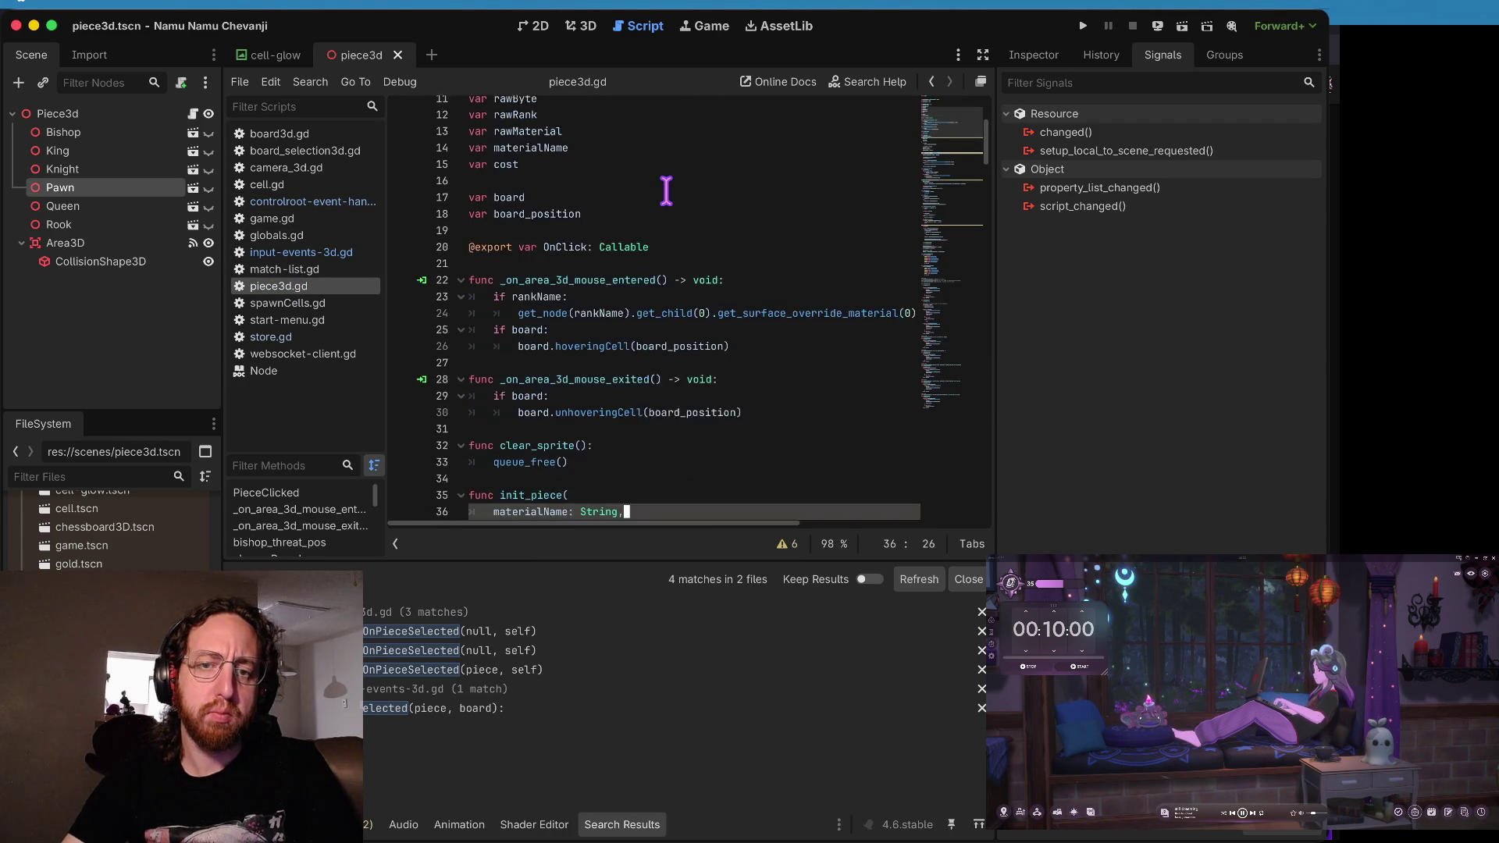
{"action": "left_click_drag", "start_coordinate": [533, 234], "coordinate": [531, 222]}
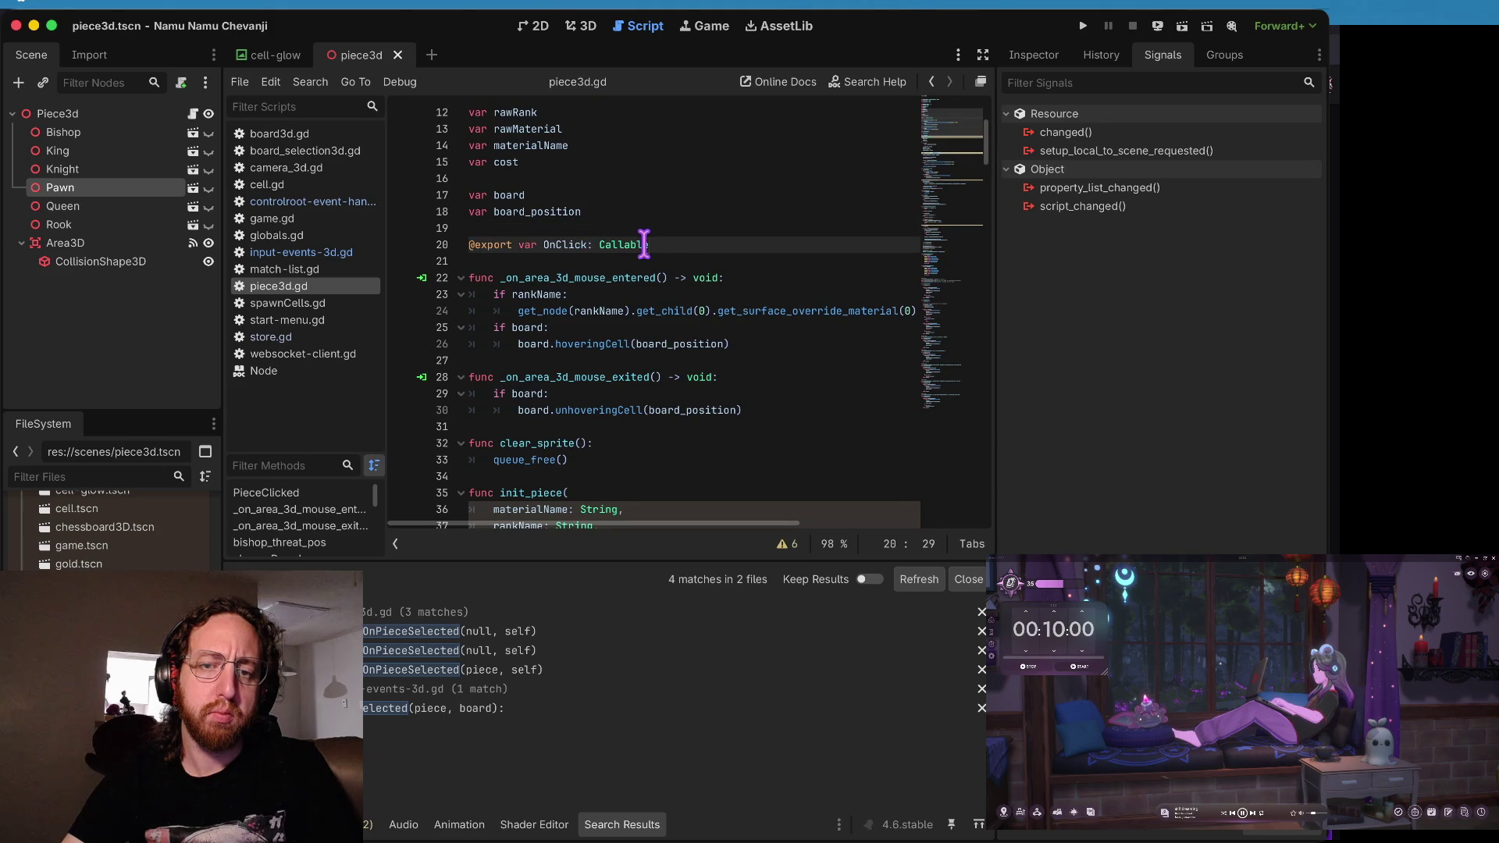
{"action": "left_click", "coordinate": [664, 295]}
{"action": "scroll", "coordinate": [622, 305], "scroll_direction": "down", "scroll_amount": 1}
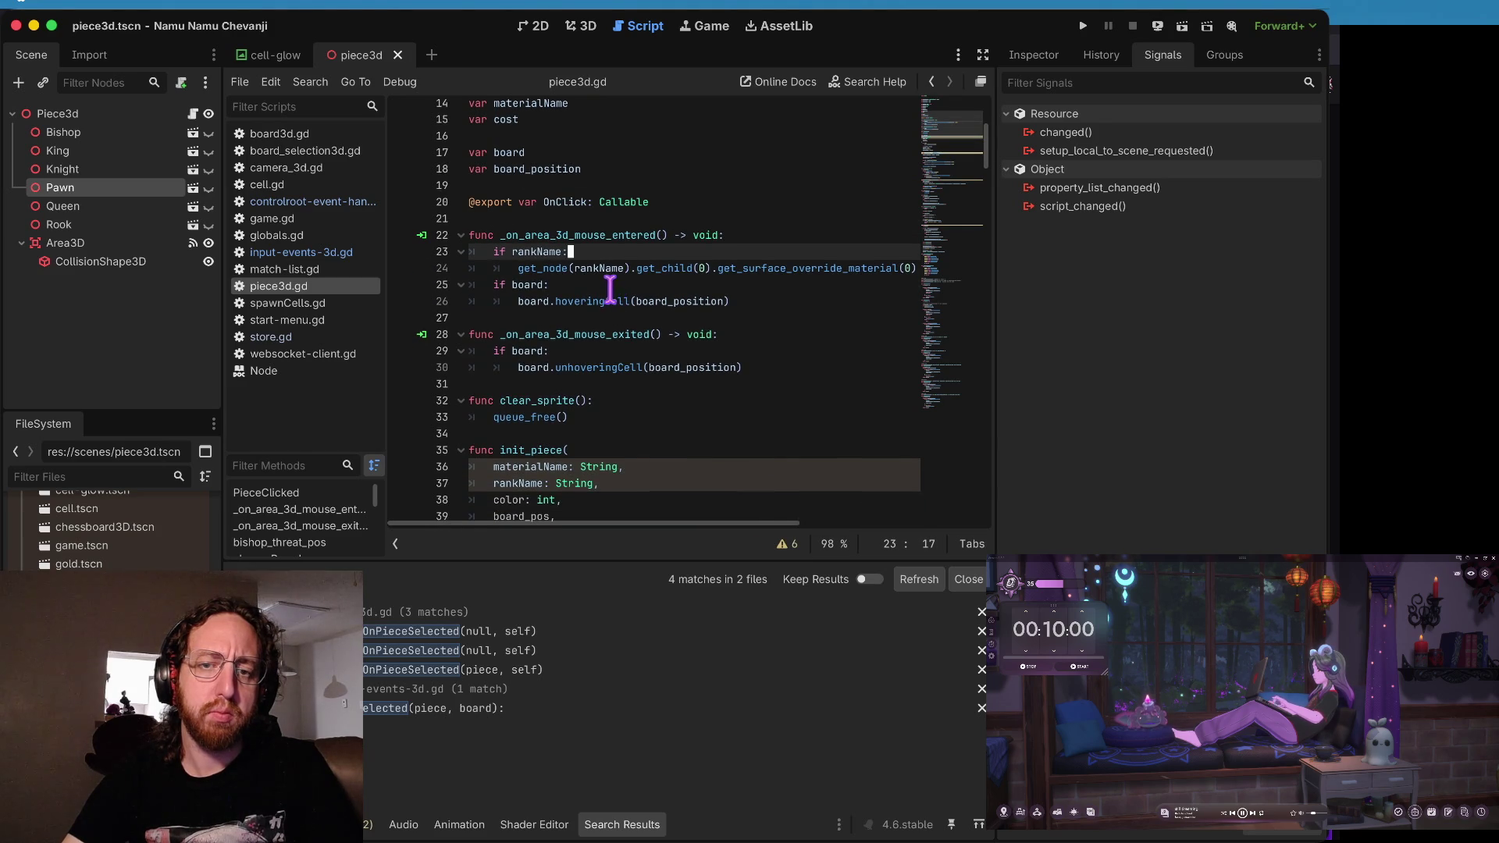
{"action": "scroll", "coordinate": [621, 297], "scroll_direction": "up", "scroll_amount": 1}
{"action": "left_click", "coordinate": [625, 295]}
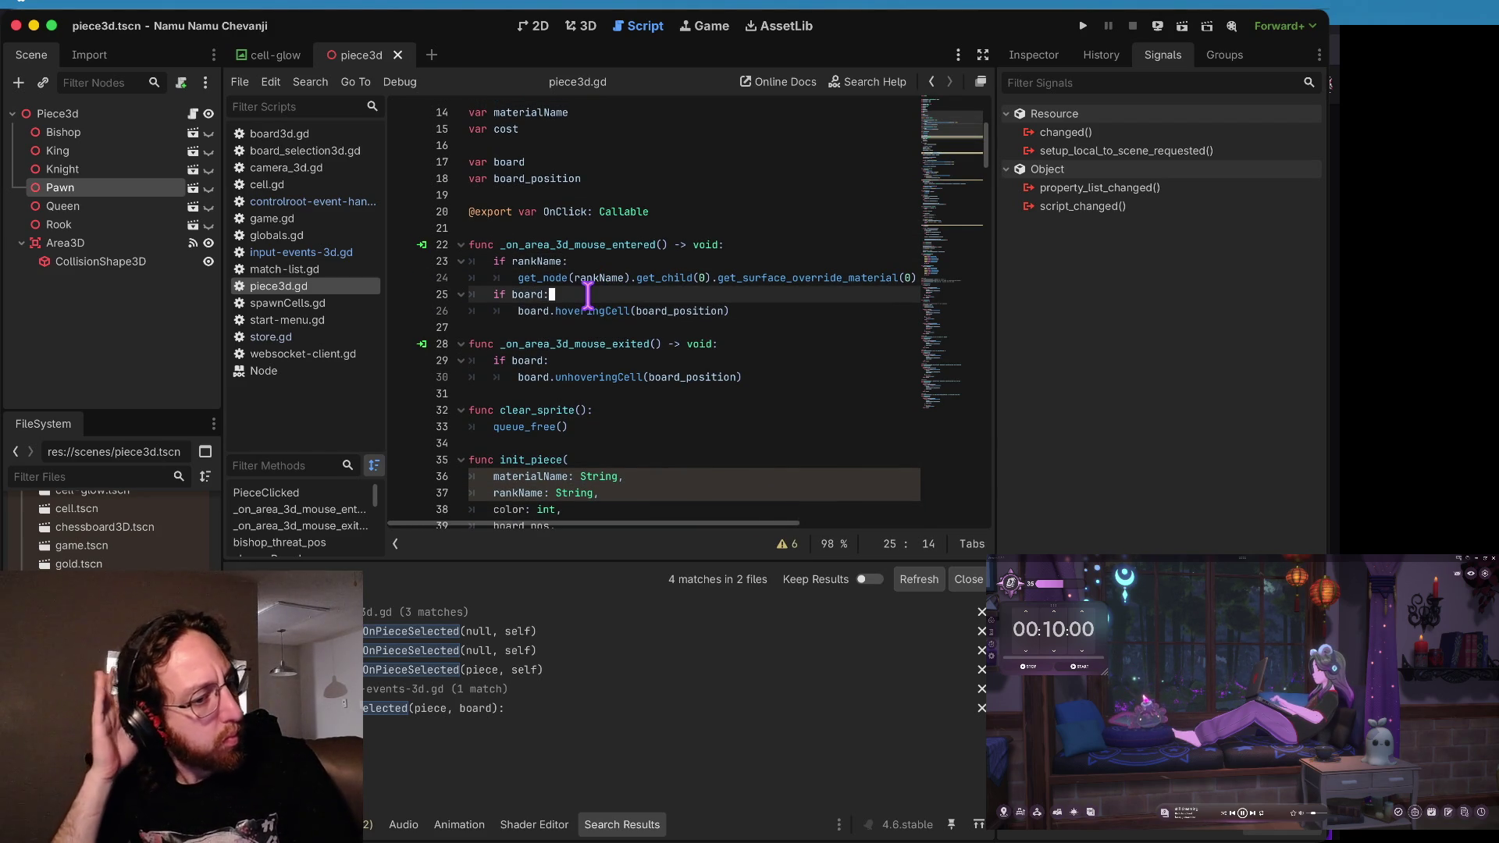
{"action": "key", "text": "Down"}
{"action": "key", "text": "End"}
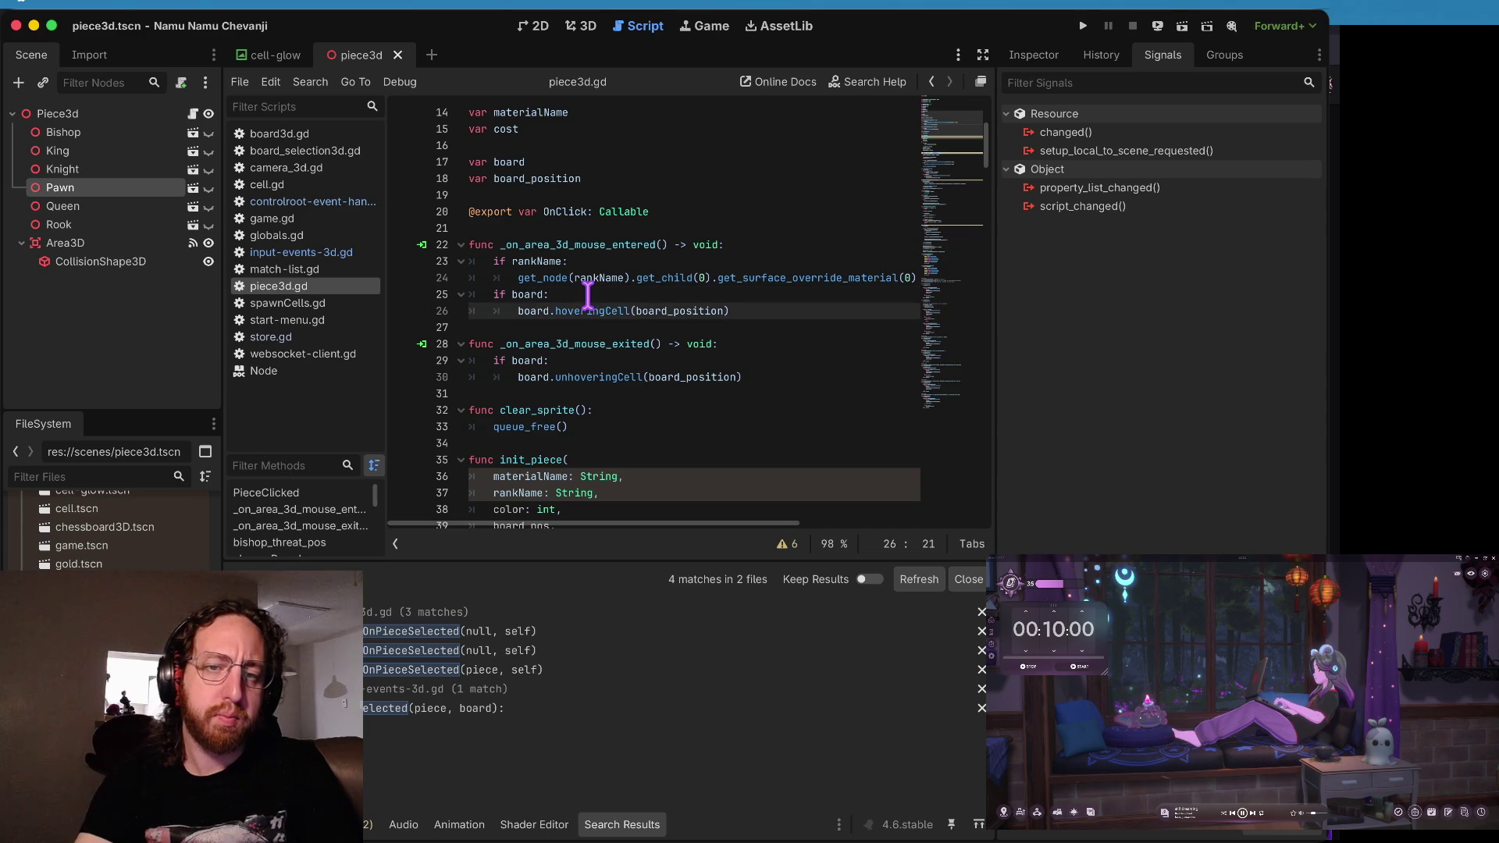
{"action": "key", "text": "Return"}
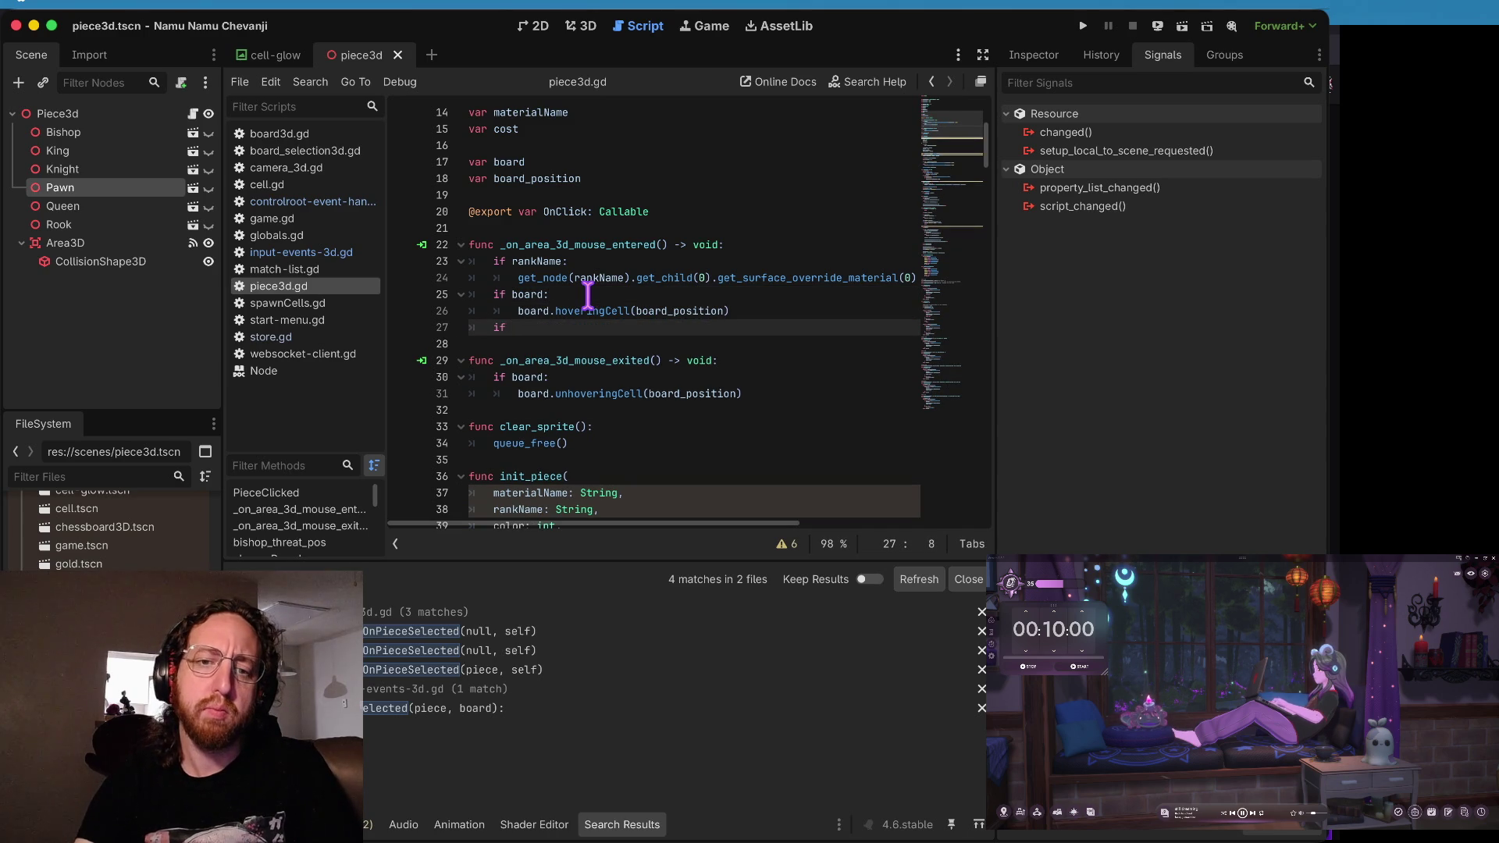
{"action": "type", "text": "entha"}
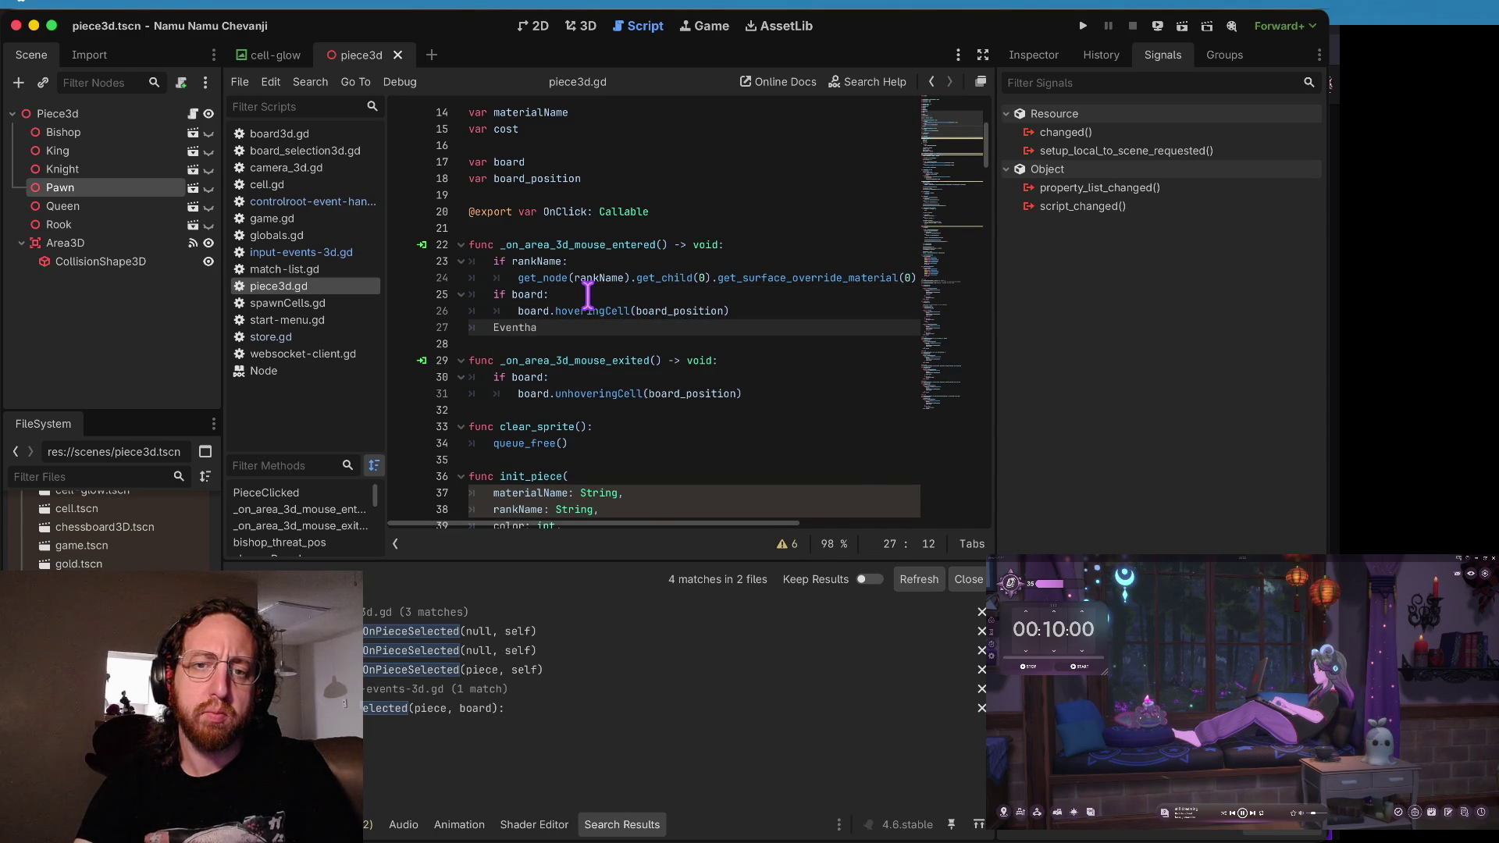
{"action": "key", "text": "ctrl+Home"}
{"action": "key", "text": "Down"}
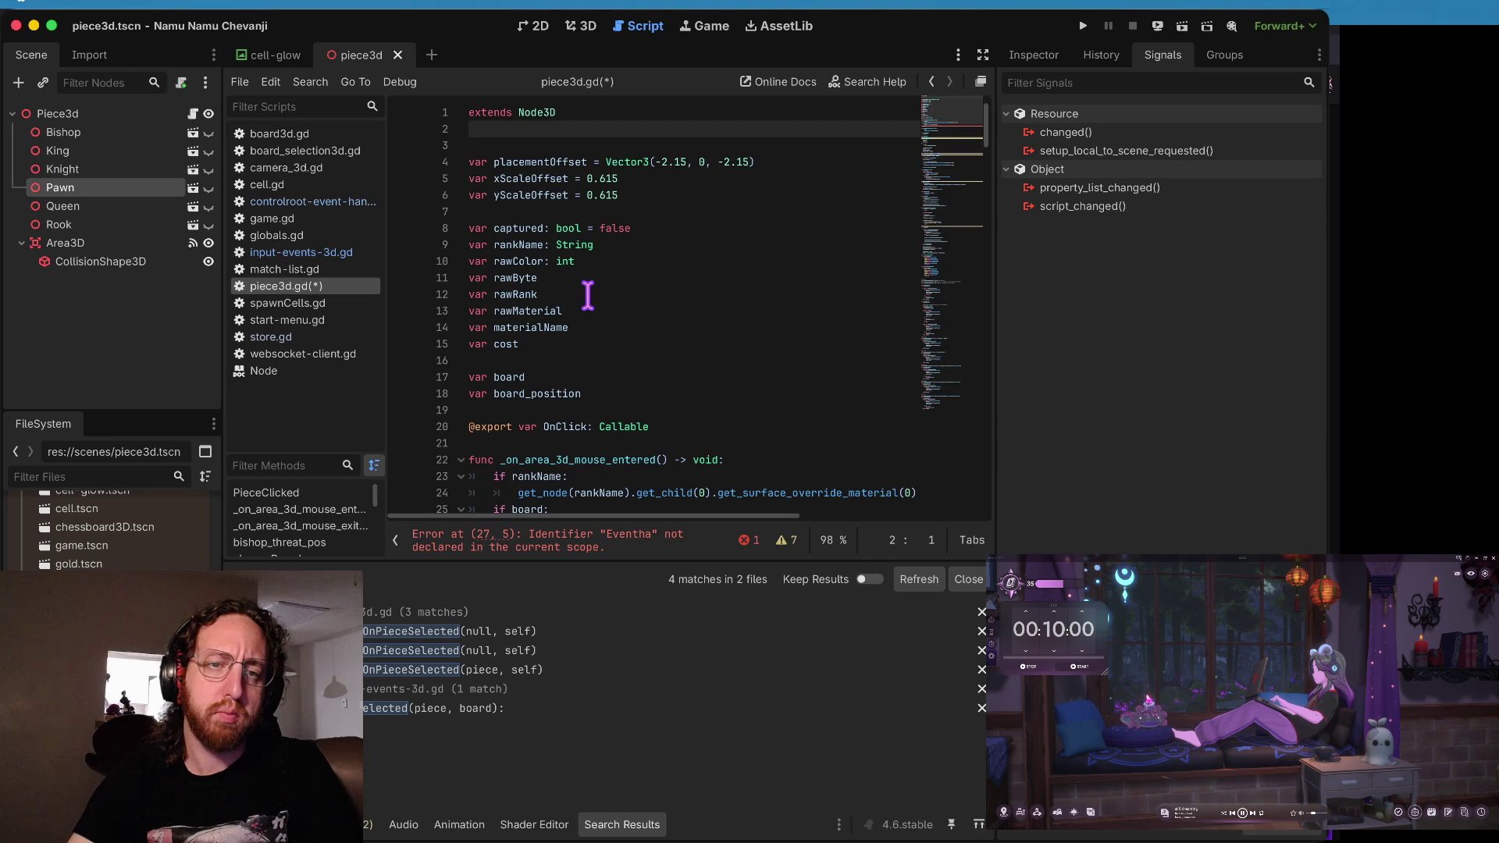
{"action": "left_click", "coordinate": [308, 138]}
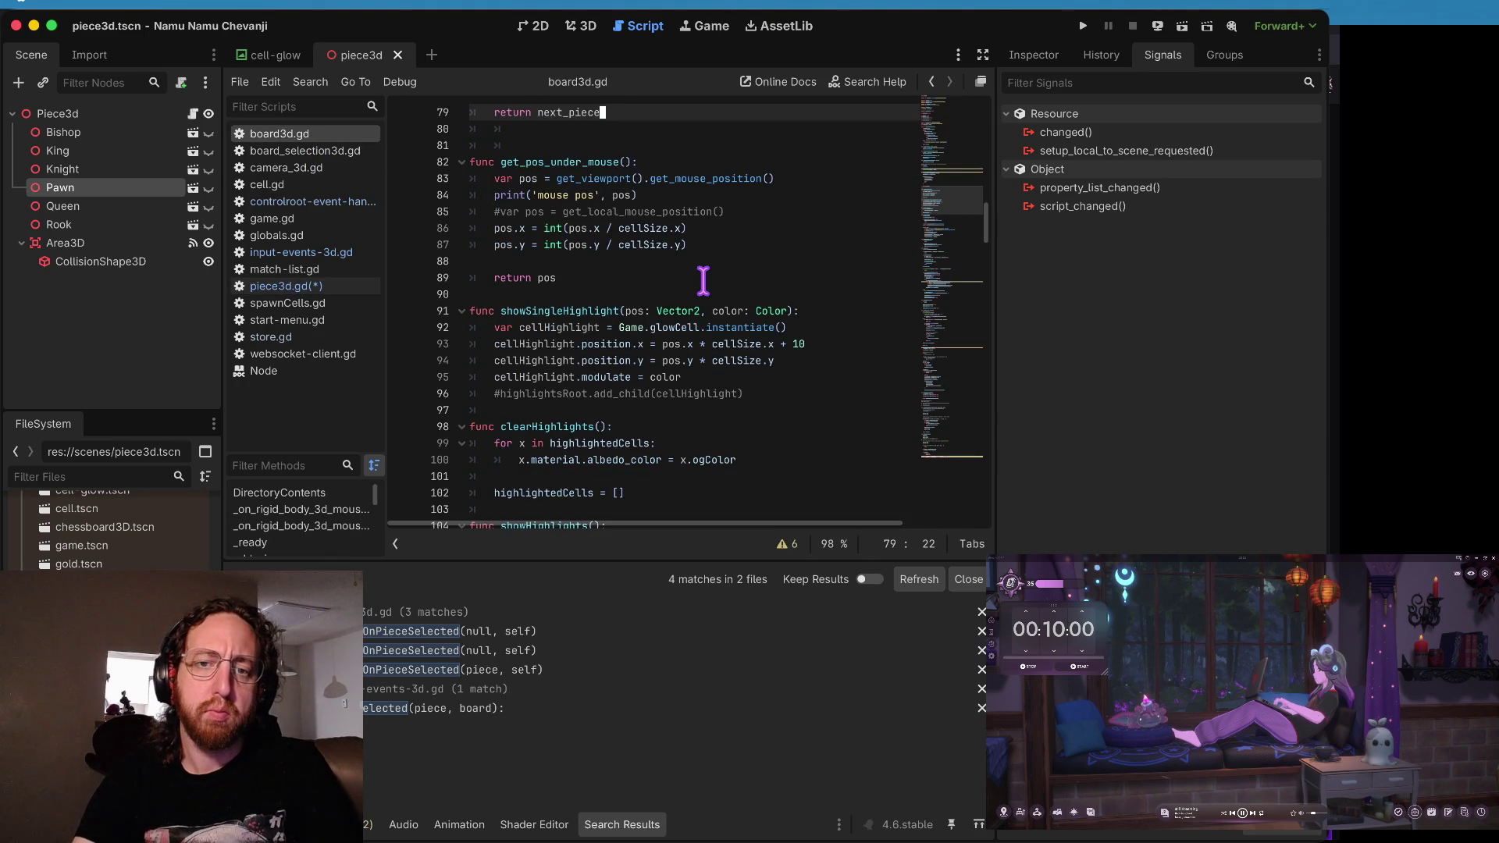
{"action": "key", "text": "ctrl+Home"}
{"action": "key", "text": "Down"}
{"action": "key", "text": "Down"}
{"action": "key", "text": "Down"}
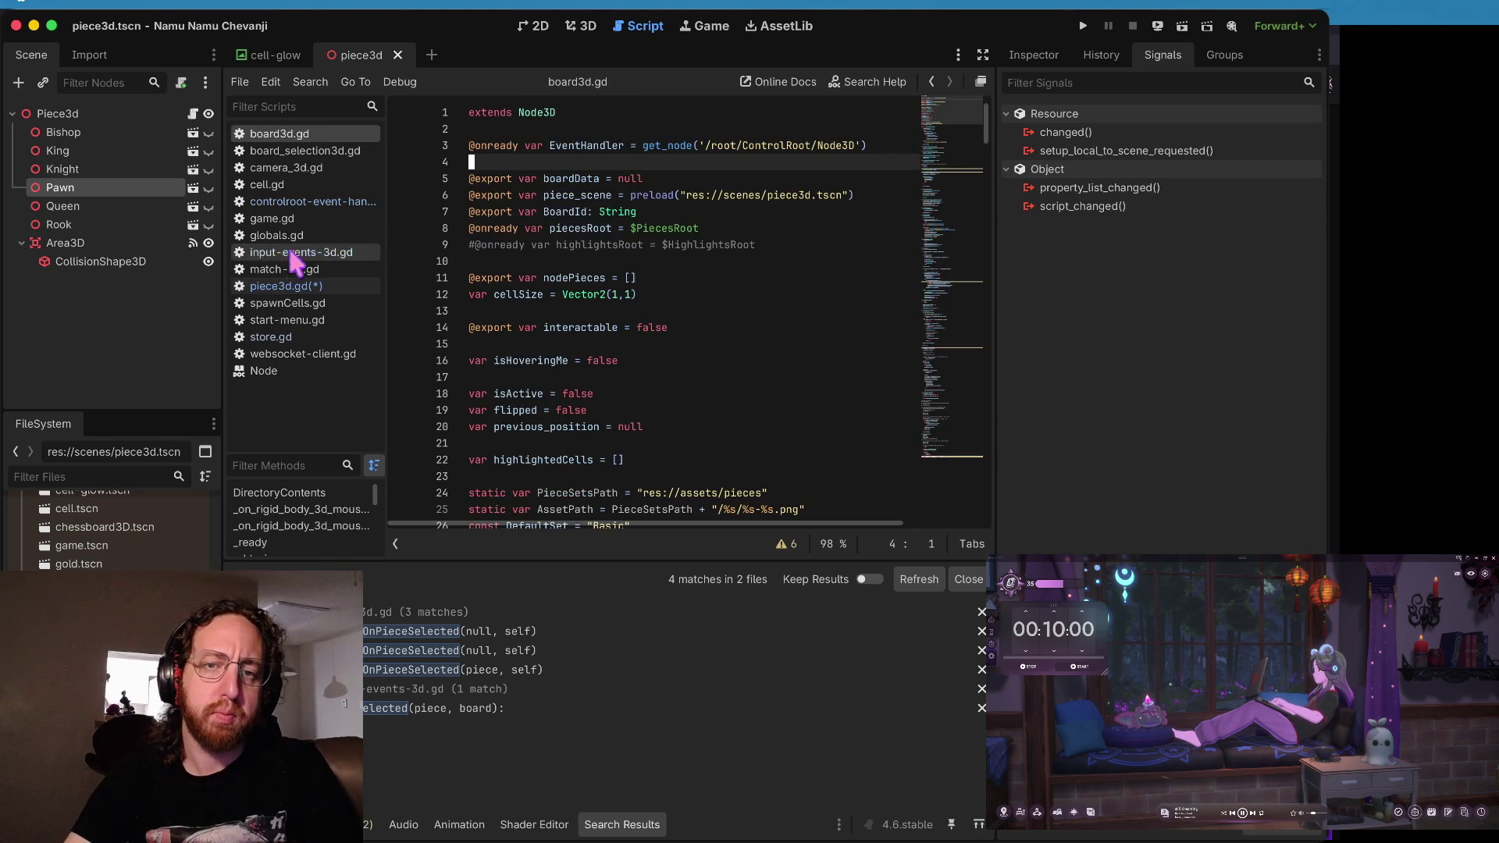
{"action": "left_click", "coordinate": [287, 286]}
{"action": "type", "text": "@onready var EventHandler = get_node('/root/ControlRoot/Node3D')"}
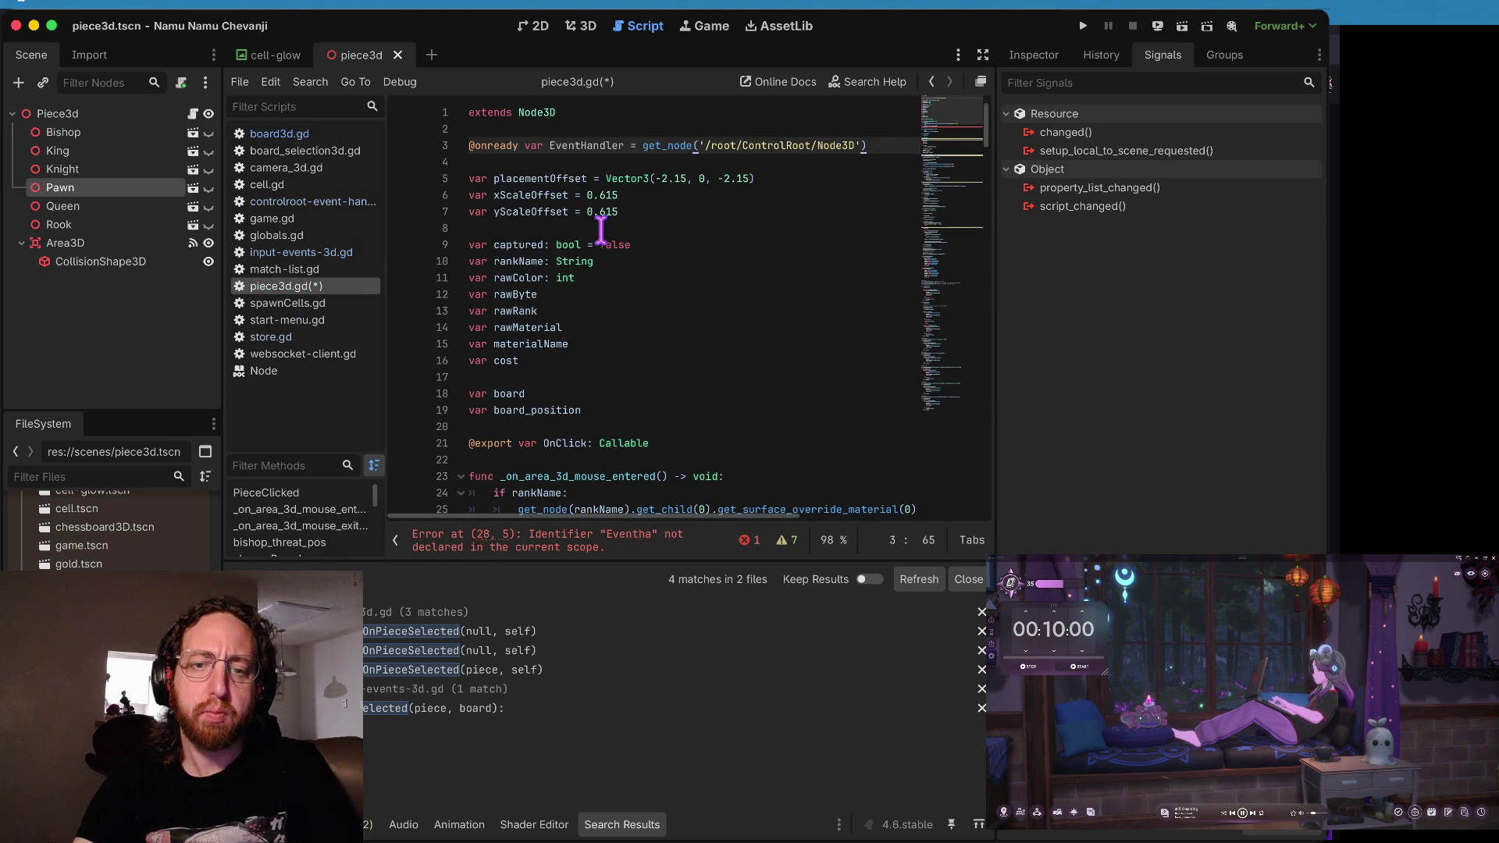
- Add EventHandler.OnPieceHover(self) to mouse-entered and OnPieceHover(null) to mouse-exited
{"action": "key", "text": "alt+Left"}
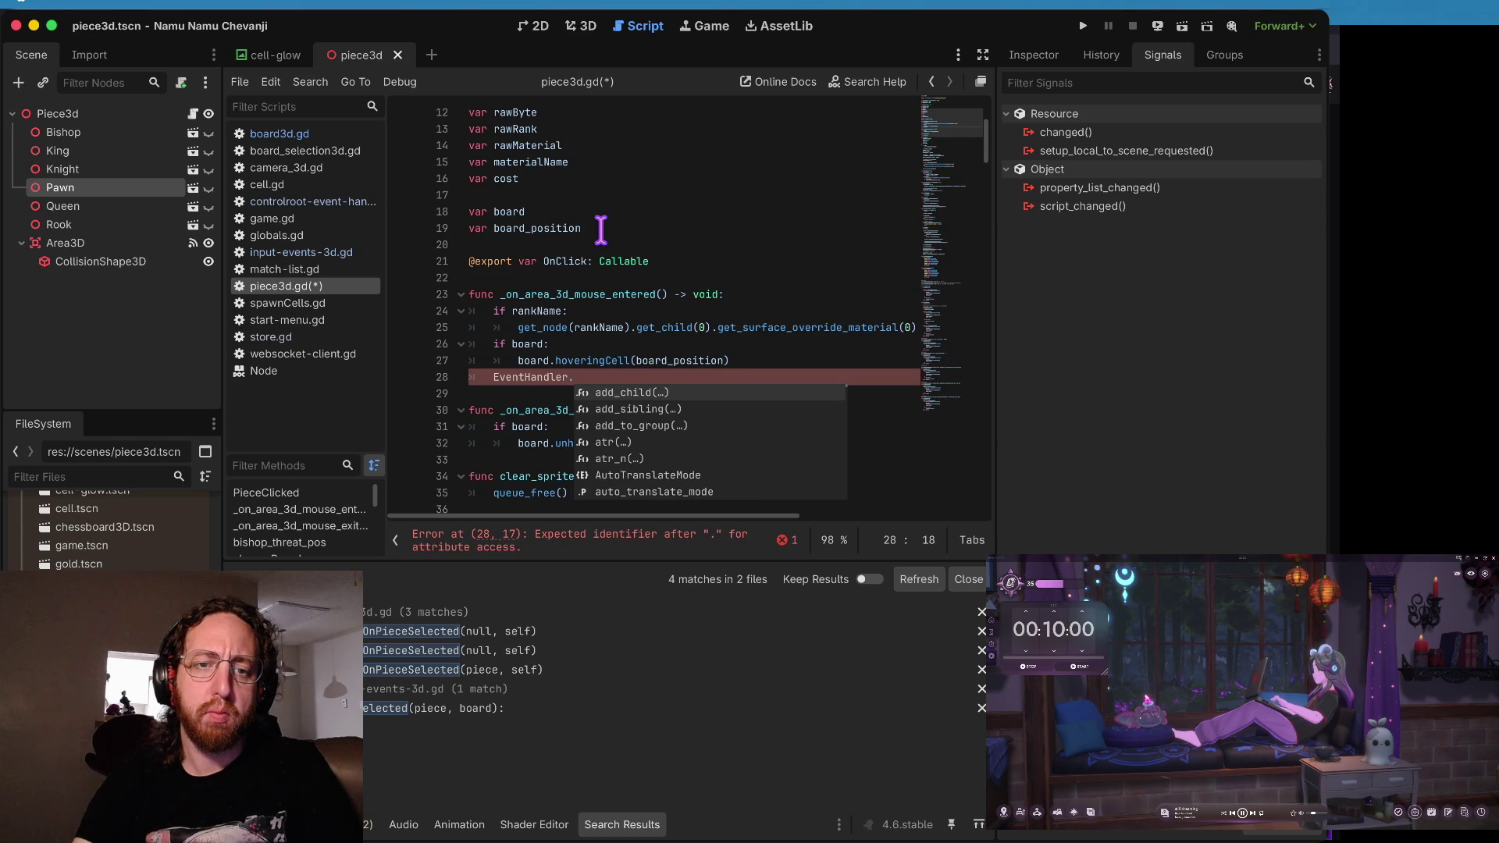
{"action": "type", "text": "OnPieceHover"}
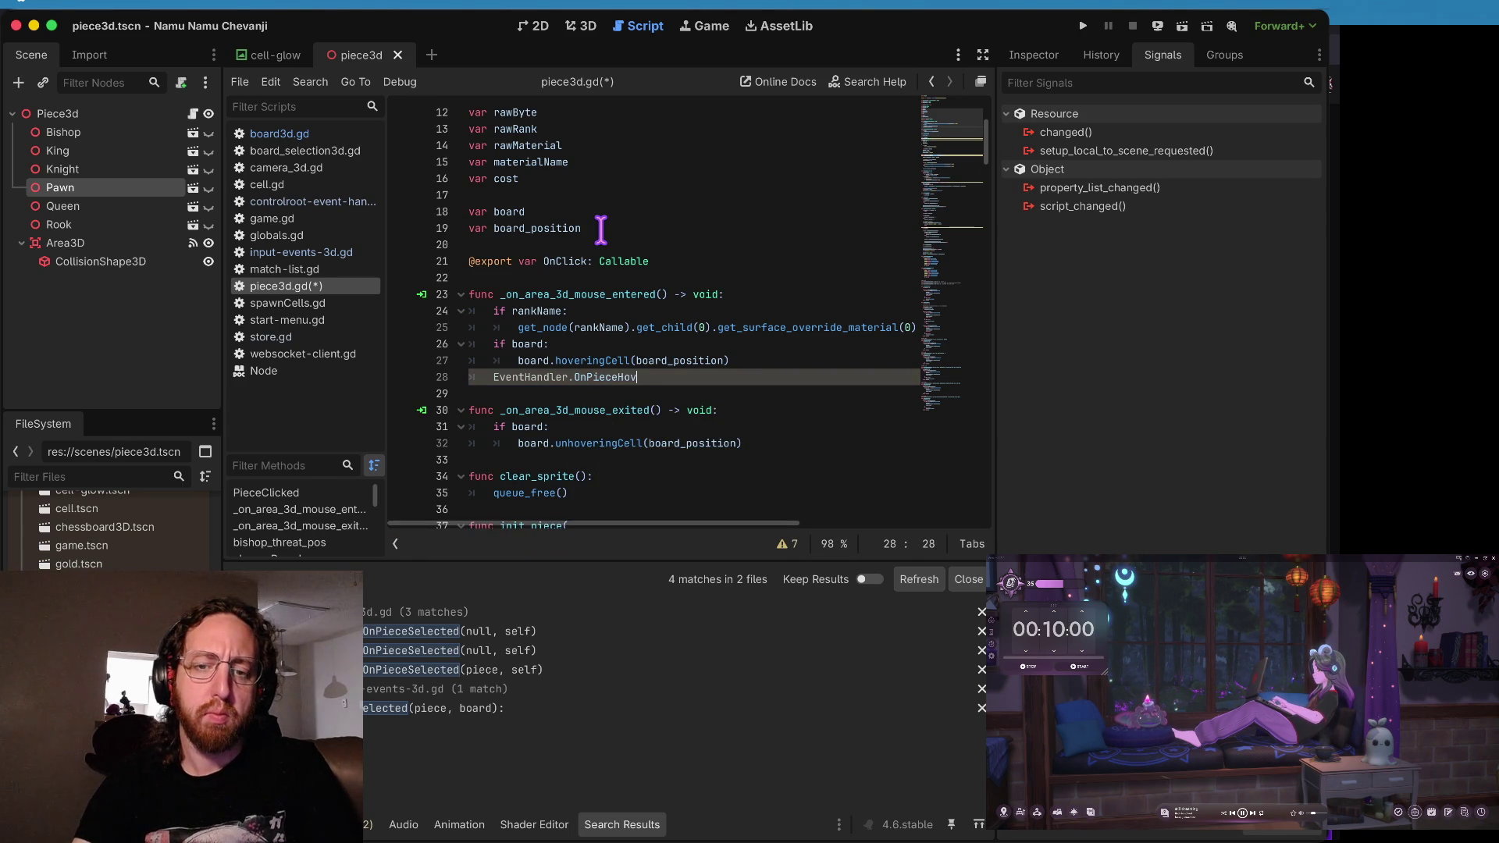
{"action": "type", "text": "(self"}
{"action": "key", "text": "Home"}
{"action": "key", "text": "Home"}
{"action": "key", "text": "shift+Down"}
{"action": "key", "text": "ctrl+c"}
{"action": "key", "text": "Down"}
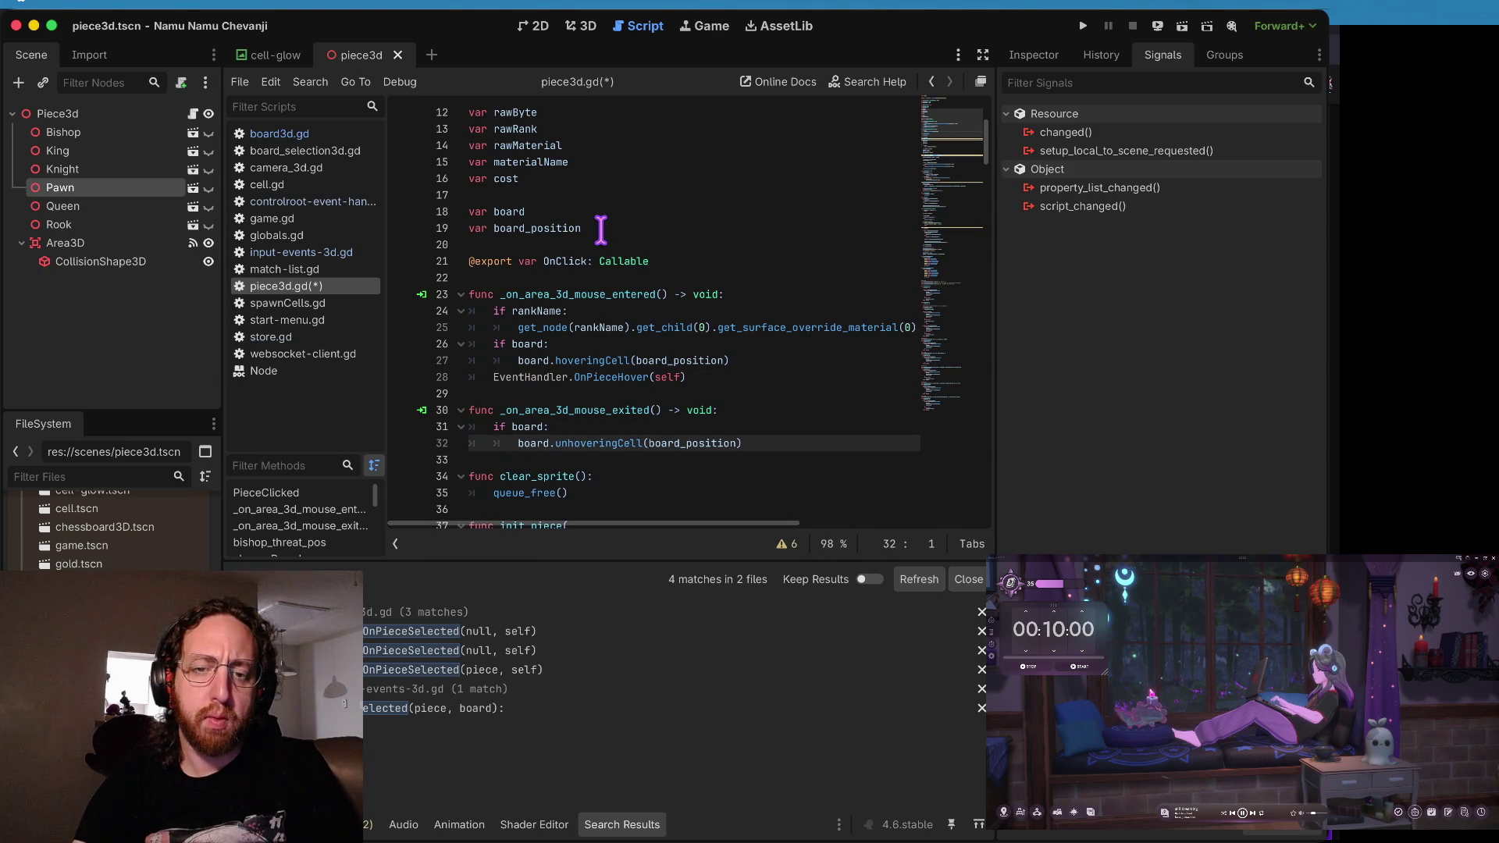
{"action": "key", "text": "Down"}
{"action": "key", "text": "ctrl+v"}
{"action": "key", "text": "BackSpace"}
{"action": "key", "text": "BackSpace"}
{"action": "key", "text": "BackSpace"}
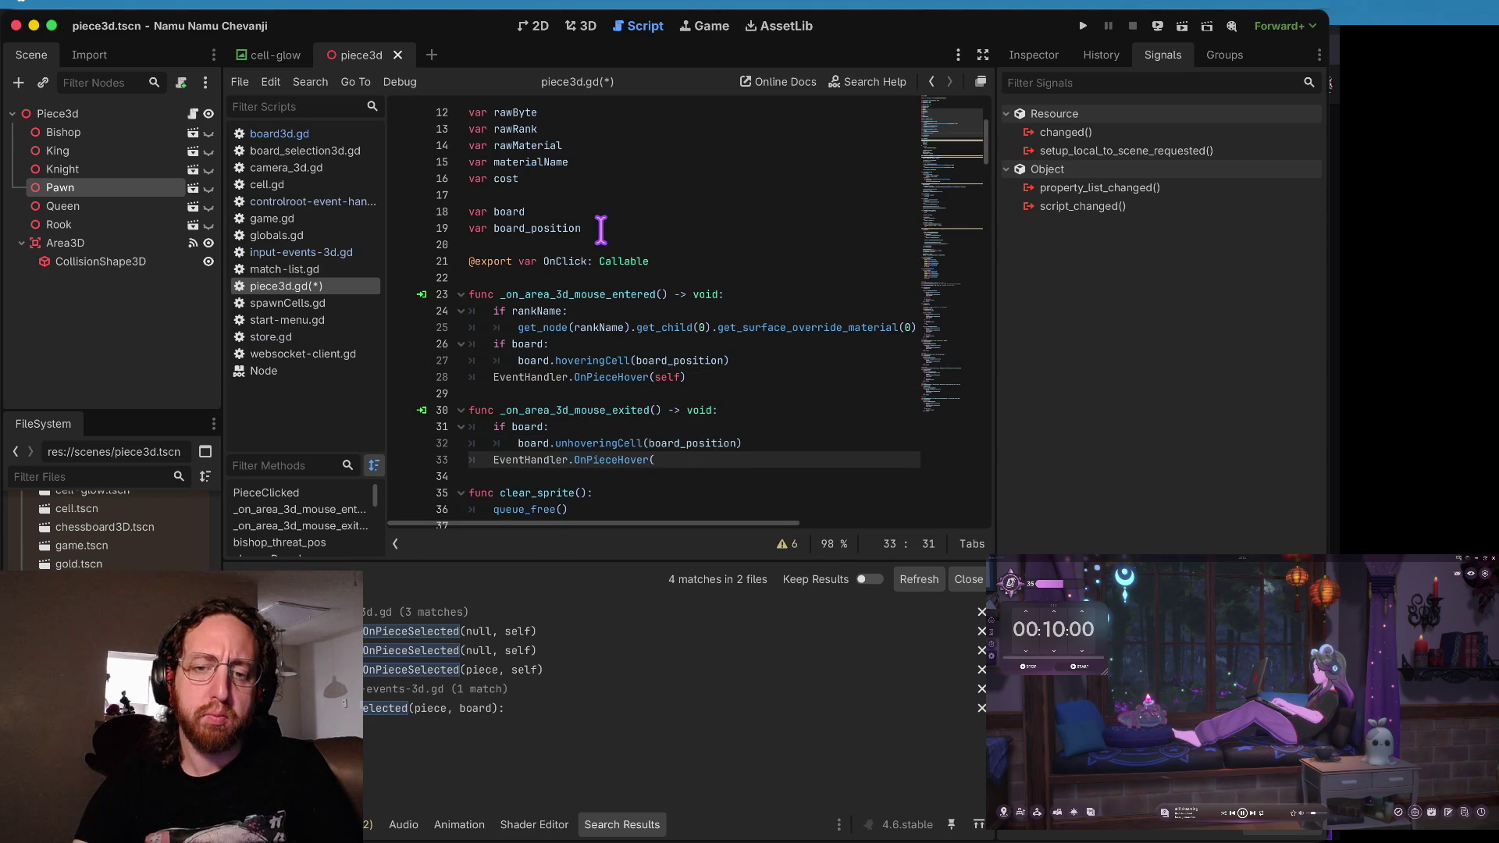
{"action": "type", "text": "null)"}
- Move both OnPieceHover calls to the top of their handlers, save, and run the project
{"action": "key", "text": "Home"}
{"action": "key", "text": "ctrl+s"}
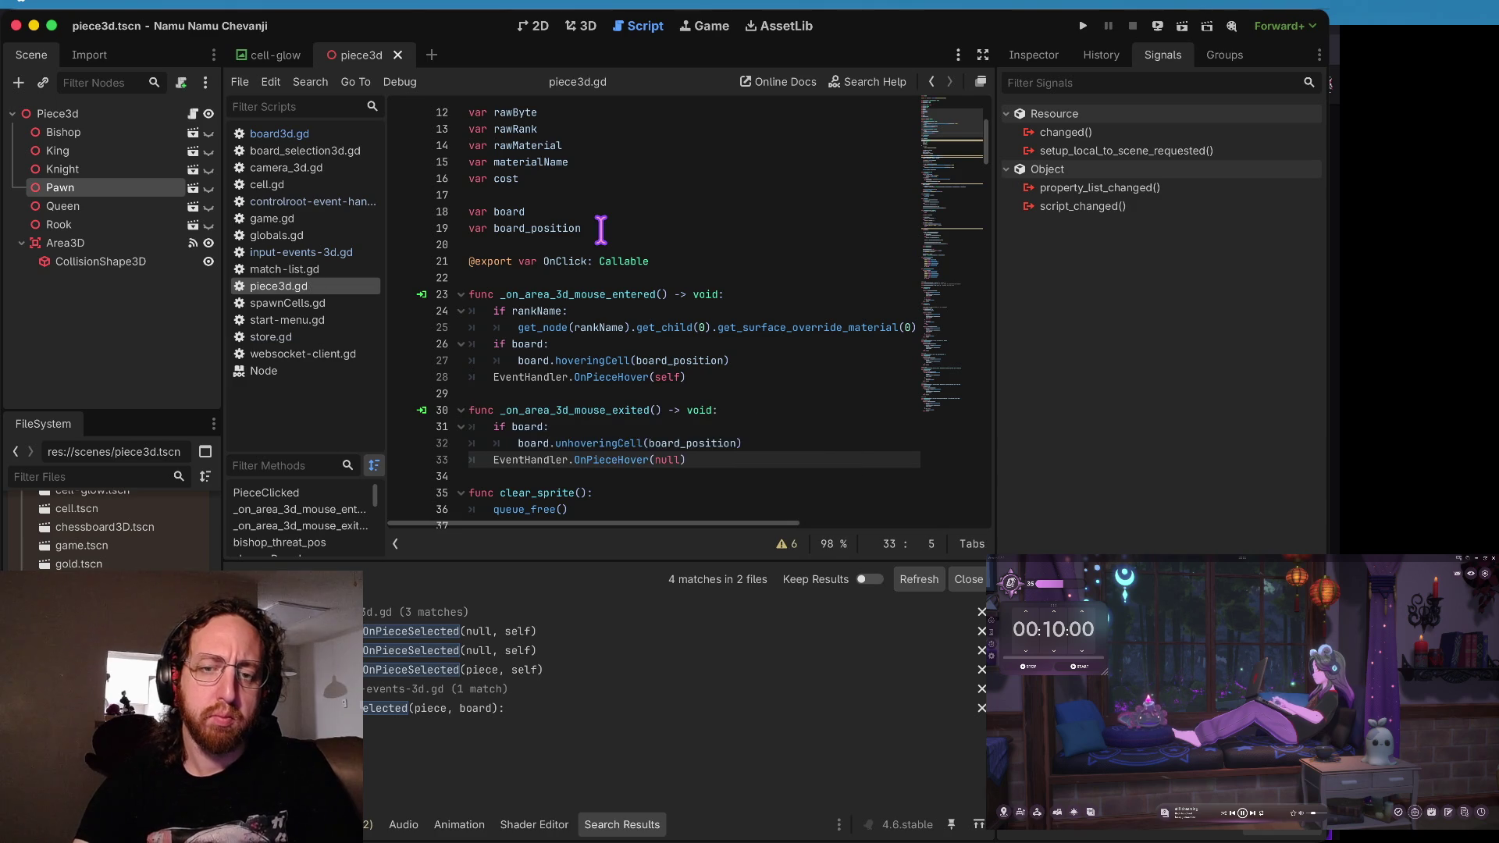
{"action": "key", "text": "alt+Up"}
{"action": "key", "text": "alt+Up"}
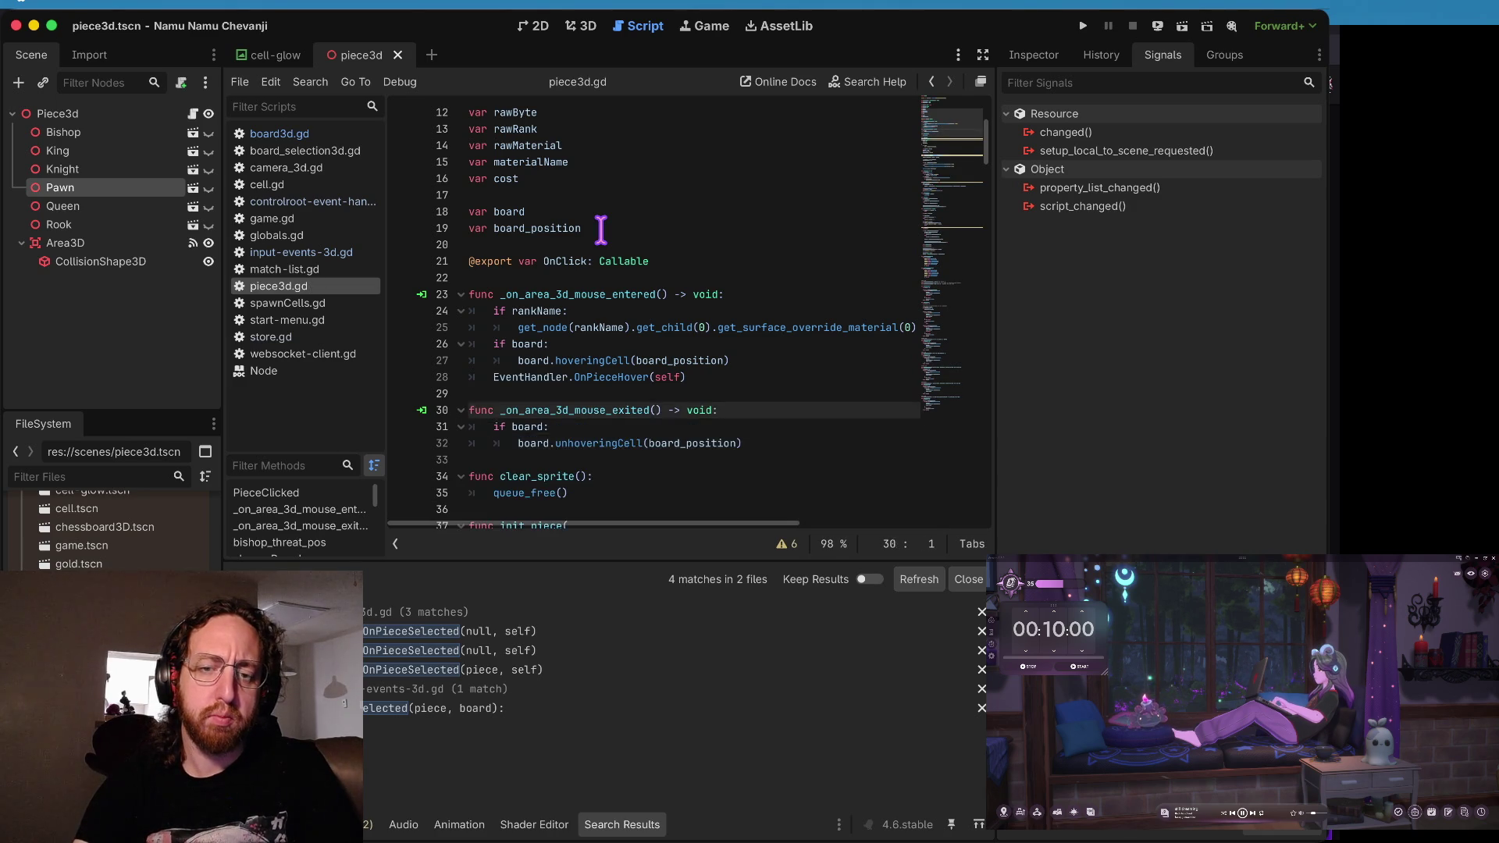
{"action": "key", "text": "Up"}
{"action": "key", "text": "Up"}
{"action": "key", "text": "Up"}
{"action": "key", "text": "alt+Up"}
{"action": "key", "text": "alt+Up"}
{"action": "key", "text": "alt+Up"}
{"action": "key", "text": "End"}
{"action": "key", "text": "ctrl+s"}
{"action": "key", "text": "super+b"}
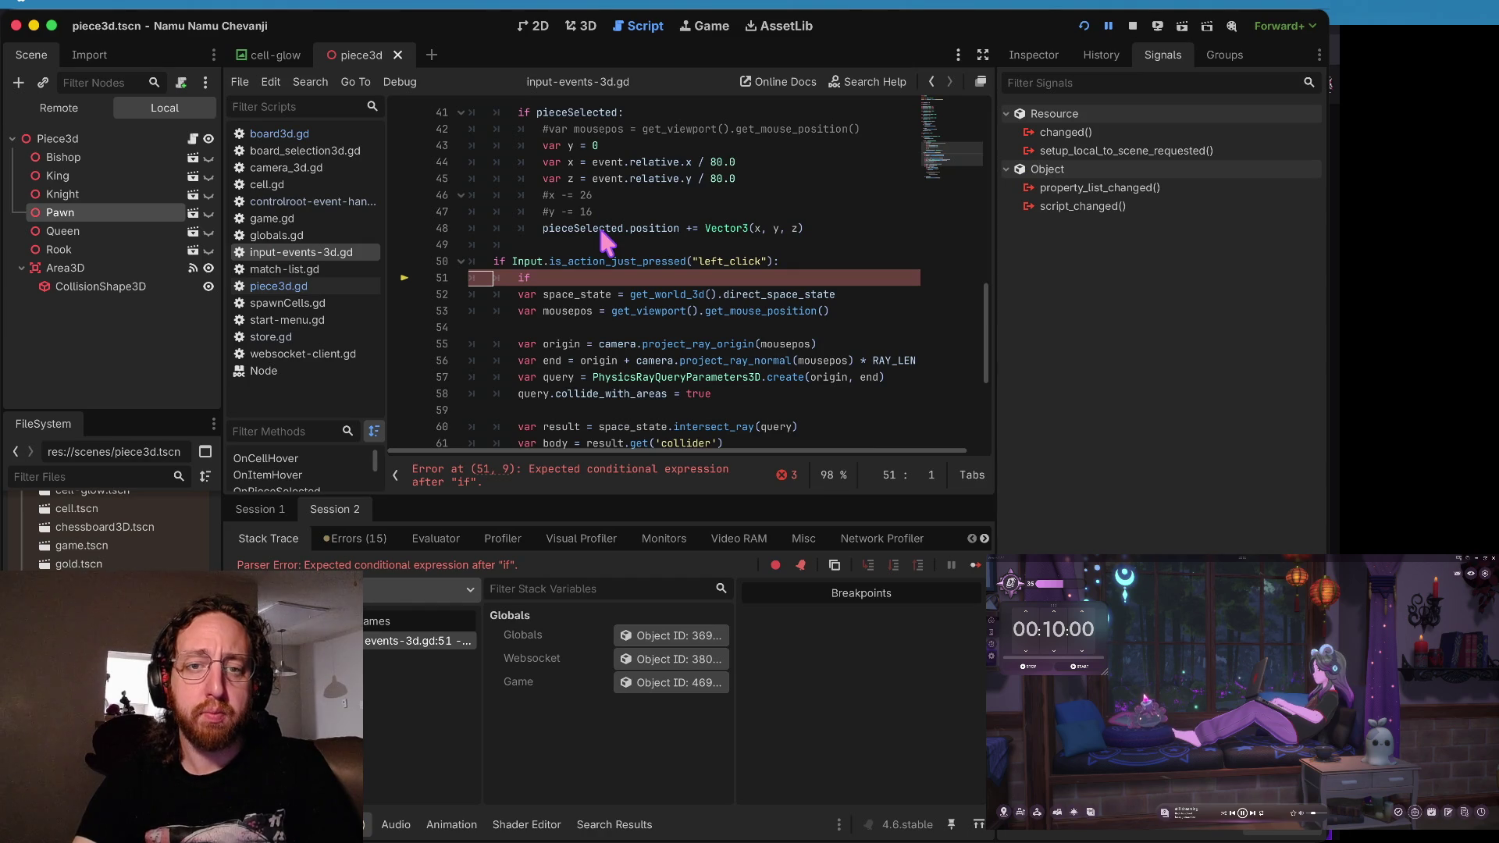
- Delete the stray unfinished 'if' line in input-events-3d.gd's input handler
{"action": "key", "text": "Up"}
{"action": "key", "text": "Up"}
{"action": "key", "text": "Up"}
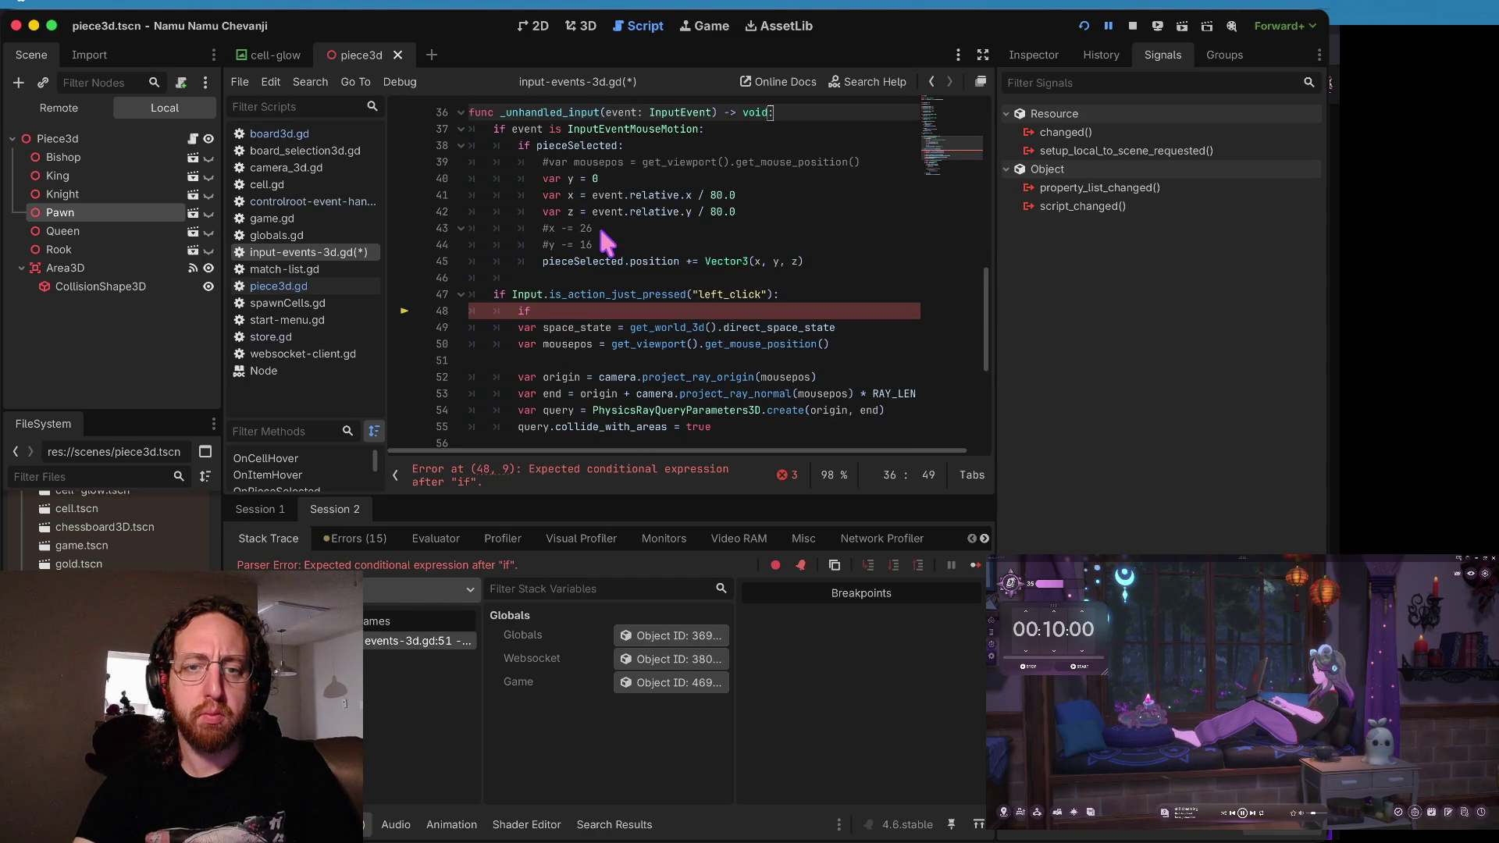
{"action": "key", "text": "Down"}
{"action": "key", "text": "Down"}
{"action": "key", "text": "Down"}
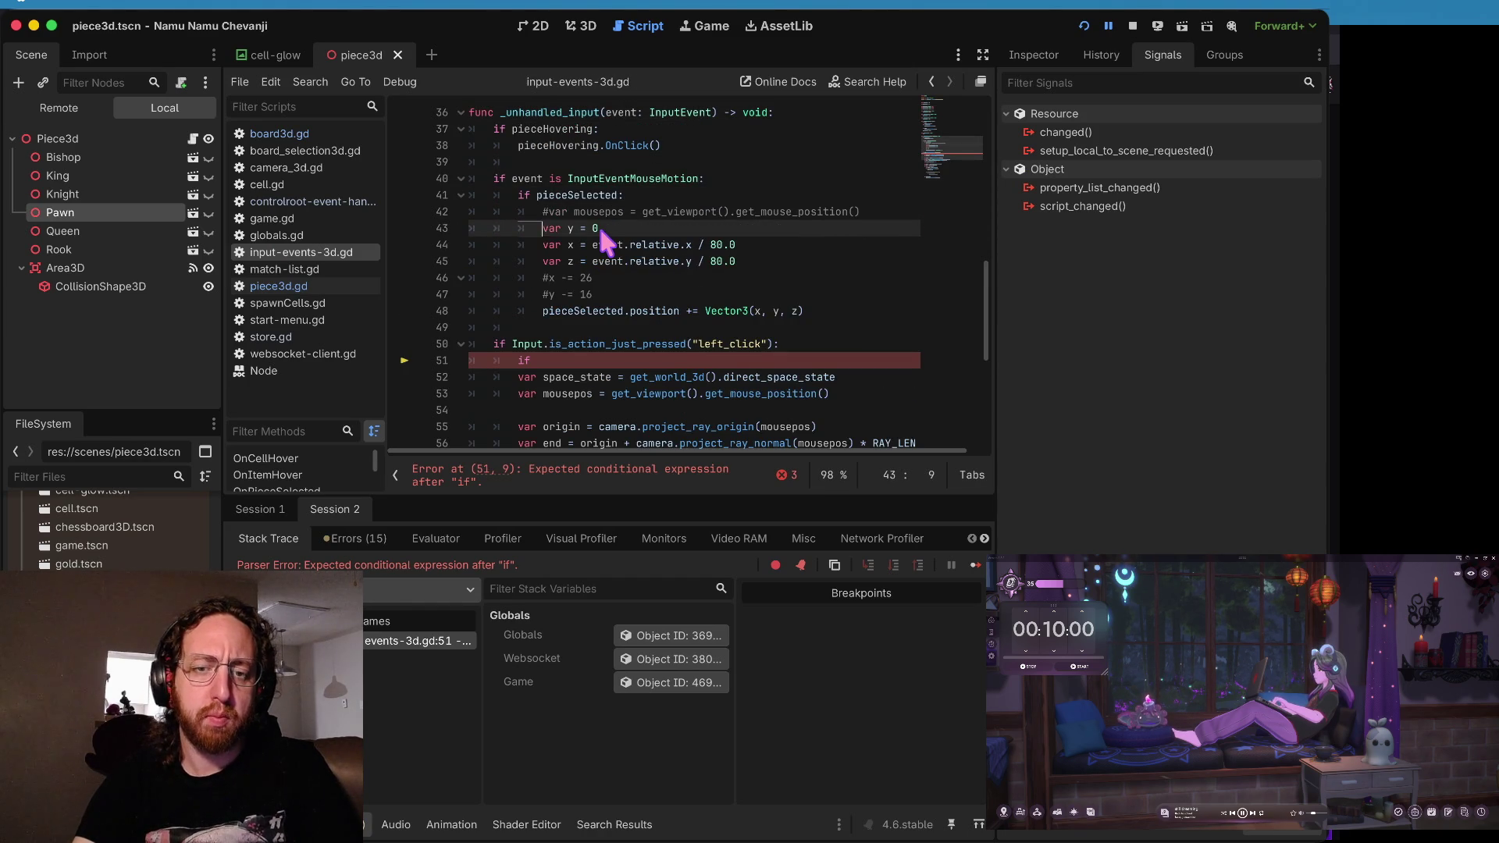
{"action": "key", "text": "Down"}
{"action": "key", "text": "ctrl+shift+k"}
{"action": "key", "text": "Up"}
{"action": "key", "text": "Up"}
{"action": "key", "text": "Up"}
{"action": "key", "text": "Up"}
{"action": "key", "text": "Up"}
{"action": "key", "text": "Up"}
- Move the pieceHovering OnClick block, indented, under the left_click check and save
{"action": "key", "text": "shift+Down"}
{"action": "key", "text": "shift+Down"}
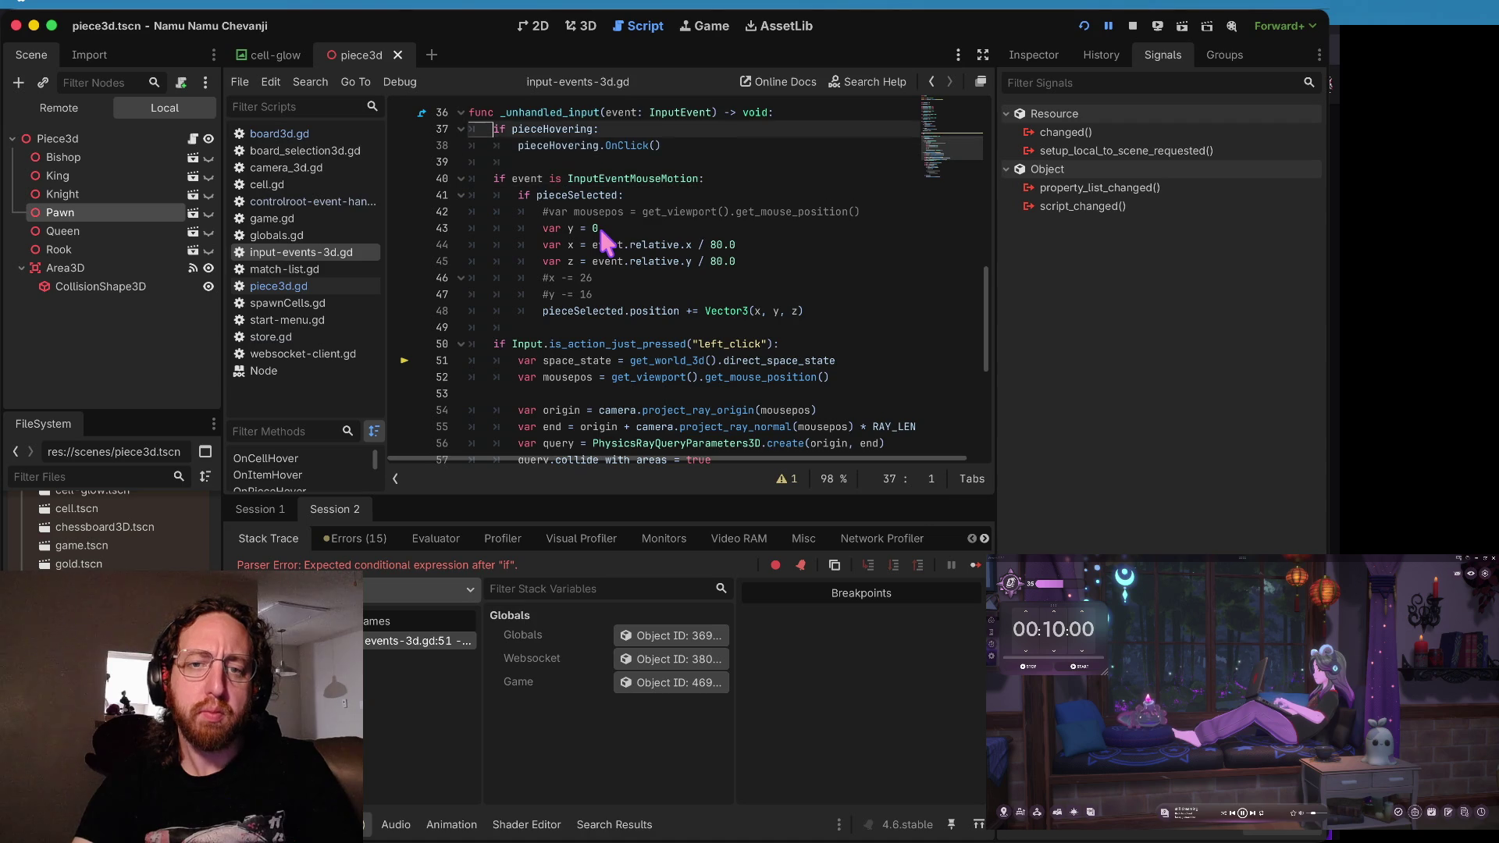
{"action": "key", "text": "ctrl+shift+k"}
{"action": "key", "text": "Down"}
{"action": "key", "text": "Down"}
{"action": "key", "text": "Down"}
{"action": "key", "text": "Down"}
{"action": "key", "text": "Down"}
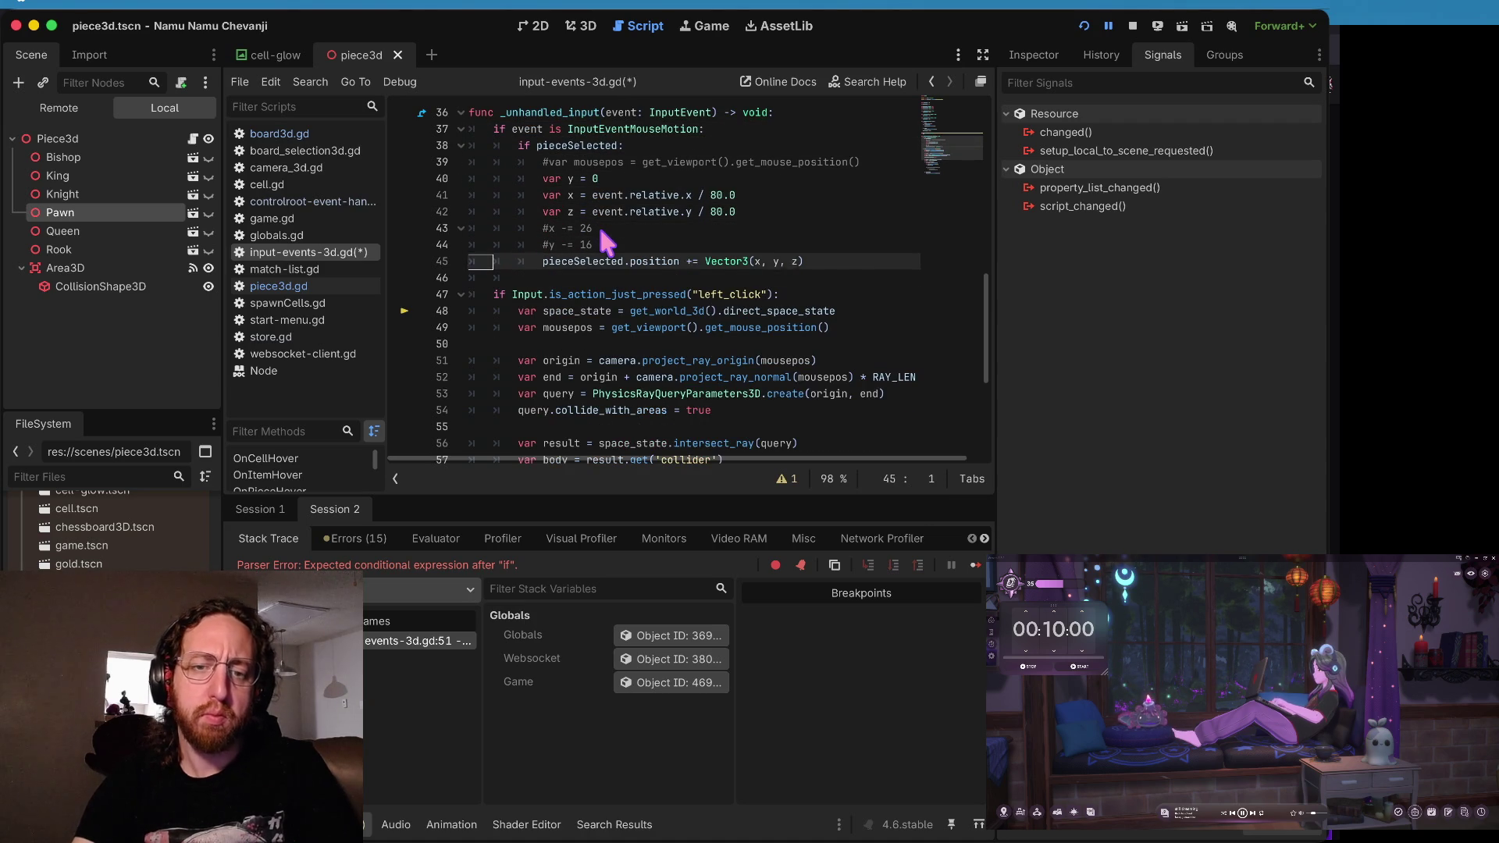
{"action": "key", "text": "ctrl+v"}
{"action": "key", "text": "shift+Up"}
{"action": "key", "text": "shift+Up"}
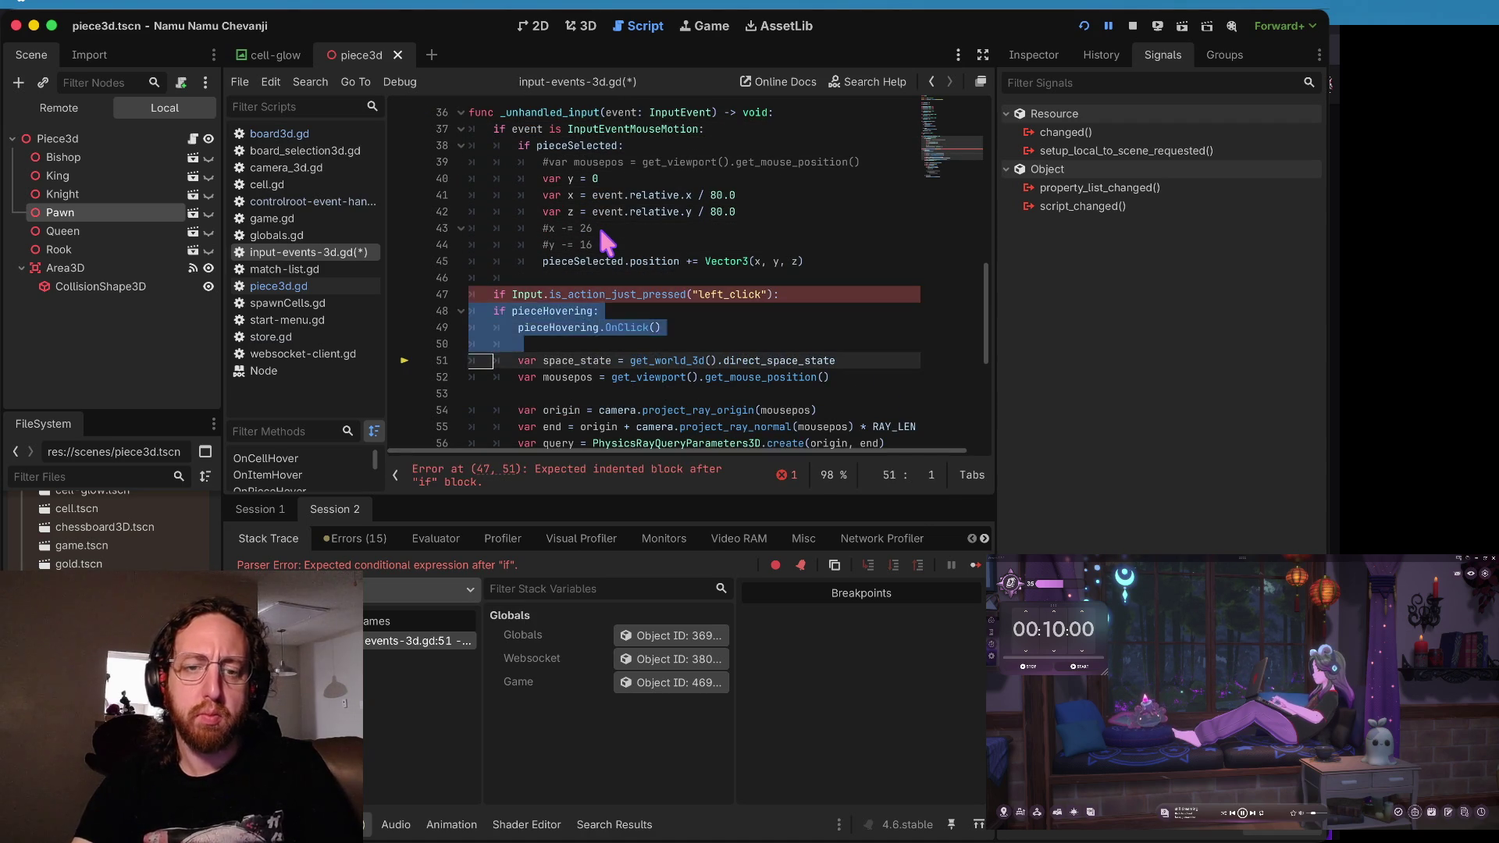
{"action": "key", "text": "Tab"}
{"action": "key", "text": "ctrl+s"}
- Look over the hovering variable declarations and launch the game
{"action": "key", "text": "ctrl+Home"}
{"action": "key", "text": "Down"}
{"action": "key", "text": "Down"}
{"action": "key", "text": "Down"}
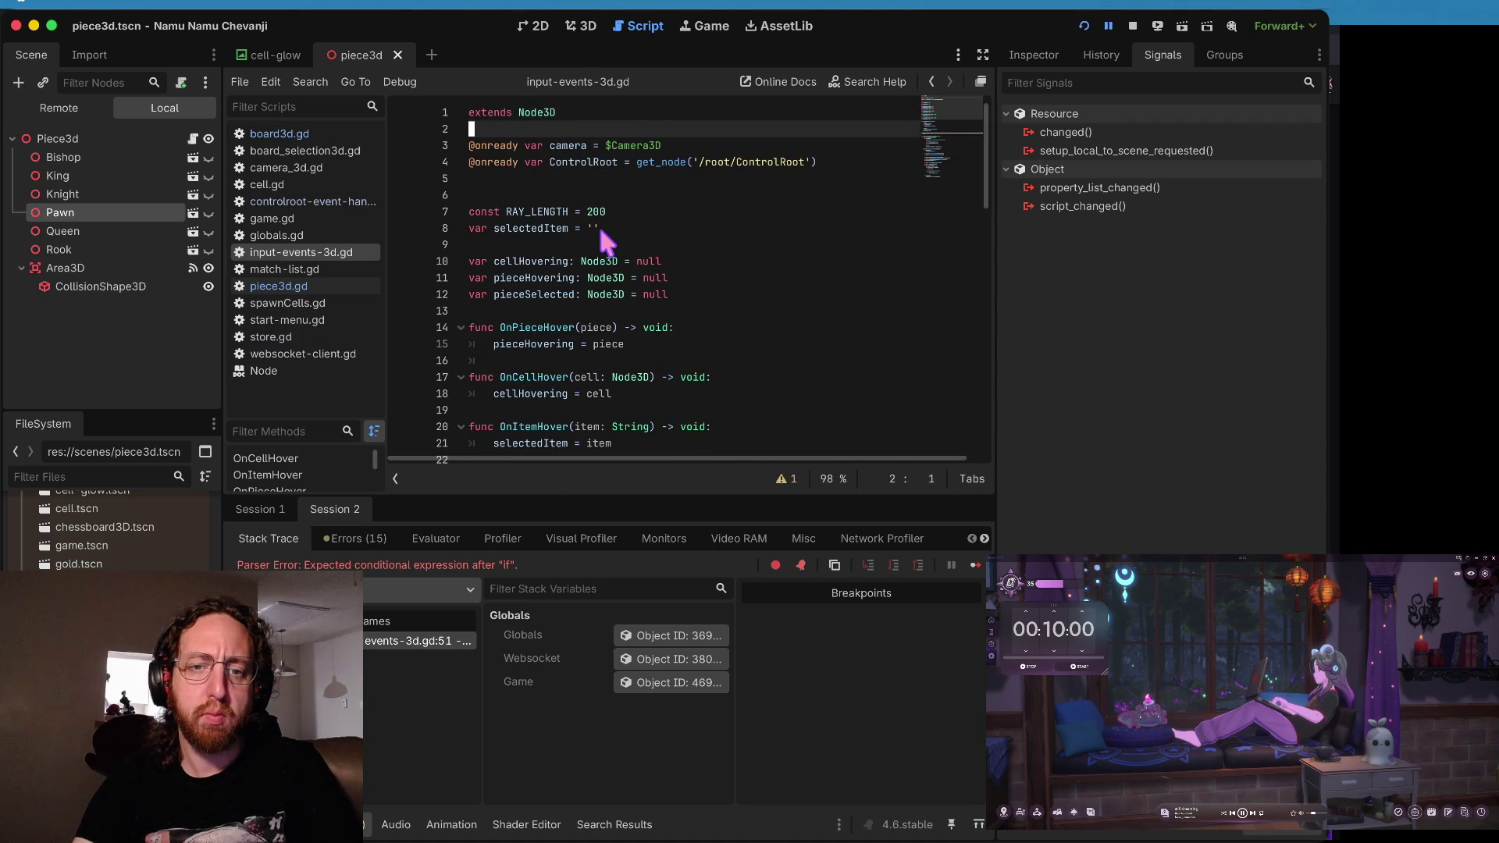
{"action": "key", "text": "Down"}
{"action": "key", "text": "Down"}
{"action": "key", "text": "Down"}
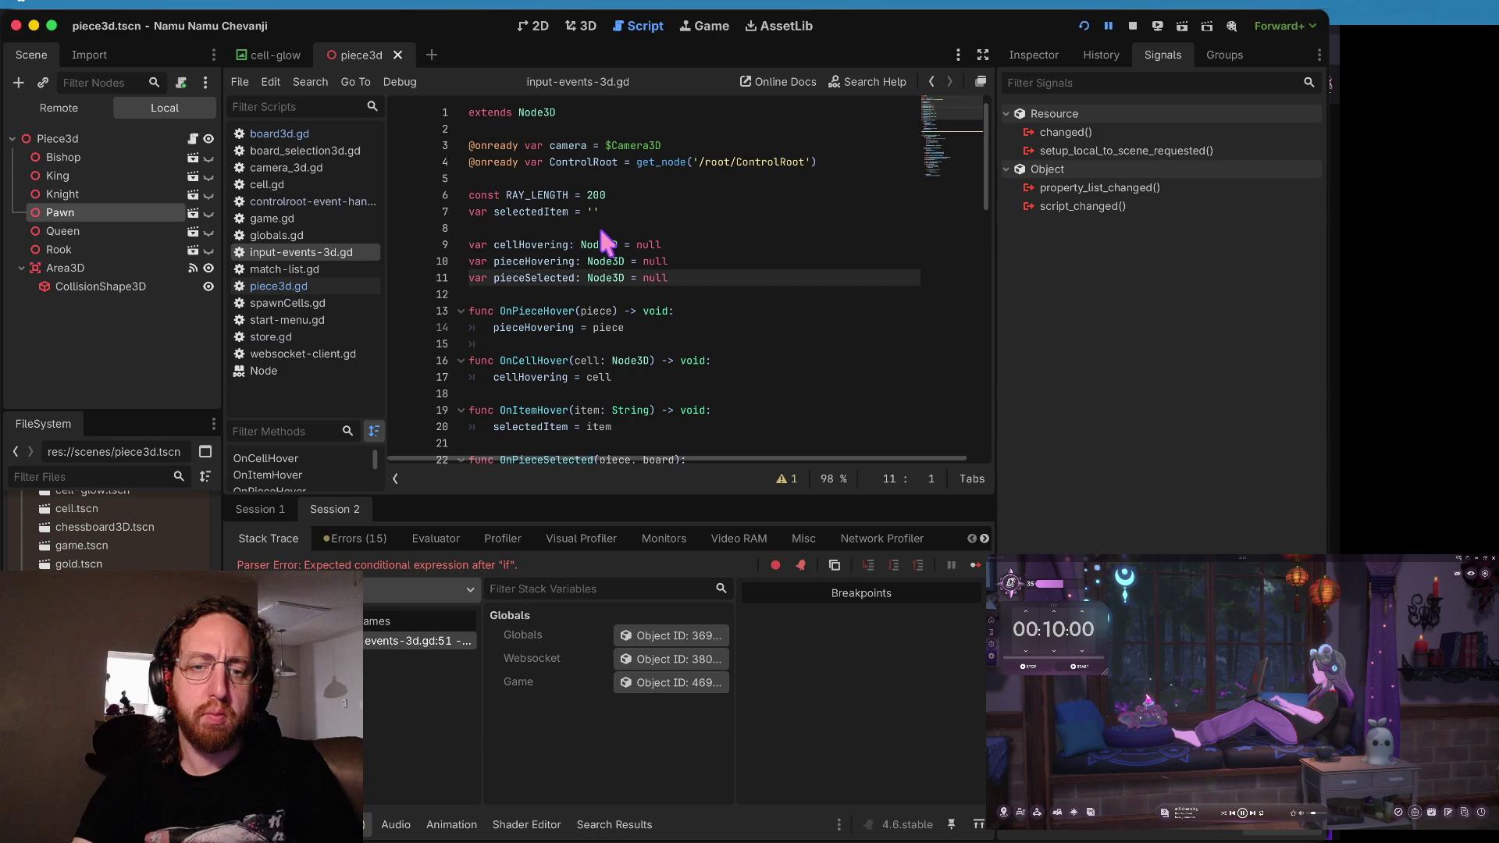
{"action": "key", "text": "ctrl+b"}
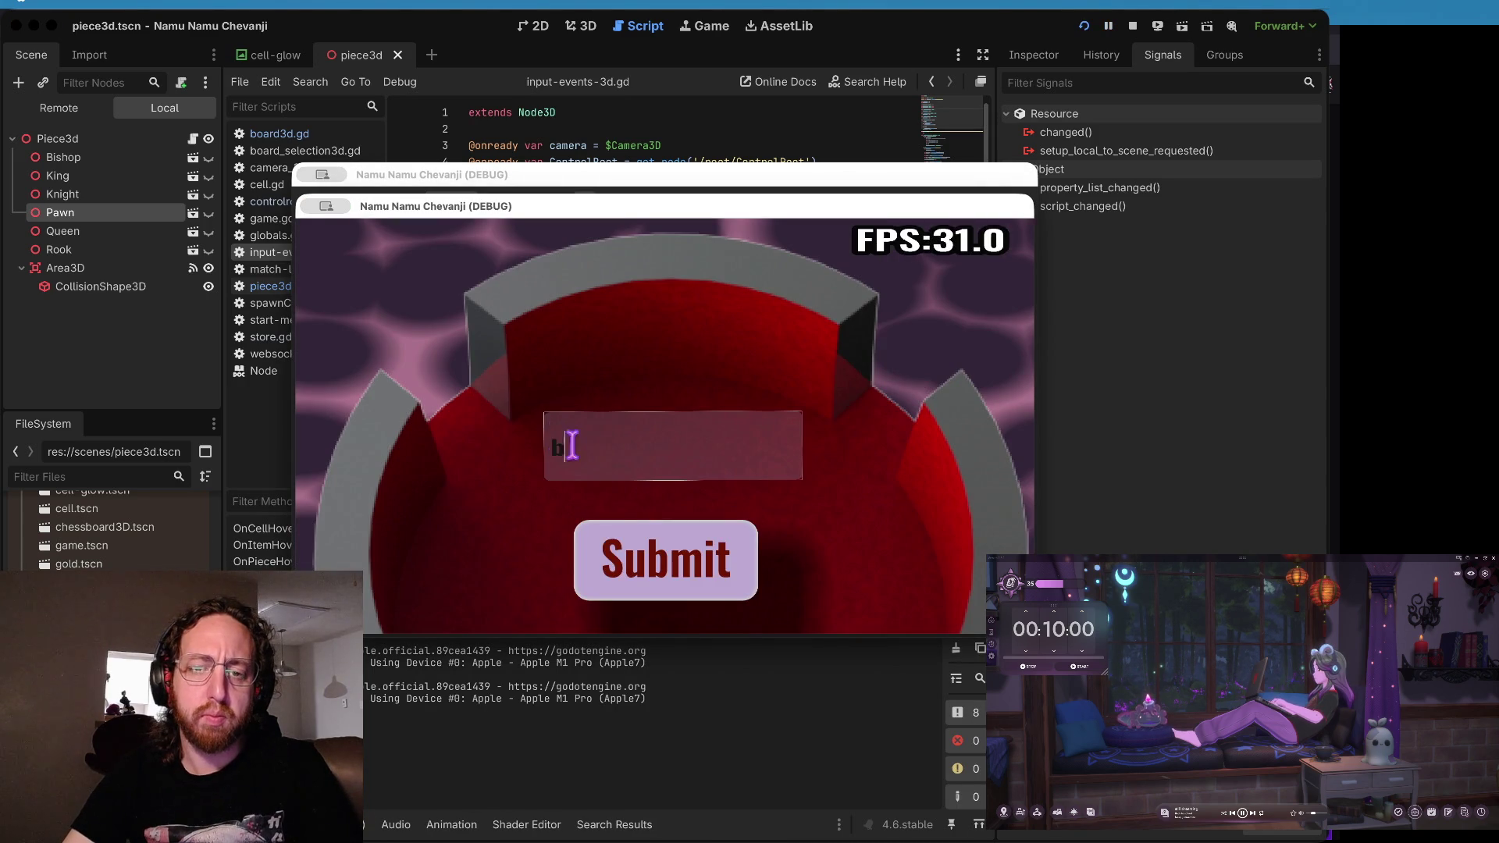
- Log in, open a board, and click the knight, hitting the nonexistent OnClick error at line 48
{"action": "left_click", "coordinate": [639, 531]}
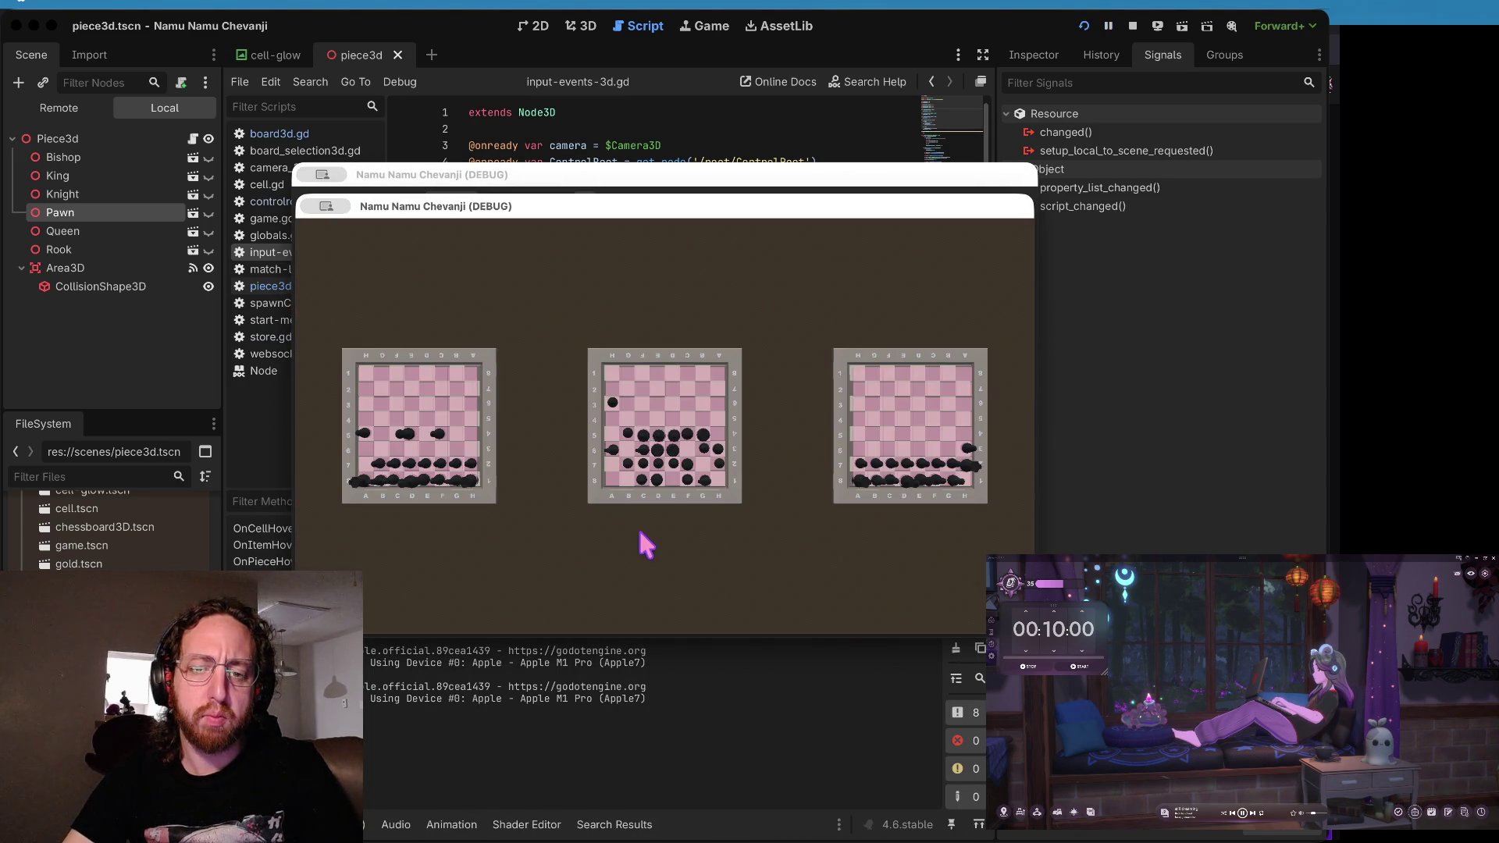
{"action": "left_click", "coordinate": [604, 445]}
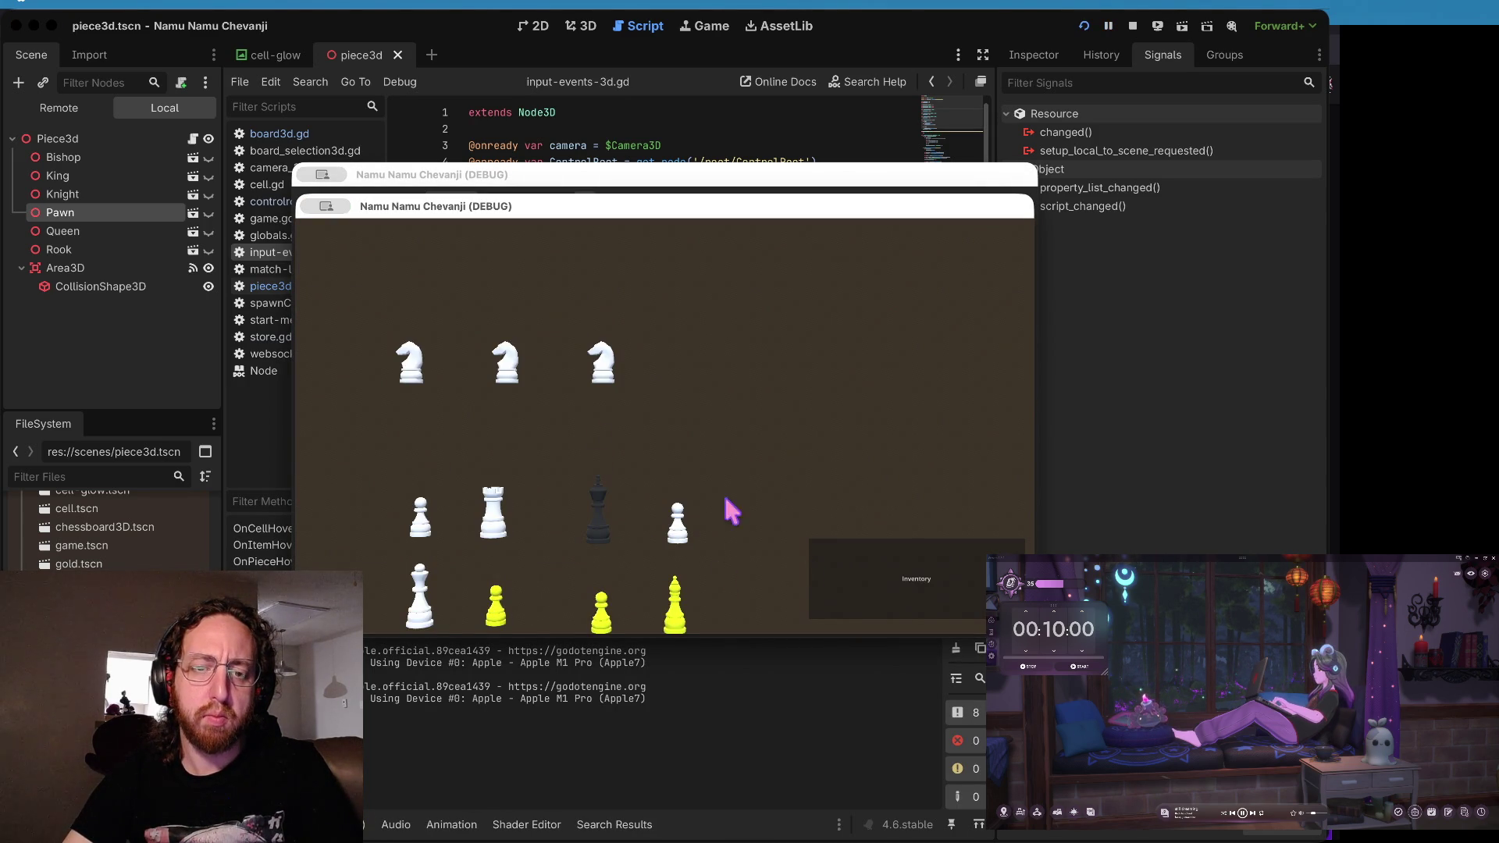
{"action": "left_click", "coordinate": [411, 365]}
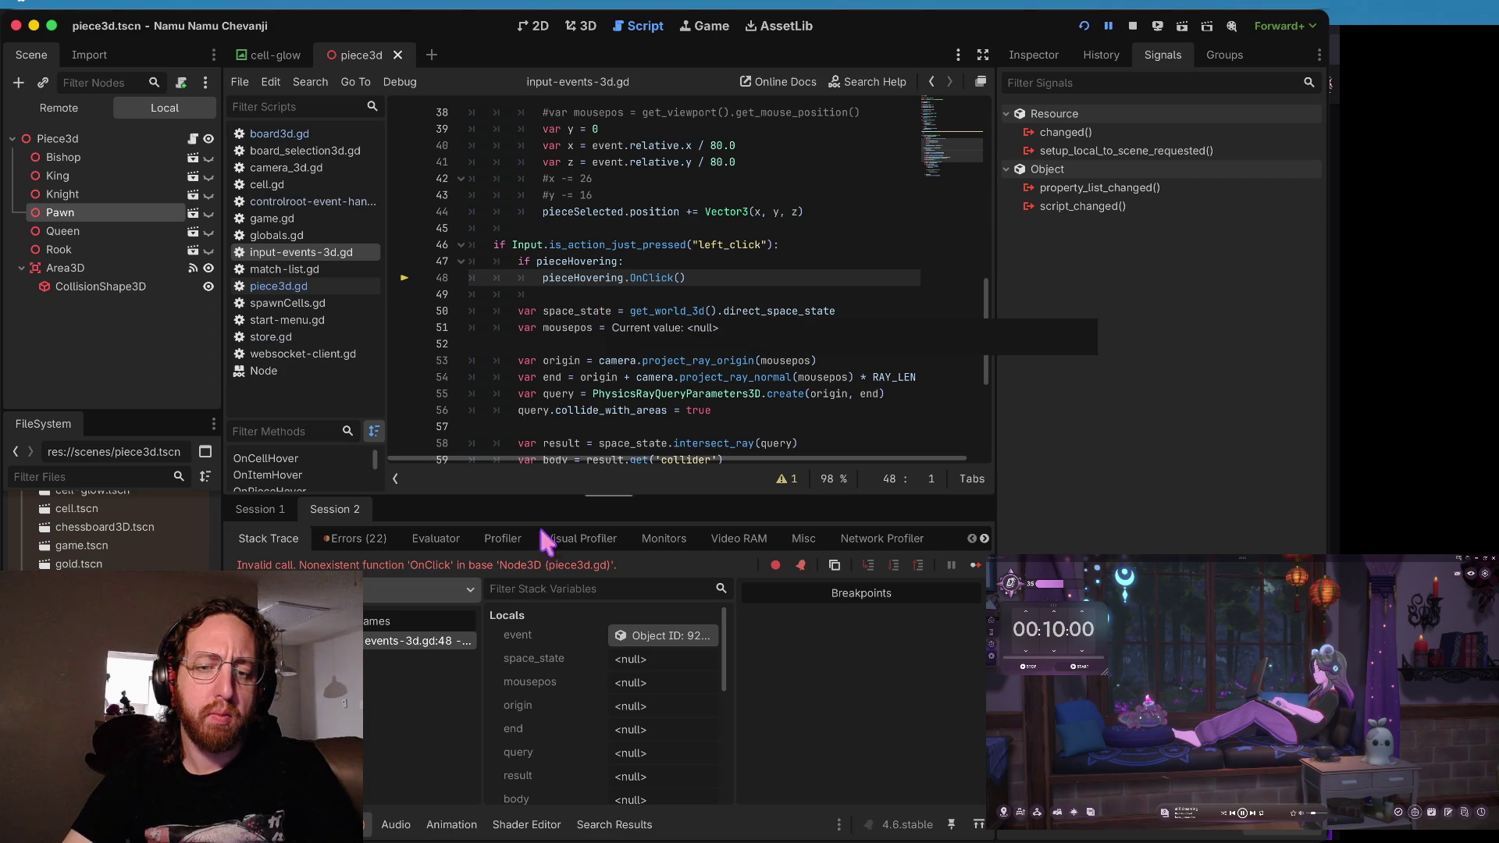
- Scroll the Stack Trace variables and inspect the pieceHovering value
{"action": "scroll", "coordinate": [660, 637], "scroll_direction": "down", "scroll_amount": 4}
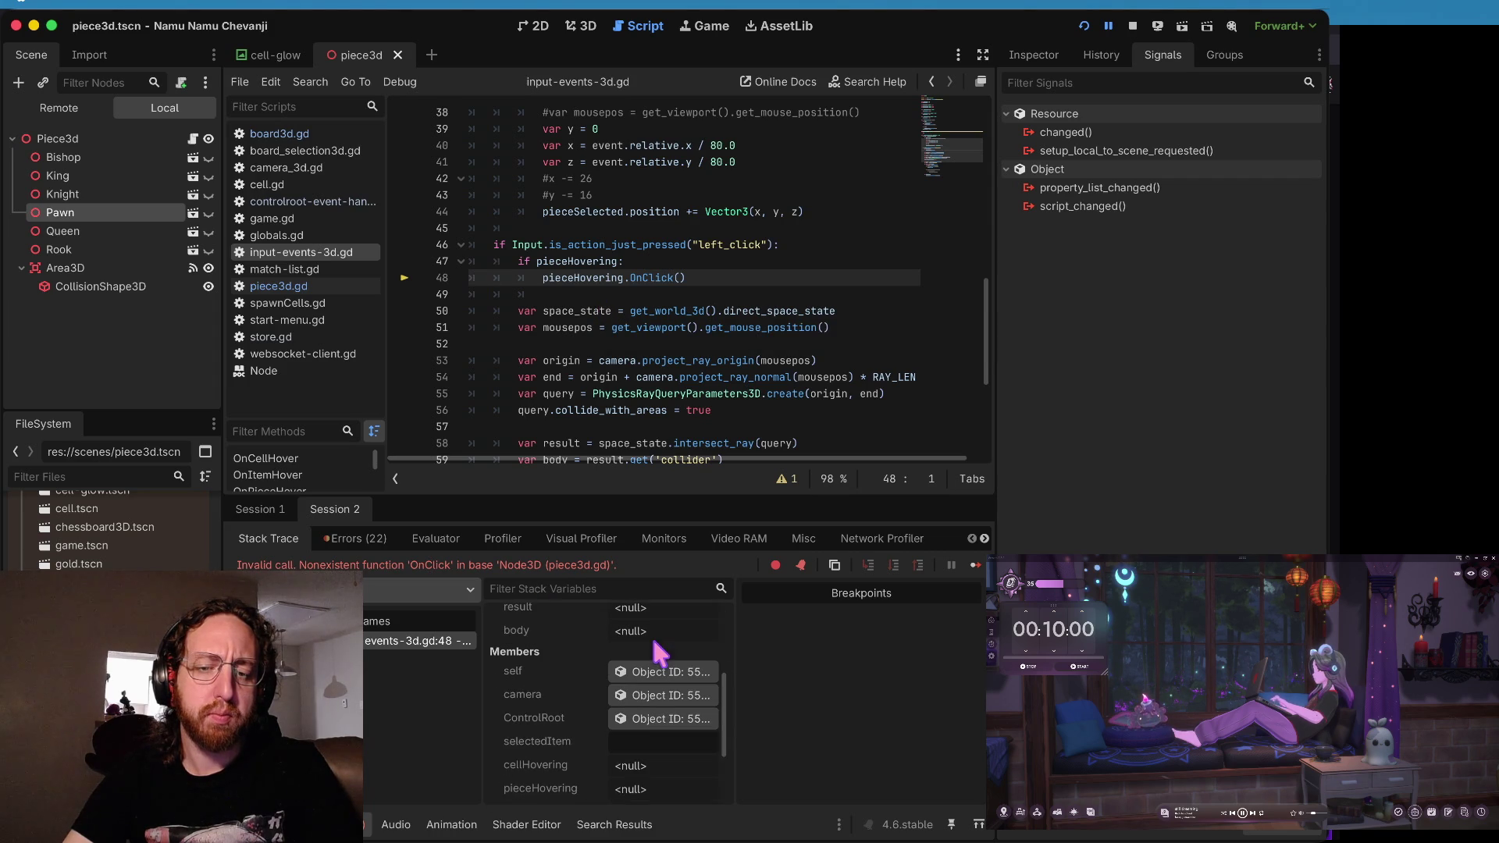
{"action": "scroll", "coordinate": [563, 641], "scroll_direction": "up", "scroll_amount": 3}
{"action": "scroll", "coordinate": [594, 637], "scroll_direction": "down", "scroll_amount": 5}
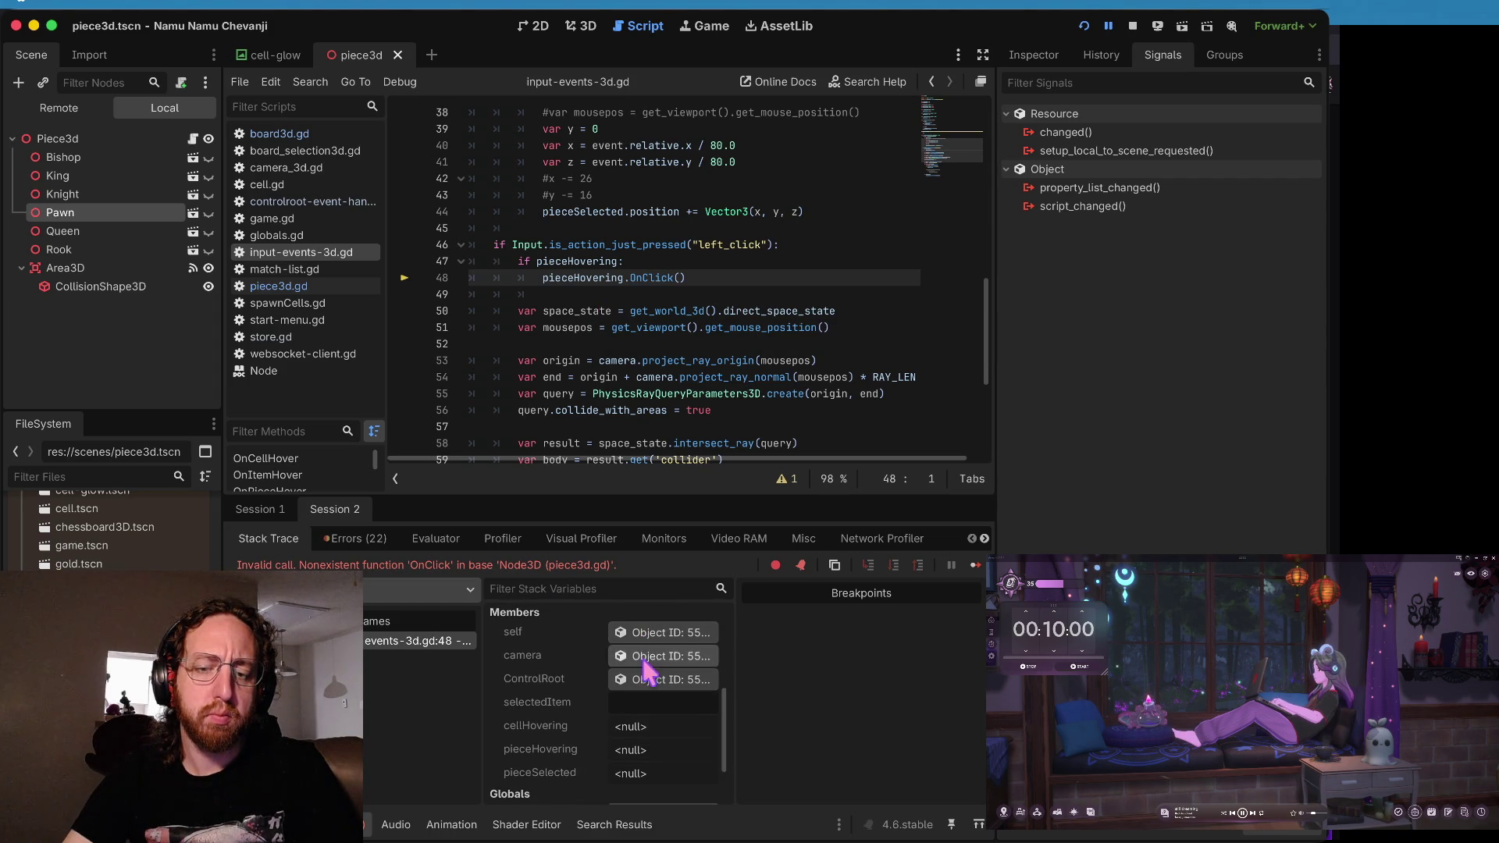
{"action": "scroll", "coordinate": [644, 671], "scroll_direction": "down", "scroll_amount": 1}
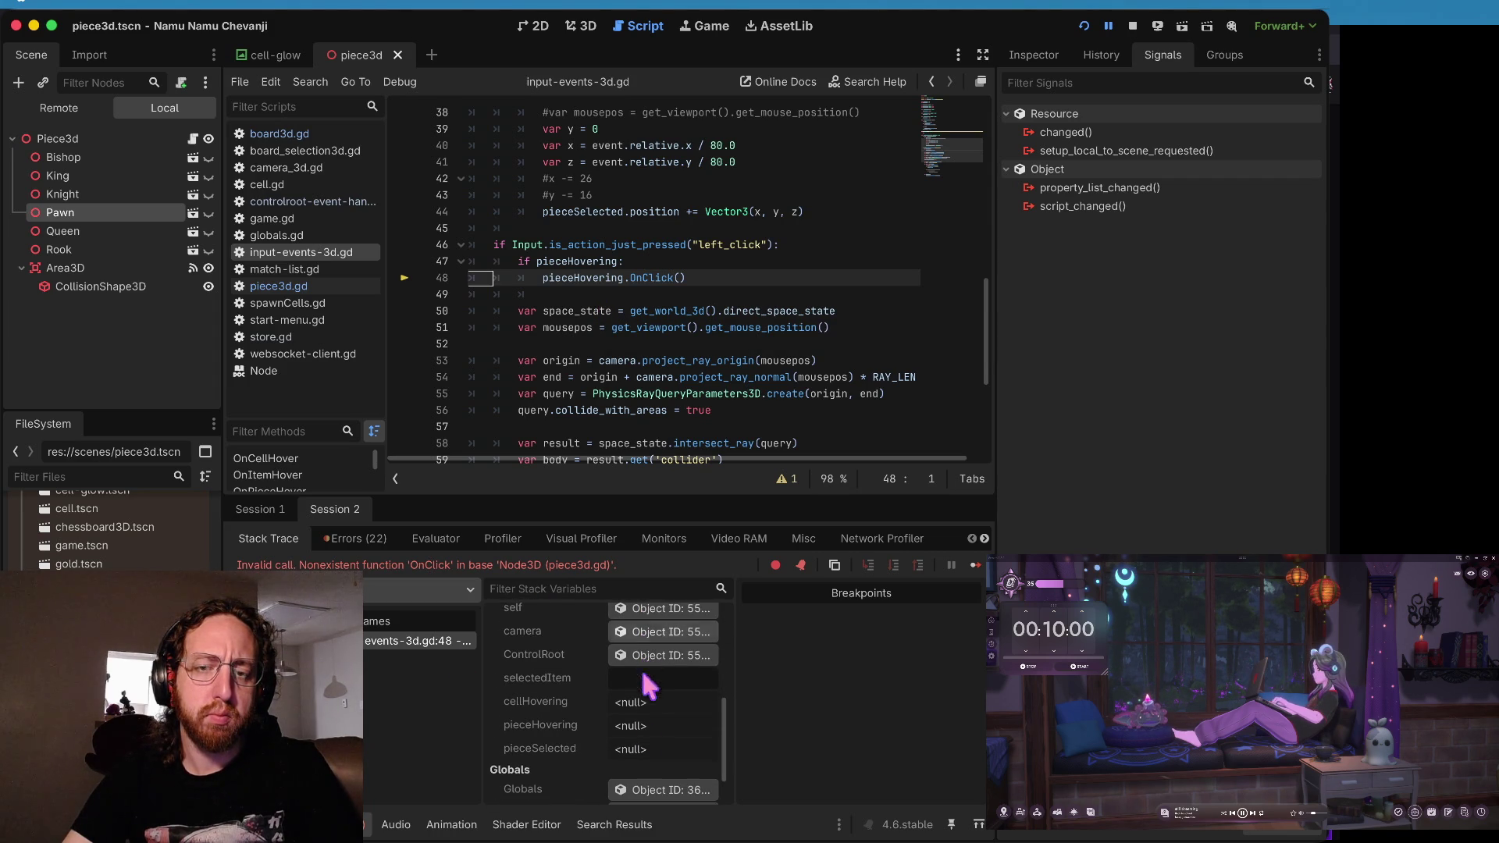
{"action": "left_click", "coordinate": [635, 729]}
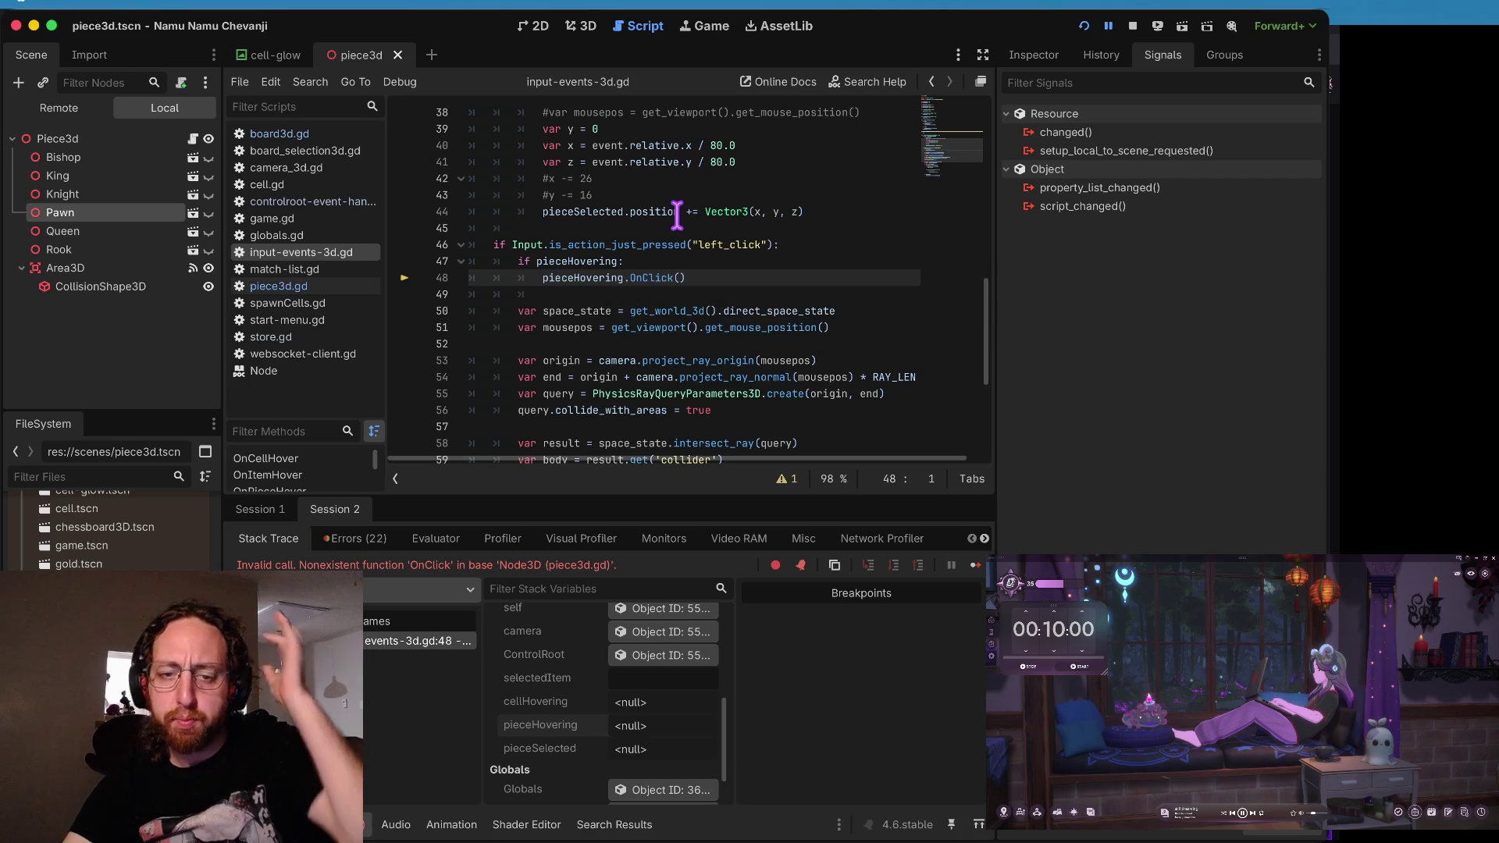
- Select the nonexistent OnClick error in the Errors list, then show piece3d.gd
{"action": "mouse_move", "coordinate": [675, 221]}
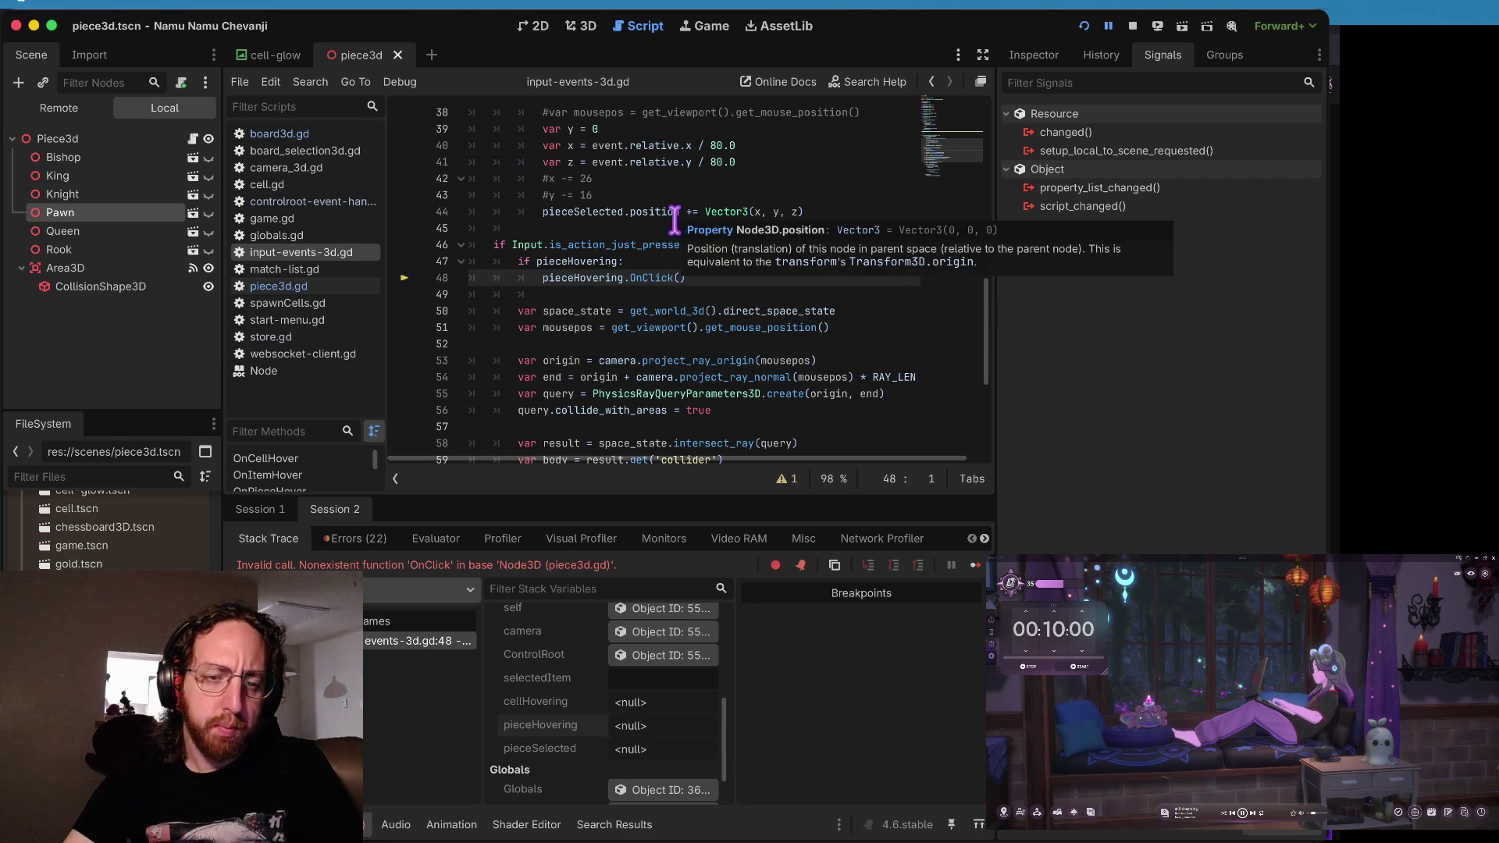
{"action": "left_click", "coordinate": [367, 539]}
{"action": "scroll", "coordinate": [411, 758], "scroll_direction": "down", "scroll_amount": 3}
{"action": "left_click", "coordinate": [690, 787]}
{"action": "mouse_move", "coordinate": [696, 308]}
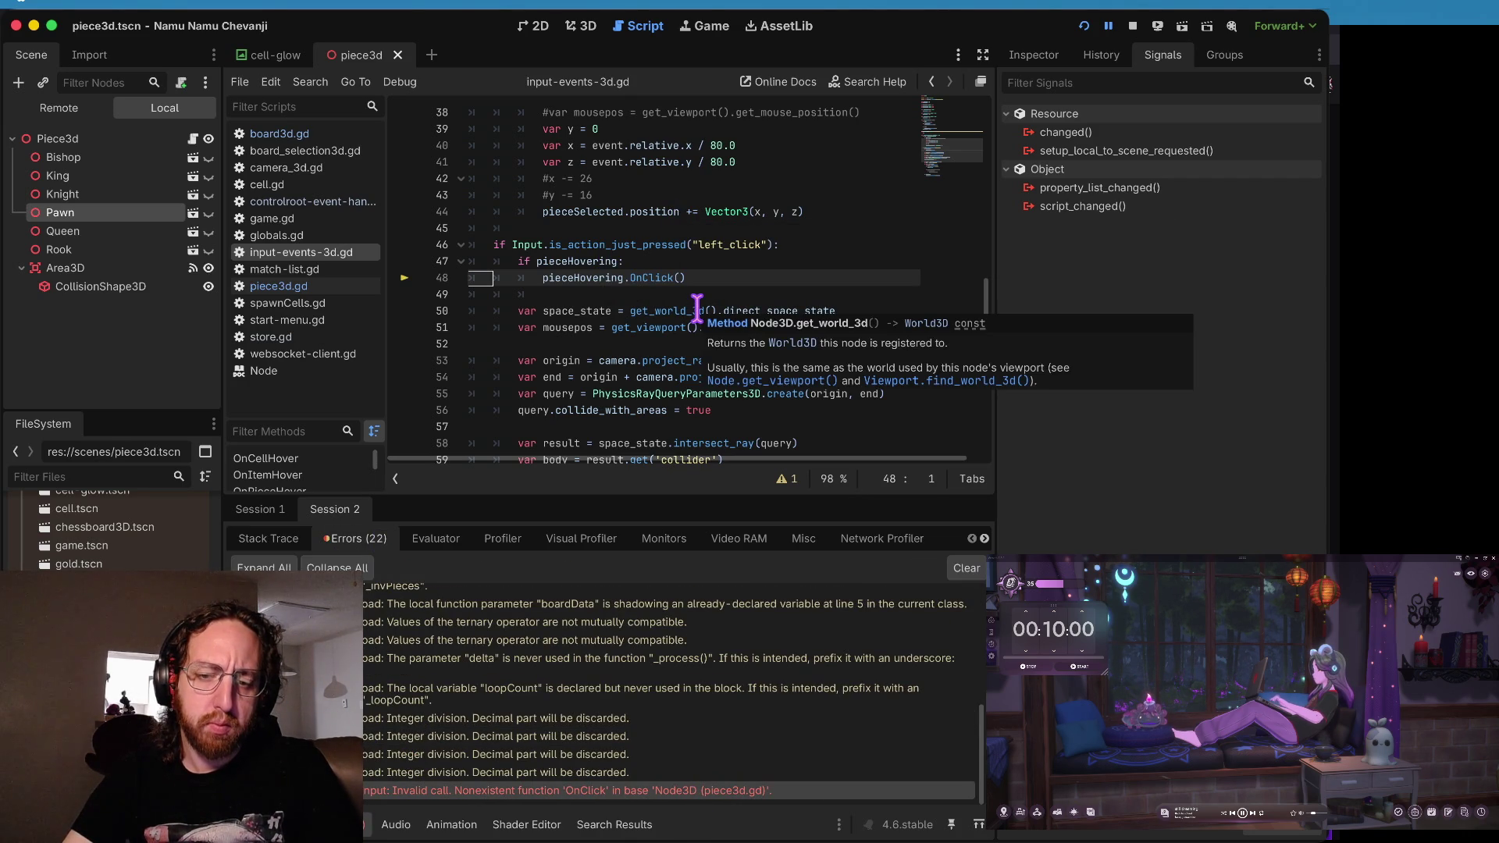
{"action": "left_click", "coordinate": [312, 285]}
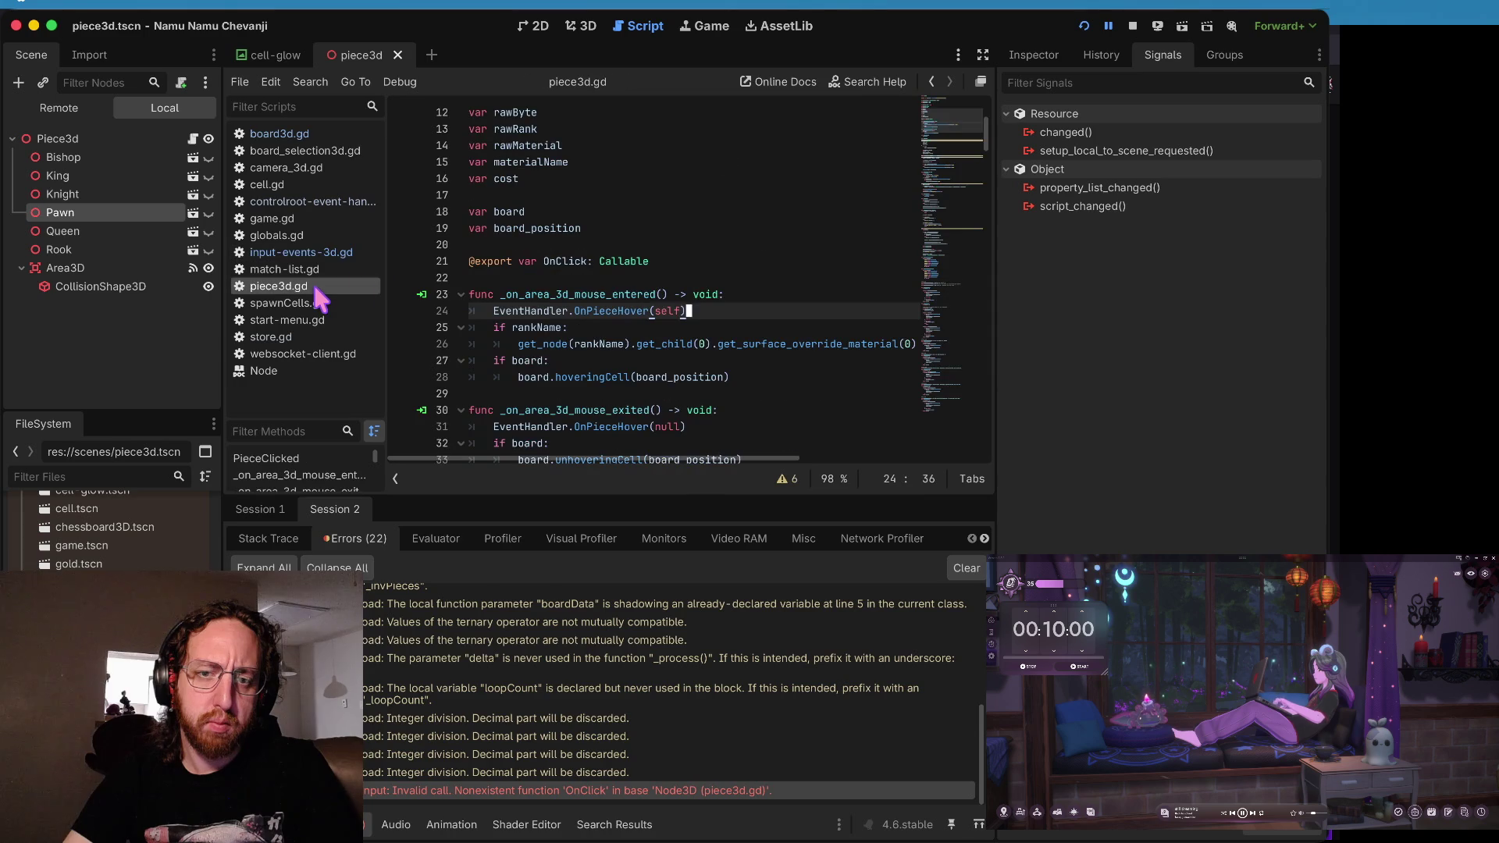
- Check piece3d.gd's OnClick declaration, then view getNextItem in store.gd
{"action": "scroll", "coordinate": [589, 250], "scroll_direction": "down", "scroll_amount": 2}
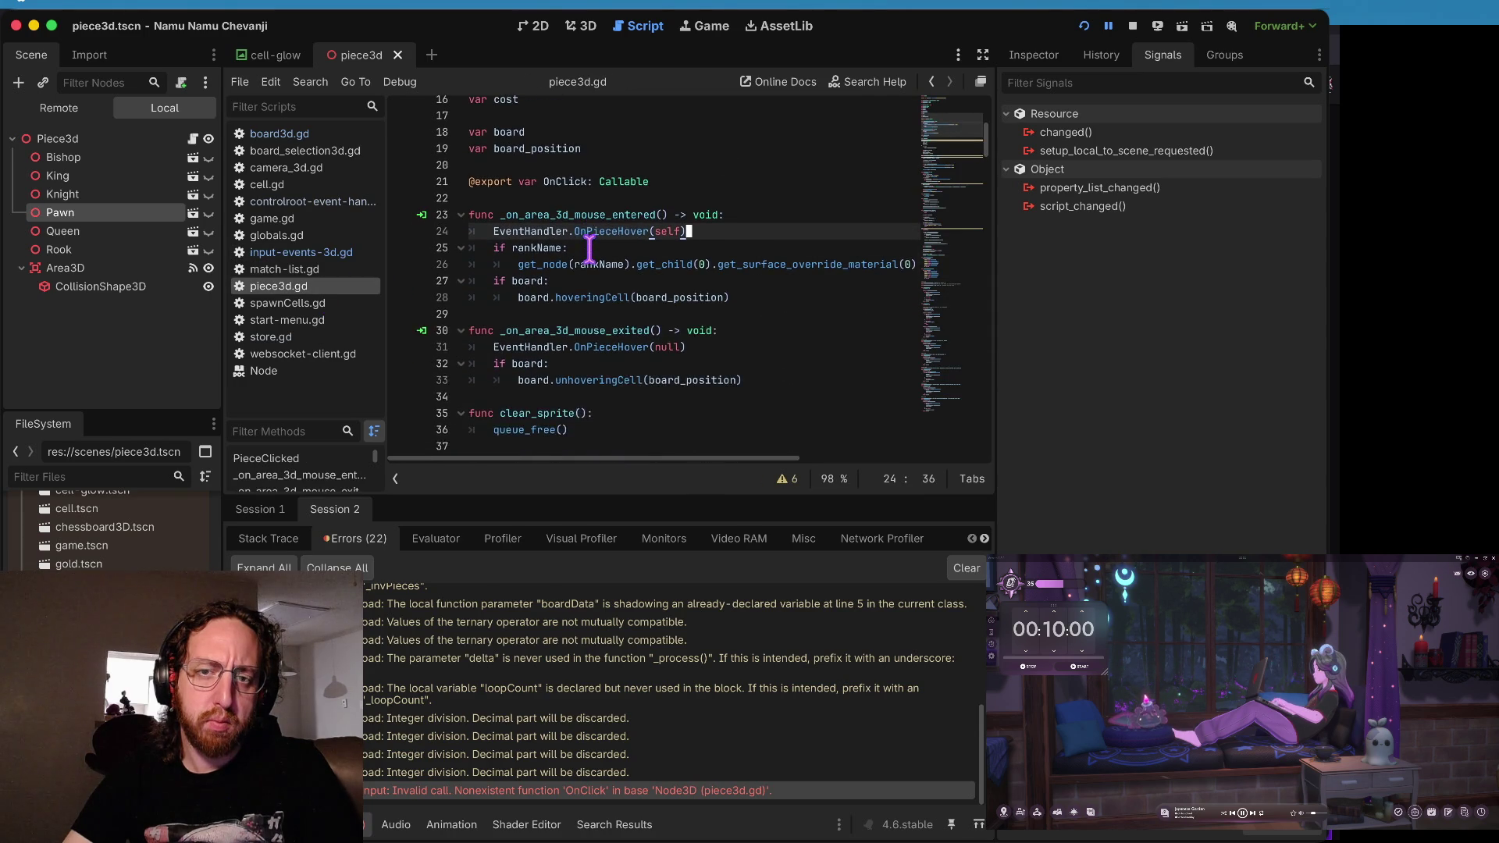
{"action": "left_click", "coordinate": [577, 195]}
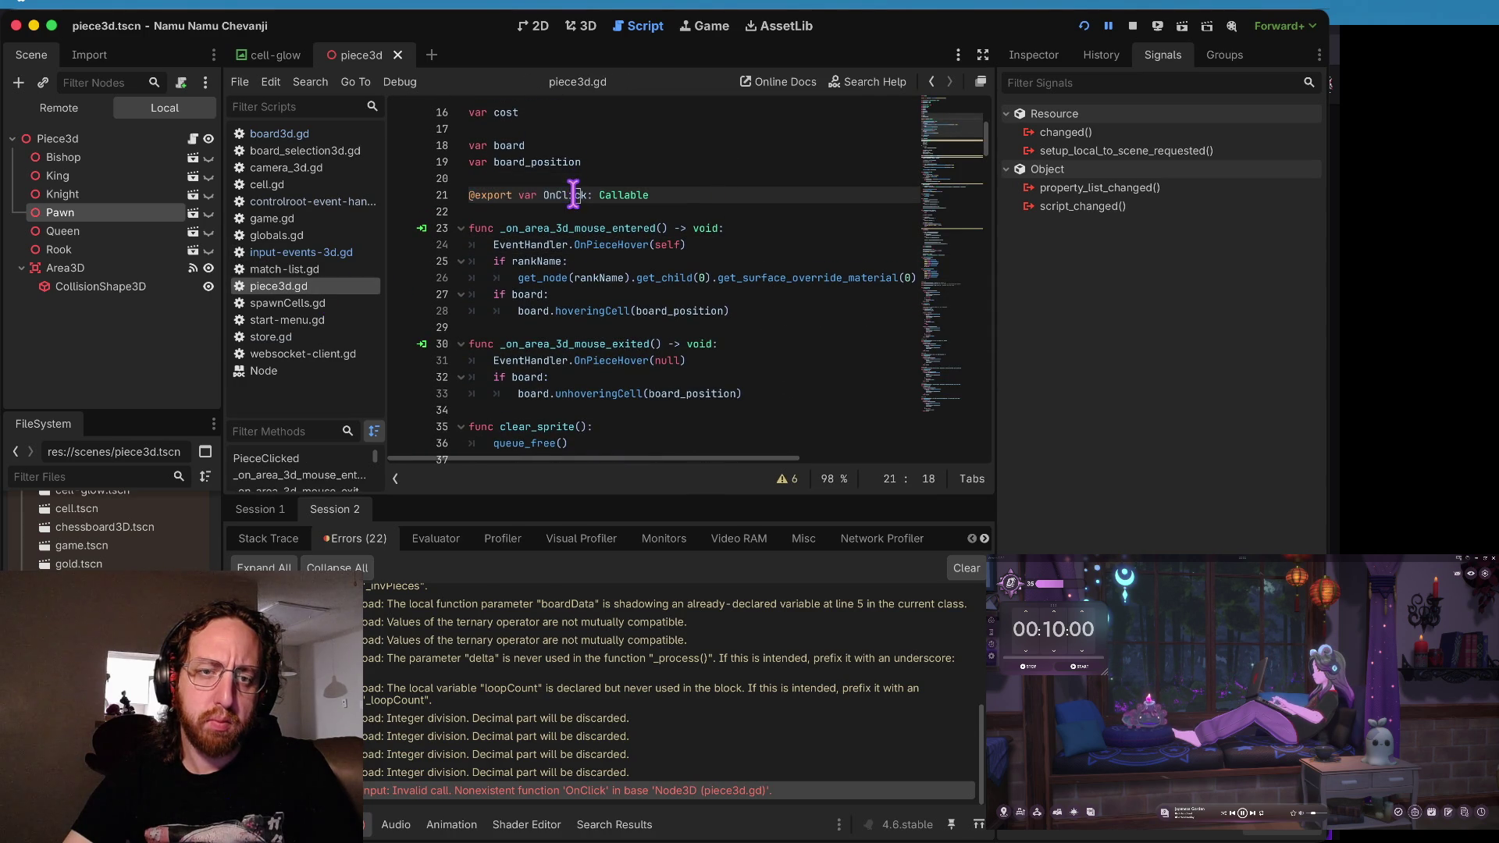
{"action": "left_click", "coordinate": [308, 268]}
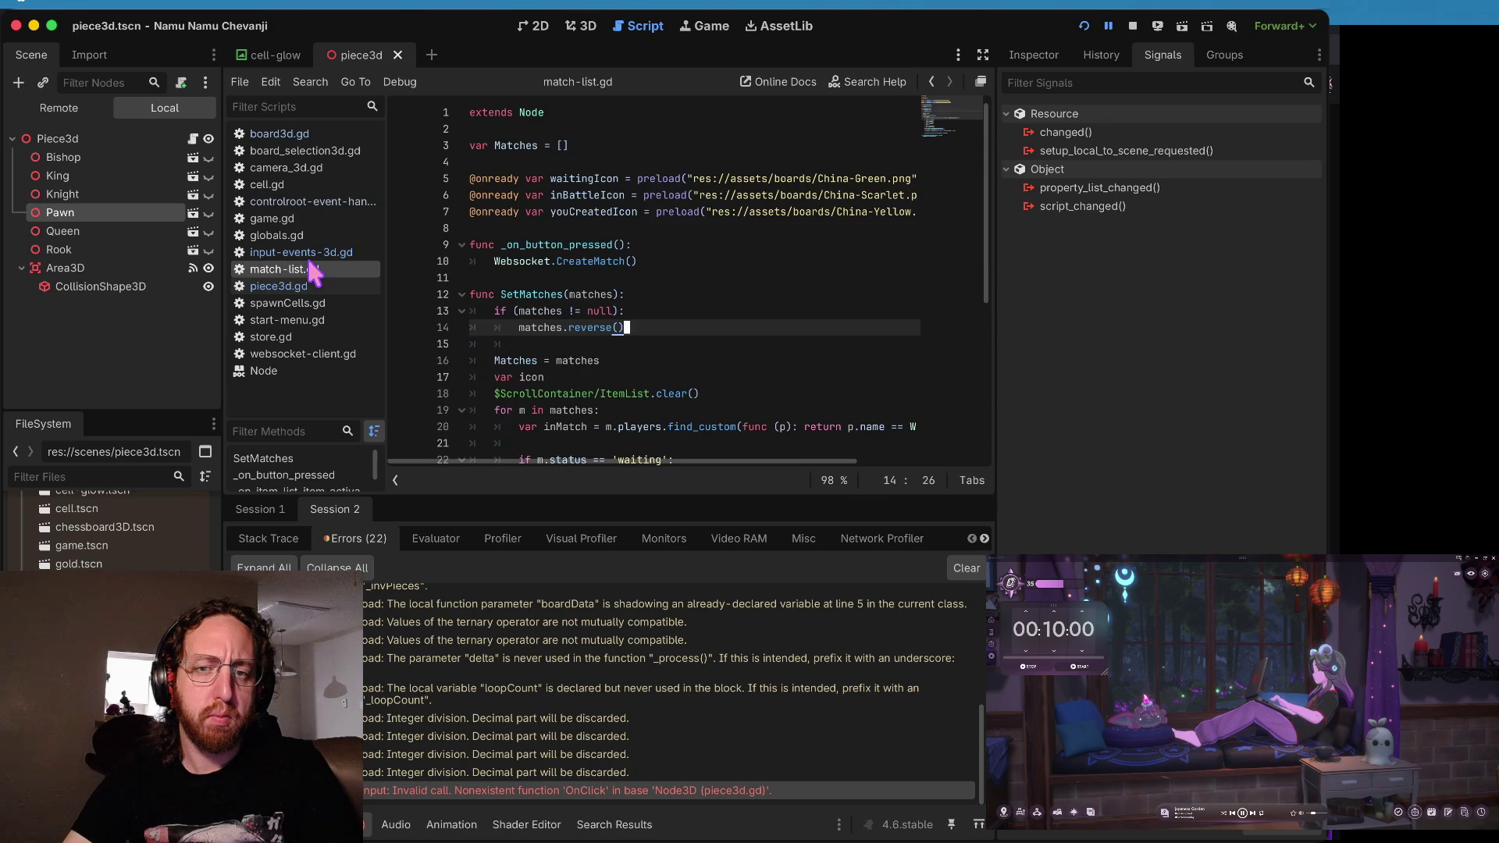
{"action": "left_click", "coordinate": [308, 252]}
{"action": "left_click", "coordinate": [313, 337]}
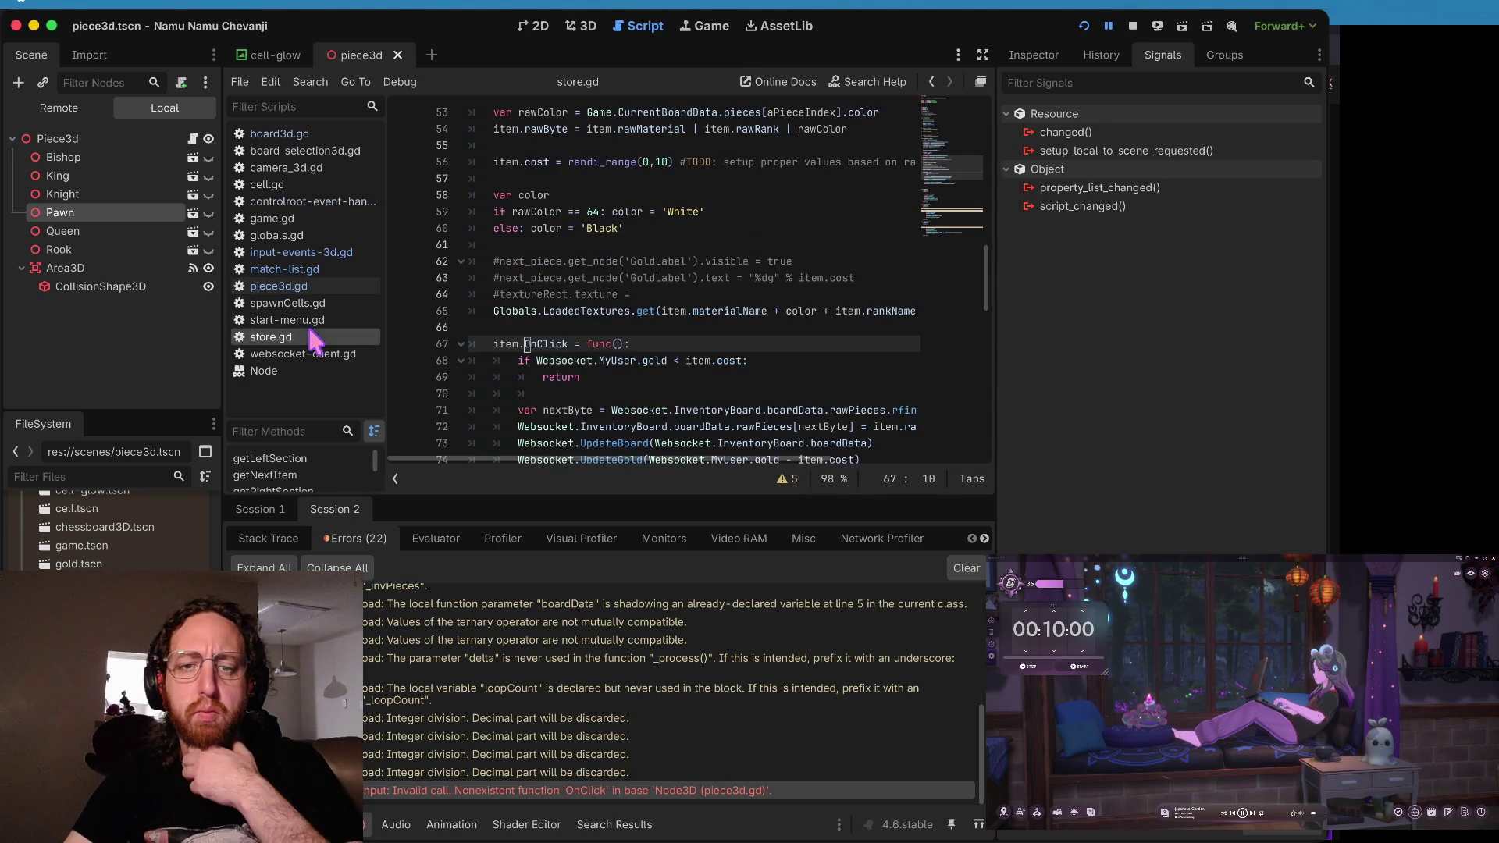
{"action": "scroll", "coordinate": [725, 278], "scroll_direction": "up", "scroll_amount": 3}
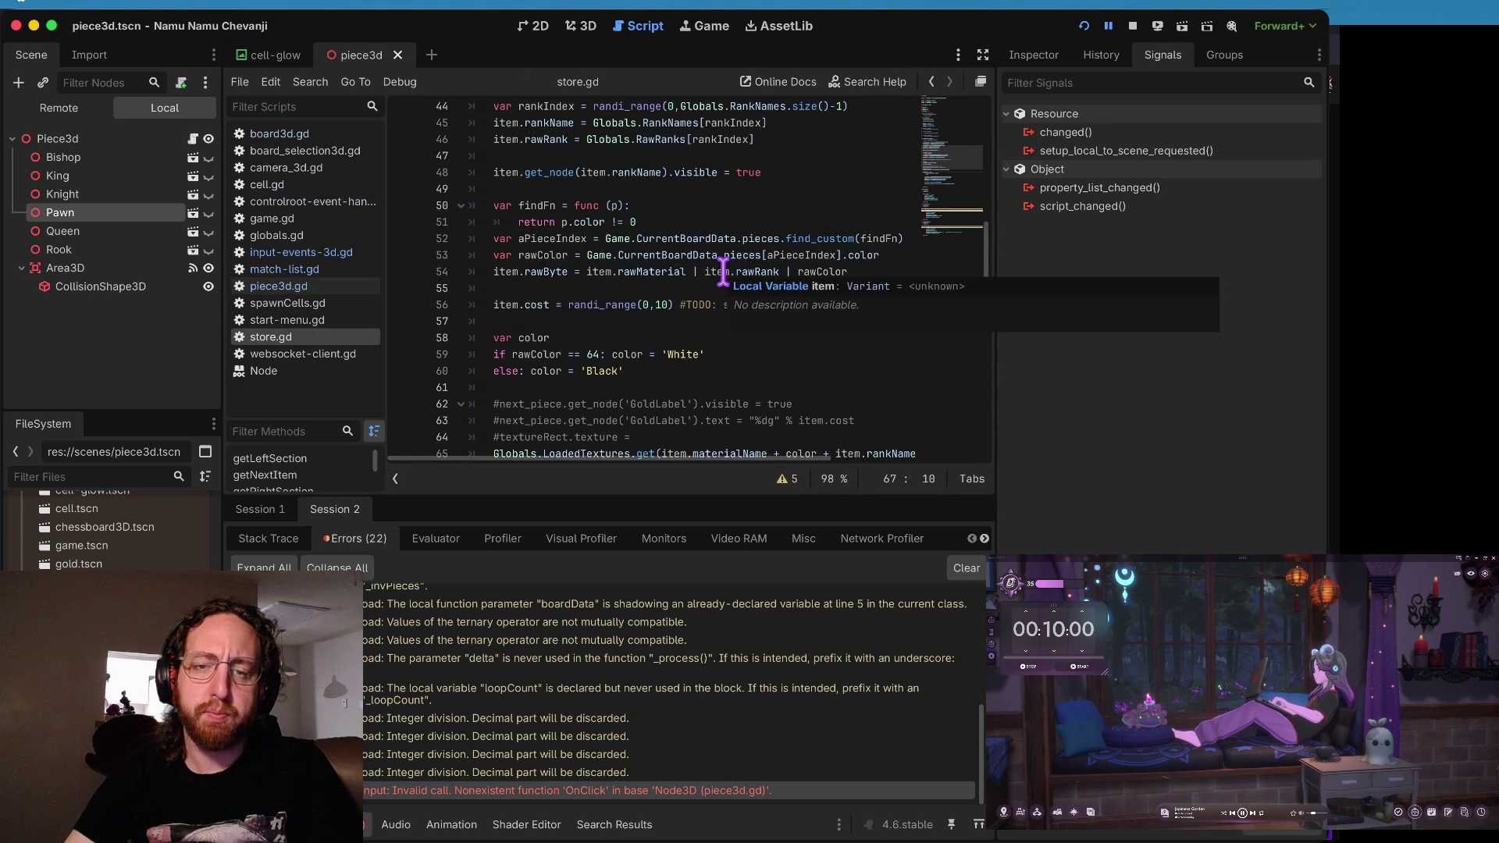
{"action": "scroll", "coordinate": [716, 289], "scroll_direction": "up", "scroll_amount": 2}
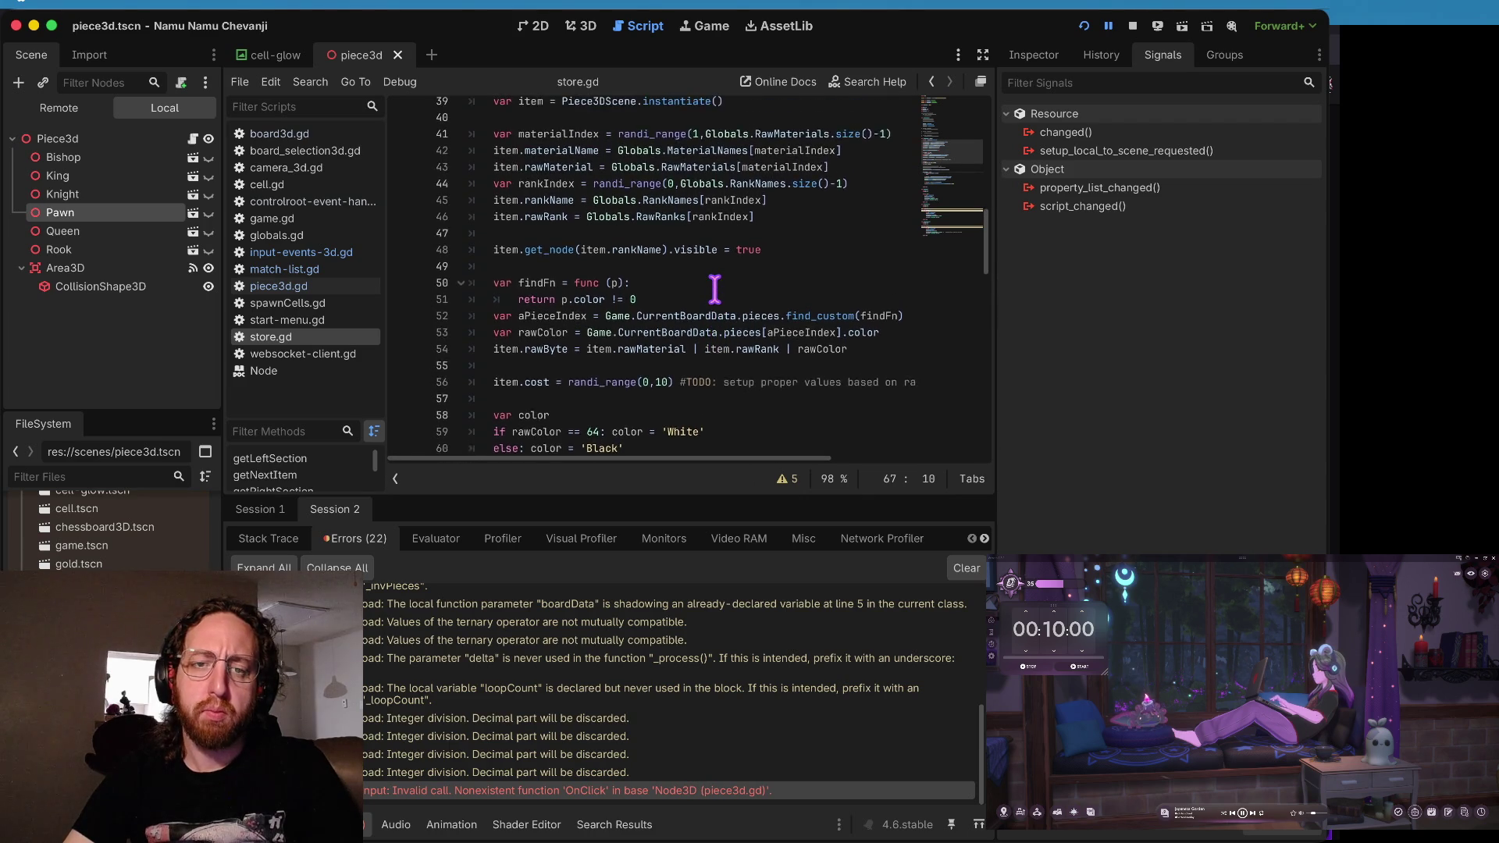
{"action": "scroll", "coordinate": [715, 289], "scroll_direction": "up", "scroll_amount": 1}
{"action": "left_click", "coordinate": [713, 296]}
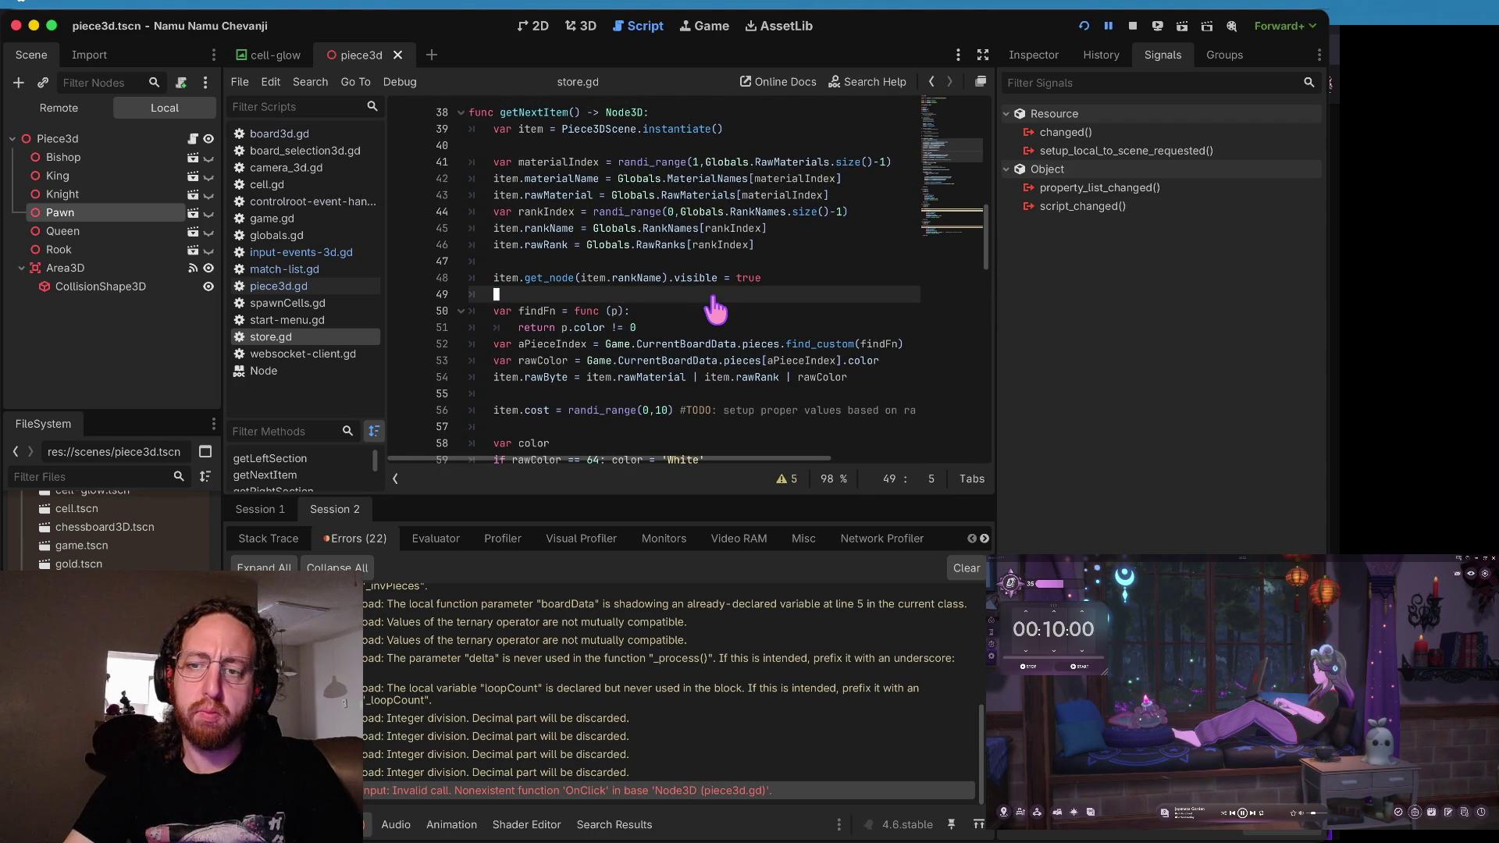
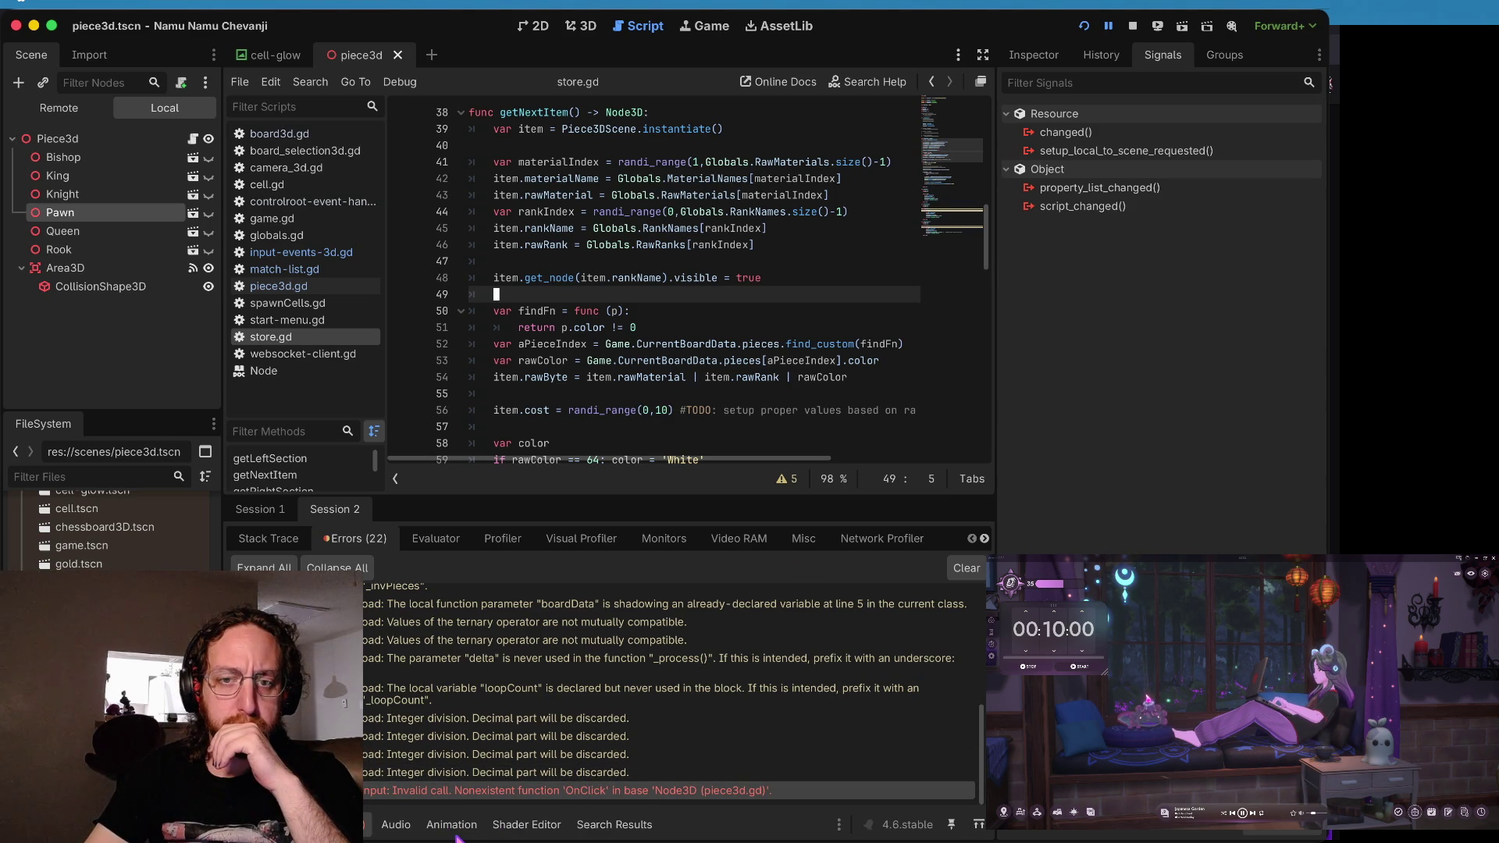
- Review the get_node(item.rankName) lines in store.gd's getNextItem, then run the game
{"action": "left_click", "coordinate": [640, 279]}
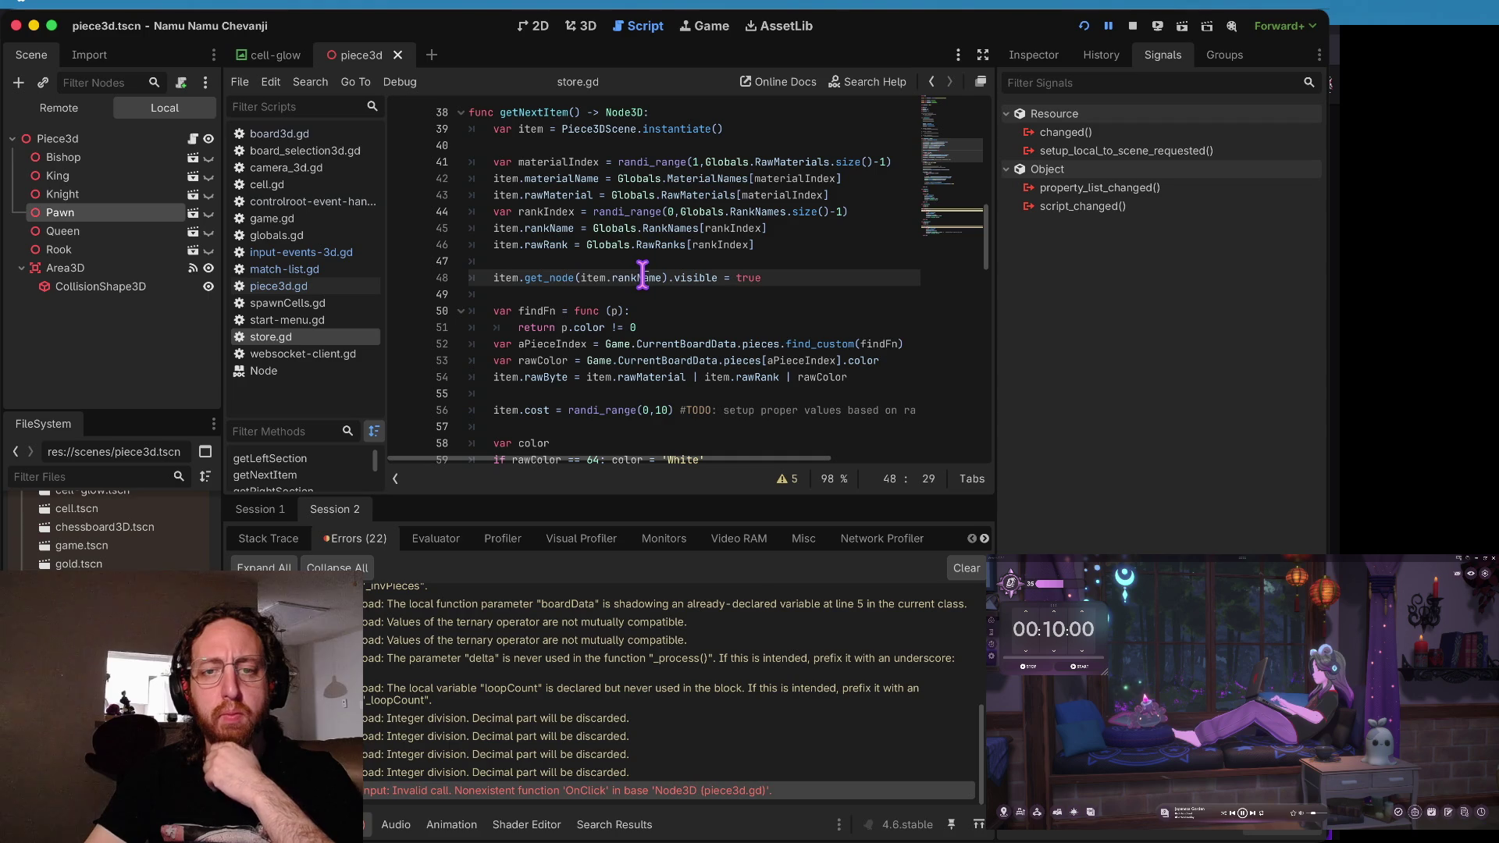
{"action": "left_click", "coordinate": [563, 279]}
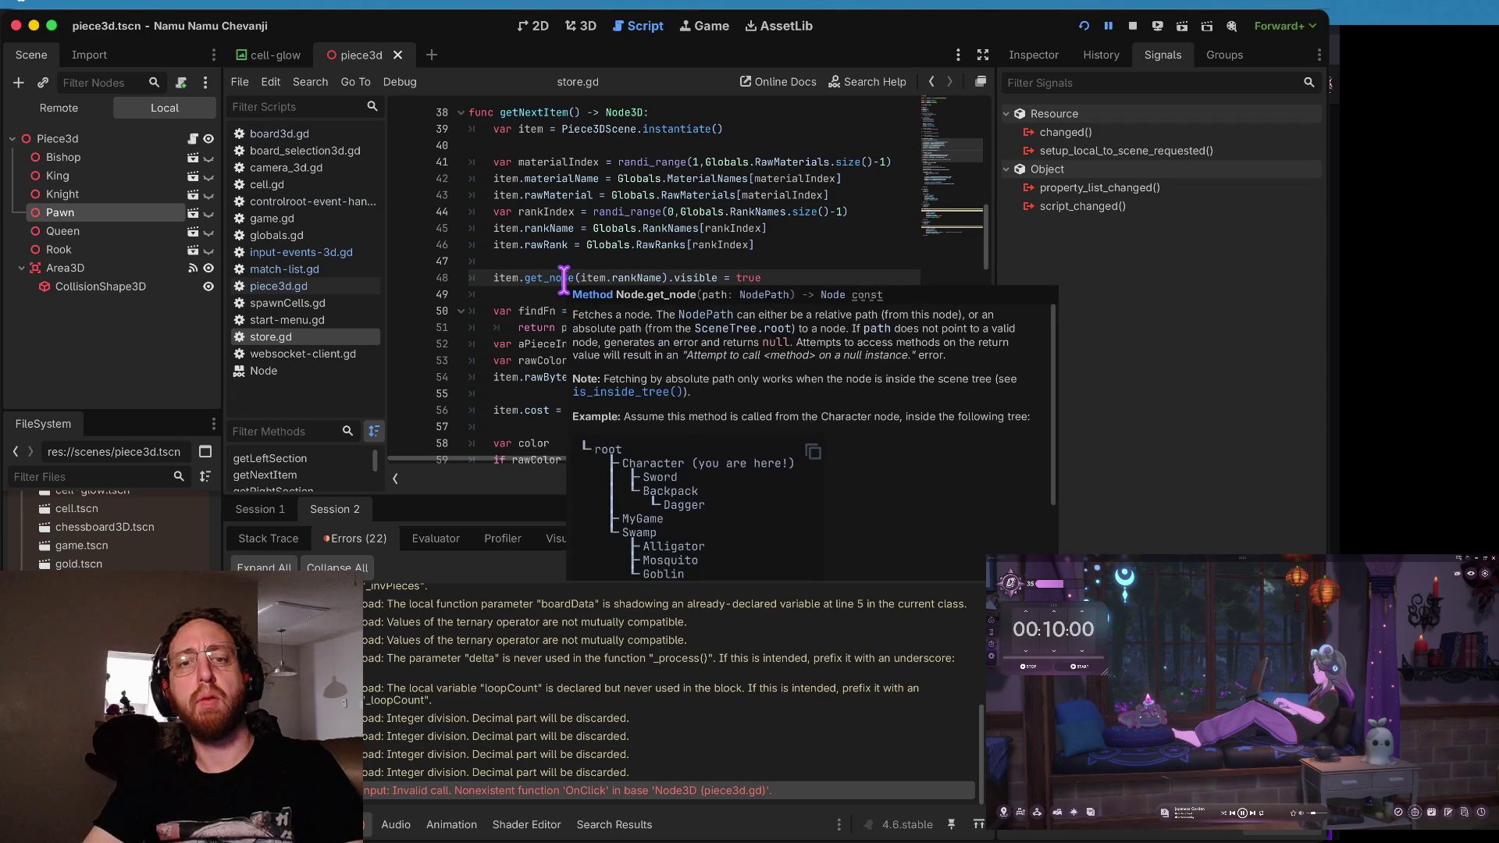
{"action": "left_click", "coordinate": [628, 258]}
{"action": "left_click", "coordinate": [609, 291]}
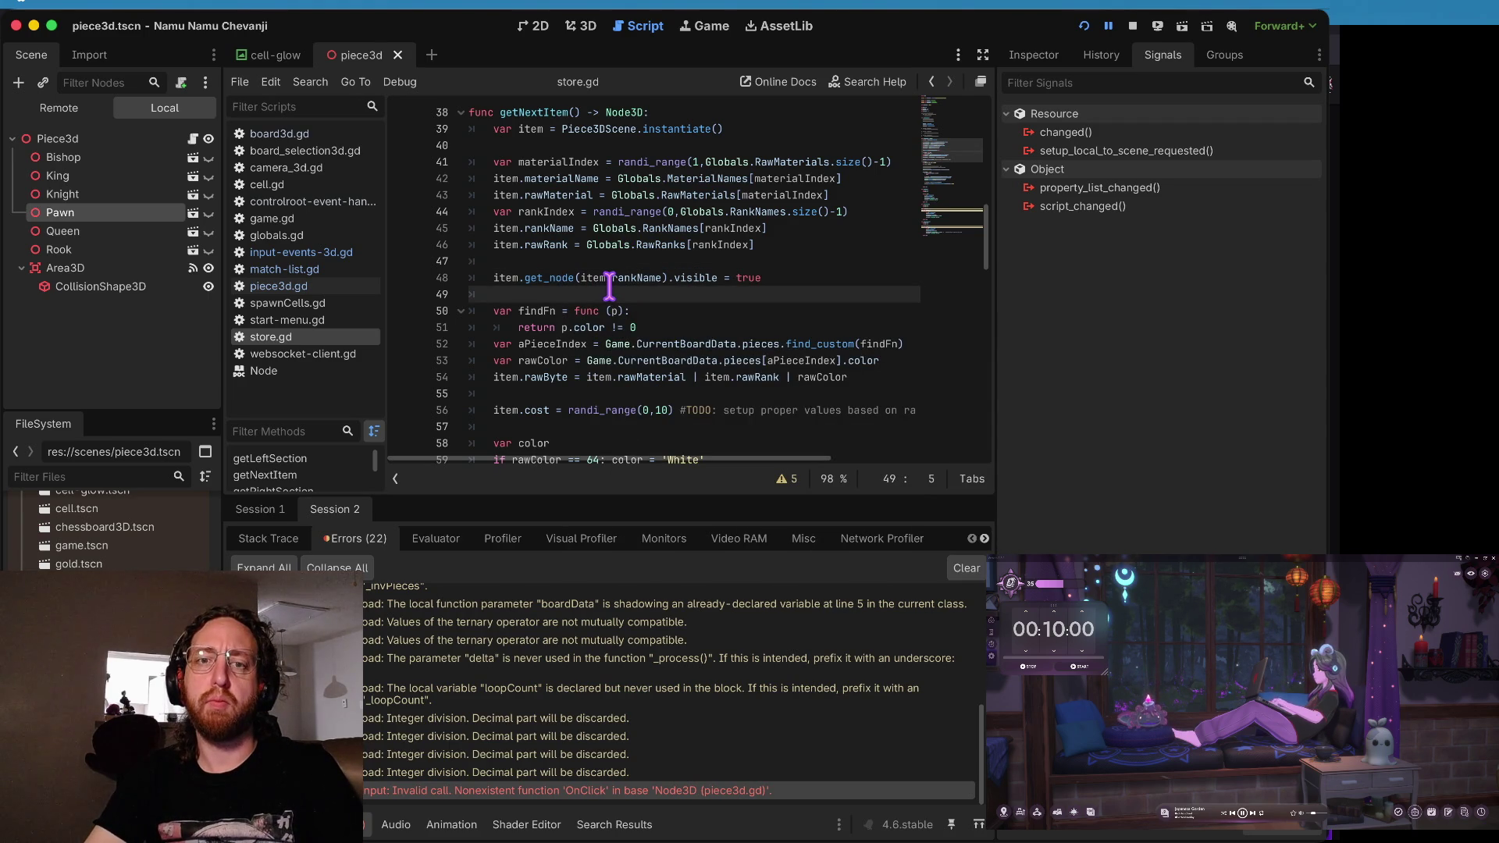
{"action": "left_click", "coordinate": [611, 212]}
{"action": "left_click", "coordinate": [603, 261]}
{"action": "scroll", "coordinate": [603, 261], "scroll_direction": "up", "scroll_amount": 2}
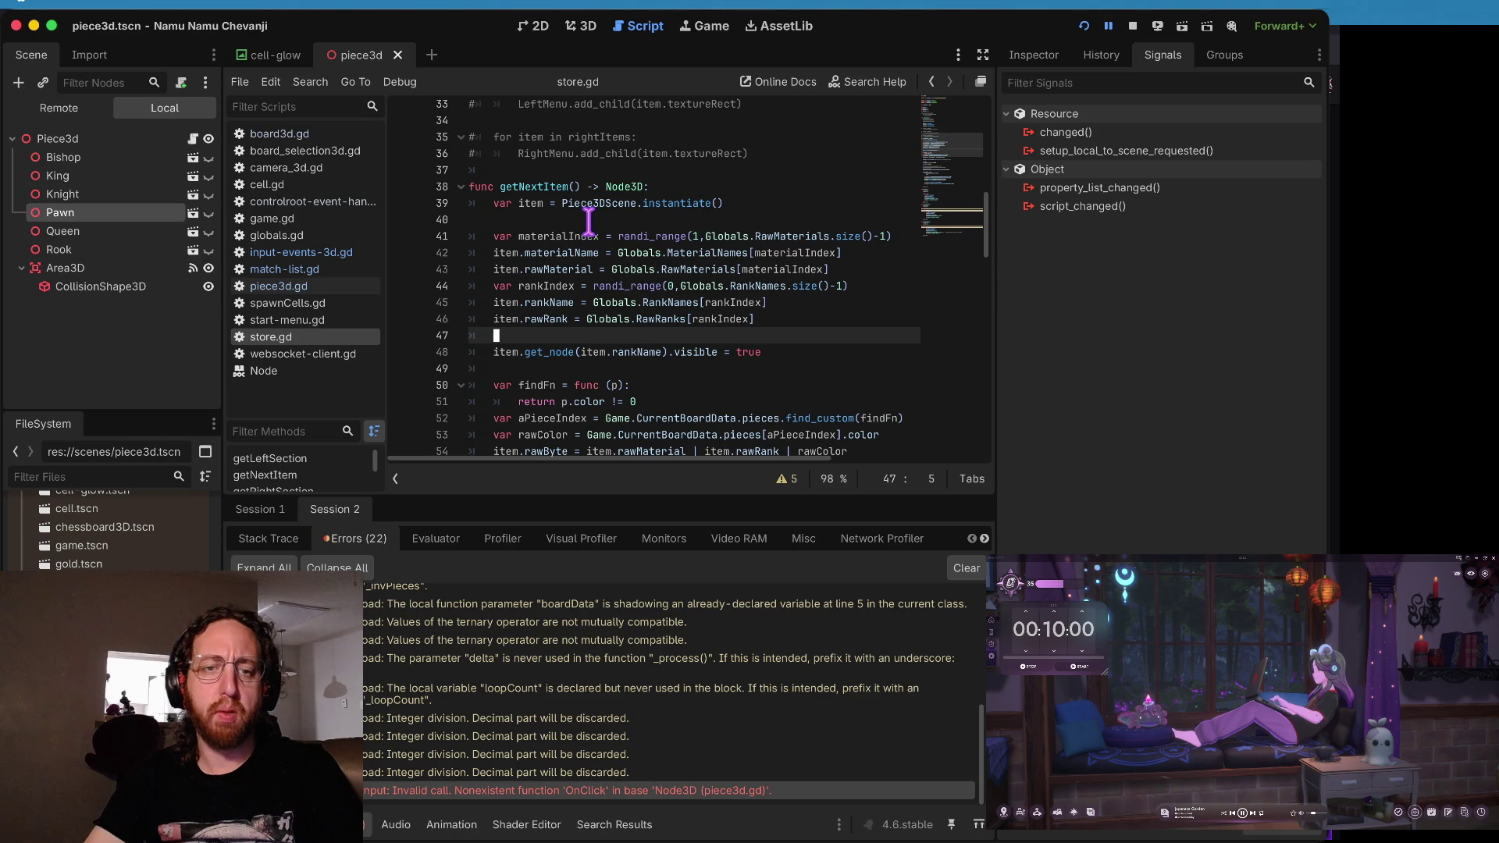
{"action": "key", "text": "super+b"}
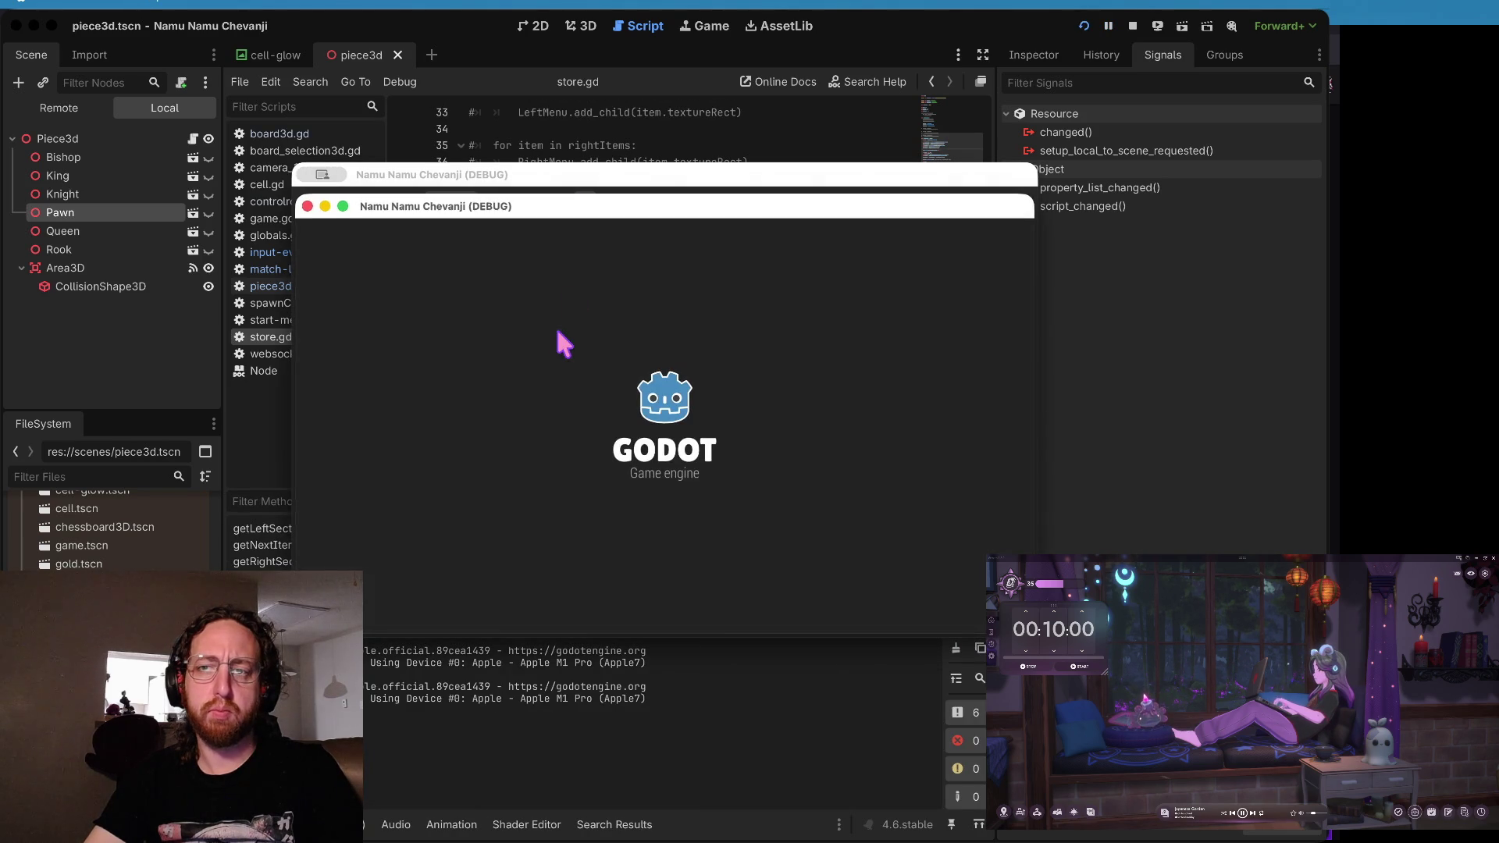
- Stop the game and open piece3d.gd at its hover handlers
{"action": "left_click", "coordinate": [1133, 26]}
{"action": "left_click", "coordinate": [851, 195]}
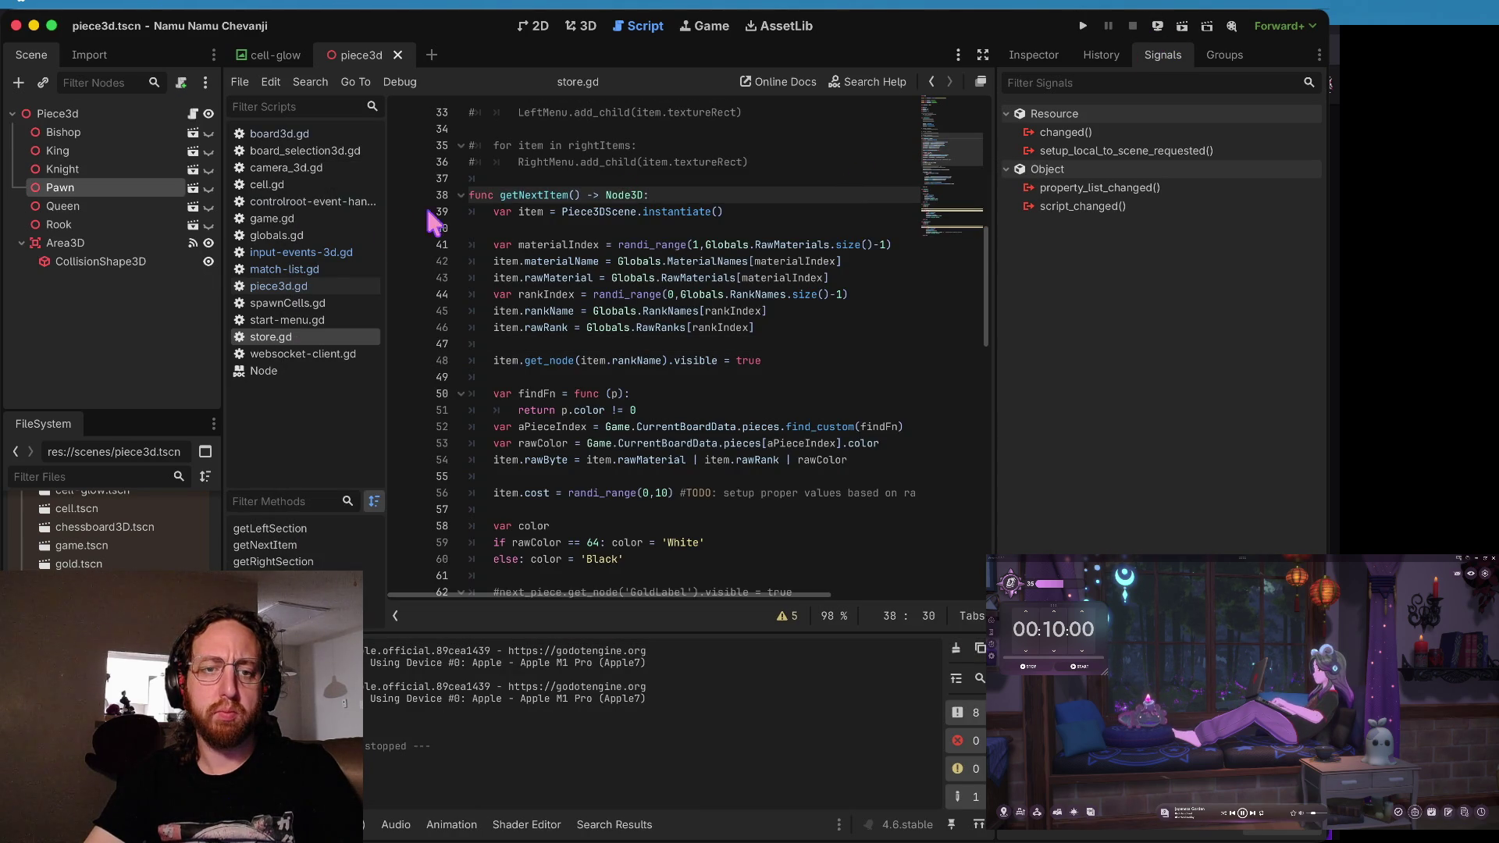
{"action": "left_click", "coordinate": [305, 286]}
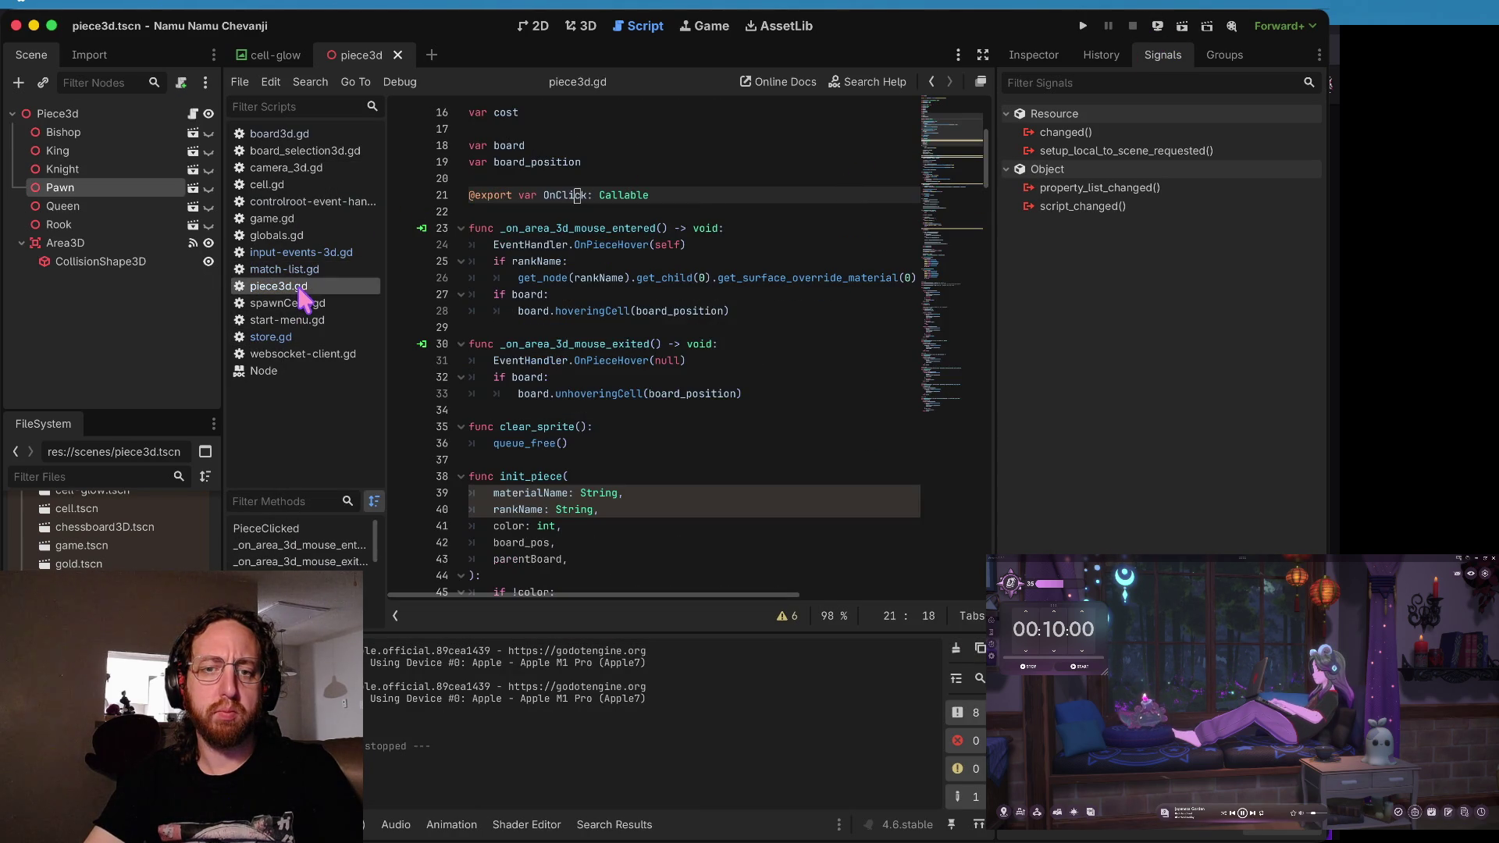
{"action": "left_click", "coordinate": [632, 310]}
{"action": "key", "text": "Up"}
{"action": "key", "text": "Up"}
{"action": "key", "text": "Down"}
{"action": "key", "text": "Down"}
{"action": "key", "text": "Down"}
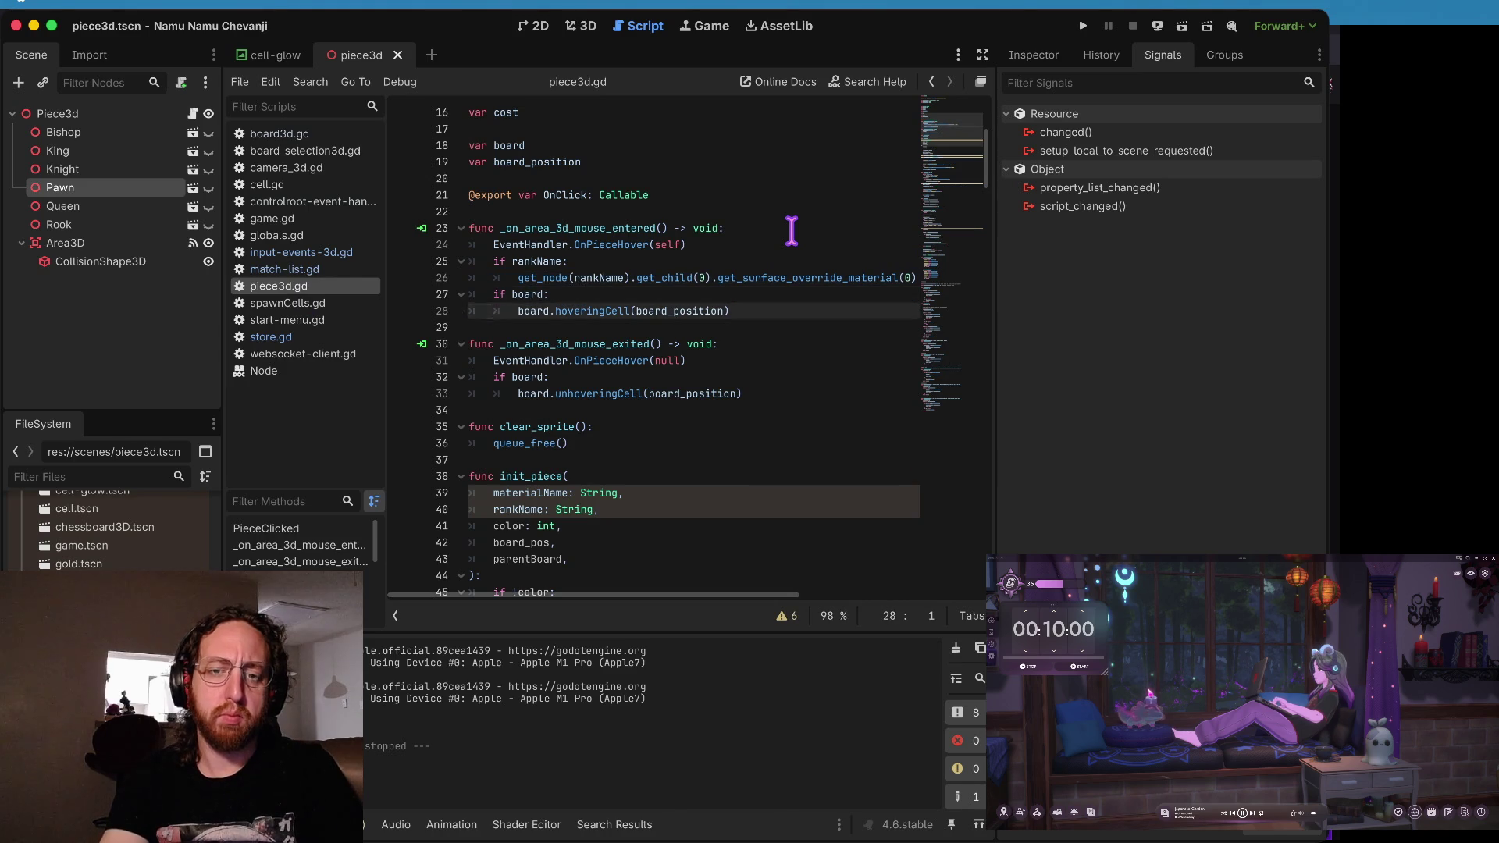
- Paste the surface material line into _on_area_3d_mouse_exited and remove the stray var
{"action": "key", "text": "Down"}
{"action": "key", "text": "Down"}
{"action": "key", "text": "End"}
{"action": "key", "text": "Return"}
{"action": "key", "text": "ctrl+v"}
{"action": "key", "text": "Up"}
{"action": "key", "text": "Up"}
{"action": "key", "text": "Up"}
{"action": "key", "text": "Up"}
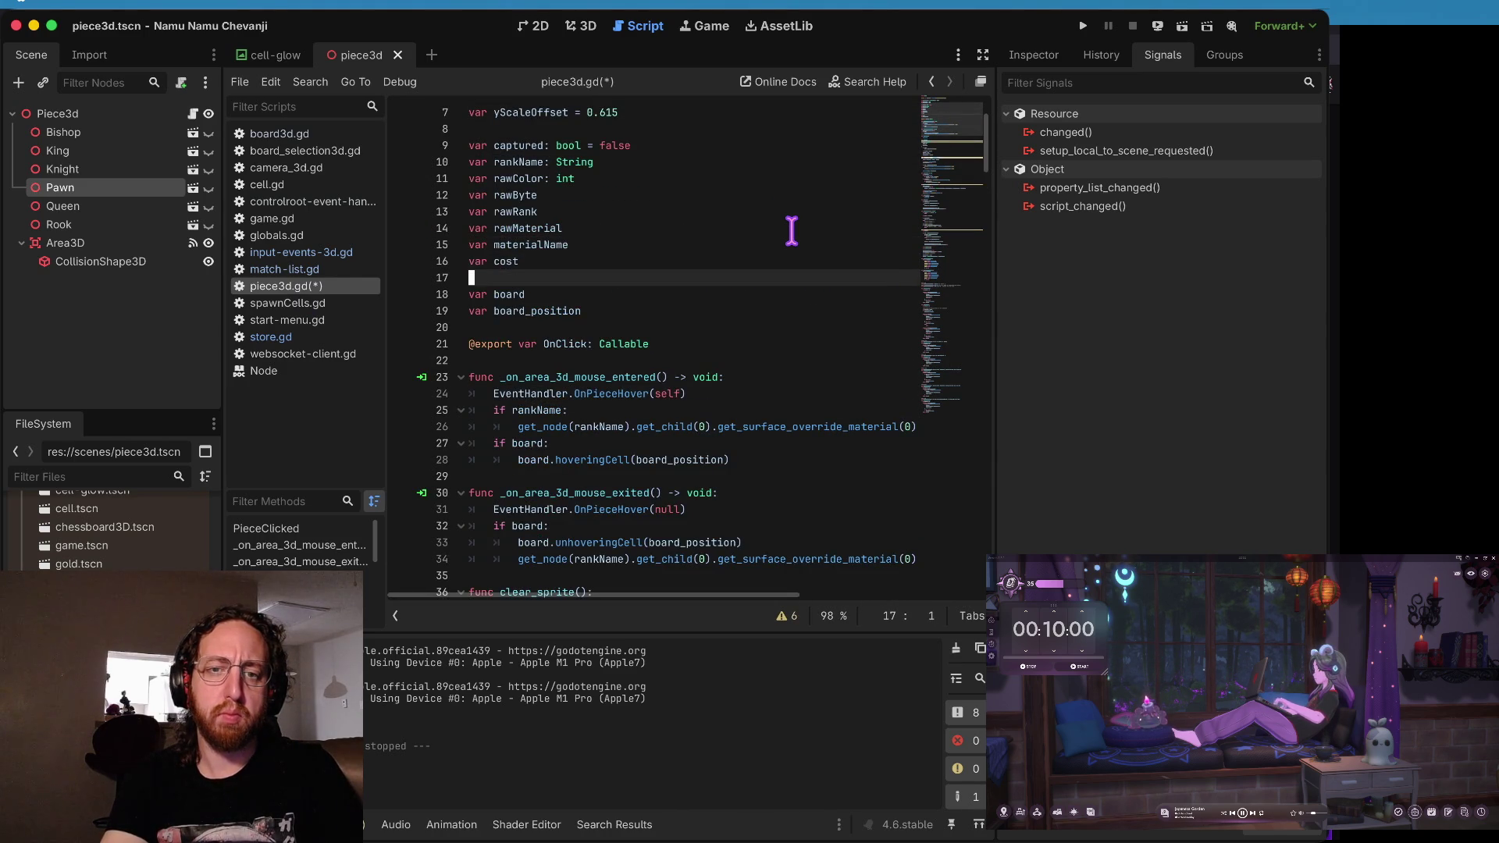
{"action": "key", "text": "BackSpace"}
{"action": "key", "text": "BackSpace"}
{"action": "key", "text": "BackSpace"}
- Trace where rawColor is assigned in init_piece
{"action": "key", "text": "Up"}
{"action": "key", "text": "Up"}
{"action": "key", "text": "Up"}
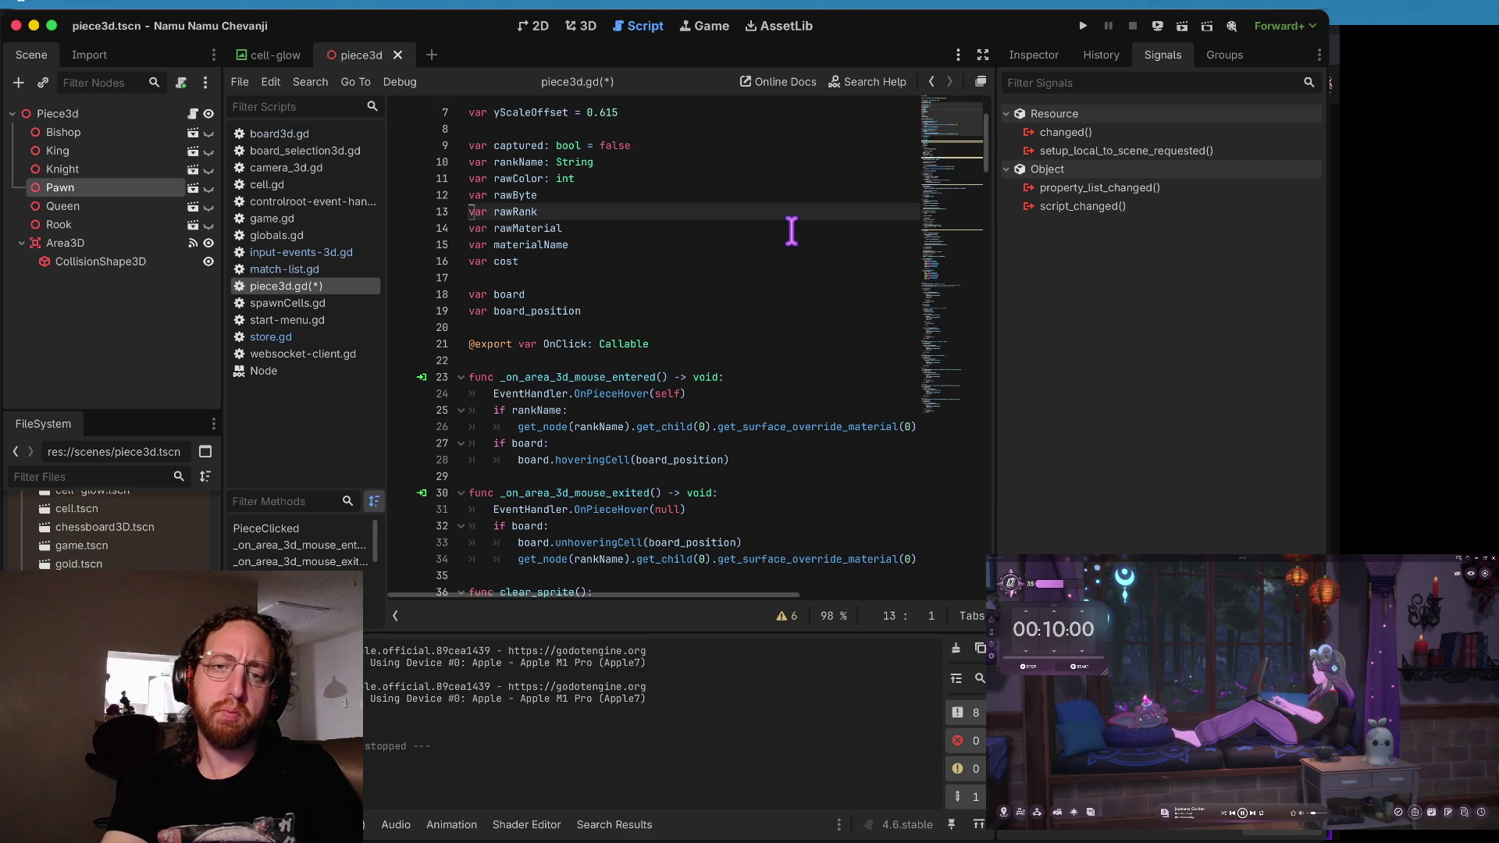
{"action": "key", "text": "Up"}
{"action": "key", "text": "Right"}
{"action": "key", "text": "Right"}
{"action": "key", "text": "Right"}
{"action": "key", "text": "Up"}
{"action": "key", "text": "ctrl+d"}
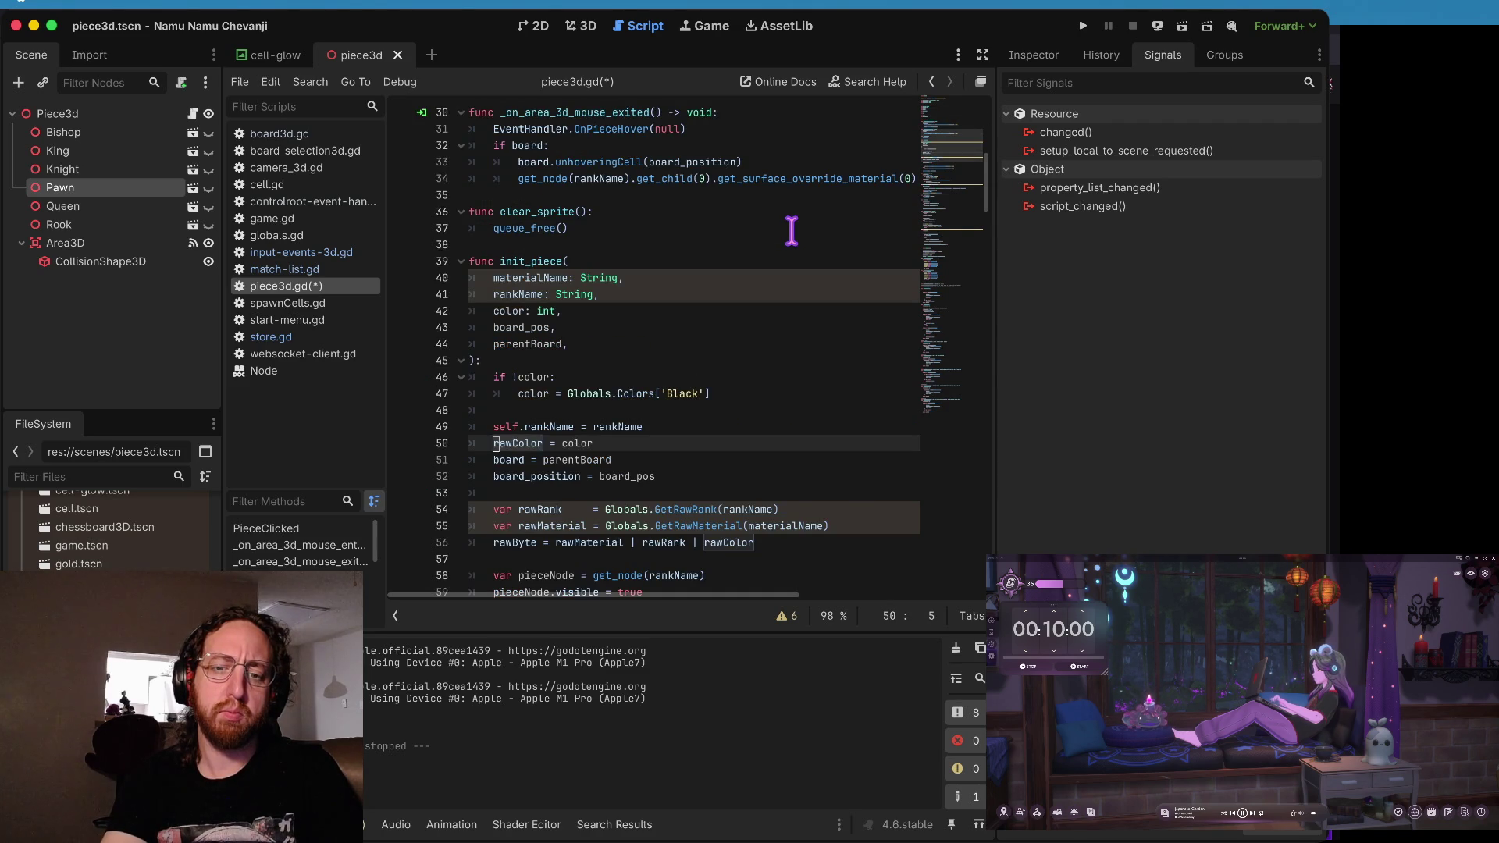
{"action": "key", "text": "ctrl+d"}
{"action": "key", "text": "ctrl+d"}
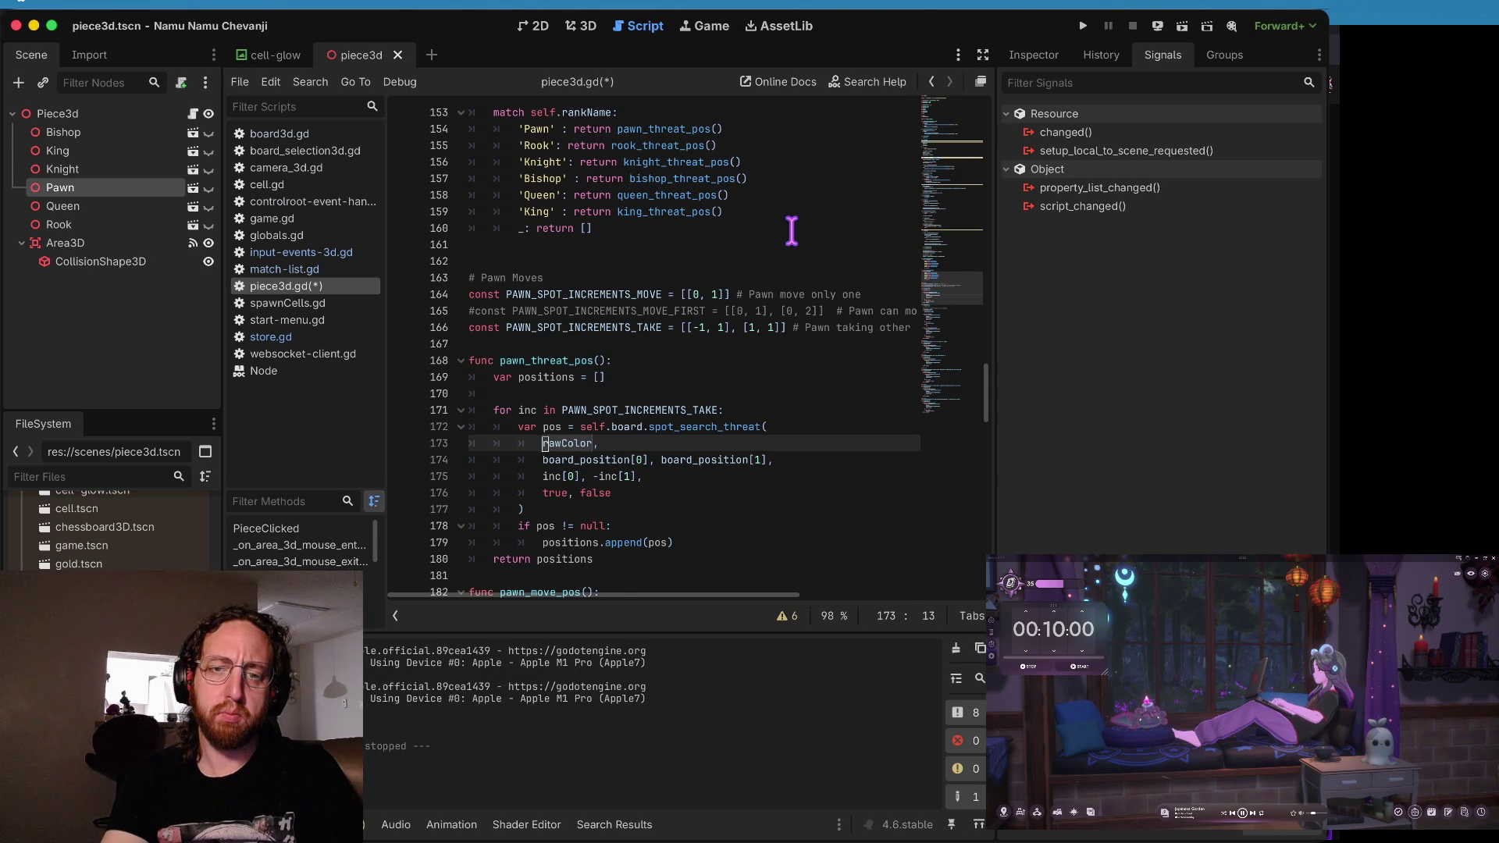
{"action": "key", "text": "ctrl+z"}
{"action": "key", "text": "Up"}
{"action": "key", "text": "Up"}
{"action": "key", "text": "Up"}
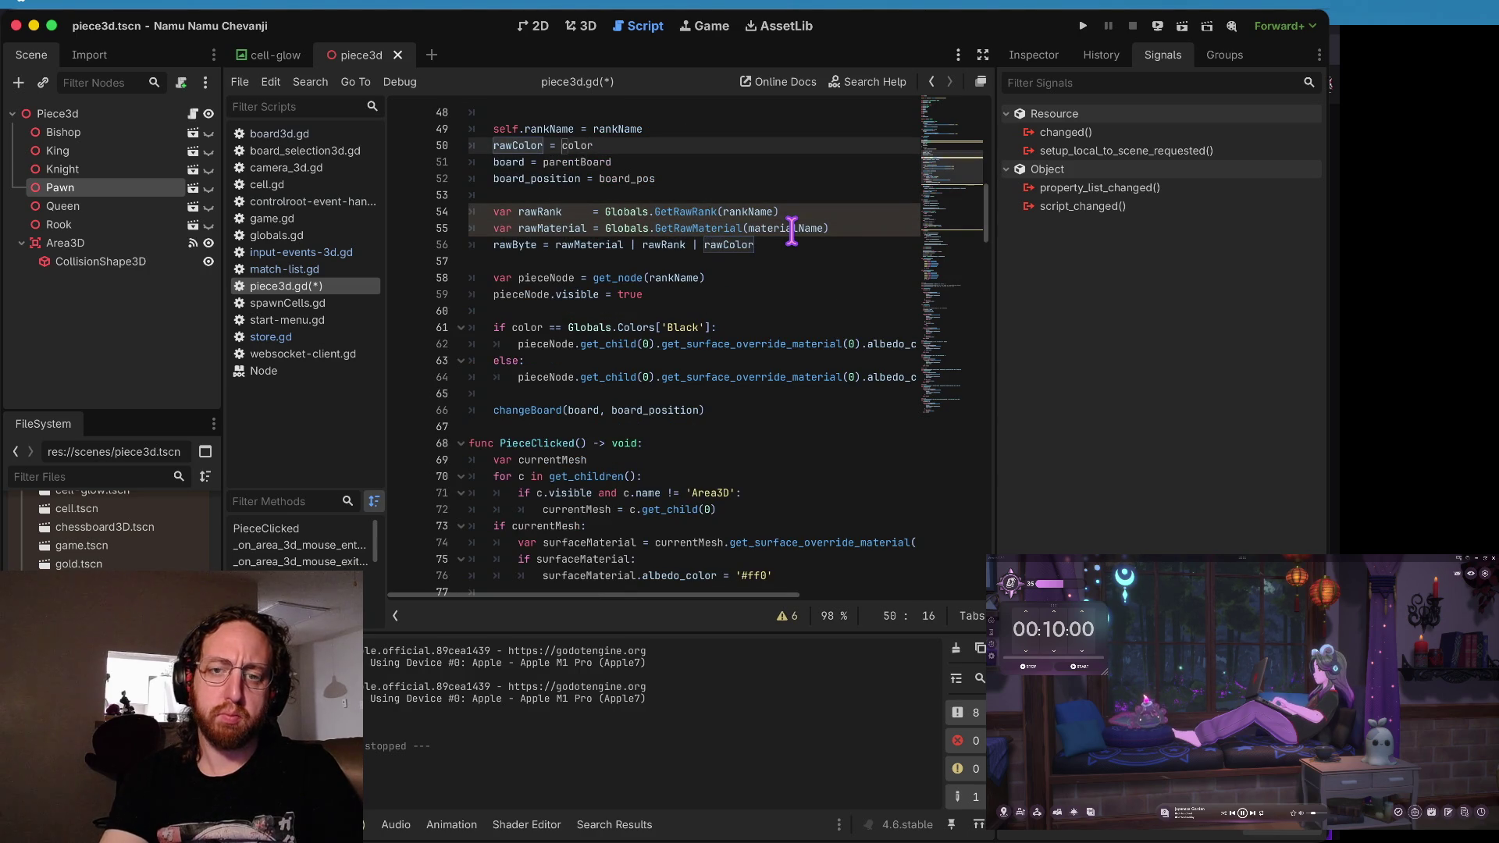
{"action": "scroll", "coordinate": [792, 230], "scroll_direction": "up", "scroll_amount": 3}
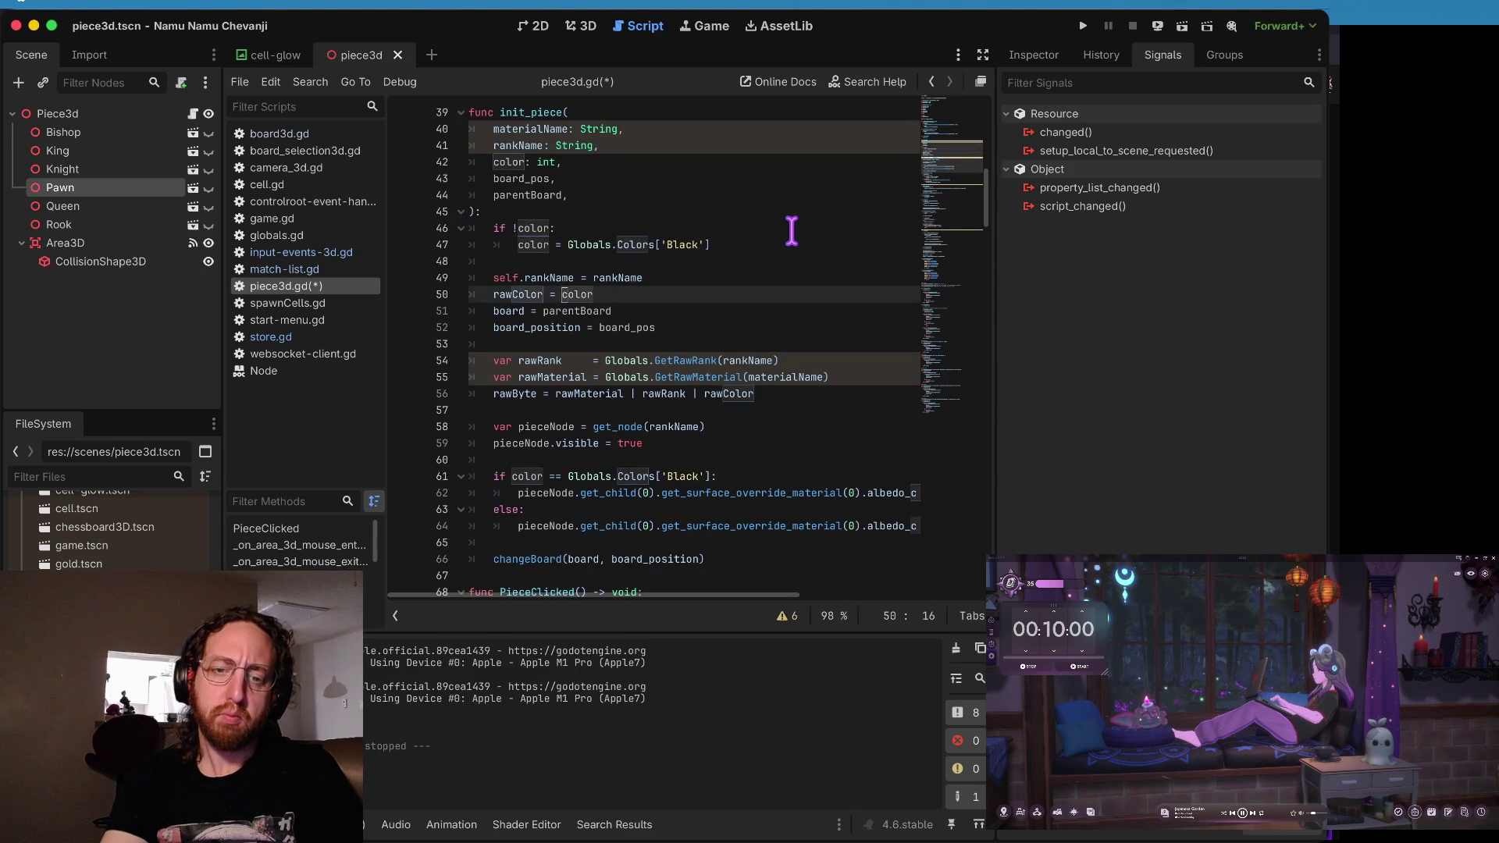
- Copy the if color block from init_piece
{"action": "key", "text": "F3"}
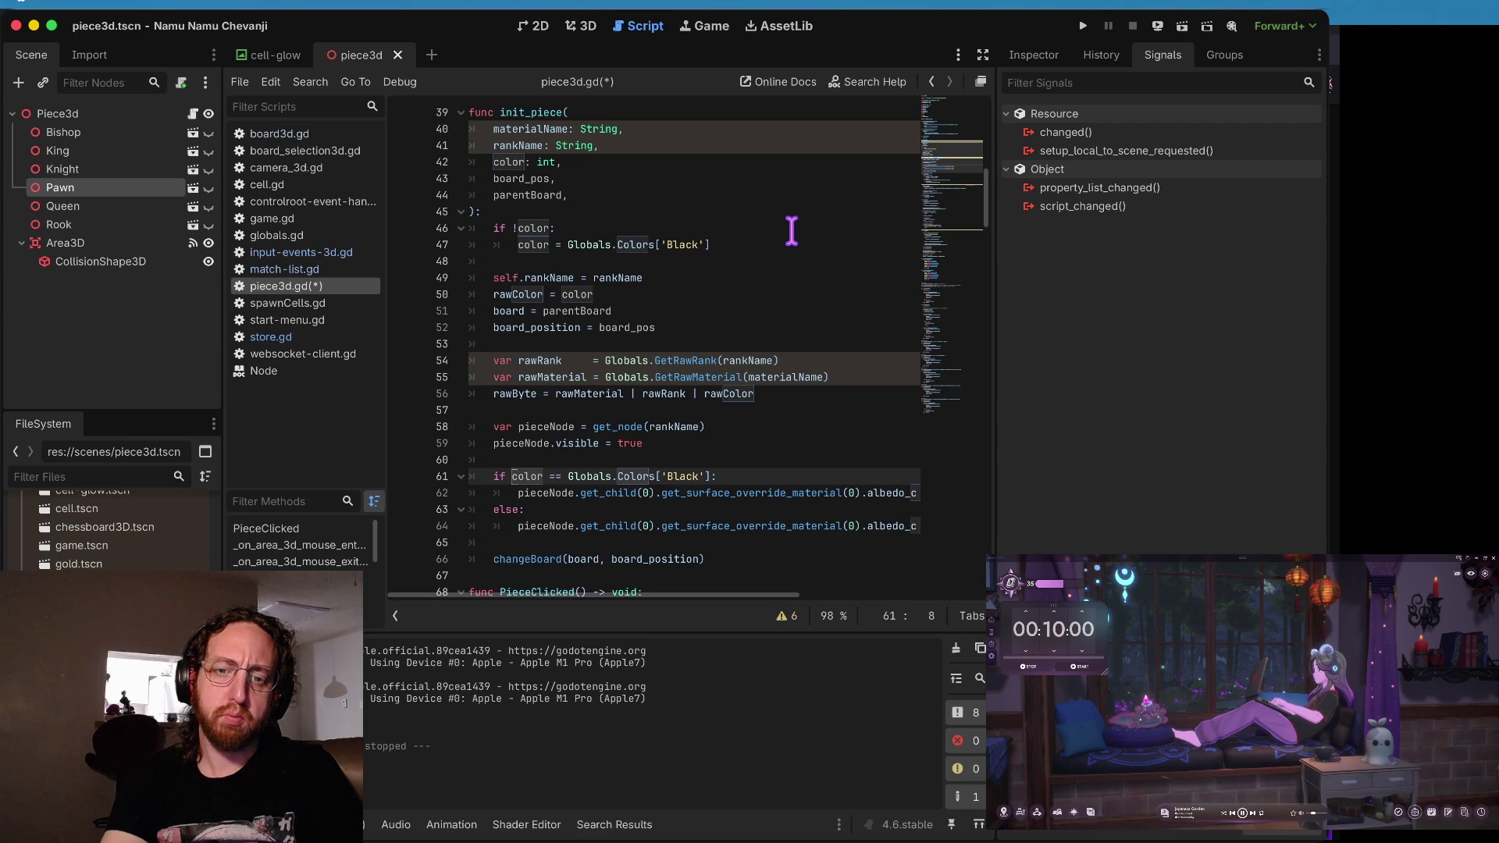
{"action": "key", "text": "Right"}
{"action": "key", "text": "Right"}
{"action": "key", "text": "Right"}
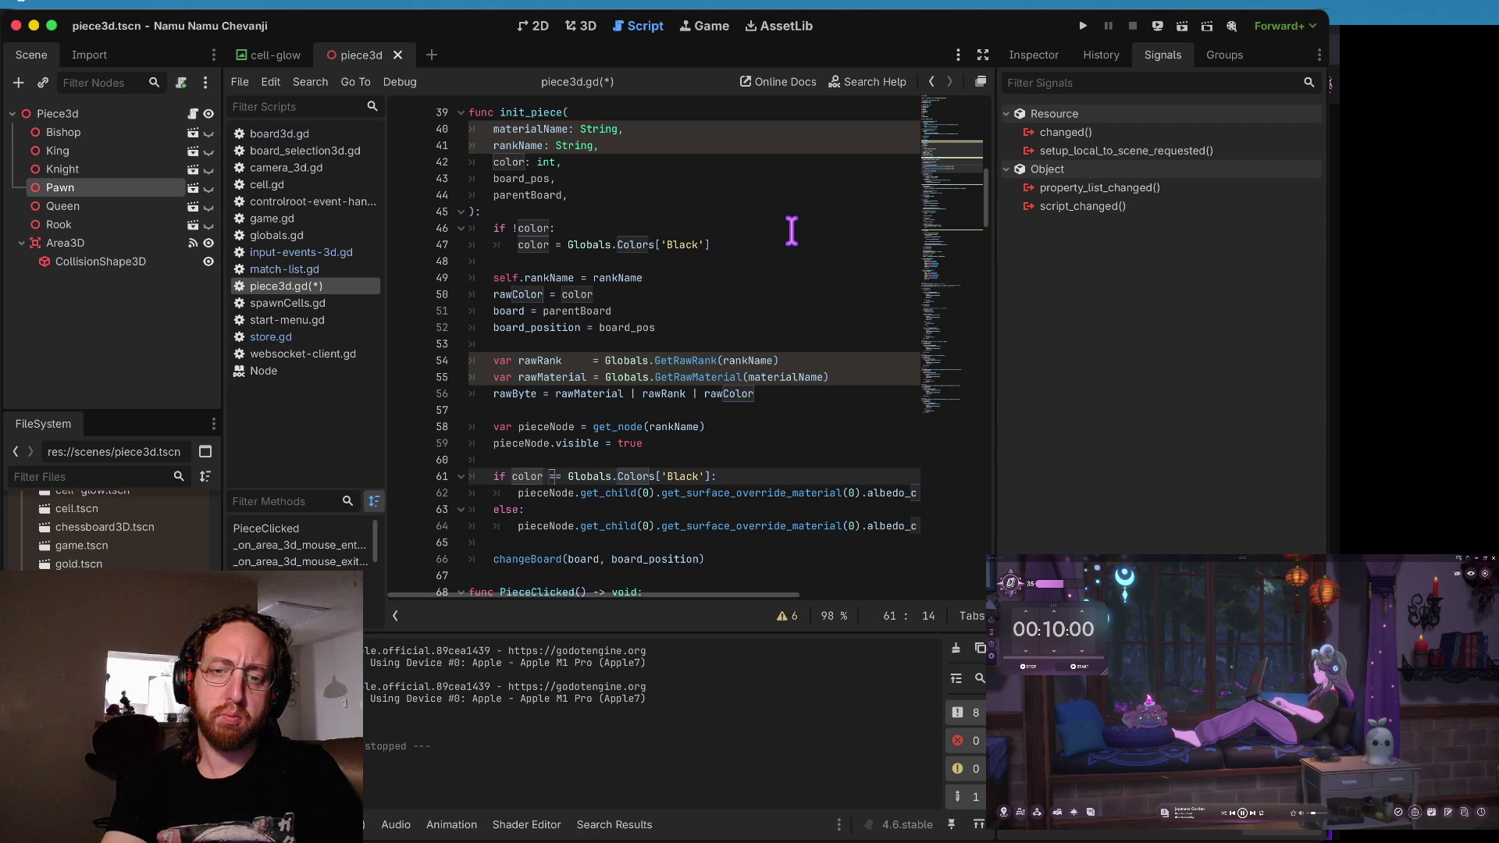
{"action": "key", "text": "Home"}
{"action": "key", "text": "Home"}
{"action": "key", "text": "shift+Down"}
{"action": "key", "text": "shift+Down"}
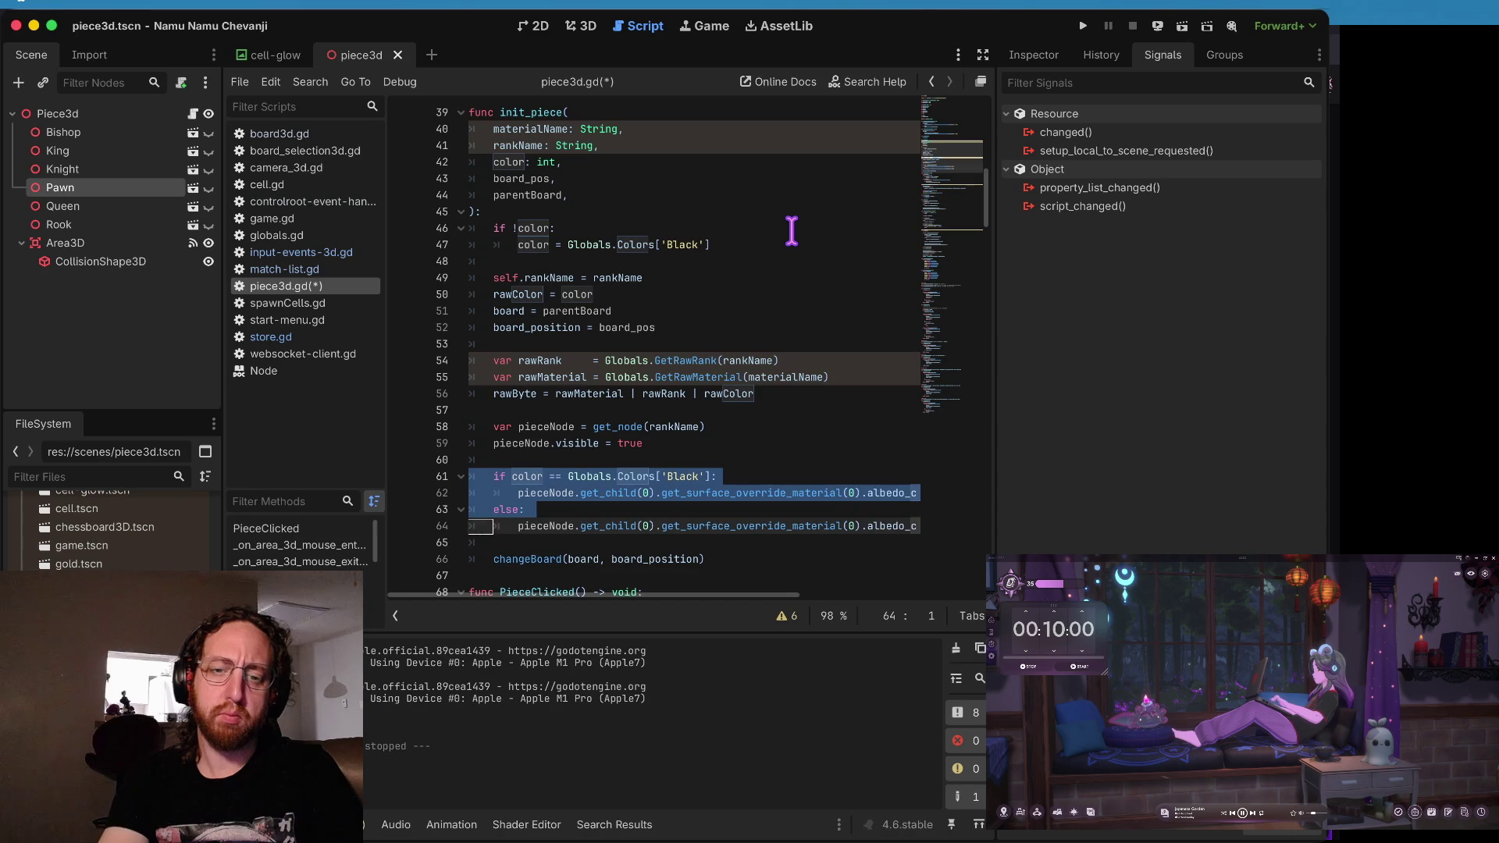
{"action": "key", "text": "shift+Down"}
{"action": "key", "text": "Up"}
{"action": "key", "text": "Up"}
{"action": "key", "text": "Up"}
{"action": "key", "text": "Up"}
{"action": "key", "text": "Up"}
{"action": "key", "text": "Up"}
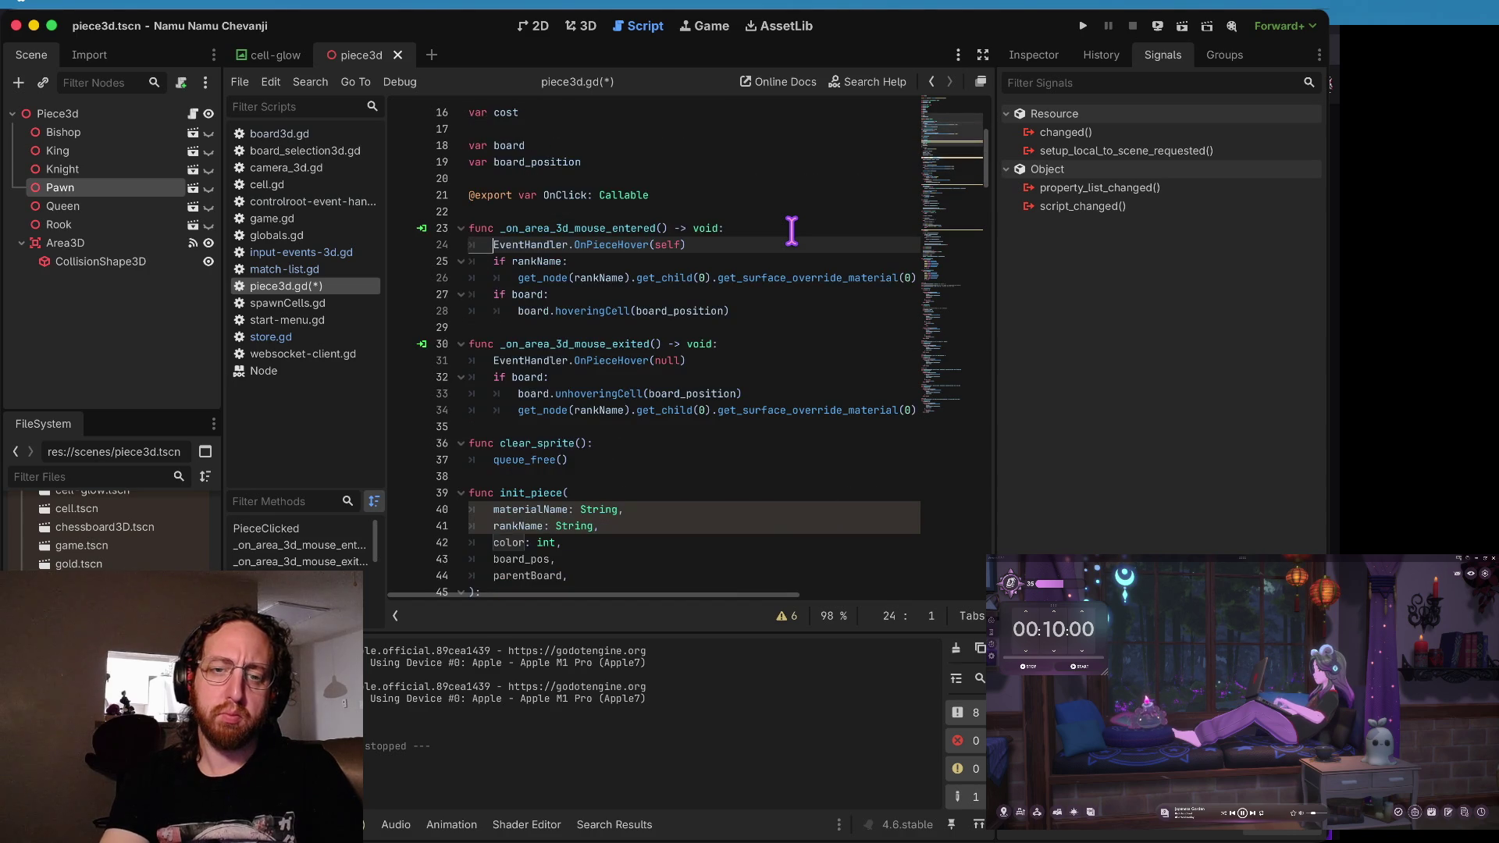
- Paste the Black/White colour check block into the mouse-exited handler and fix its spacing
{"action": "key", "text": "Down"}
{"action": "key", "text": "Down"}
{"action": "key", "text": "Down"}
{"action": "key", "text": "Down"}
{"action": "key", "text": "Down"}
{"action": "key", "text": "ctrl+v"}
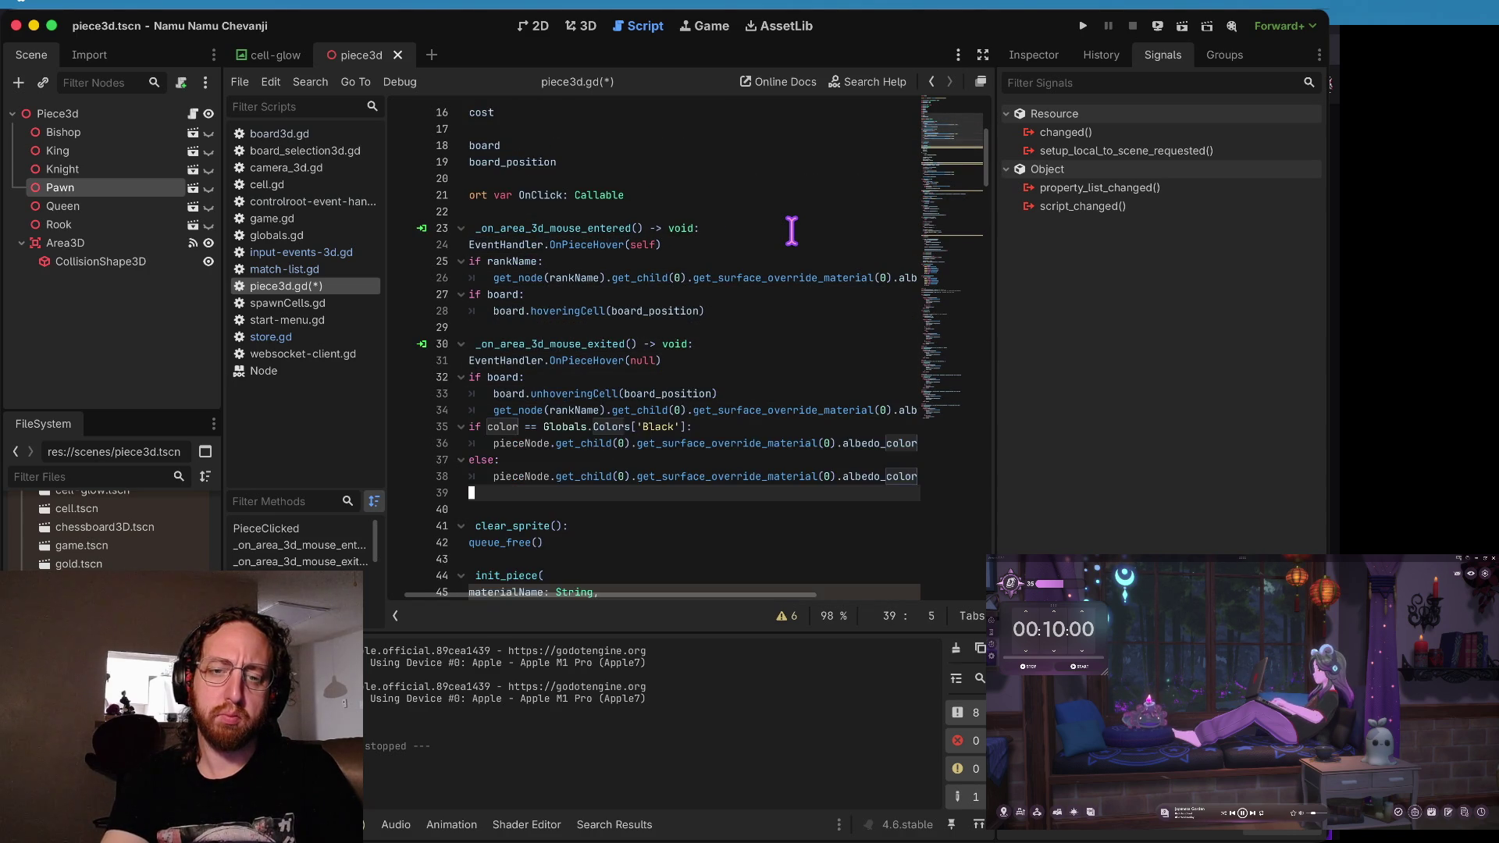
{"action": "key", "text": "shift+Up"}
{"action": "key", "text": "shift+Up"}
{"action": "key", "text": "shift+Up"}
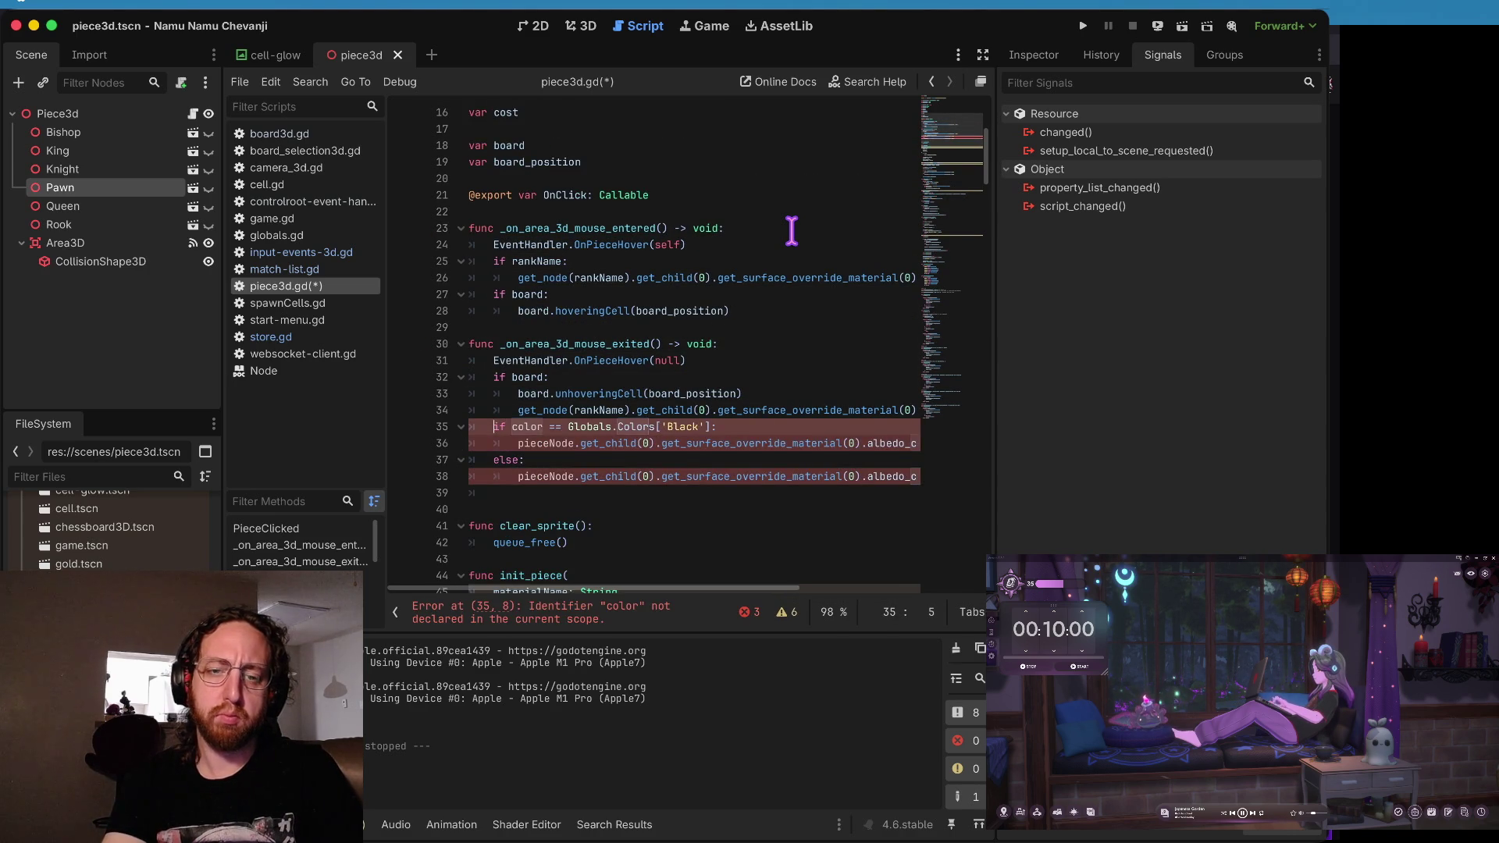
{"action": "key", "text": "Return"}
- Inspect init_piece's lines to see where color is defined
{"action": "key", "text": "Down"}
{"action": "key", "text": "Down"}
{"action": "key", "text": "Down"}
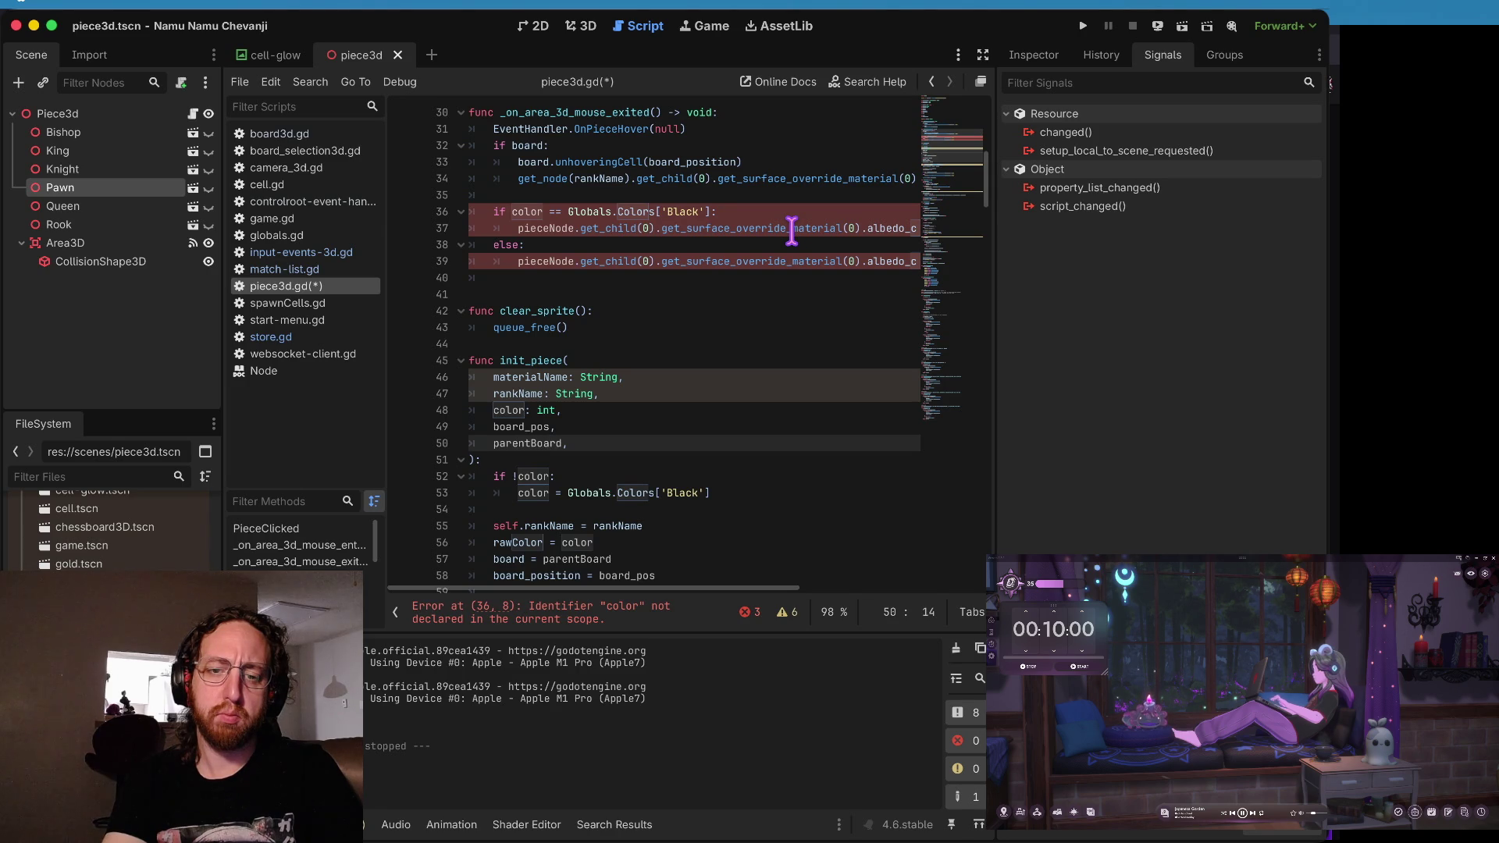
{"action": "key", "text": "Down"}
{"action": "key", "text": "Down"}
{"action": "key", "text": "Down"}
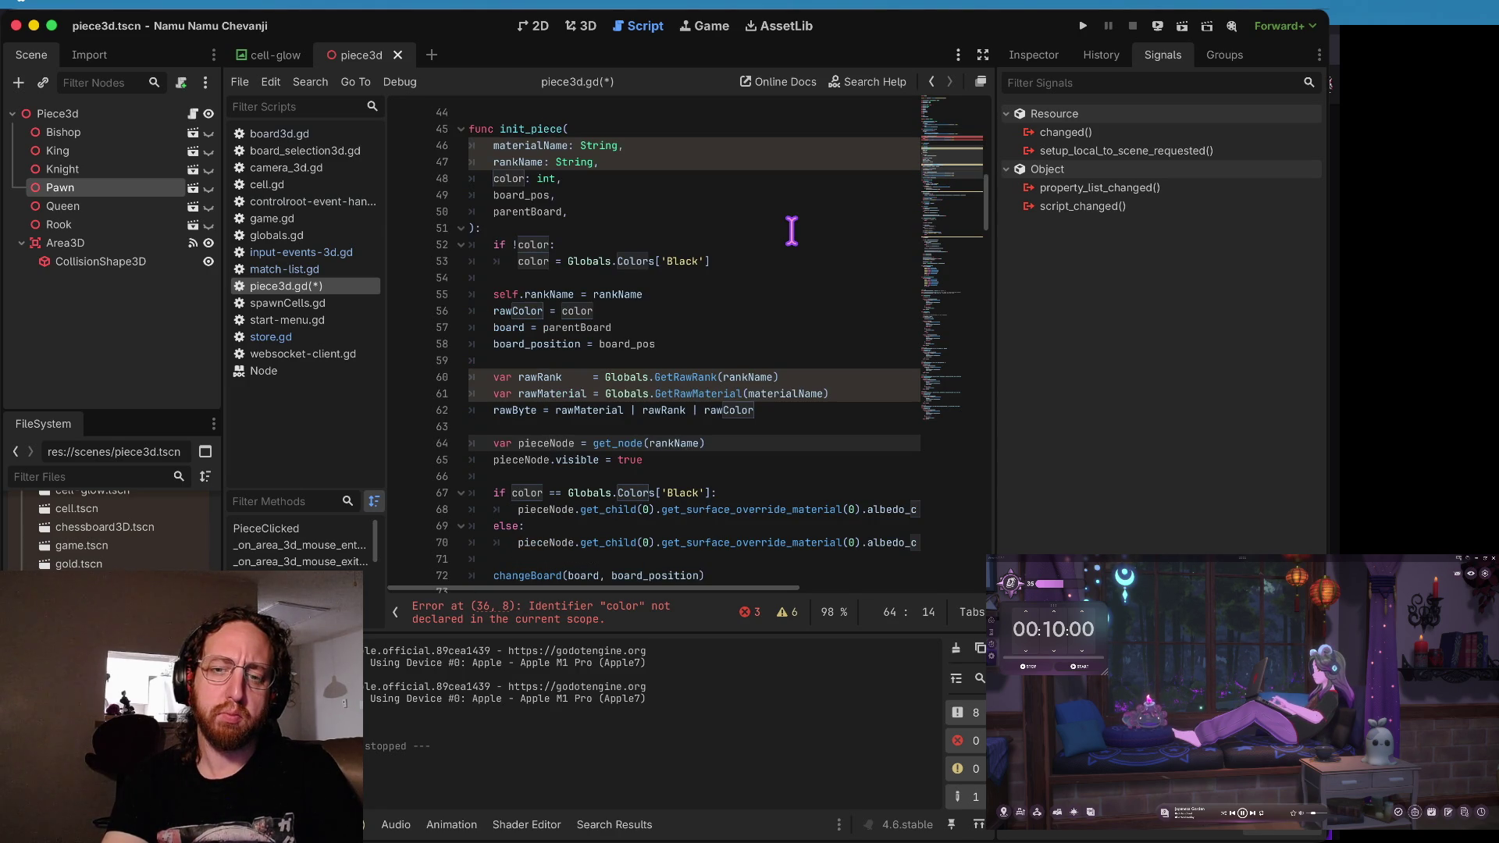
{"action": "key", "text": "Up"}
{"action": "key", "text": "Up"}
{"action": "key", "text": "Home"}
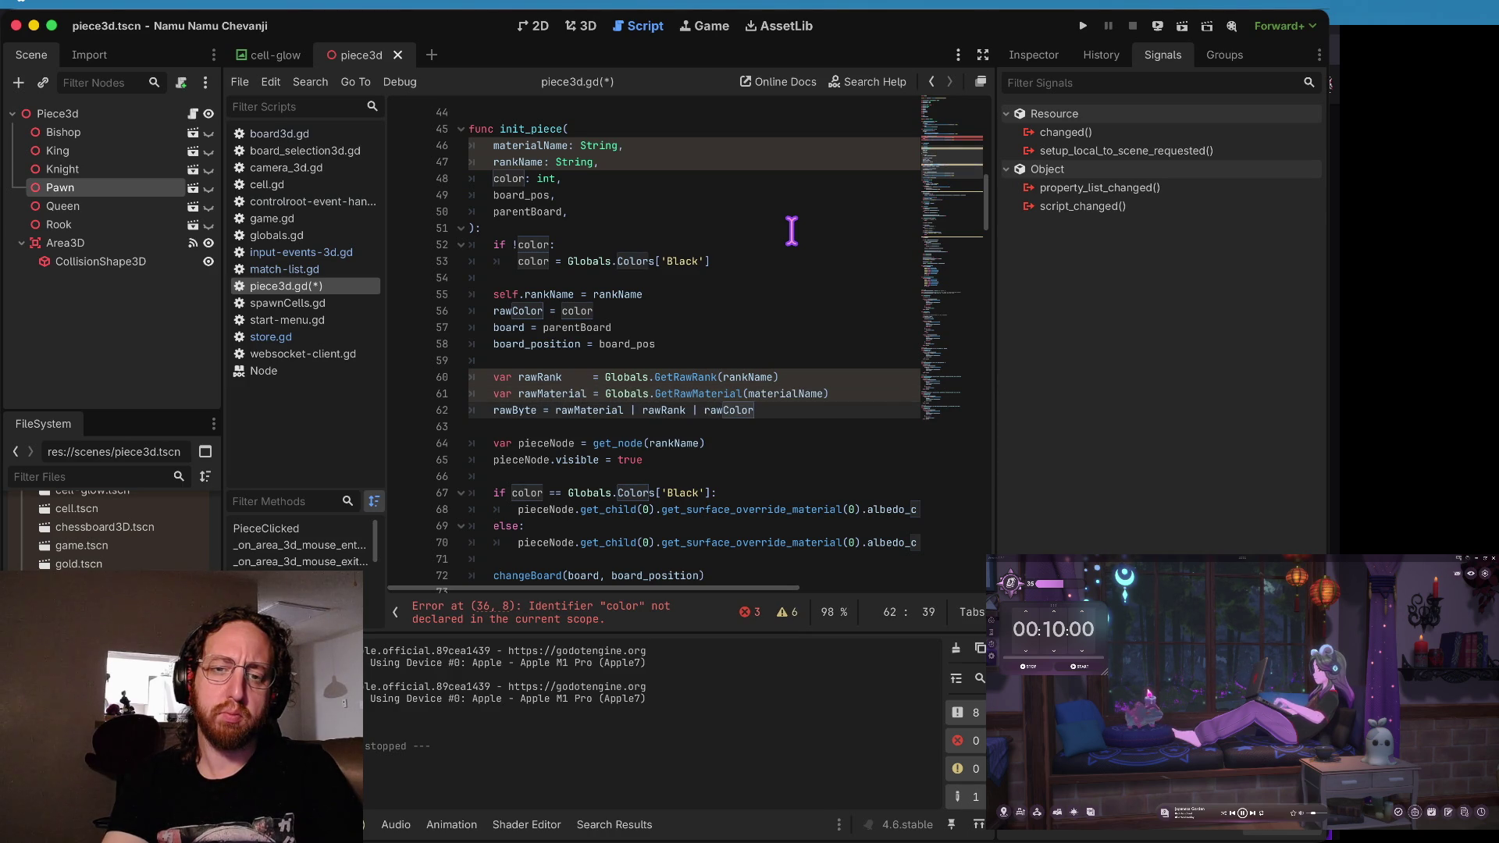
{"action": "key", "text": "Up"}
{"action": "key", "text": "Up"}
{"action": "key", "text": "Up"}
{"action": "key", "text": "Up"}
{"action": "key", "text": "Up"}
{"action": "key", "text": "Up"}
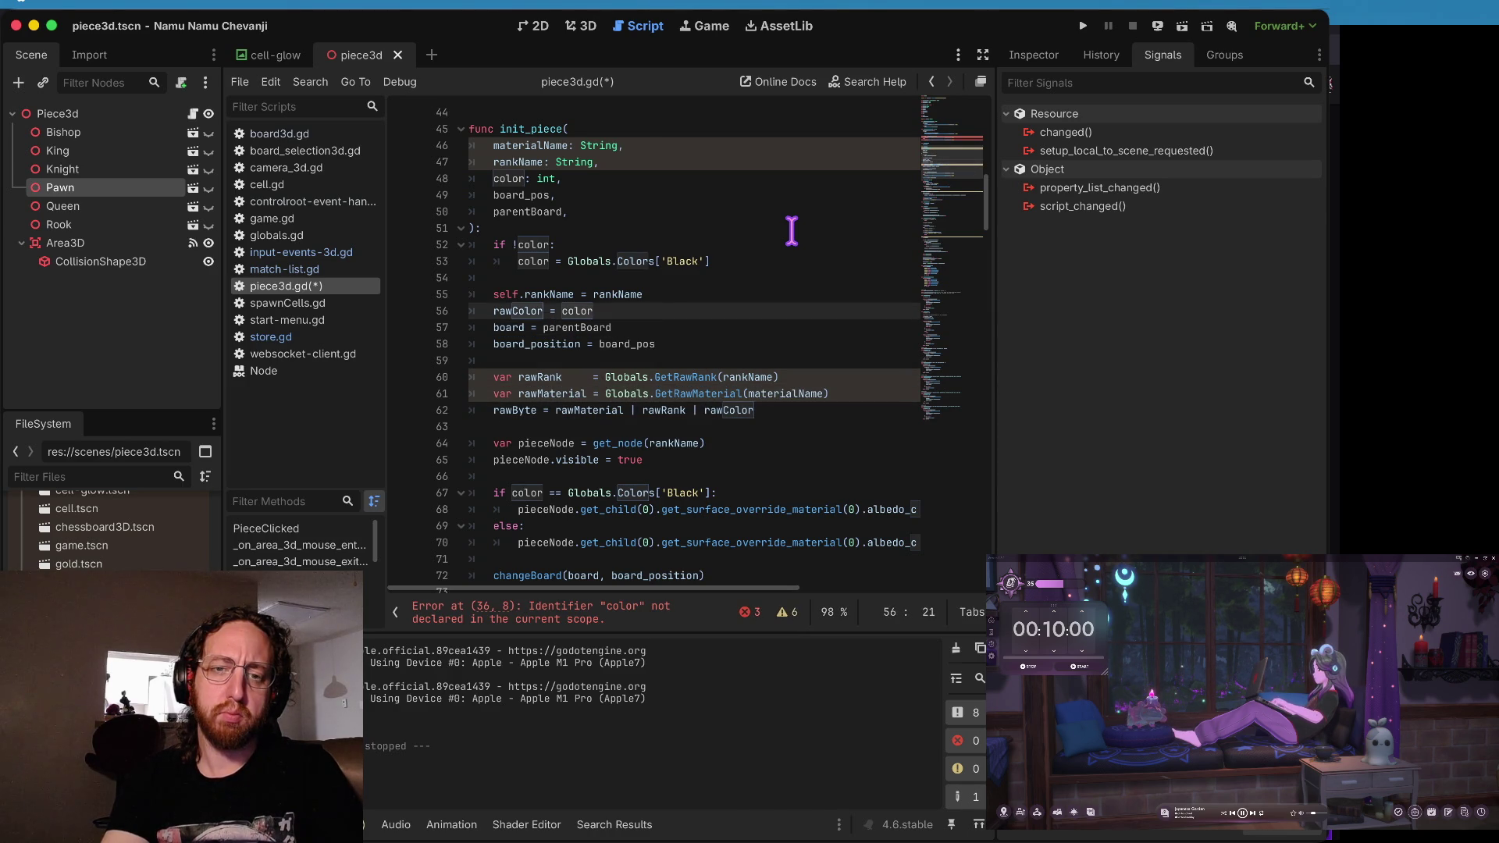
{"action": "key", "text": "Down"}
{"action": "key", "text": "Down"}
{"action": "key", "text": "Down"}
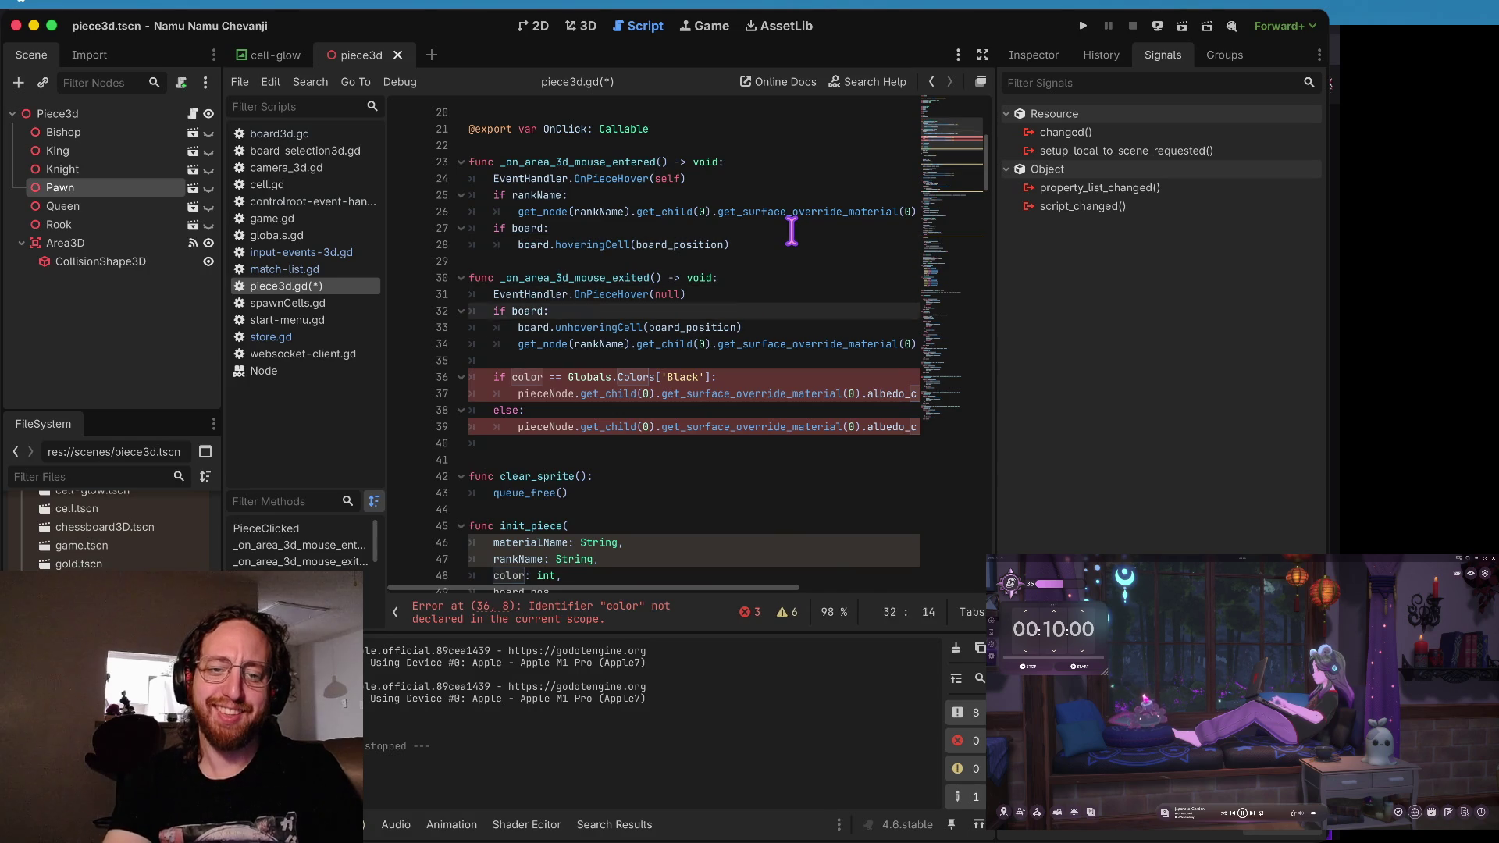
- Replace color with rawColor in the if check on line 36
{"action": "key", "text": "alt+Right"}
{"action": "key", "text": "alt+Right"}
{"action": "key", "text": "alt+Right"}
{"action": "key", "text": "alt+Left"}
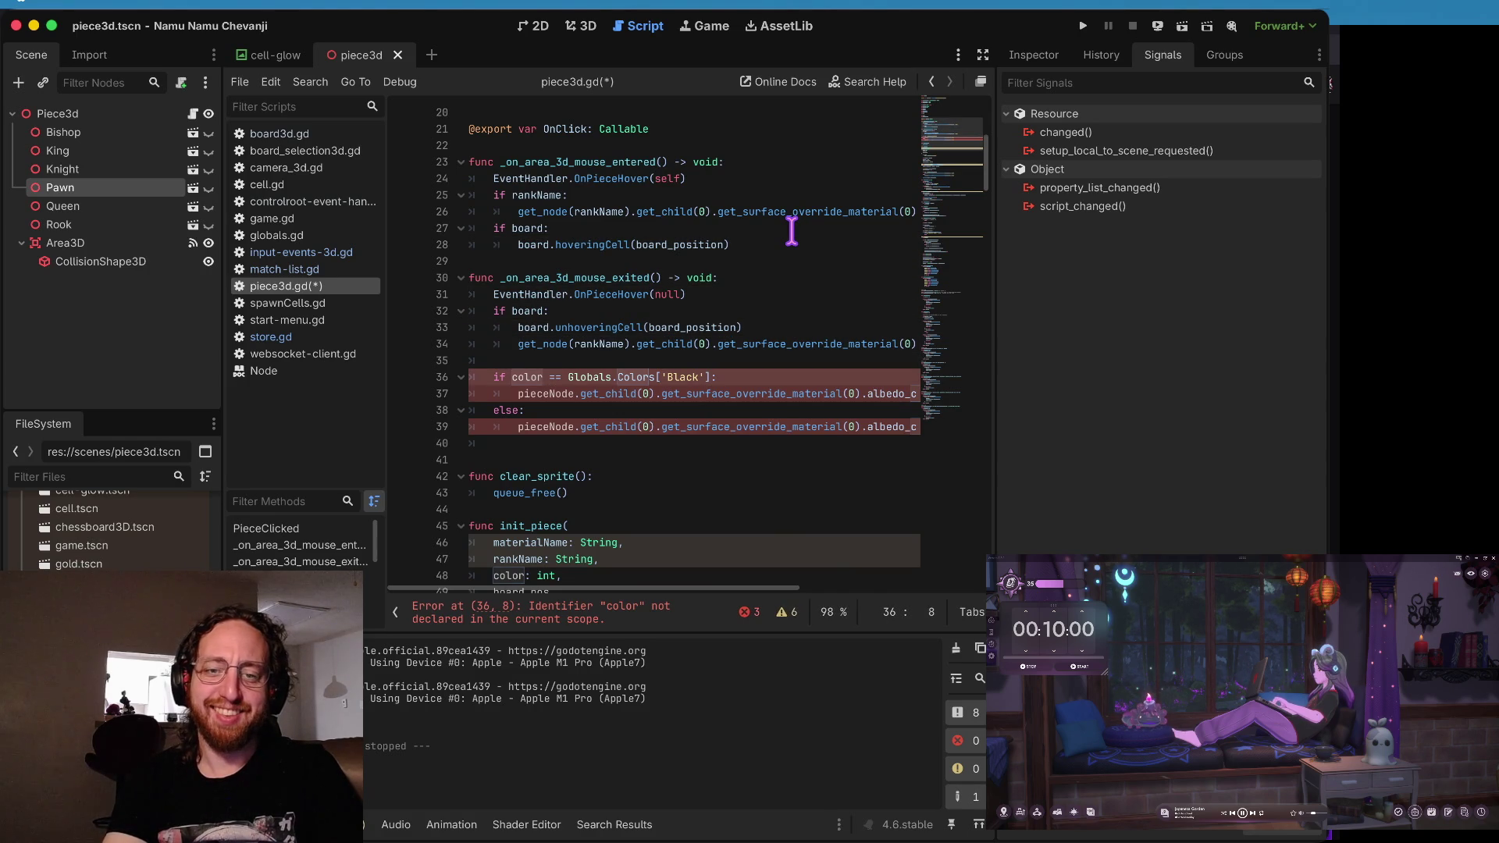
{"action": "type", "text": "rawC"}
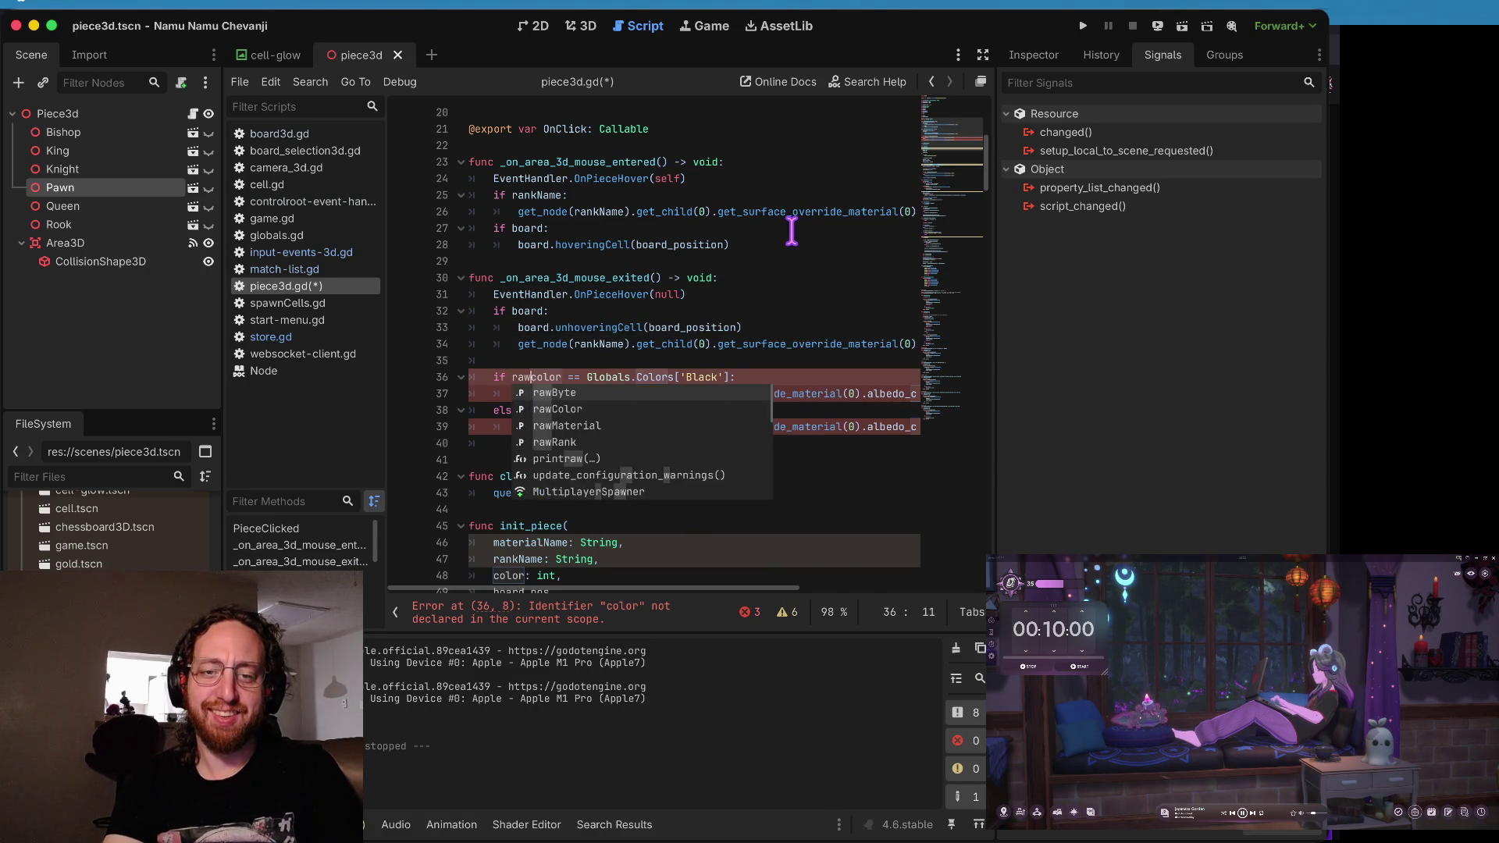
{"action": "key", "text": "BackSpace"}
- Replace pieceNode on line 37 with get_node(rankName)
{"action": "key", "text": "alt+Right"}
{"action": "key", "text": "alt+Right"}
{"action": "key", "text": "alt+Right"}
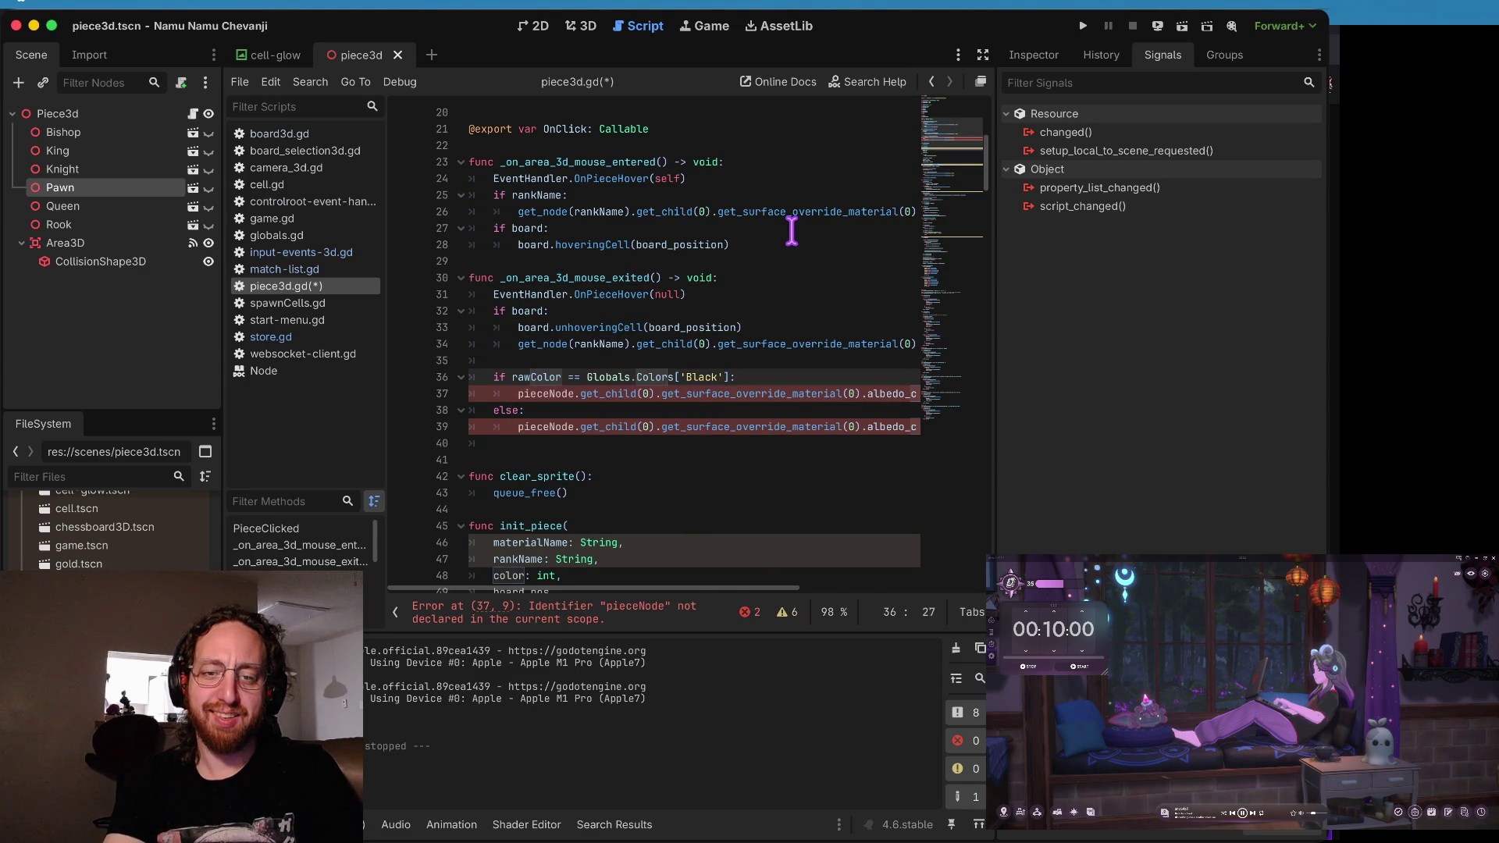
{"action": "key", "text": "Down"}
{"action": "key", "text": "shift+alt+Right"}
{"action": "key", "text": "shift+alt+Right"}
{"action": "key", "text": "BackSpace"}
{"action": "key", "text": "ctrl+z"}
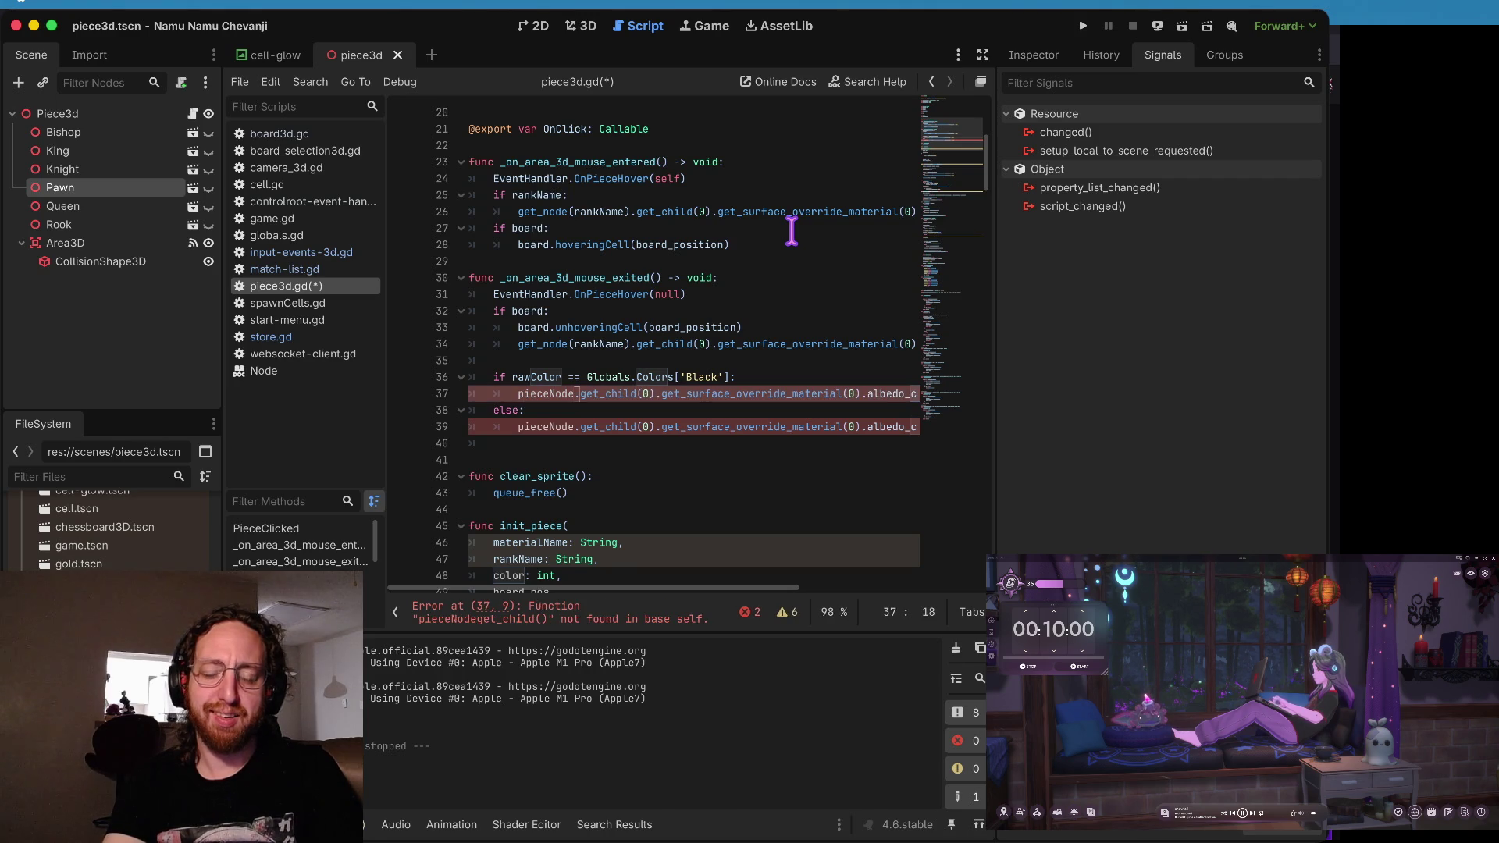
{"action": "key", "text": "alt+BackSpace"}
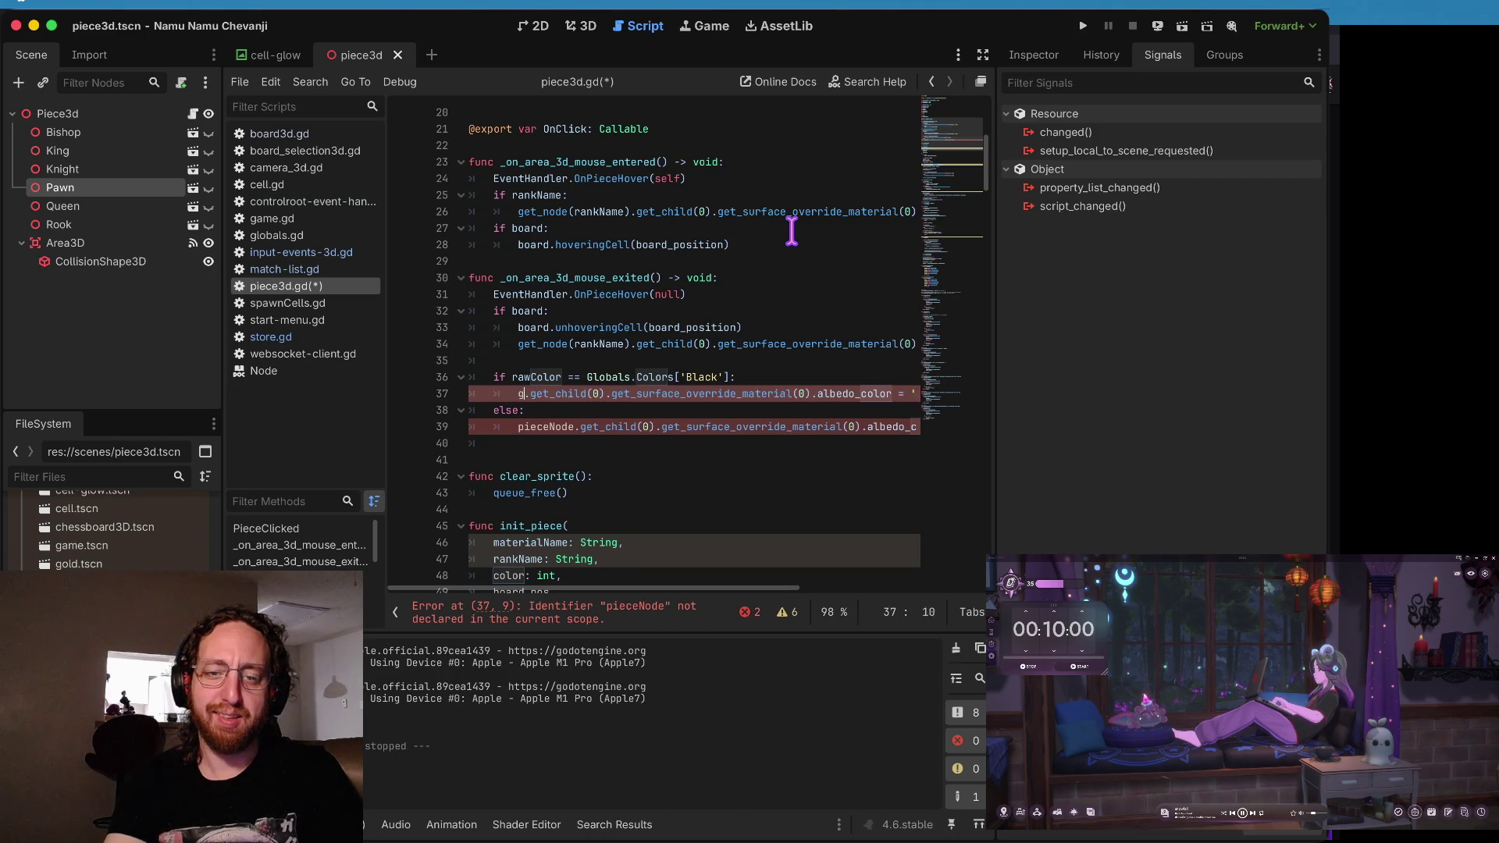
{"action": "type", "text": "gee"}
{"action": "key", "text": "BackSpace"}
{"action": "type", "text": "t_node(''"}
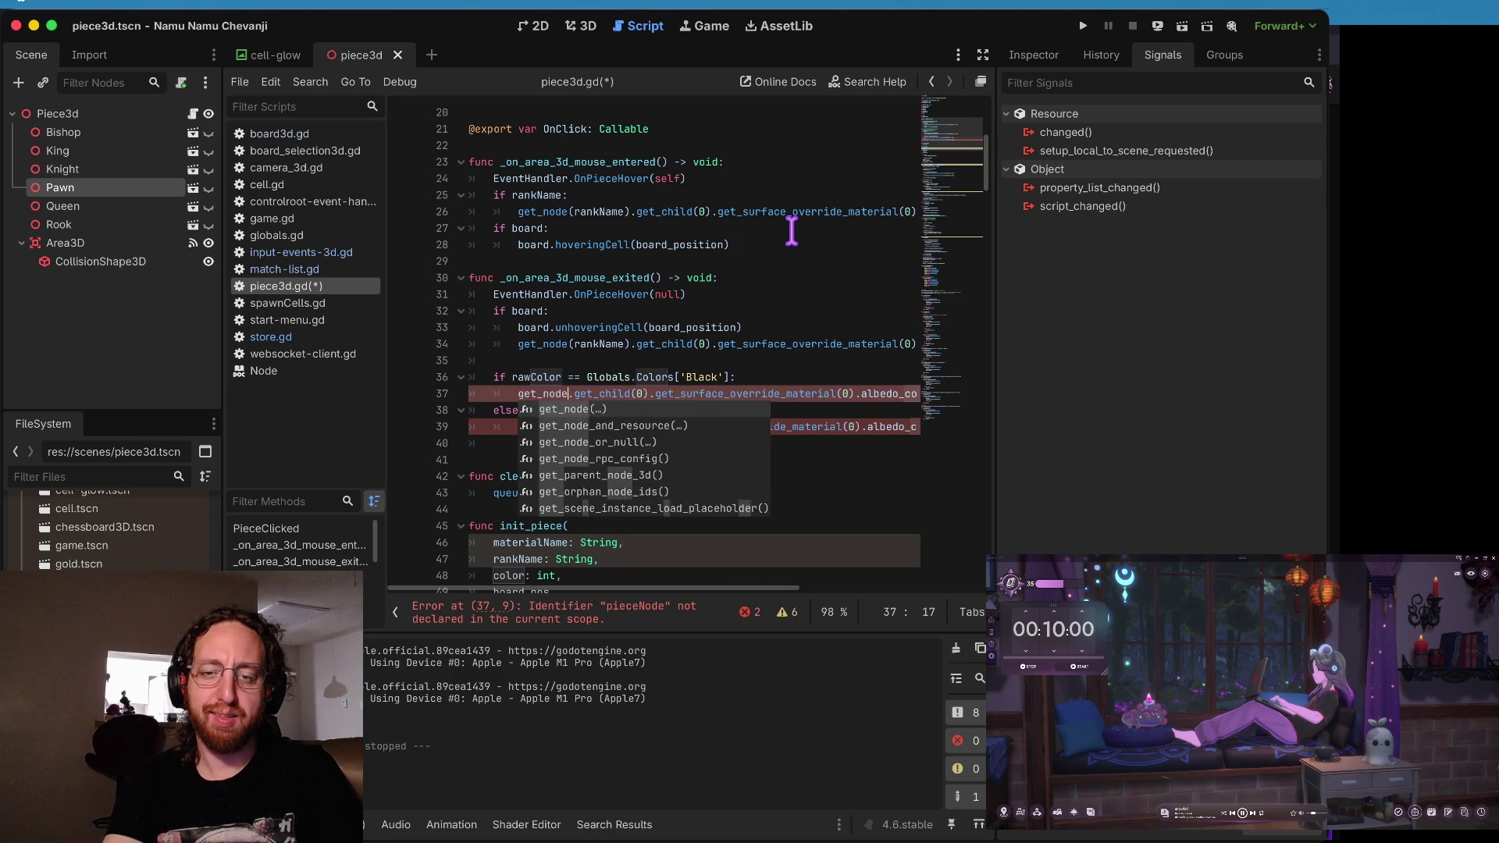
{"action": "key", "text": "Return"}
{"action": "type", "text": "'"}
{"action": "key", "text": "BackSpace"}
{"action": "type", "text": "rankname"}
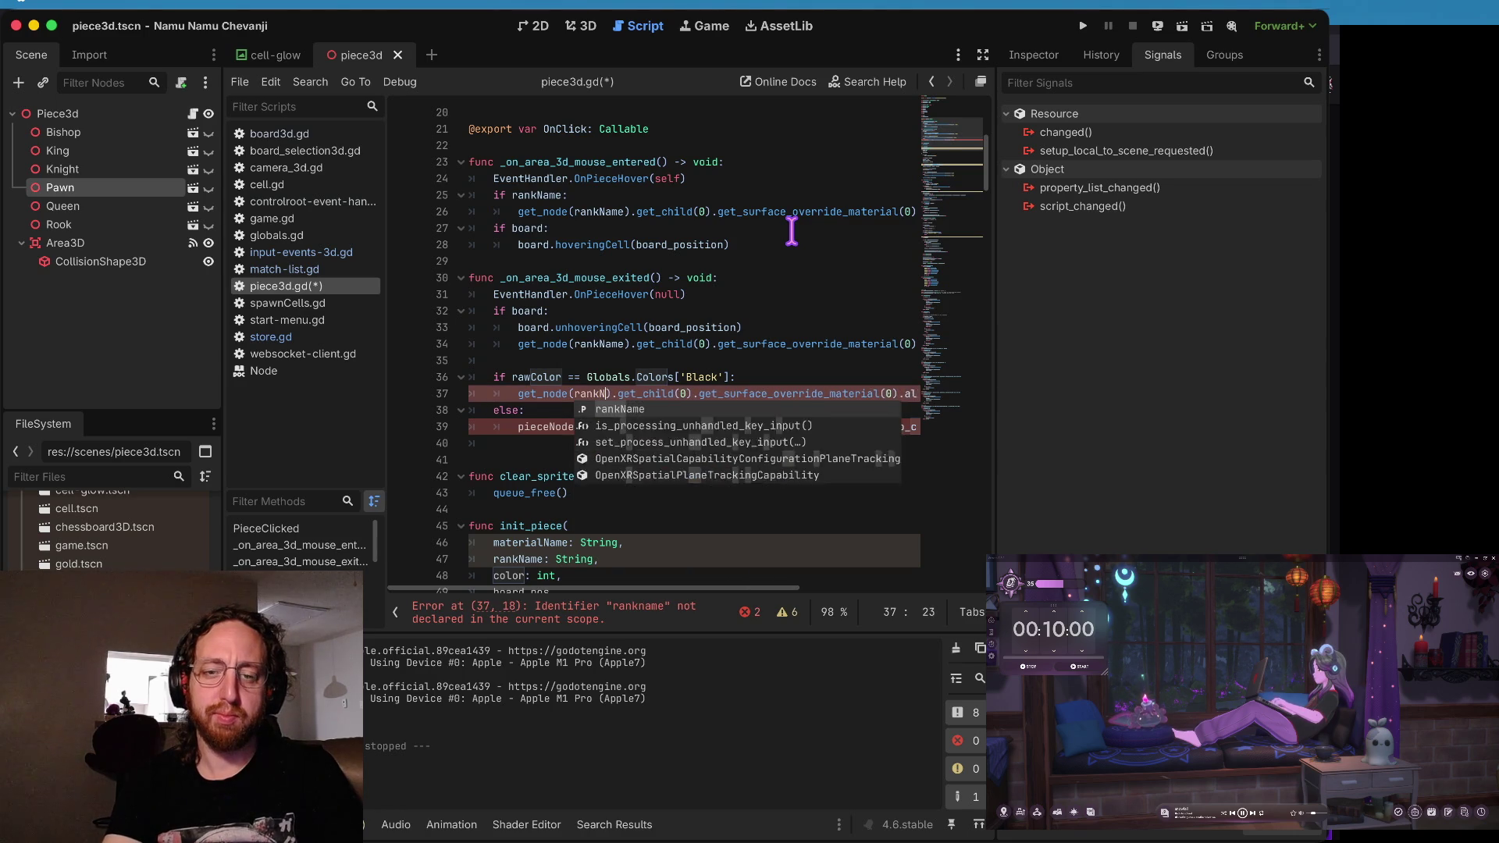
{"action": "key", "text": "Return"}
{"action": "key", "text": "Right"}
- Swap pieceNode for get_node(rankName) on line 39 in the else branch
{"action": "left_click", "coordinate": [792, 231]}
{"action": "key", "text": "Down"}
{"action": "key", "text": "Down"}
{"action": "key", "text": "Down"}
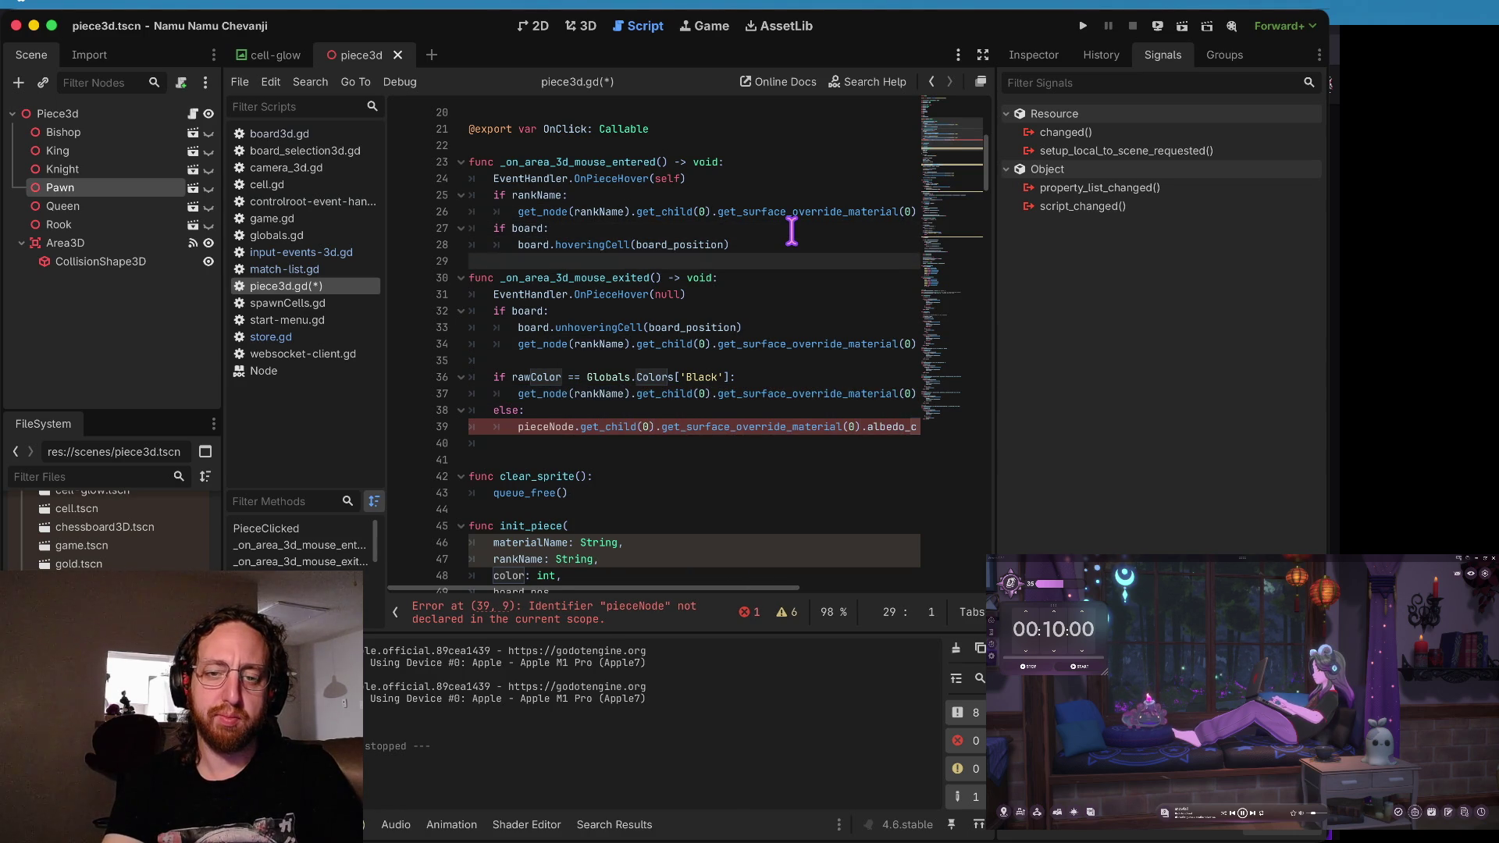
{"action": "key", "text": "Down"}
{"action": "key", "text": "Down"}
{"action": "key", "text": "Down"}
{"action": "key", "text": "Home"}
{"action": "key", "text": "ctrl+v"}
{"action": "key", "text": "BackSpace"}
{"action": "key", "text": "BackSpace"}
{"action": "key", "text": "BackSpace"}
{"action": "type", "text": "."}
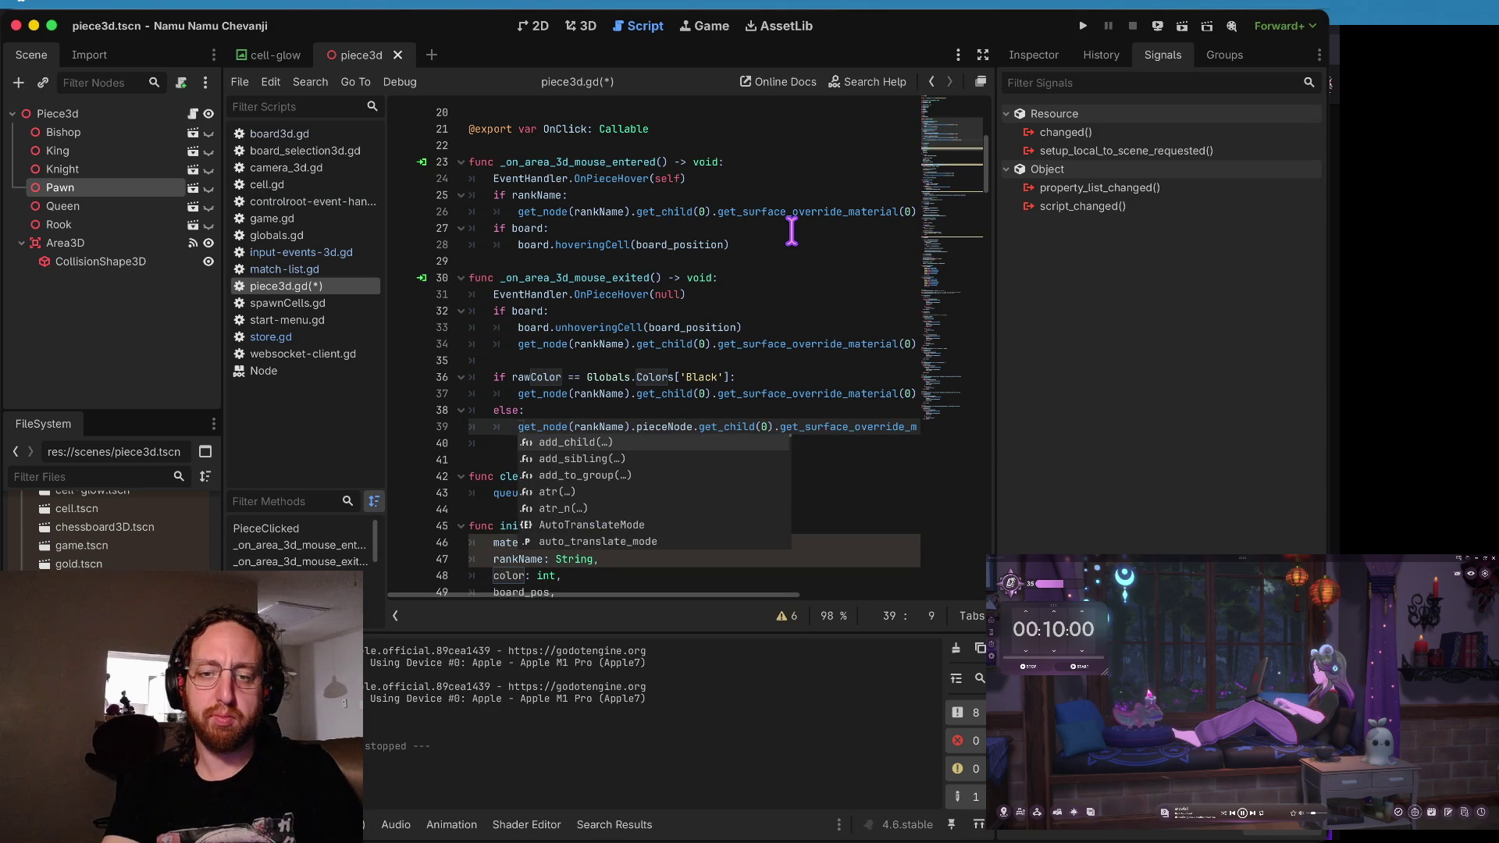
{"action": "key", "text": "Delete"}
{"action": "key", "text": "Delete"}
{"action": "key", "text": "Delete"}
- Save piece3d.gd and run the game
{"action": "key", "text": "ctrl+s"}
{"action": "key", "text": "Up"}
{"action": "key", "text": "Up"}
{"action": "key", "text": "Up"}
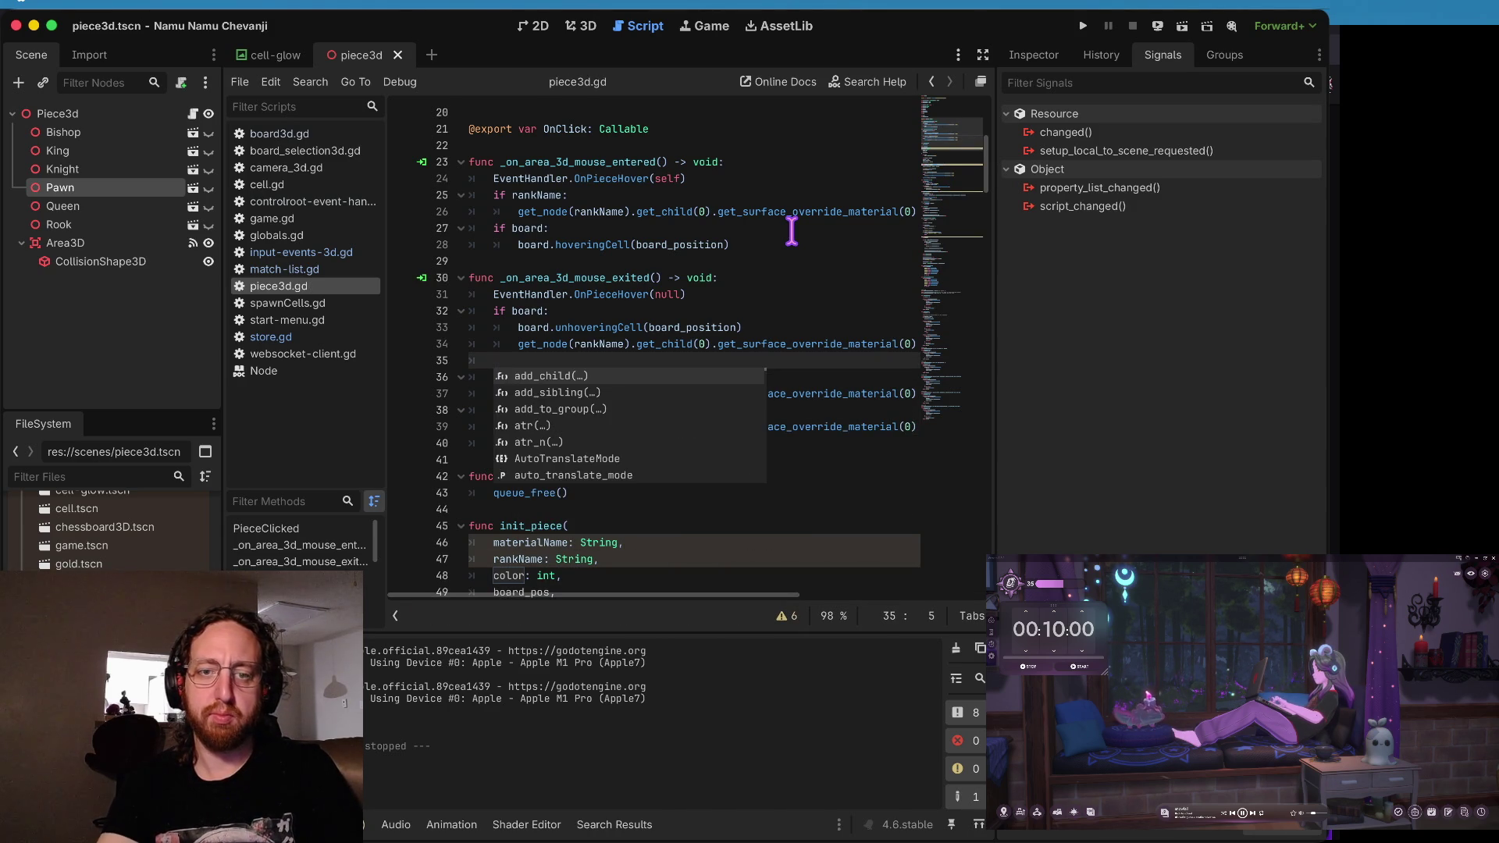
{"action": "key", "text": "super+b"}
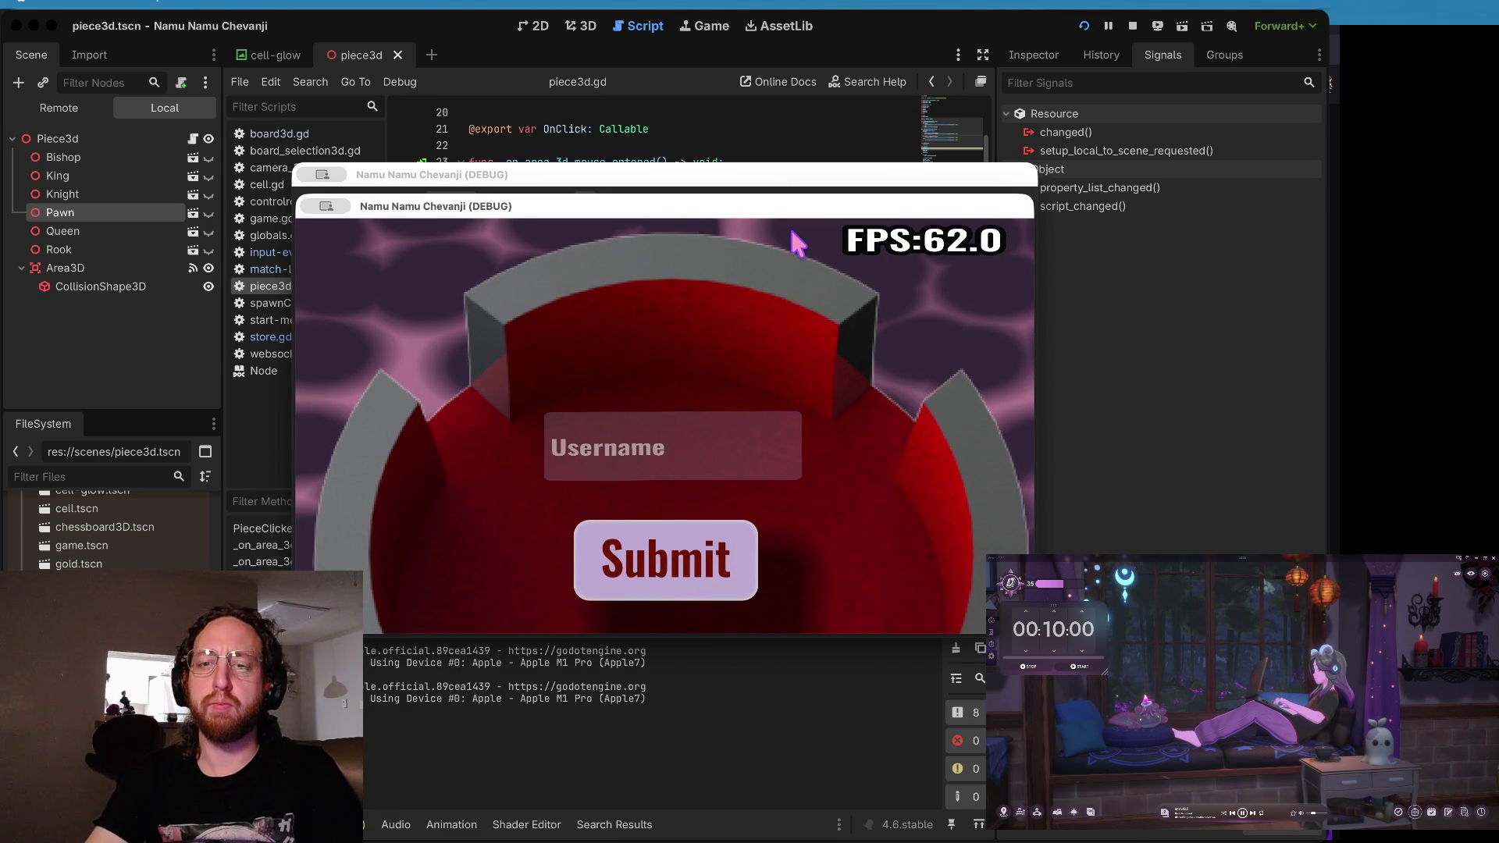
- Log in with a one-letter username, open a chessboard, and open the Store
{"action": "left_click", "coordinate": [669, 445]}
{"action": "type", "text": "b"}
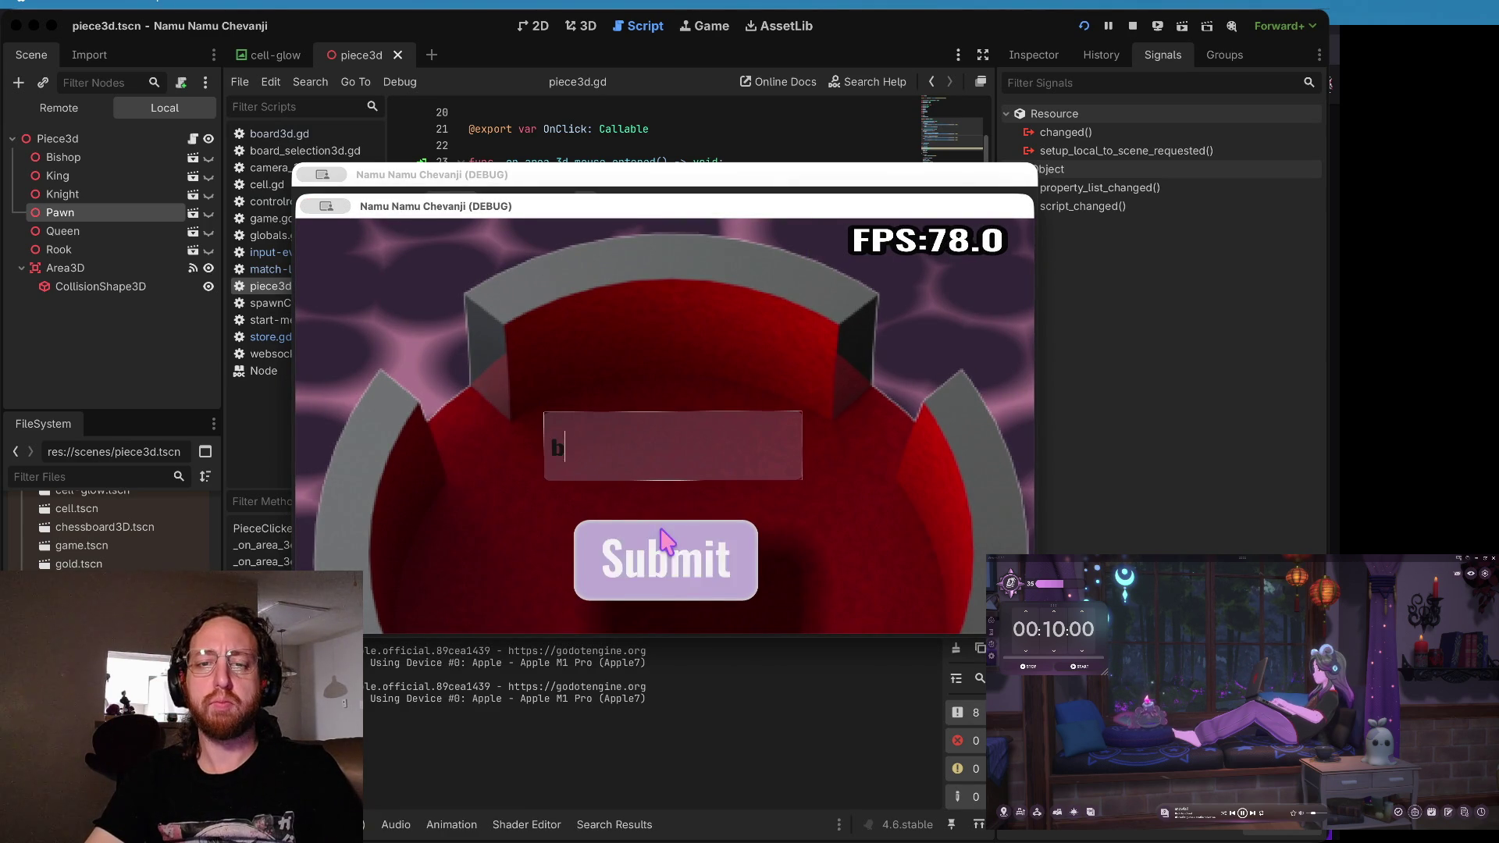
{"action": "left_click", "coordinate": [665, 538]}
{"action": "left_click", "coordinate": [601, 486]}
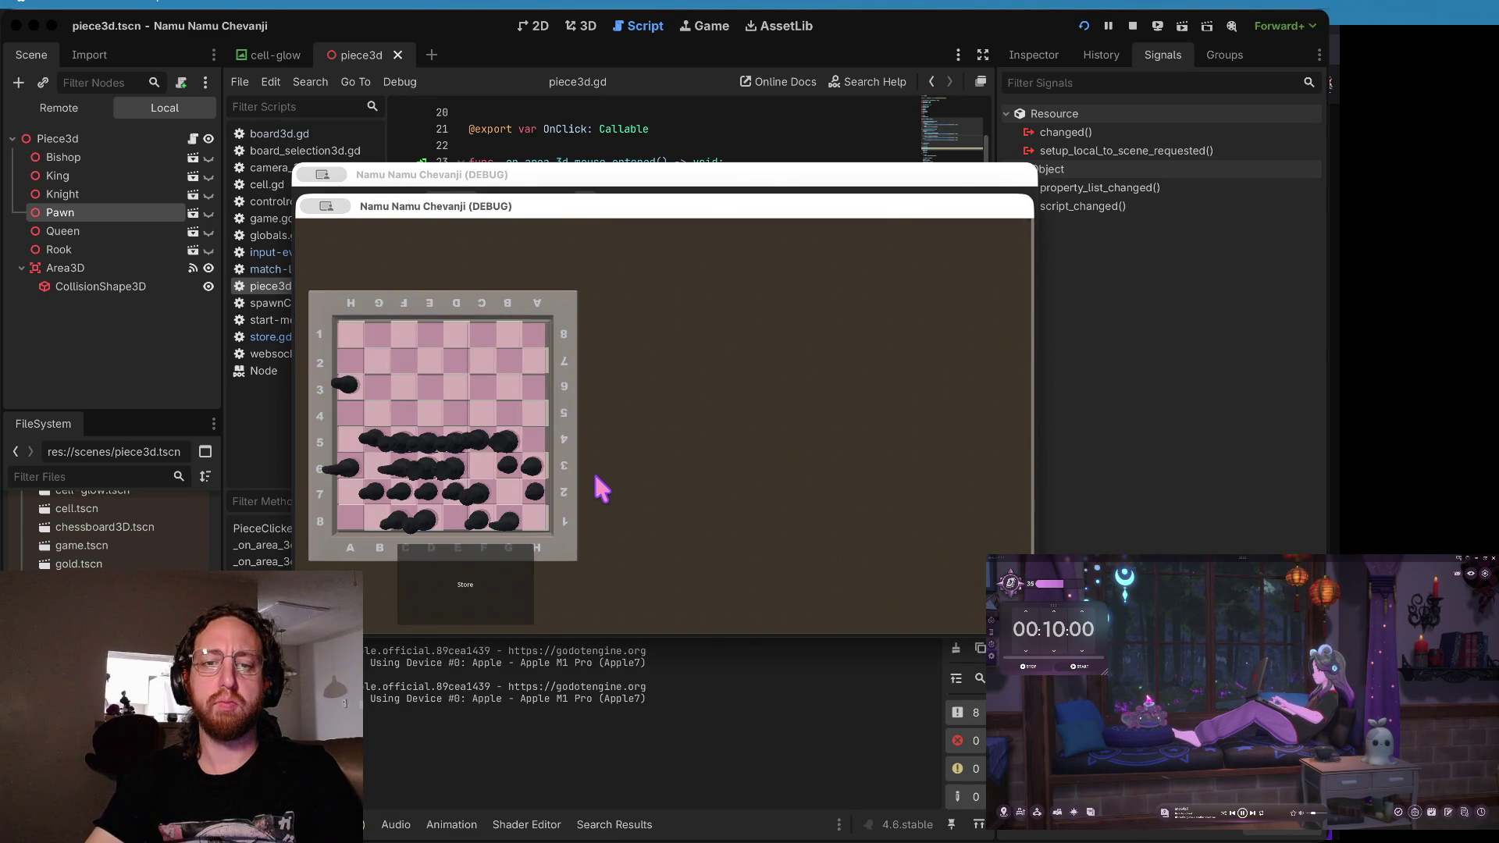
{"action": "left_click", "coordinate": [512, 602]}
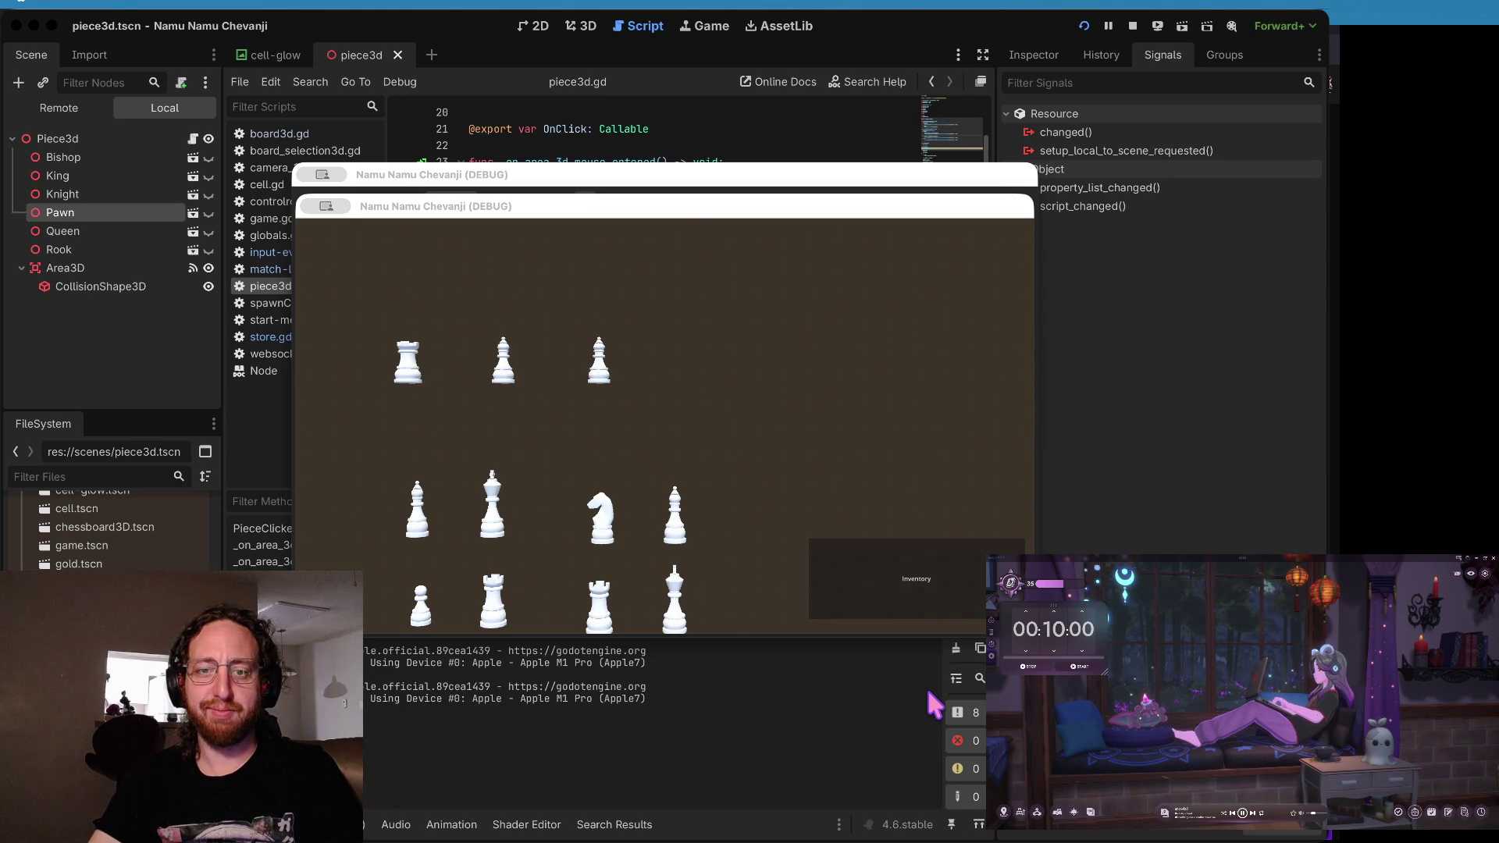
- Click a rook in the store to test buying it
{"action": "left_click", "coordinate": [406, 364]}
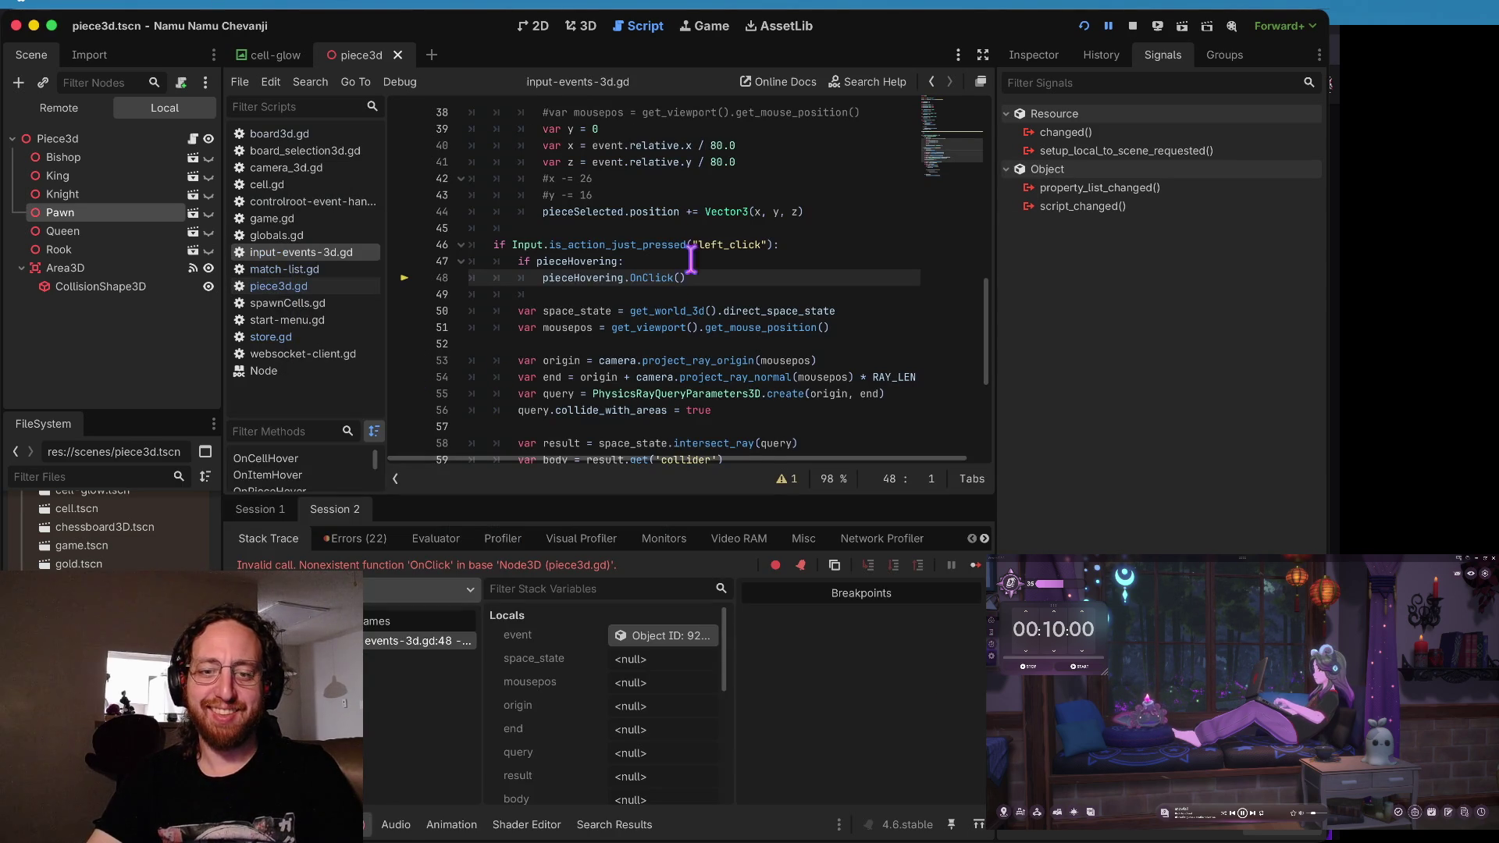
{"action": "key", "text": "F12"}
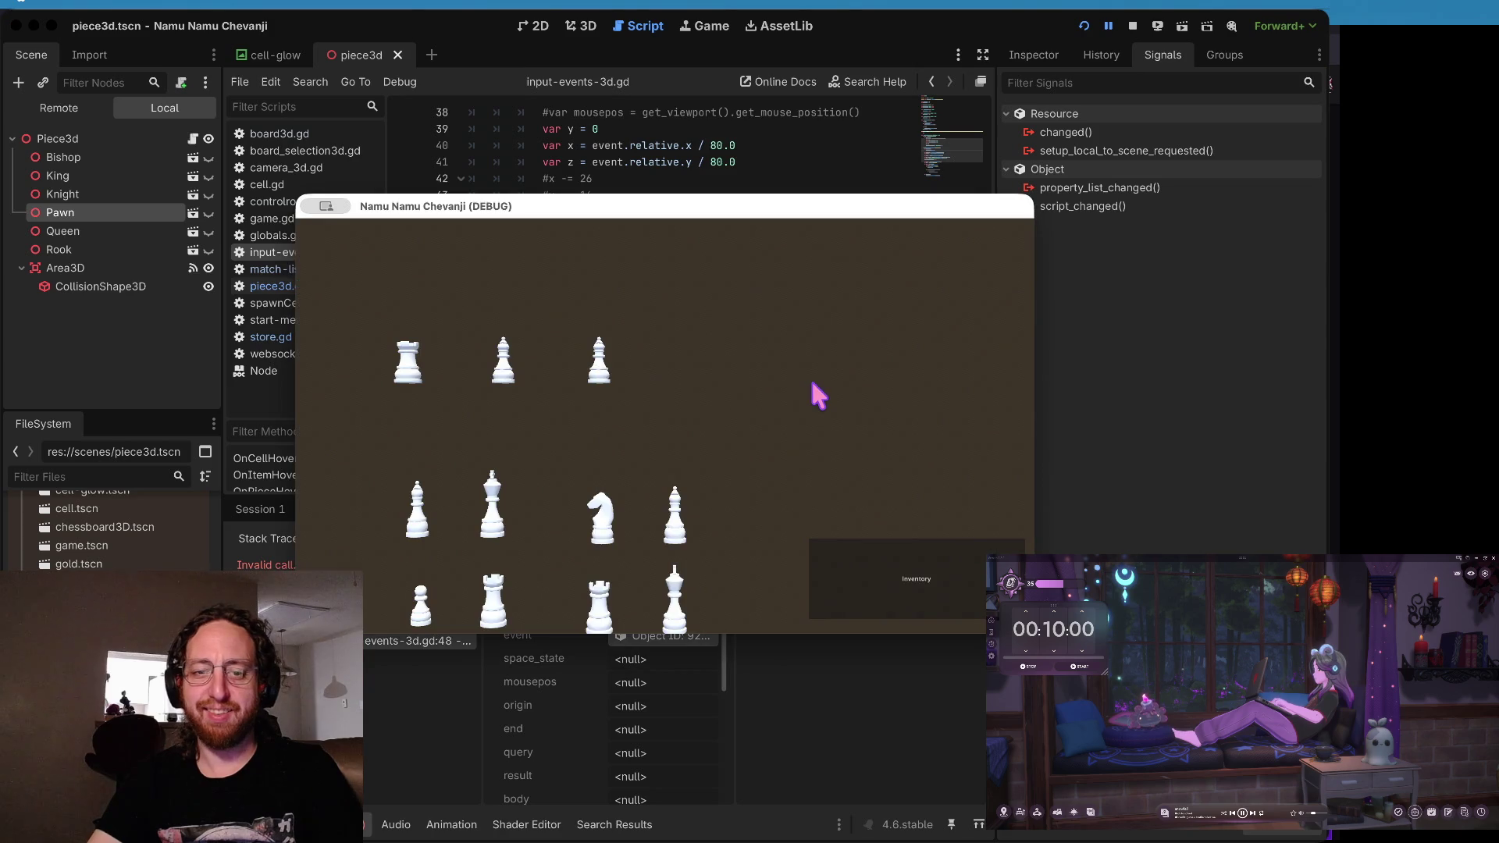
{"action": "left_click", "coordinate": [818, 396]}
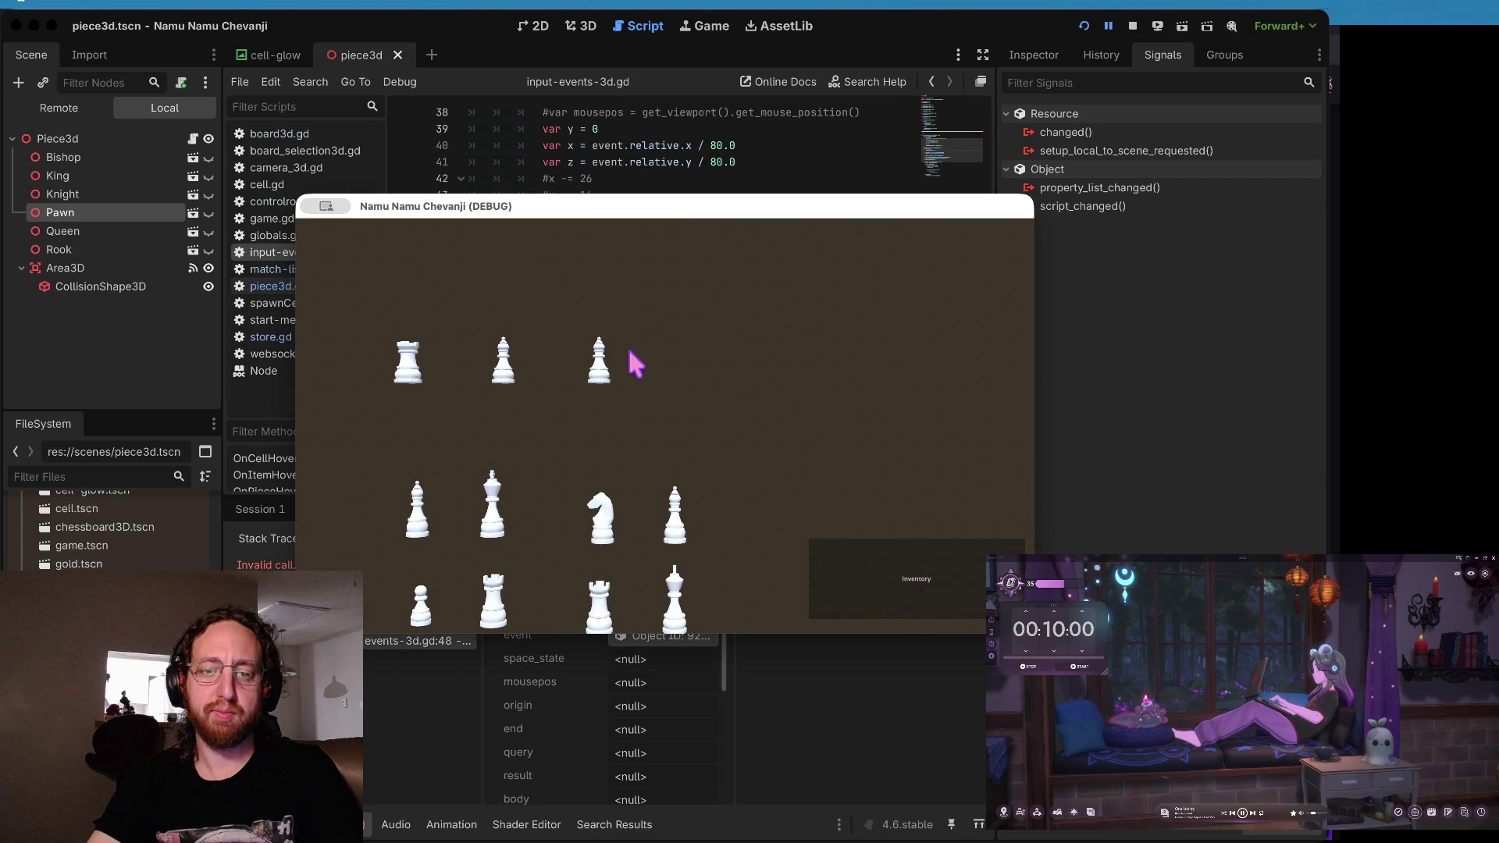
{"action": "left_click", "coordinate": [407, 377]}
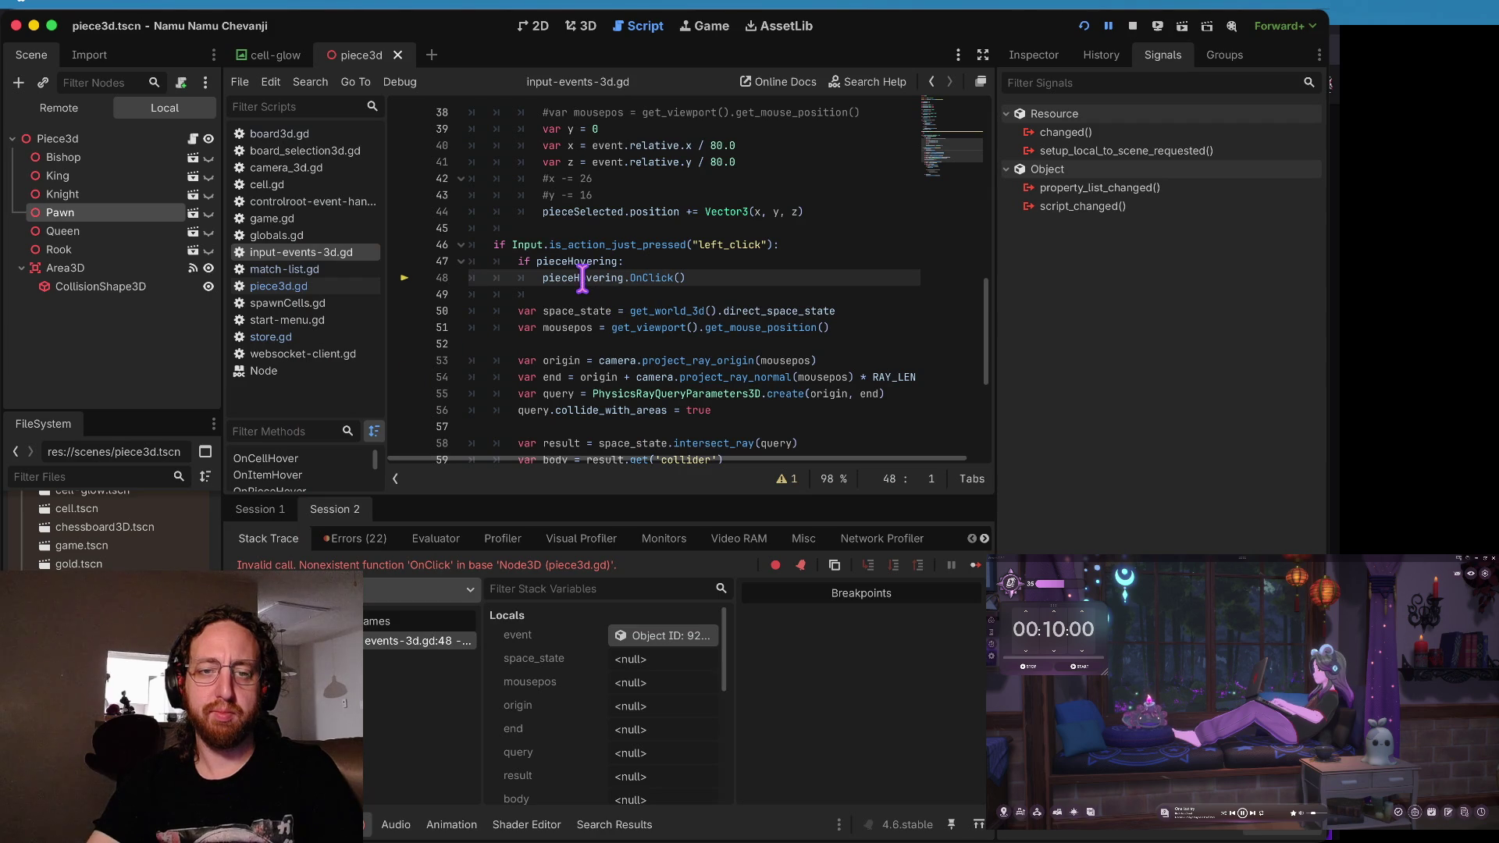
- Set a breakpoint on the line 48 OnClick call, then log in, open the store and click a piece
{"action": "mouse_move", "coordinate": [582, 281]}
{"action": "left_click", "coordinate": [404, 278]}
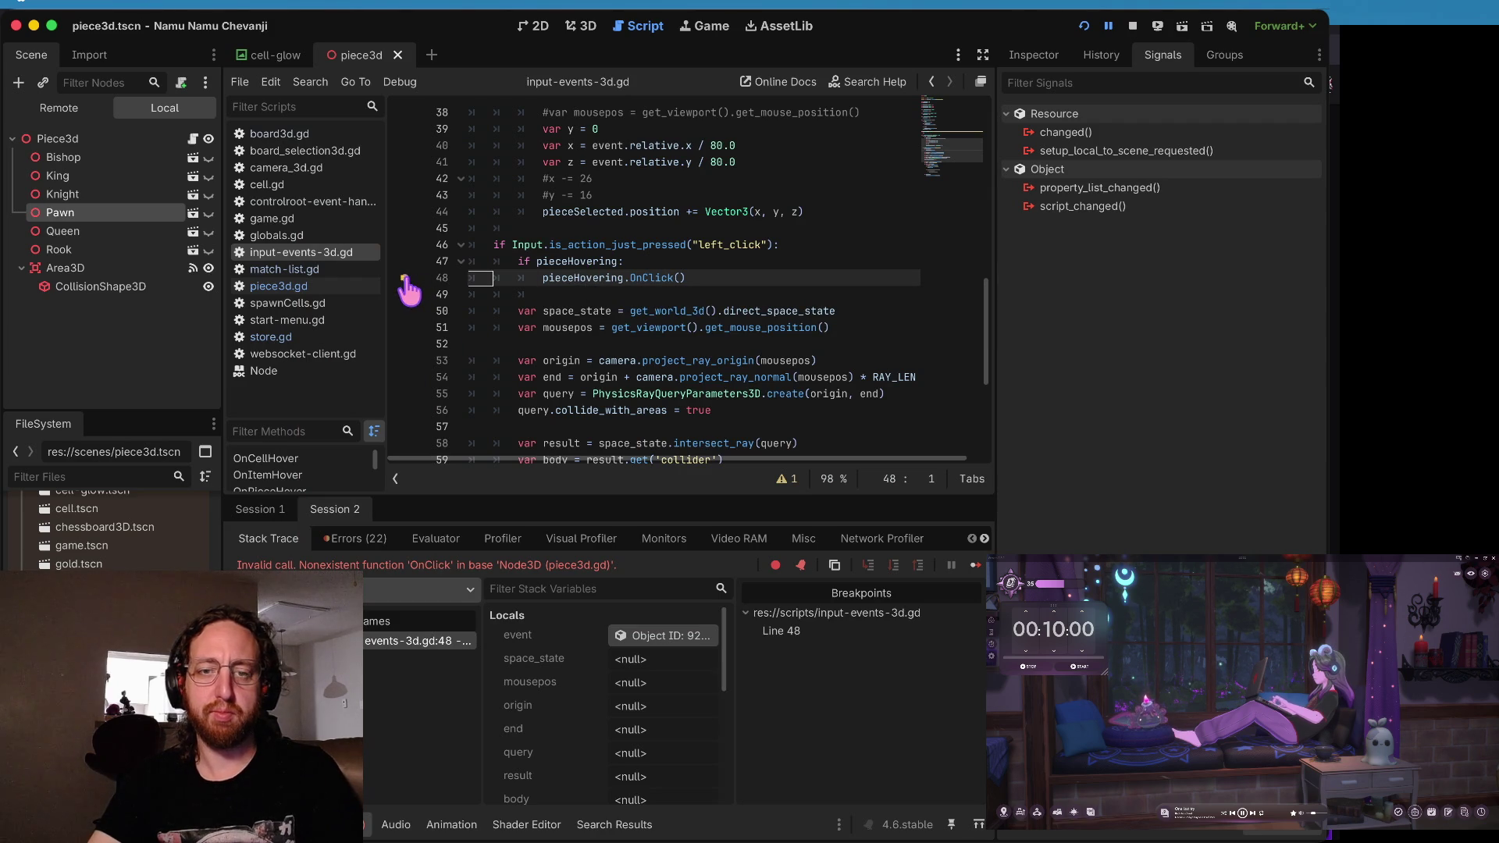
{"action": "key", "text": "F12"}
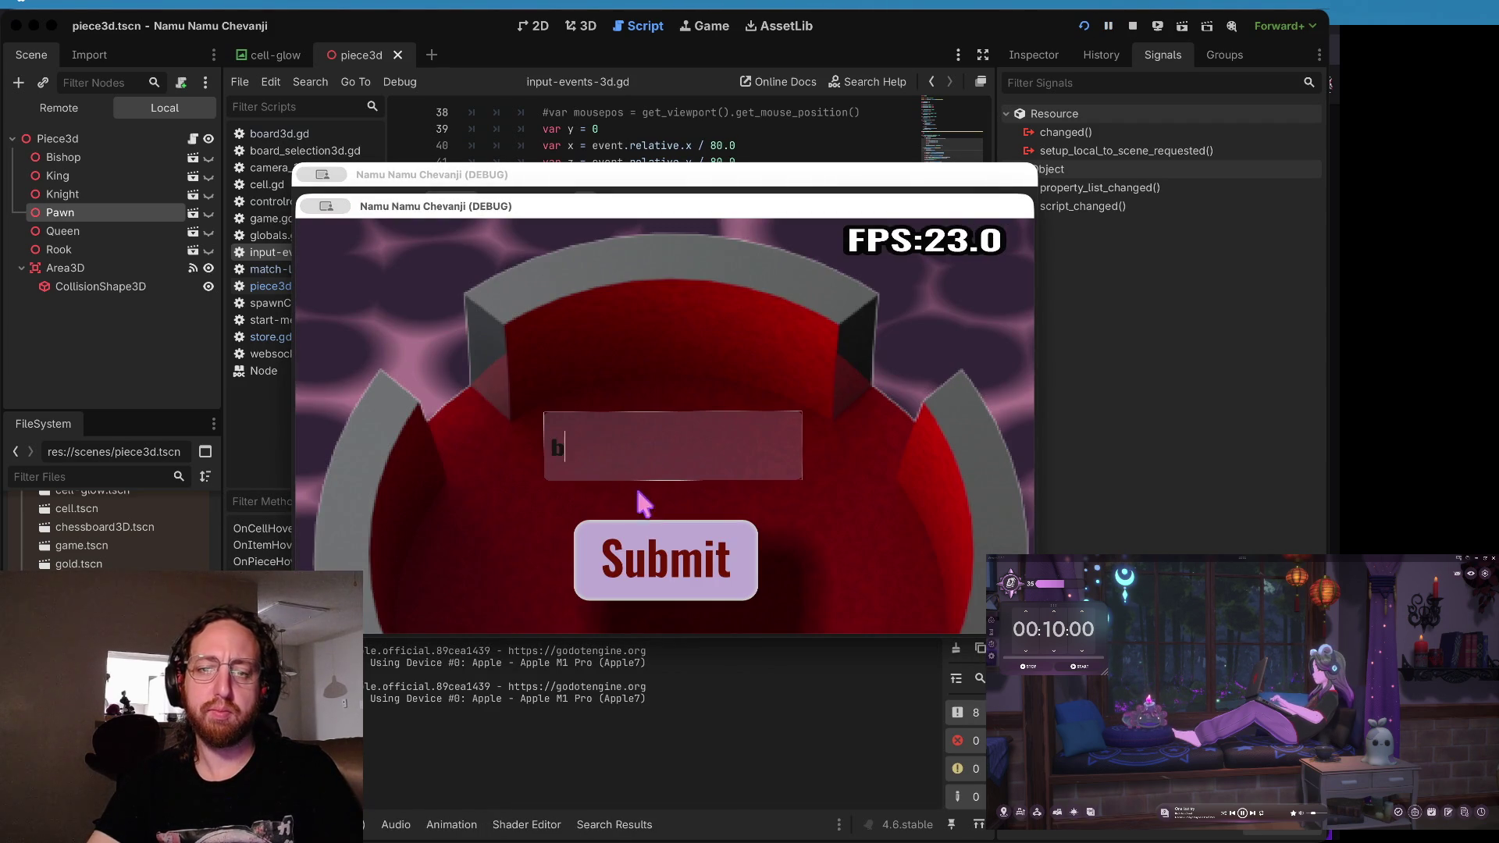
{"action": "left_click", "coordinate": [615, 570]}
{"action": "left_click", "coordinate": [625, 498]}
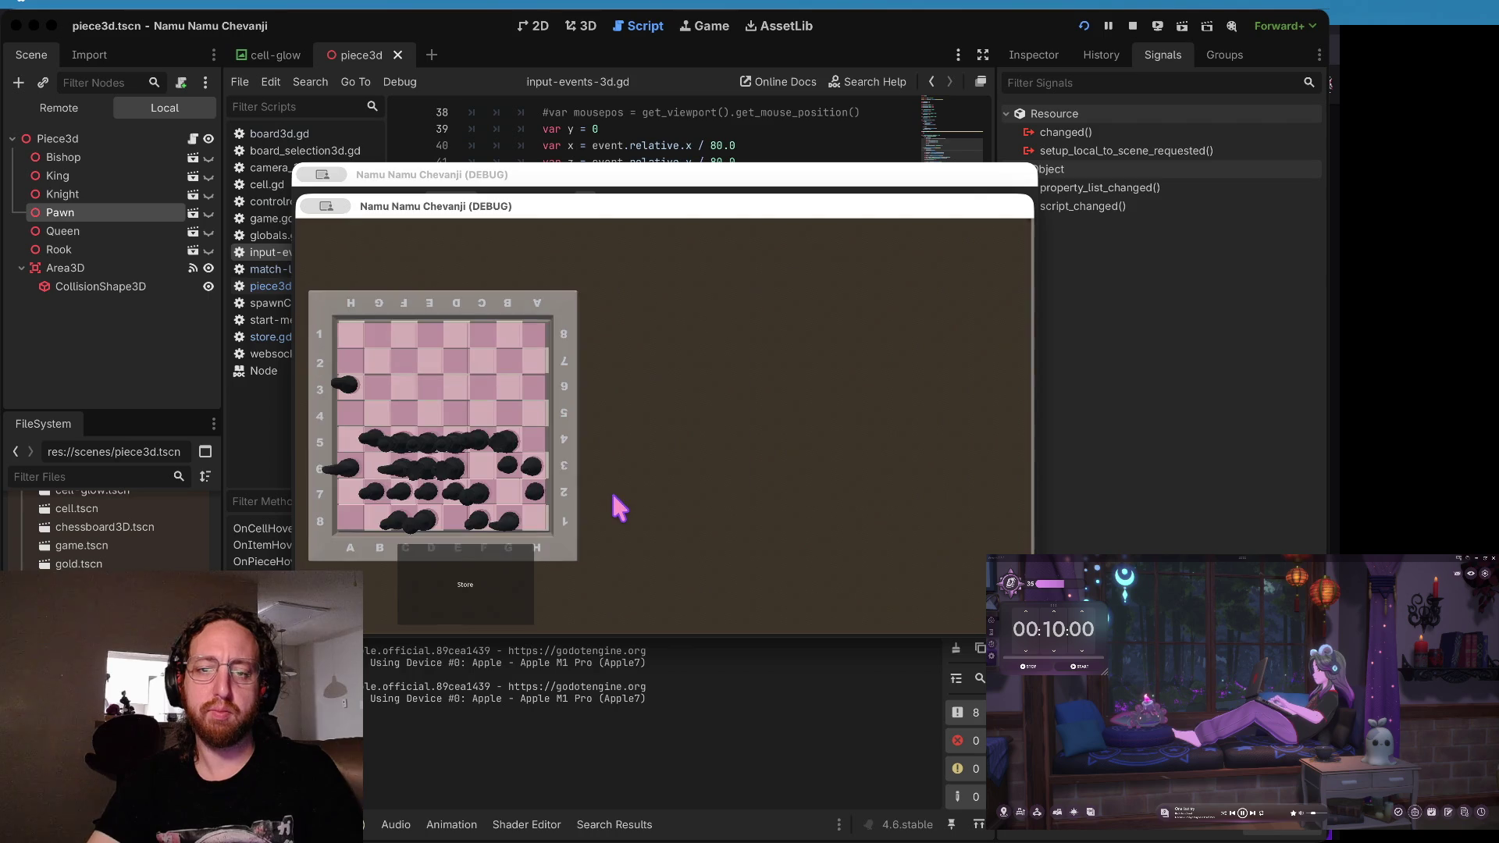
{"action": "left_click", "coordinate": [467, 594]}
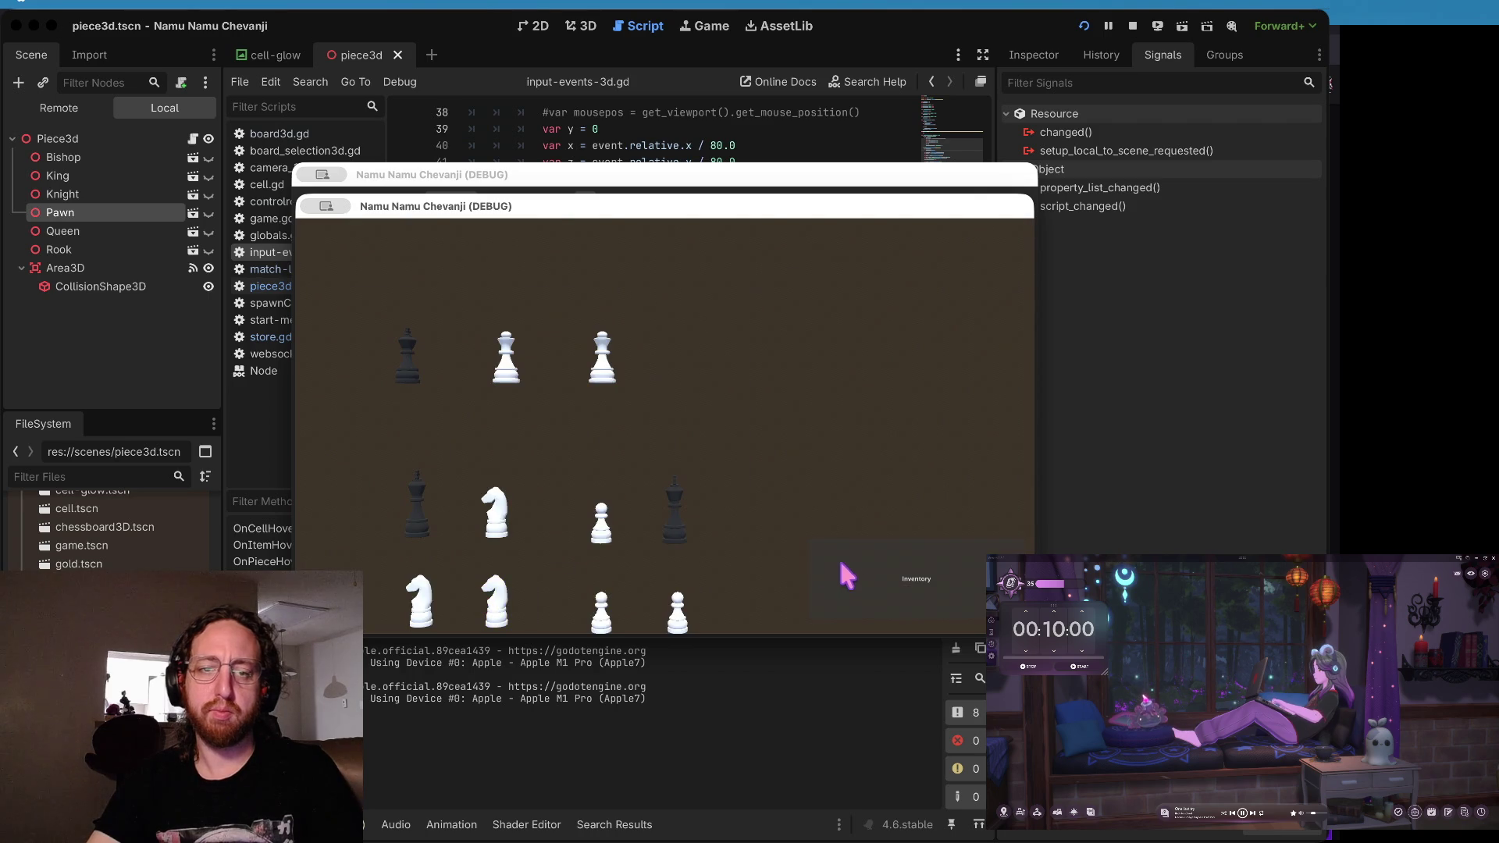
{"action": "left_click", "coordinate": [410, 377]}
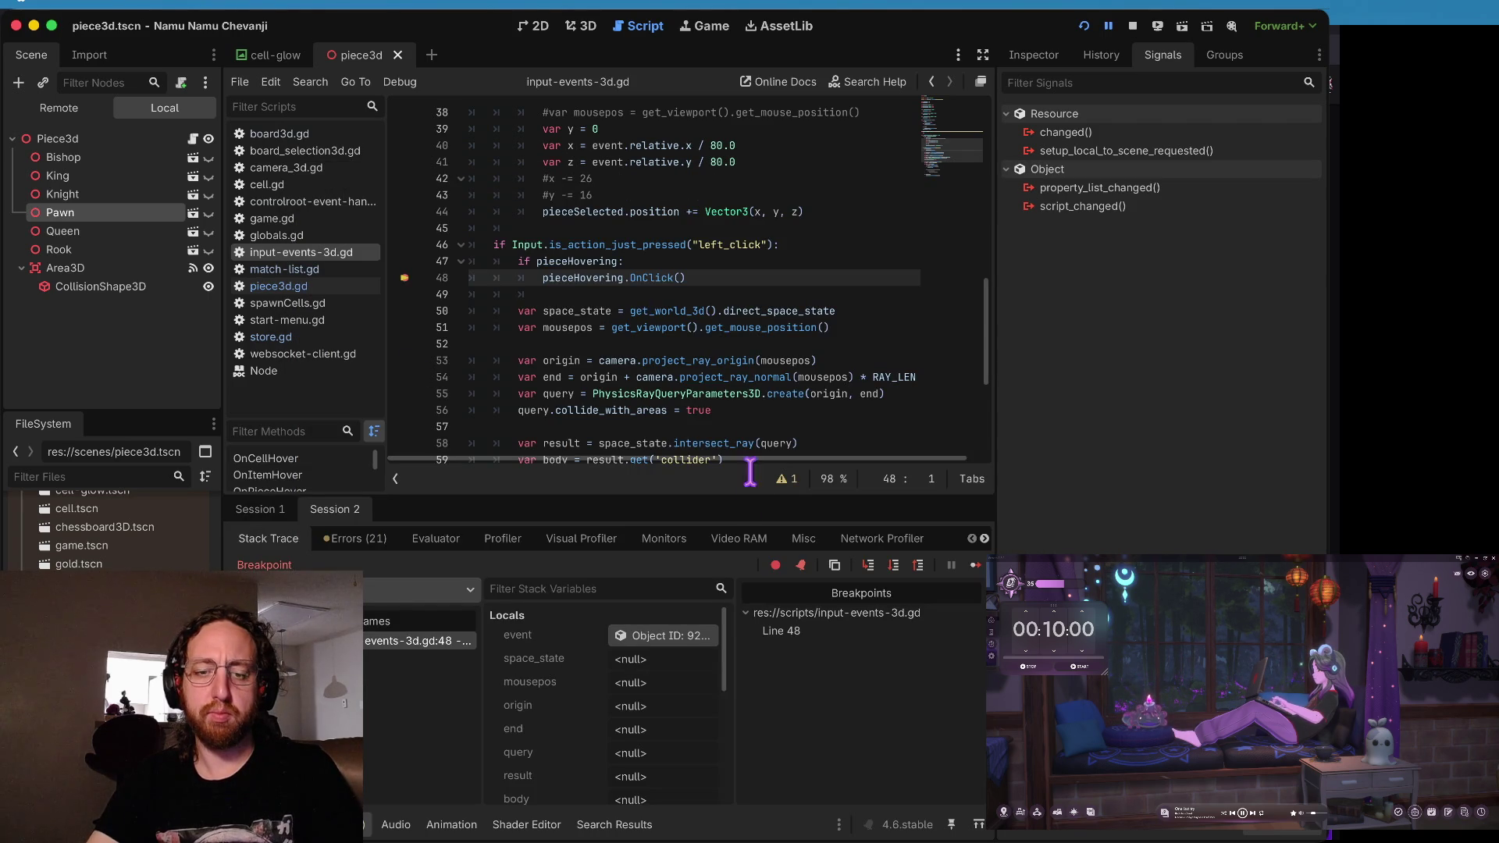
- Inspect the paused state, resume, click the rook again, then stop the debug session
{"action": "scroll", "coordinate": [705, 720], "scroll_direction": "down", "scroll_amount": 5}
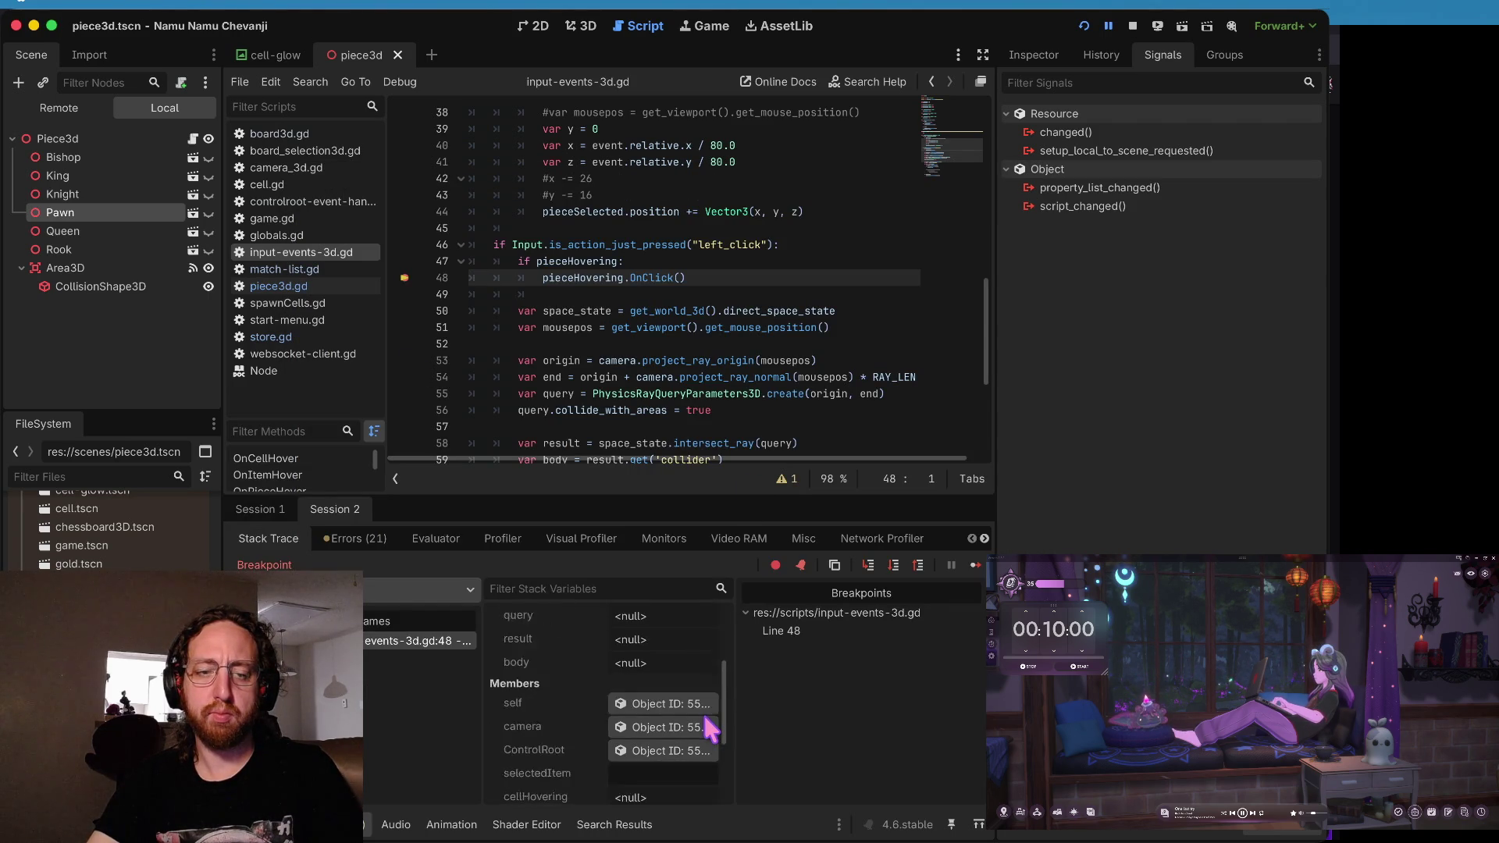
{"action": "scroll", "coordinate": [705, 718], "scroll_direction": "down", "scroll_amount": 1}
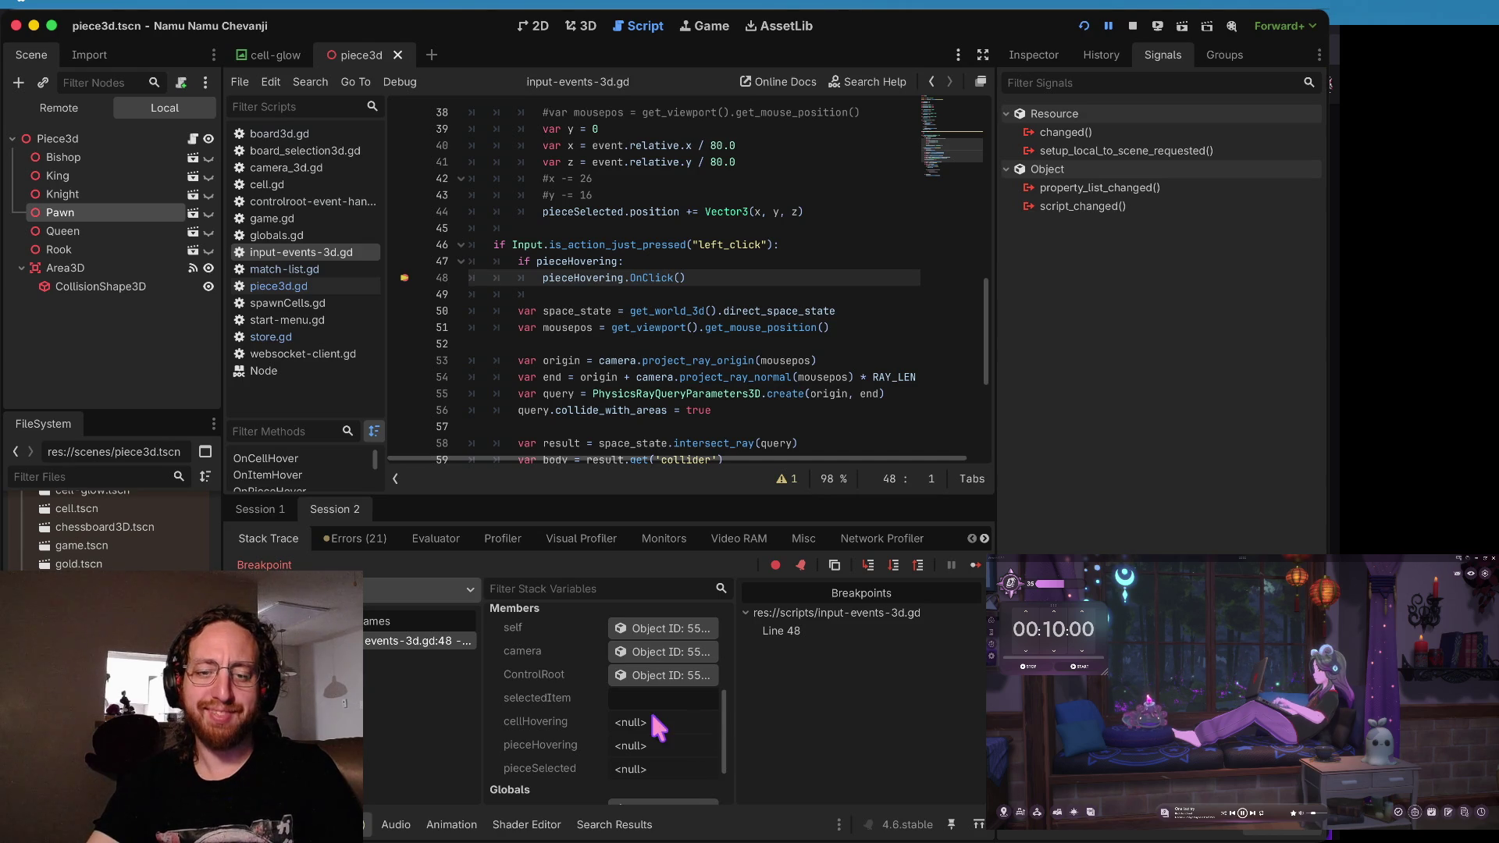
{"action": "scroll", "coordinate": [651, 706], "scroll_direction": "down", "scroll_amount": 3}
{"action": "scroll", "coordinate": [653, 672], "scroll_direction": "down", "scroll_amount": 1}
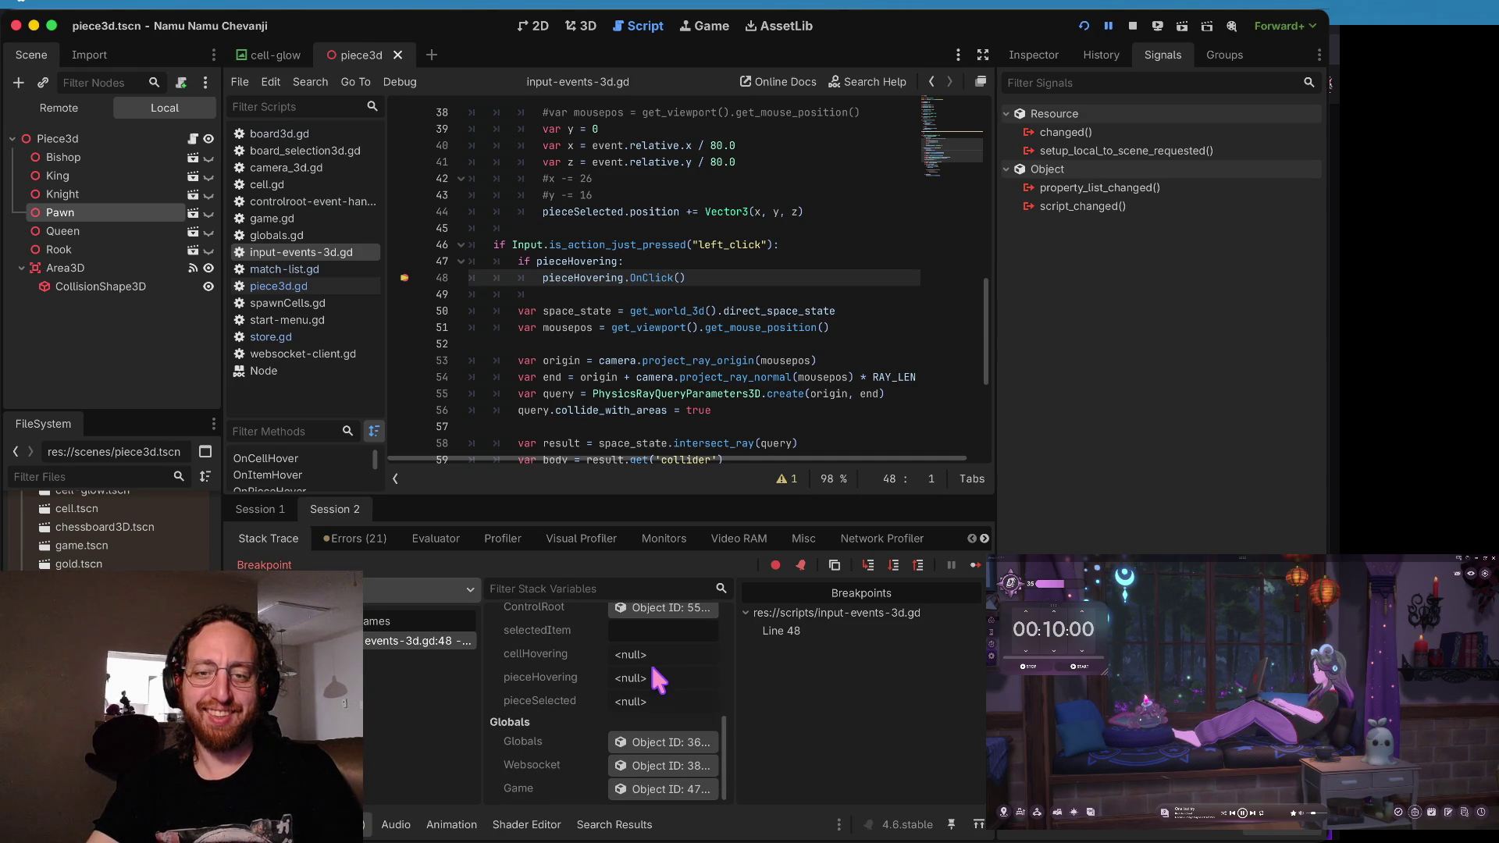
{"action": "key", "text": "F12"}
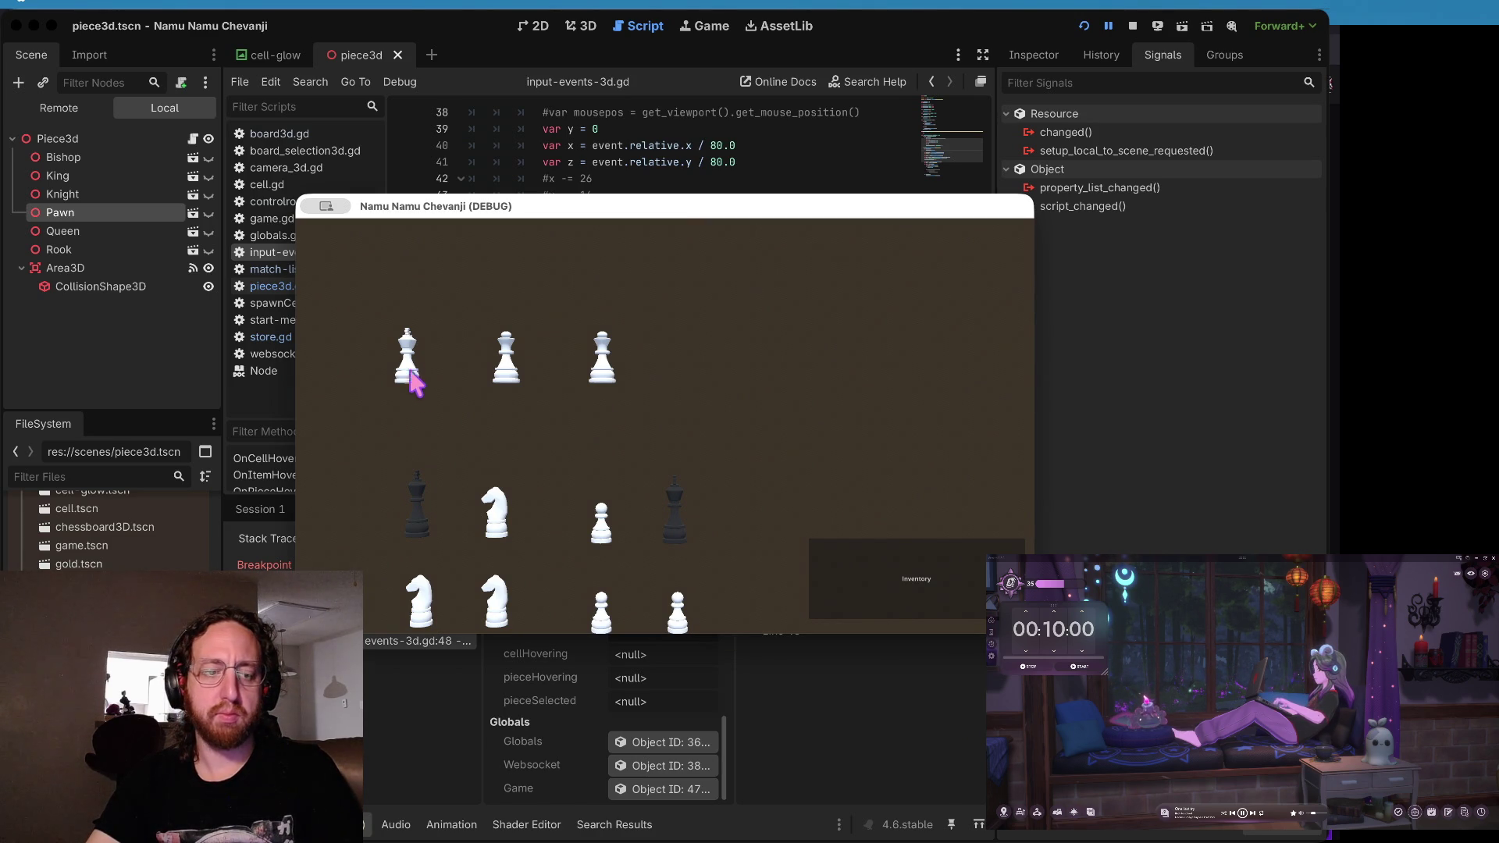
{"action": "left_click", "coordinate": [622, 488]}
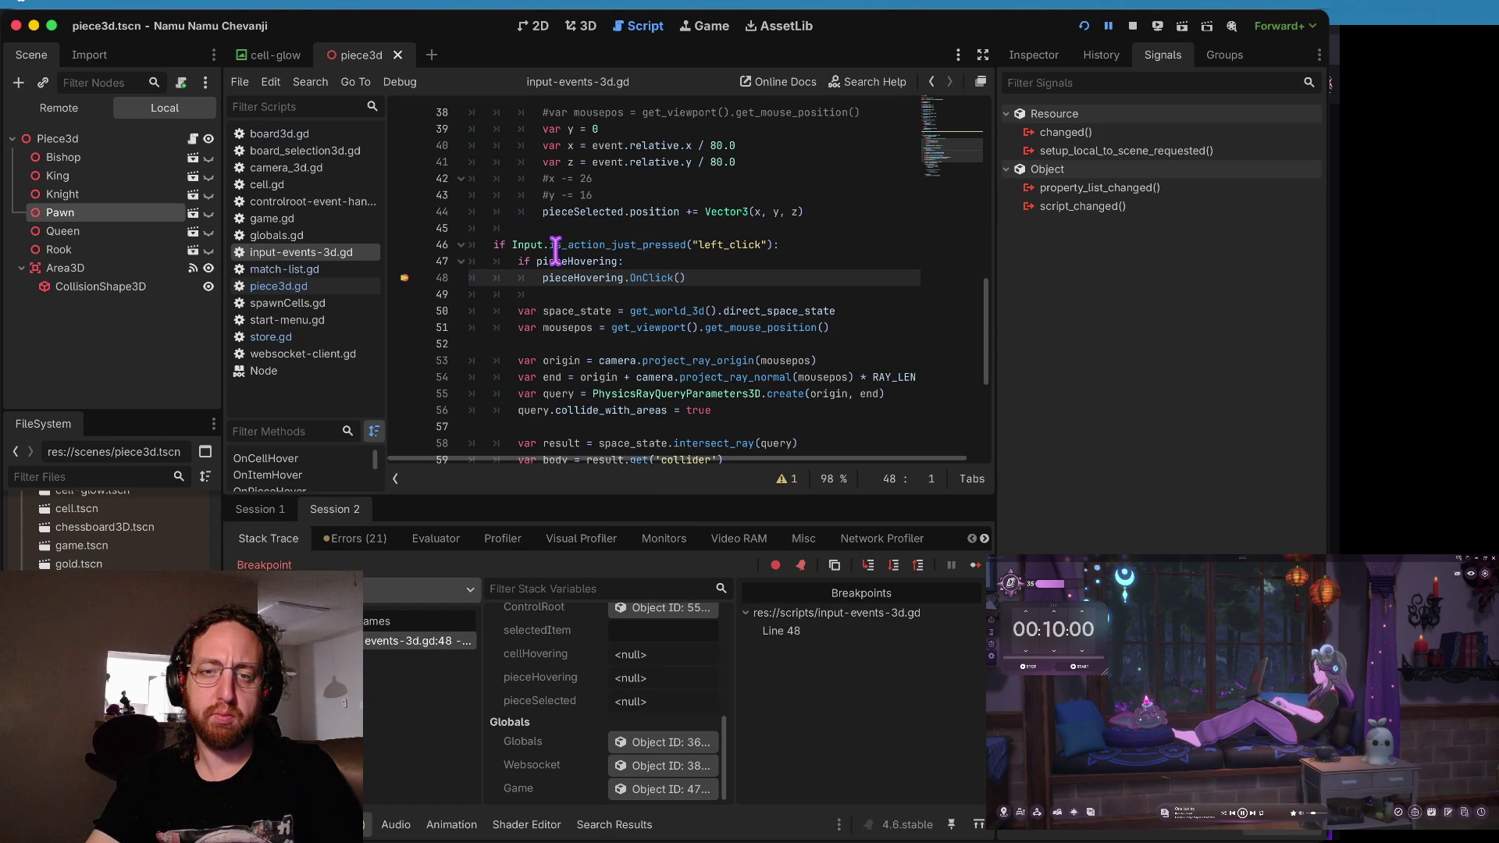
{"action": "mouse_move", "coordinate": [552, 258]}
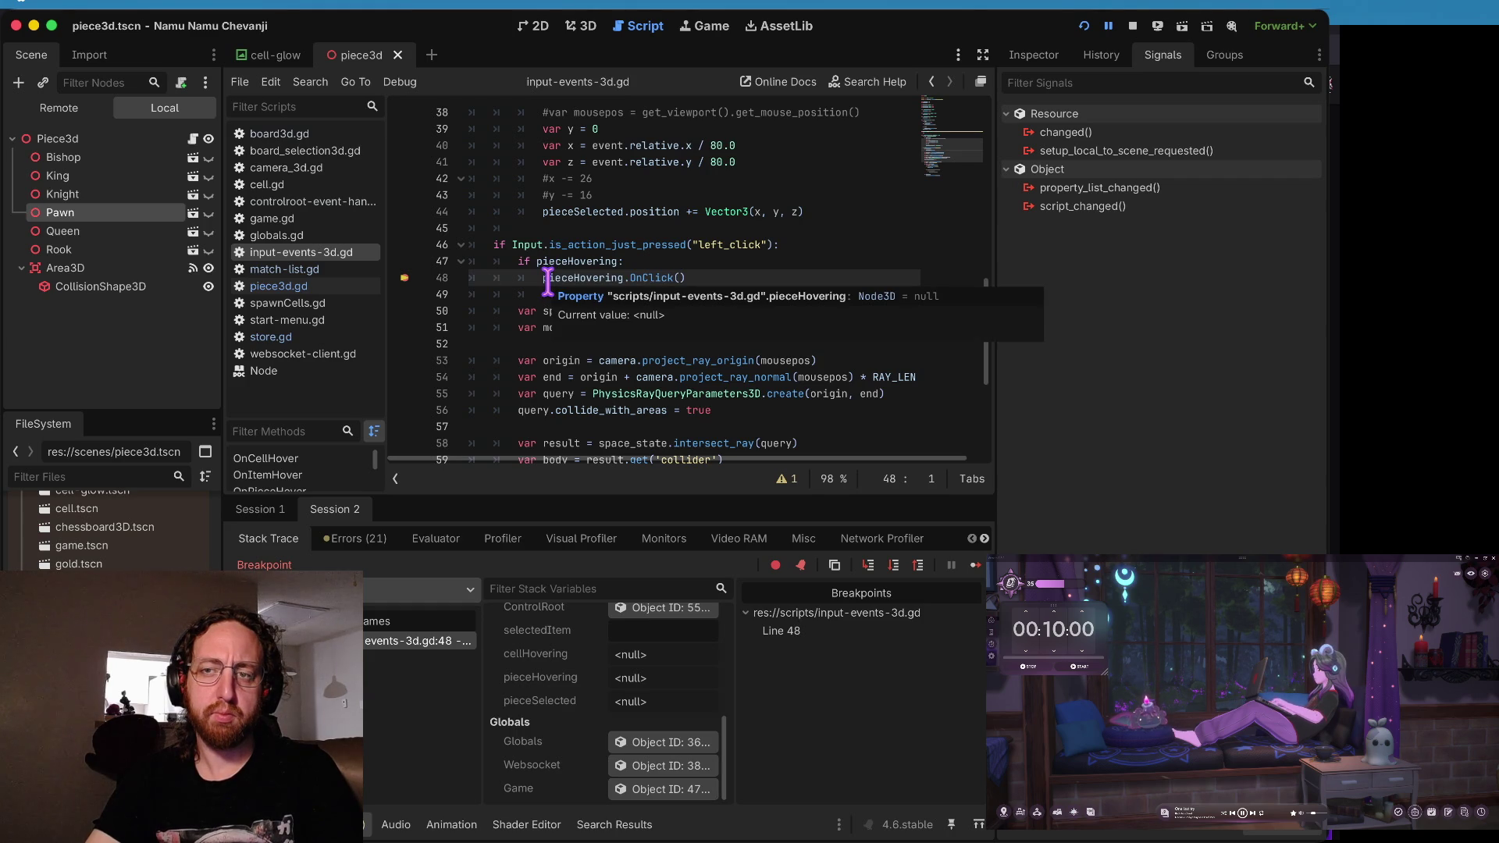
{"action": "left_click", "coordinate": [1130, 25]}
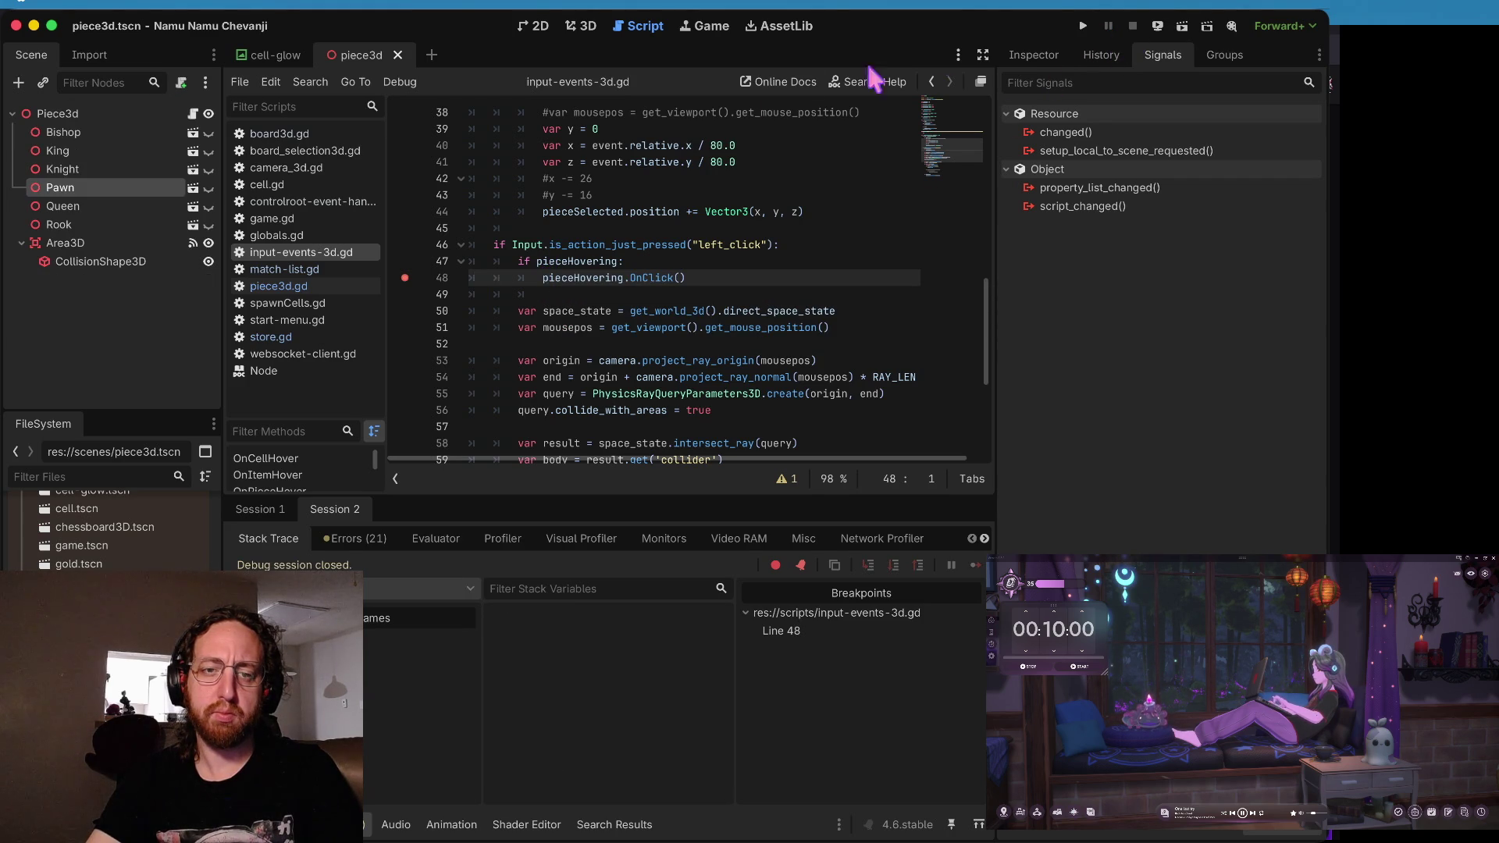
- Remove the line 48 breakpoint, change line 47 to 'if pieceHovering != null:', and run
{"action": "left_click", "coordinate": [405, 279]}
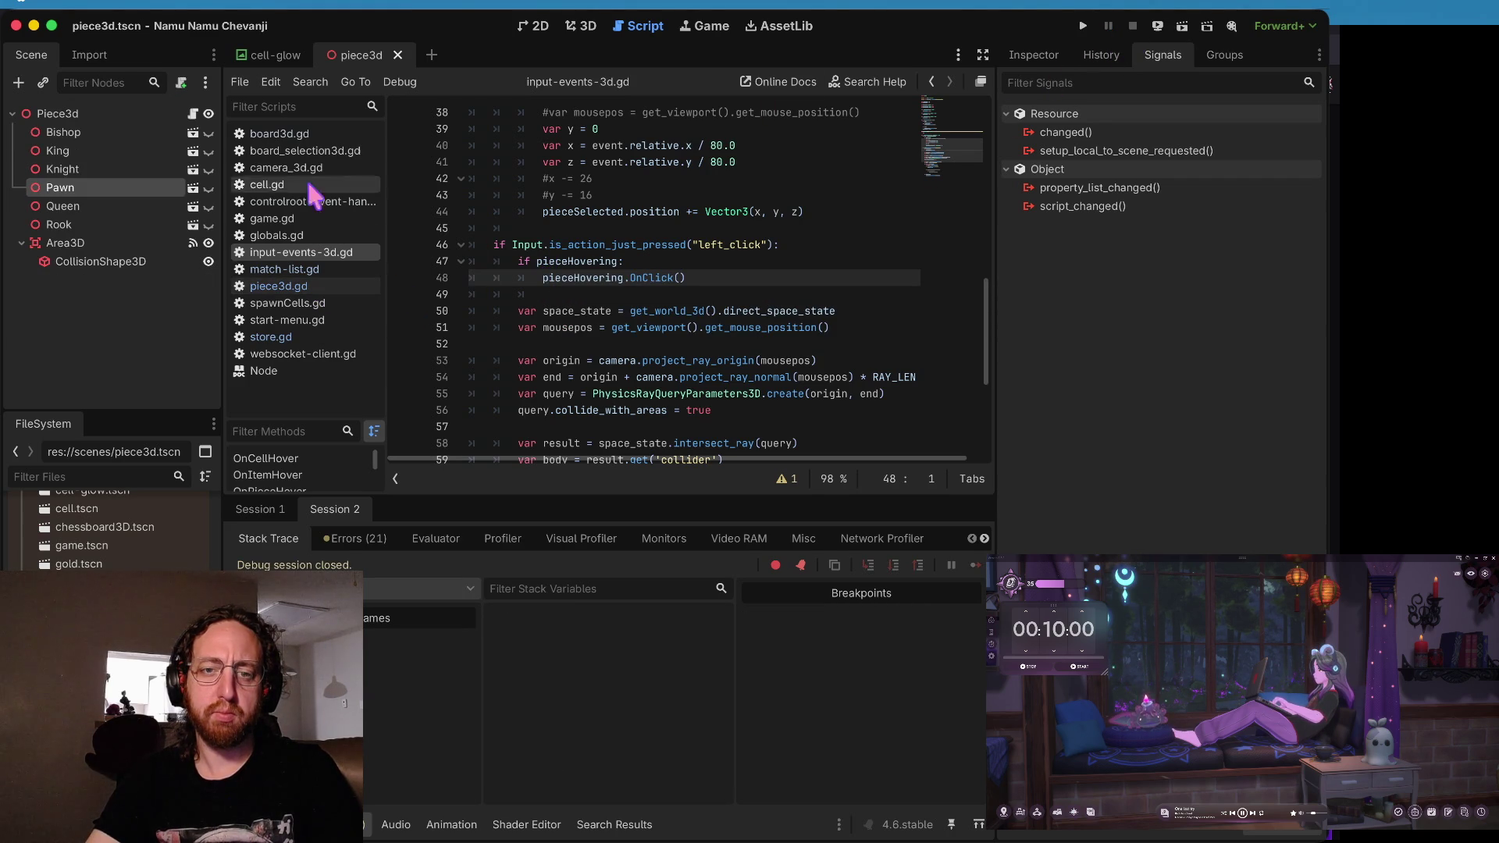
{"action": "left_click", "coordinate": [618, 261]}
{"action": "type", "text": "!"}
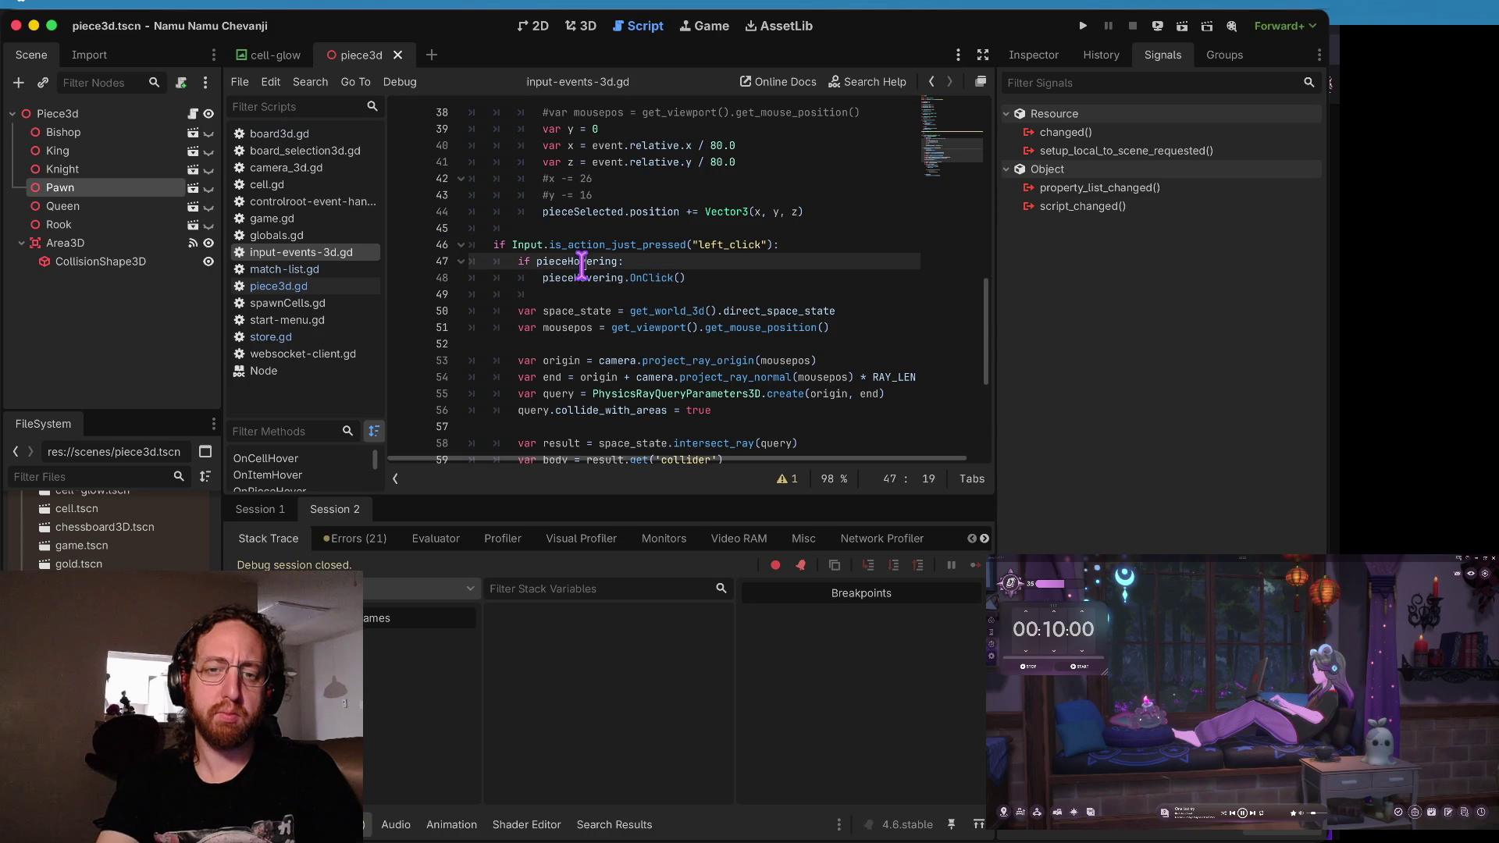
{"action": "type", "text": "= null"}
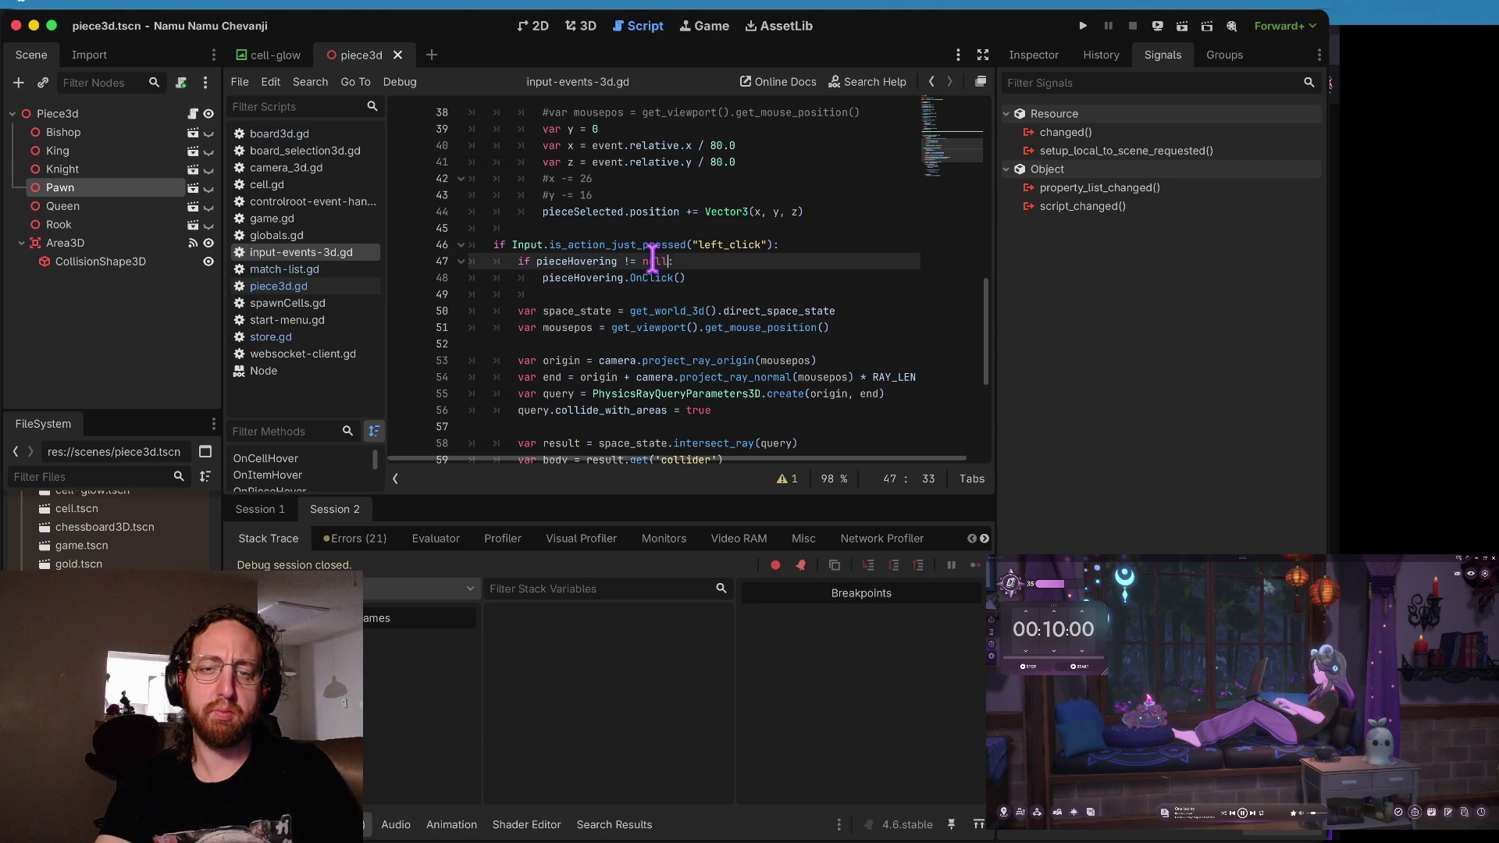
{"action": "key", "text": "Home"}
{"action": "key", "text": "super+b"}
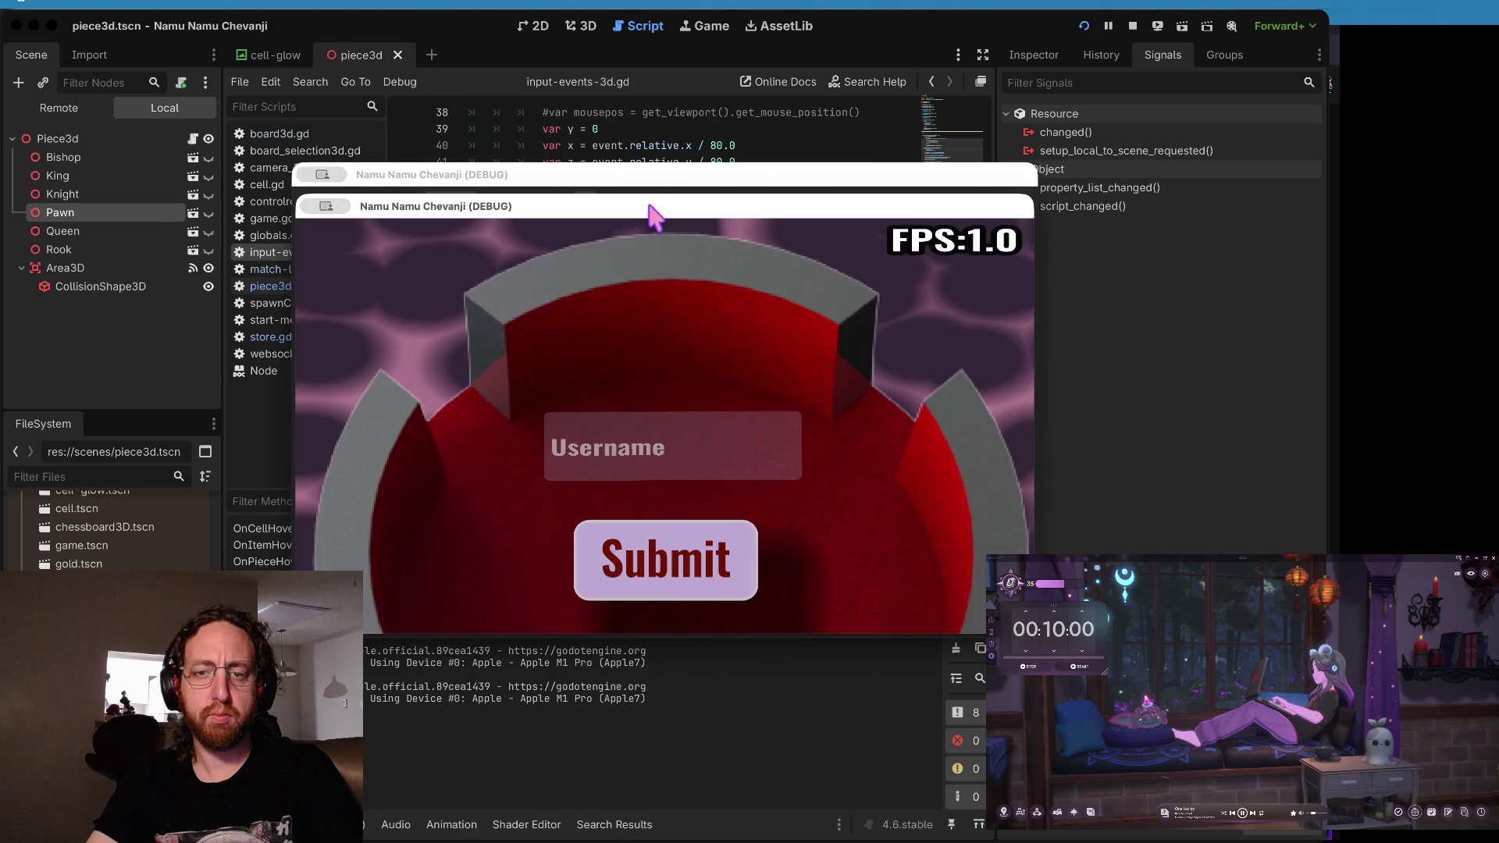
- Trace pieceHovering to its line 14 assignment, set a breakpoint there, and relaunch
{"action": "left_click", "coordinate": [653, 148]}
{"action": "left_click", "coordinate": [593, 279], "text": "ctrl"}
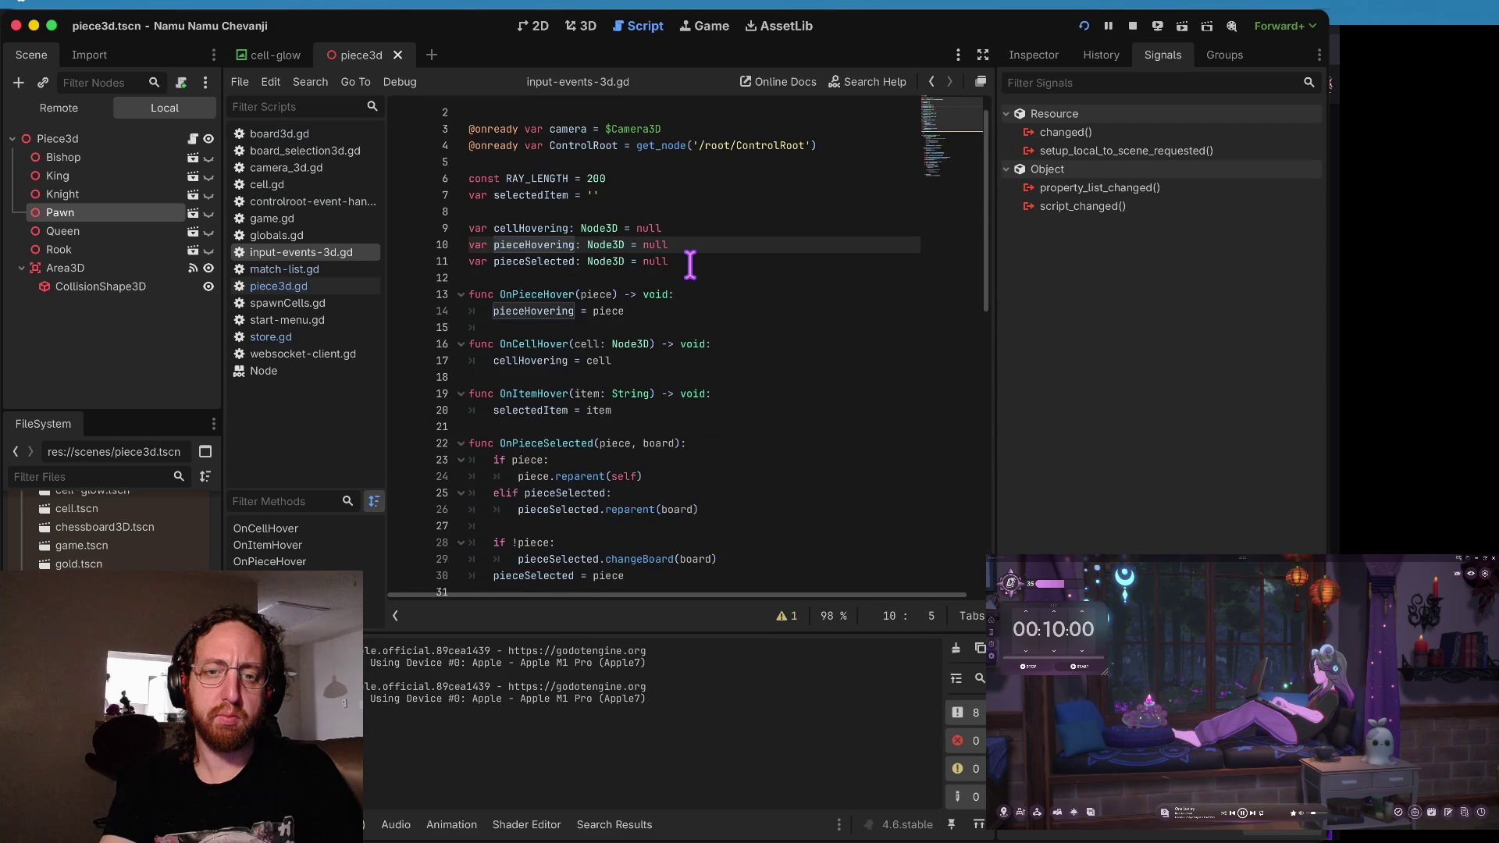
{"action": "key", "text": "Down"}
{"action": "key", "text": "Down"}
{"action": "key", "text": "Down"}
{"action": "key", "text": "alt+Left"}
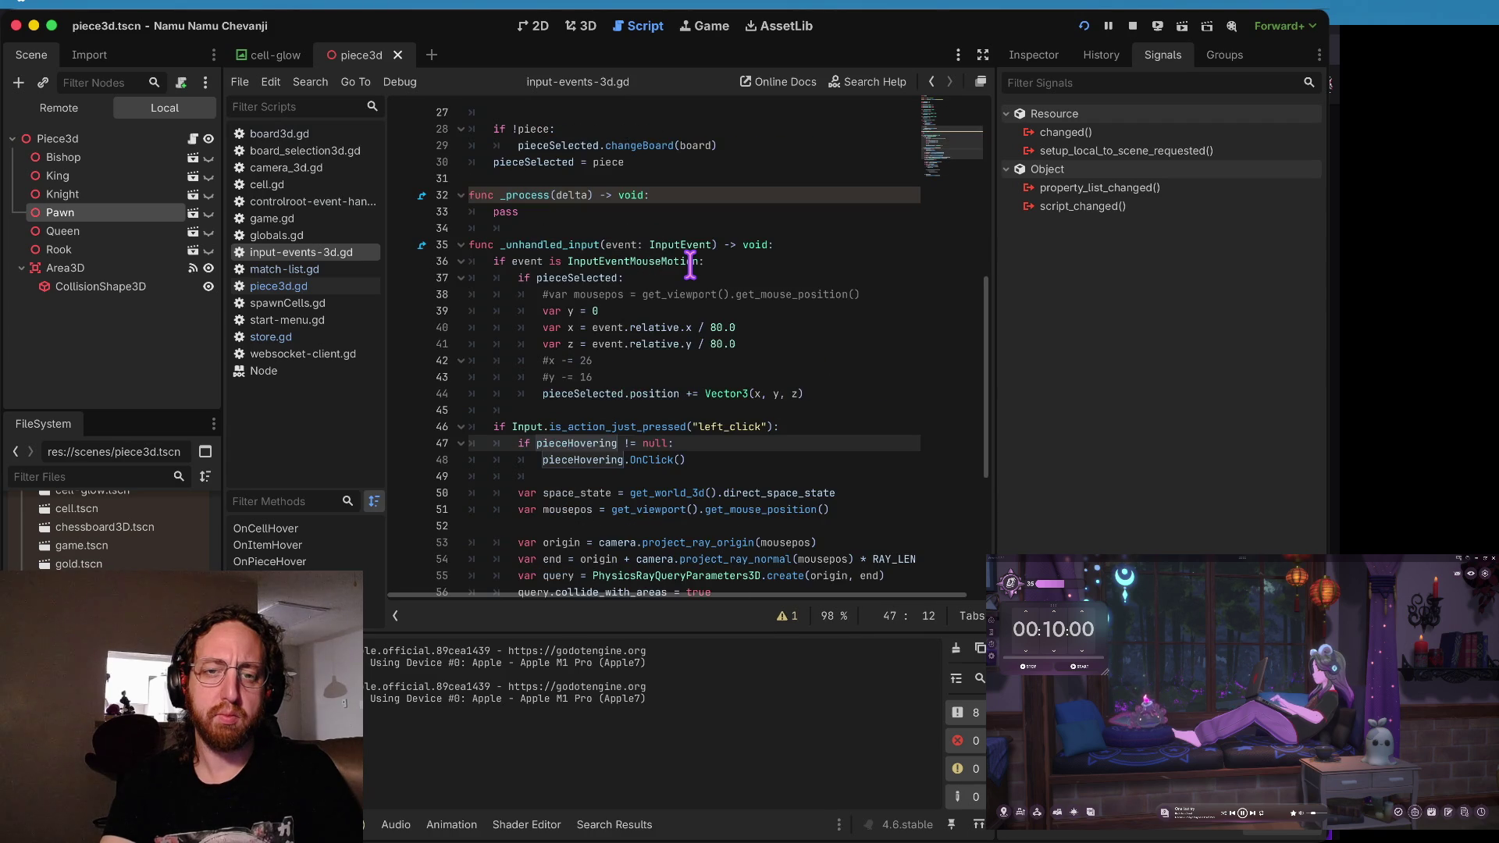
{"action": "key", "text": "Down"}
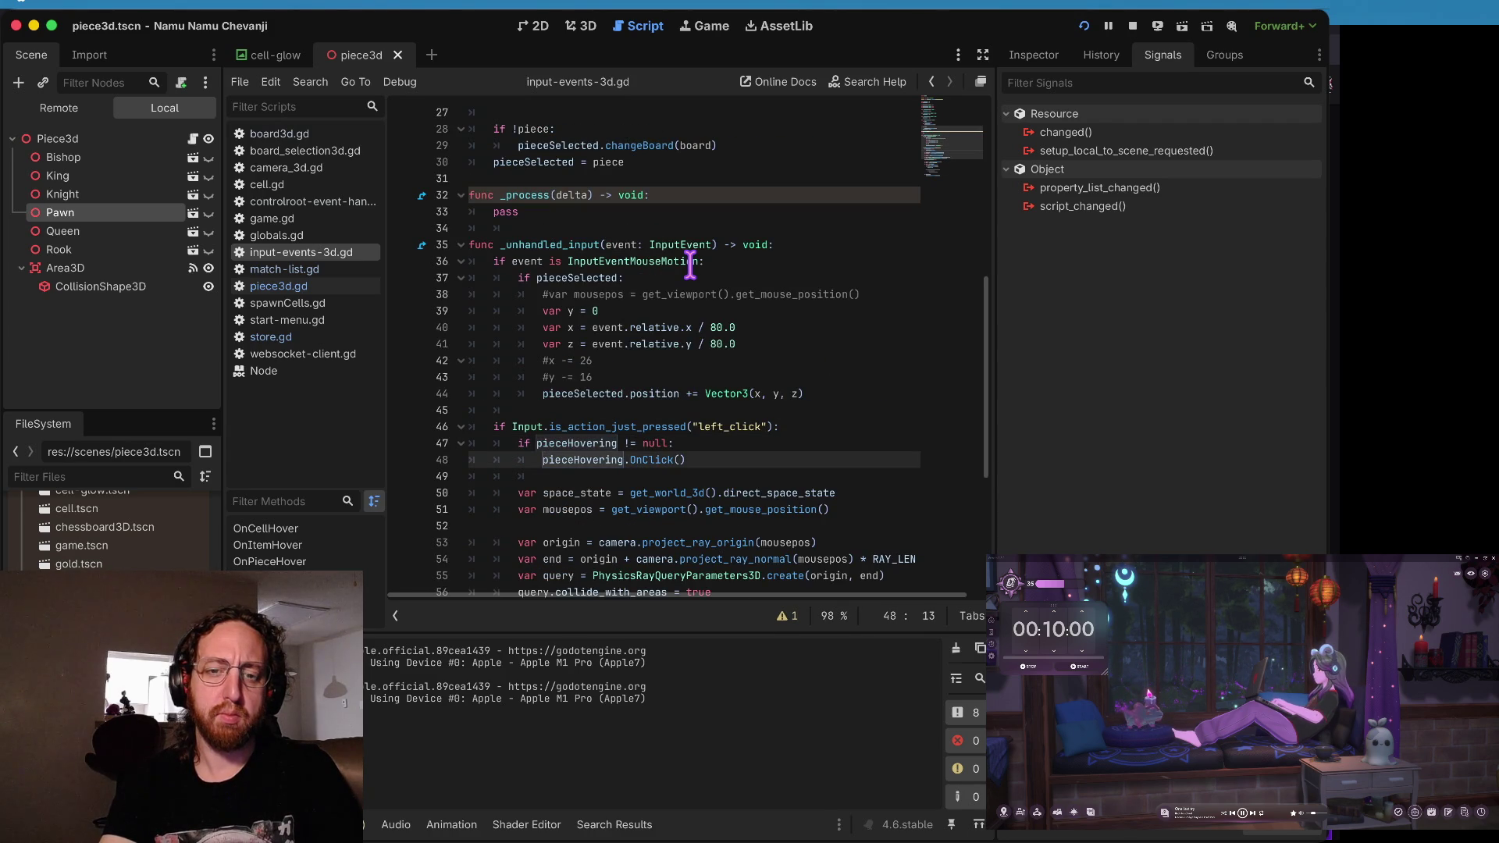
{"action": "key", "text": "alt+Left"}
{"action": "key", "text": "alt+Right"}
{"action": "key", "text": "alt+Right"}
{"action": "key", "text": "alt+Left"}
{"action": "left_click", "coordinate": [405, 245]}
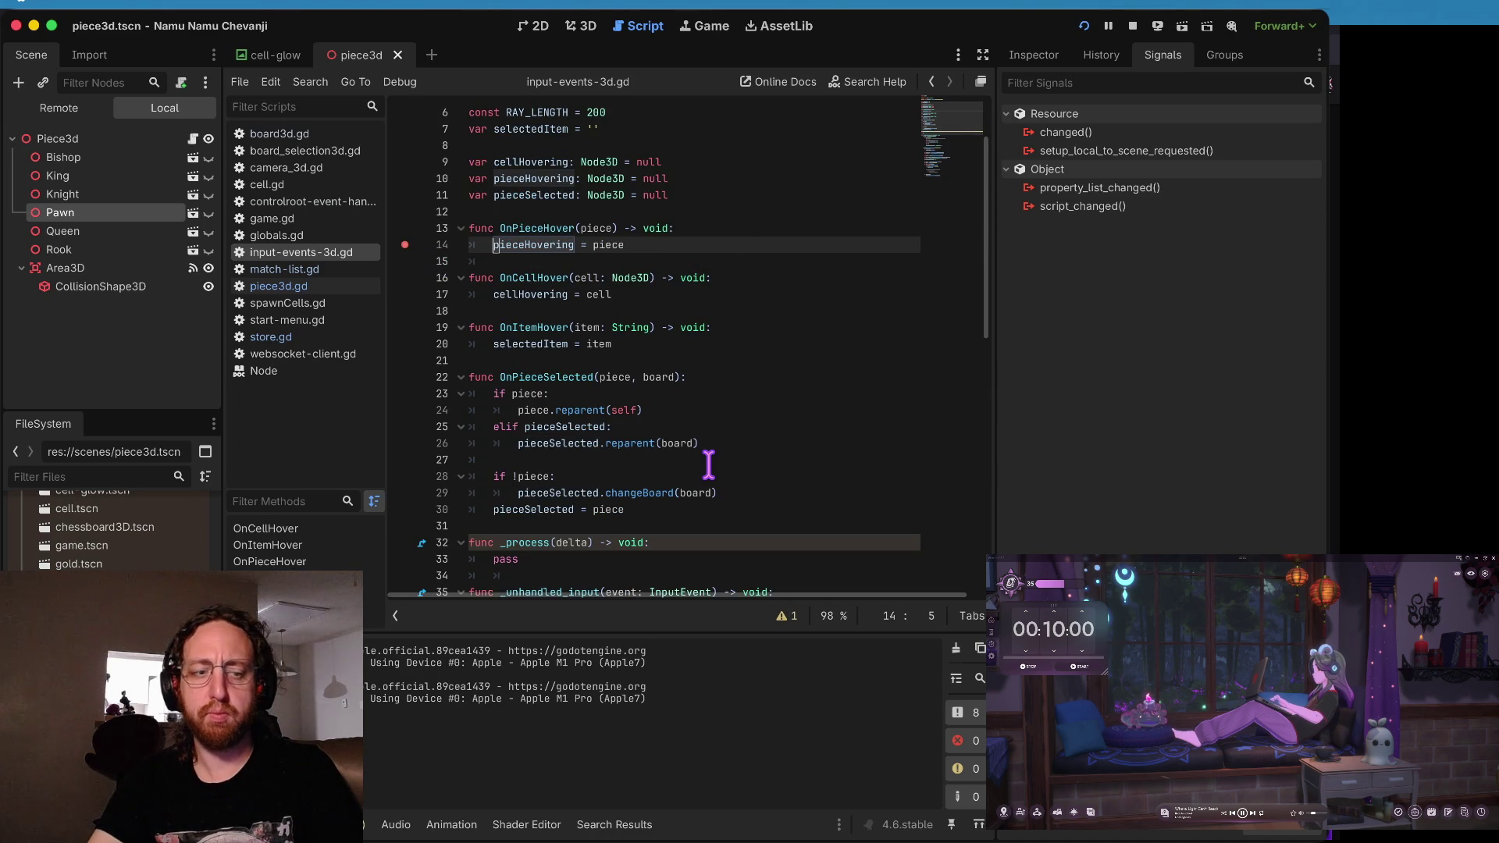
{"action": "key", "text": "super+b"}
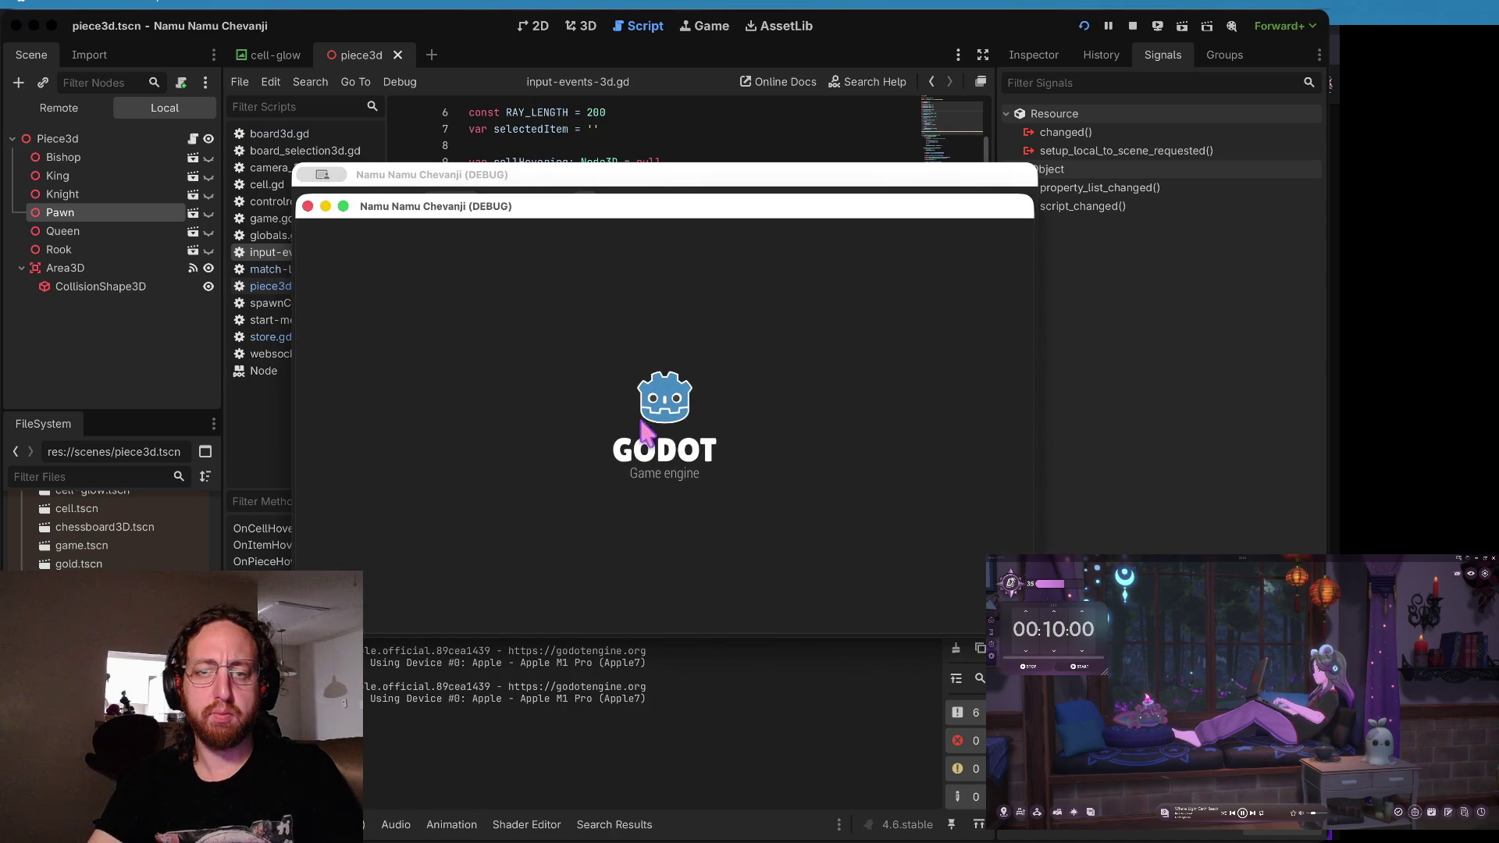
- Get past login, open the middle chessboard, and continue past the line 14 breakpoint twice
{"action": "left_click", "coordinate": [631, 564]}
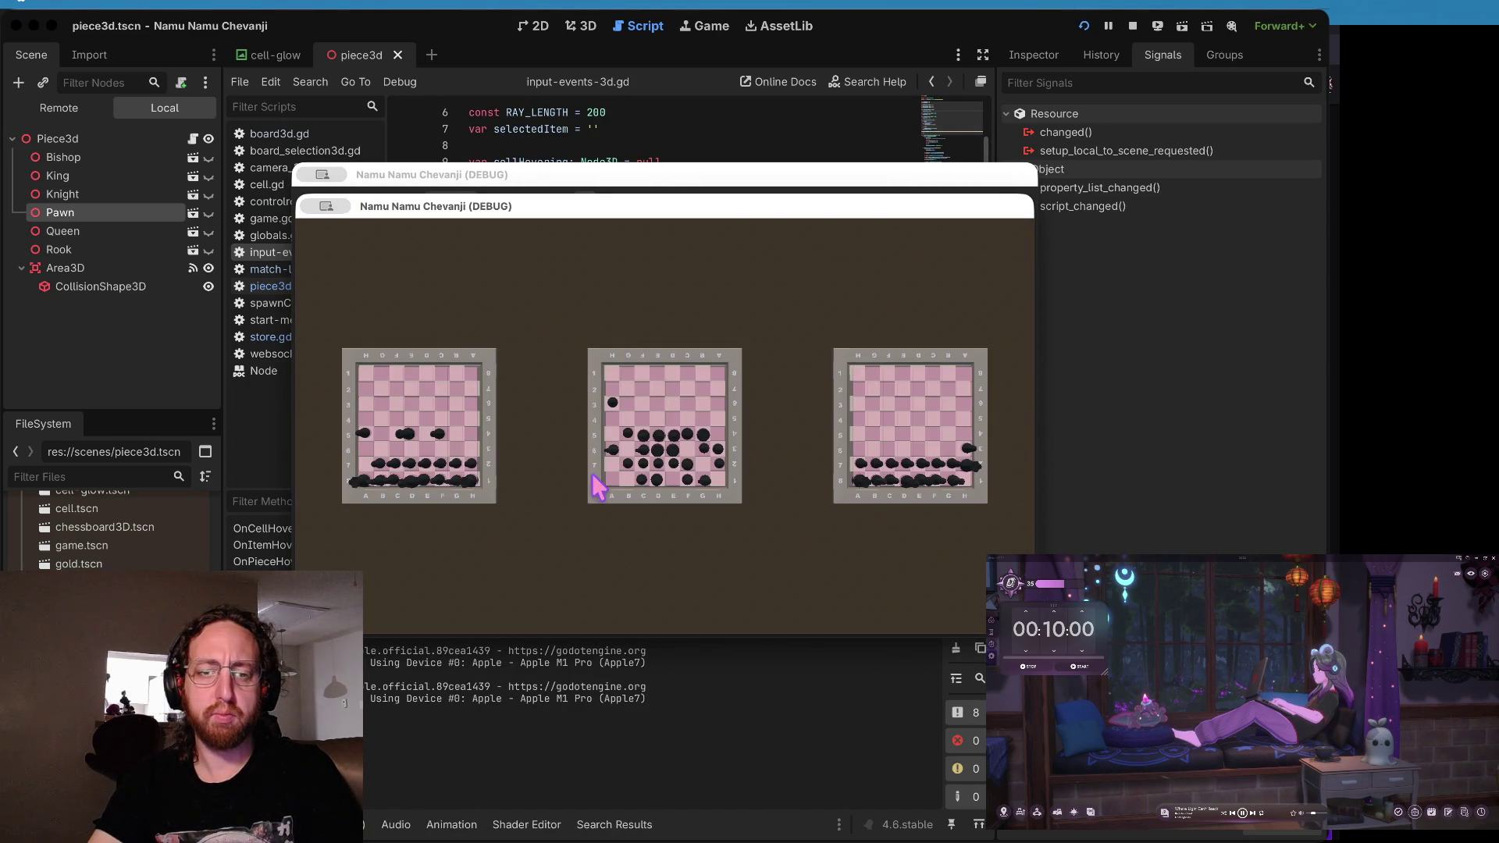
{"action": "left_click", "coordinate": [594, 487]}
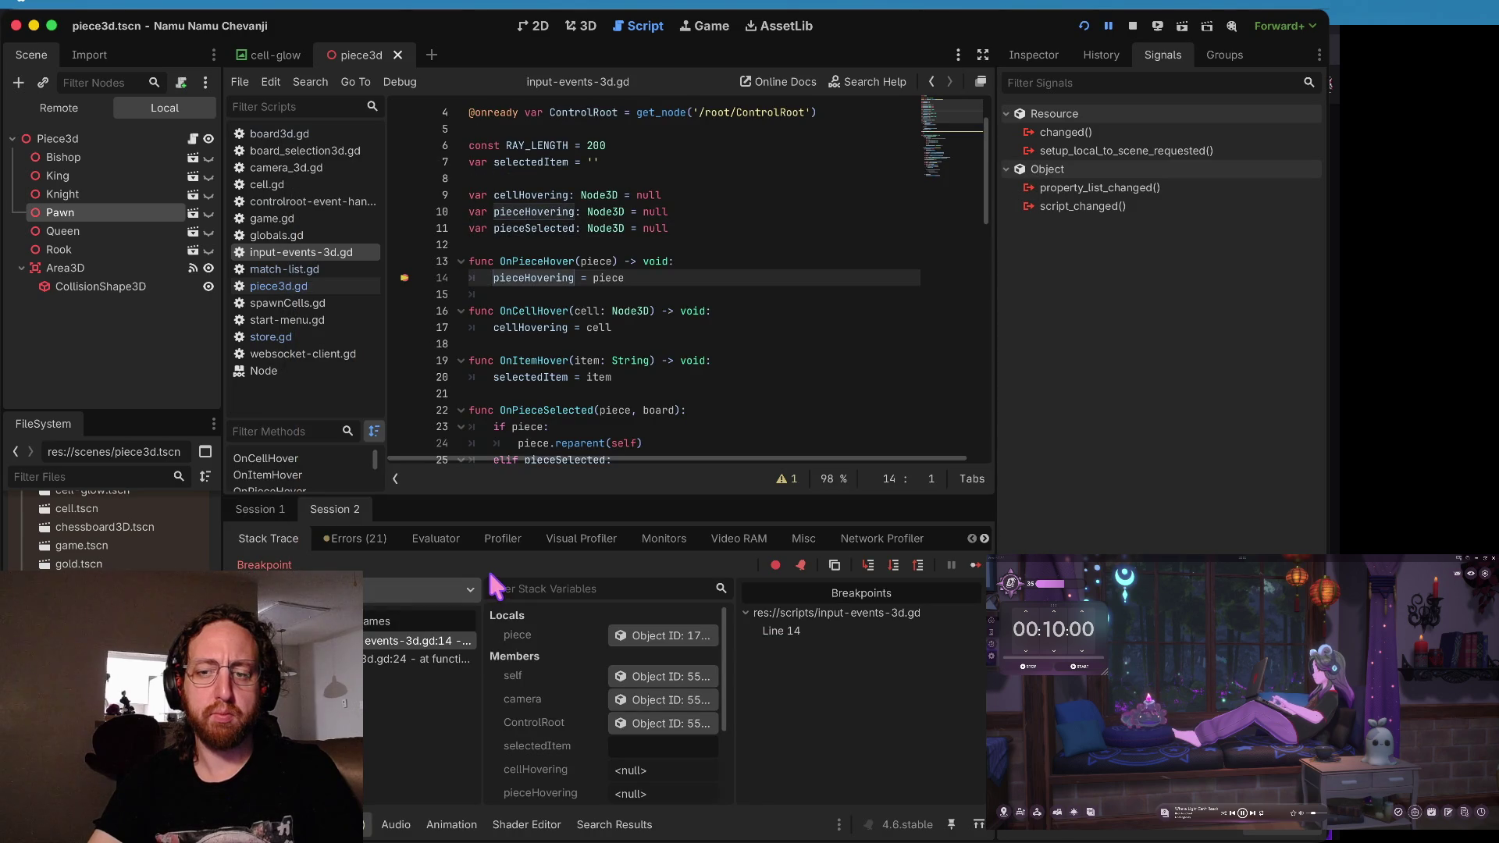
{"action": "left_click", "coordinate": [976, 567]}
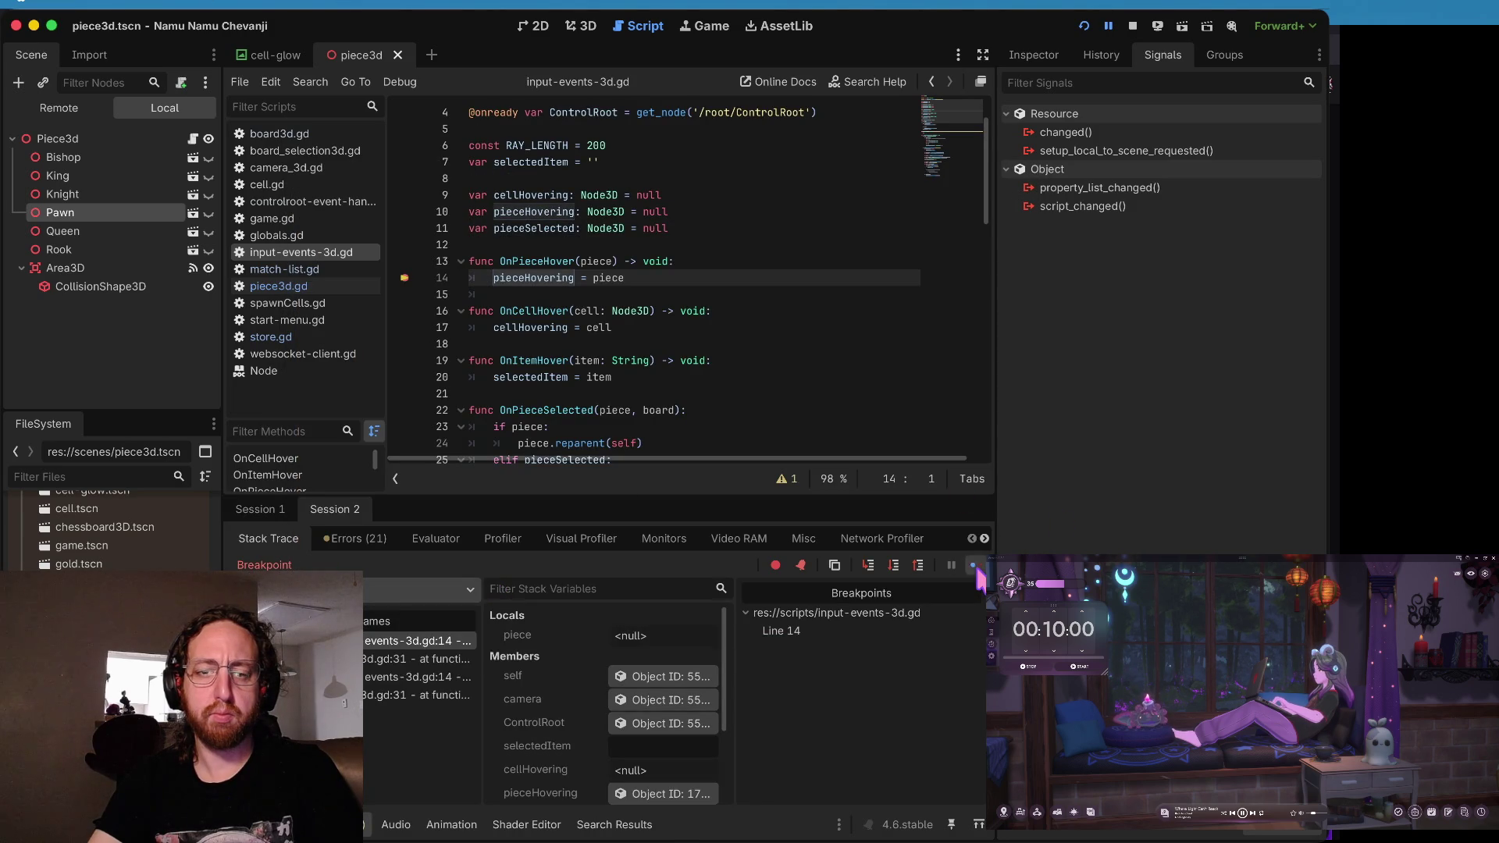
{"action": "left_click", "coordinate": [976, 566]}
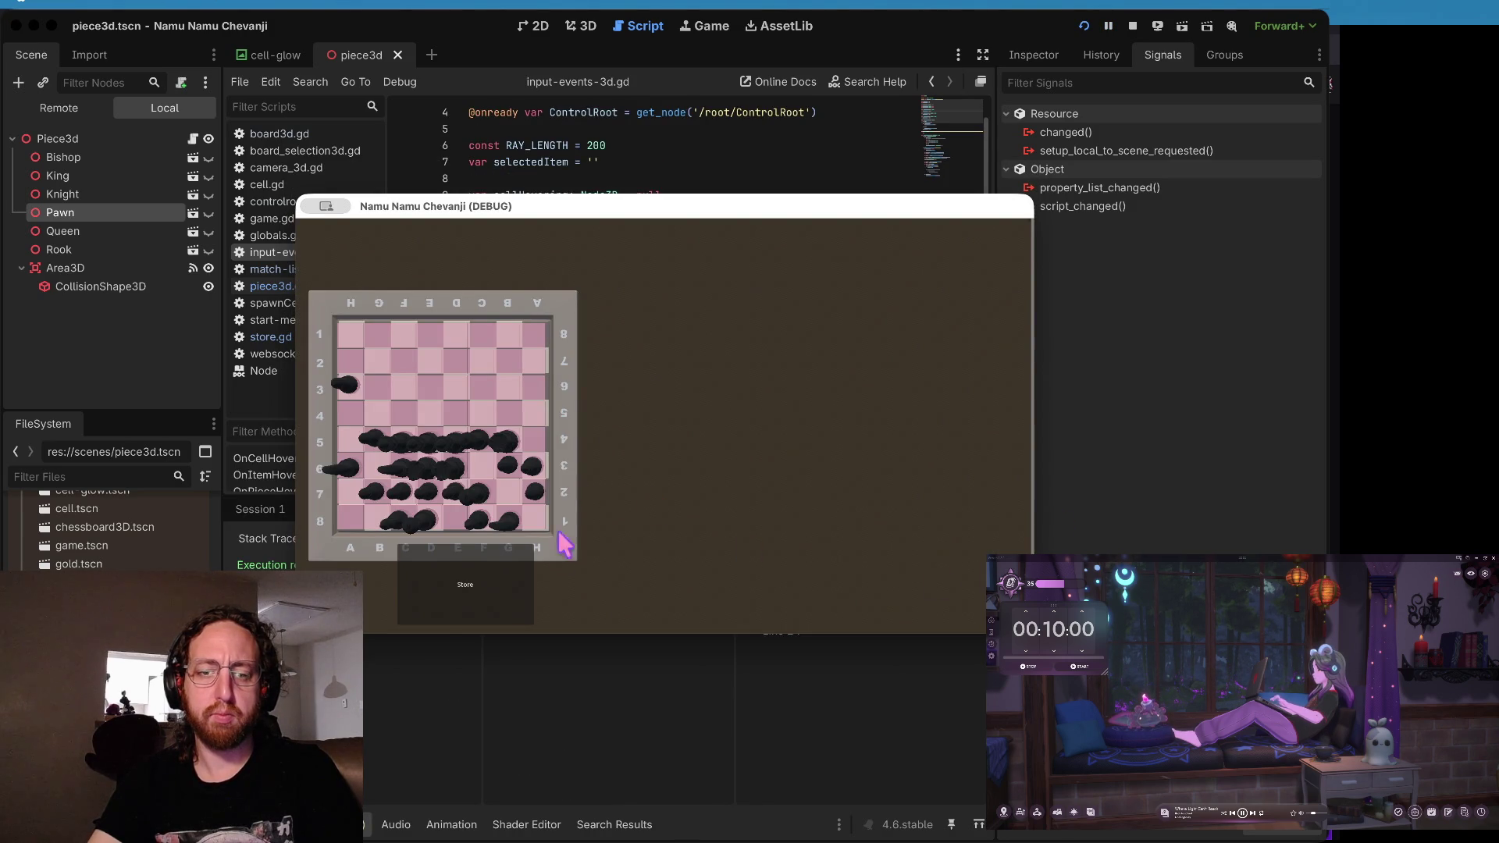
- Move the game window down and left and bring the script editor in front
{"action": "left_click", "coordinate": [629, 181]}
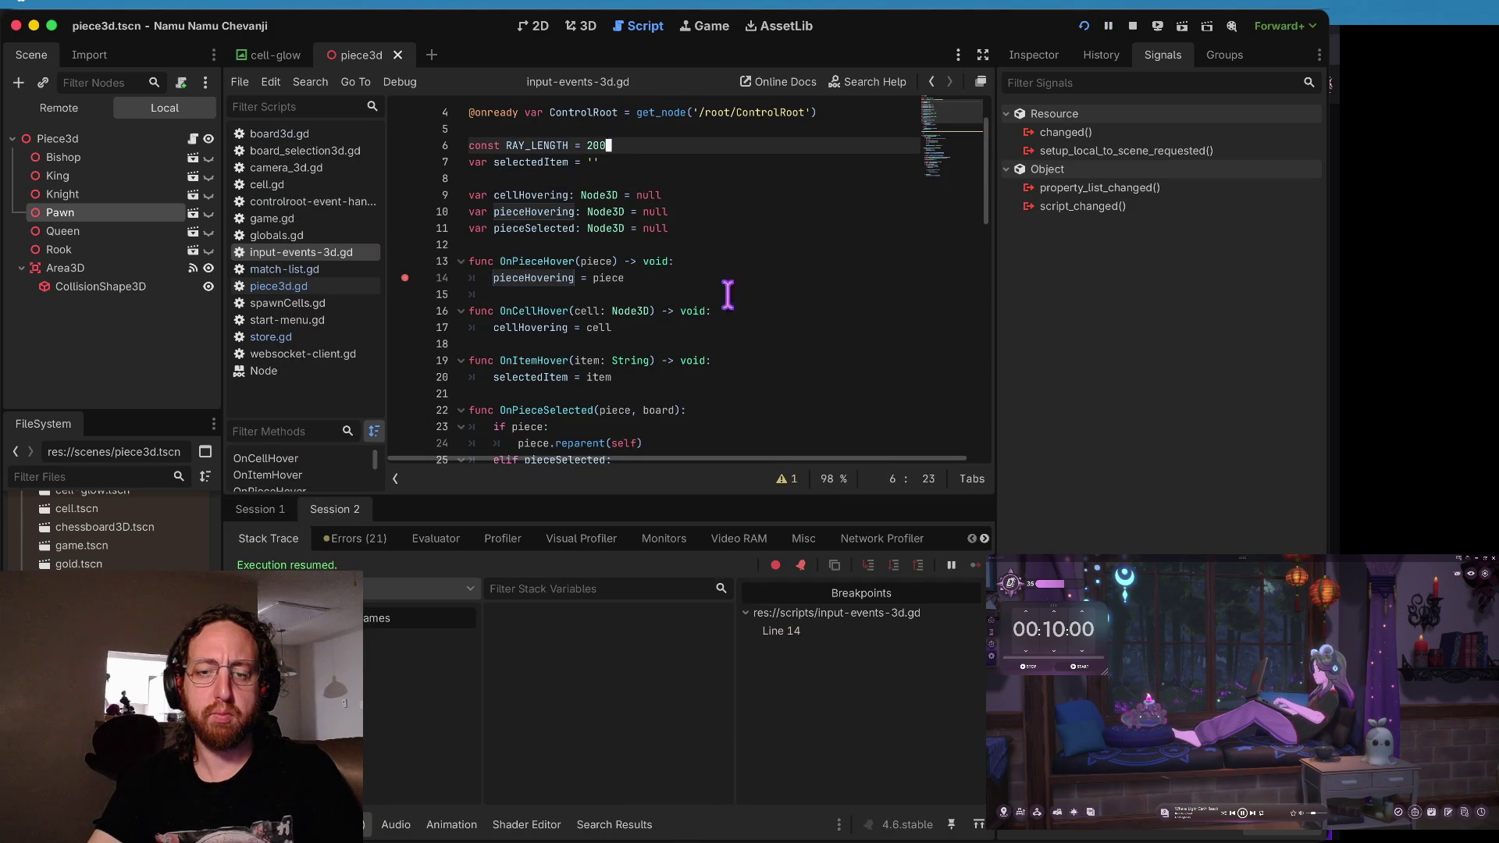
{"action": "key", "text": "super+Tab"}
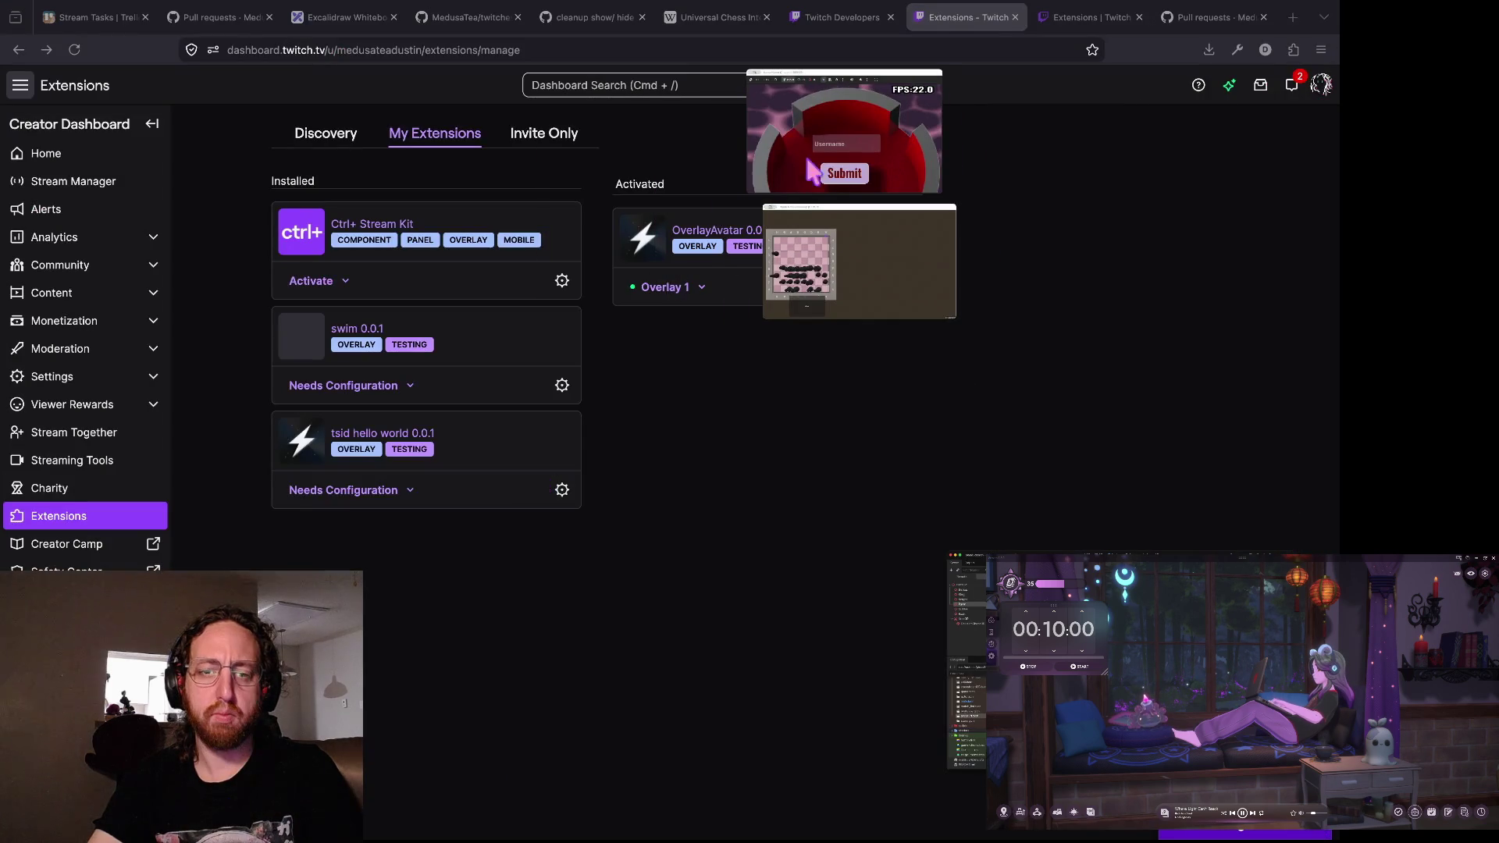
{"action": "left_click", "coordinate": [830, 260]}
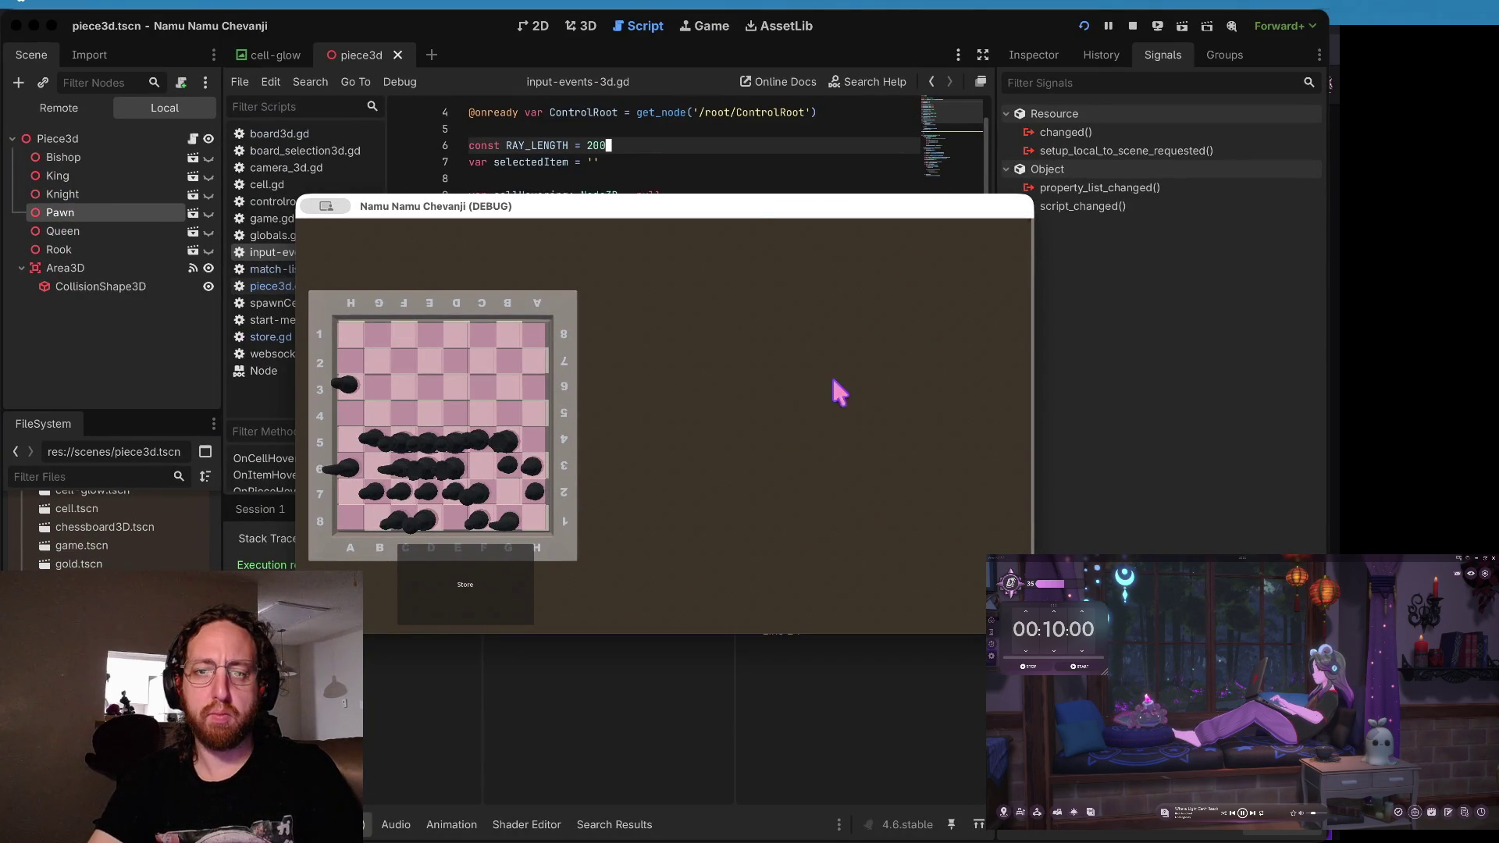
{"action": "mouse_move", "coordinate": [752, 224]}
{"action": "left_mouse_down"}
{"action": "mouse_move", "coordinate": [673, 503]}
{"action": "mouse_move", "coordinate": [734, 297]}
{"action": "left_mouse_up"}
{"action": "left_click", "coordinate": [718, 228]}
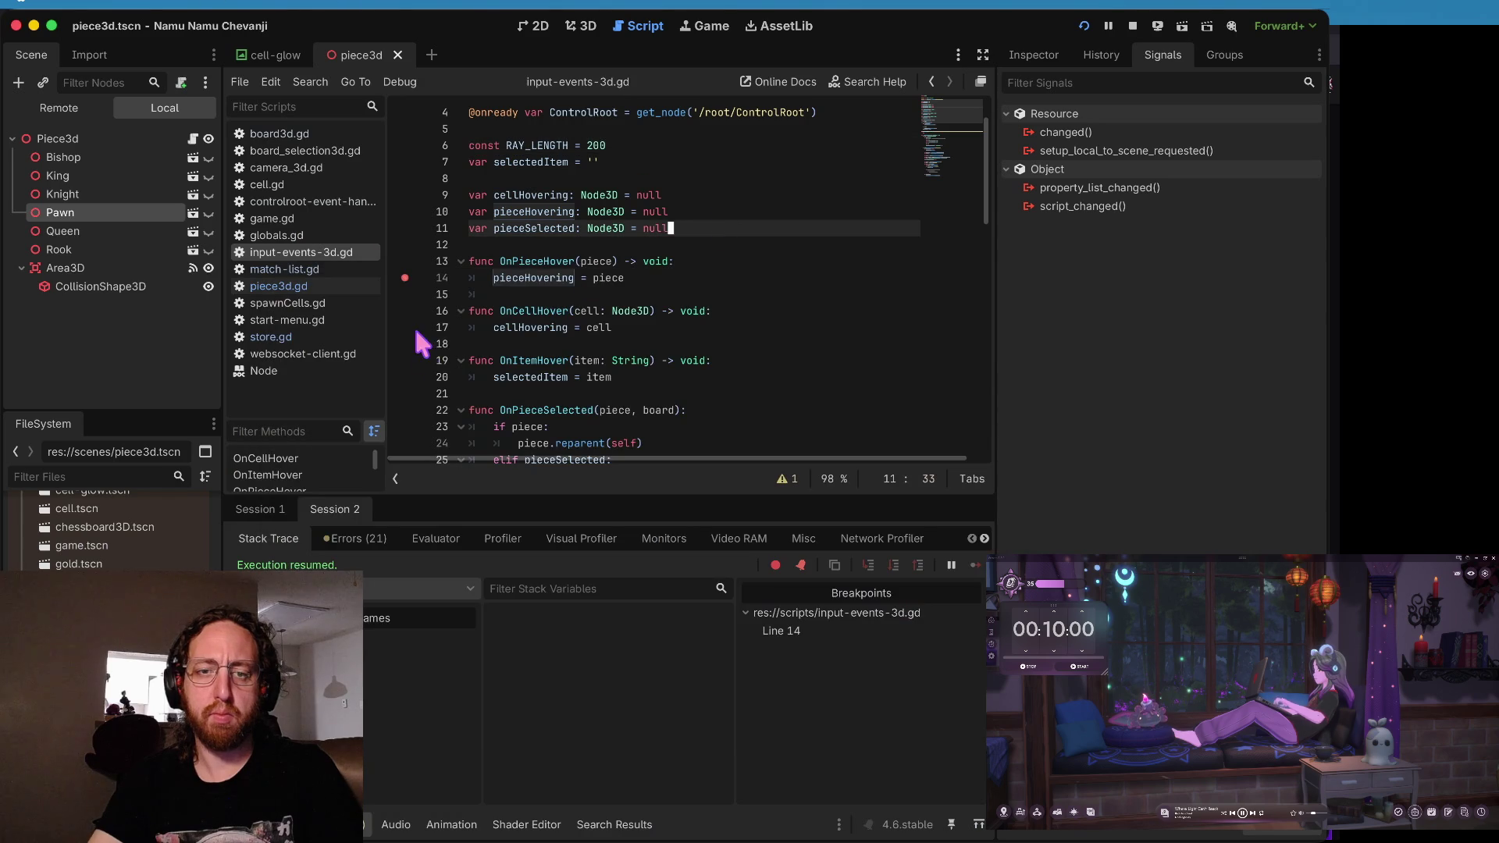
- Remove the line 14 breakpoint and run the game again
{"action": "left_click", "coordinate": [403, 278]}
{"action": "scroll", "coordinate": [588, 283], "scroll_direction": "down", "scroll_amount": 15}
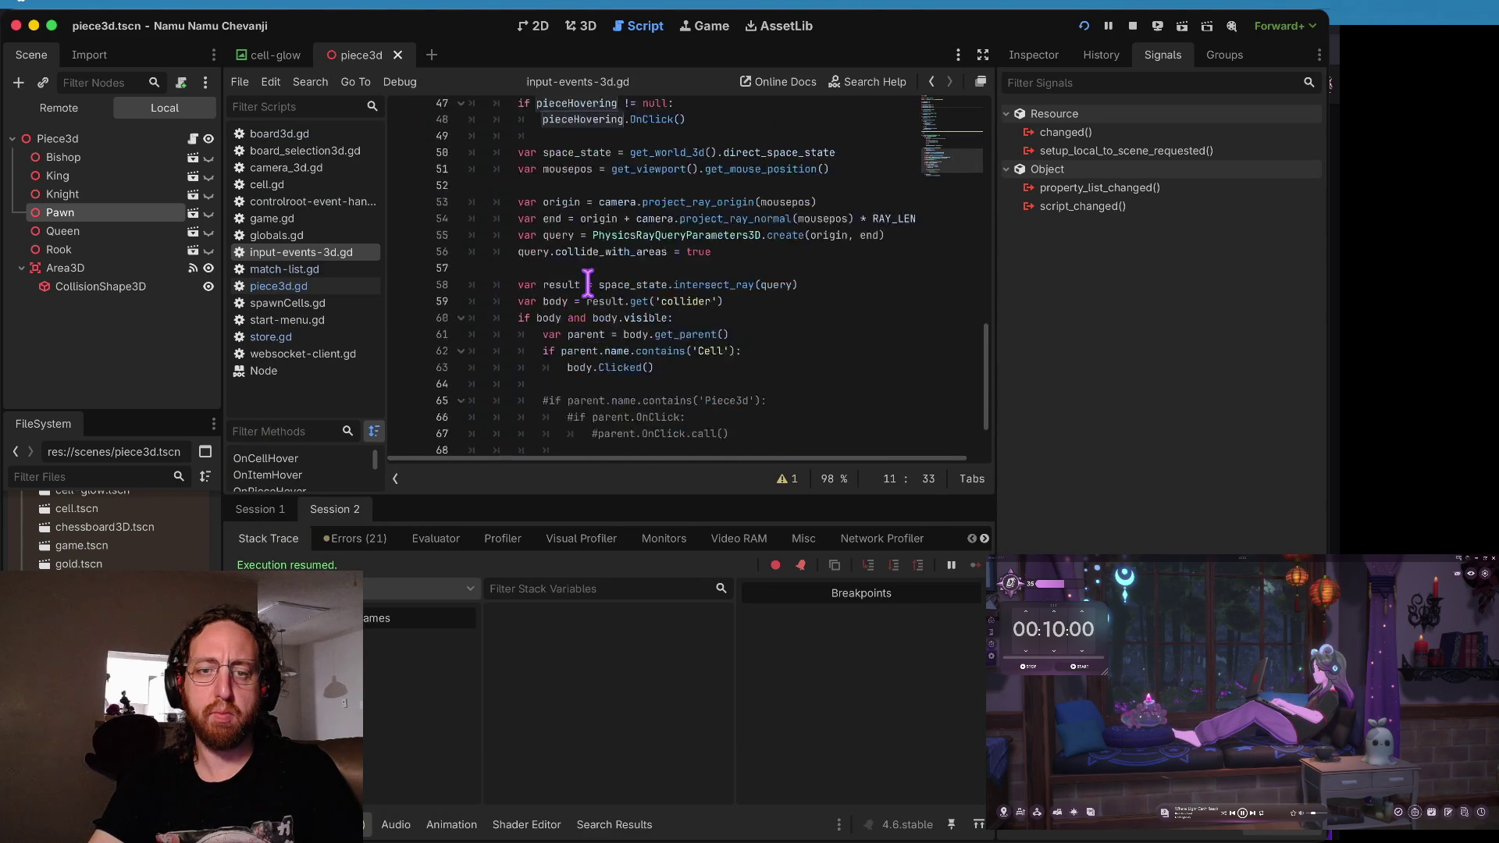
{"action": "scroll", "coordinate": [587, 284], "scroll_direction": "up", "scroll_amount": 17}
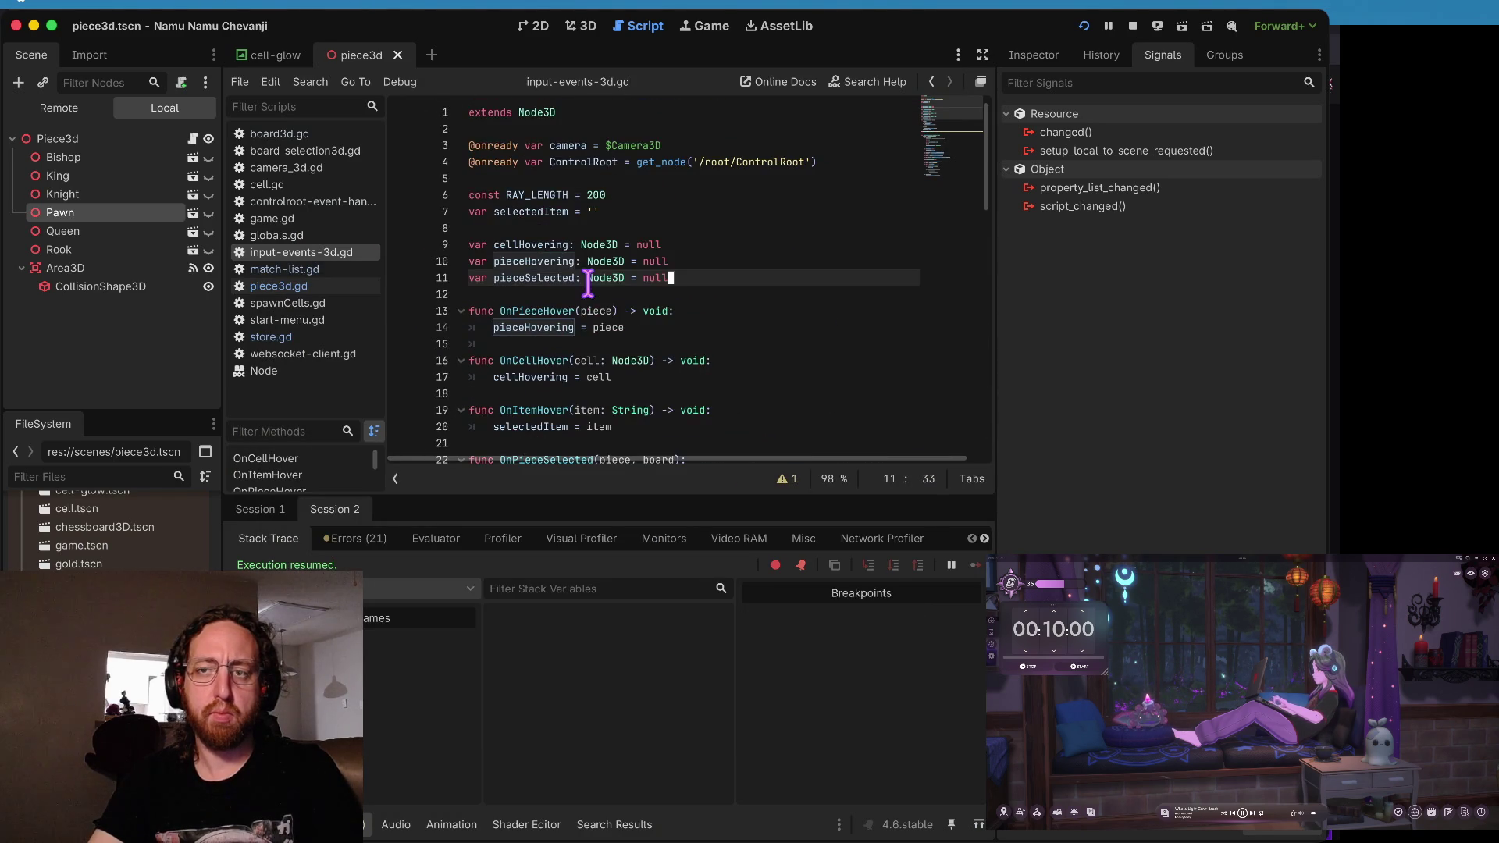
{"action": "key", "text": "super+b"}
- Log in with a one-letter username and click the queen piece to trigger OnClick
{"action": "right_click", "coordinate": [668, 462]}
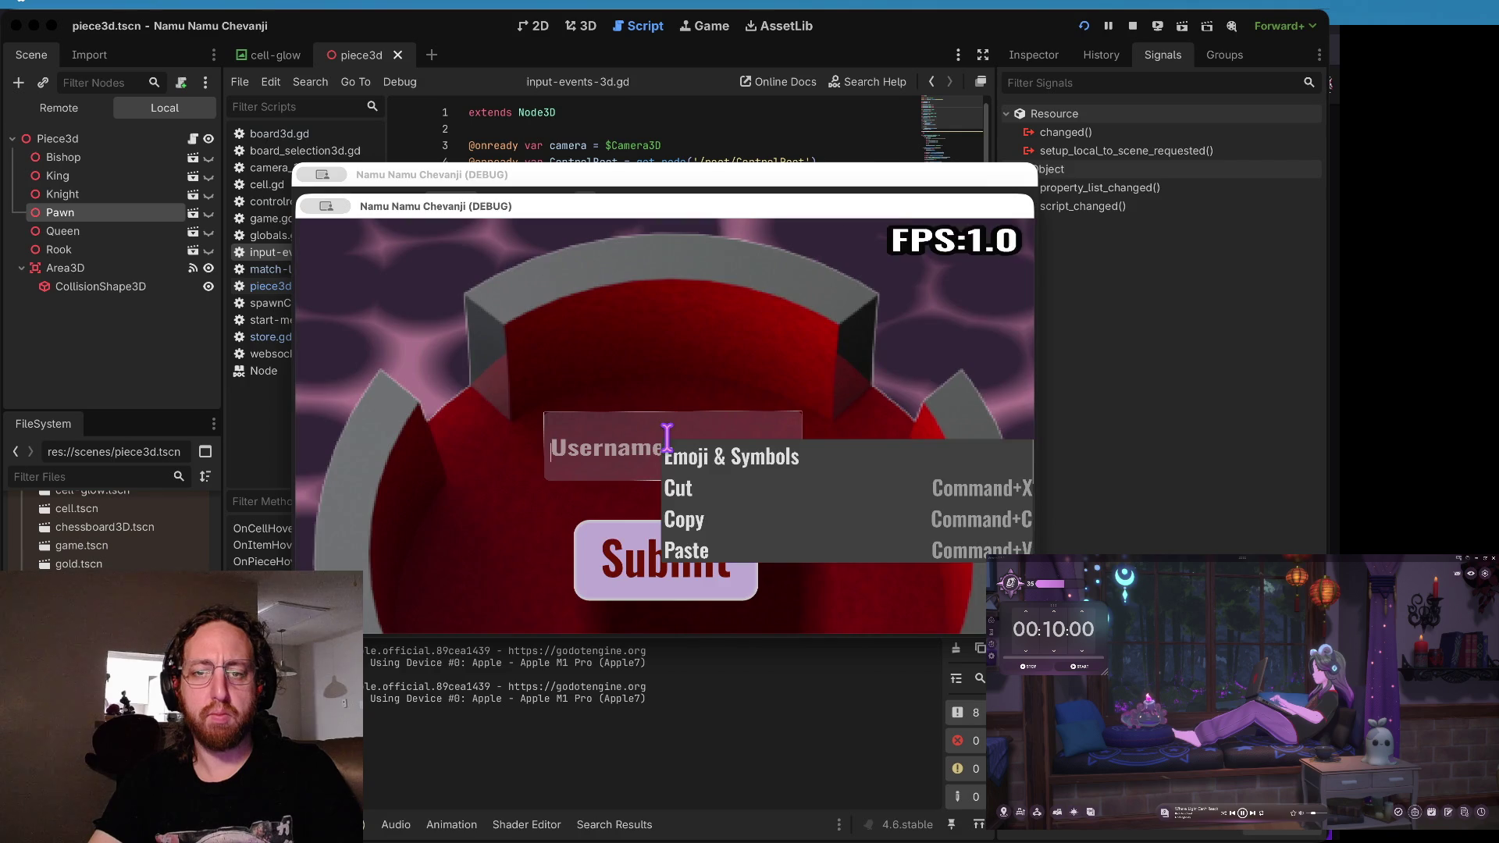
{"action": "left_click", "coordinate": [634, 470]}
{"action": "type", "text": "b"}
{"action": "left_click", "coordinate": [633, 584]}
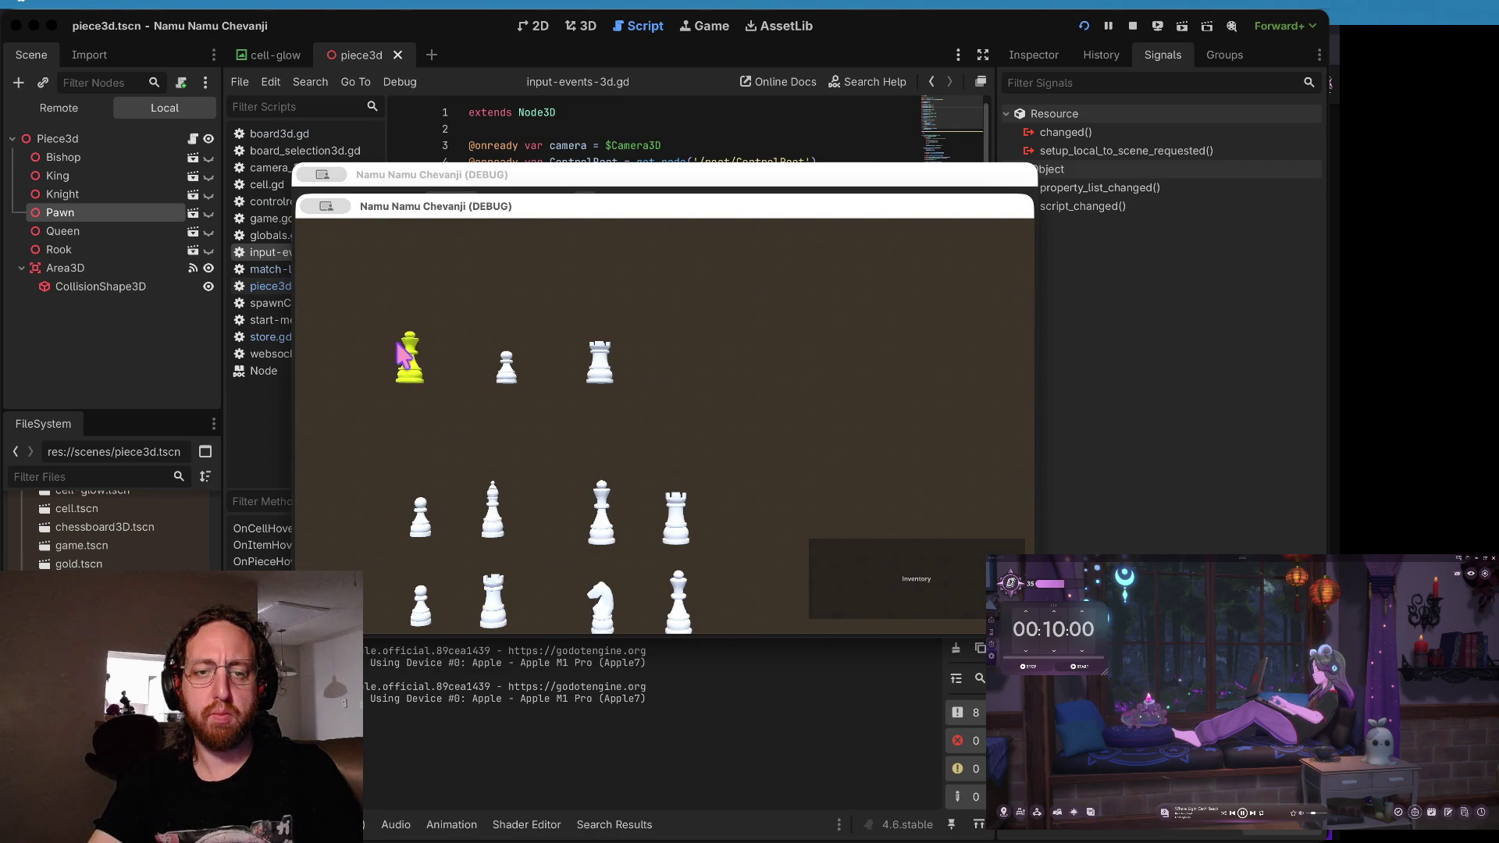
{"action": "left_click", "coordinate": [414, 373]}
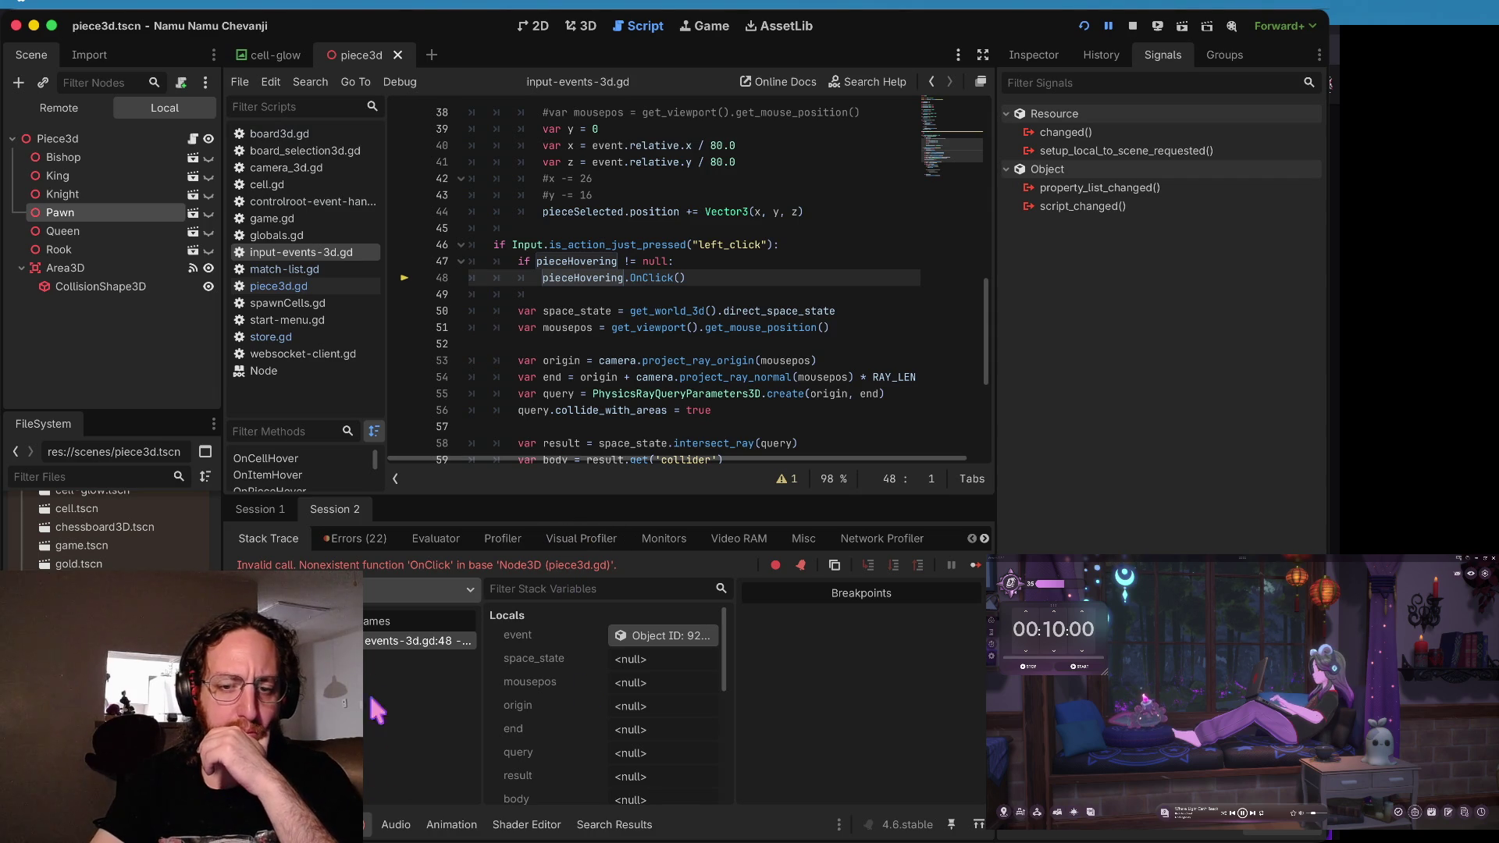
- Put a breakpoint on line 14's pieceHovering assignment in input-events-3d.gd and stop the running game
{"action": "scroll", "coordinate": [631, 703], "scroll_direction": "down", "scroll_amount": 3}
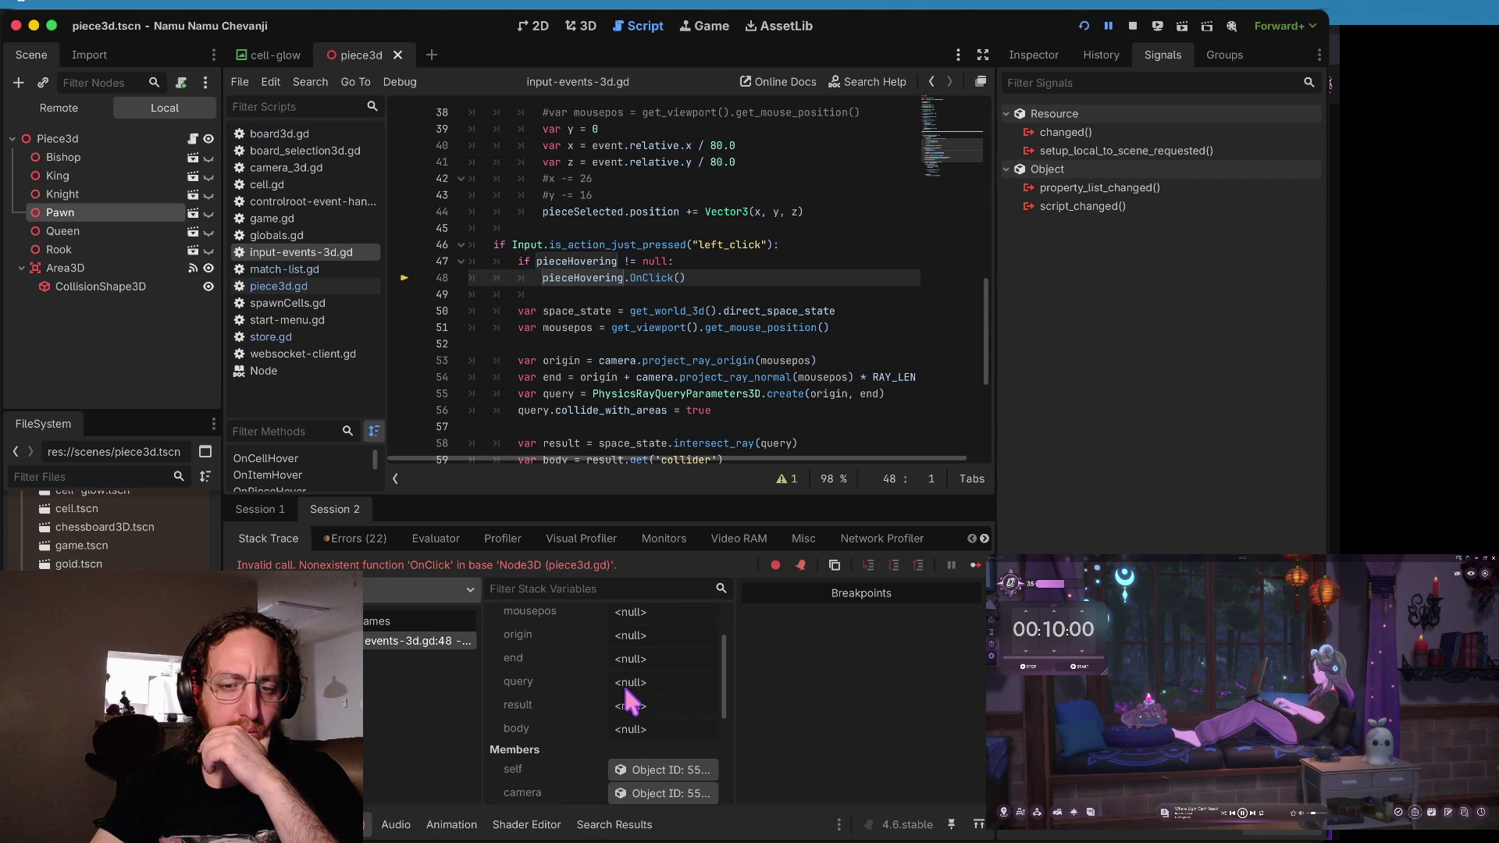
{"action": "scroll", "coordinate": [631, 703], "scroll_direction": "down", "scroll_amount": 2}
{"action": "scroll", "coordinate": [631, 703], "scroll_direction": "up", "scroll_amount": 5}
{"action": "scroll", "coordinate": [631, 703], "scroll_direction": "down", "scroll_amount": 1}
{"action": "scroll", "coordinate": [631, 703], "scroll_direction": "down", "scroll_amount": 4}
{"action": "scroll", "coordinate": [631, 699], "scroll_direction": "down", "scroll_amount": 2}
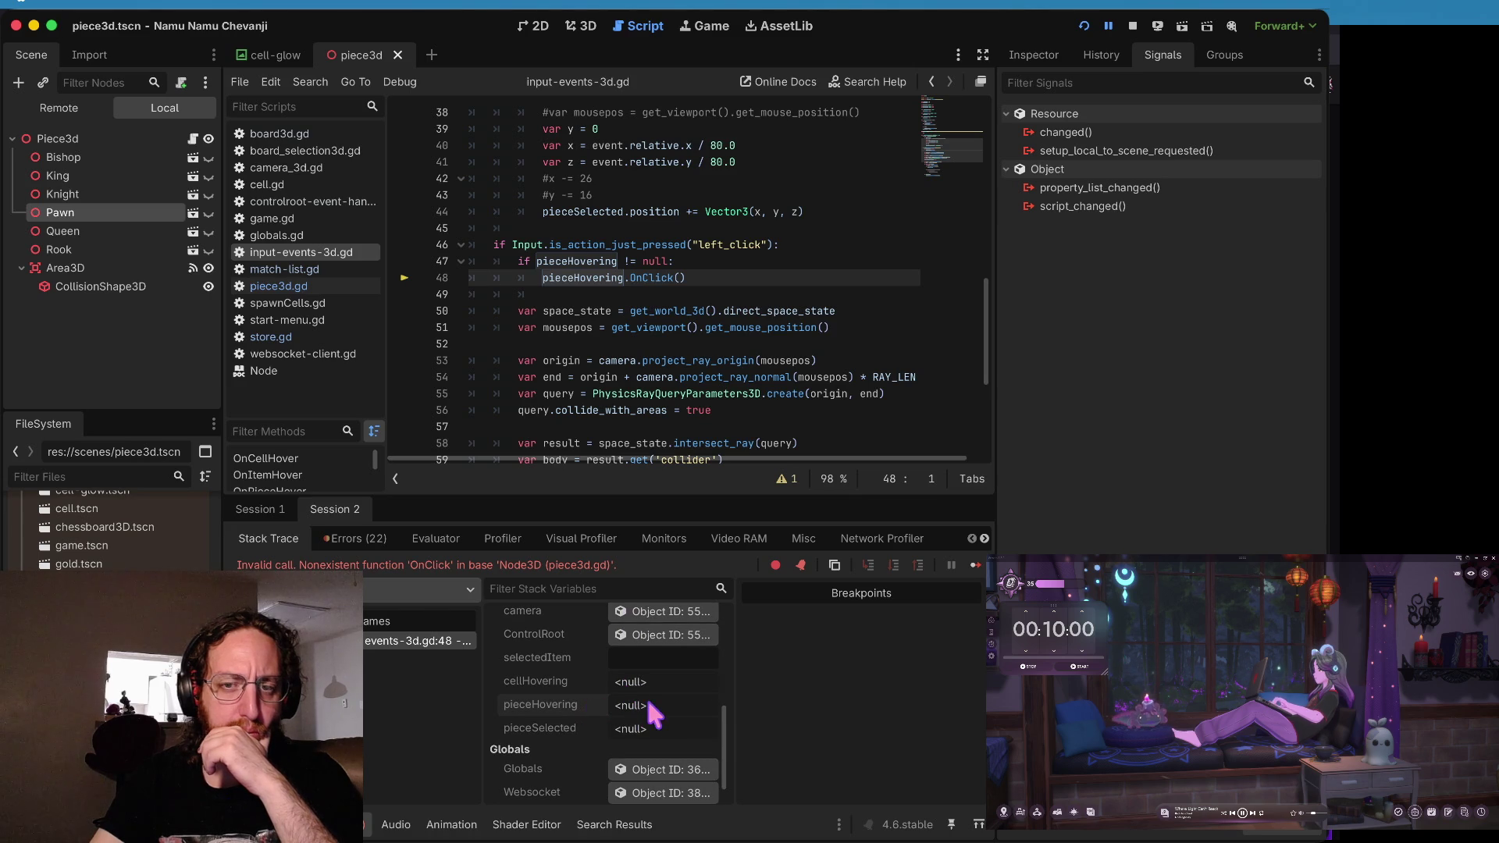
{"action": "scroll", "coordinate": [637, 343], "scroll_direction": "up", "scroll_amount": 10}
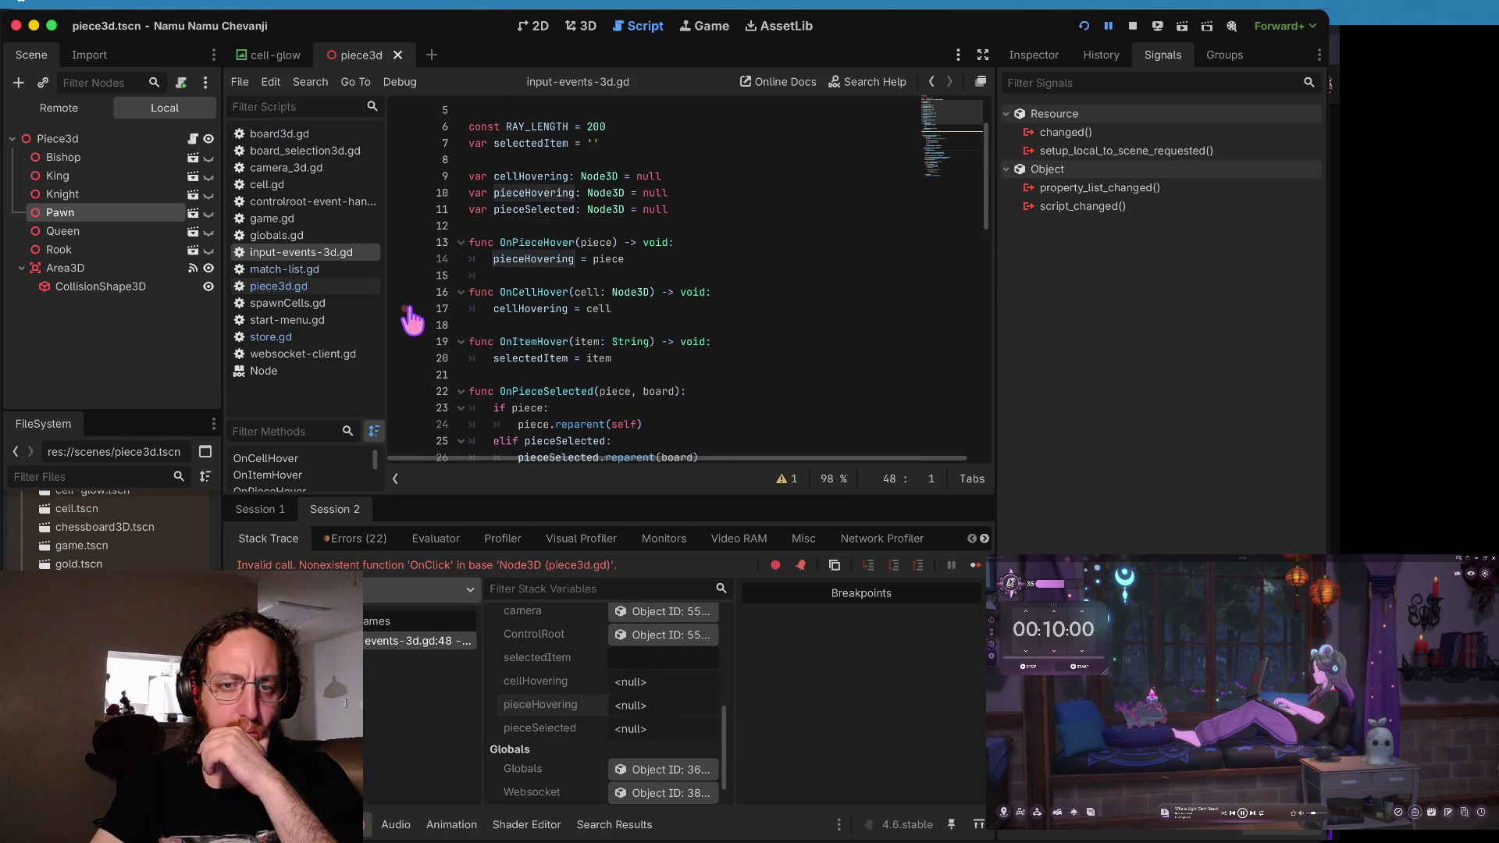
{"action": "left_click", "coordinate": [406, 259]}
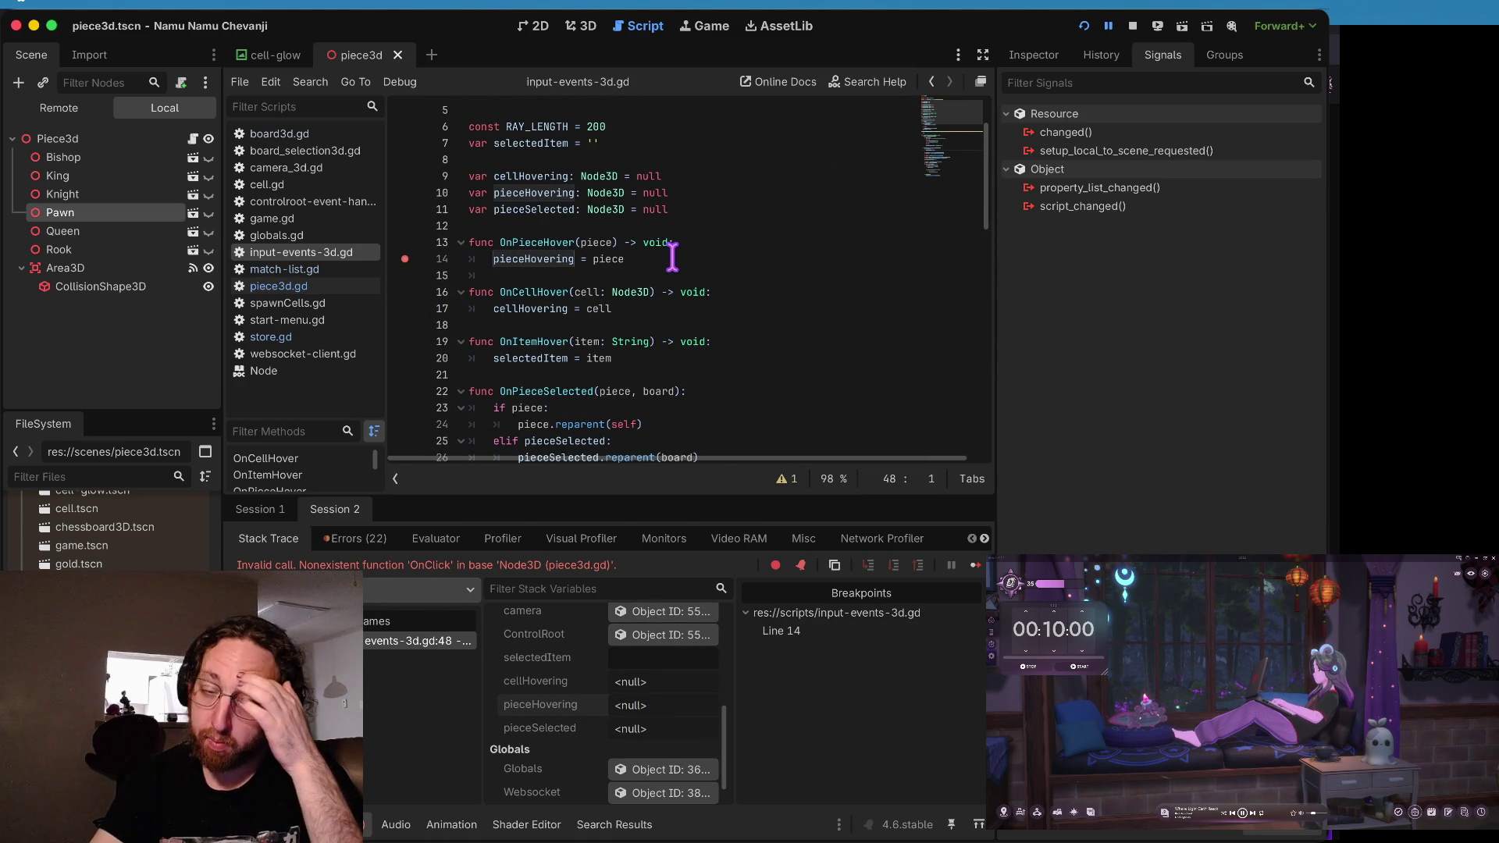
{"action": "scroll", "coordinate": [672, 257], "scroll_direction": "down", "scroll_amount": 8}
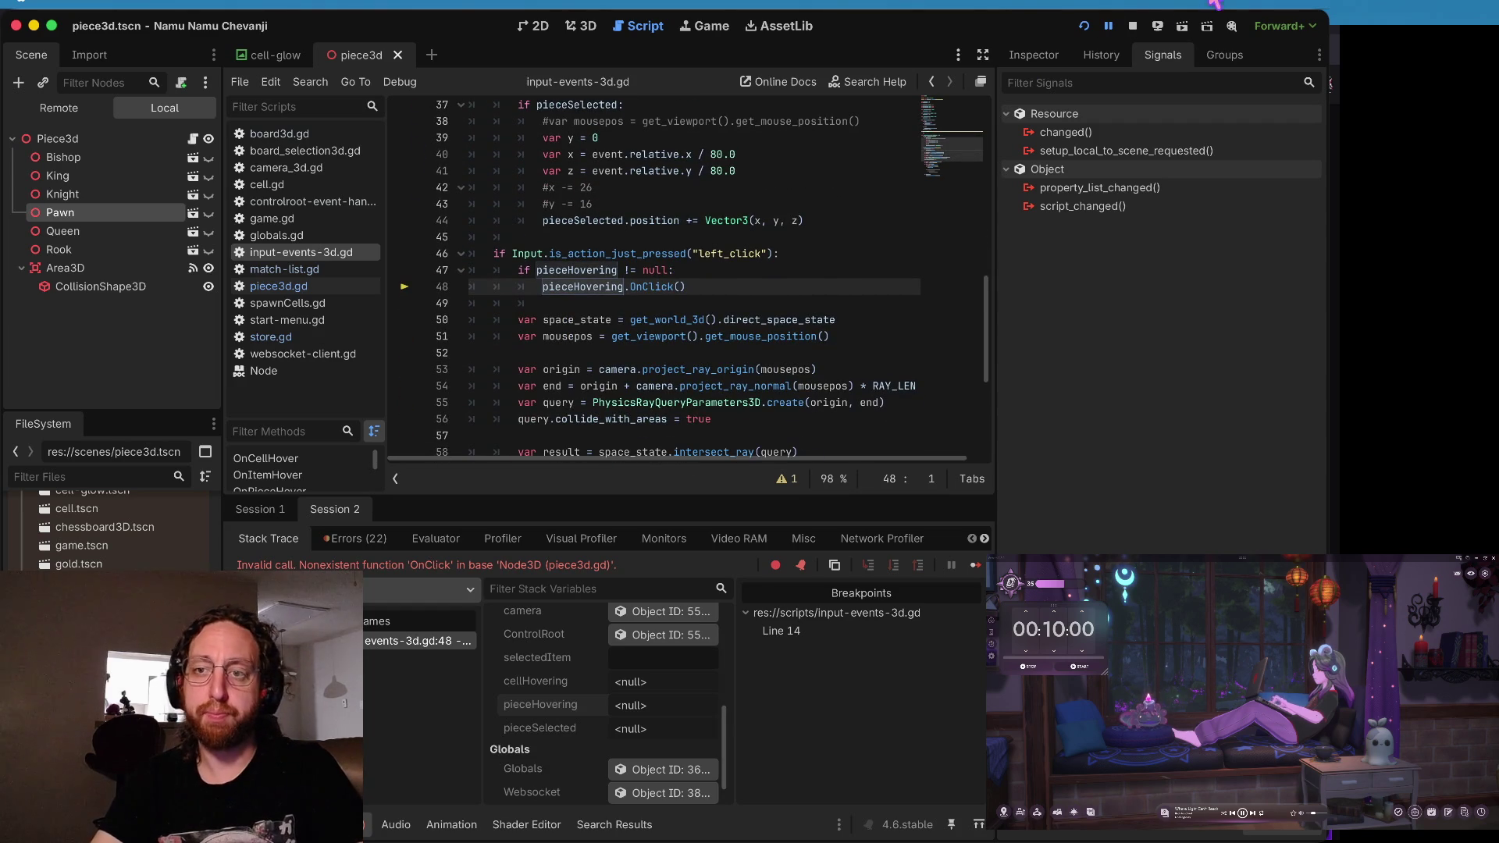
{"action": "left_click", "coordinate": [1133, 26]}
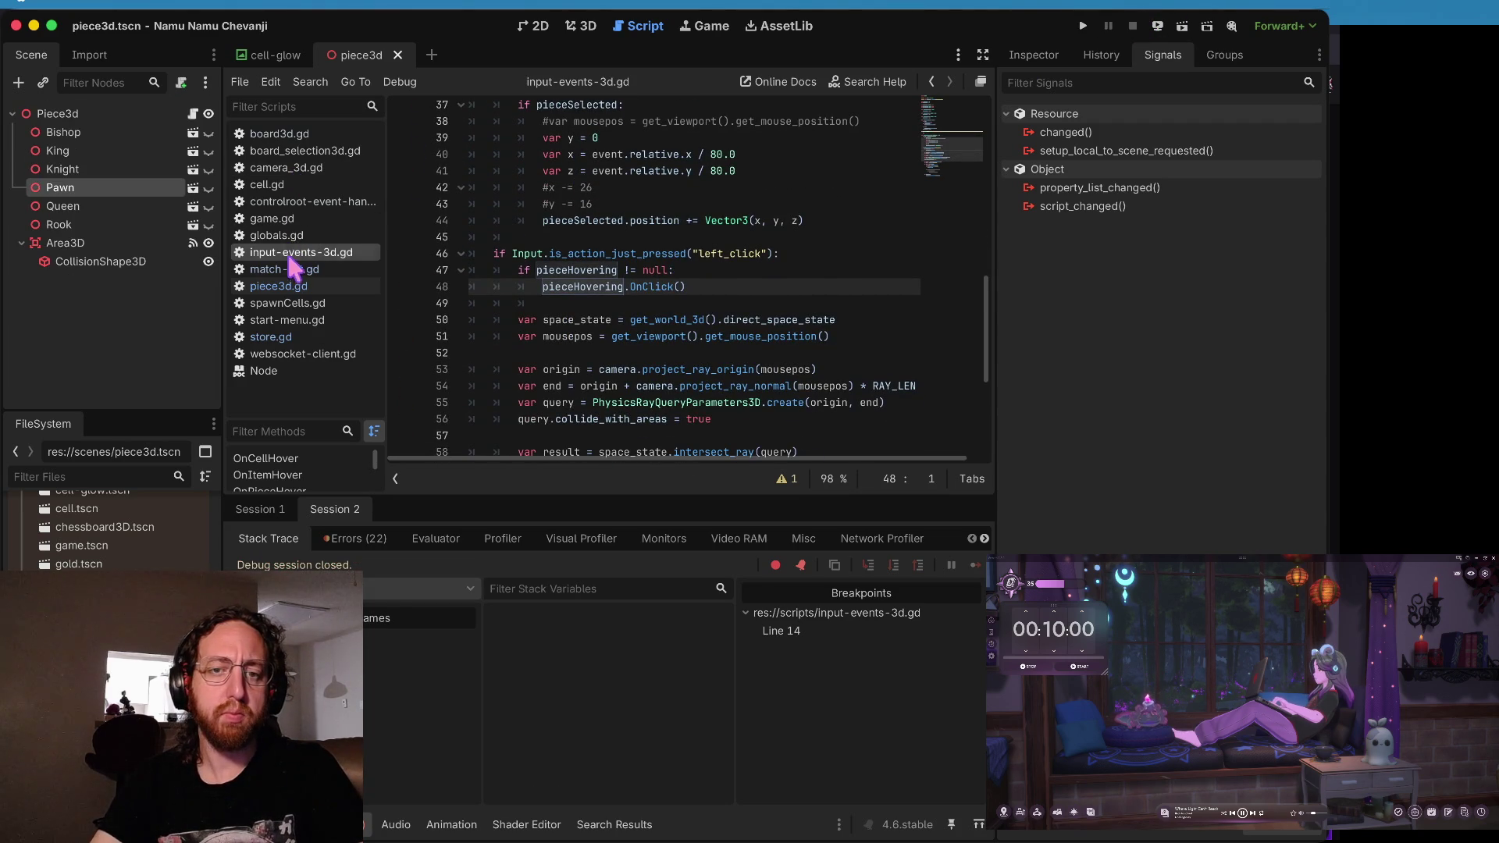
- In piece3d.gd, add print('nulled') after OnPieceHover(null) in the mouse-exited handler
{"action": "left_click", "coordinate": [289, 269]}
{"action": "left_click", "coordinate": [289, 286]}
{"action": "left_click", "coordinate": [639, 228]}
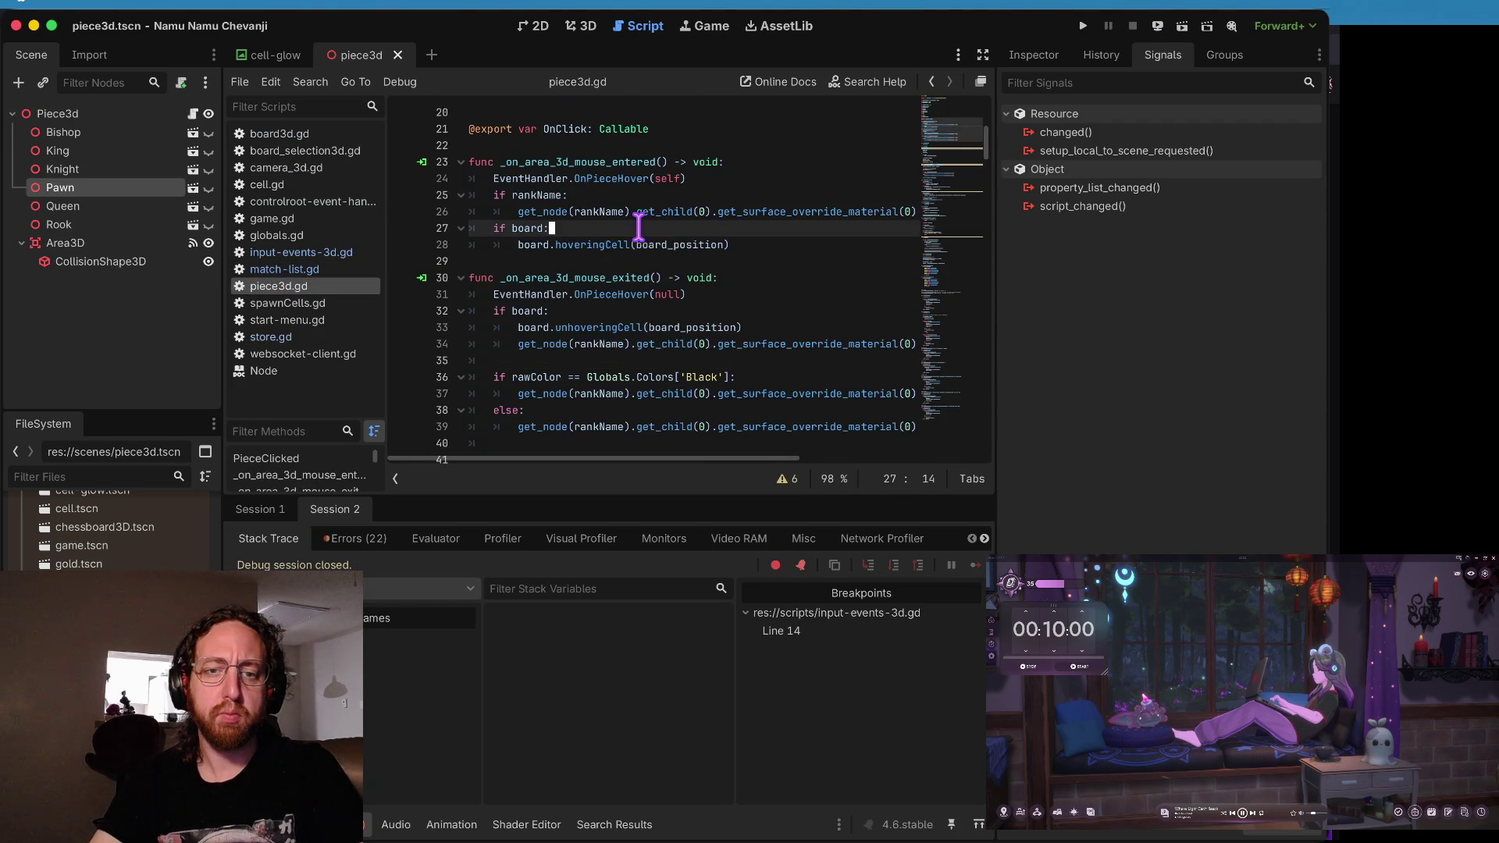
{"action": "scroll", "coordinate": [639, 228], "scroll_direction": "up", "scroll_amount": 3}
{"action": "scroll", "coordinate": [638, 228], "scroll_direction": "down", "scroll_amount": 2}
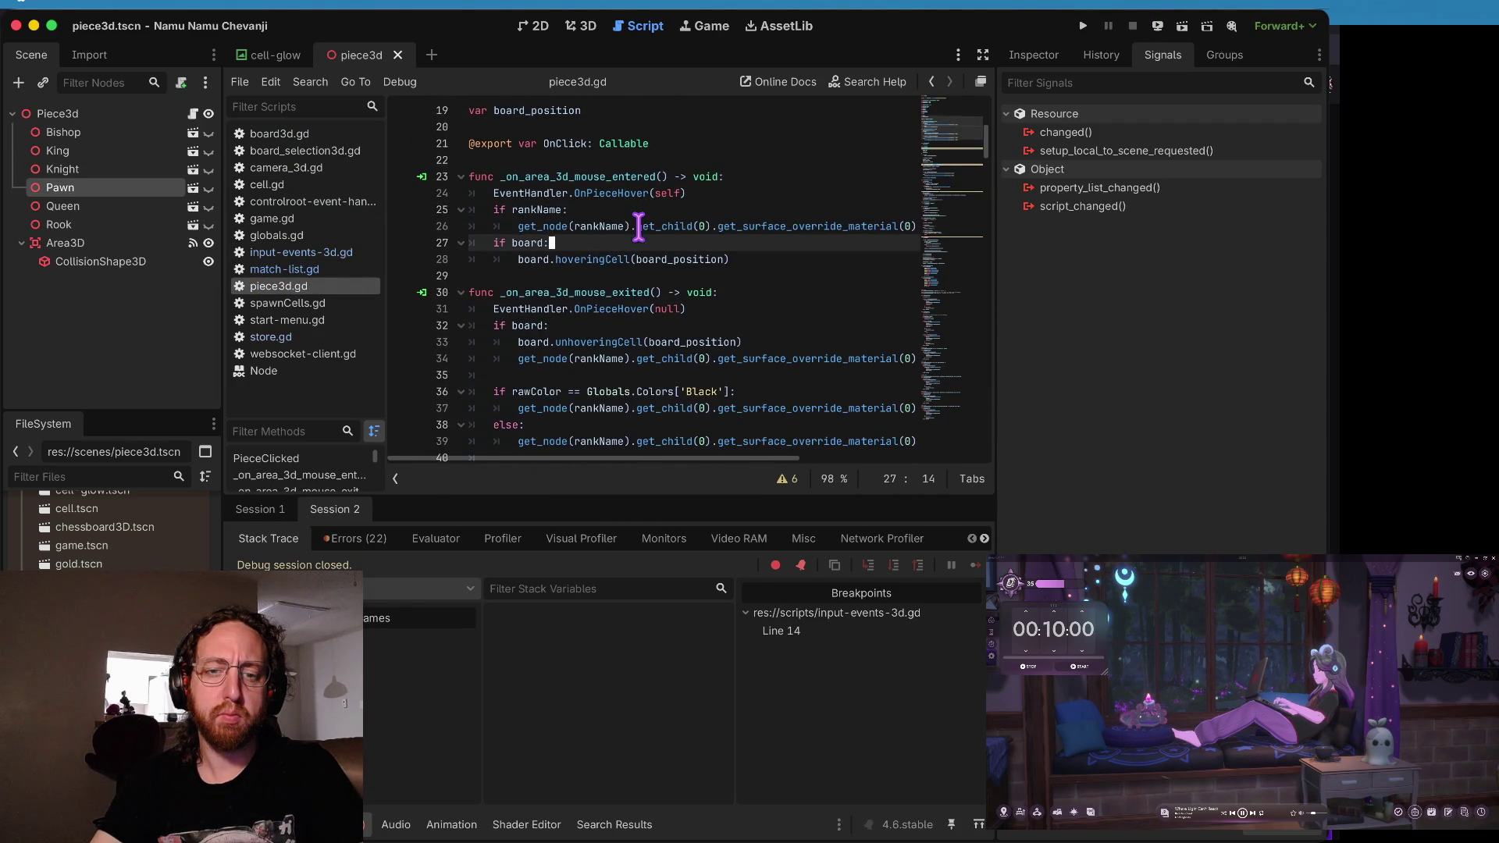
{"action": "left_click", "coordinate": [532, 343]}
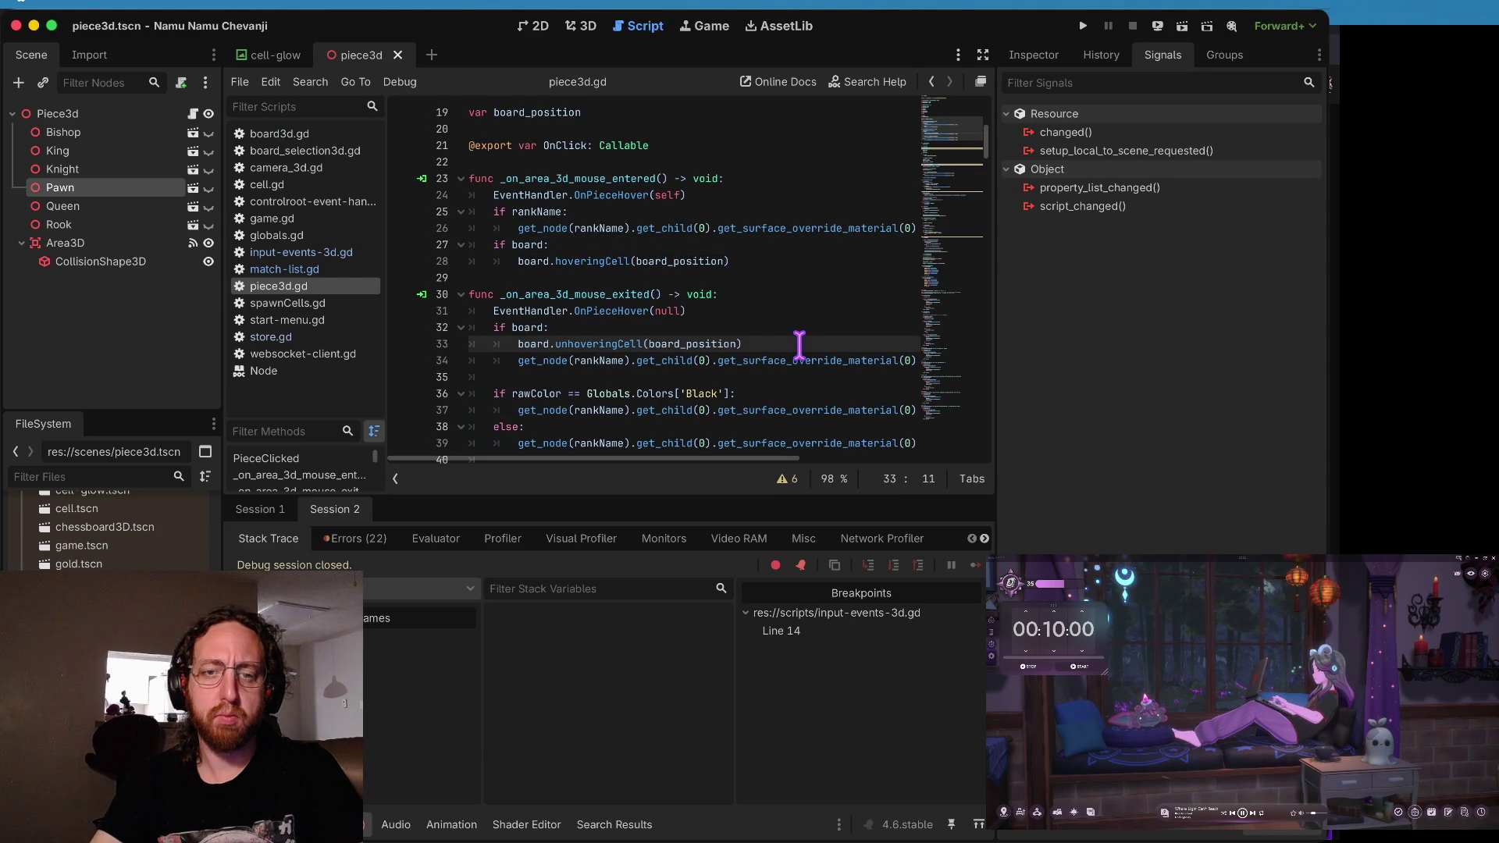
{"action": "left_click", "coordinate": [745, 311]}
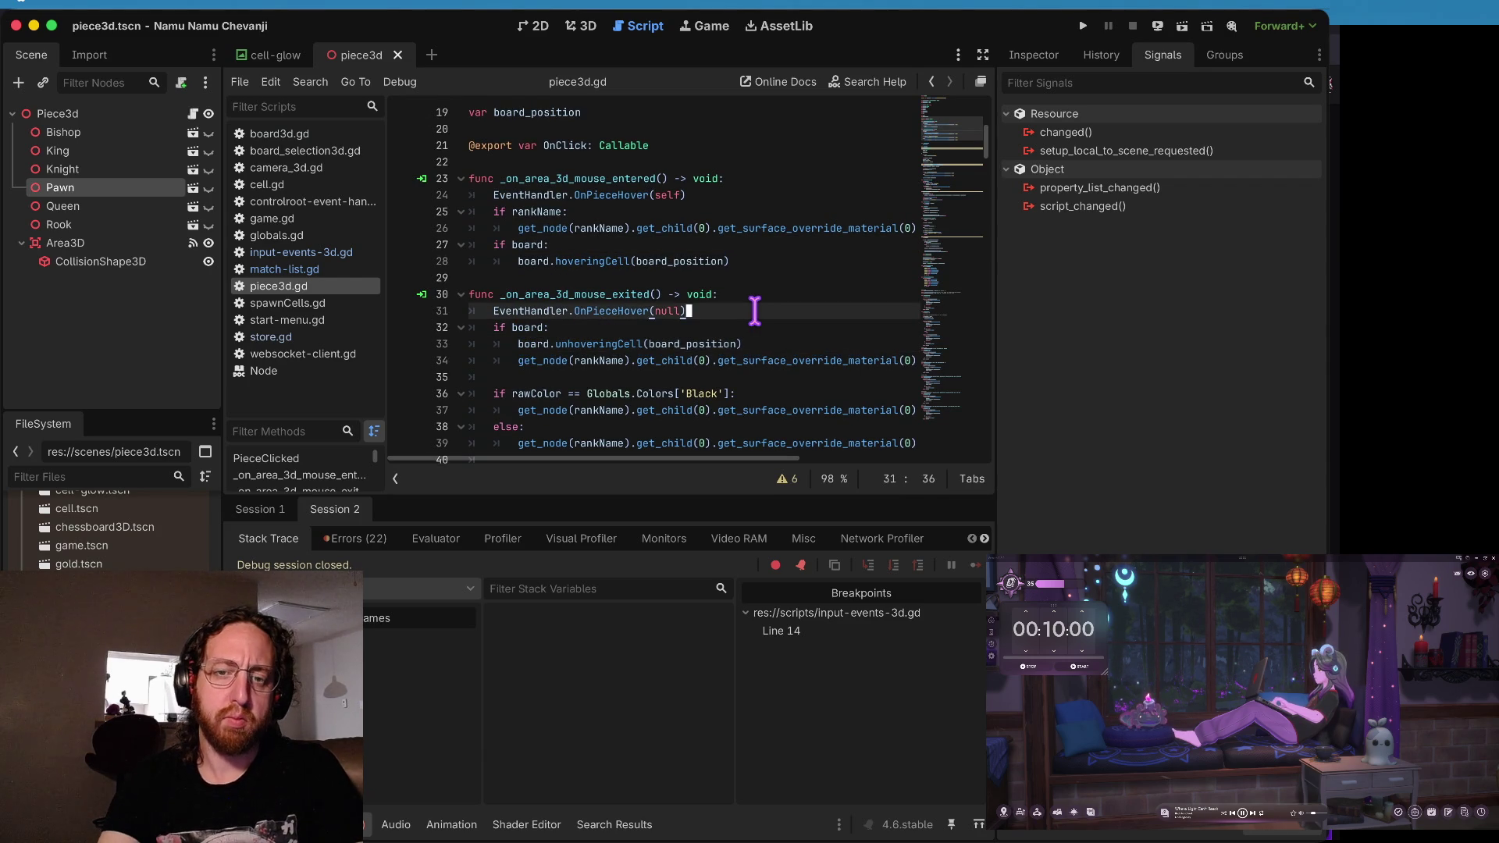
{"action": "key", "text": "Return"}
{"action": "type", "text": "print"}
{"action": "type", "text": "('nulled'"}
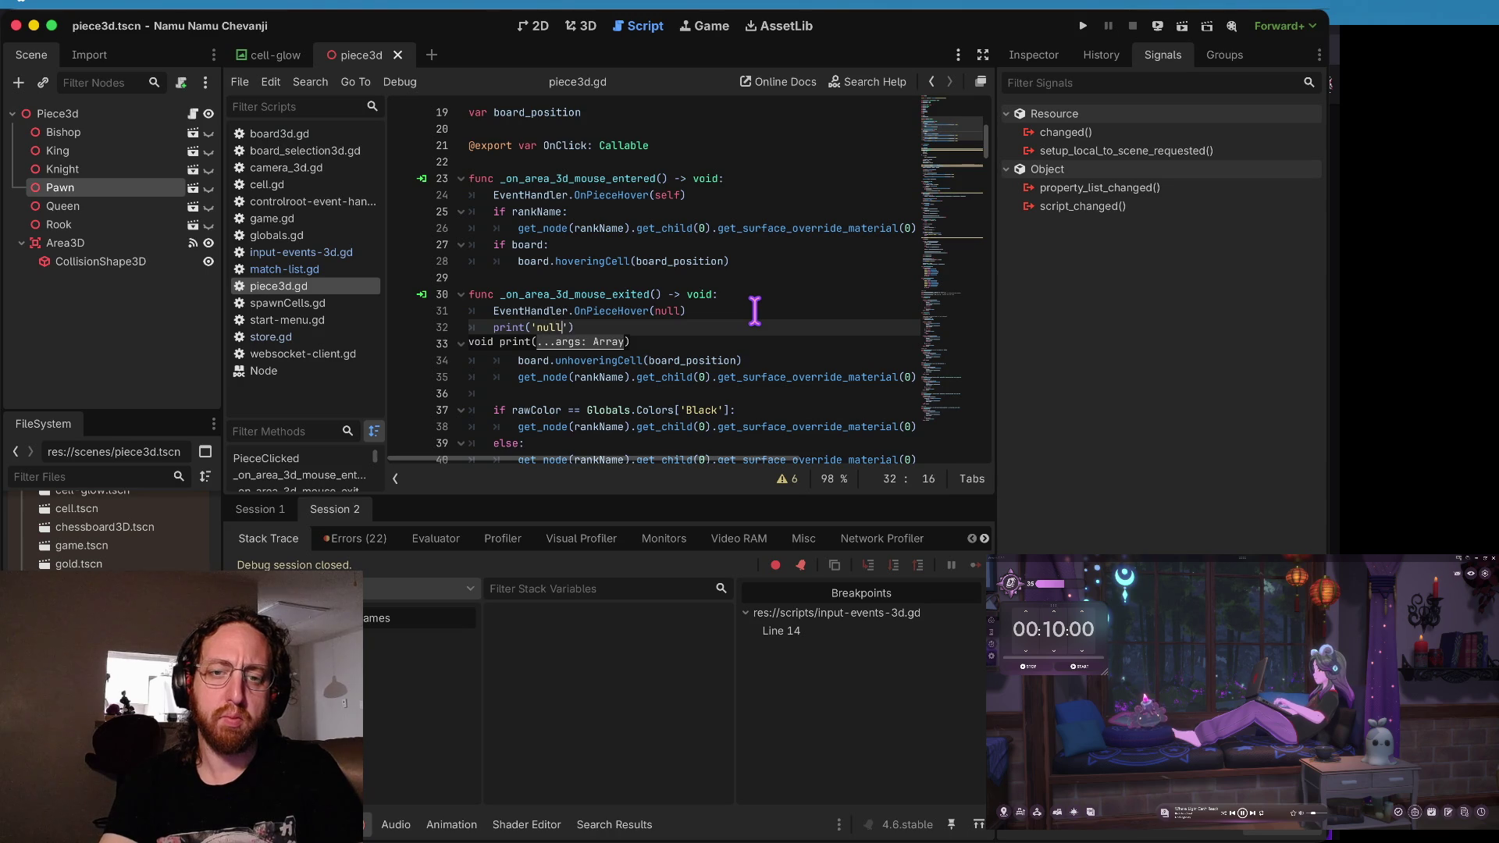
{"action": "type", "text": ")"}
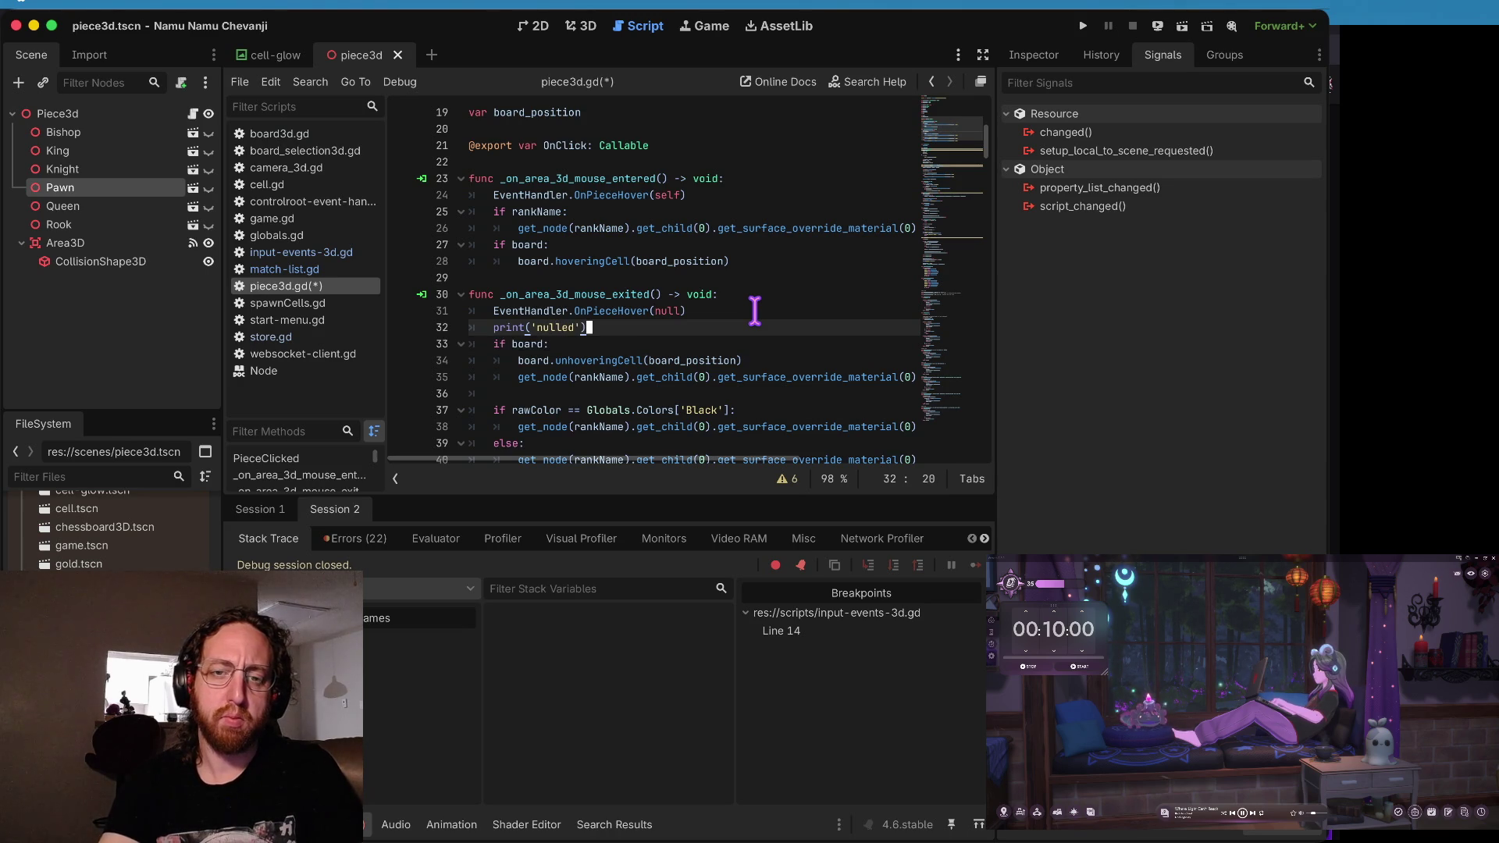
- Add a print('hovered') line to the mouse-entered handler, then save and run the game
{"action": "key", "text": "Down"}
{"action": "key", "text": "Up"}
{"action": "key", "text": "Up"}
{"action": "key", "text": "Up"}
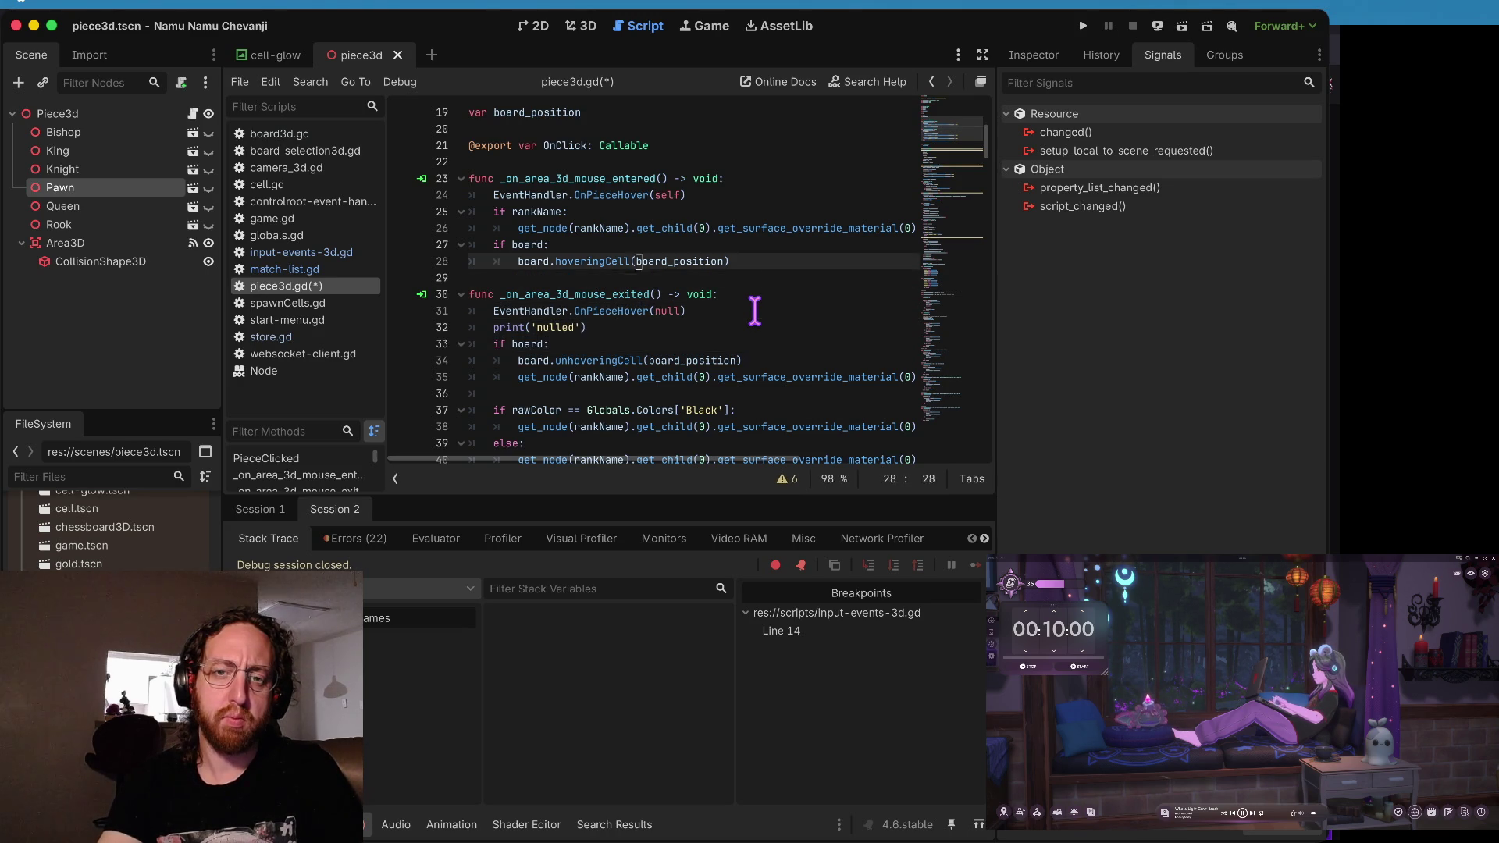
{"action": "key", "text": "Up"}
{"action": "key", "text": "Up"}
{"action": "key", "text": "Up"}
{"action": "key", "text": "End"}
{"action": "key", "text": "Return"}
{"action": "type", "text": "print('nulled')"}
{"action": "key", "text": "ctrl+BackSpace"}
{"action": "type", "text": "hovered"}
{"action": "key", "text": "super+b"}
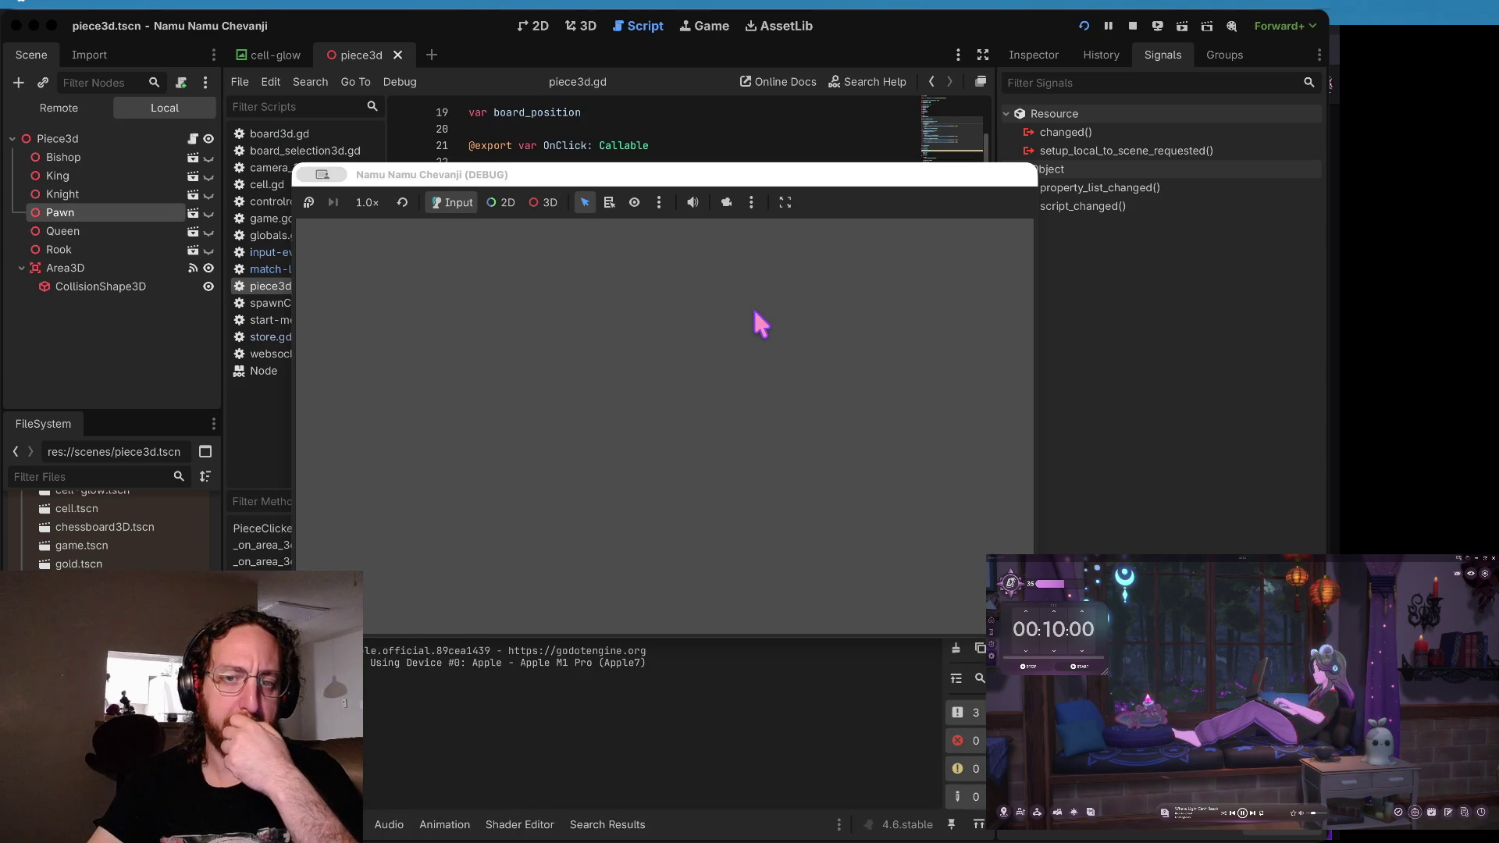
- Log in to the game with a username and open the middle chessboard
{"action": "left_click", "coordinate": [672, 445]}
{"action": "type", "text": "l"}
{"action": "left_click", "coordinate": [629, 560]}
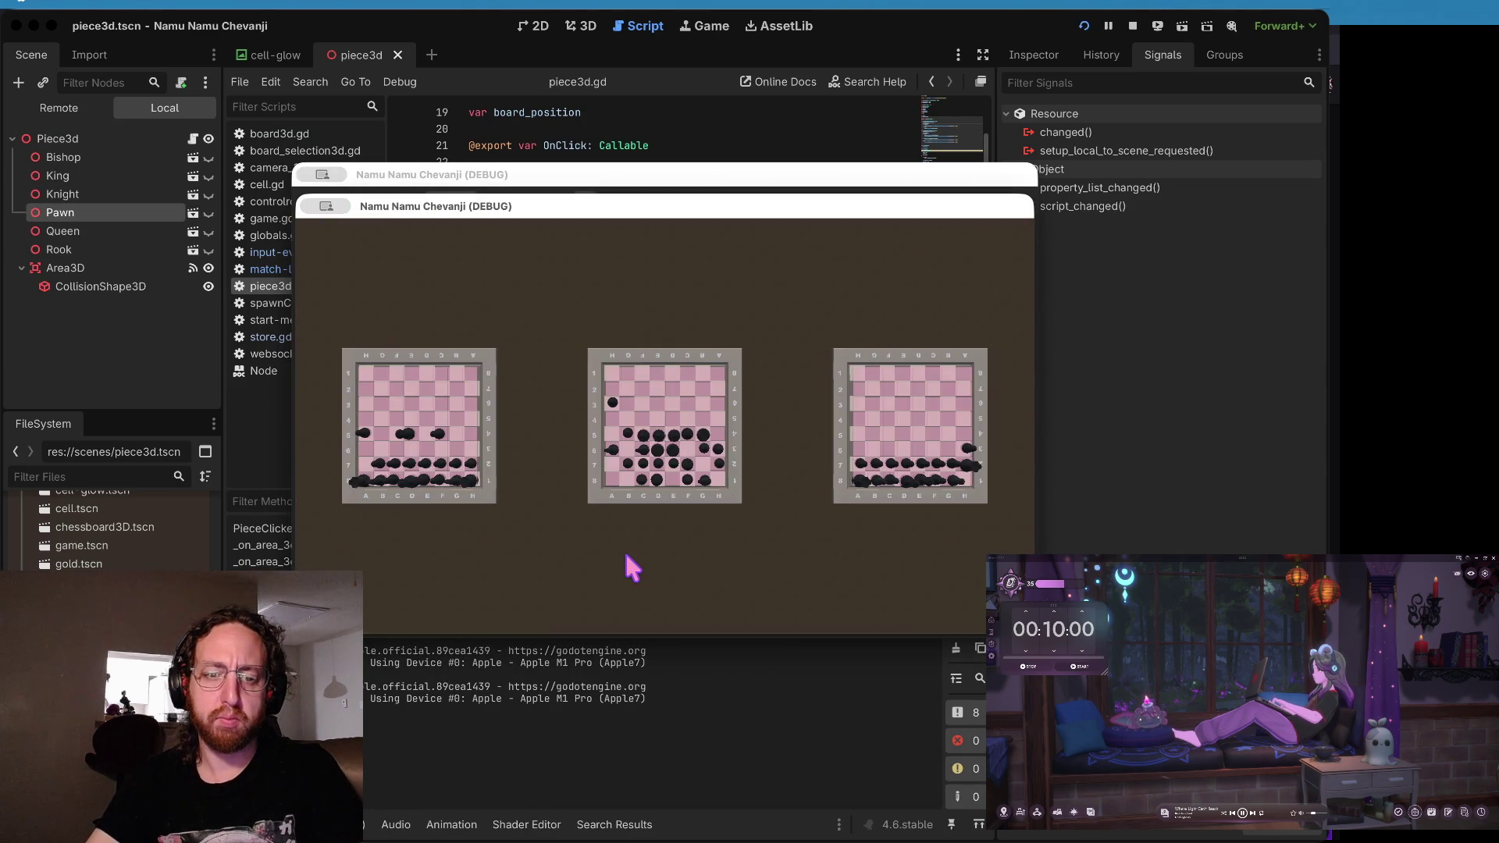
{"action": "left_click", "coordinate": [593, 468]}
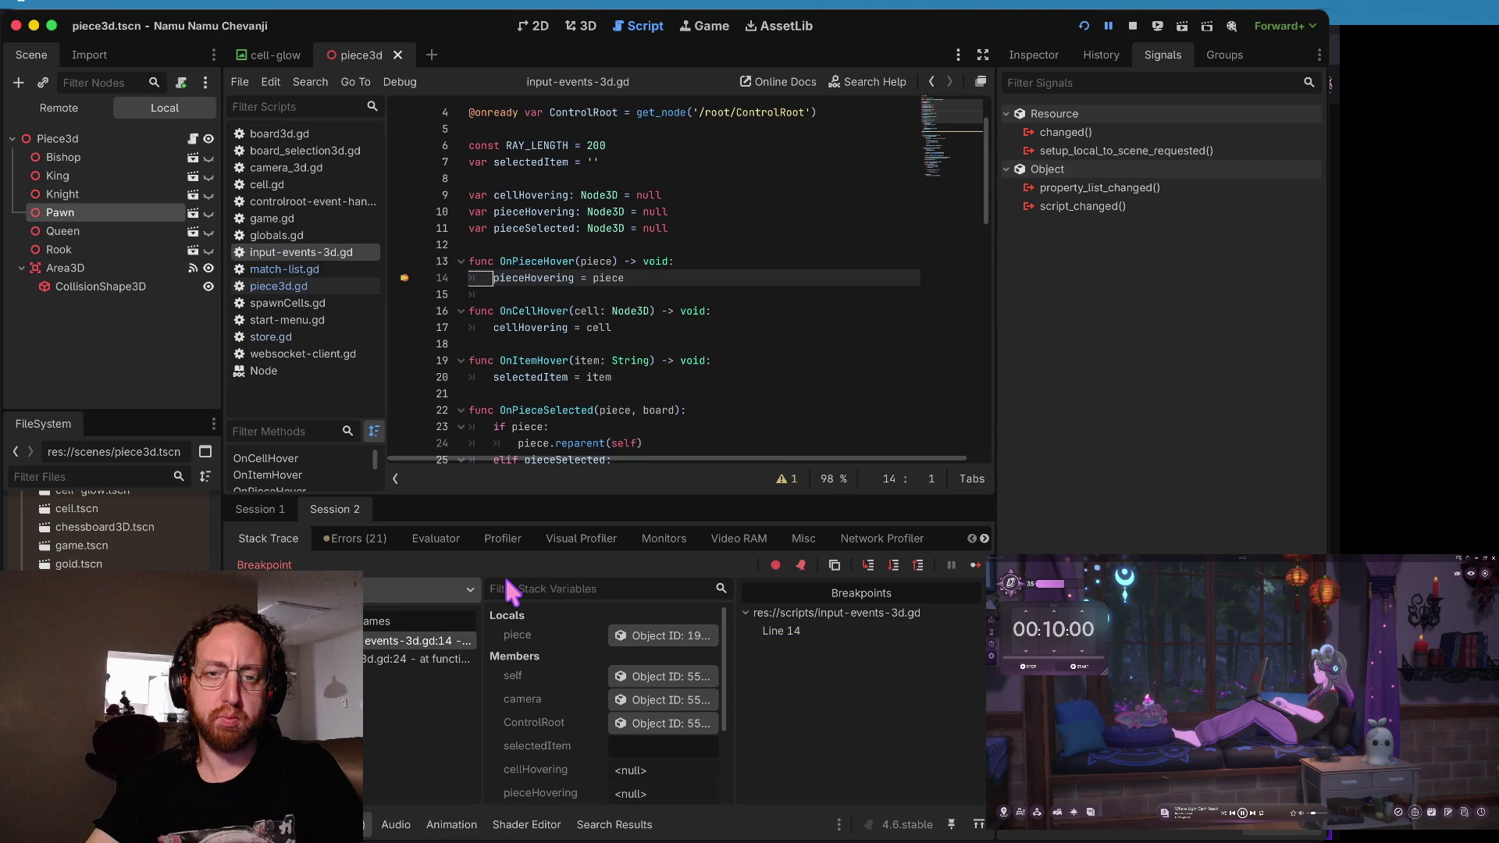
- Remove the line 14 breakpoint, resume, and click shop pieces until the OnClick error halts execution
{"action": "left_click", "coordinate": [405, 278]}
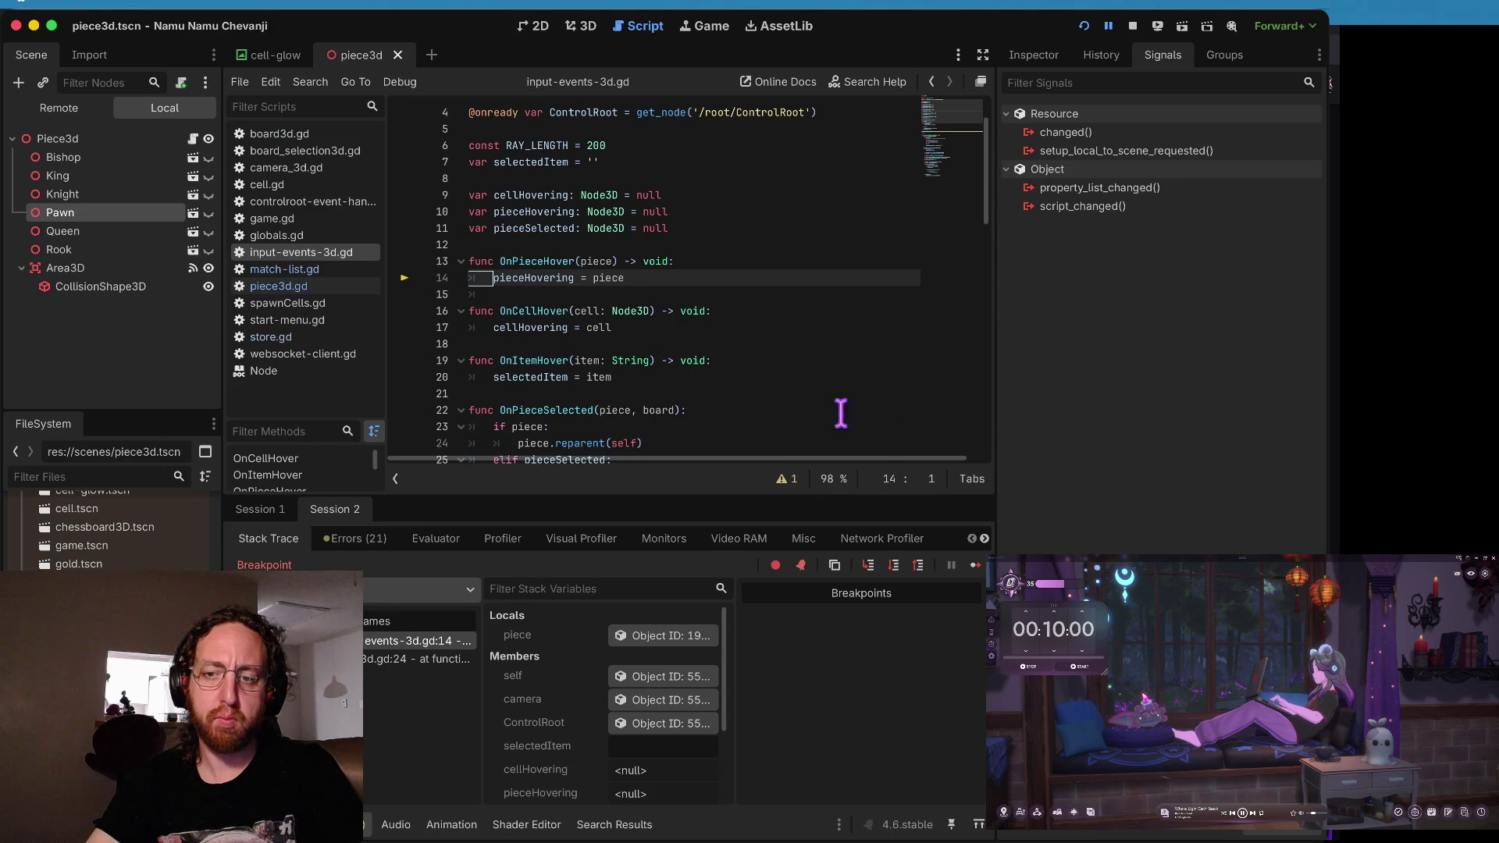
{"action": "left_click", "coordinate": [976, 565]}
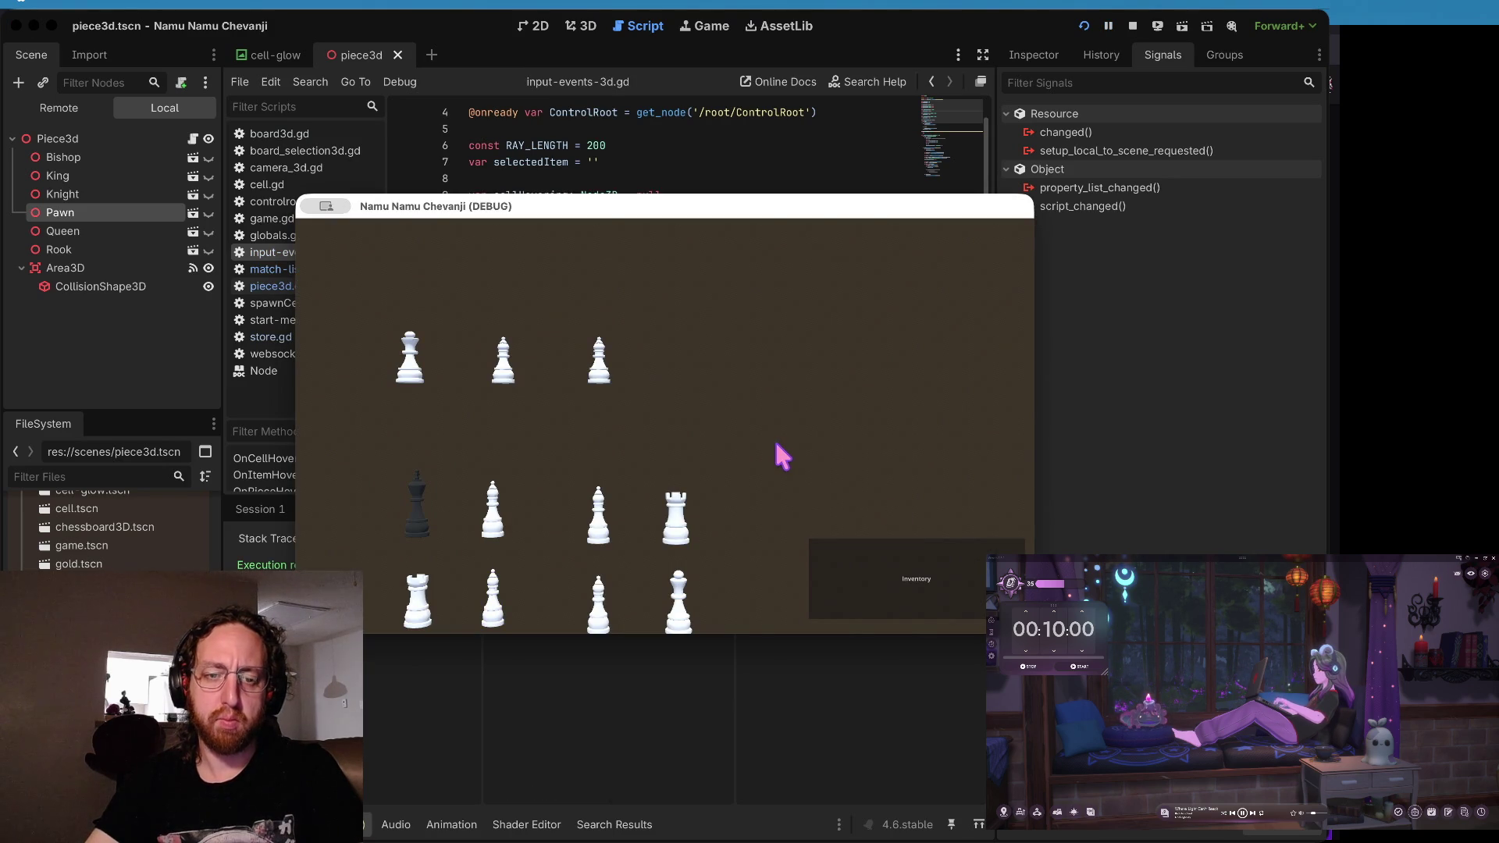
{"action": "left_click", "coordinate": [591, 491]}
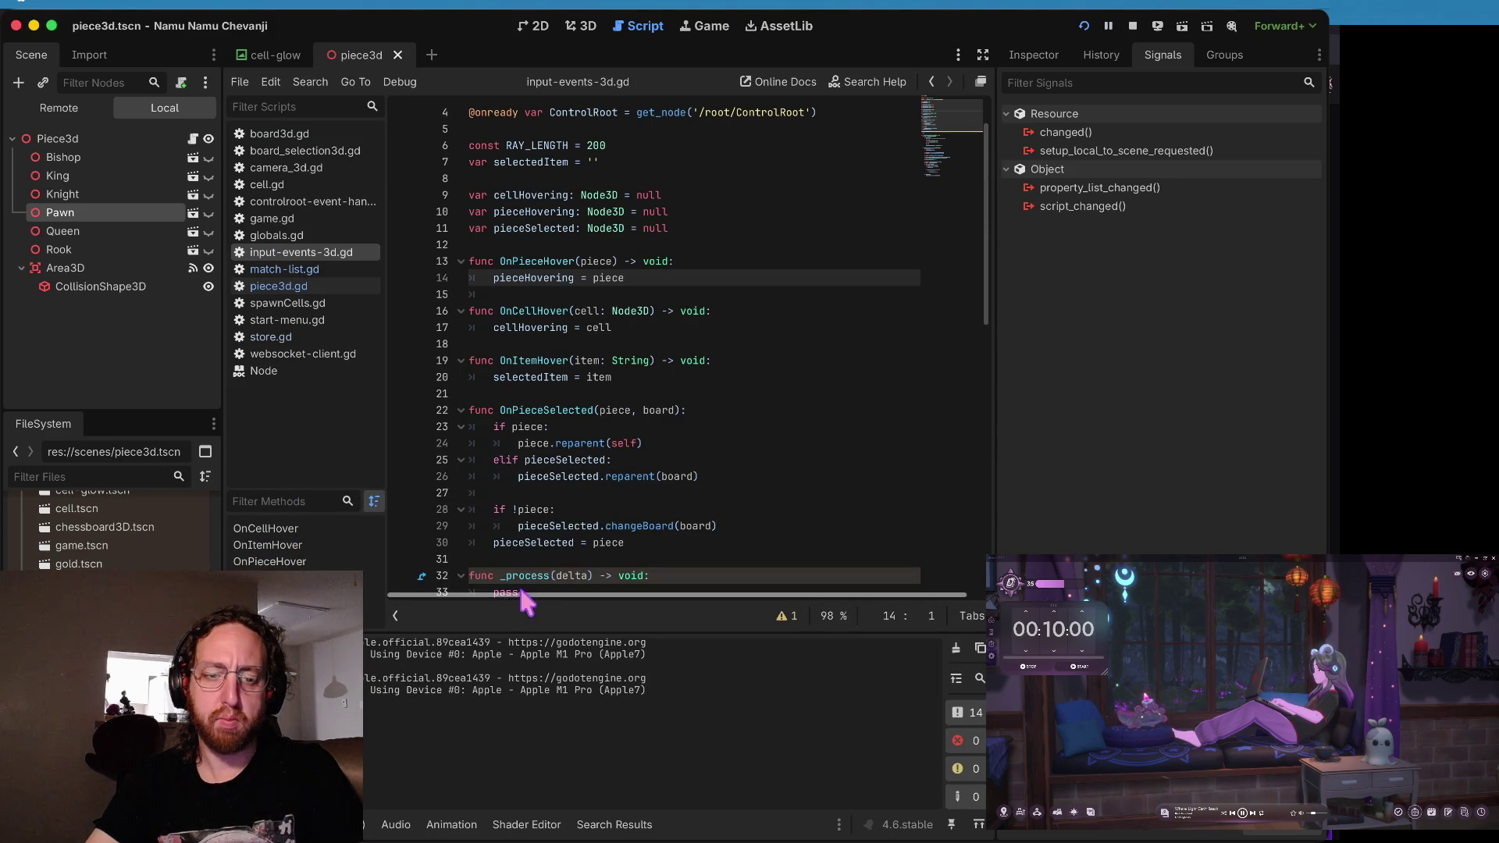
{"action": "key", "text": "F12"}
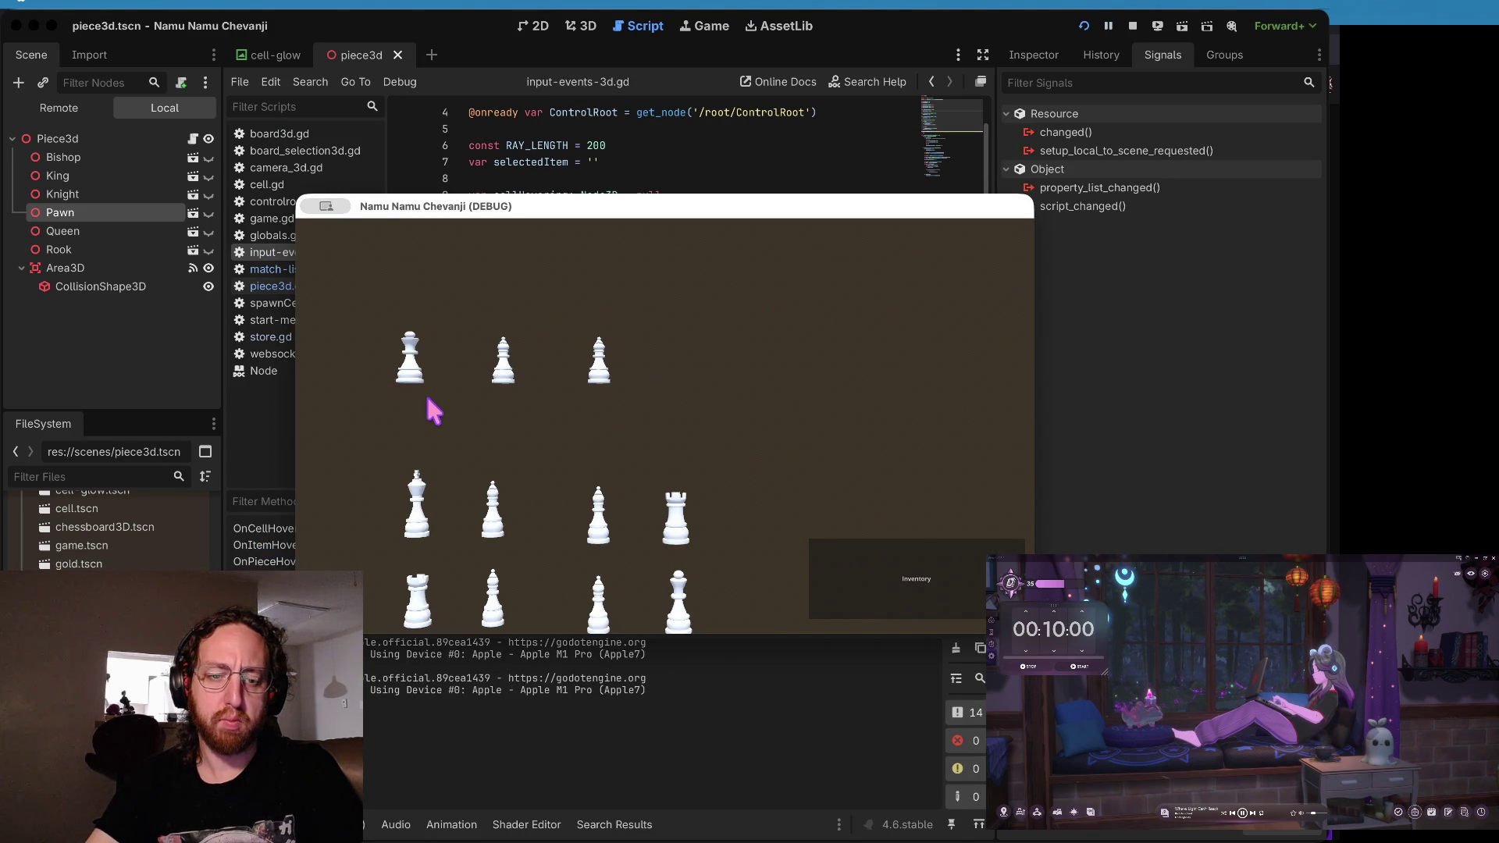
{"action": "left_click", "coordinate": [407, 356]}
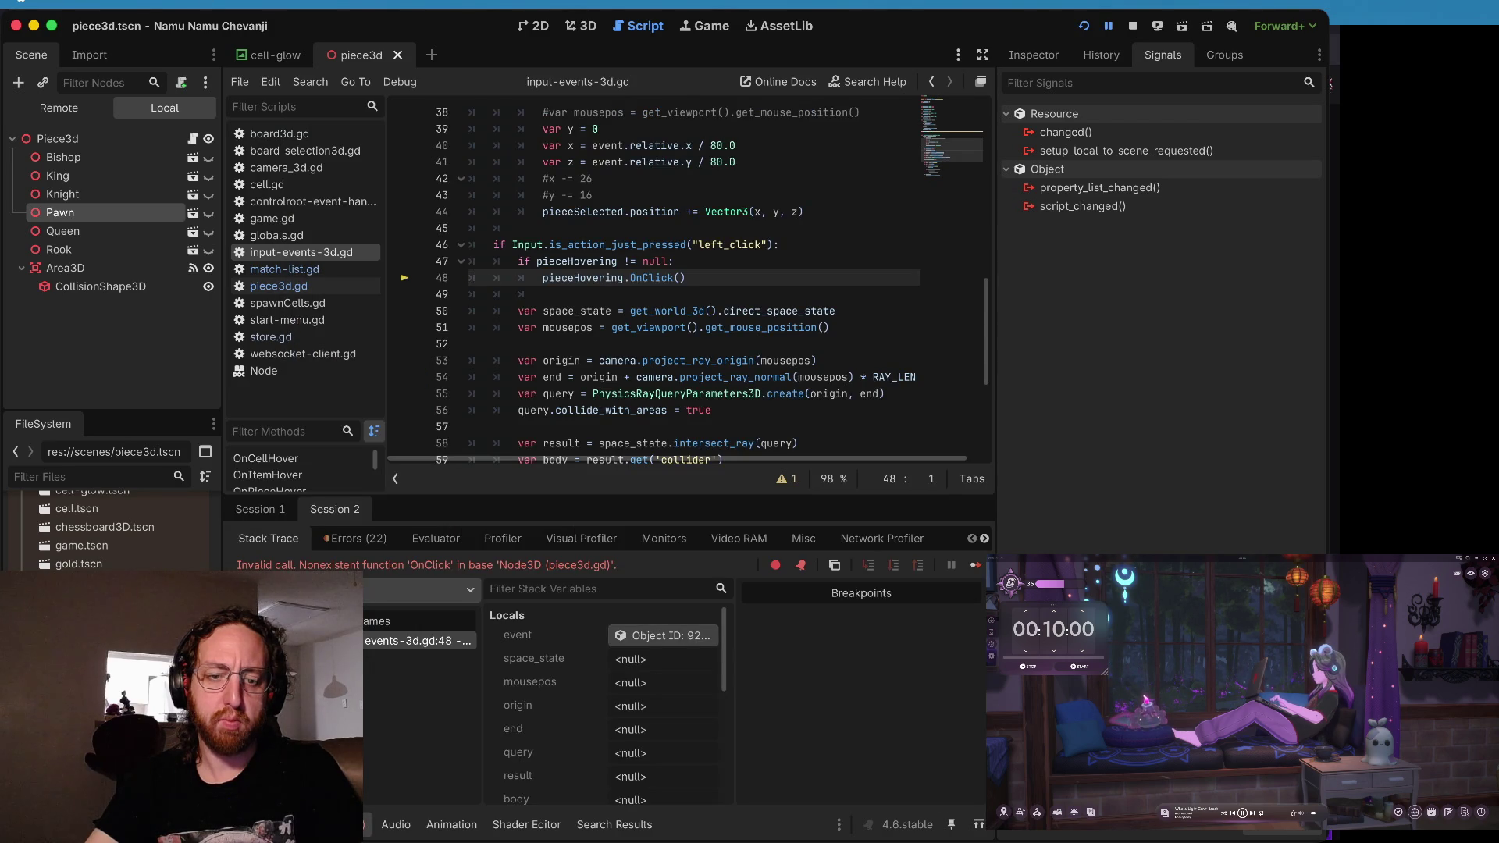
{"action": "key", "text": "alt+o"}
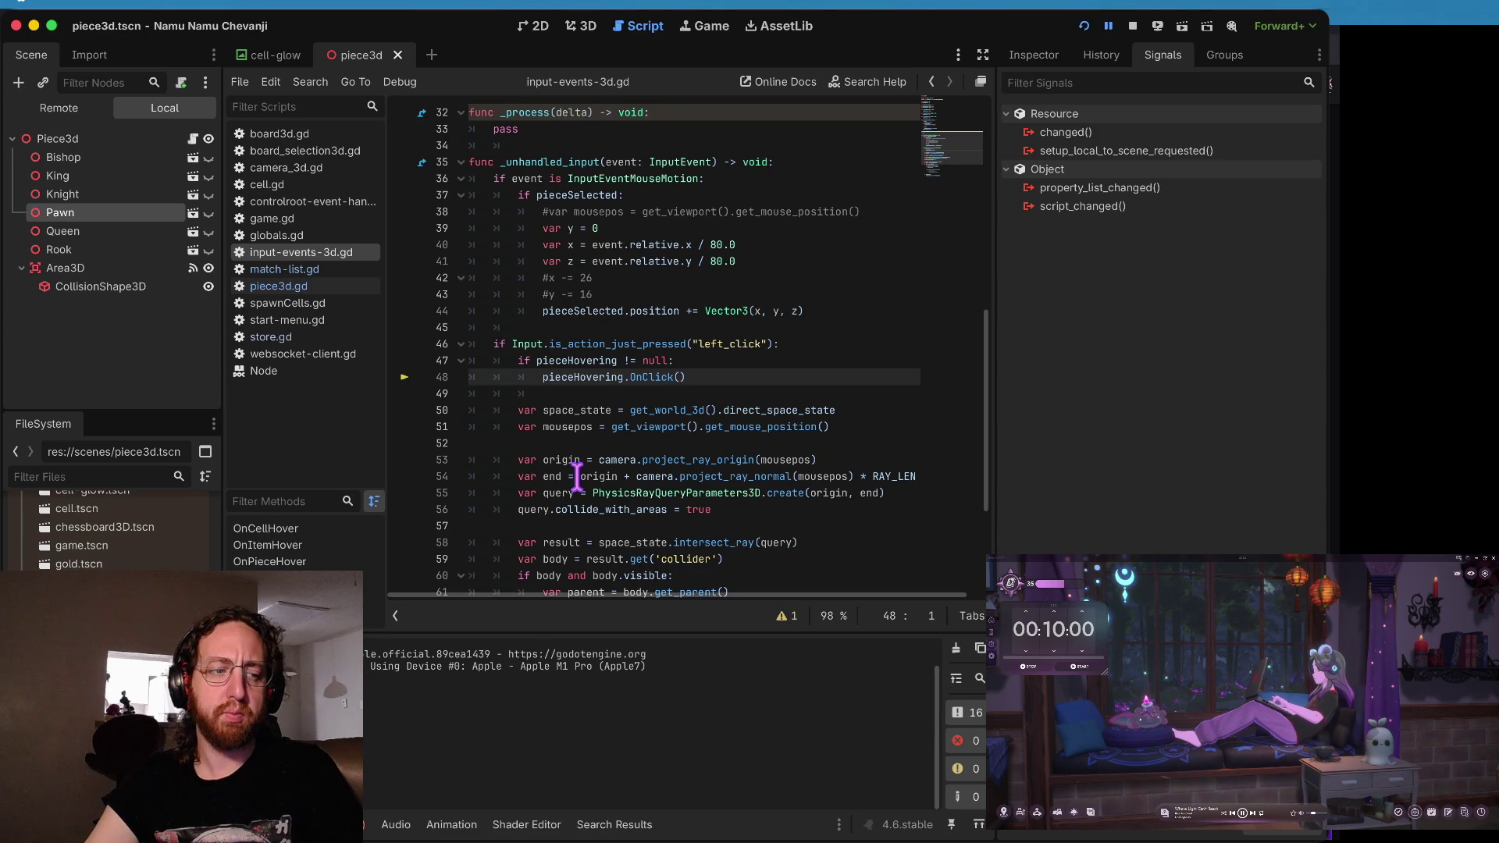
- Examine the failing pieceHovering.OnClick() call on line 48, then return to the editor
{"action": "mouse_move", "coordinate": [577, 478]}
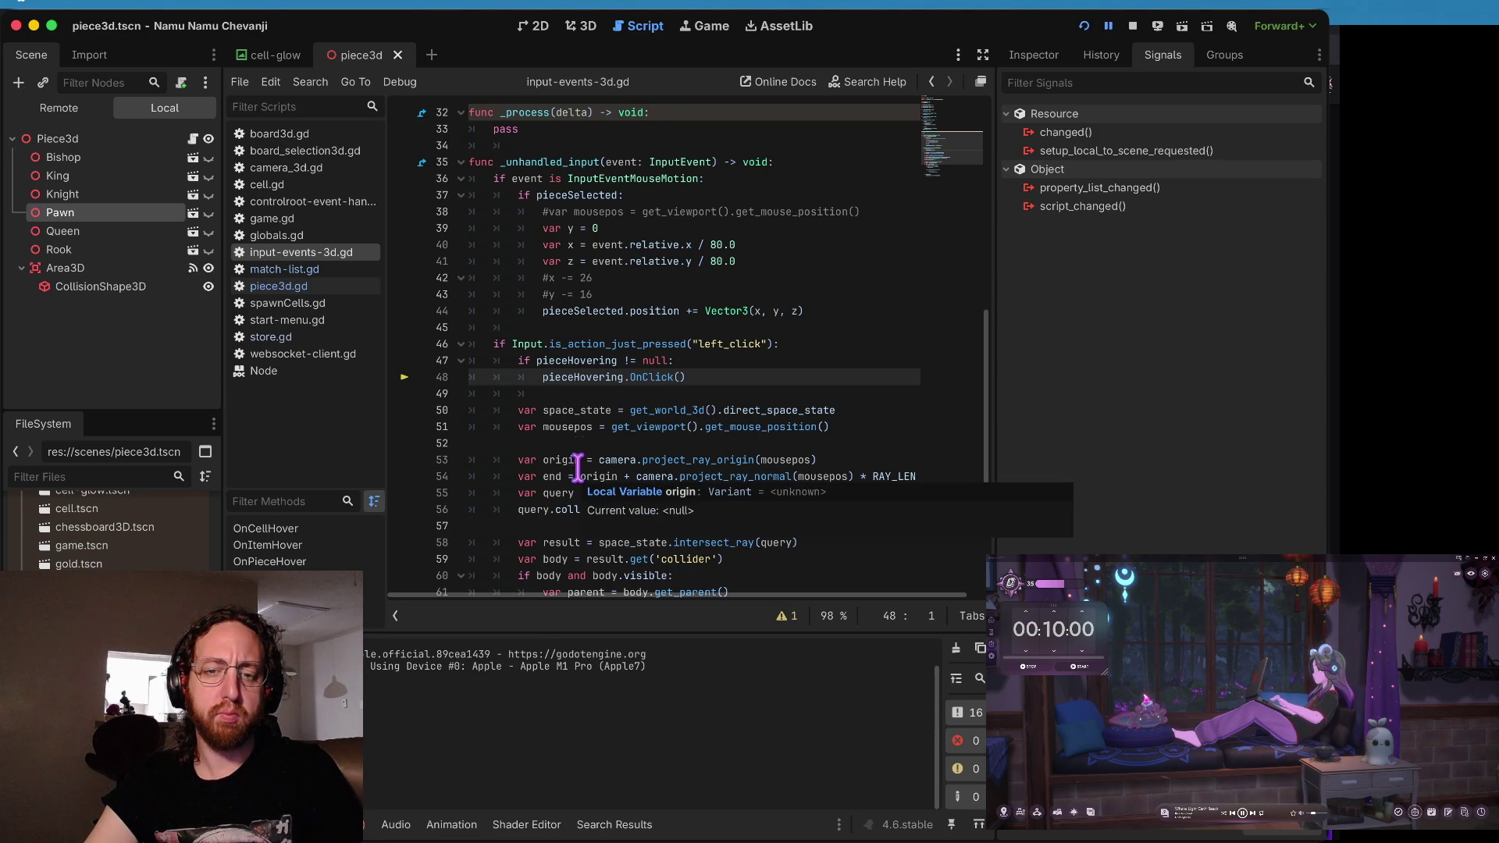
{"action": "left_click", "coordinate": [655, 380]}
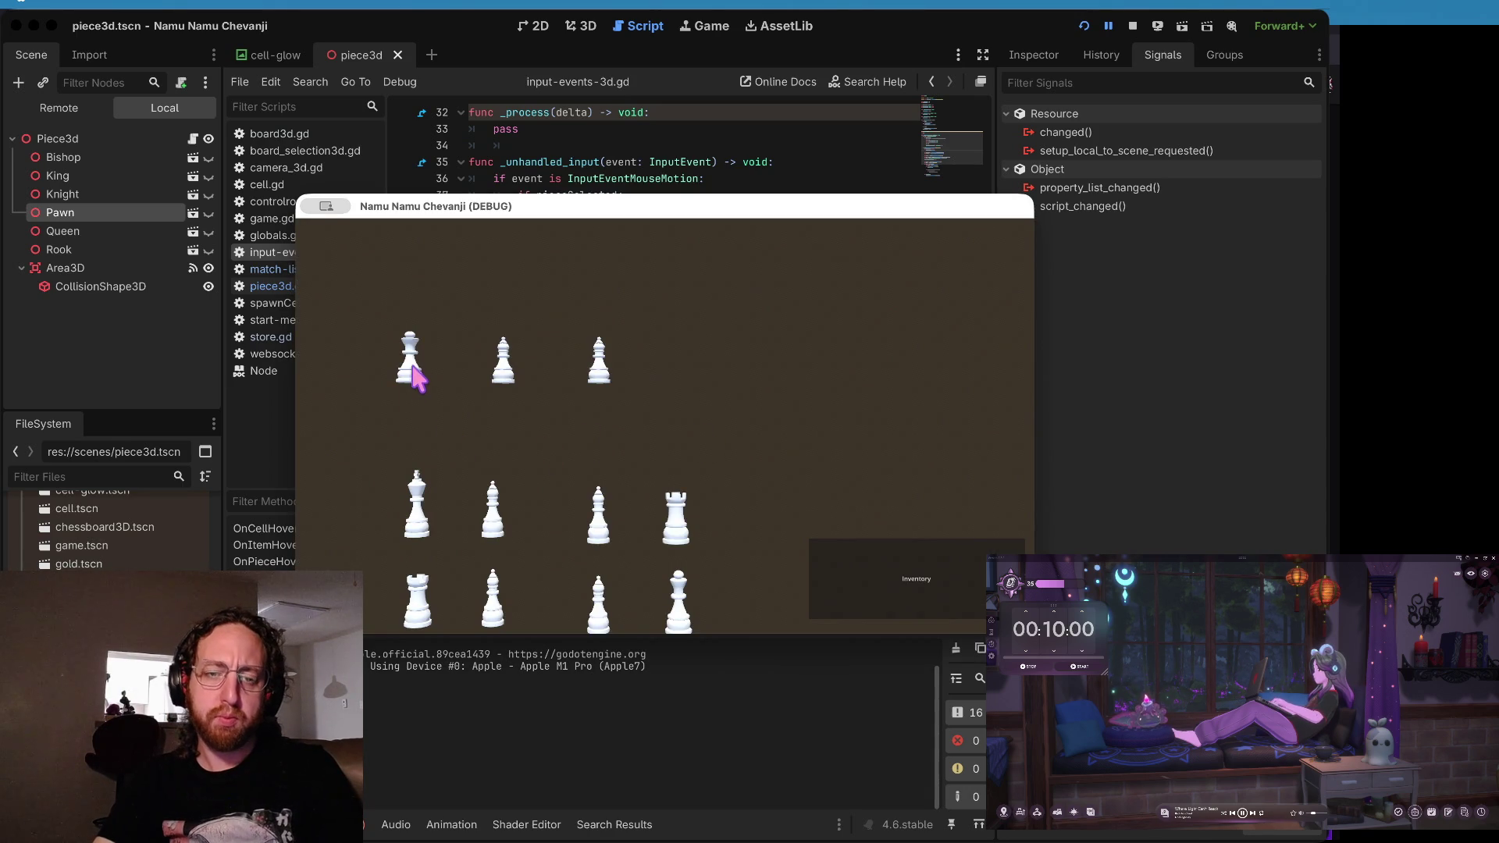
{"action": "left_click", "coordinate": [478, 145]}
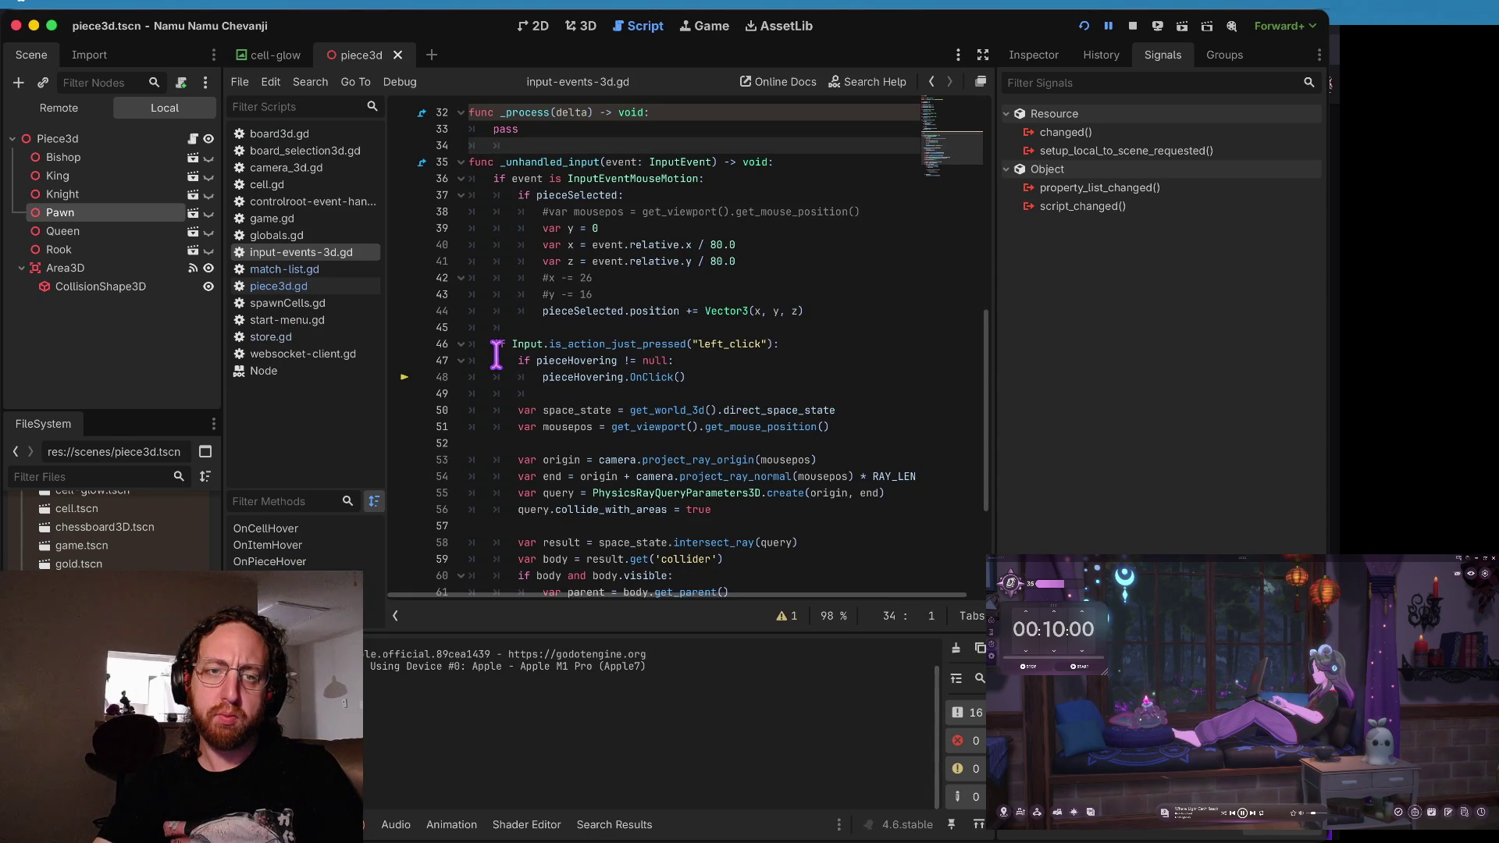
- Stop the game and go to the OnPieceHover(null) line in piece3d.gd's mouse-exited handler
{"action": "left_click", "coordinate": [1134, 26]}
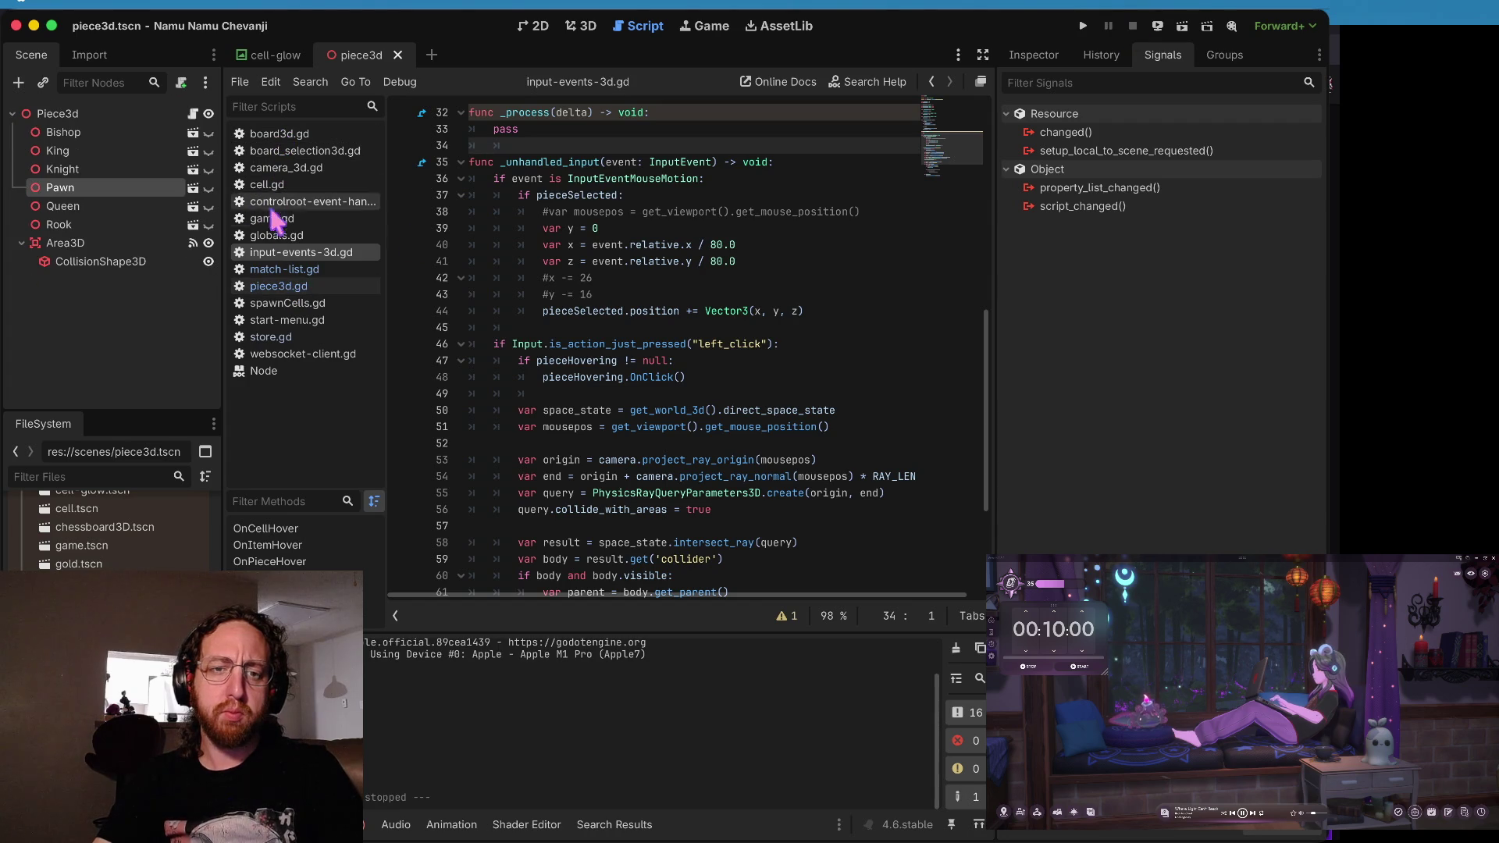
{"action": "left_click", "coordinate": [277, 274]}
{"action": "left_click", "coordinate": [280, 287]}
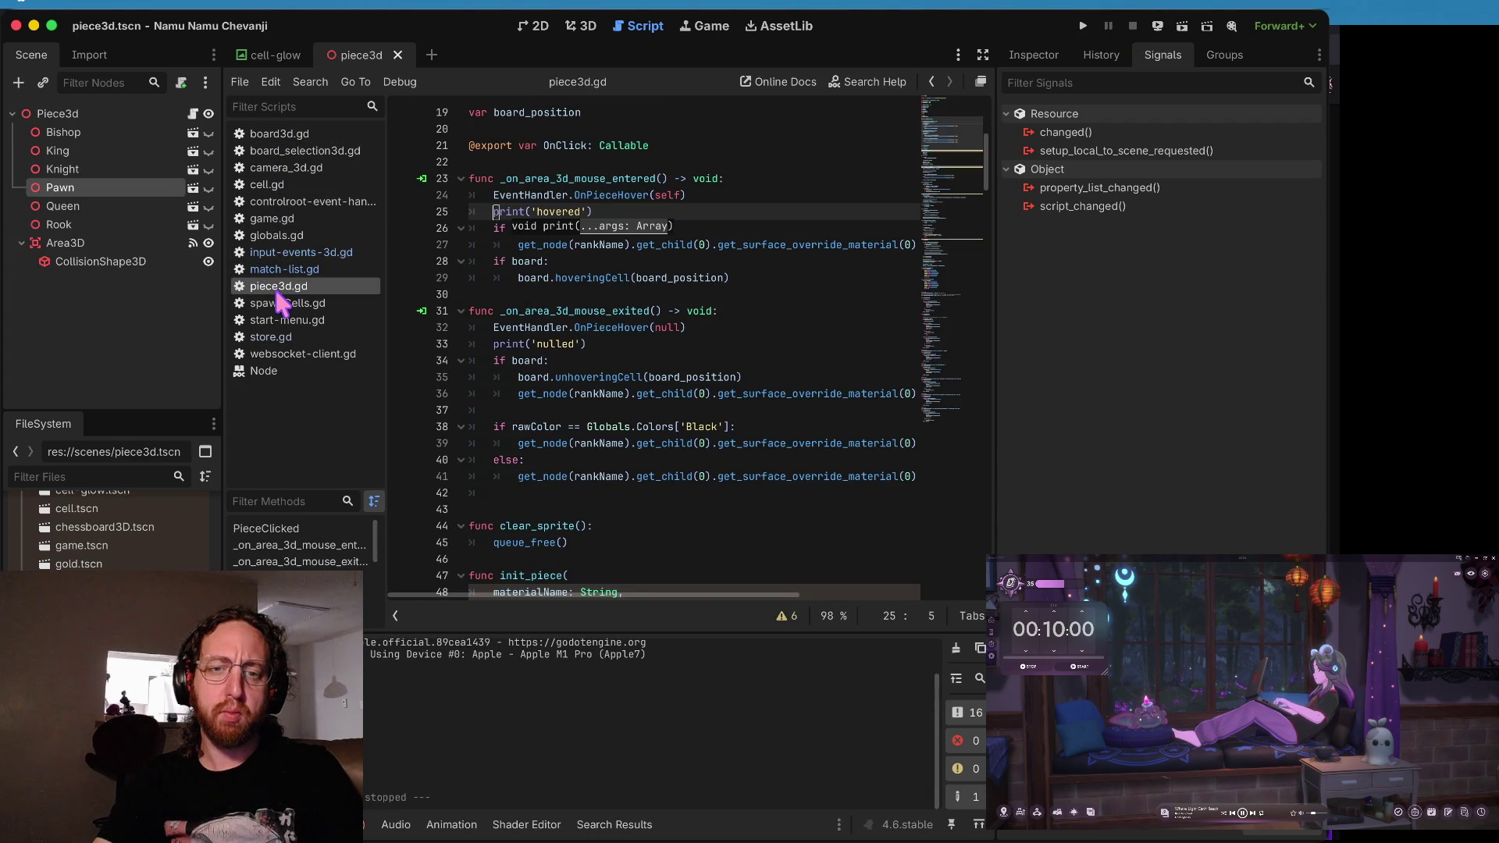
{"action": "left_click", "coordinate": [573, 310]}
{"action": "left_click", "coordinate": [524, 358]}
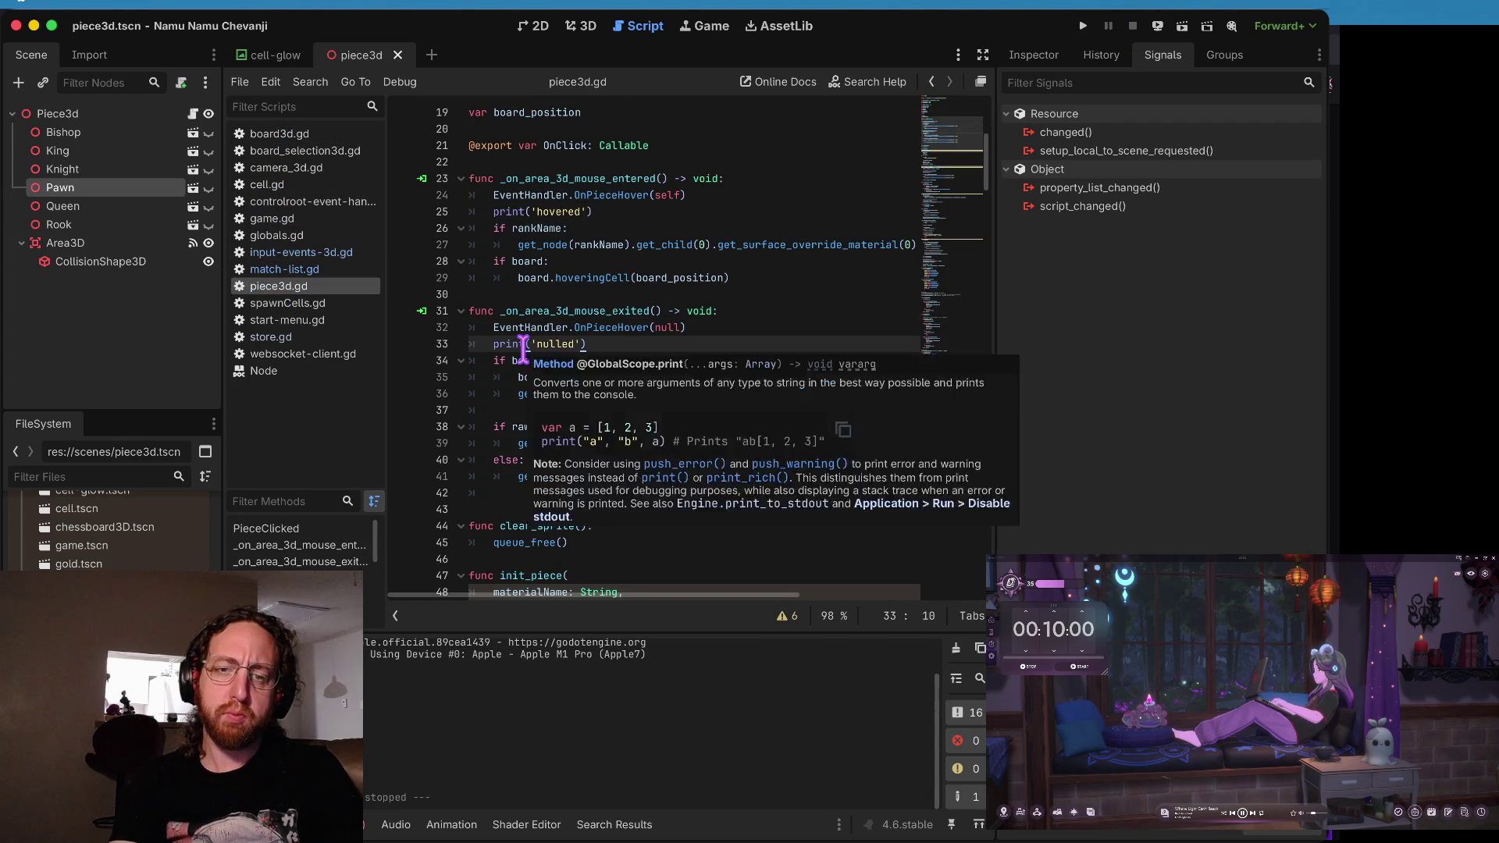
- Comment out lines 32–33, the OnPieceHover(null) call and 'nulled' print, and relaunch the game
{"action": "key", "text": "Up"}
{"action": "key", "text": "Up"}
{"action": "key", "text": "ctrl+k"}
{"action": "key", "text": "Down"}
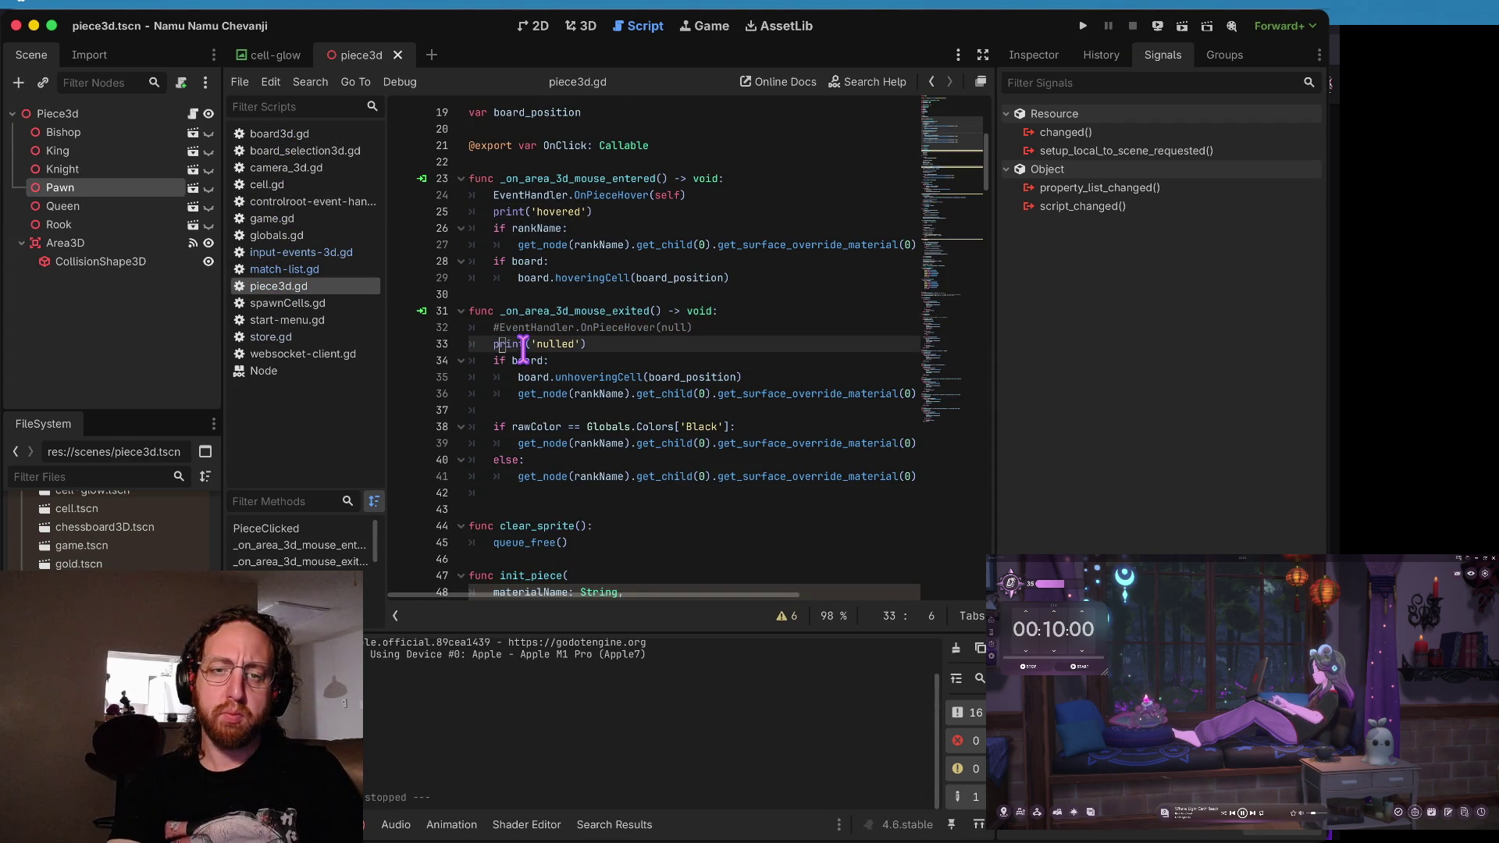
{"action": "key", "text": "ctrl+k"}
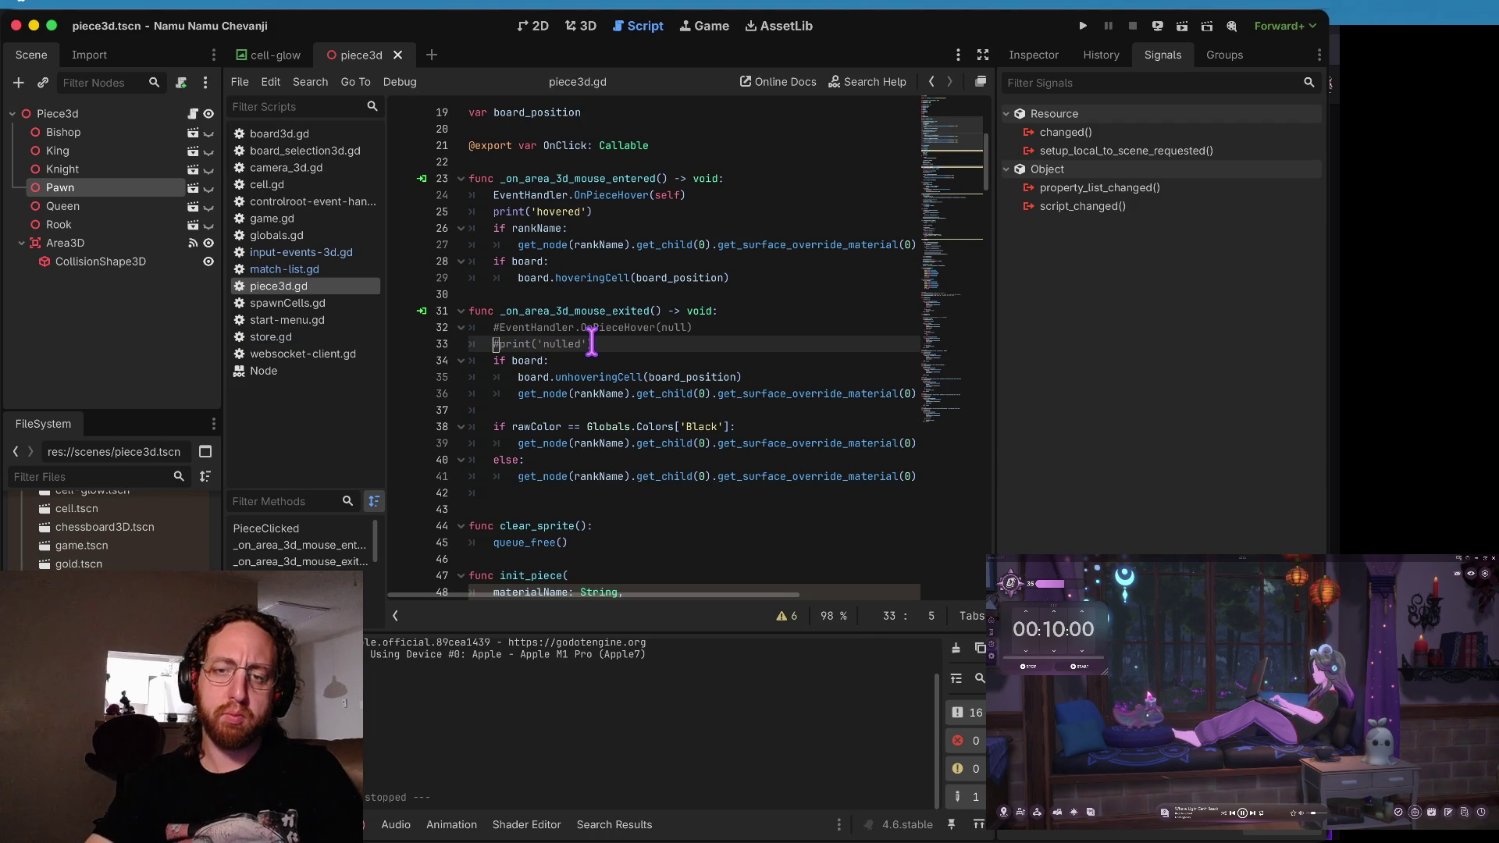
{"action": "key", "text": "super+b"}
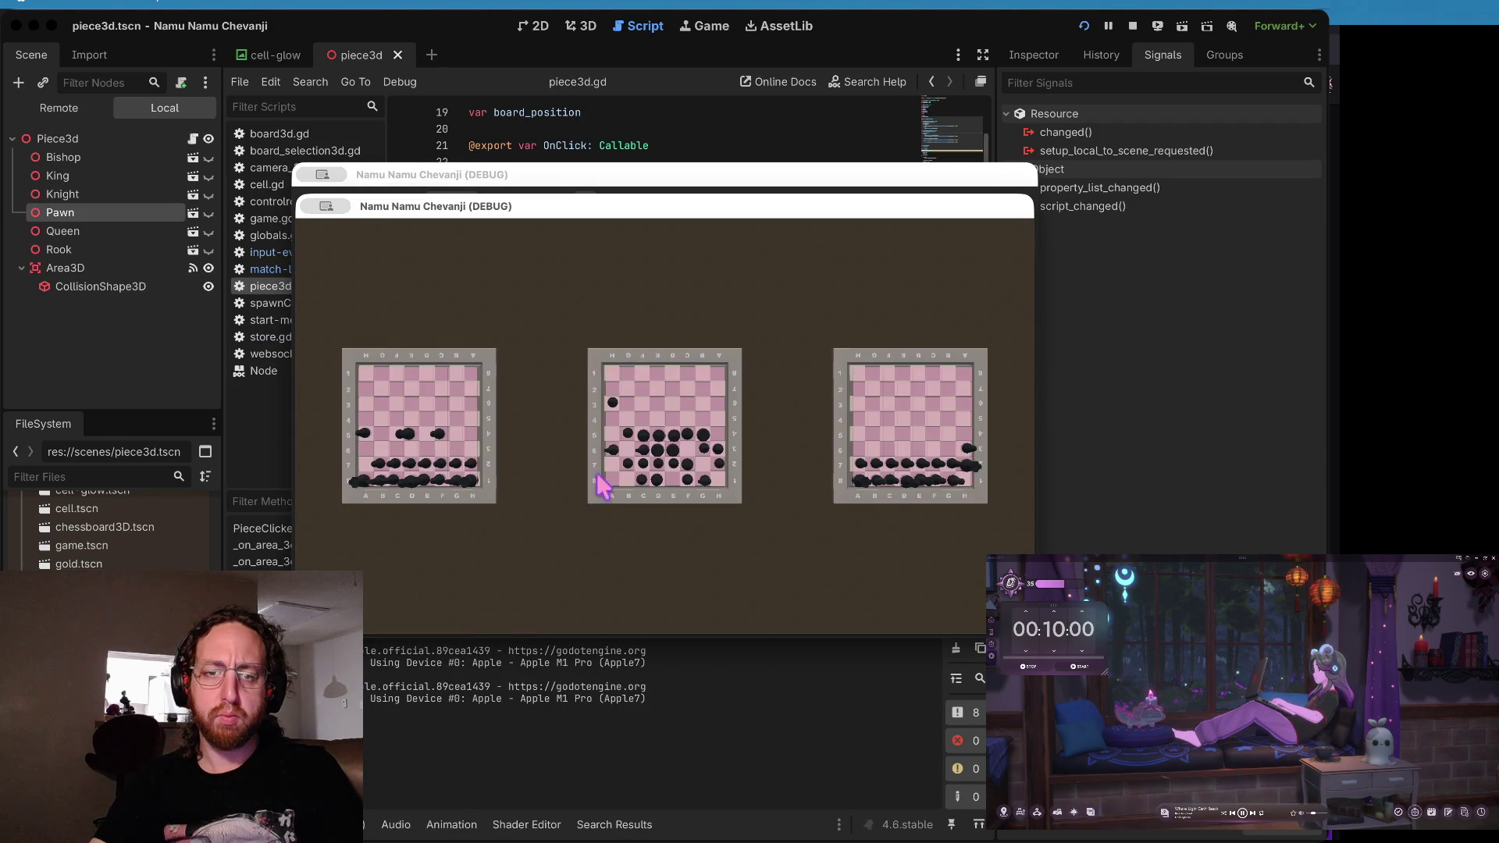
- Open a board's store and click the bishop, hitting the OnClick error at line 48, then review the hover handlers
{"action": "left_click", "coordinate": [599, 478]}
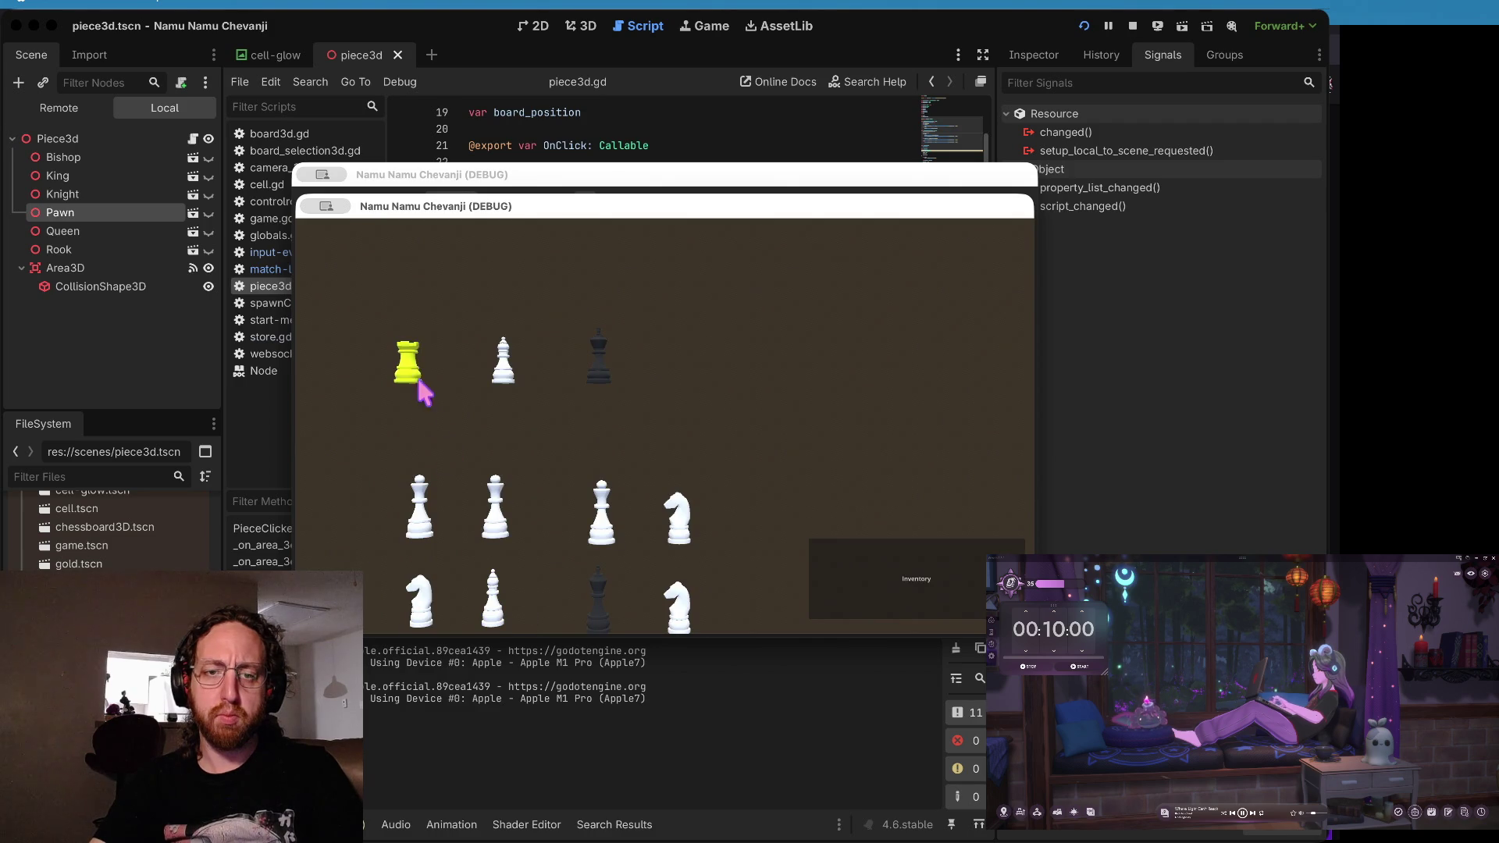
{"action": "left_click", "coordinate": [409, 366]}
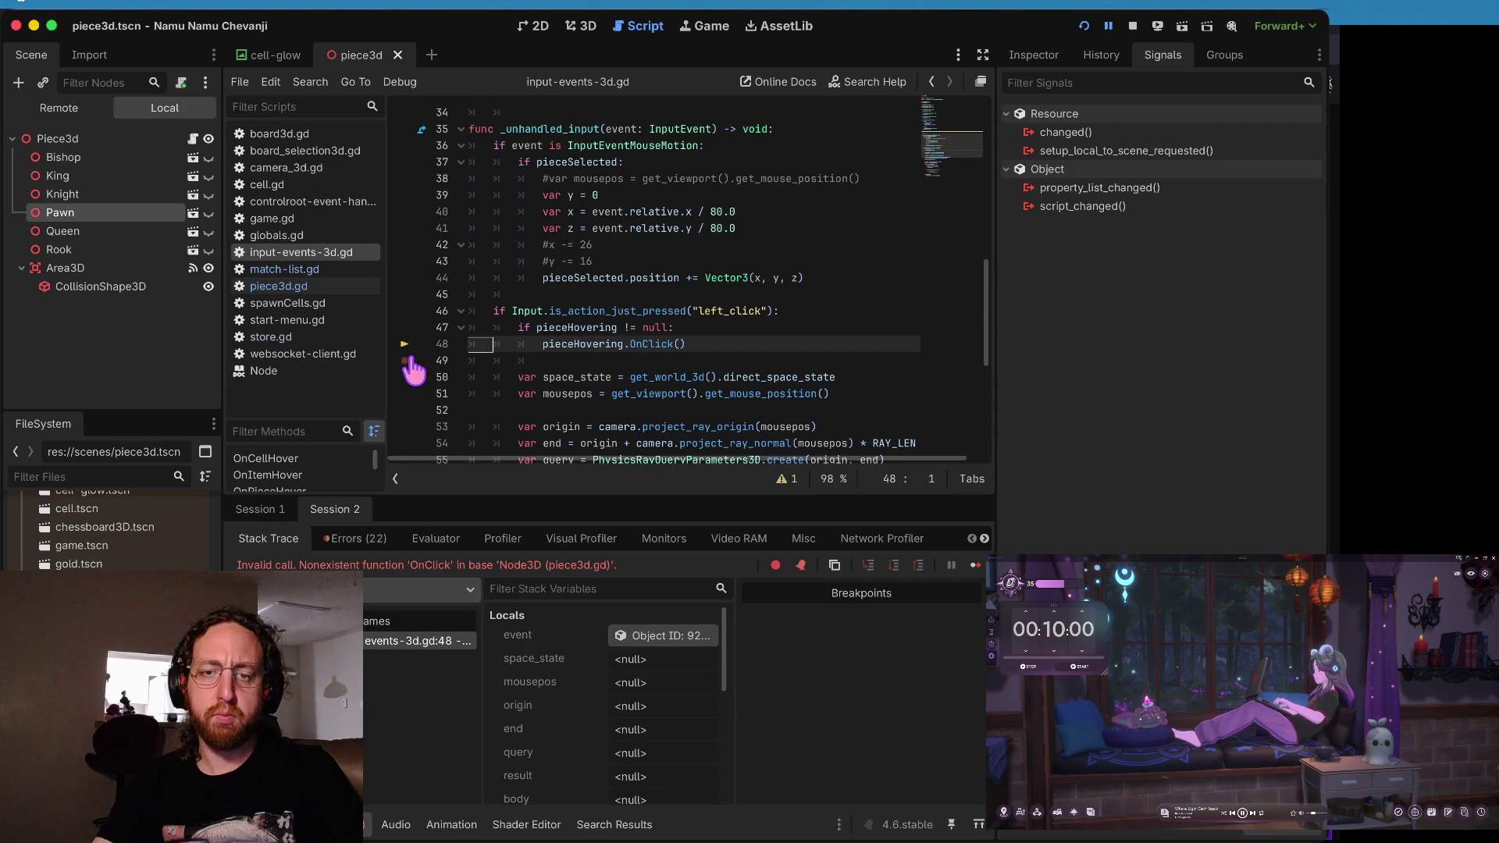
{"action": "mouse_move", "coordinate": [582, 322]}
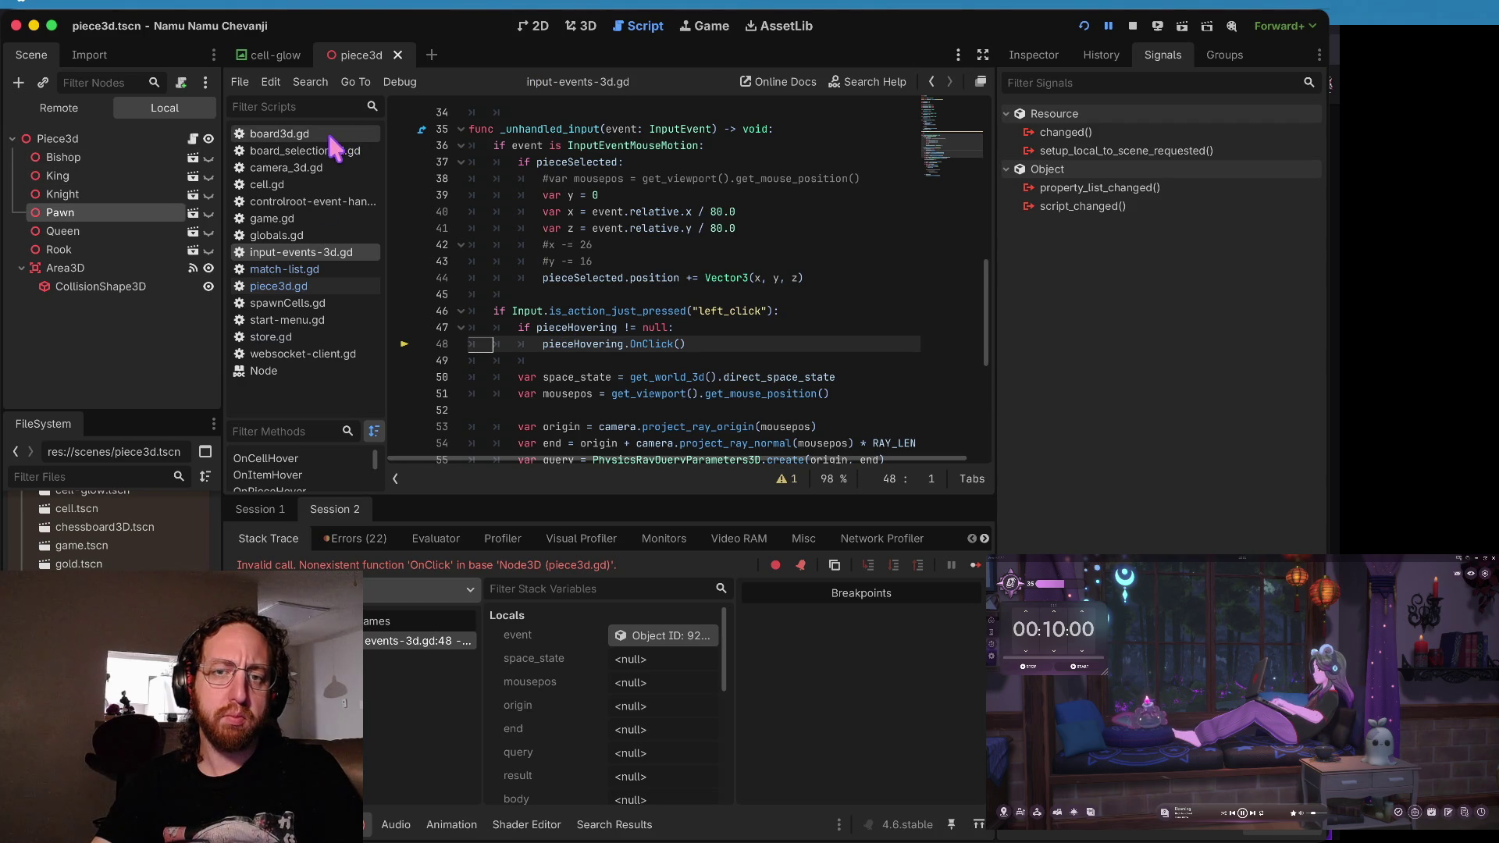
{"action": "scroll", "coordinate": [619, 202], "scroll_direction": "up", "scroll_amount": 2}
{"action": "scroll", "coordinate": [613, 203], "scroll_direction": "up", "scroll_amount": 6}
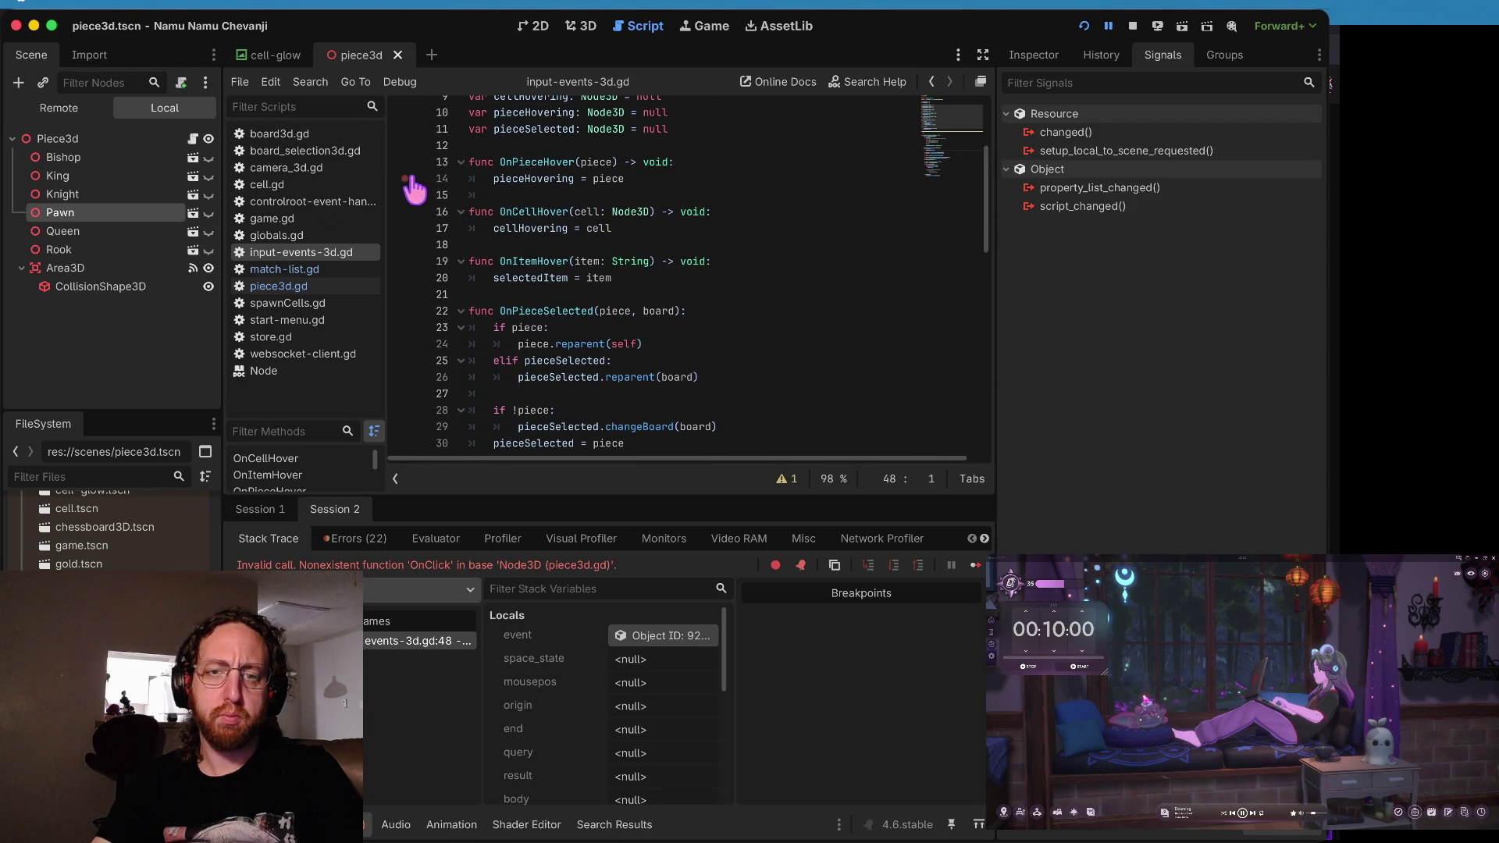
- Relaunch and log in, hover a piece to hit the line 14 breakpoint, and inspect the Bishop costing 9
{"action": "key", "text": "super+b"}
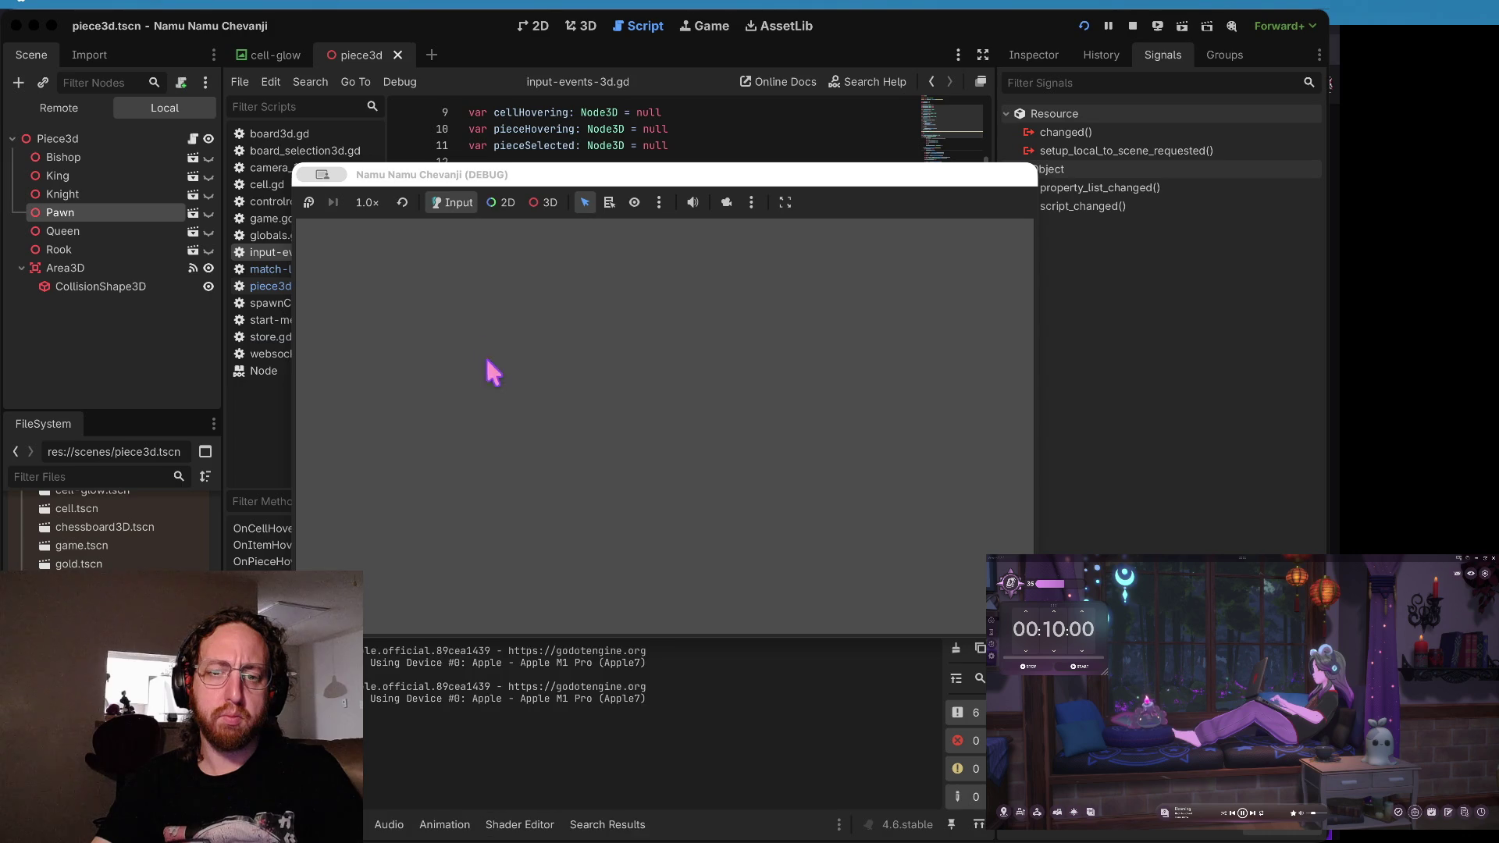
{"action": "left_click", "coordinate": [614, 469]}
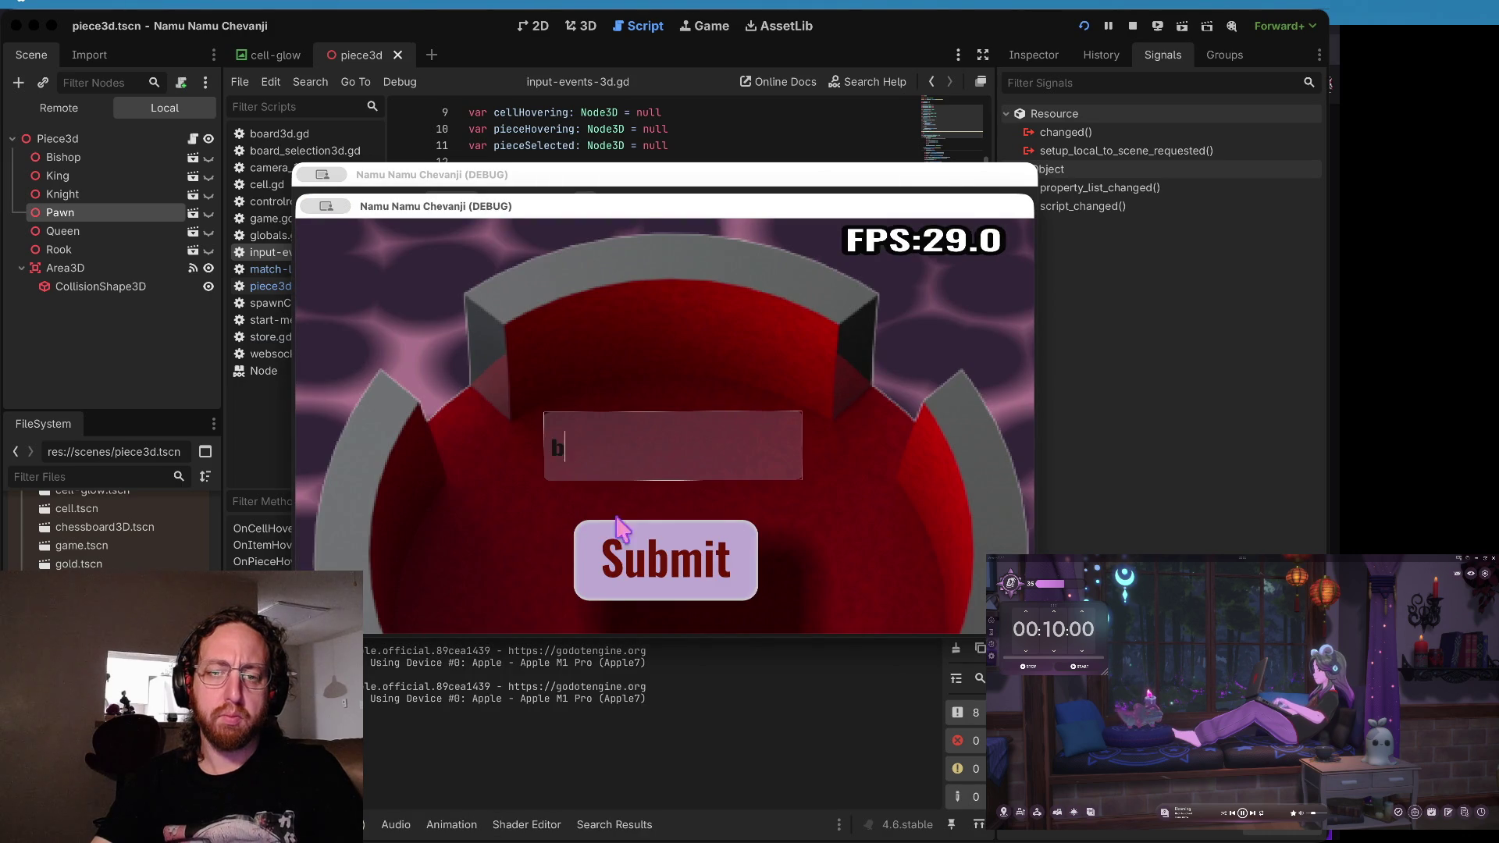
{"action": "left_click", "coordinate": [621, 564]}
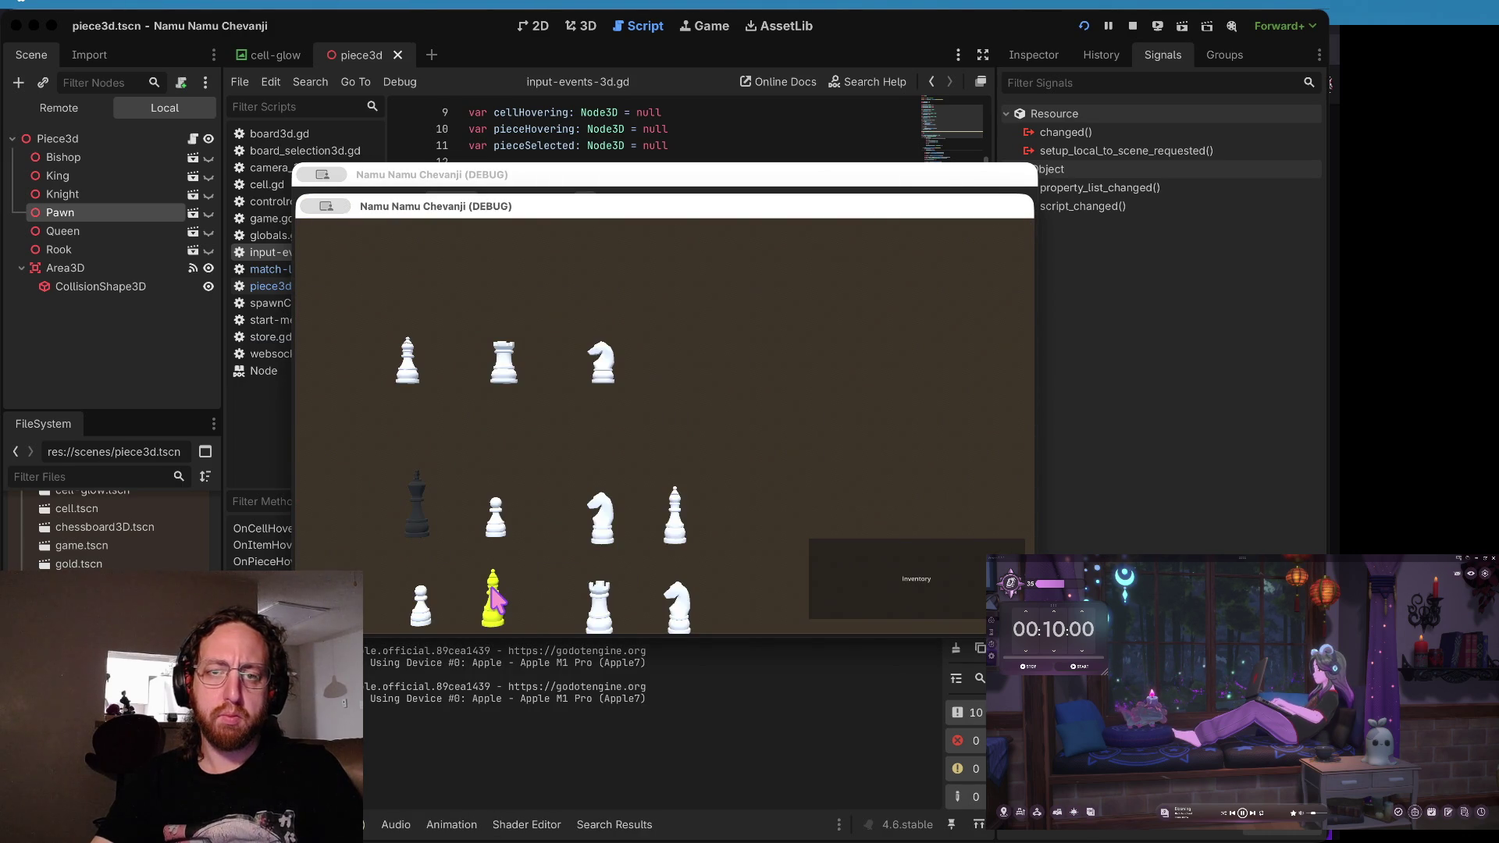
{"action": "left_click", "coordinate": [551, 121]}
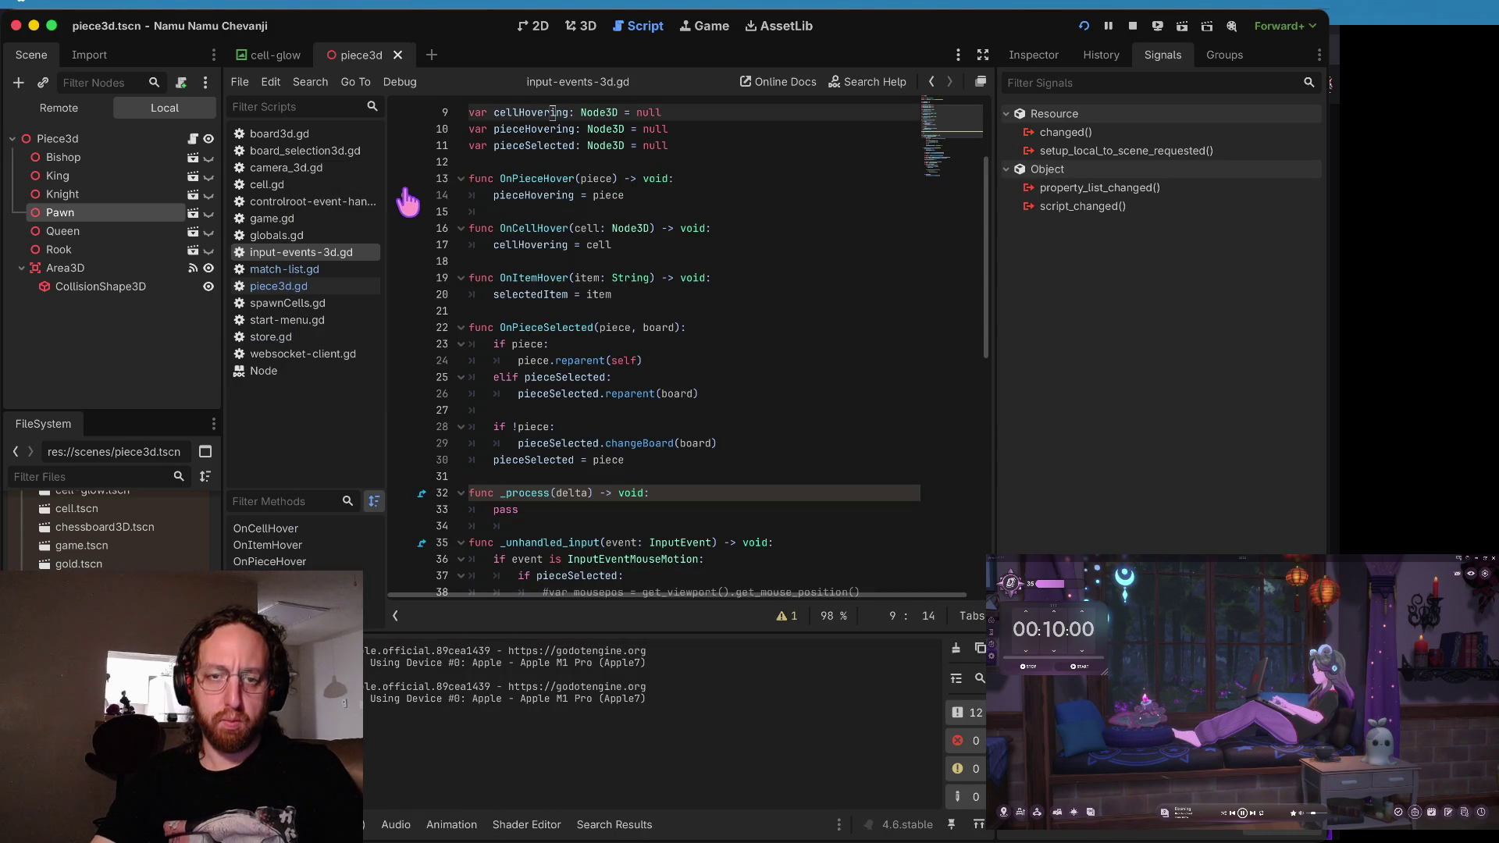
{"action": "mouse_move", "coordinate": [408, 366]}
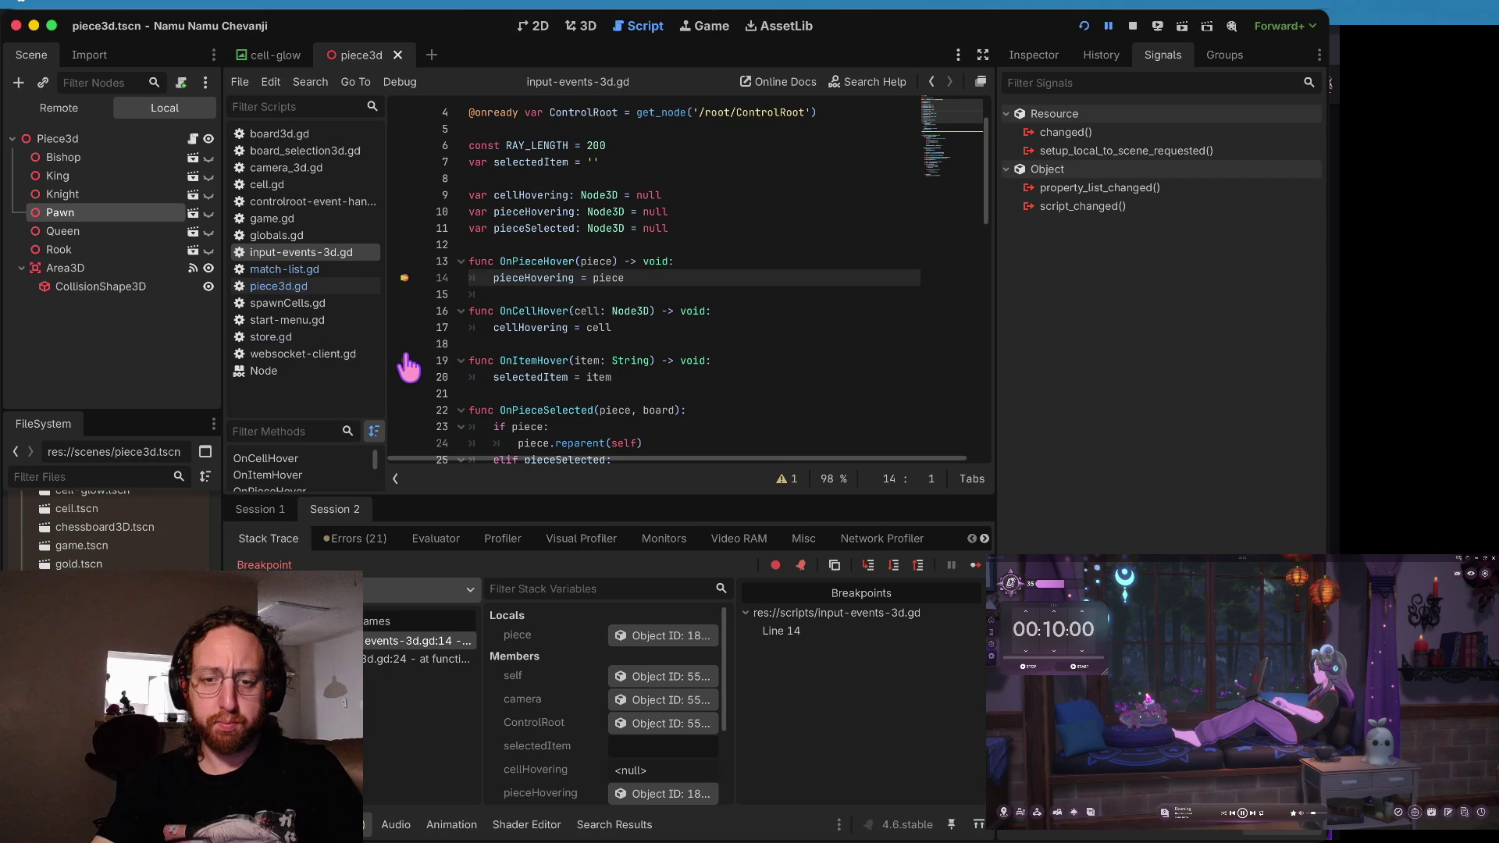
{"action": "left_click", "coordinate": [669, 636]}
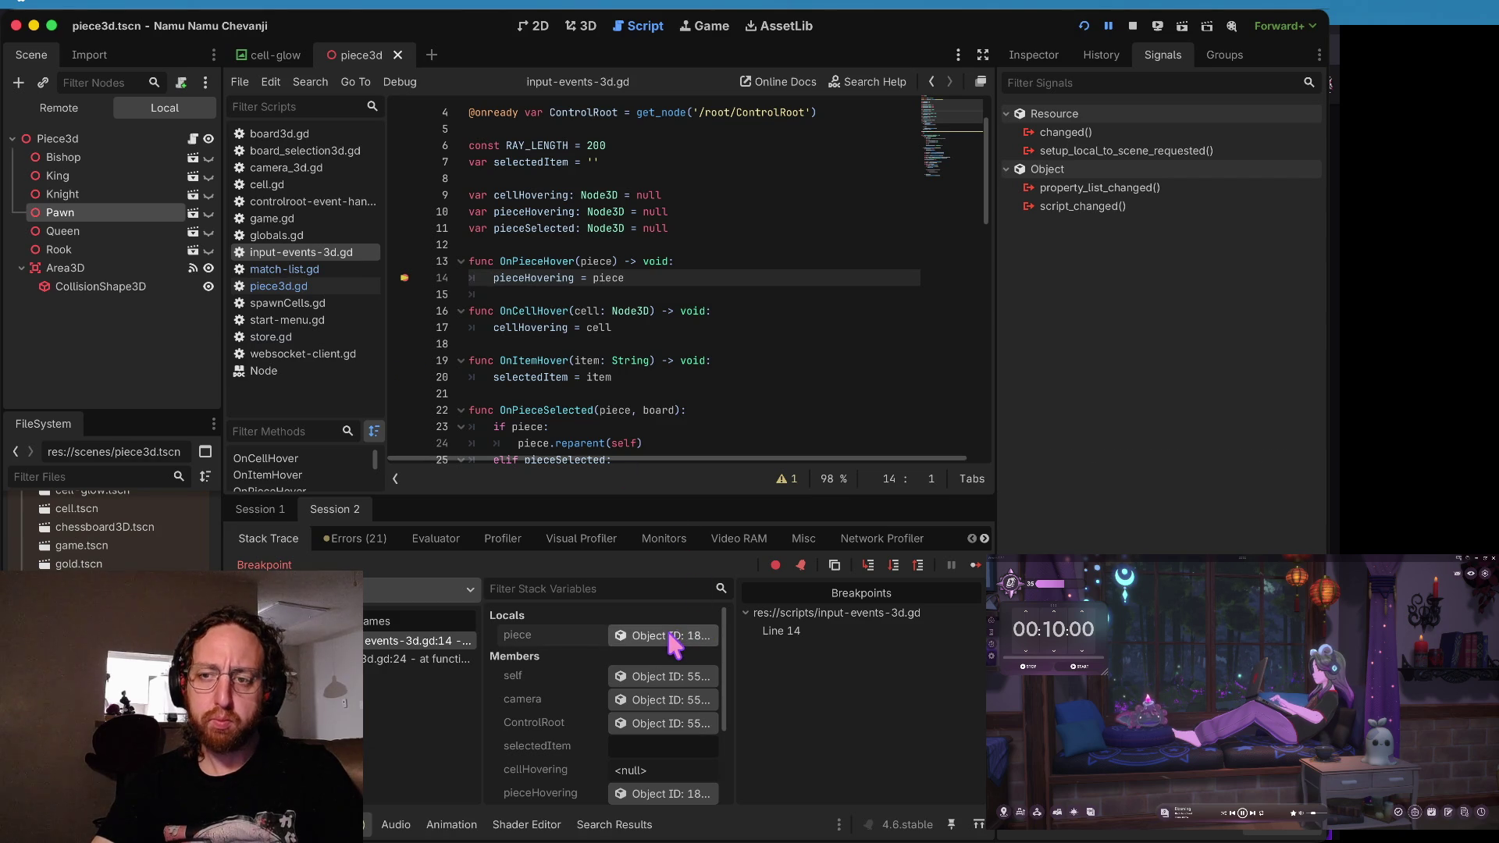
{"action": "left_click", "coordinate": [1039, 53]}
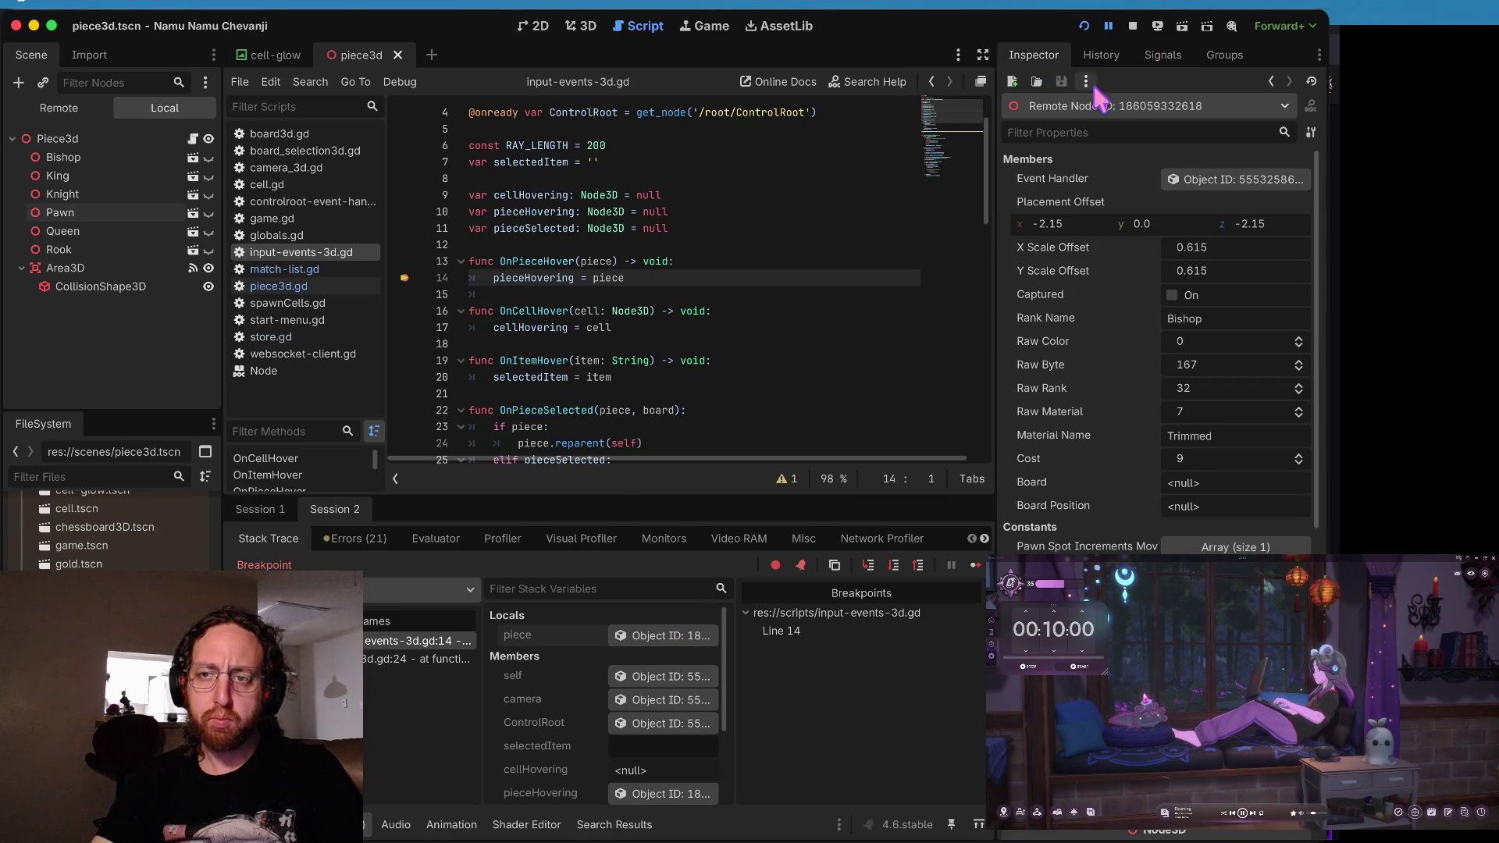
- Step line by line through piece3d.gd's mouse-entered handler past the rankName check until line 14 pauses again
{"action": "scroll", "coordinate": [1211, 351], "scroll_direction": "down", "scroll_amount": 3}
{"action": "scroll", "coordinate": [1226, 234], "scroll_direction": "up", "scroll_amount": 3}
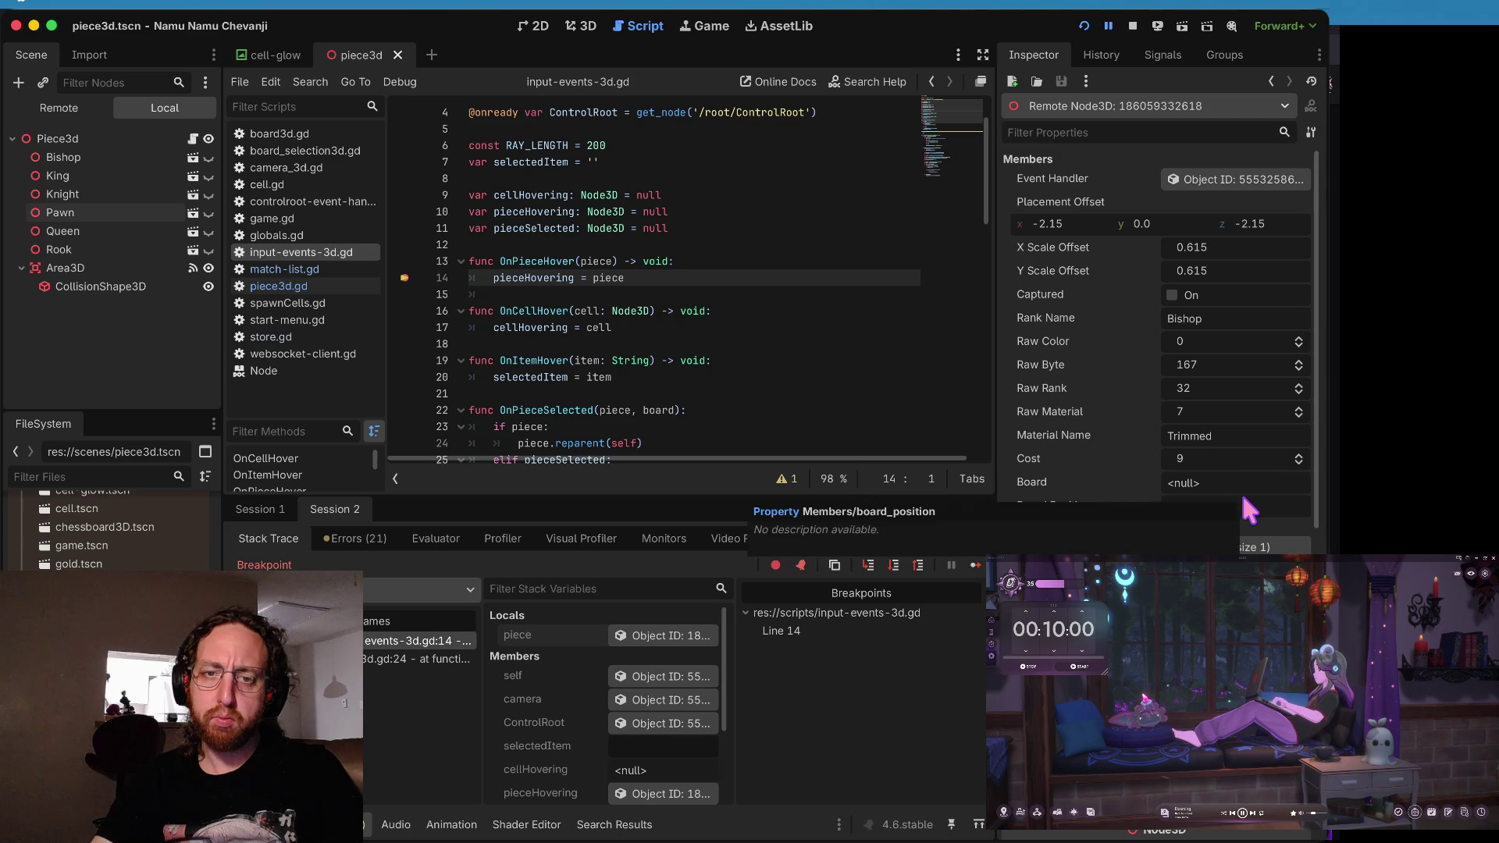
{"action": "left_click", "coordinate": [892, 566]}
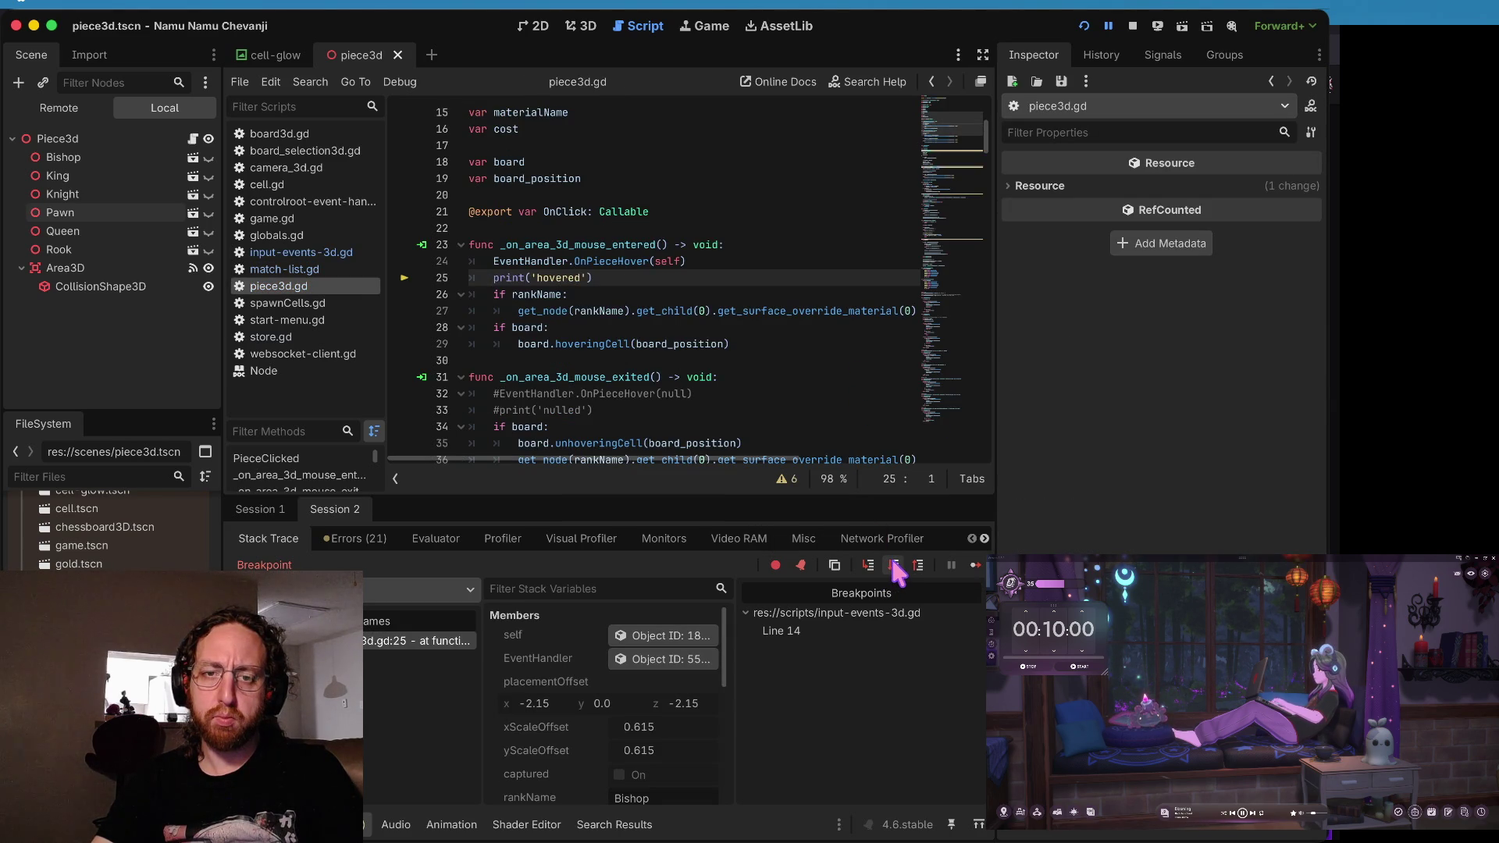
{"action": "left_click", "coordinate": [895, 567]}
{"action": "left_click", "coordinate": [895, 567]}
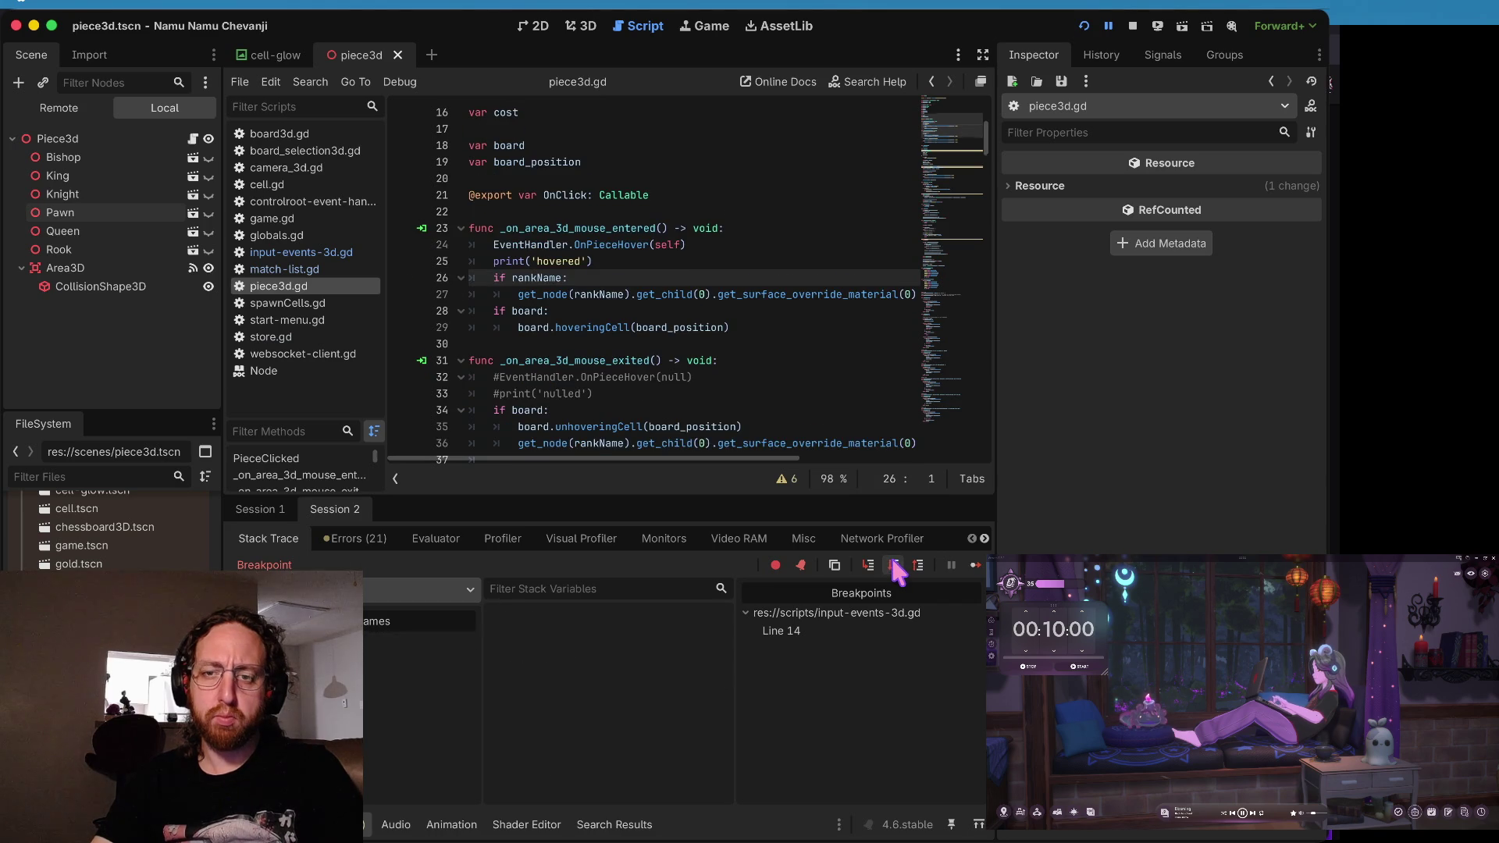
{"action": "left_click", "coordinate": [895, 568]}
{"action": "left_click", "coordinate": [895, 567]}
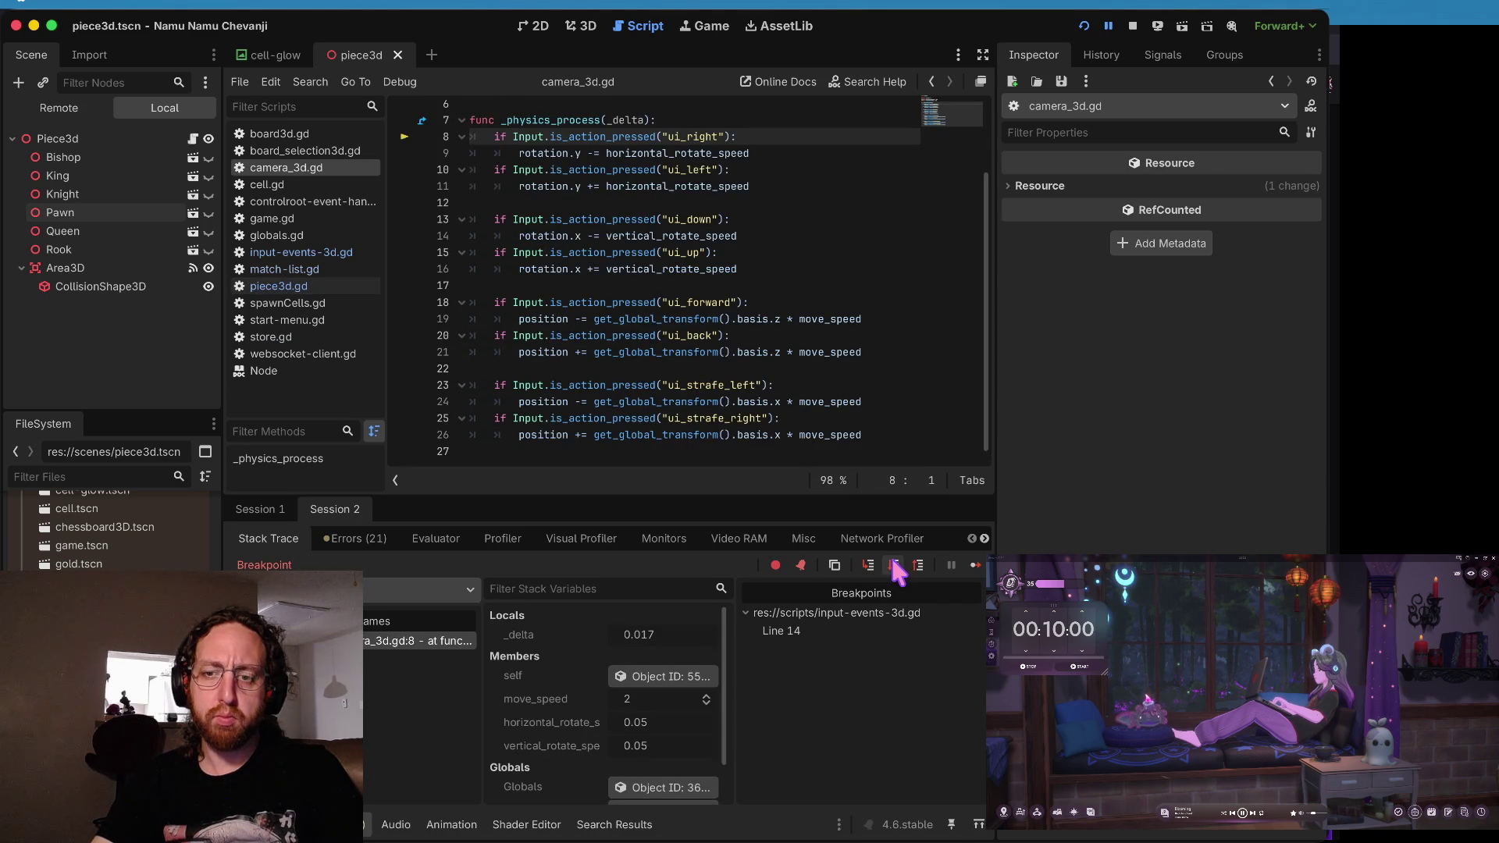
{"action": "left_click", "coordinate": [895, 568]}
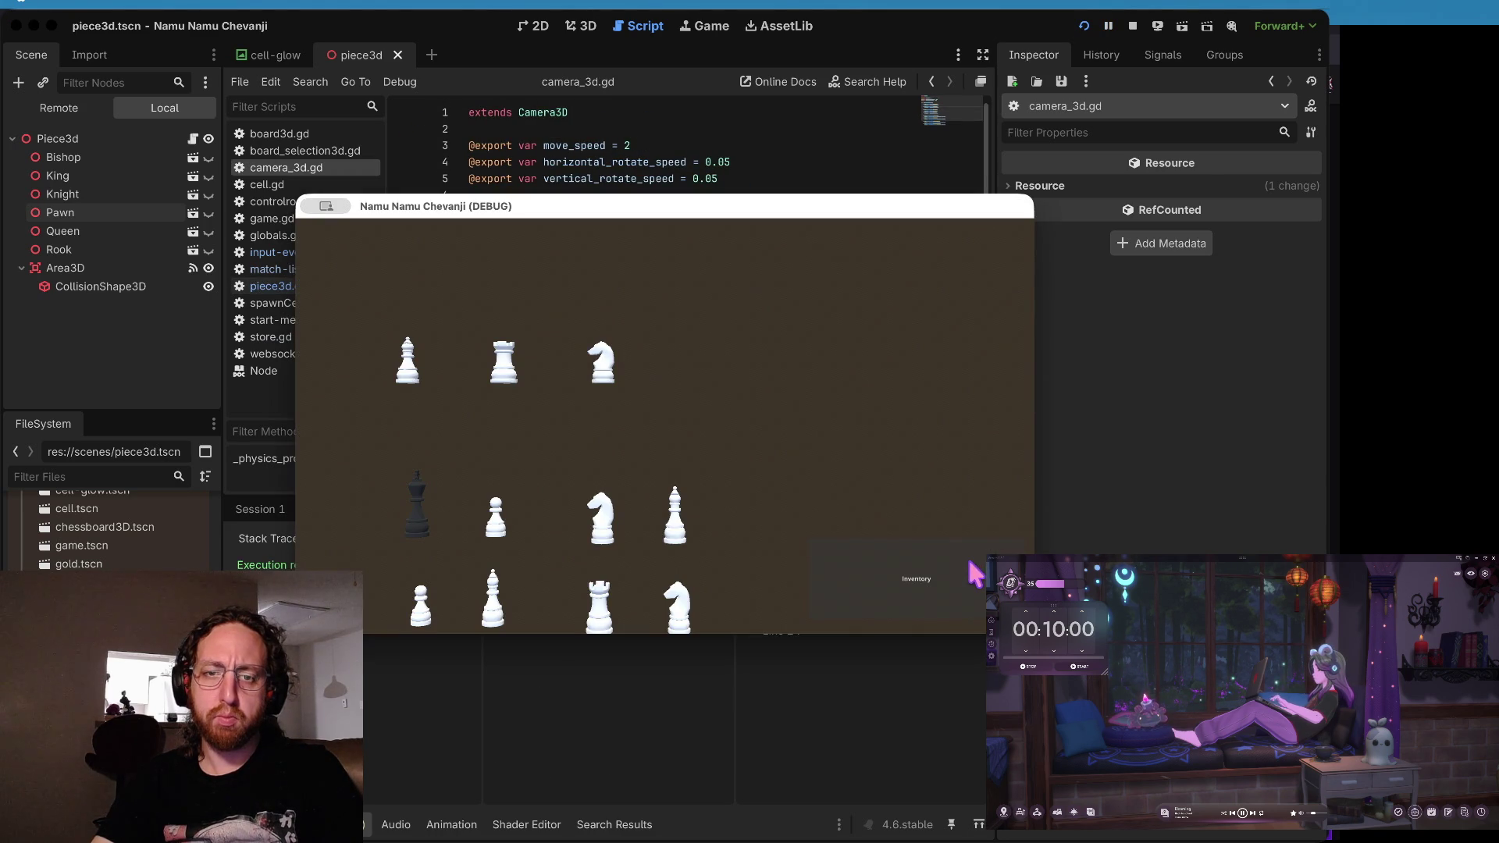
- Remove the line 14 breakpoint, resume, and click the shop's knight to trigger the OnClick error at line 48
{"action": "mouse_move", "coordinate": [378, 425]}
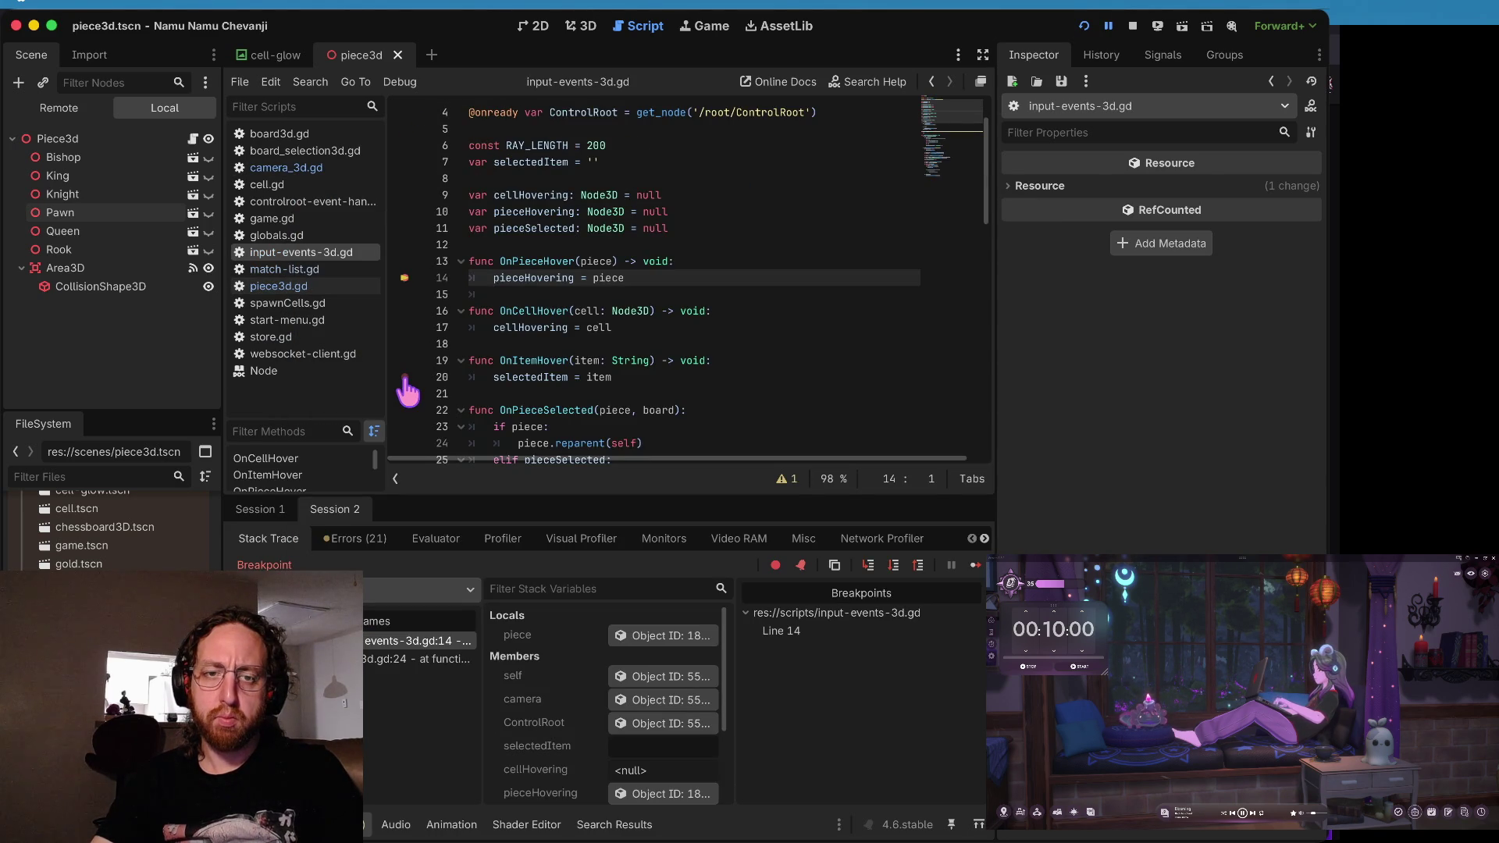
{"action": "left_click", "coordinate": [404, 278]}
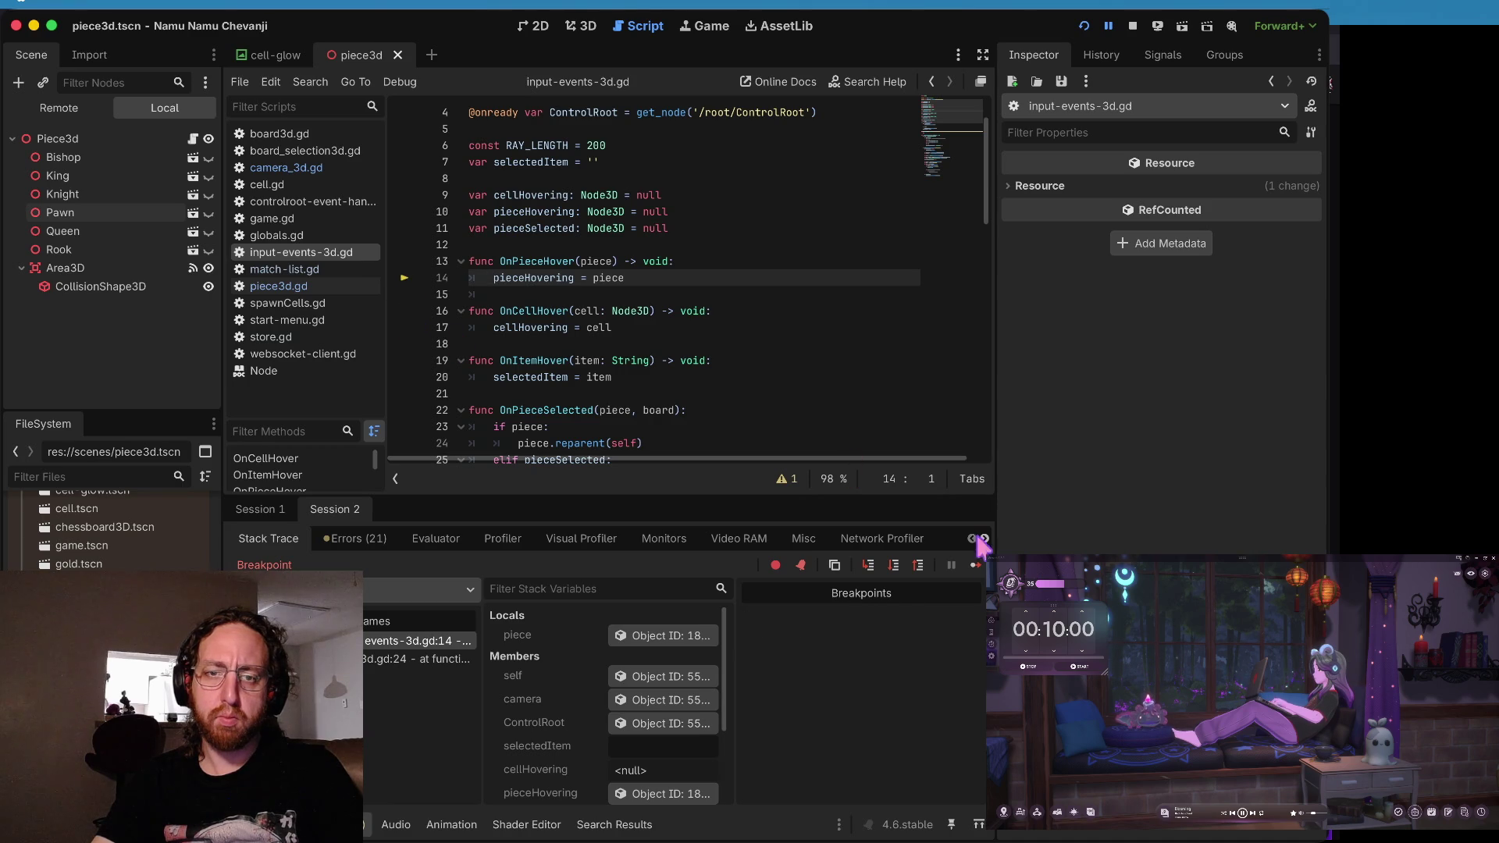
{"action": "left_click", "coordinate": [976, 565]}
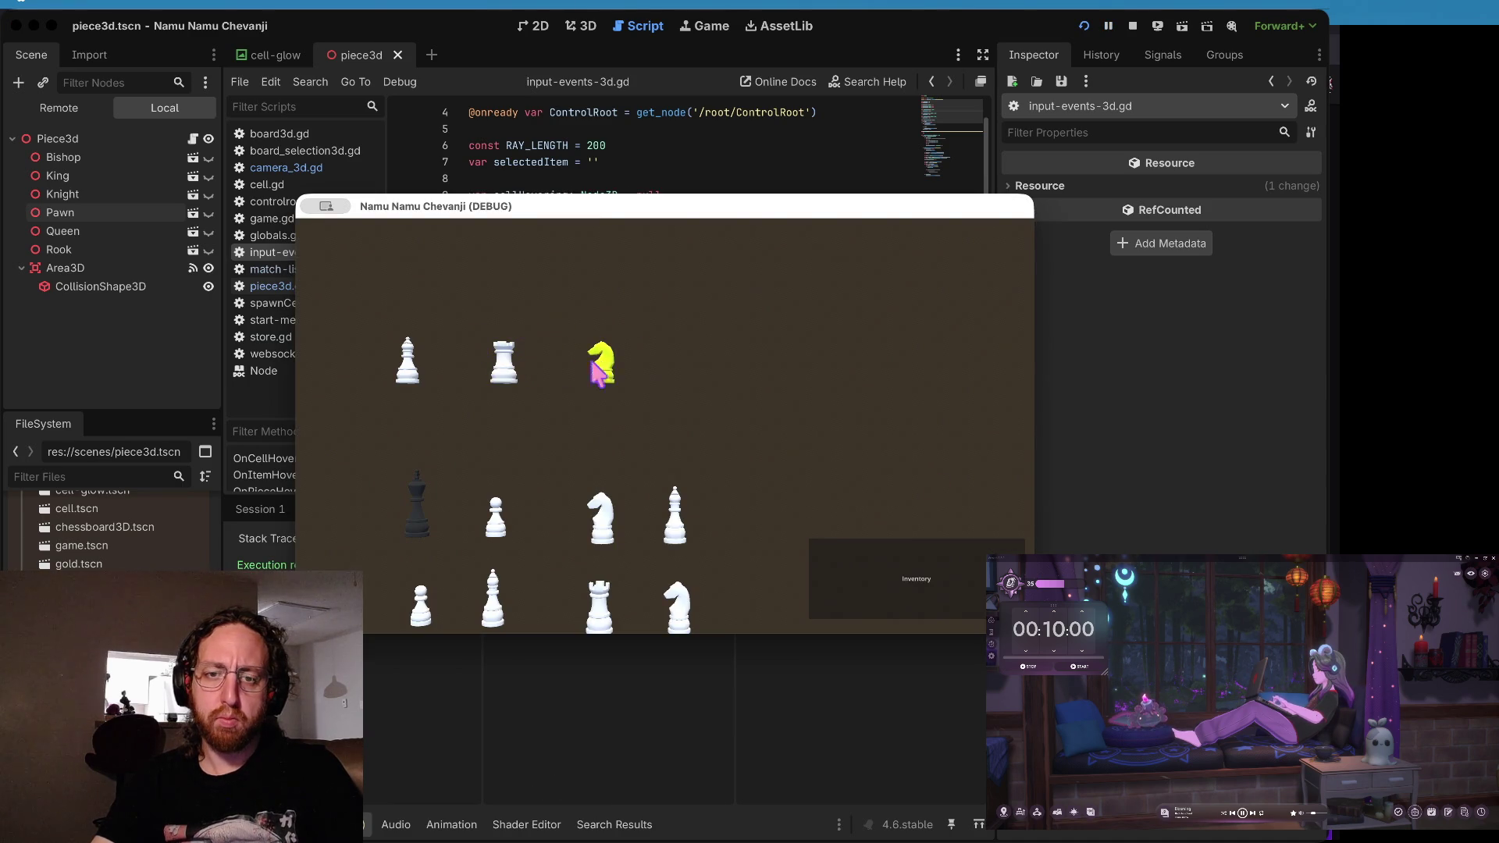
{"action": "left_click", "coordinate": [601, 369]}
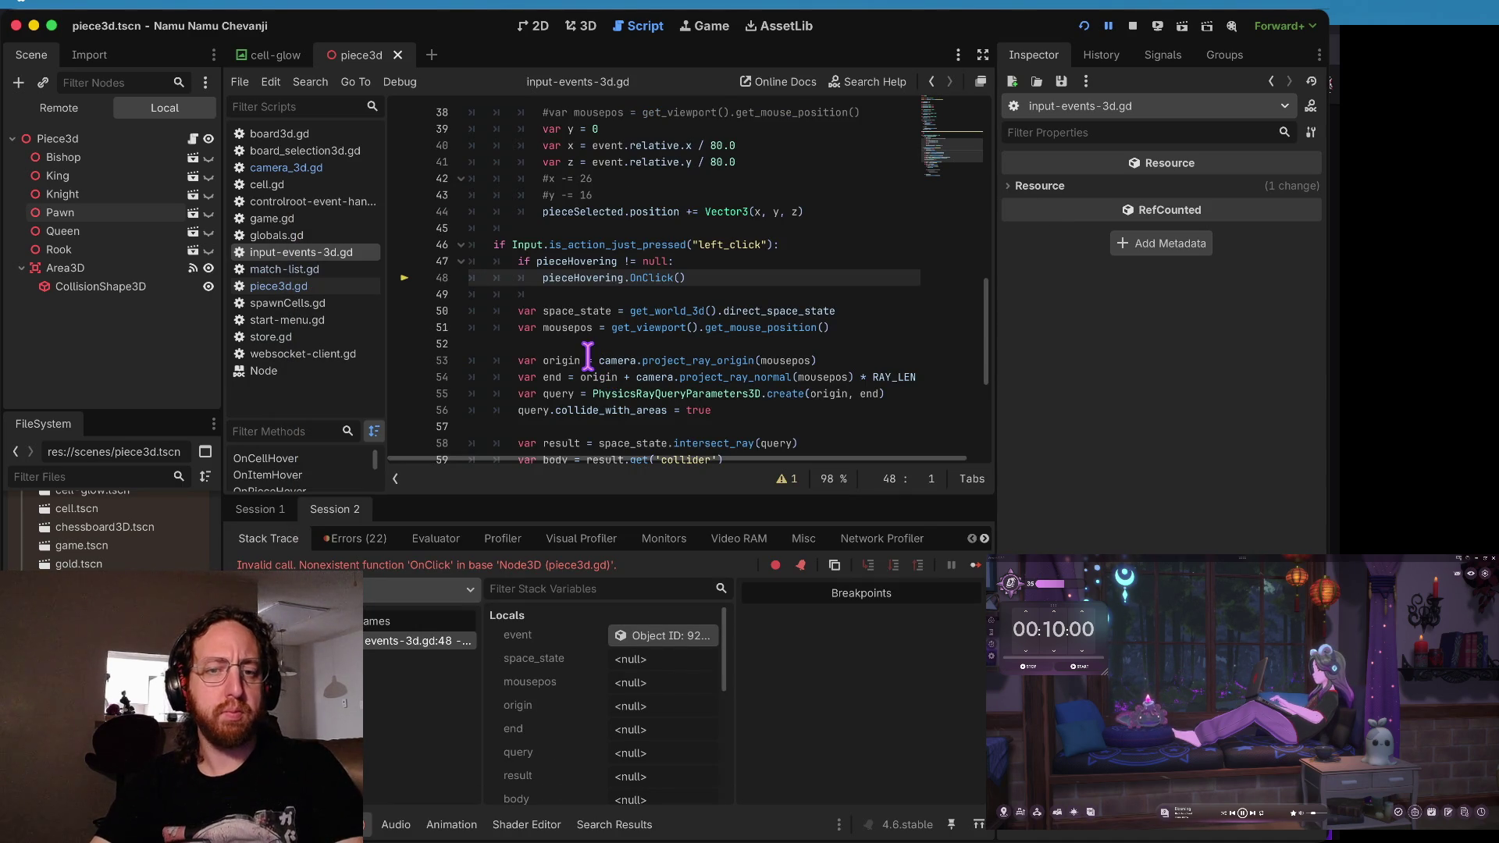
{"action": "left_click", "coordinate": [598, 342]}
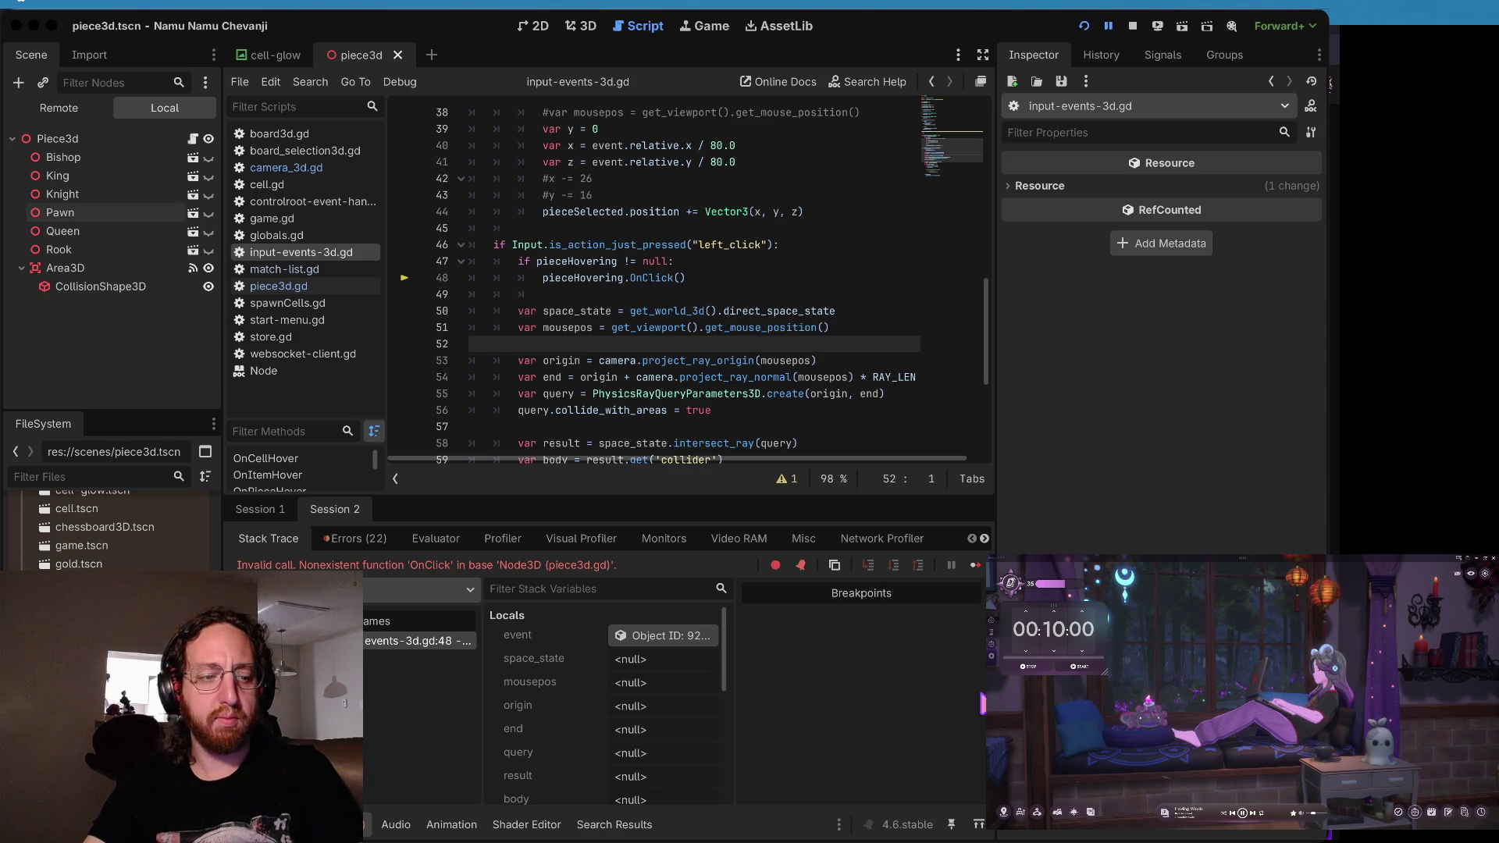
{"action": "left_click", "coordinate": [548, 360]}
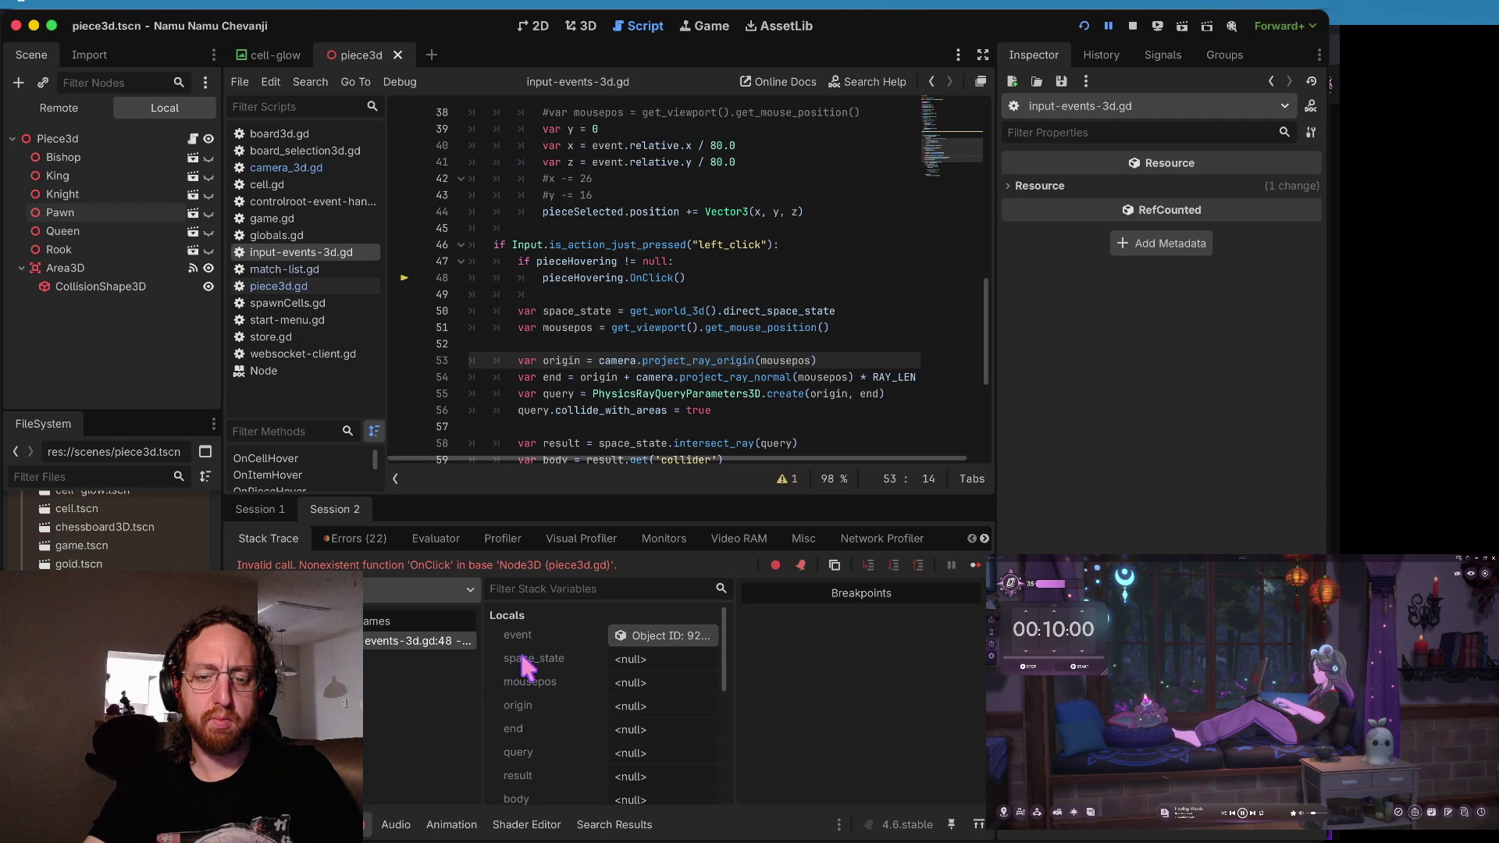
{"action": "scroll", "coordinate": [524, 665], "scroll_direction": "down", "scroll_amount": 3}
{"action": "scroll", "coordinate": [521, 657], "scroll_direction": "down", "scroll_amount": 4}
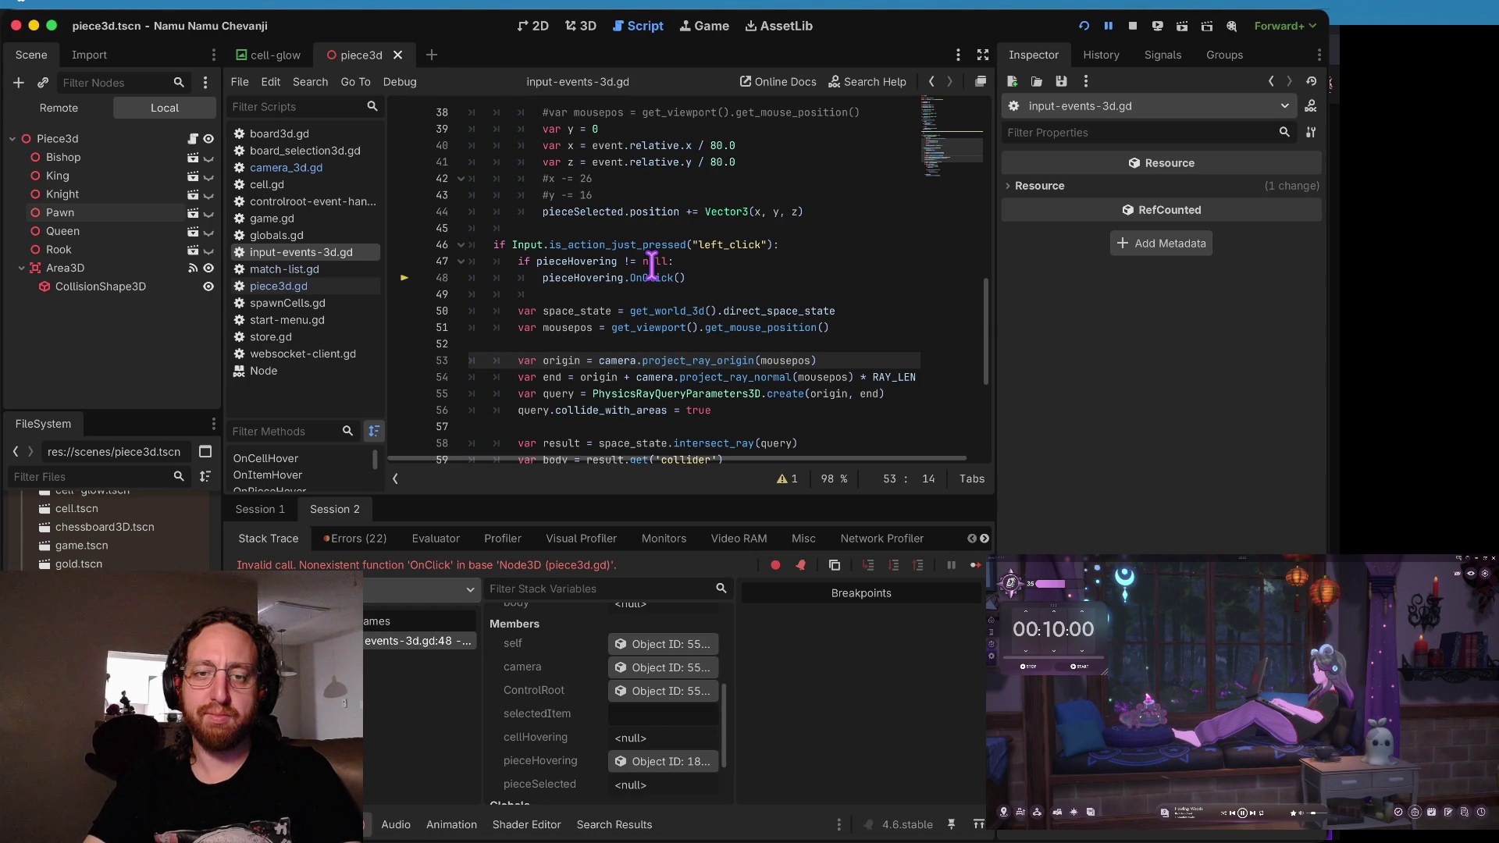
- Open the hovered Knight's properties from its pieceHovering Object ID and scroll to its On Click callable
{"action": "left_click", "coordinate": [560, 313]}
{"action": "left_click", "coordinate": [582, 296]}
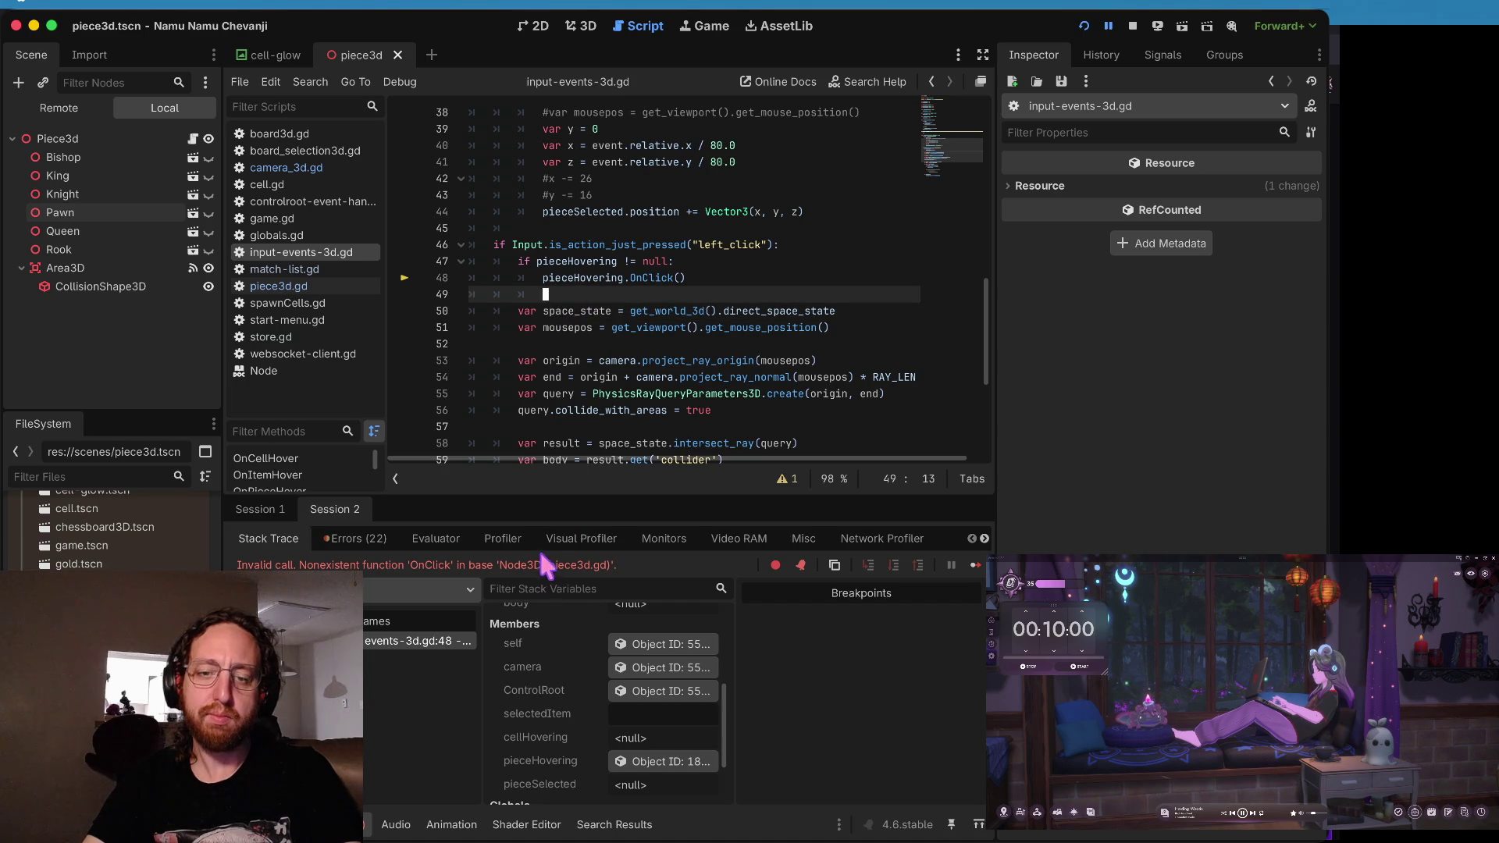
{"action": "scroll", "coordinate": [663, 730], "scroll_direction": "down", "scroll_amount": 2}
{"action": "left_click", "coordinate": [663, 696]}
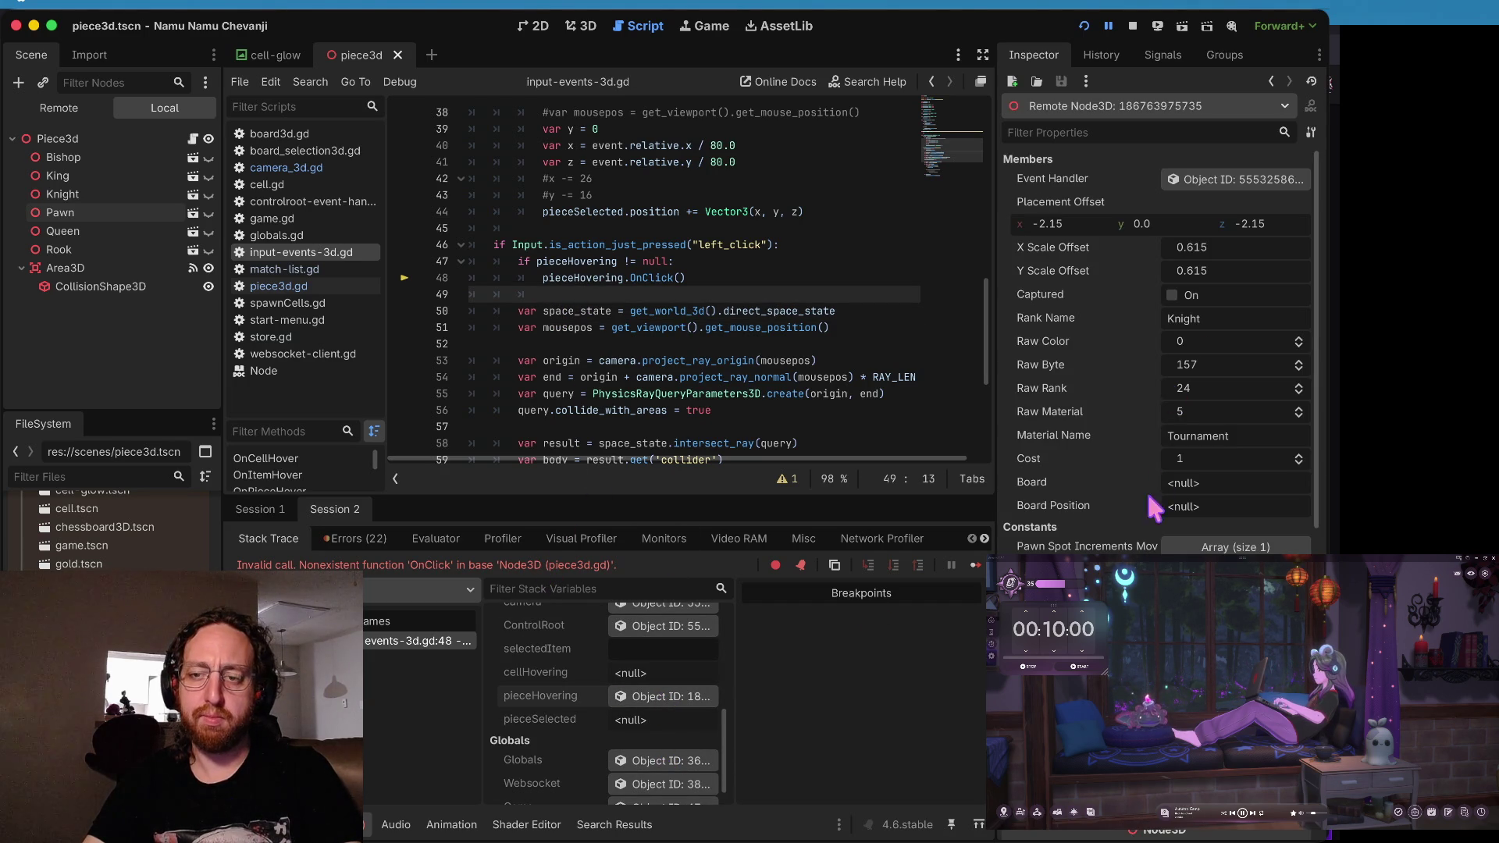
{"action": "scroll", "coordinate": [1151, 547], "scroll_direction": "down", "scroll_amount": 5}
{"action": "scroll", "coordinate": [628, 248], "scroll_direction": "up", "scroll_amount": 7}
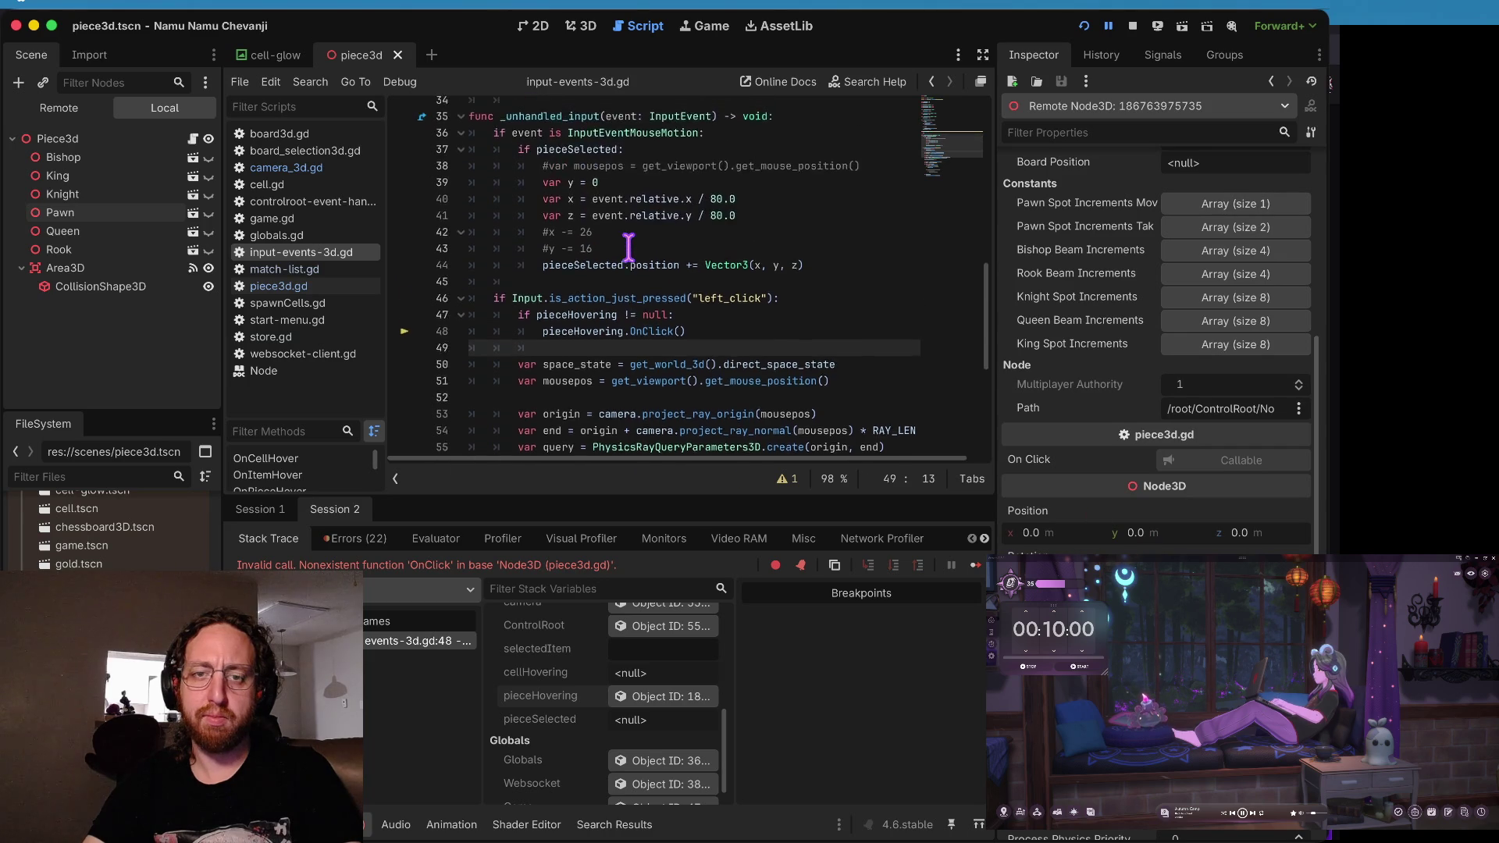
{"action": "left_click_drag", "start_coordinate": [631, 261], "coordinate": [625, 246]}
{"action": "scroll", "coordinate": [669, 312], "scroll_direction": "up", "scroll_amount": 4}
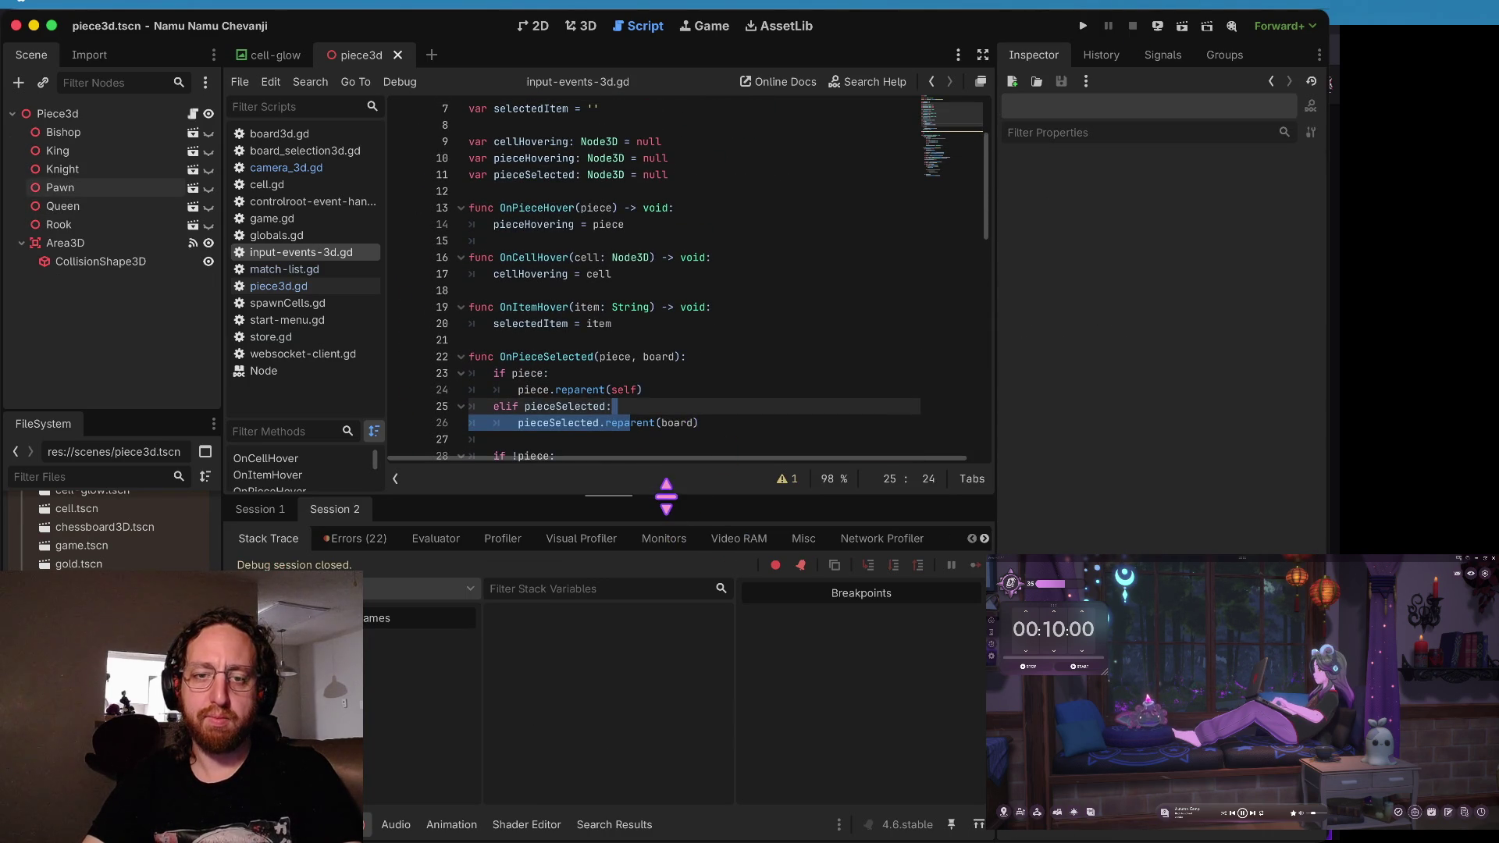
- Lower the debugger panel divider to enlarge the code editor, then switch to piece3d.gd
{"action": "left_click_drag", "start_coordinate": [663, 500], "coordinate": [648, 687]}
{"action": "left_click", "coordinate": [691, 443]}
{"action": "scroll", "coordinate": [703, 312], "scroll_direction": "down", "scroll_amount": 2}
{"action": "left_click", "coordinate": [518, 161]}
{"action": "left_click", "coordinate": [254, 286]}
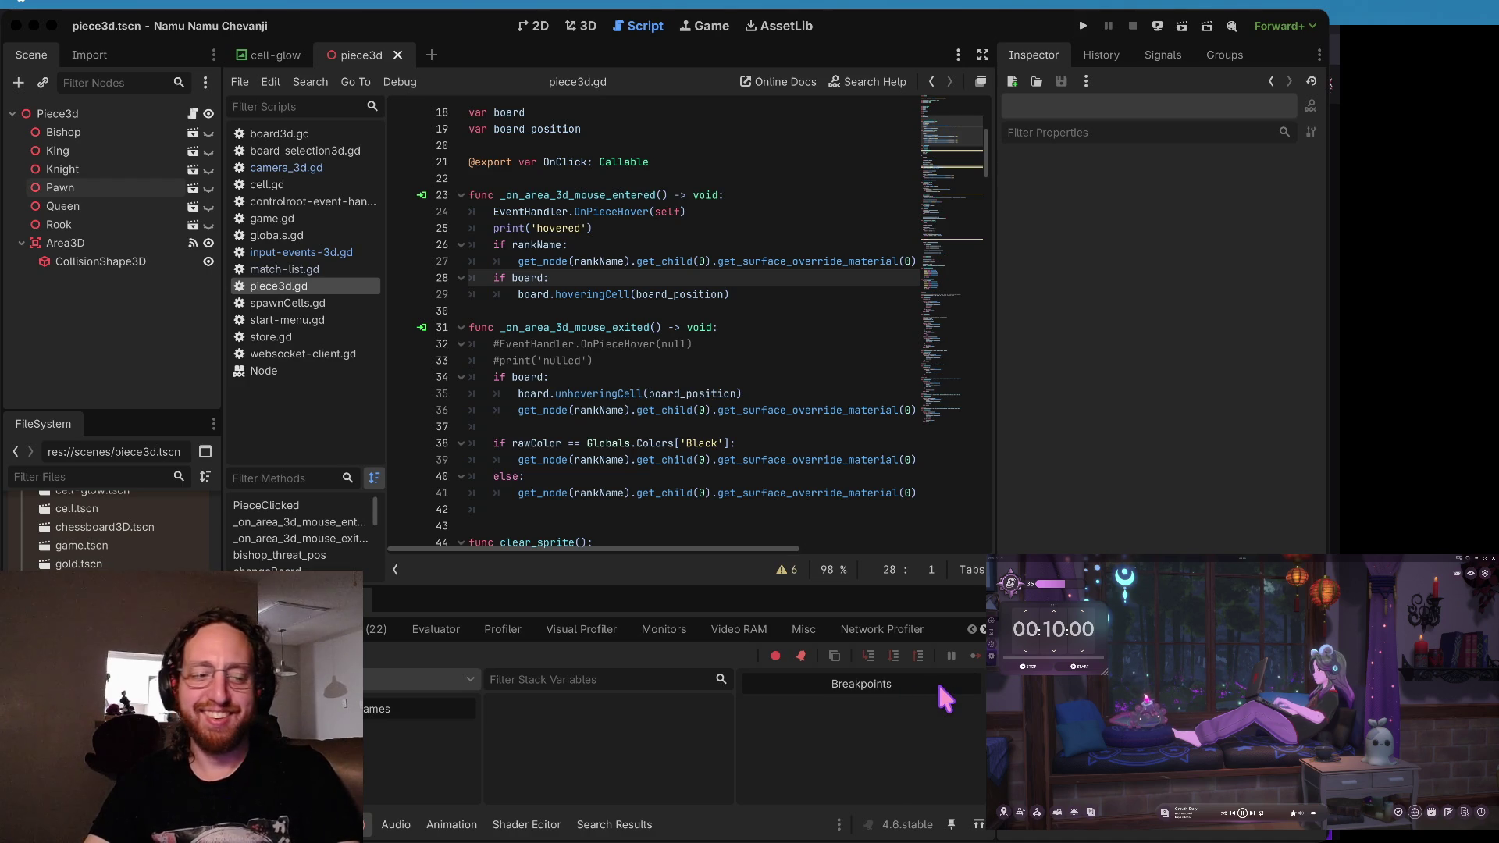
{"action": "left_click", "coordinate": [945, 699]}
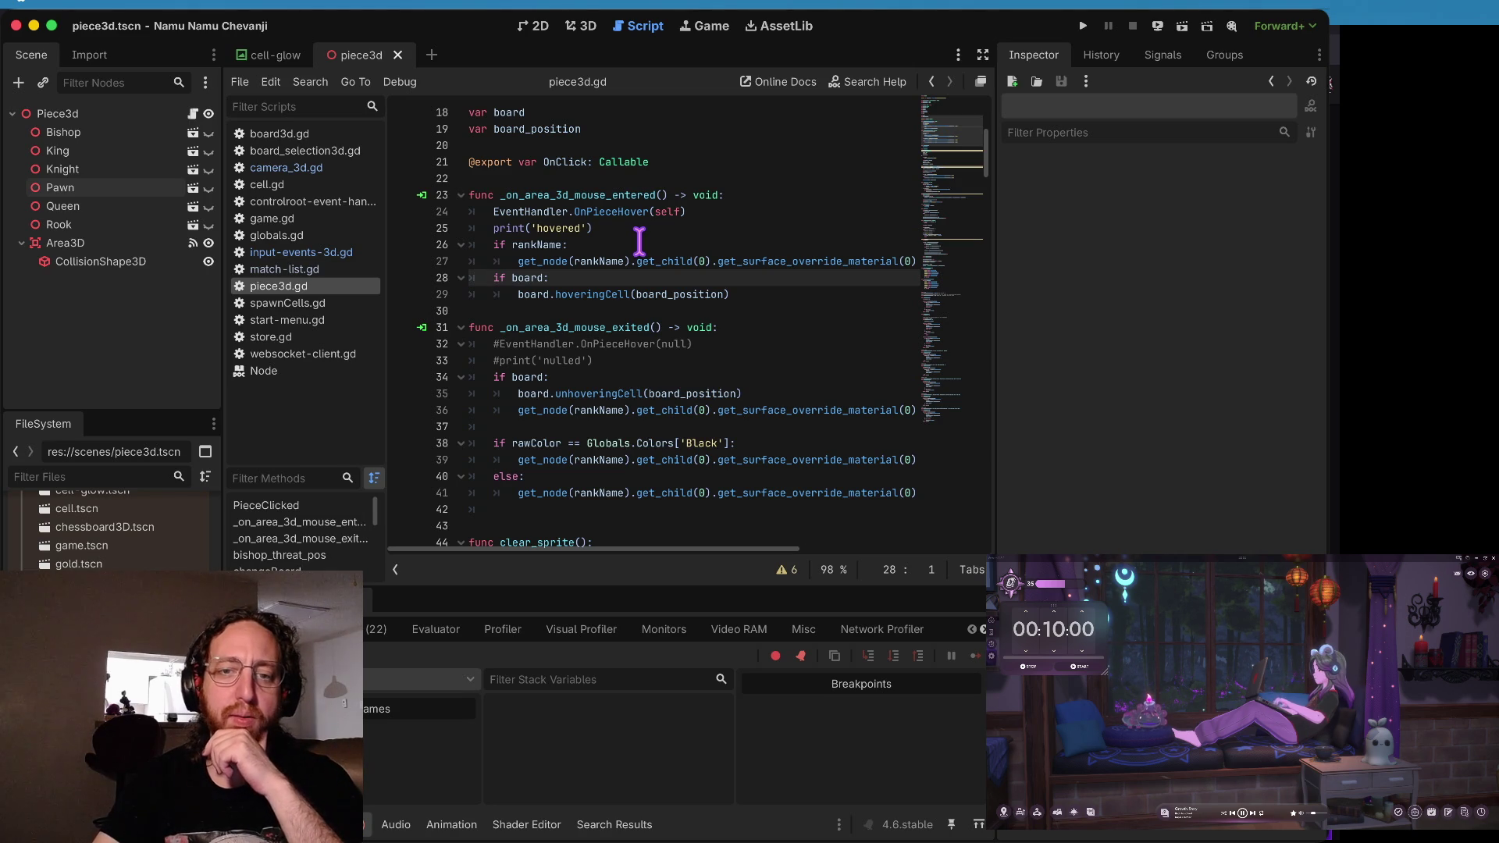
- Select the exported OnClick Callable line in piece3d.gd, then switch to match-list.gd
{"action": "left_click", "coordinate": [631, 212]}
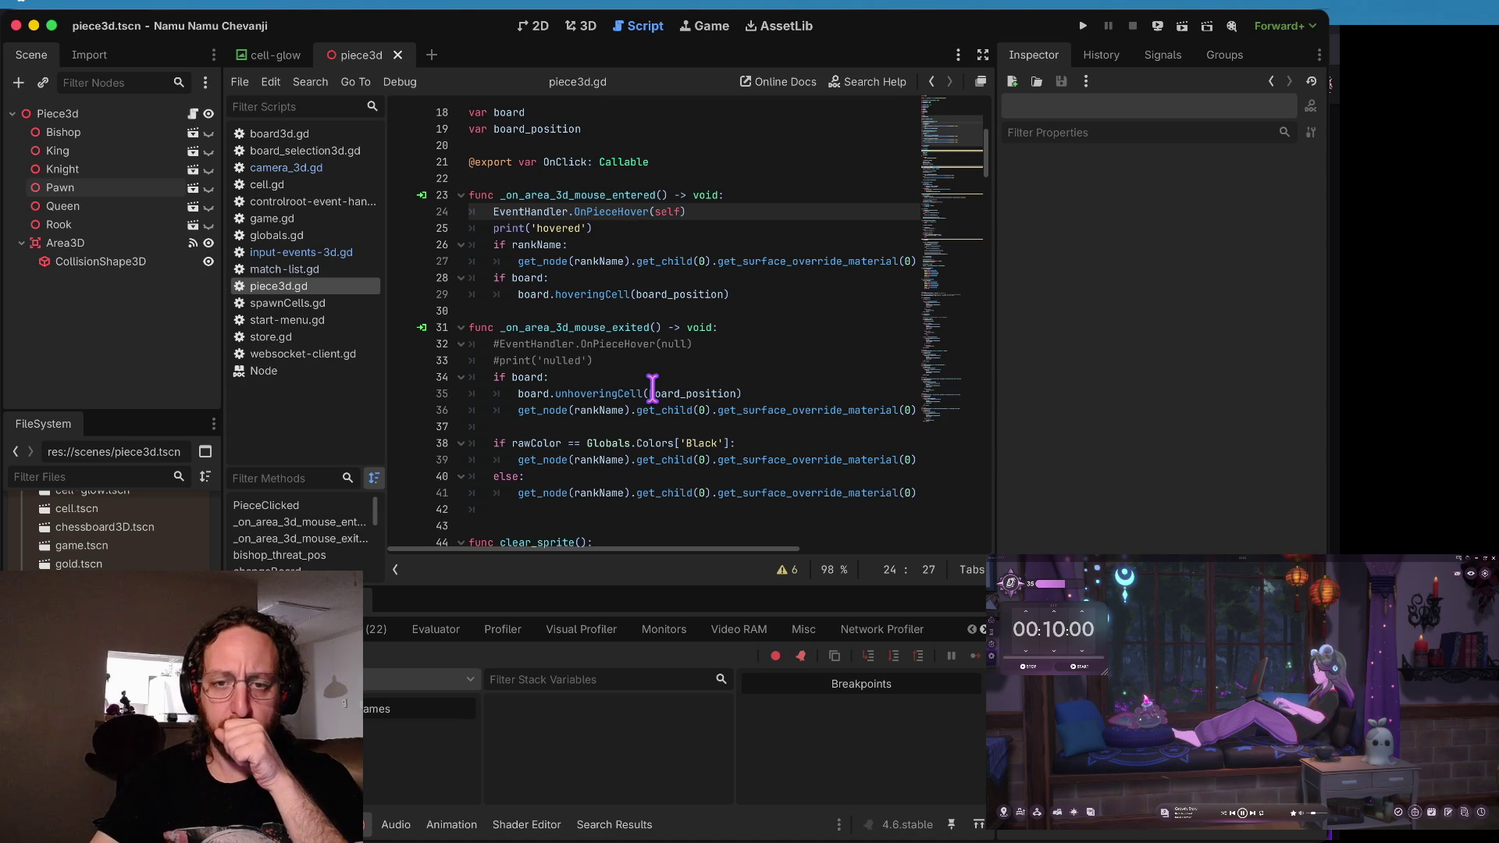
{"action": "mouse_move", "coordinate": [653, 395]}
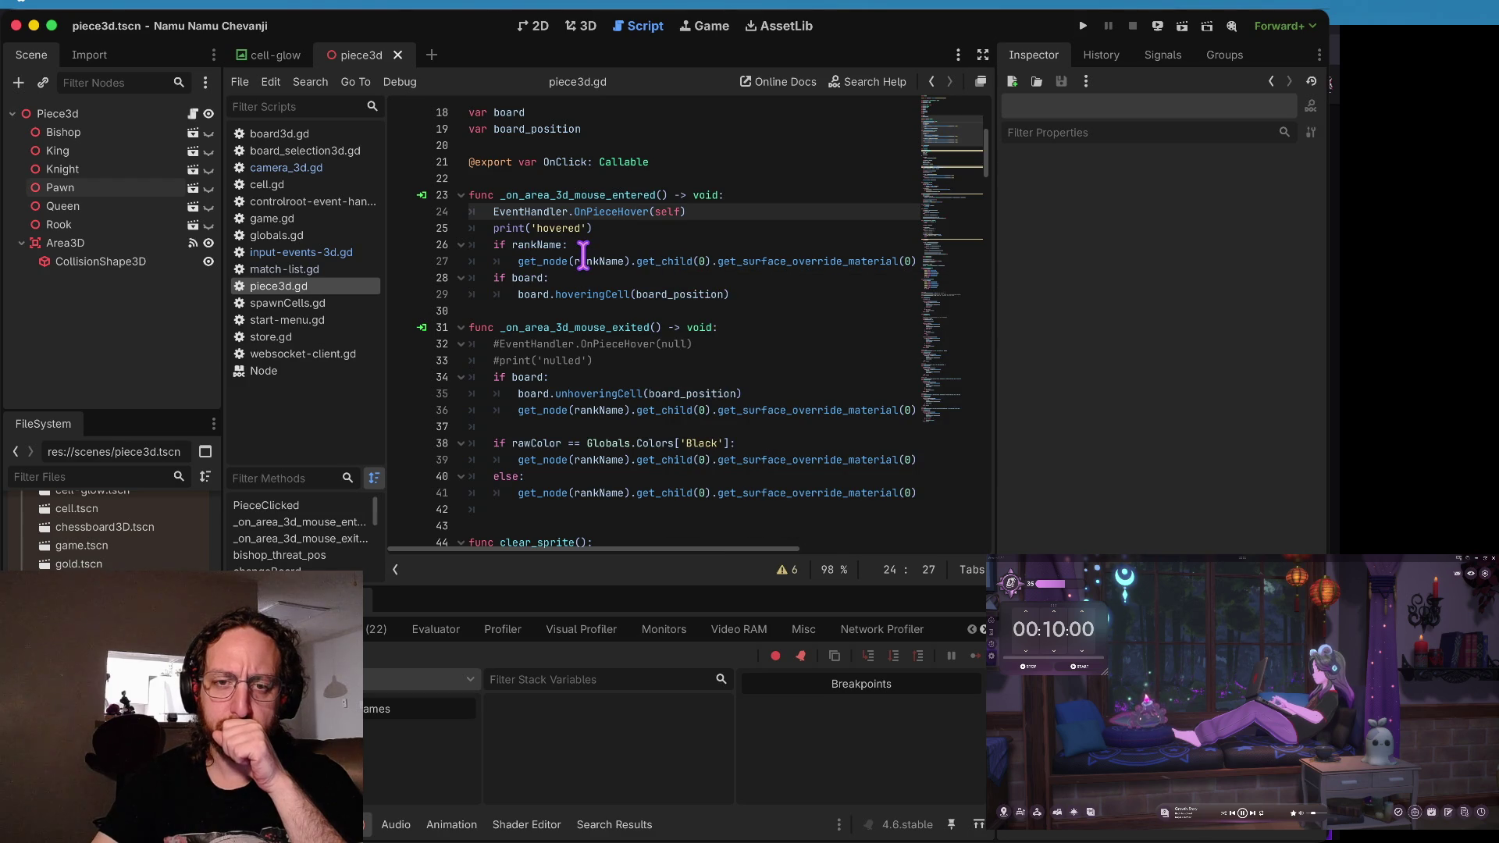
{"action": "mouse_move", "coordinate": [583, 256]}
{"action": "scroll", "coordinate": [584, 253], "scroll_direction": "up", "scroll_amount": 3}
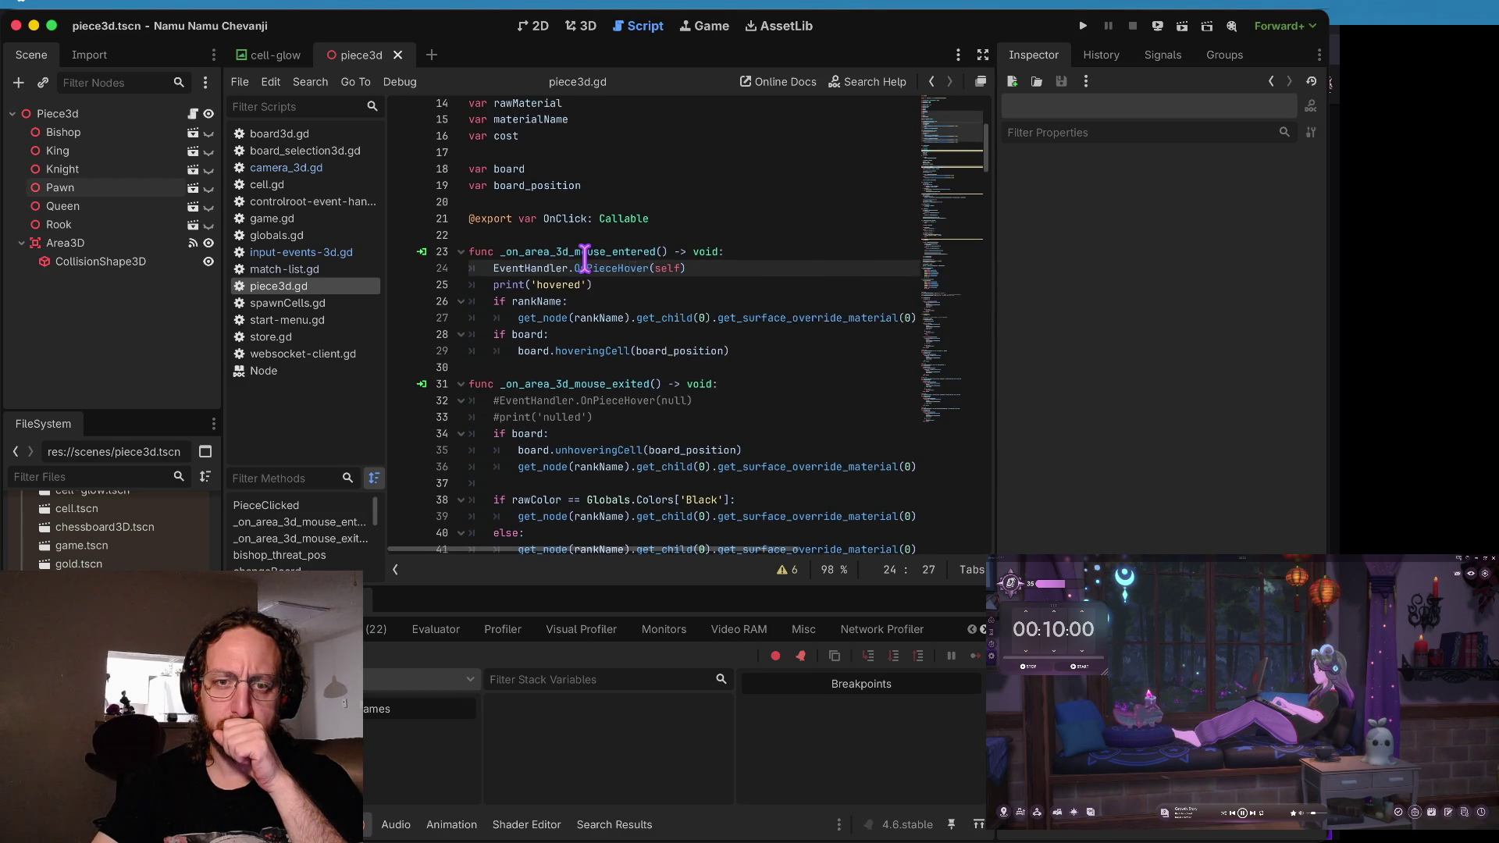
{"action": "left_click", "coordinate": [555, 278]}
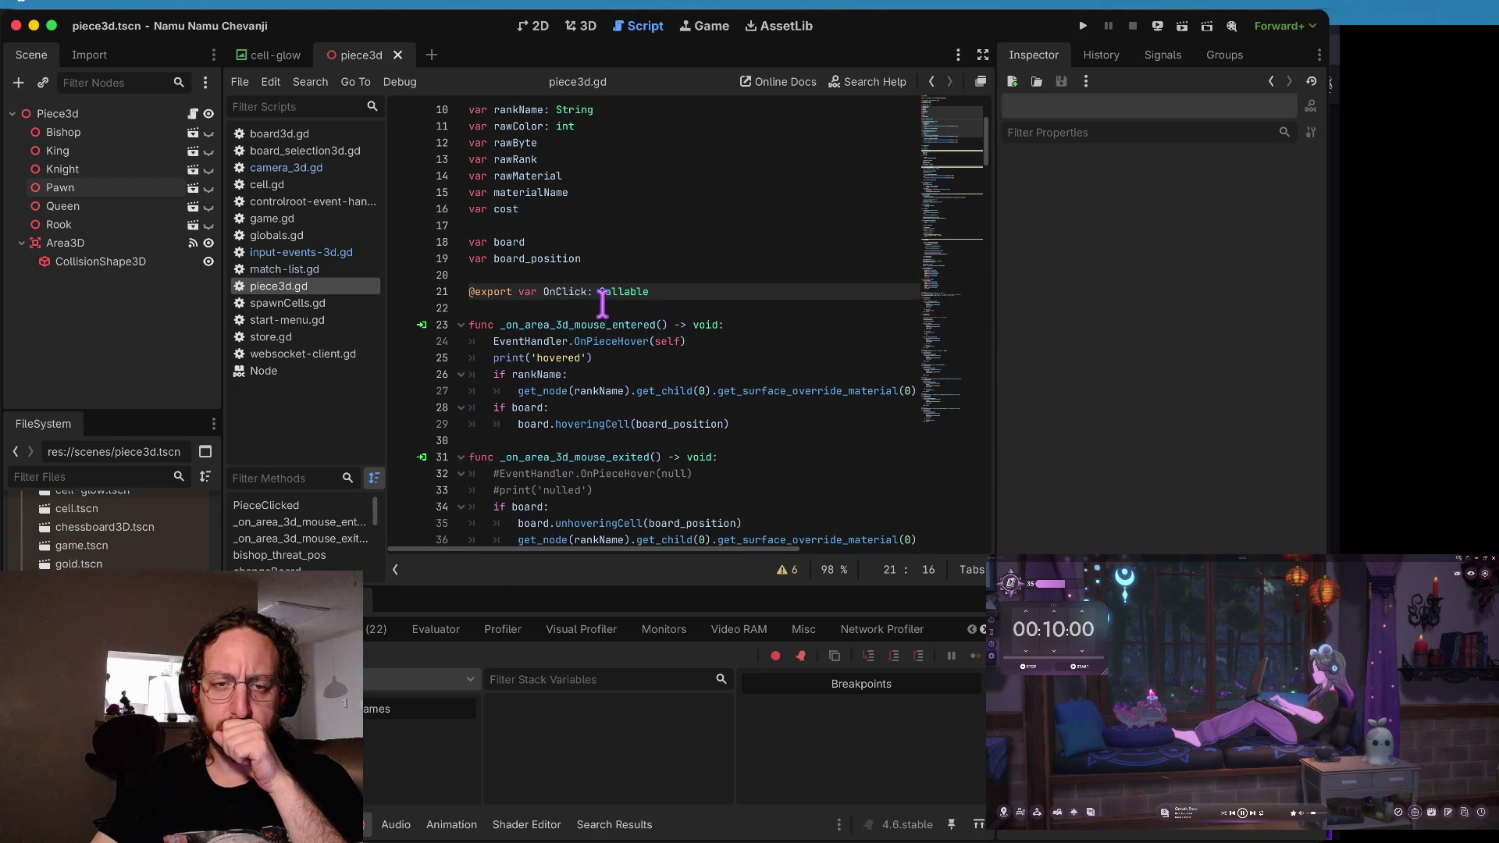
{"action": "left_click", "coordinate": [549, 294]}
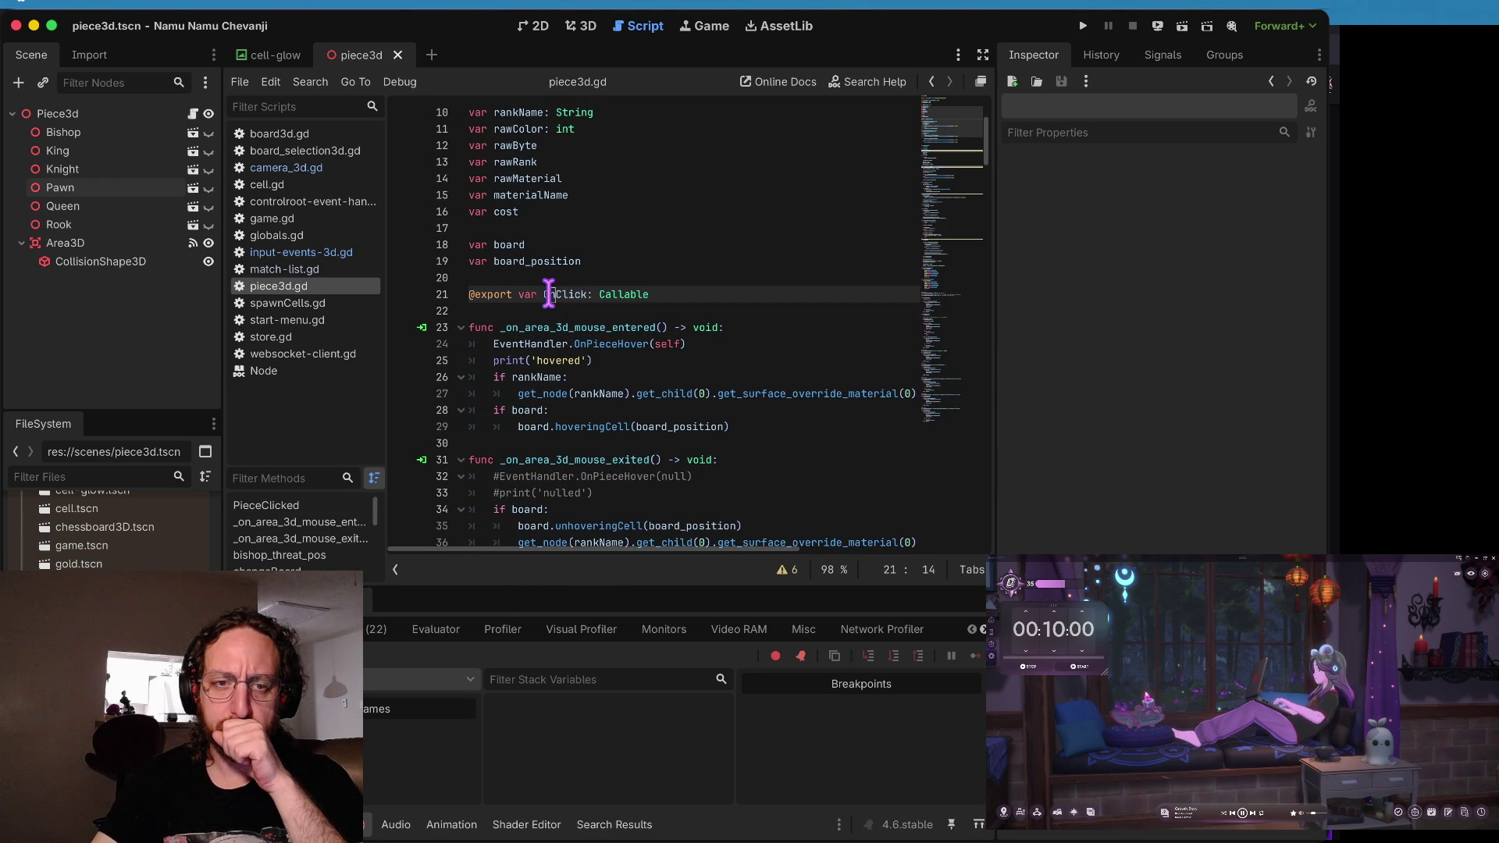
{"action": "triple_click", "coordinate": [549, 295]}
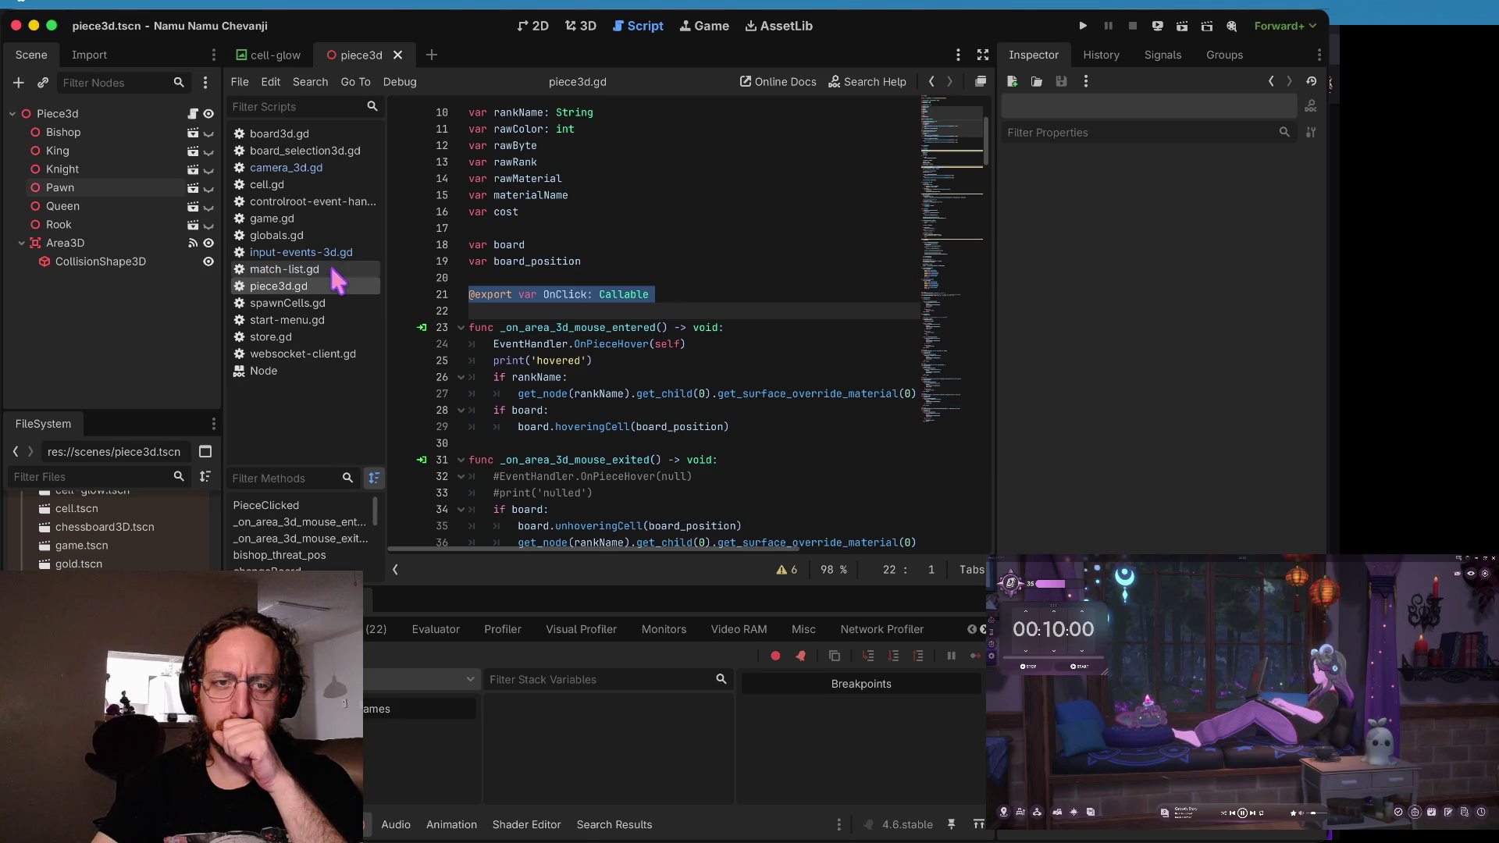
{"action": "left_click", "coordinate": [328, 270]}
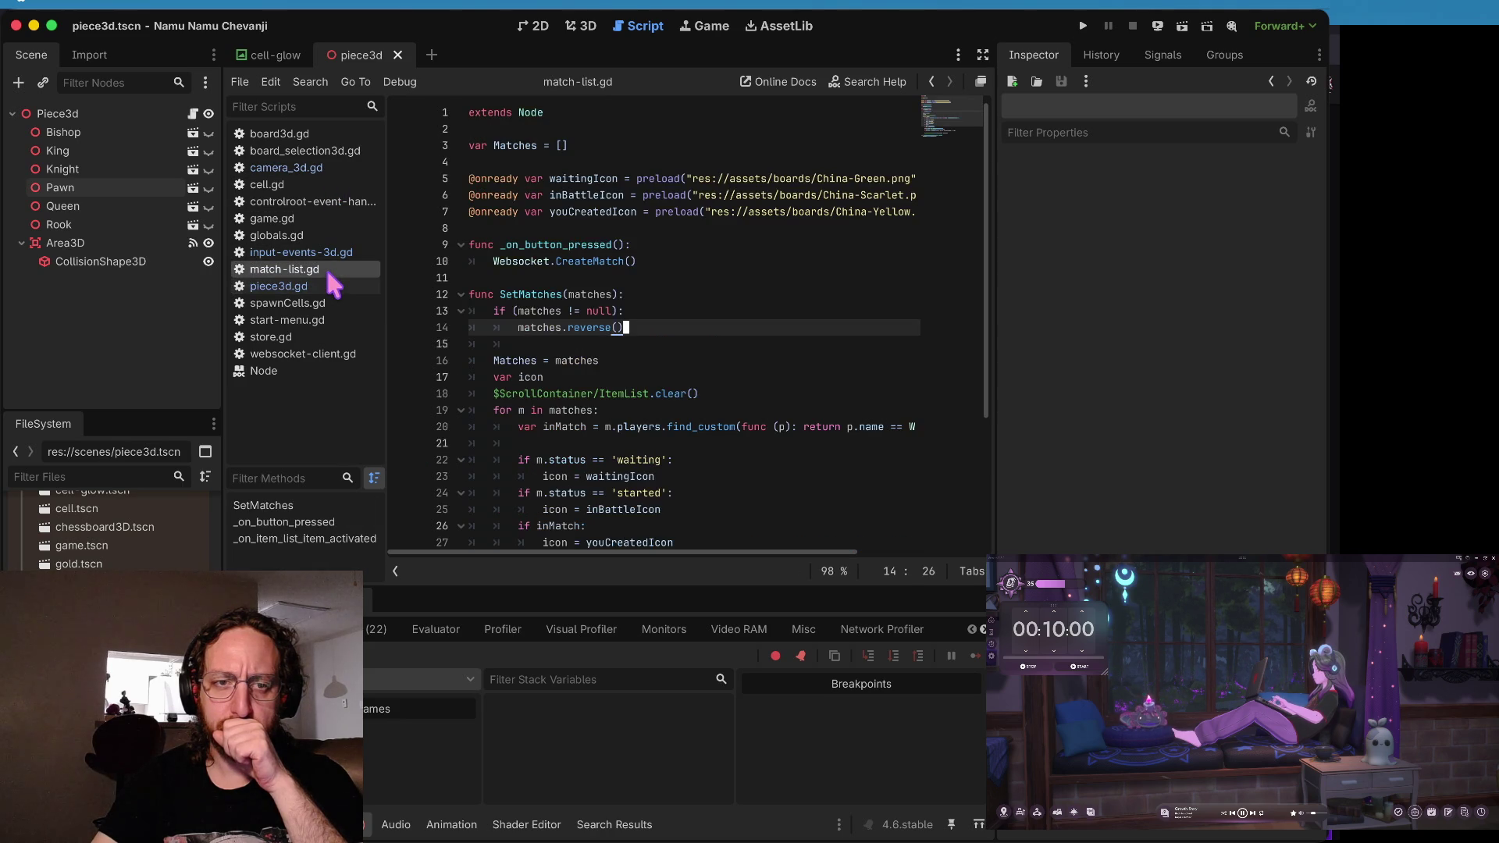
- Switch to store.gd and scroll up to getNextItem, where pieces get a random 0–10 cost
{"action": "left_click", "coordinate": [328, 287]}
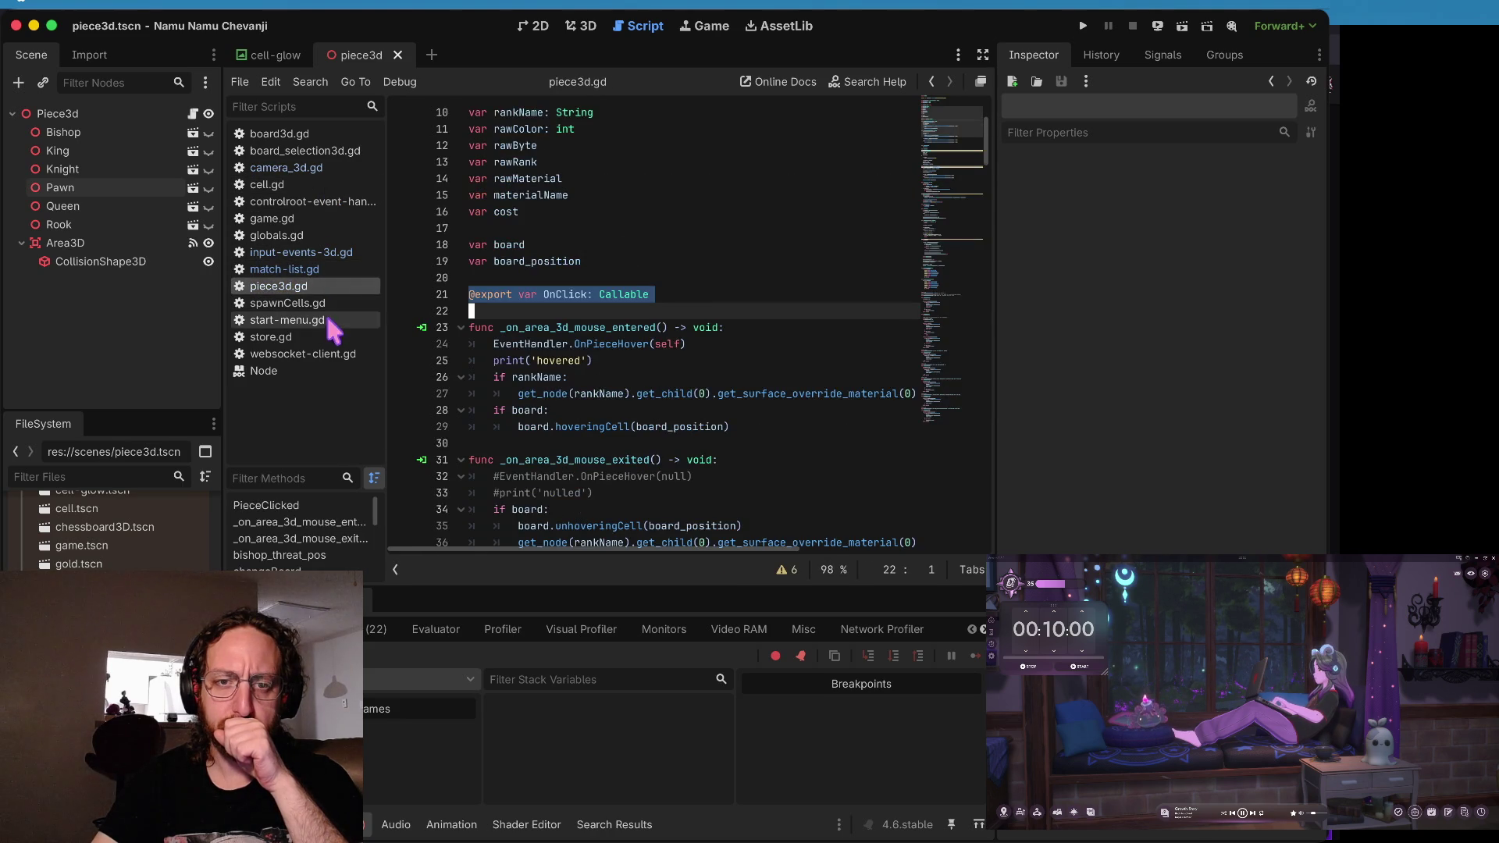
{"action": "left_click", "coordinate": [328, 336]}
{"action": "scroll", "coordinate": [629, 327], "scroll_direction": "down", "scroll_amount": 2}
{"action": "scroll", "coordinate": [629, 326], "scroll_direction": "down", "scroll_amount": 5}
{"action": "left_click", "coordinate": [500, 359]}
{"action": "scroll", "coordinate": [523, 258], "scroll_direction": "up", "scroll_amount": 3}
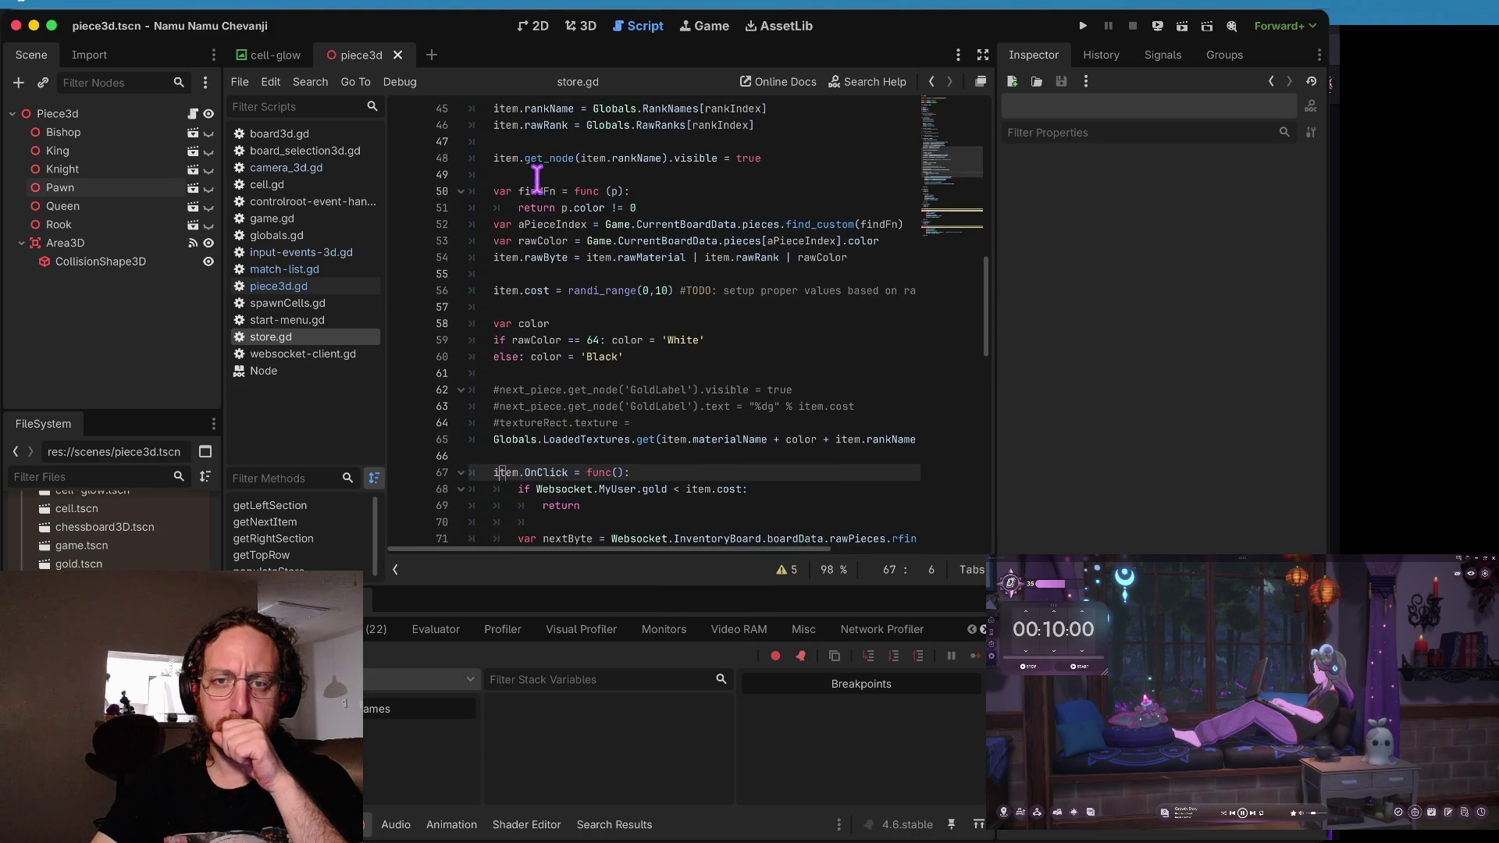
{"action": "scroll", "coordinate": [594, 164], "scroll_direction": "up", "scroll_amount": 2}
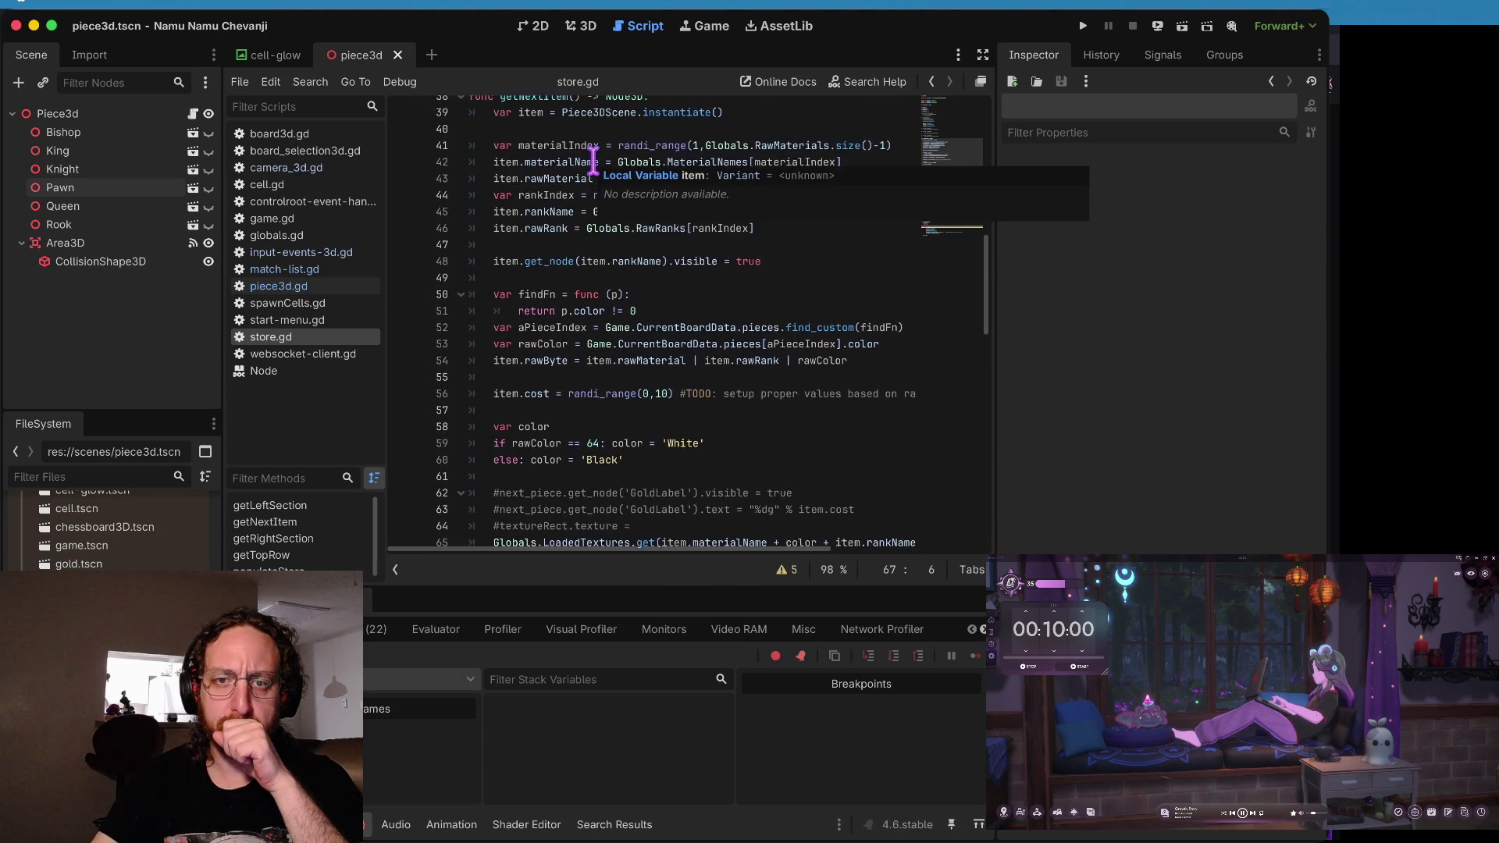
{"action": "scroll", "coordinate": [594, 162], "scroll_direction": "up", "scroll_amount": 1}
{"action": "left_click", "coordinate": [594, 162]}
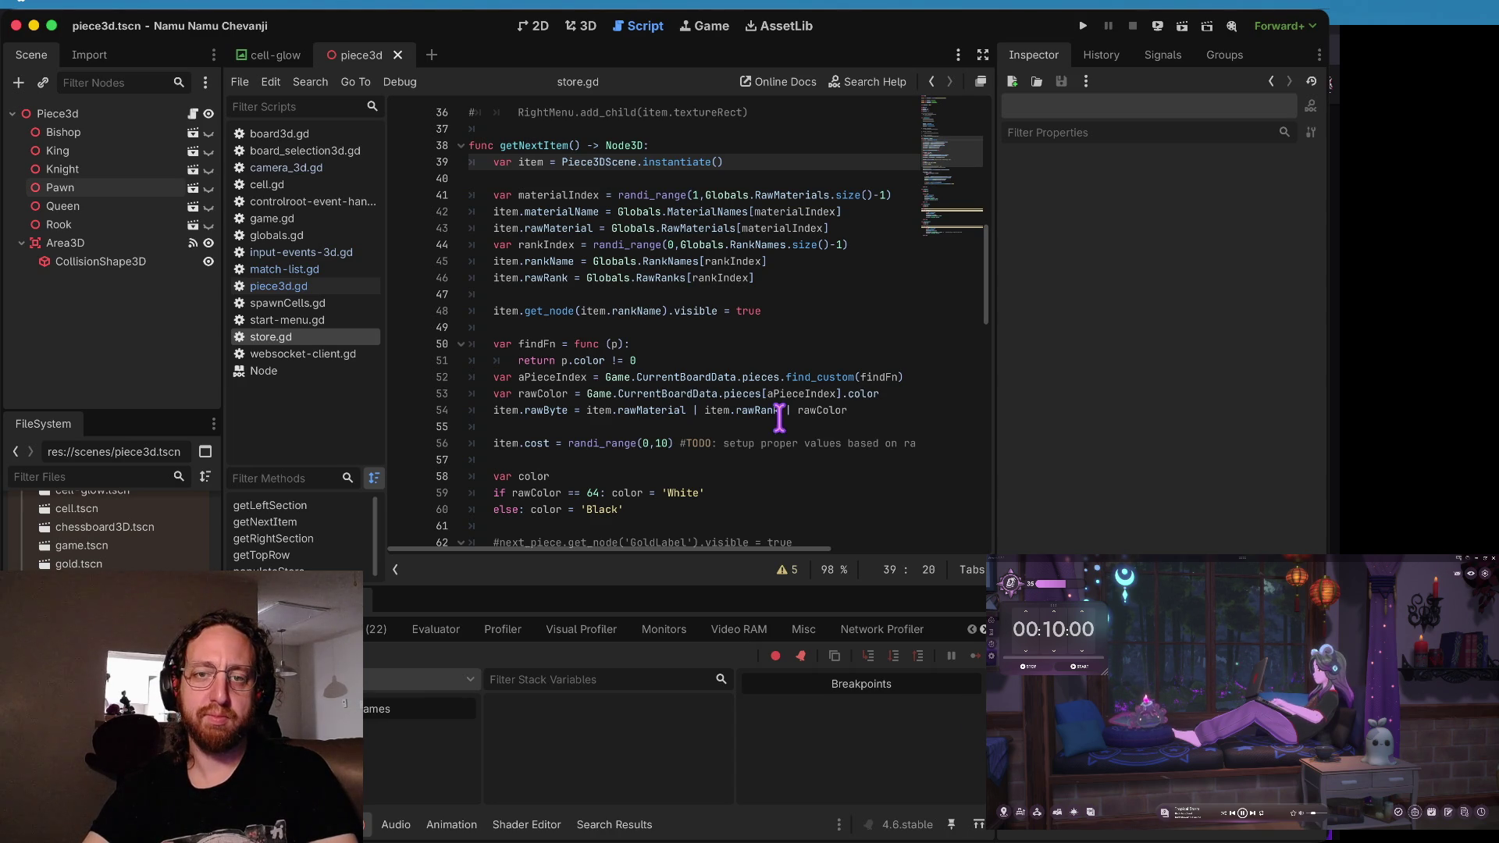
- Add a breakpoint on line 80 of store.gd, the 'return item' line
{"action": "left_click", "coordinate": [643, 162]}
{"action": "left_click", "coordinate": [564, 162]}
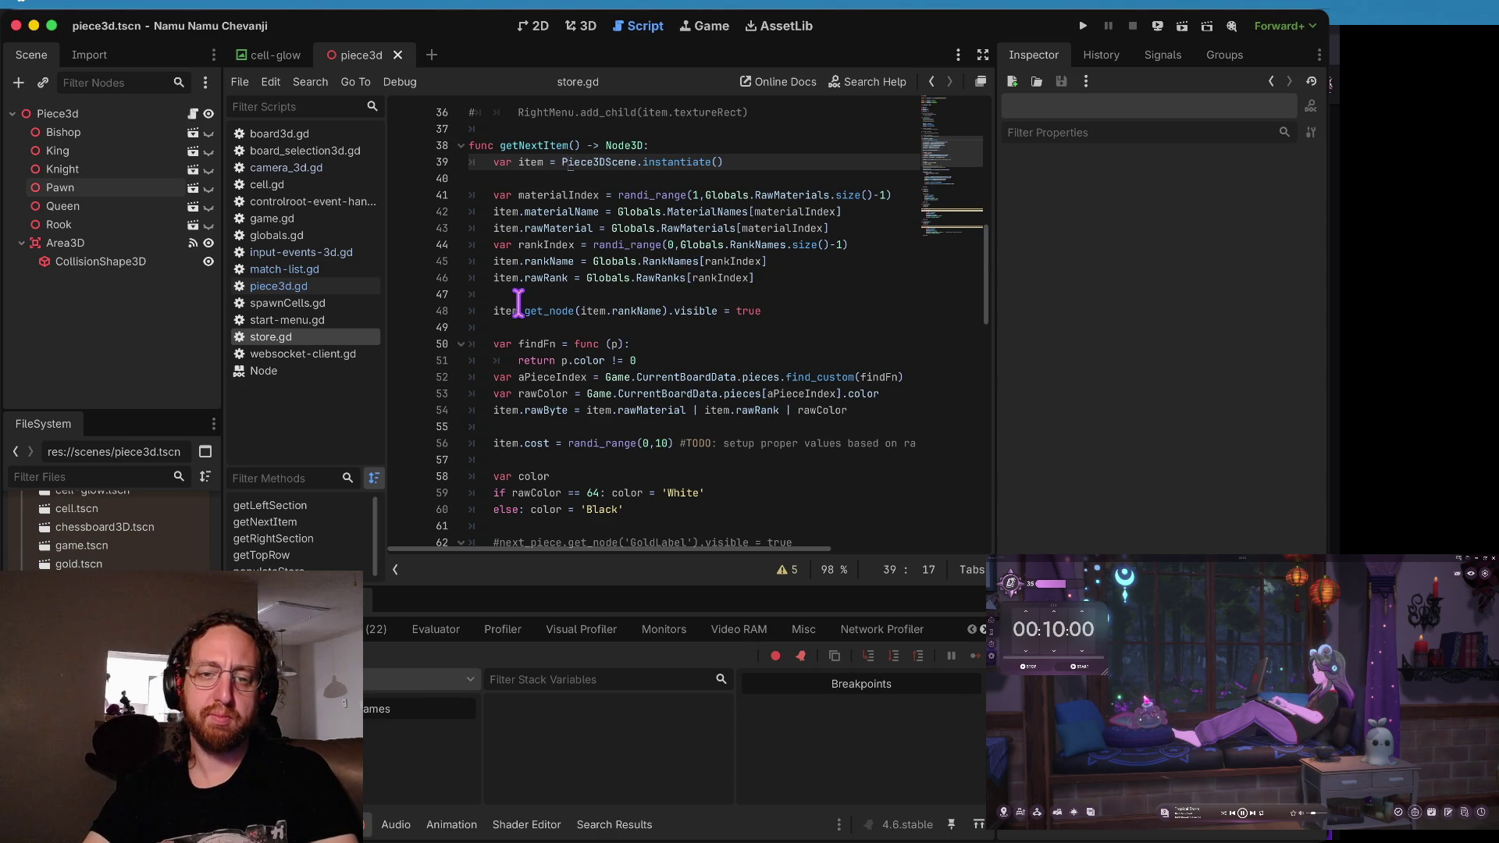
{"action": "scroll", "coordinate": [520, 303], "scroll_direction": "down", "scroll_amount": 5}
{"action": "scroll", "coordinate": [445, 352], "scroll_direction": "down", "scroll_amount": 2}
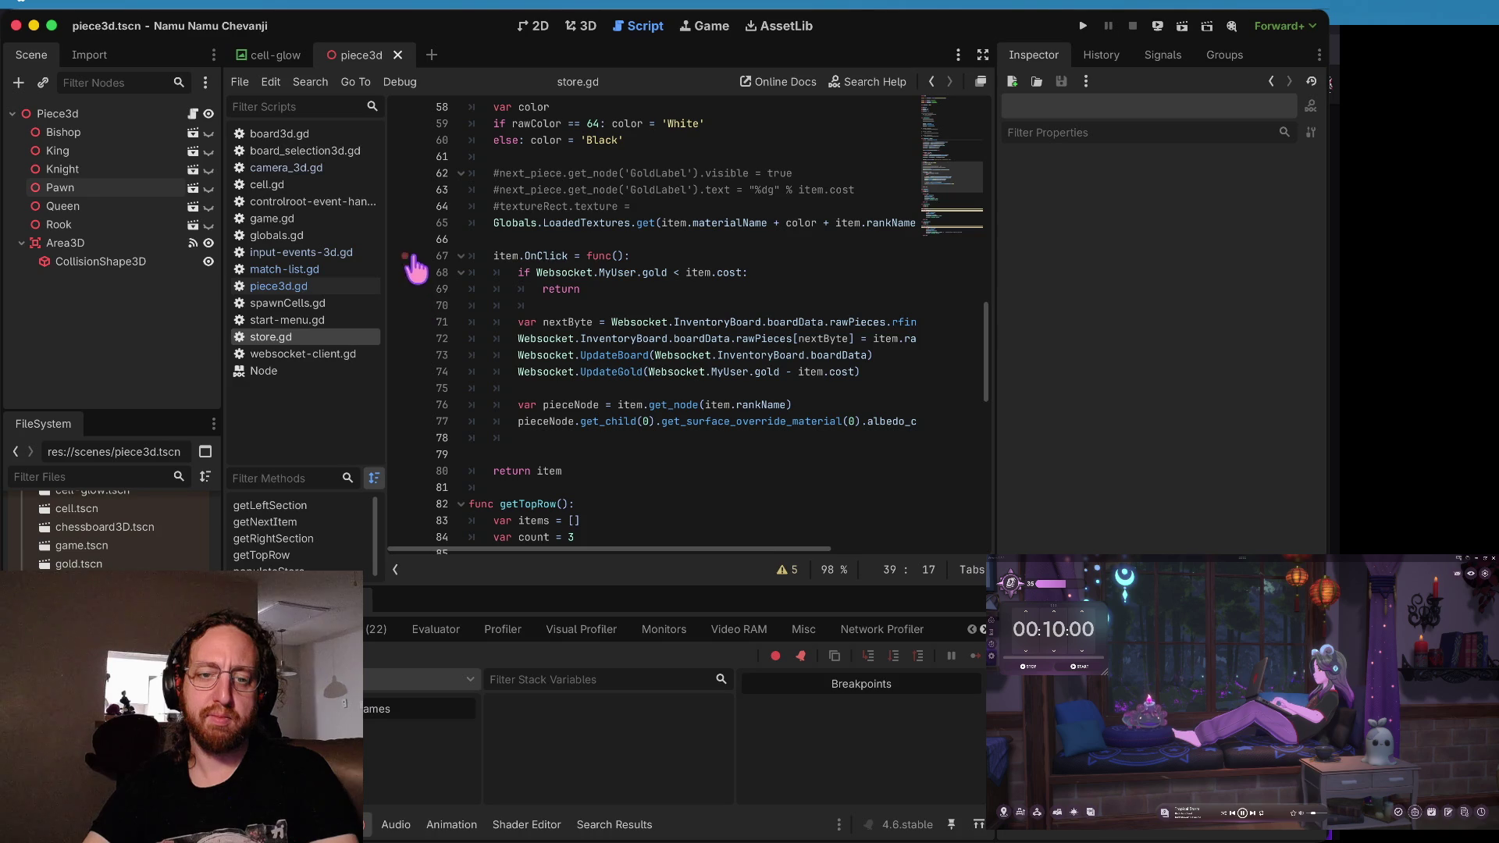
{"action": "left_click", "coordinate": [406, 471]}
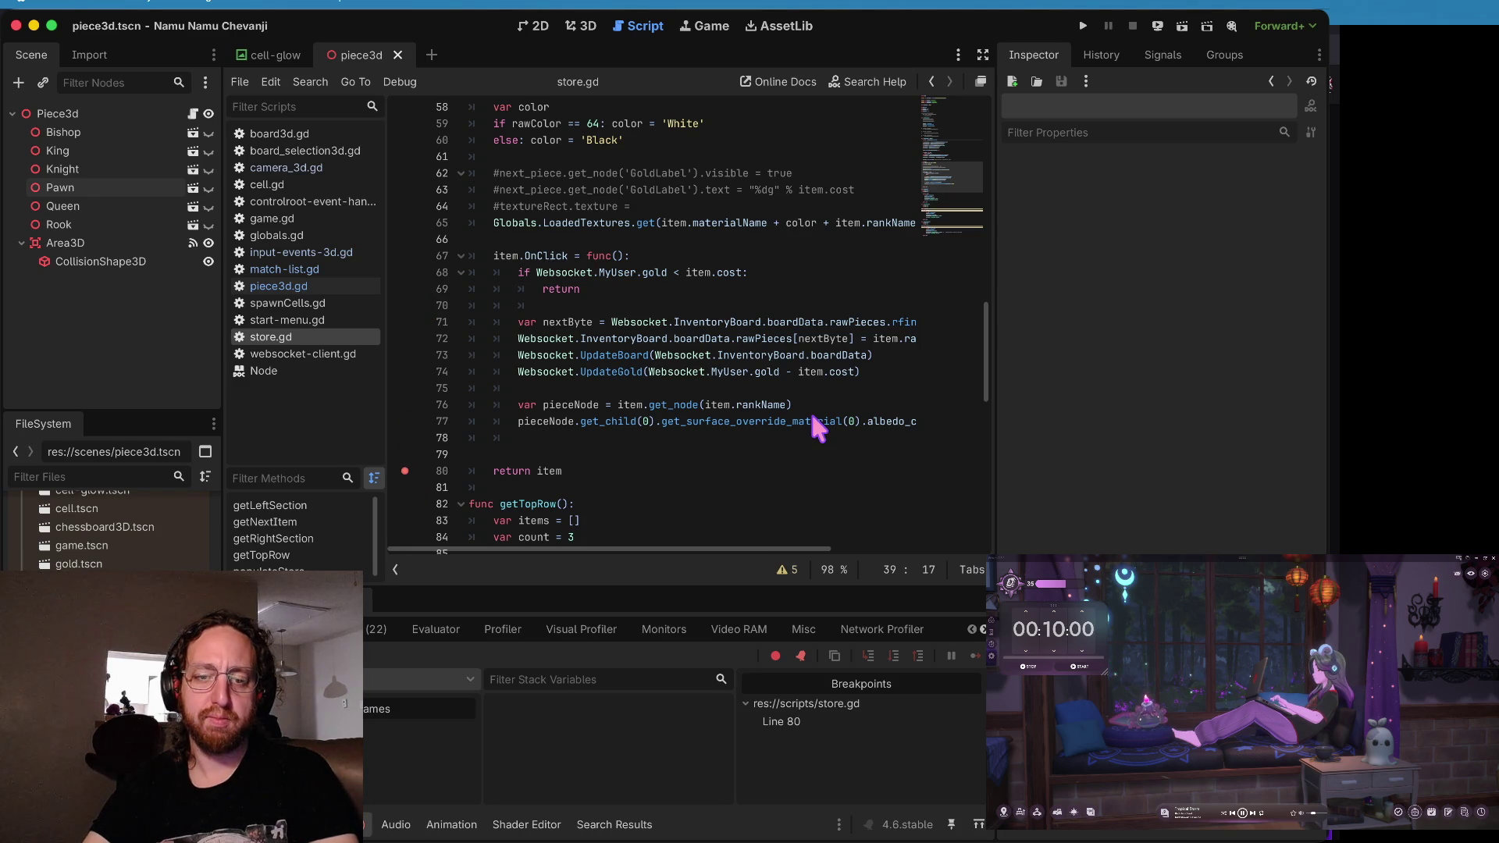
- Run the game, log in, open the middle chessboard to hit the breakpoint, and inspect the item object
{"action": "key", "text": "super+b"}
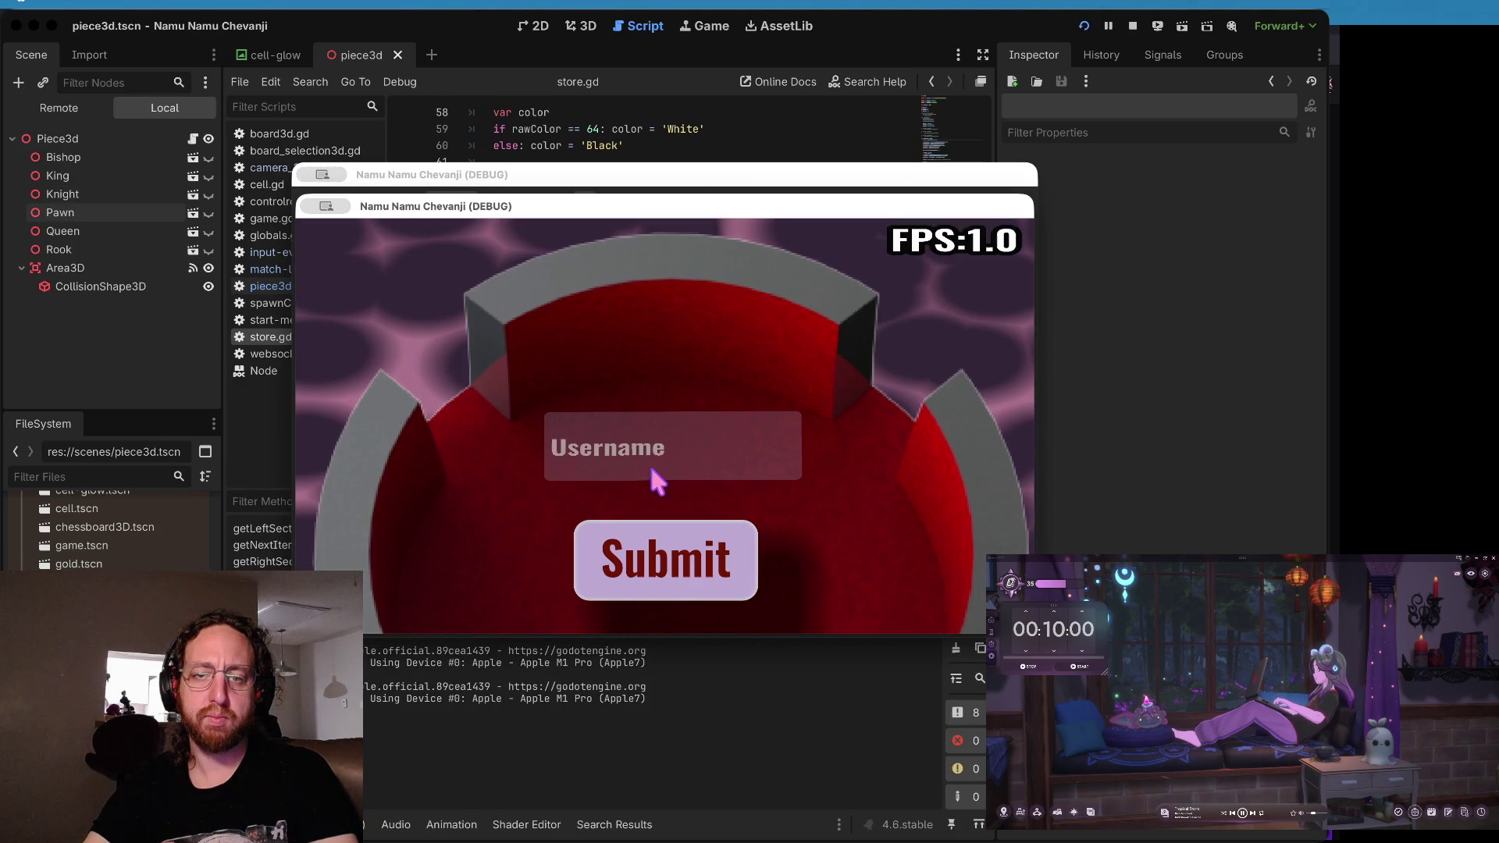
{"action": "left_click", "coordinate": [643, 446]}
{"action": "type", "text": "k"}
{"action": "left_click", "coordinate": [613, 553]}
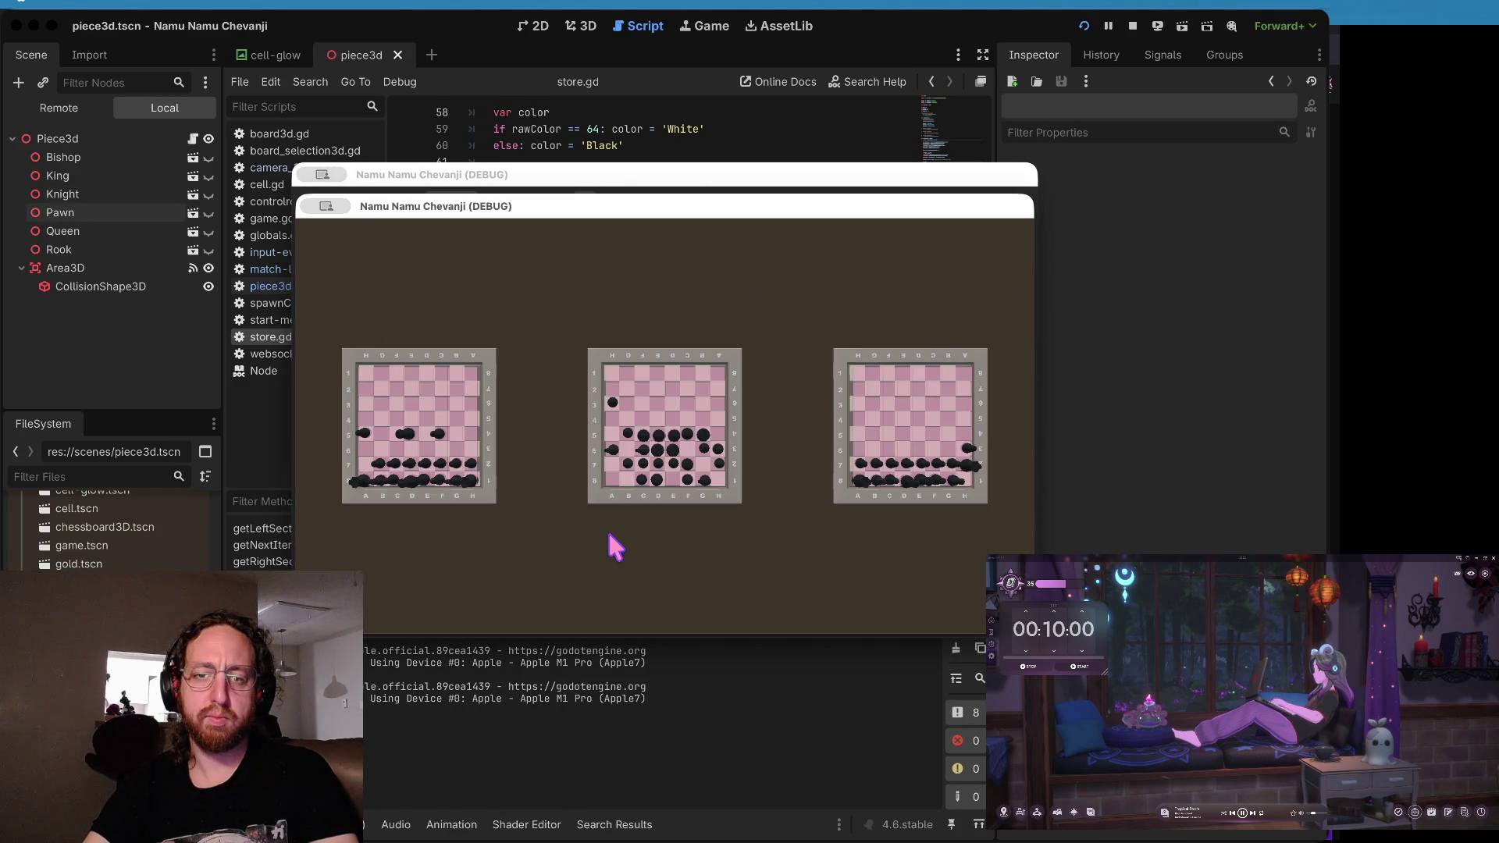
{"action": "left_click", "coordinate": [593, 488]}
{"action": "left_click", "coordinate": [495, 612]}
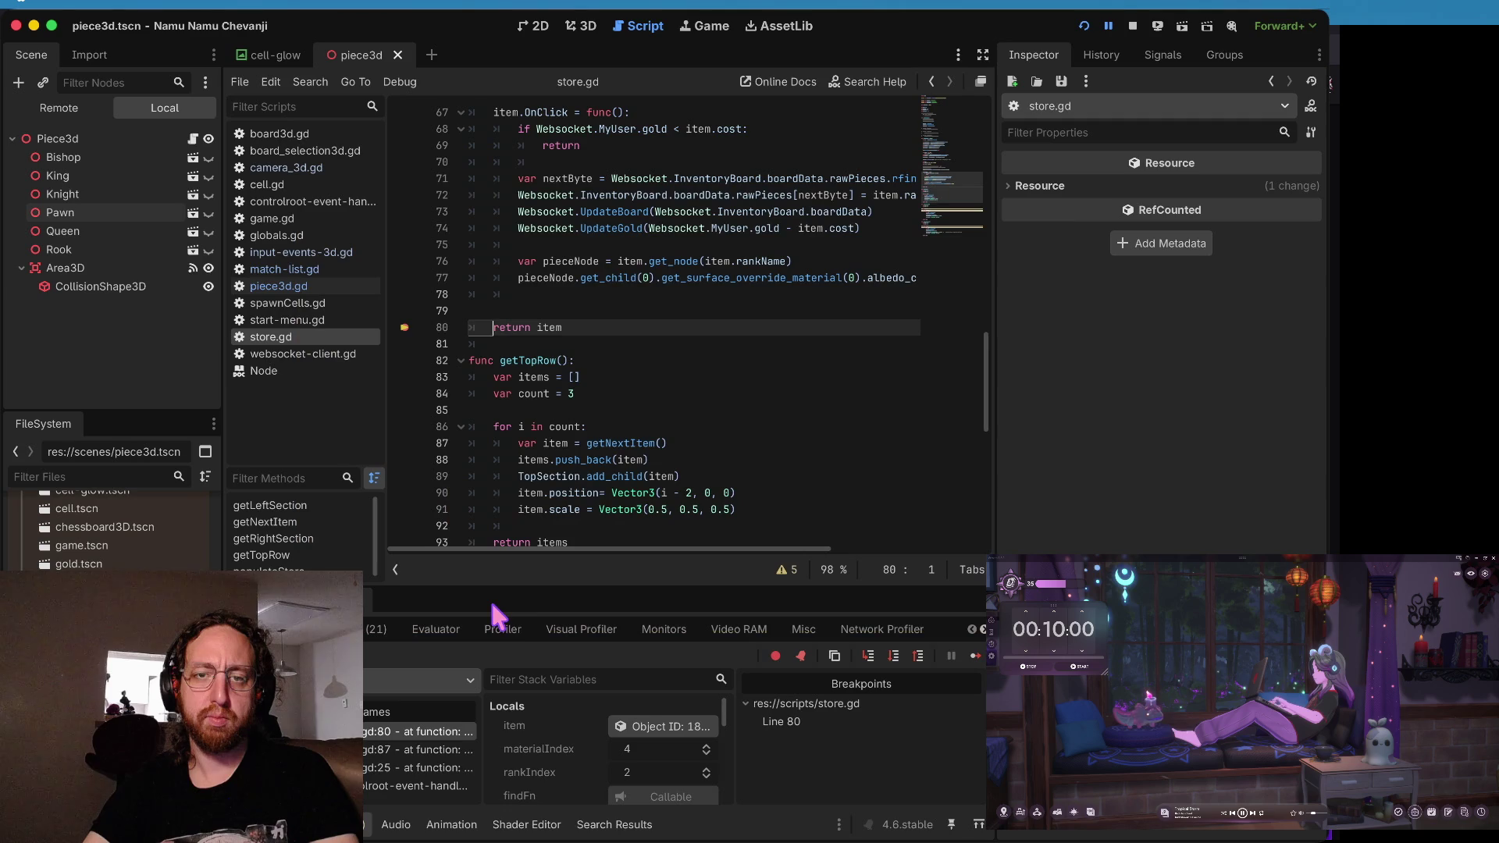
{"action": "scroll", "coordinate": [664, 178], "scroll_direction": "up", "scroll_amount": 1}
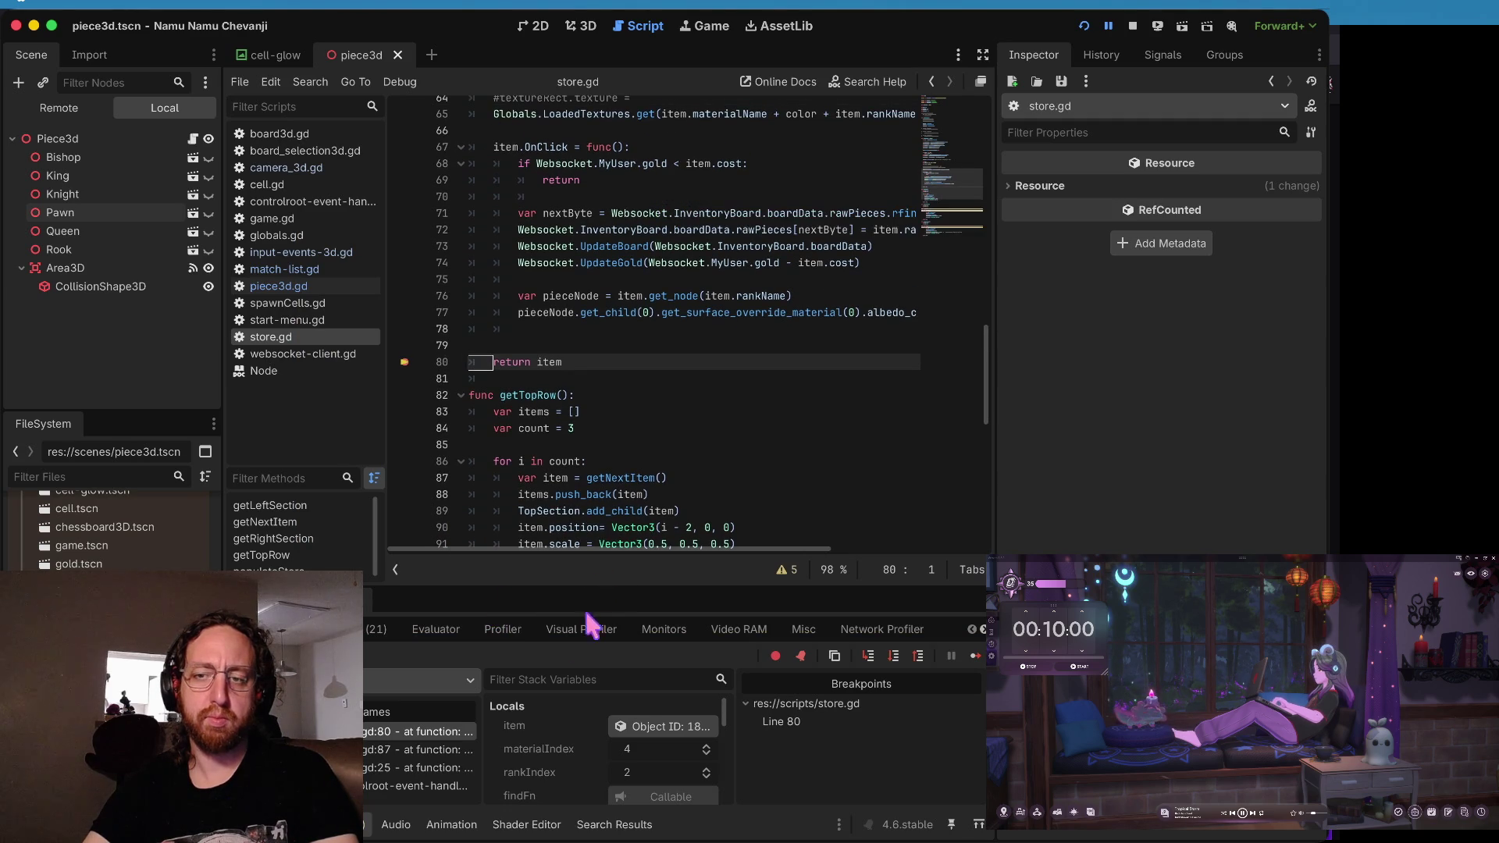
{"action": "left_click", "coordinate": [648, 726]}
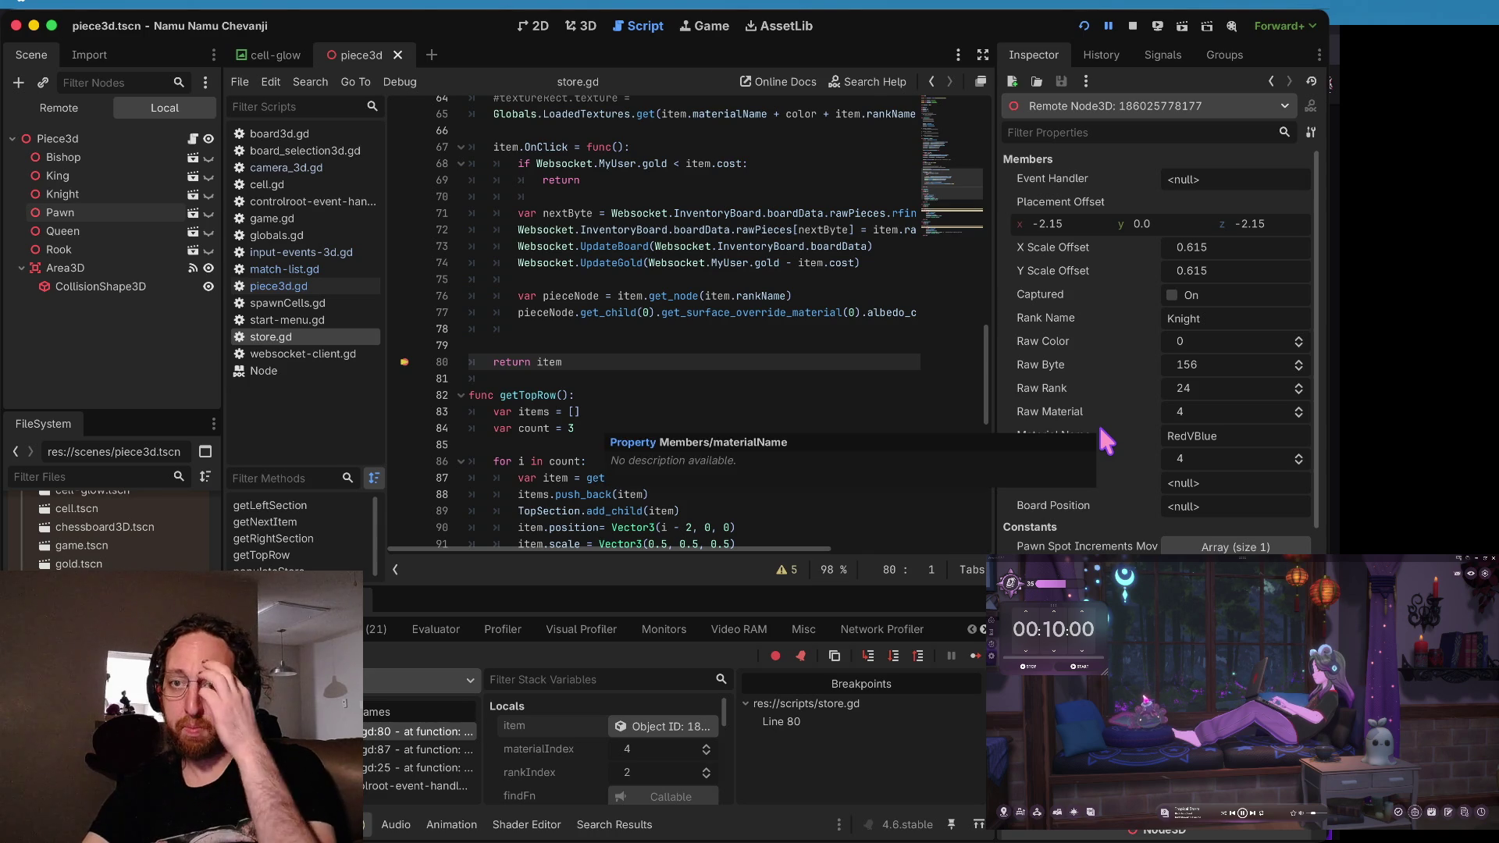
- Filter the item's Inspector properties by 'on' to find On Click, then stop the game
{"action": "left_click", "coordinate": [1137, 131]}
{"action": "type", "text": "on"}
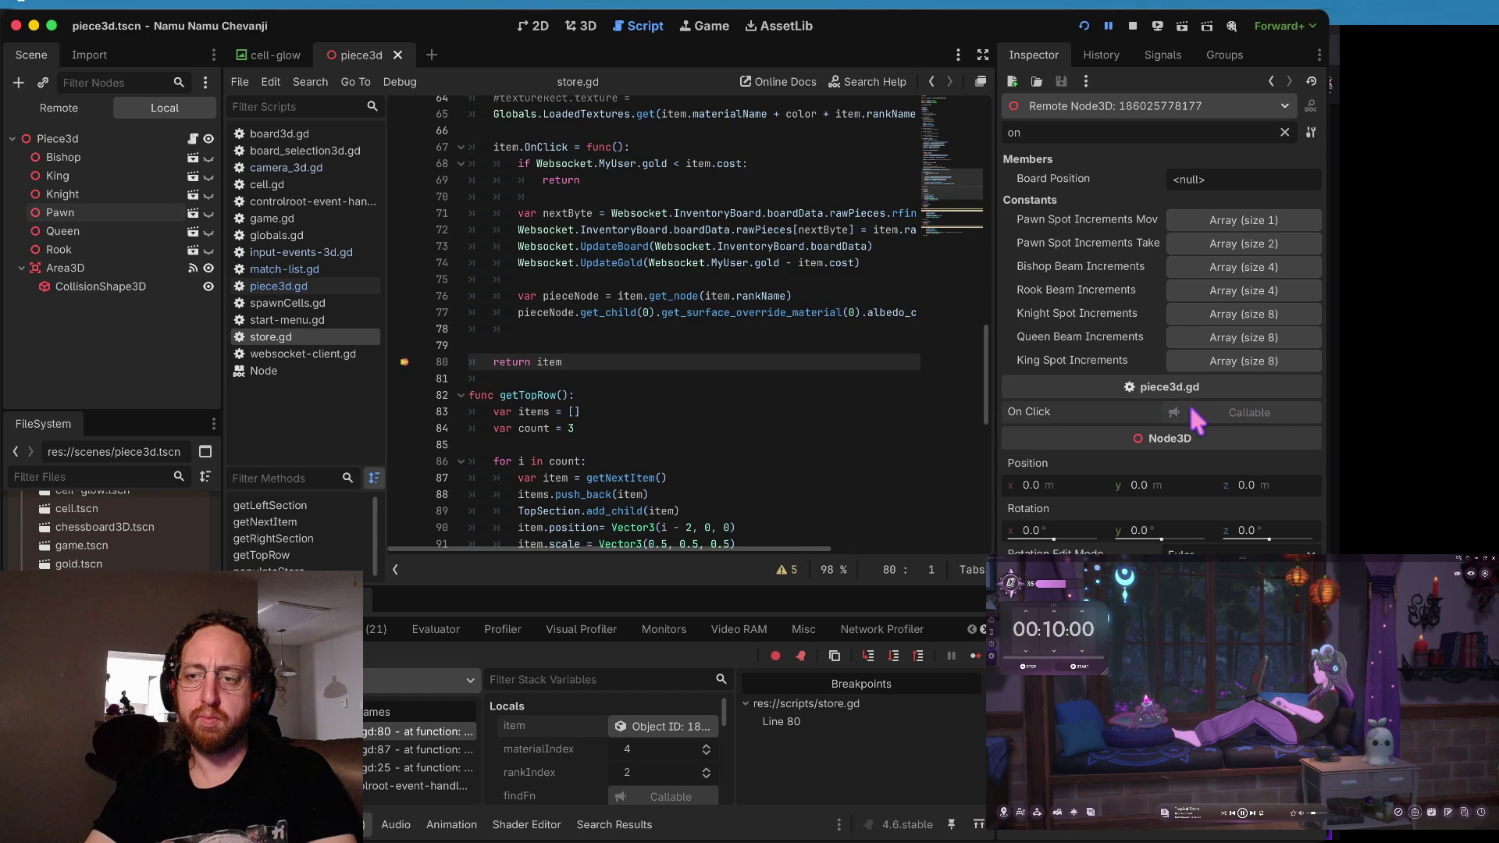
{"action": "left_click", "coordinate": [1133, 26]}
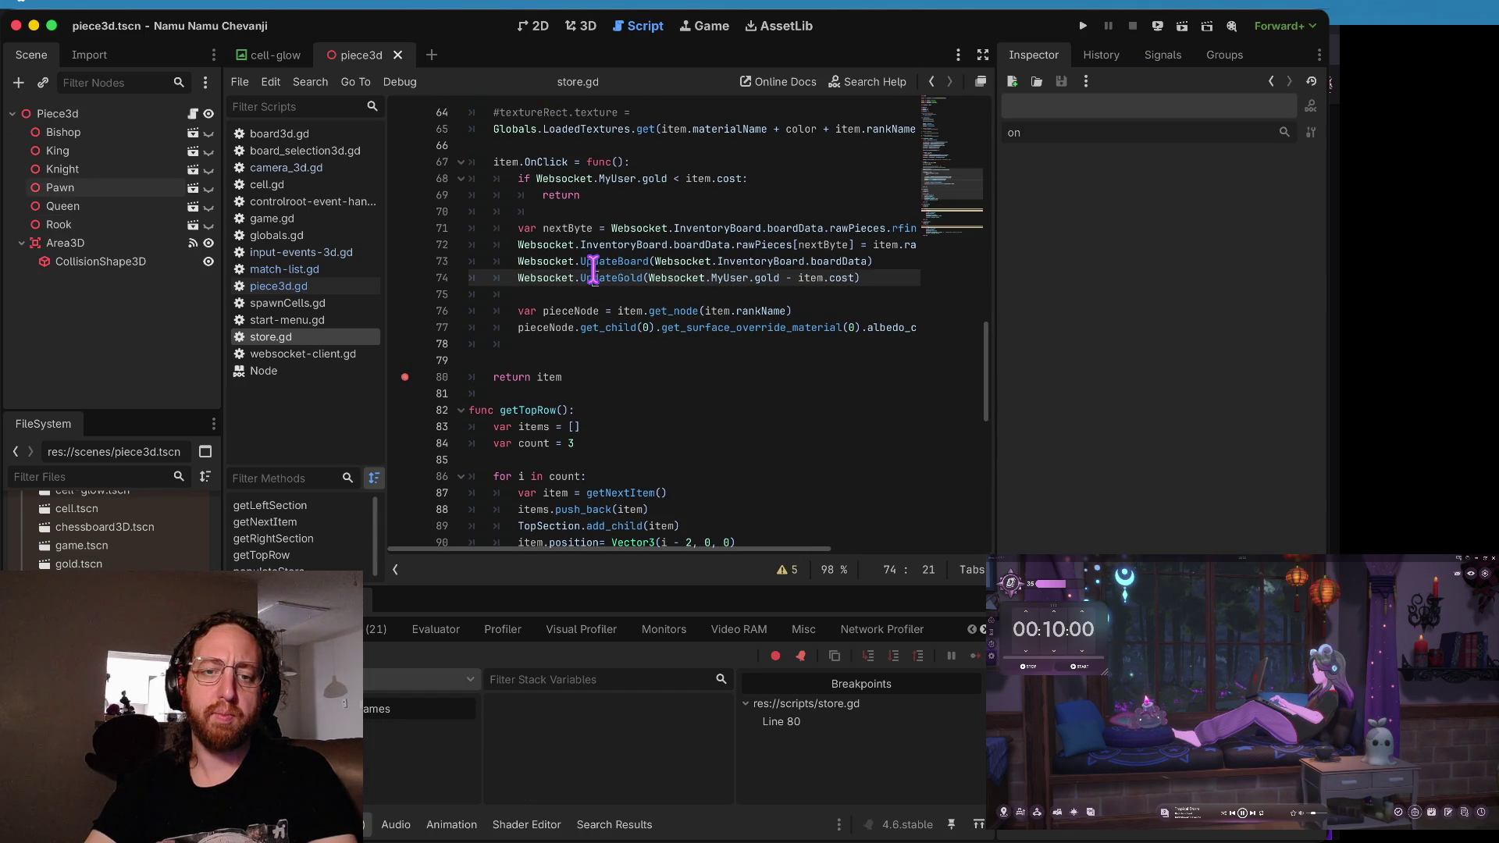
- Remove the line 80 breakpoint and review the getNextItem calls, including getRightSection's
{"action": "left_click", "coordinate": [403, 378]}
{"action": "scroll", "coordinate": [647, 257], "scroll_direction": "up", "scroll_amount": 3}
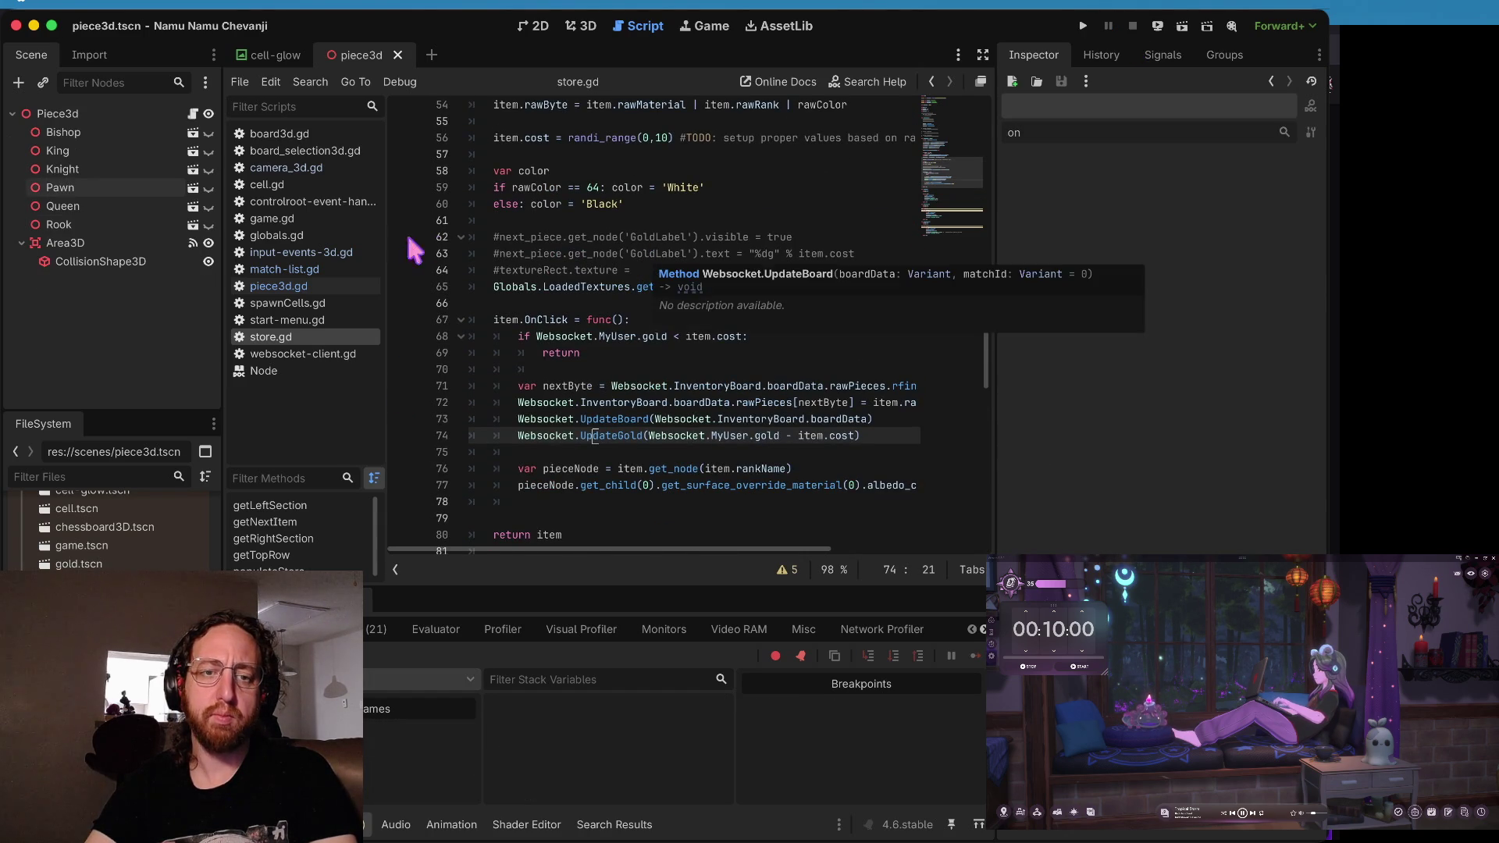
{"action": "scroll", "coordinate": [627, 221], "scroll_direction": "down", "scroll_amount": 7}
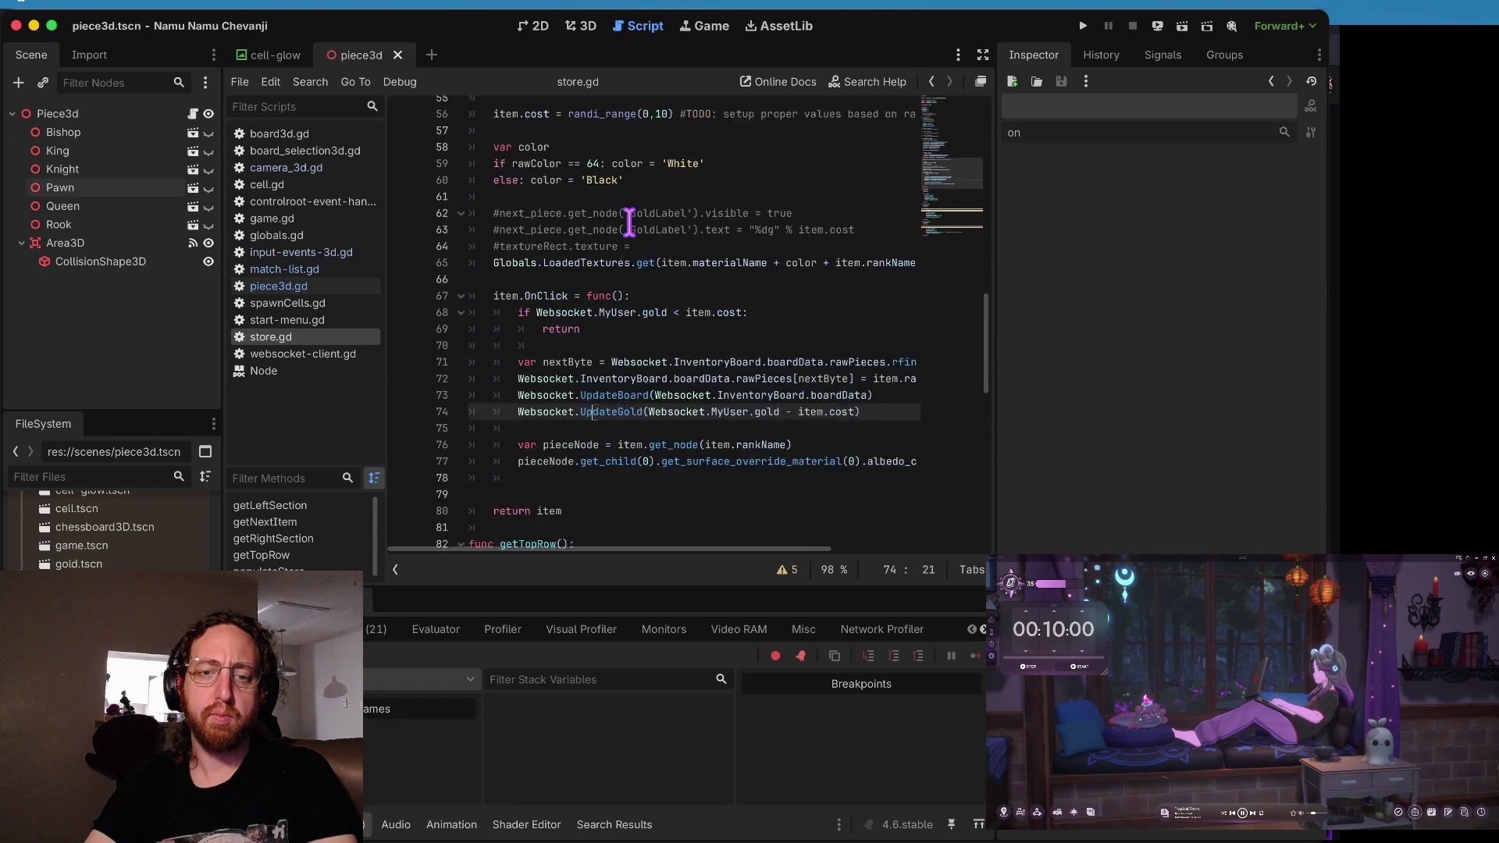
{"action": "scroll", "coordinate": [628, 222], "scroll_direction": "down", "scroll_amount": 2}
{"action": "scroll", "coordinate": [633, 320], "scroll_direction": "down", "scroll_amount": 4}
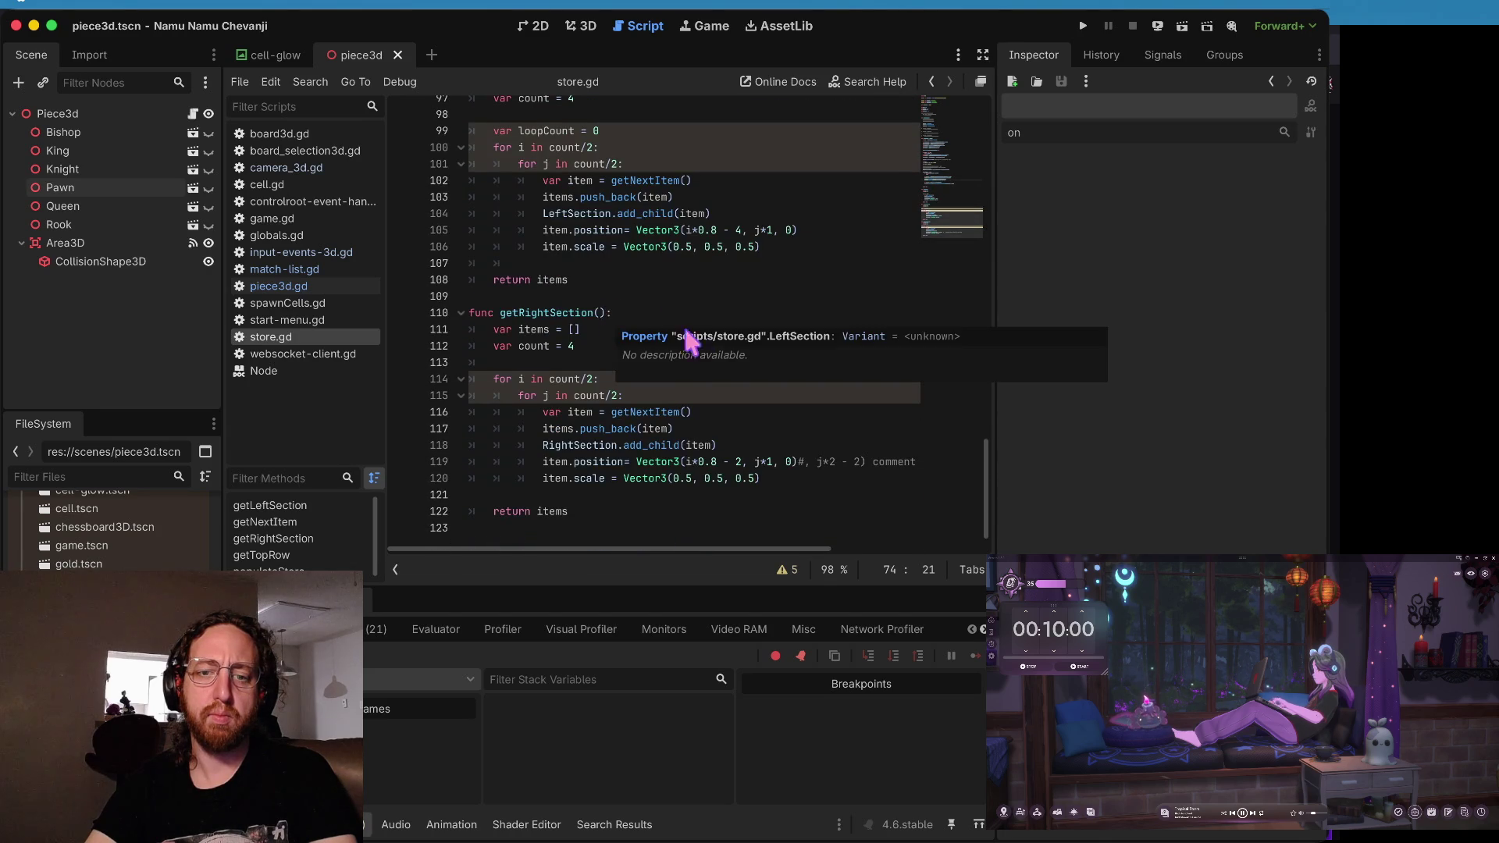
{"action": "left_click", "coordinate": [634, 411]}
{"action": "scroll", "coordinate": [632, 421], "scroll_direction": "up", "scroll_amount": 2}
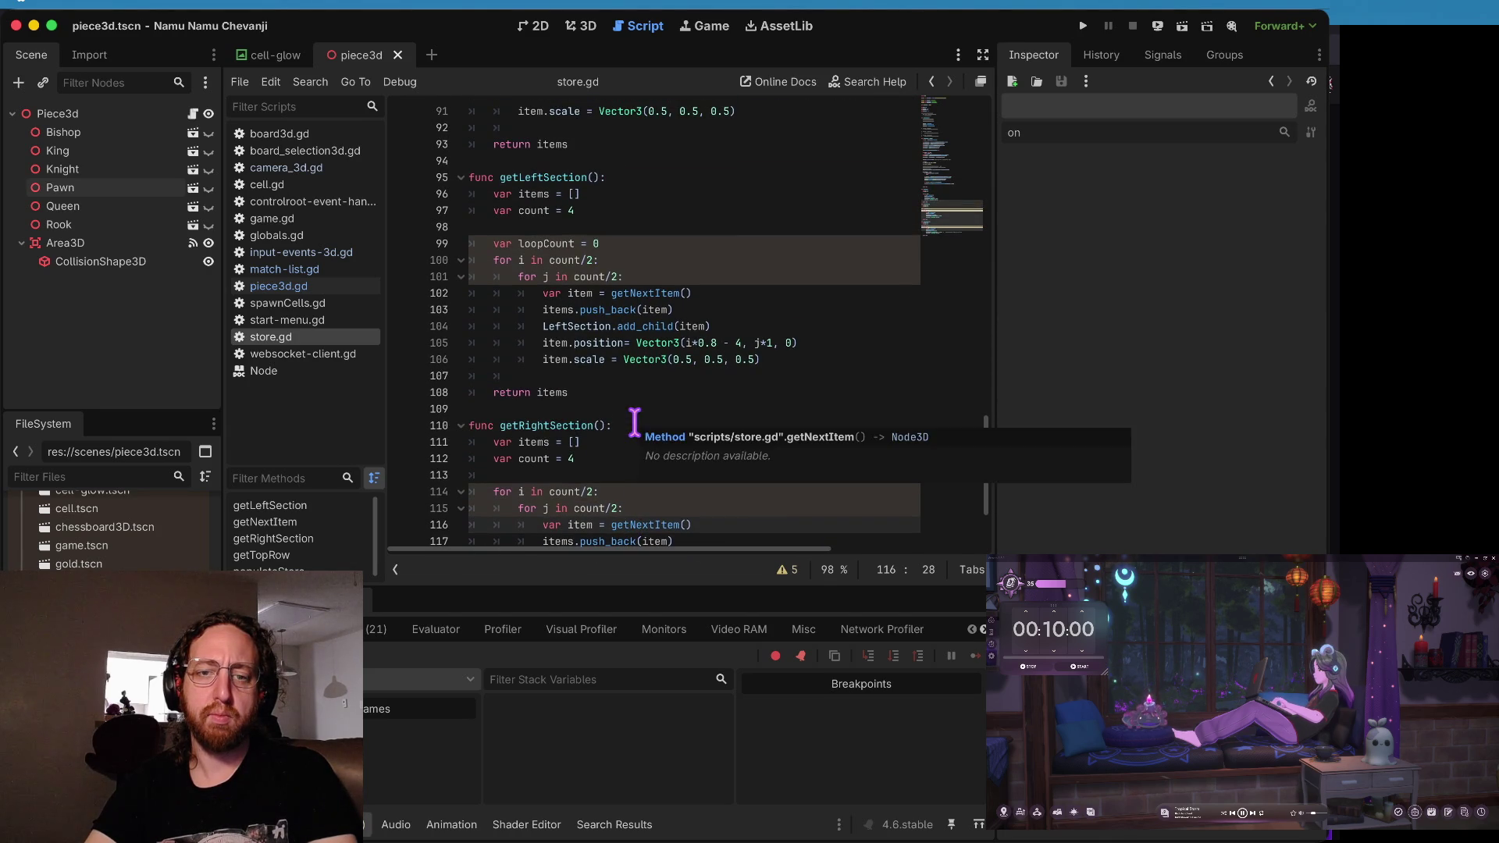
{"action": "scroll", "coordinate": [638, 285], "scroll_direction": "down", "scroll_amount": 1}
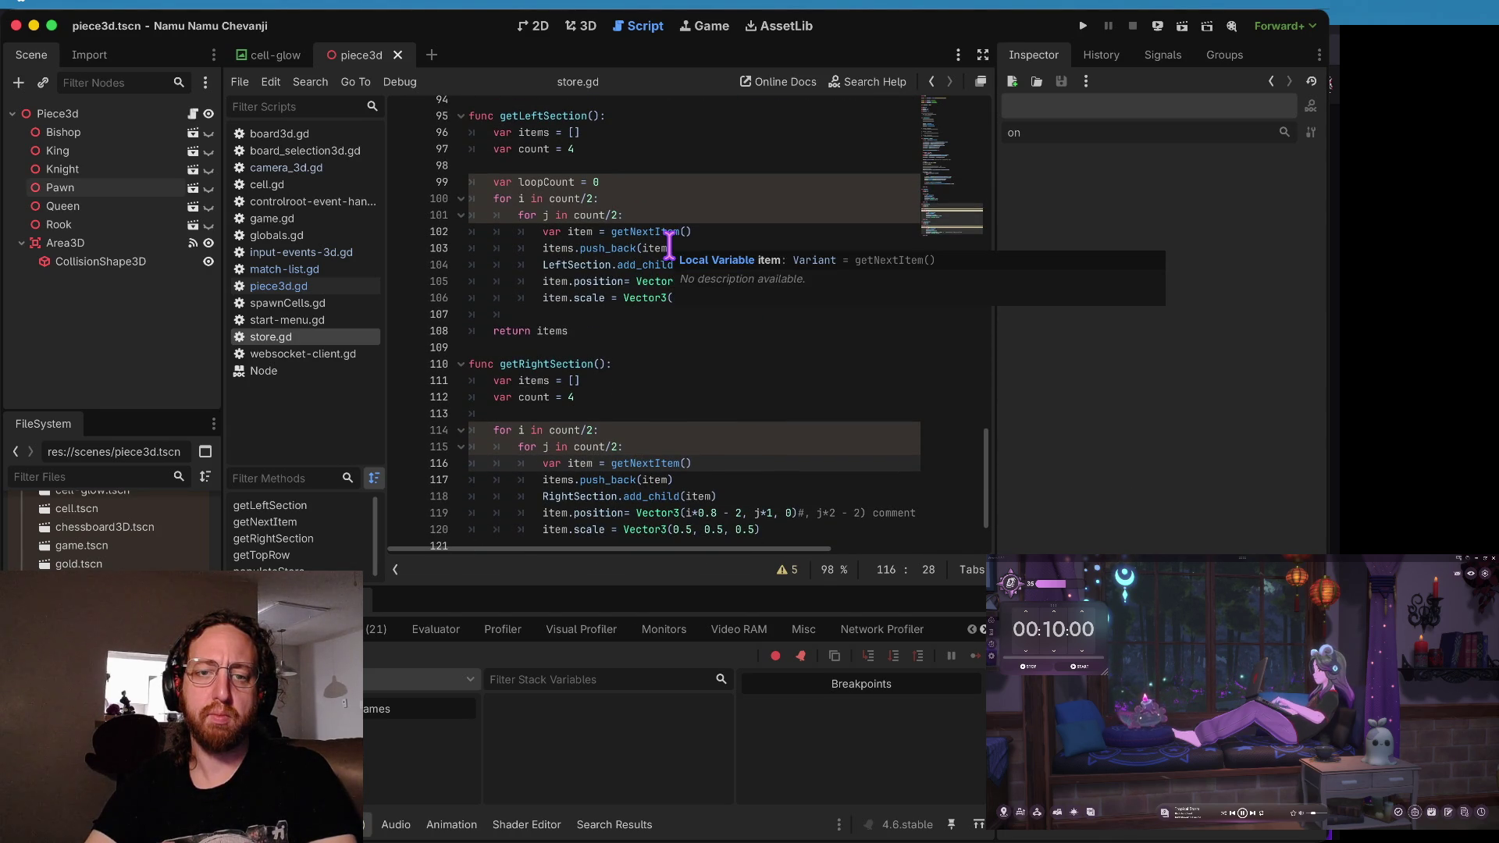
{"action": "scroll", "coordinate": [670, 246], "scroll_direction": "up", "scroll_amount": 2}
{"action": "scroll", "coordinate": [670, 247], "scroll_direction": "down", "scroll_amount": 3}
{"action": "scroll", "coordinate": [670, 247], "scroll_direction": "up", "scroll_amount": 15}
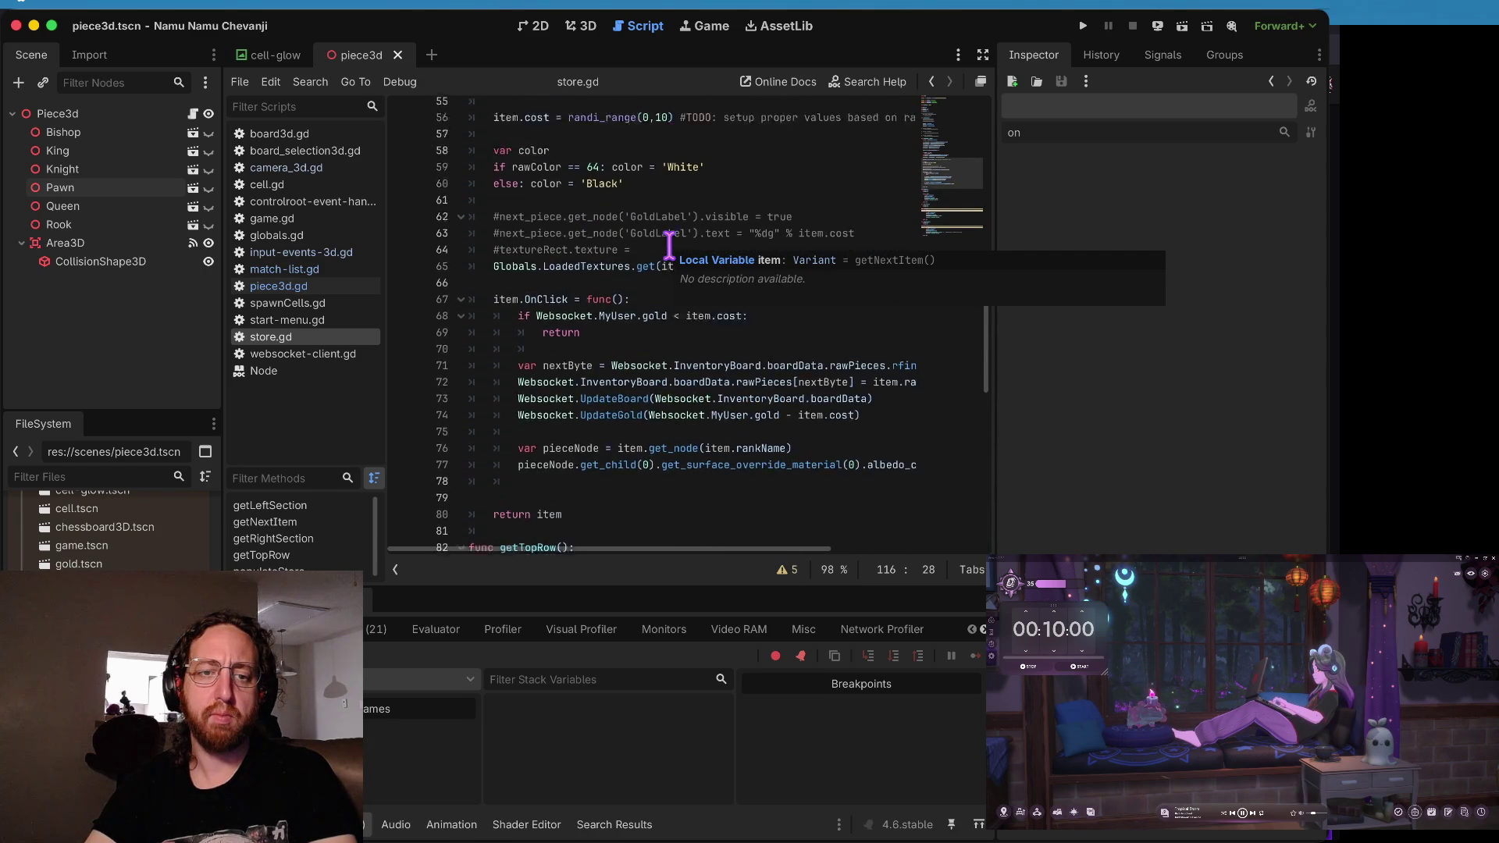
- Switch to input-events-3d.gd and scroll to its left_click handler
{"action": "left_click", "coordinate": [305, 252]}
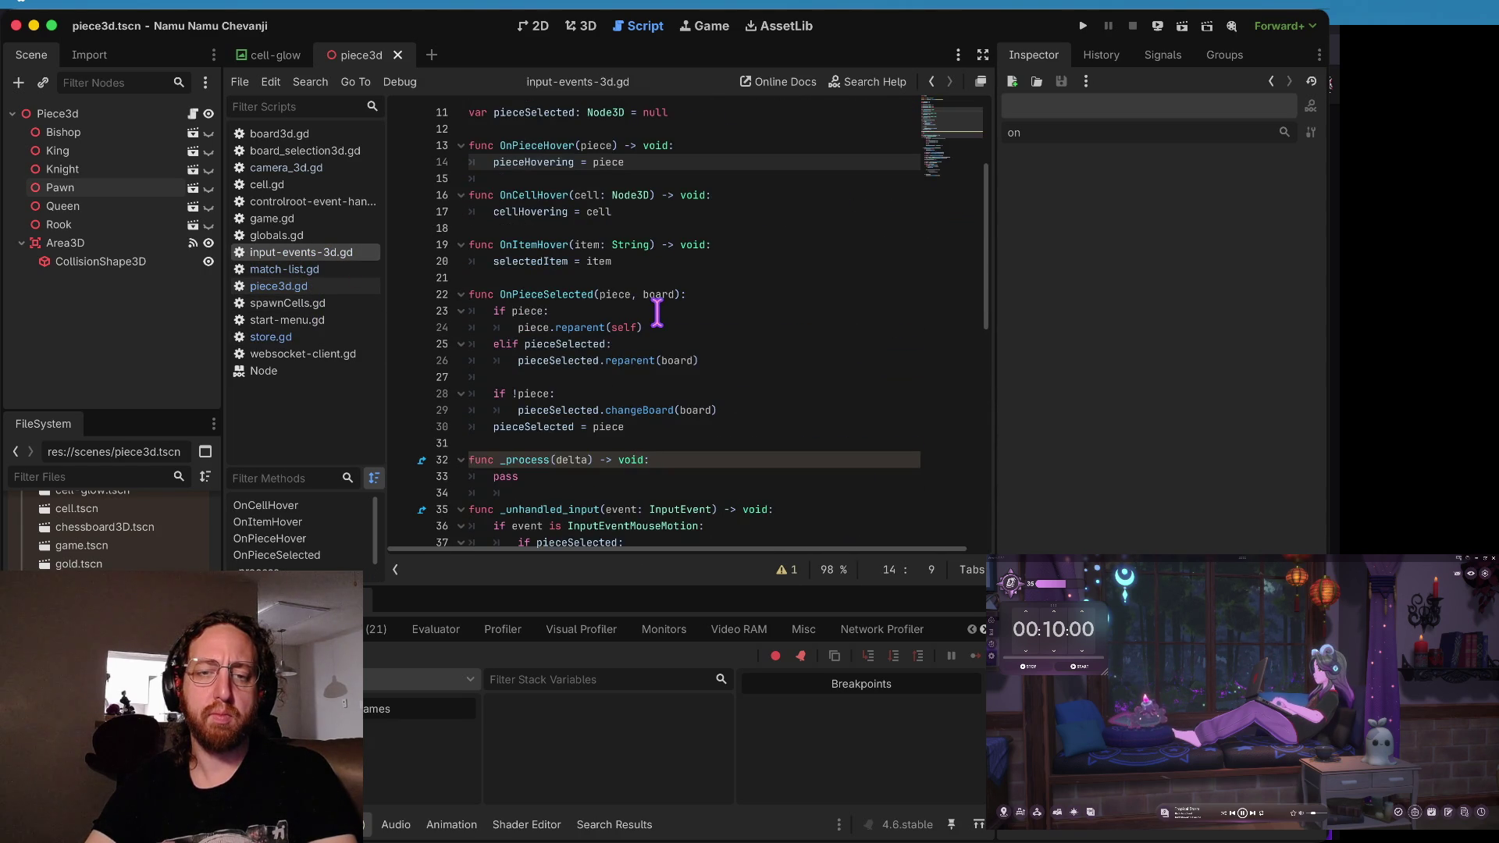
{"action": "scroll", "coordinate": [684, 410], "scroll_direction": "up", "scroll_amount": 3}
{"action": "scroll", "coordinate": [684, 410], "scroll_direction": "down", "scroll_amount": 10}
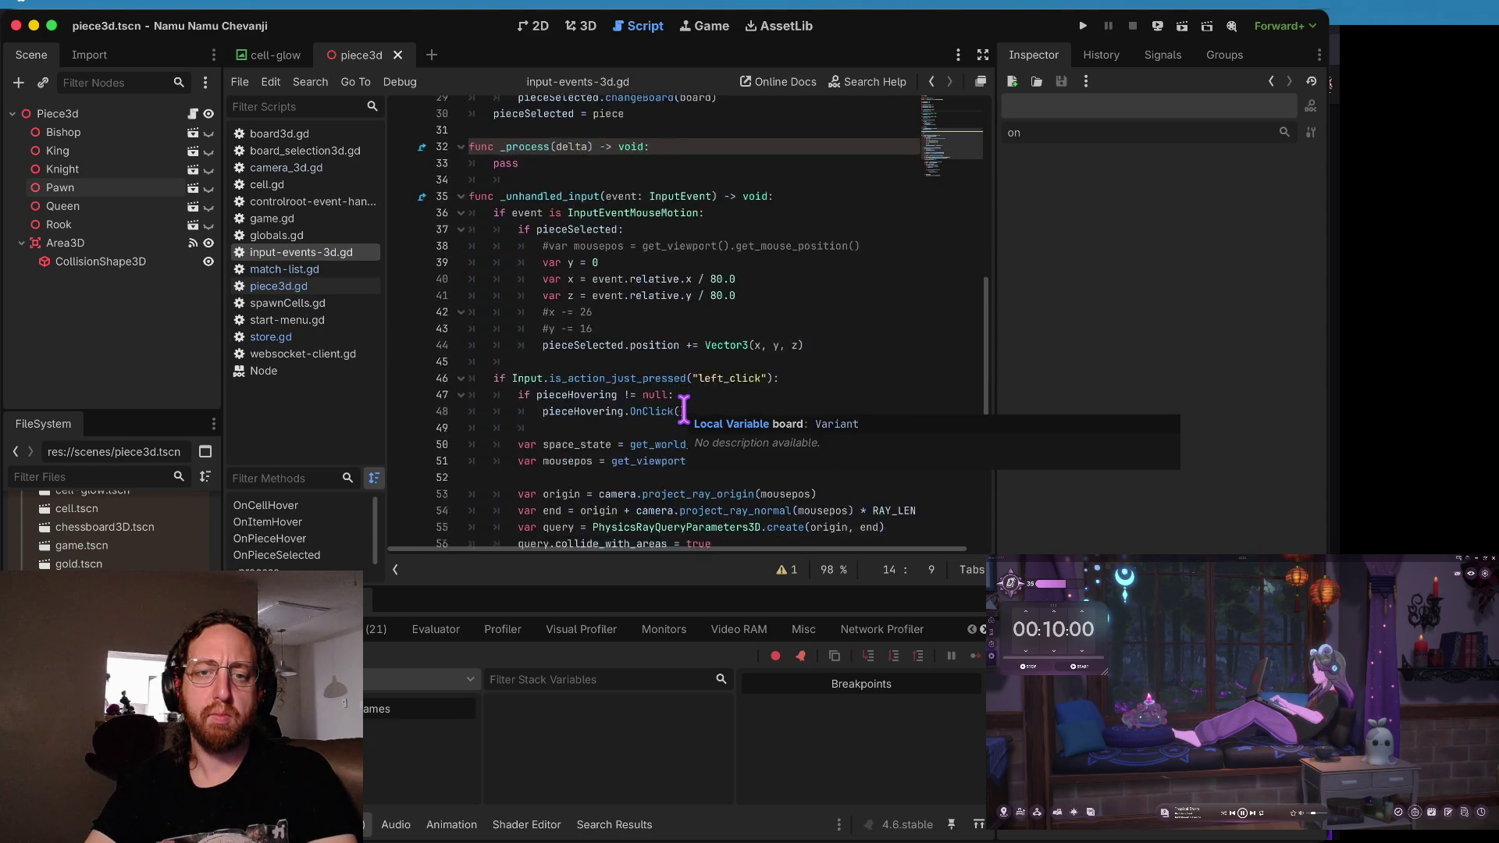
{"action": "scroll", "coordinate": [685, 408], "scroll_direction": "up", "scroll_amount": 2}
{"action": "scroll", "coordinate": [632, 191], "scroll_direction": "down", "scroll_amount": 3}
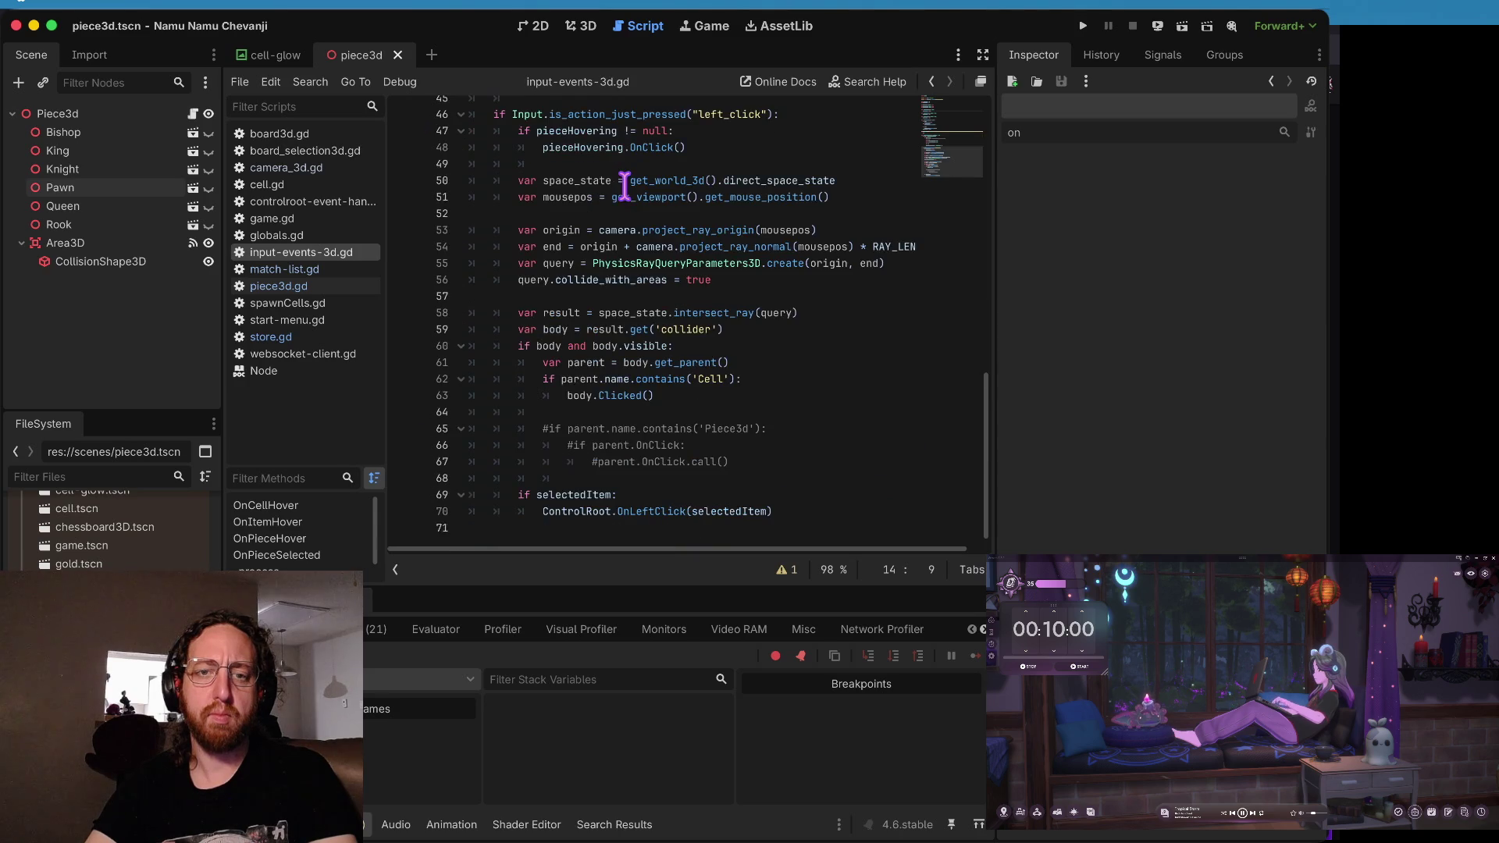
{"action": "scroll", "coordinate": [666, 294], "scroll_direction": "up", "scroll_amount": 3}
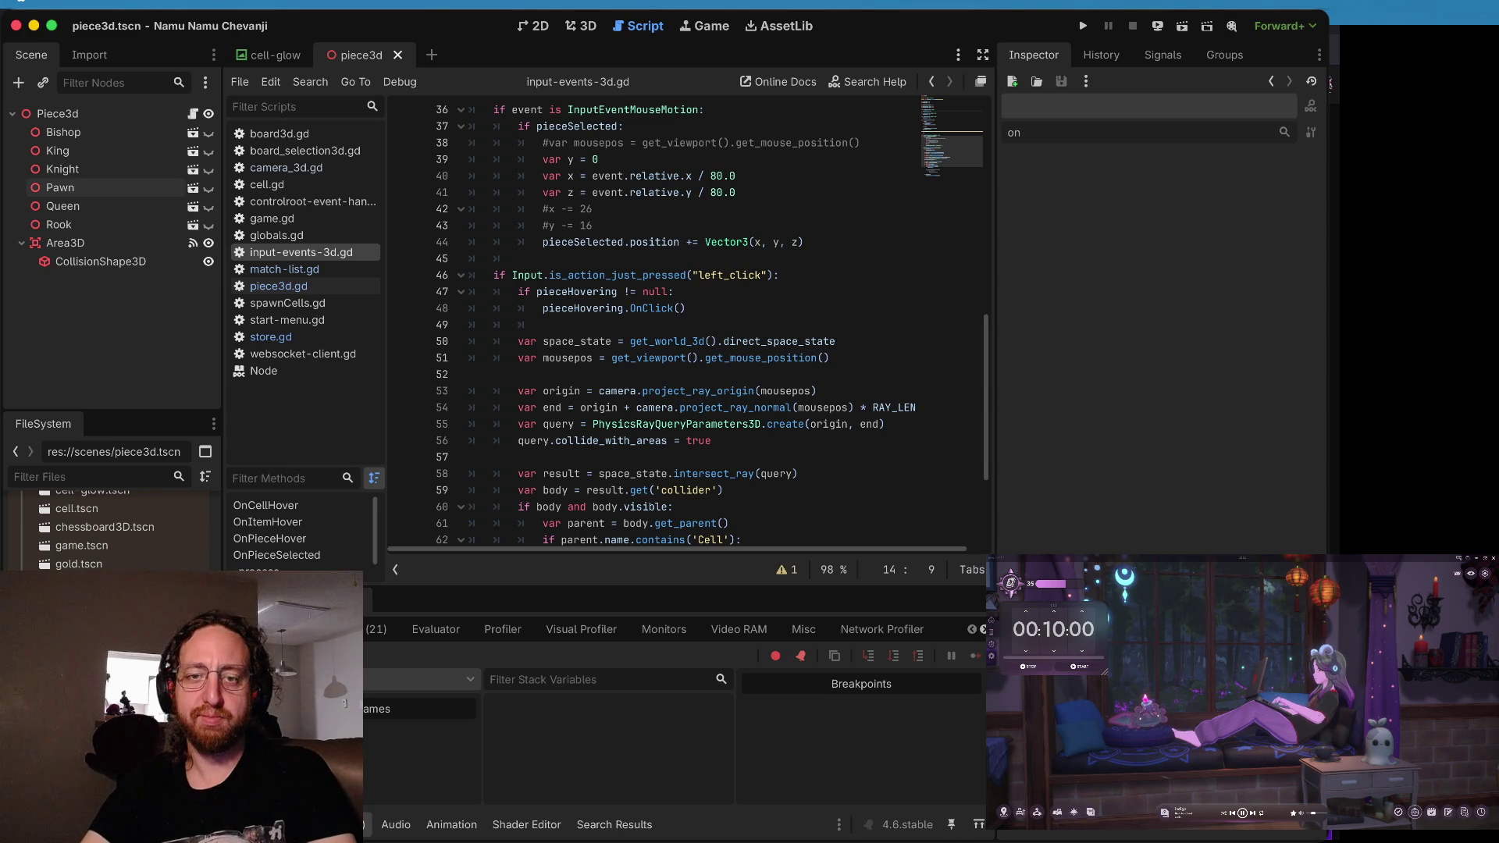
- Change line 48 to pieceHovering.OnClick.call(), save the script, and run the game
{"action": "scroll", "coordinate": [684, 237], "scroll_direction": "up", "scroll_amount": 2}
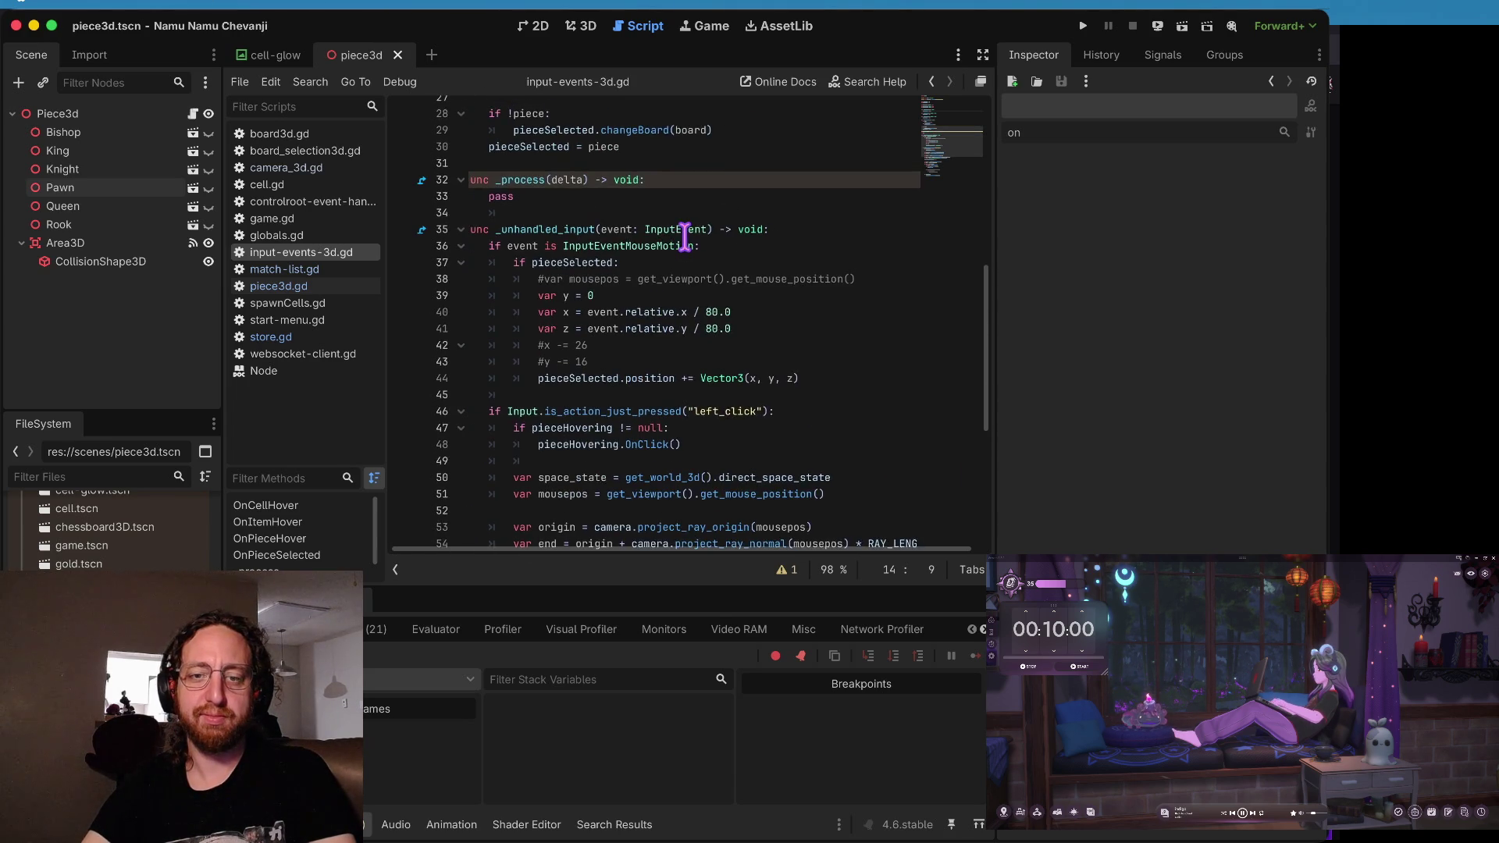
{"action": "scroll", "coordinate": [728, 376], "scroll_direction": "up", "scroll_amount": 1}
{"action": "left_click", "coordinate": [726, 378]}
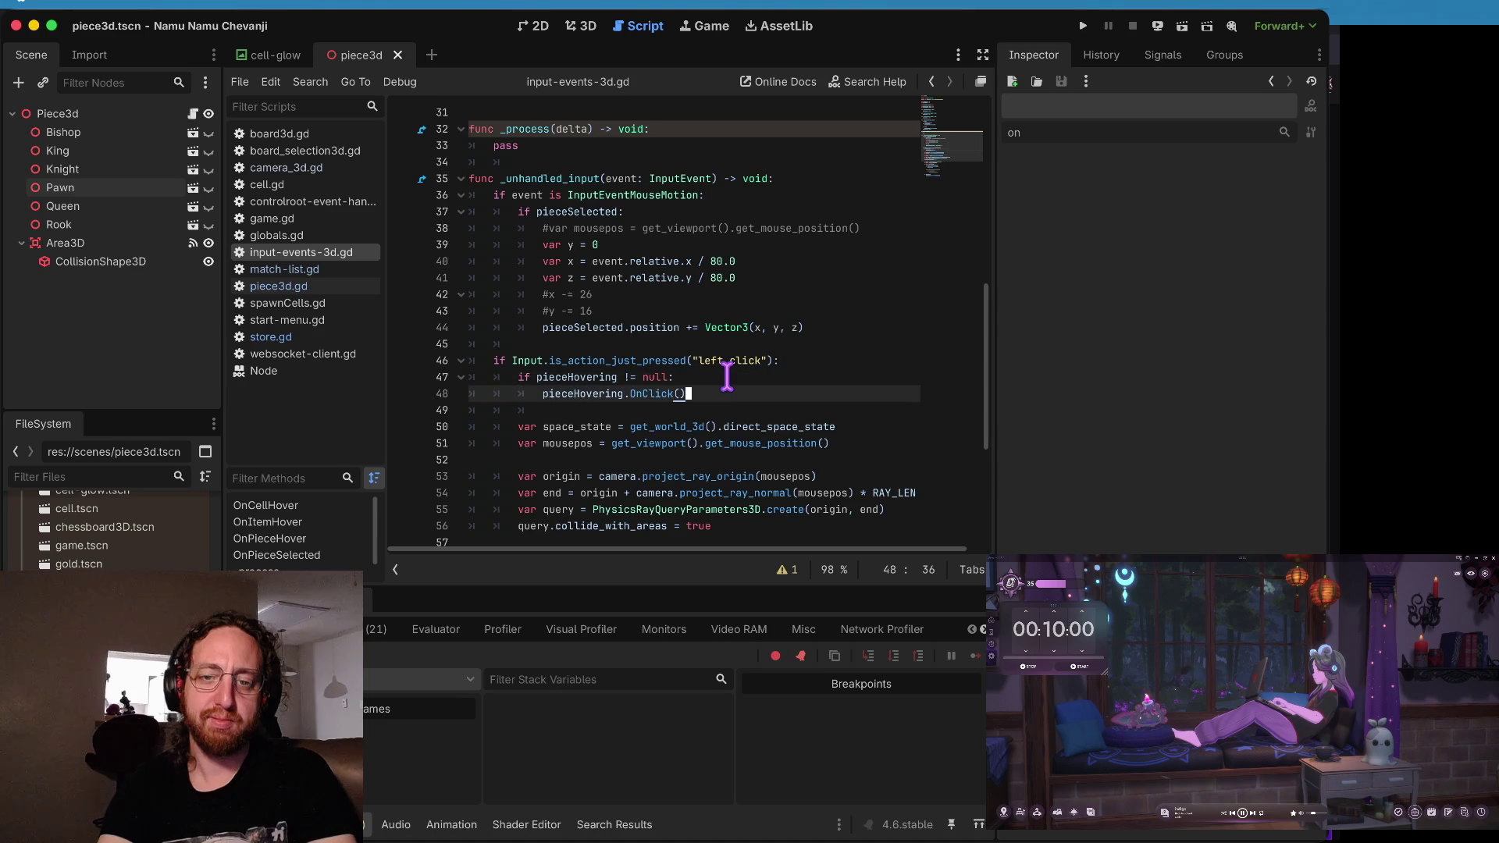
{"action": "key", "text": "ctrl+Right"}
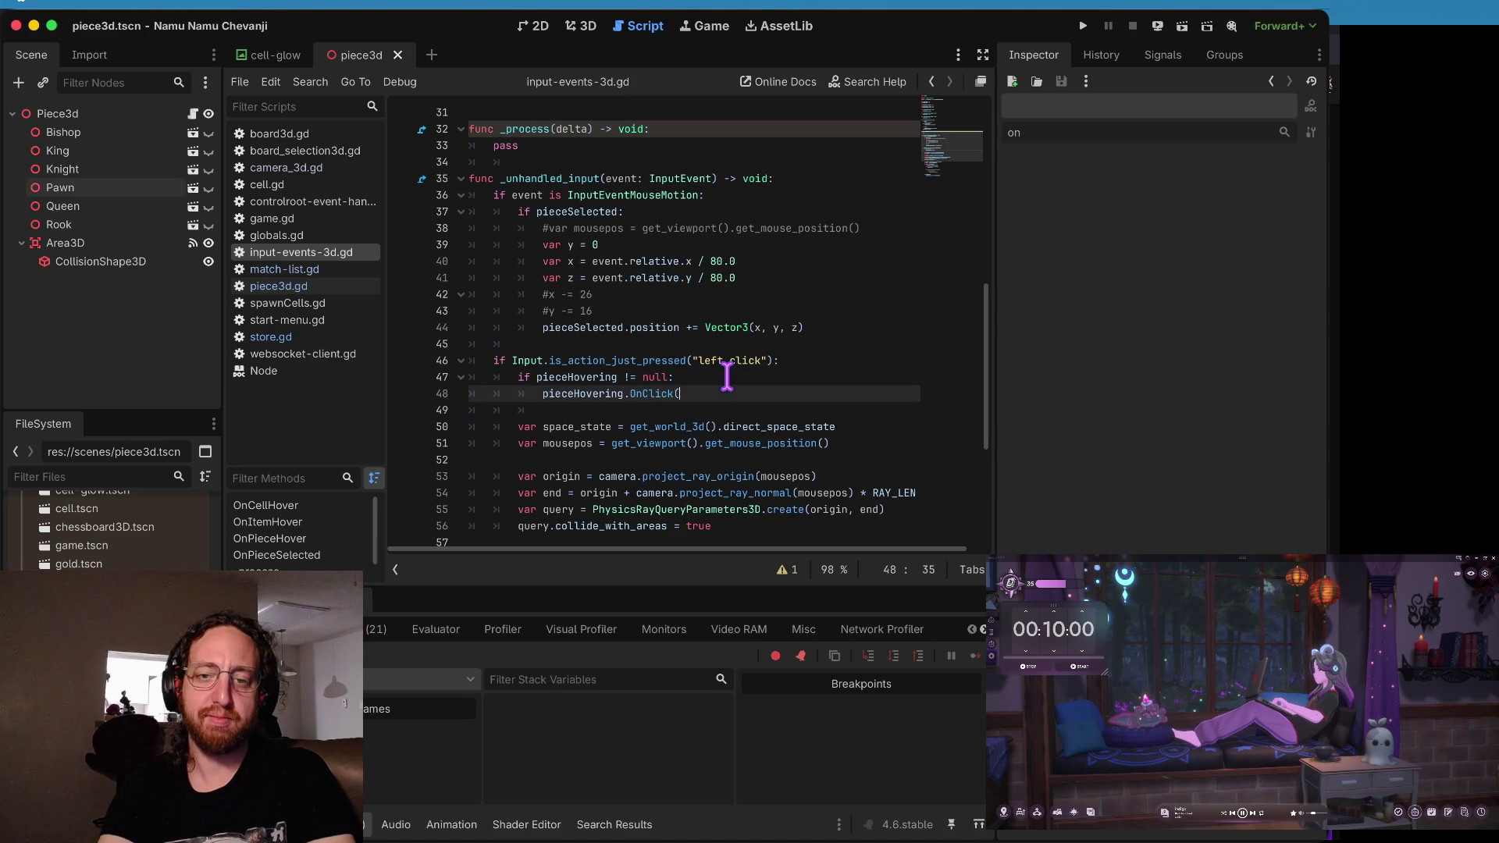
{"action": "type", "text": "self"}
{"action": "key", "text": "Home"}
{"action": "key", "text": "ctrl+s"}
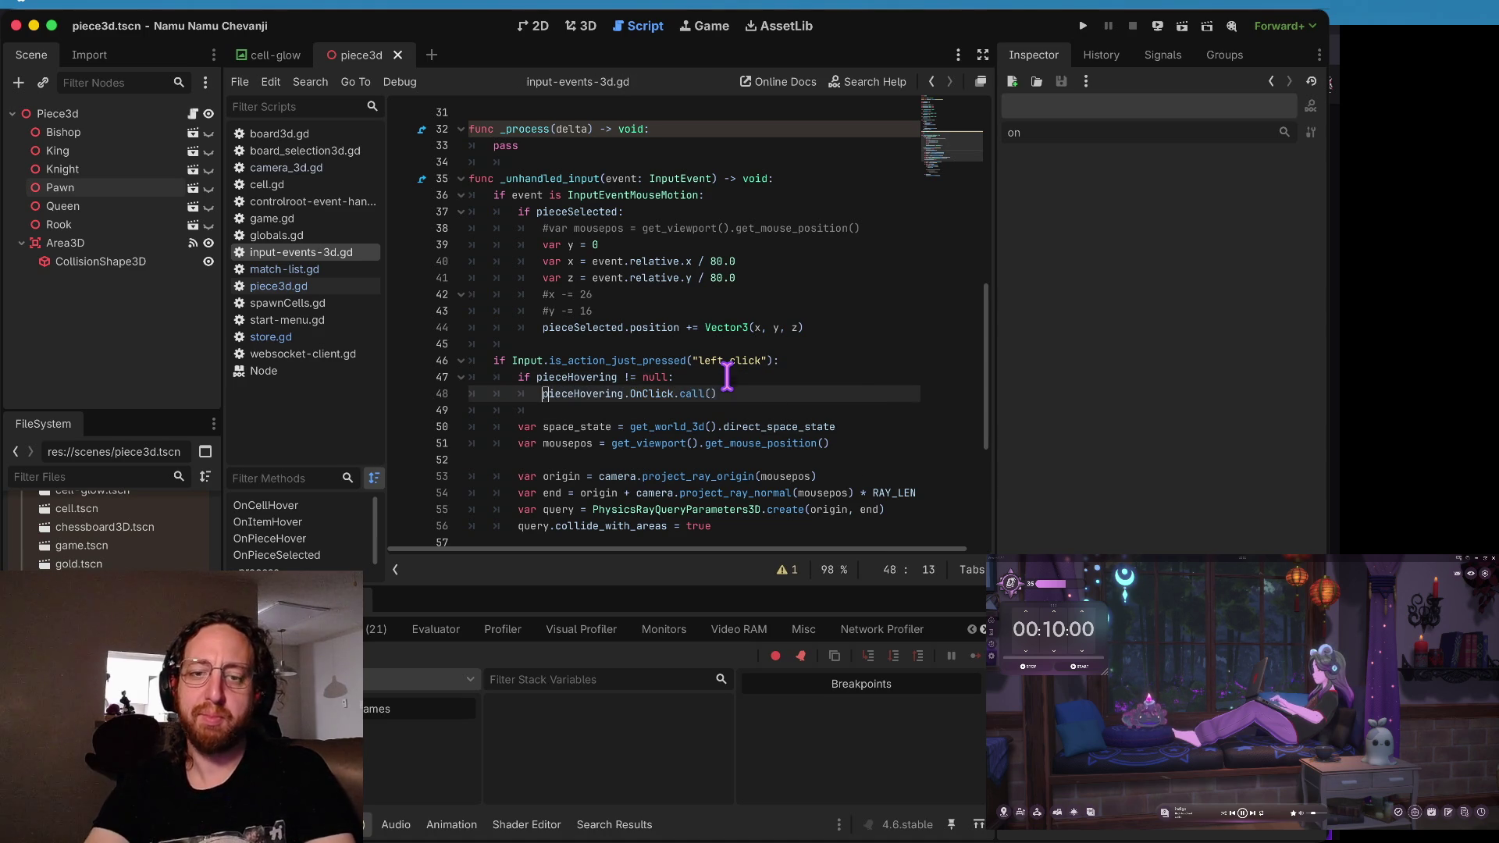
{"action": "key", "text": "super+b"}
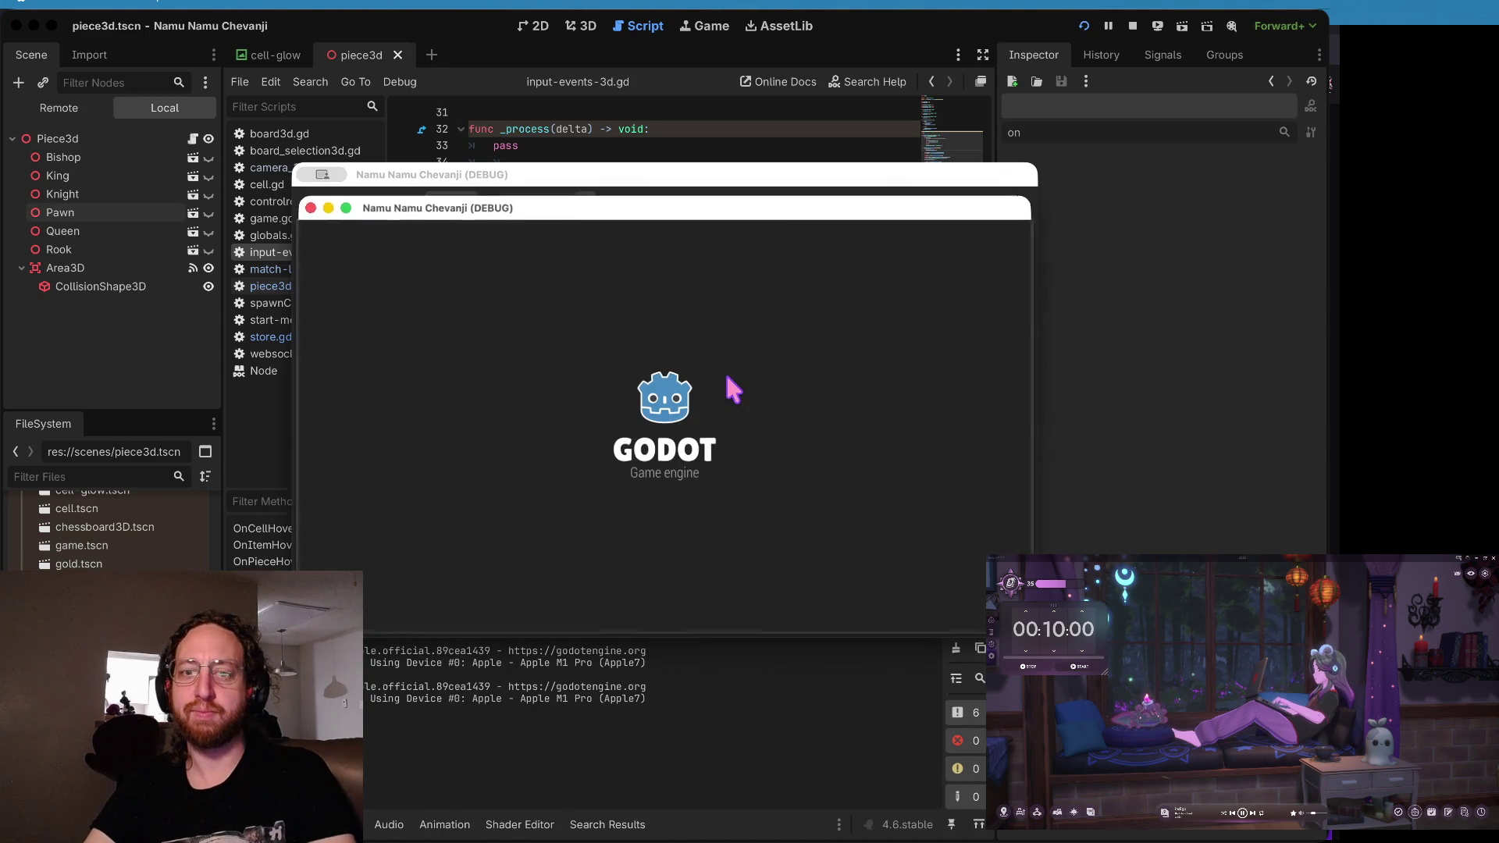
- Log in, click a board to reproduce the null-callable crash, and stop the game
{"action": "left_click", "coordinate": [645, 469]}
{"action": "type", "text": "b"}
{"action": "left_click", "coordinate": [647, 549]}
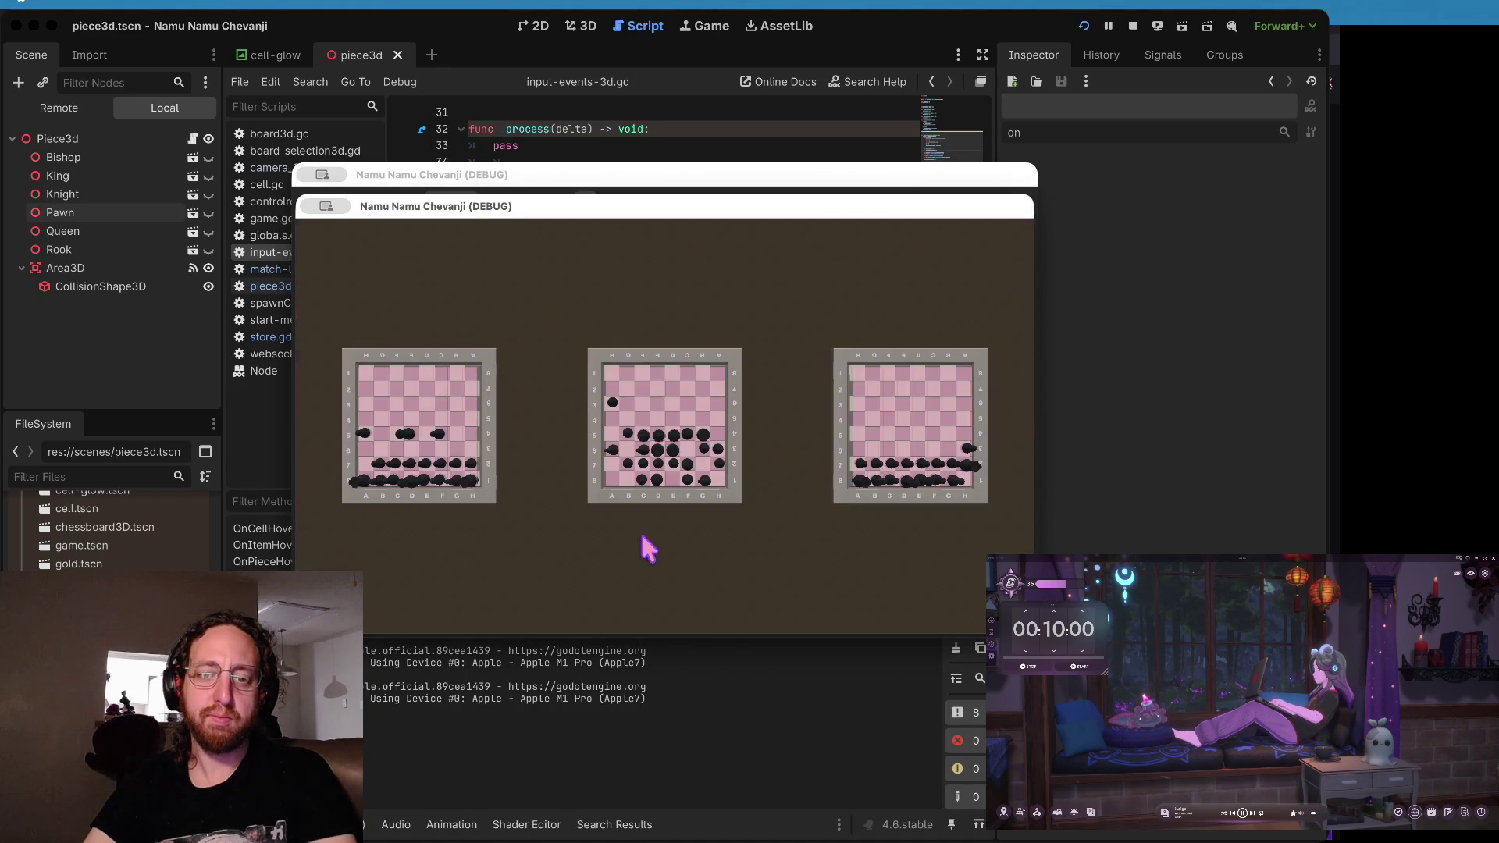
{"action": "left_click", "coordinate": [490, 486]}
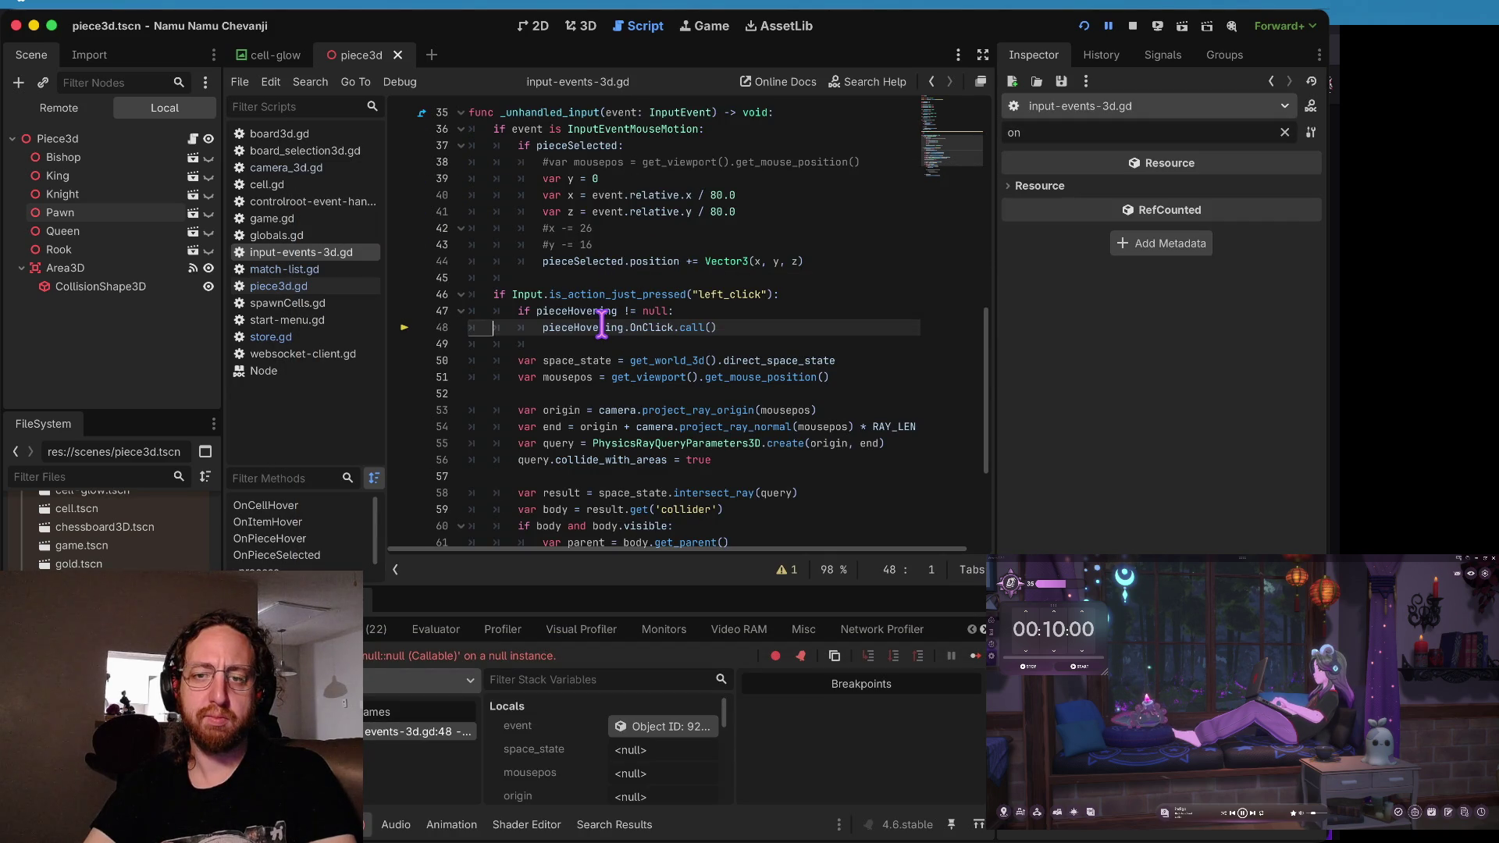
{"action": "mouse_move", "coordinate": [602, 324]}
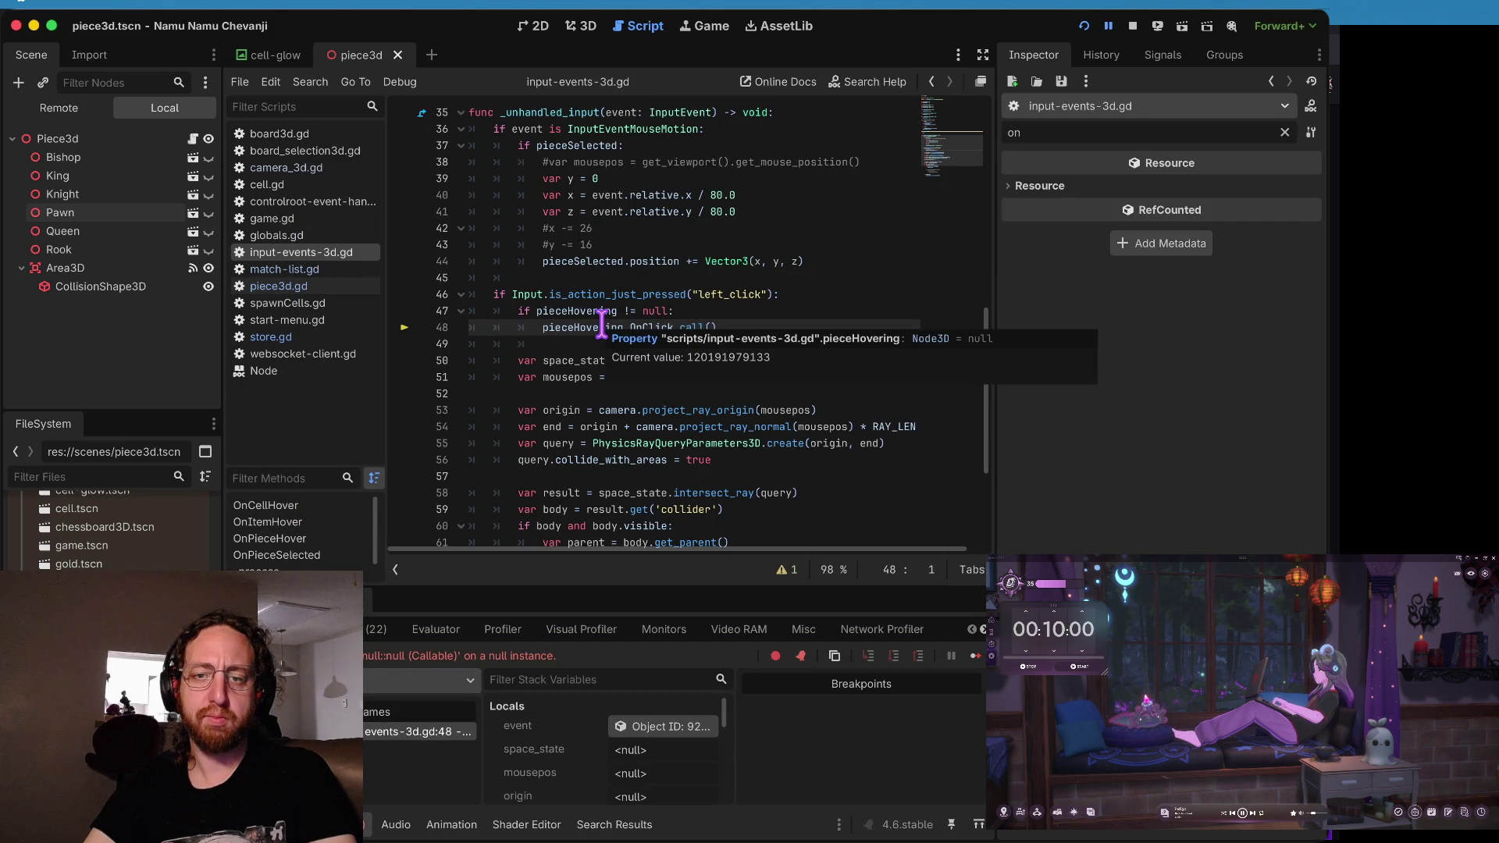
{"action": "left_click", "coordinate": [1131, 28]}
- Change line 47 to 'if pieceHovering and pieceHovering.OnClick:' and run the game again
{"action": "left_click", "coordinate": [606, 311]}
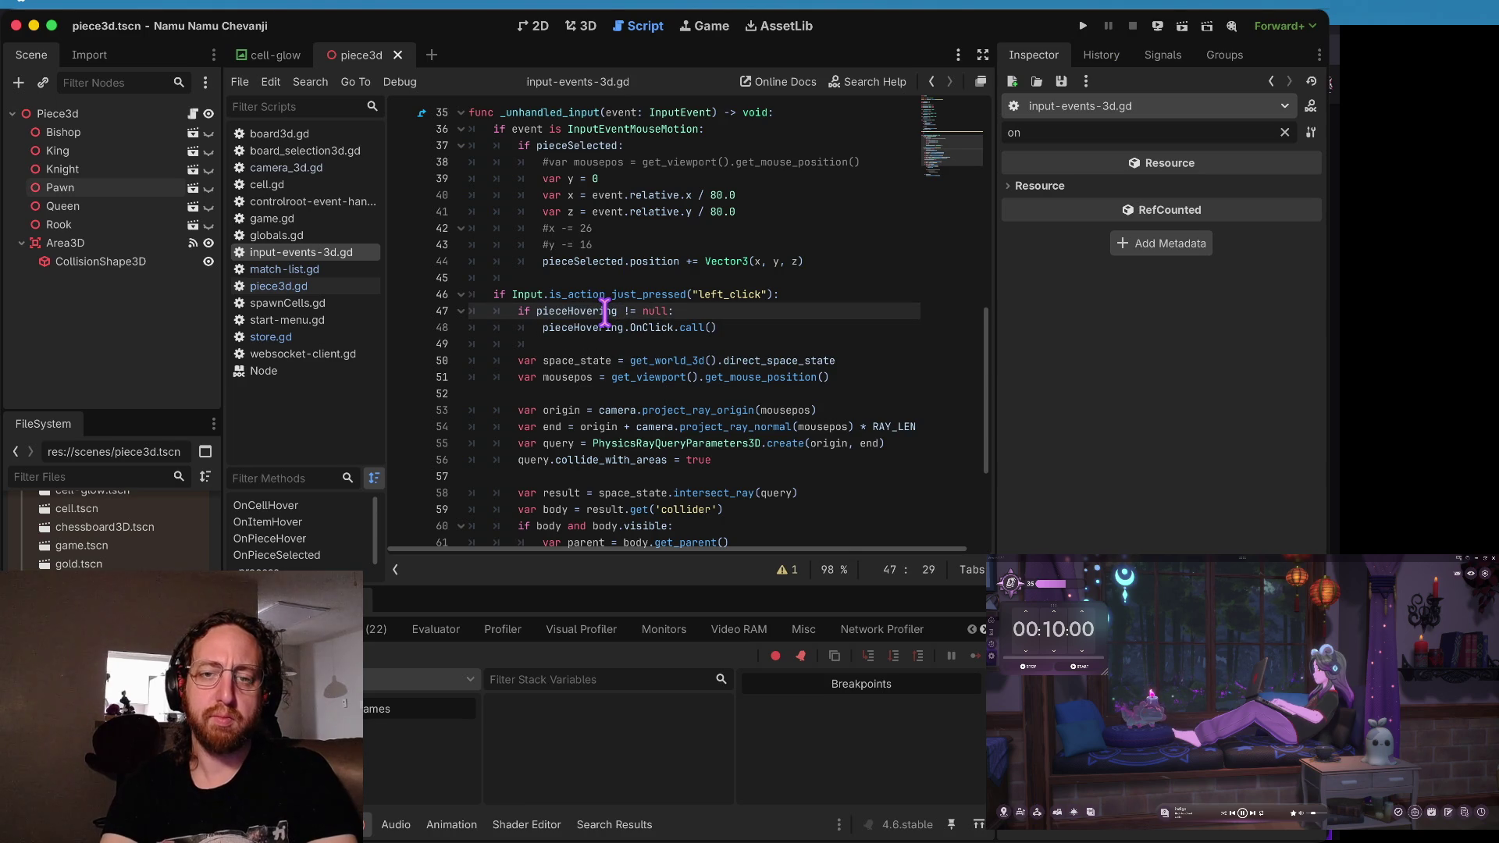
{"action": "key", "text": "ctrl+Delete"}
{"action": "type", "text": "and pieceHov"}
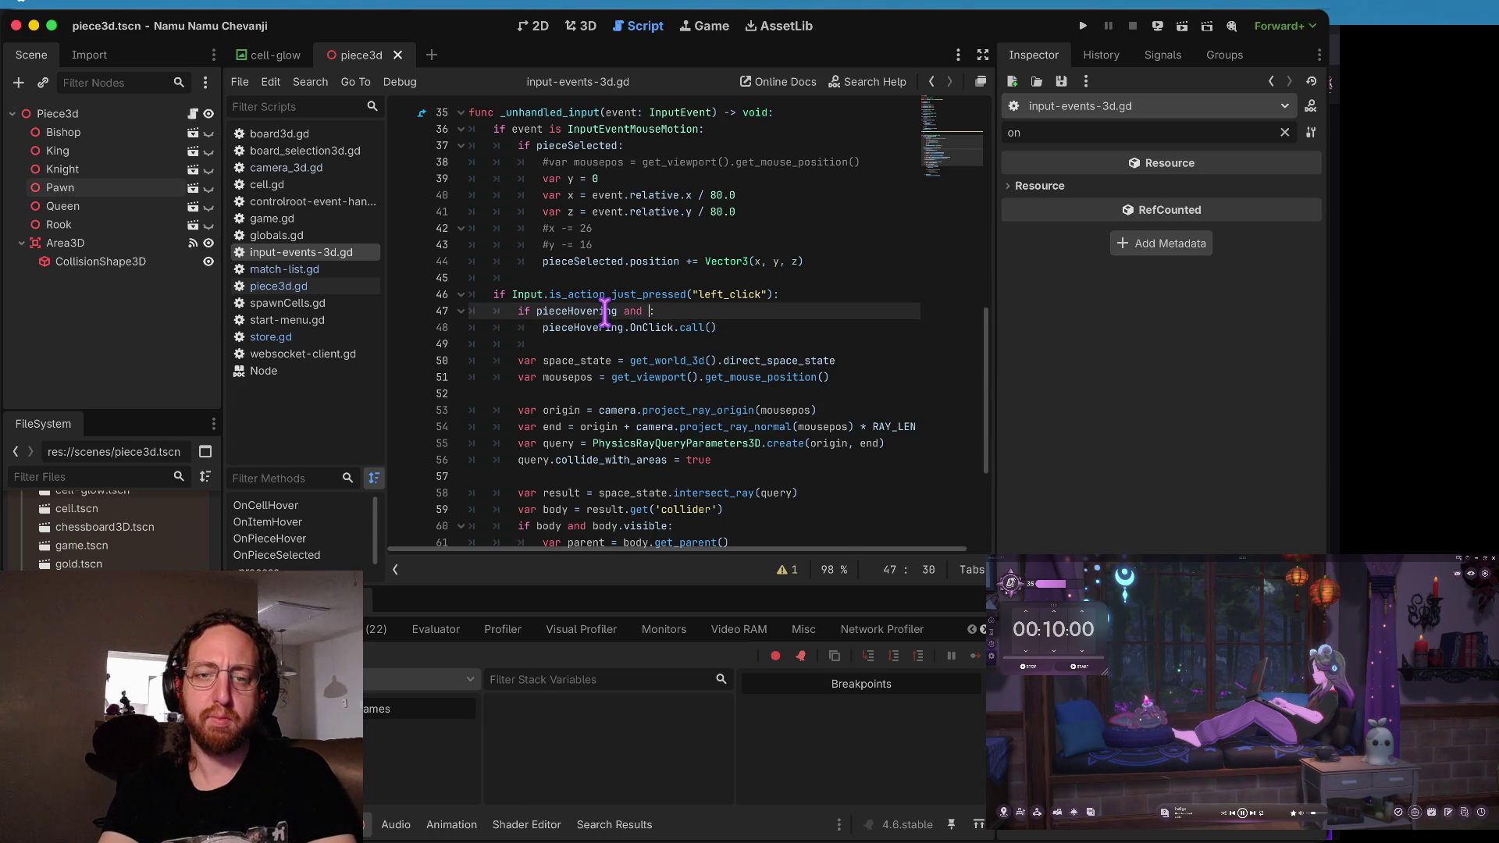
{"action": "key", "text": "Return"}
{"action": "type", "text": "."}
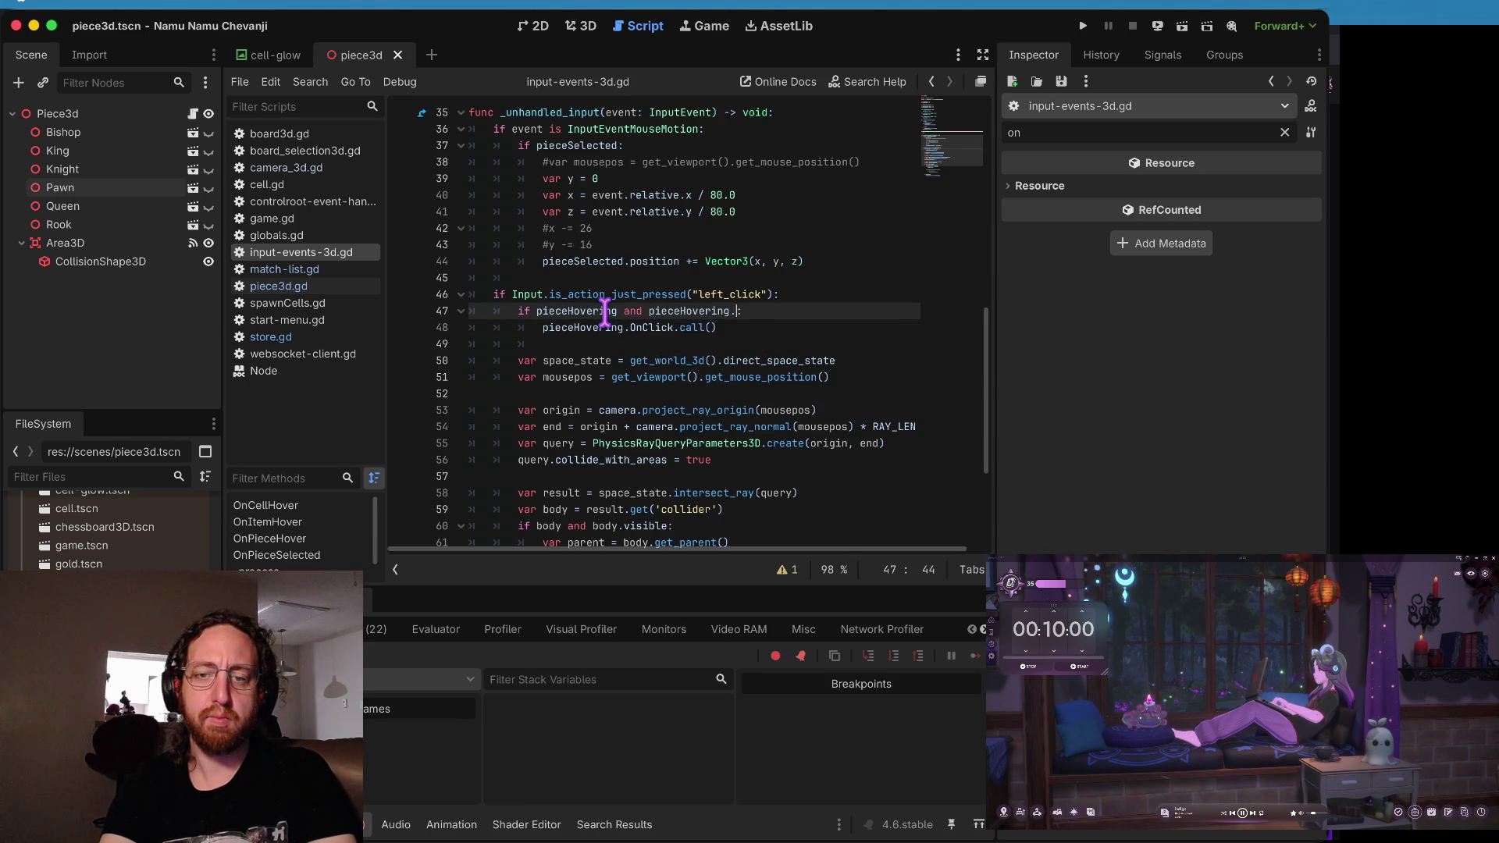
{"action": "type", "text": "Click"}
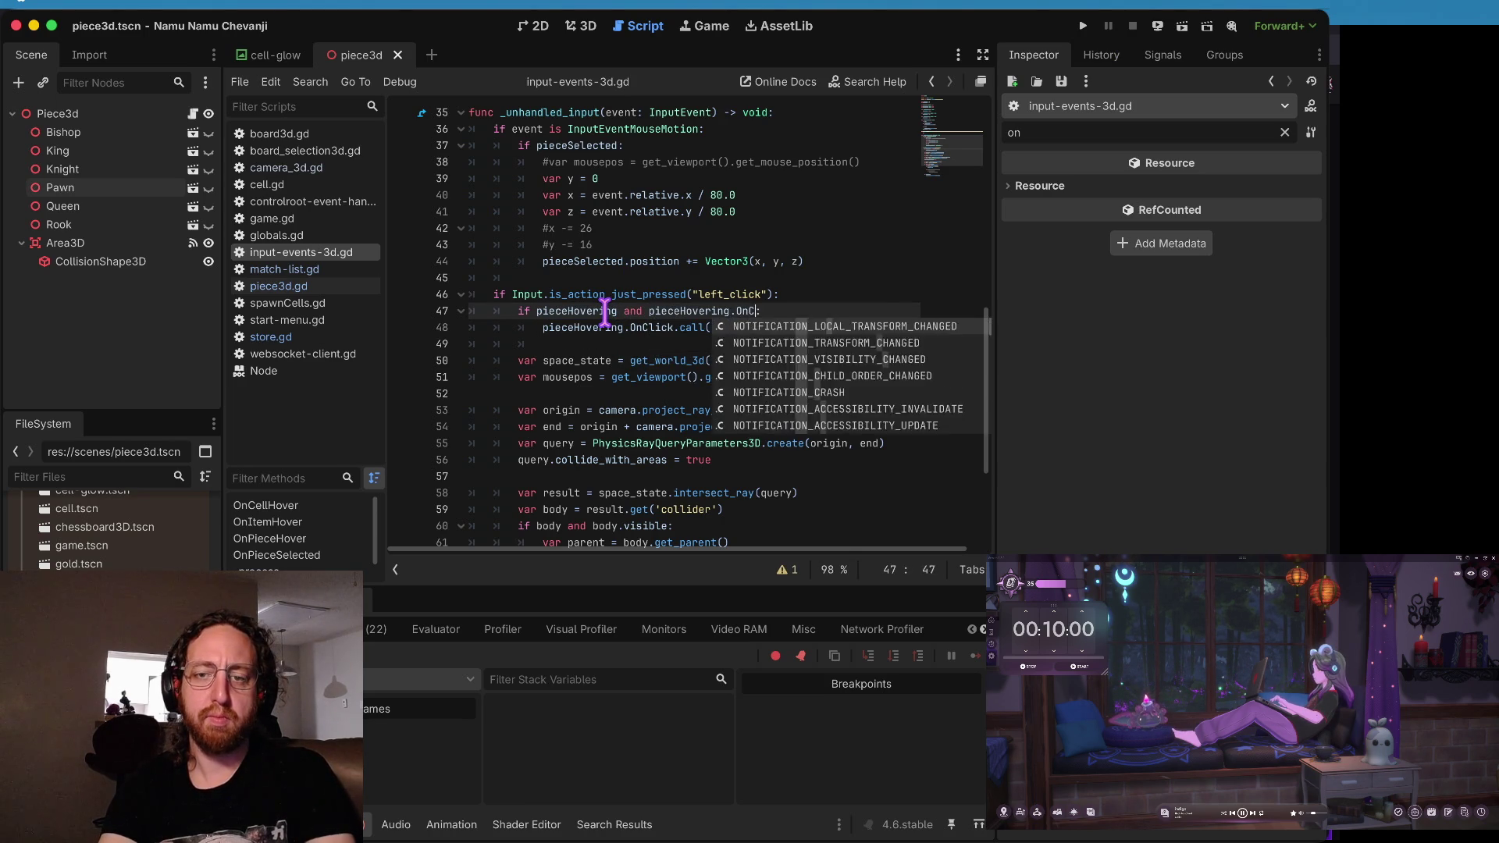
{"action": "key", "text": "Return"}
{"action": "key", "text": "Home"}
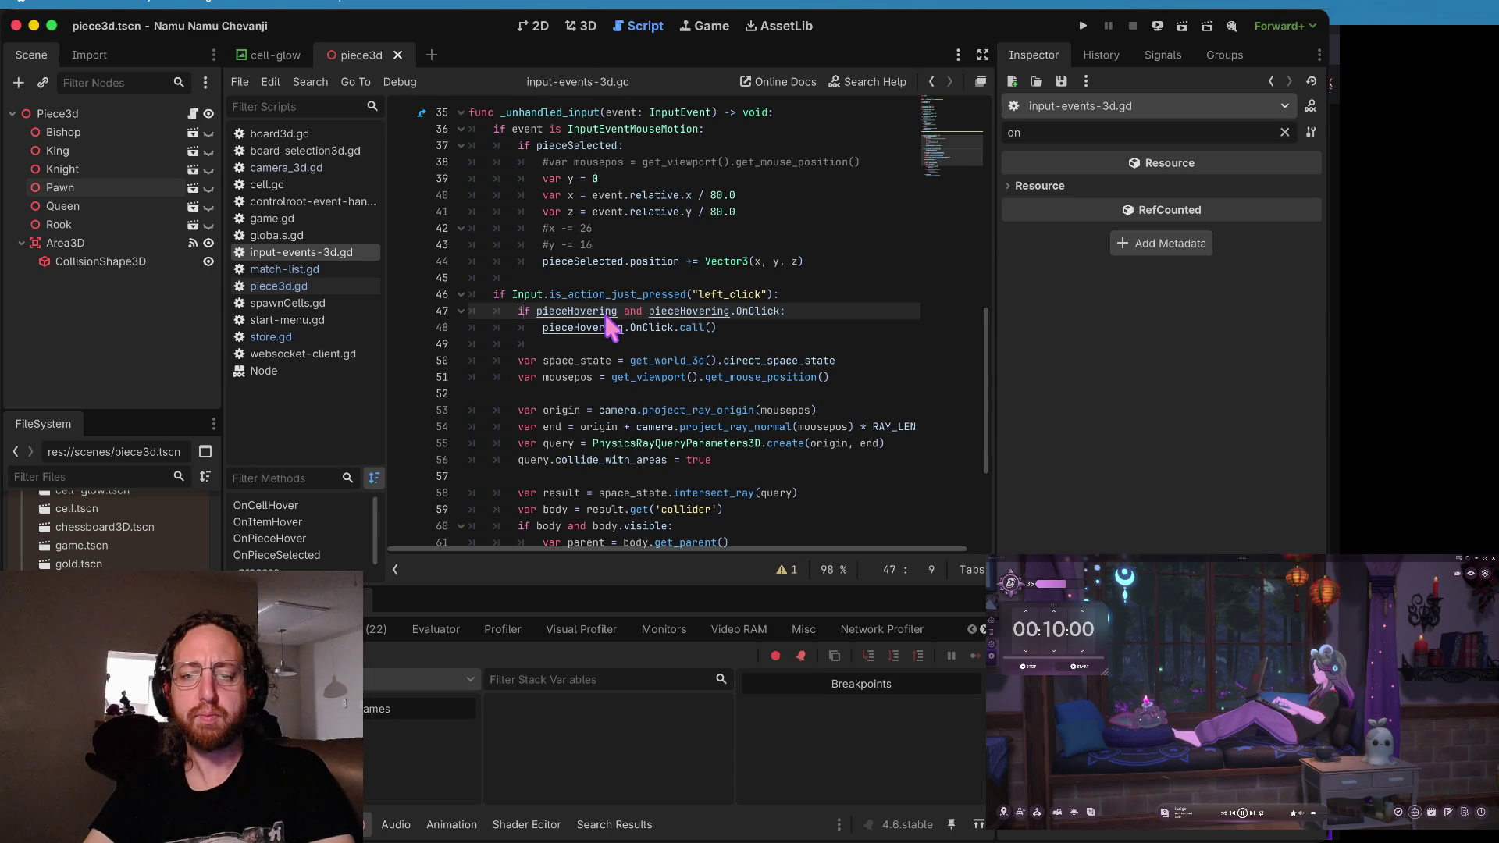
{"action": "key", "text": "super+b"}
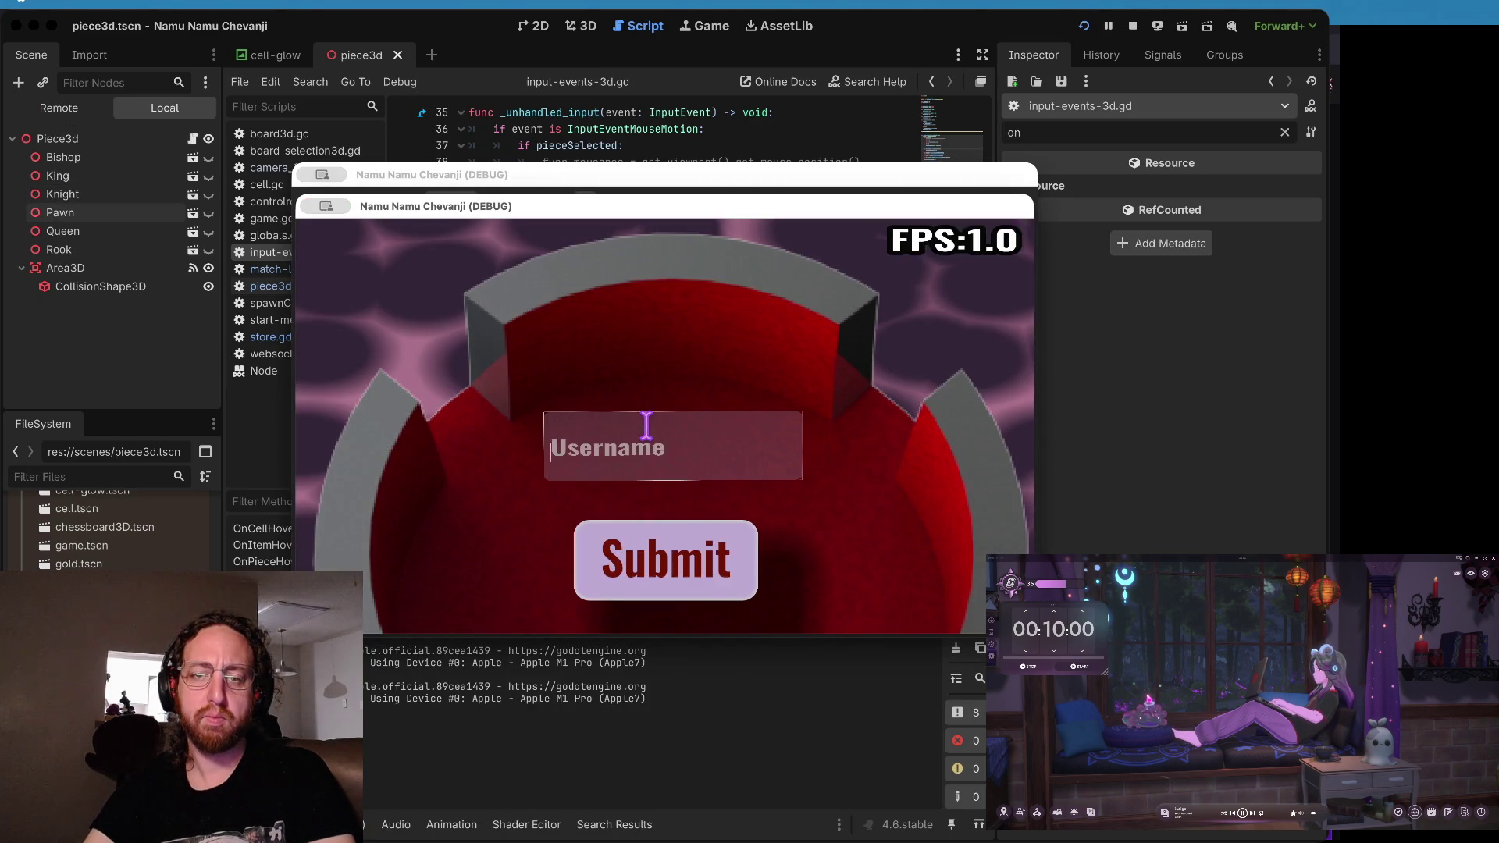
- Log in, open the white-pieces store, test clicking pieces, then switch to the Neovim terminal
{"action": "left_click", "coordinate": [605, 576]}
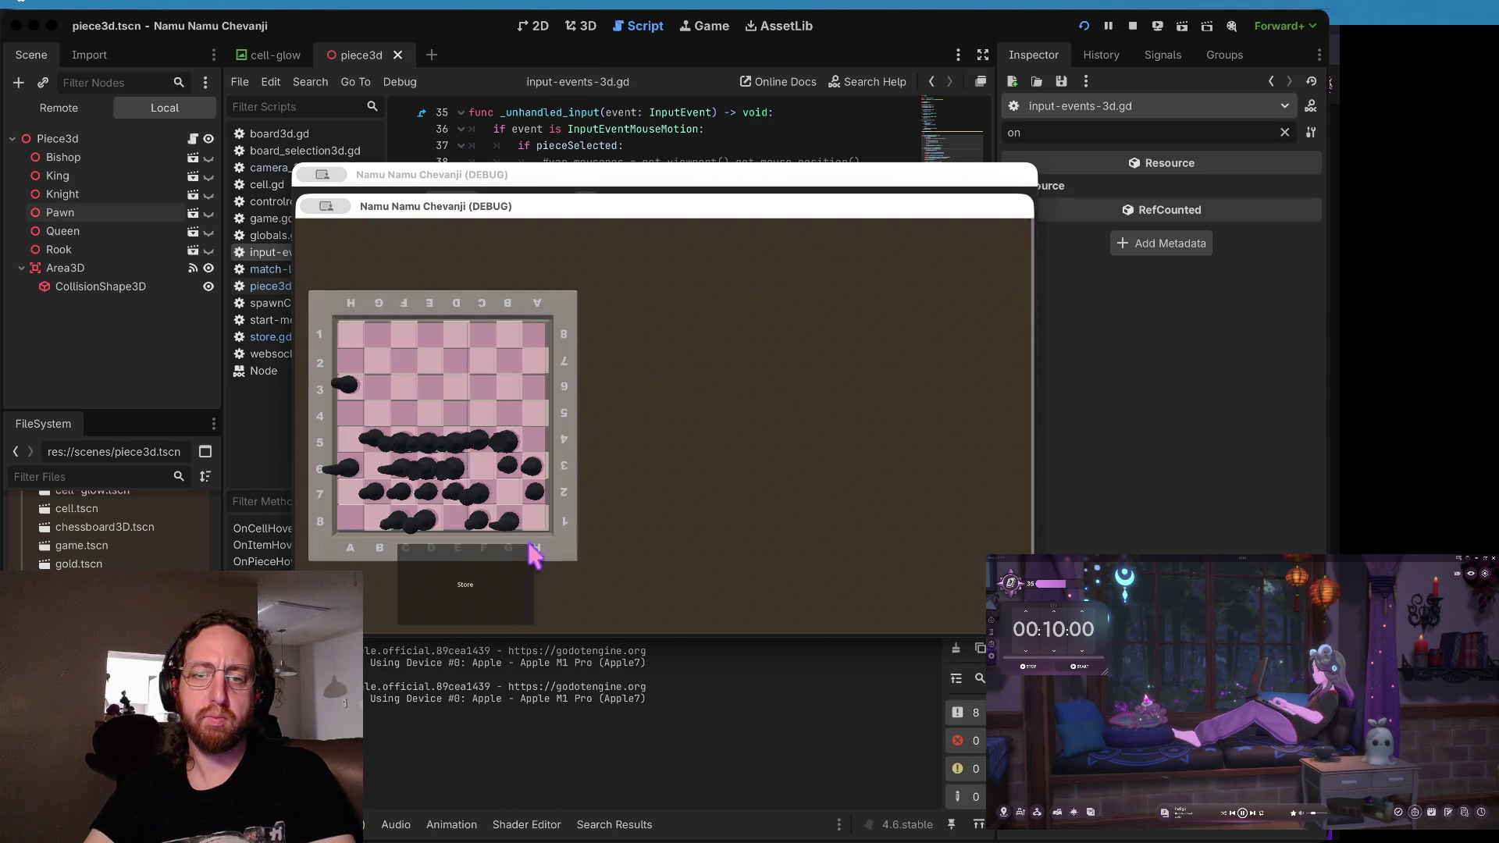
{"action": "left_click", "coordinate": [492, 589]}
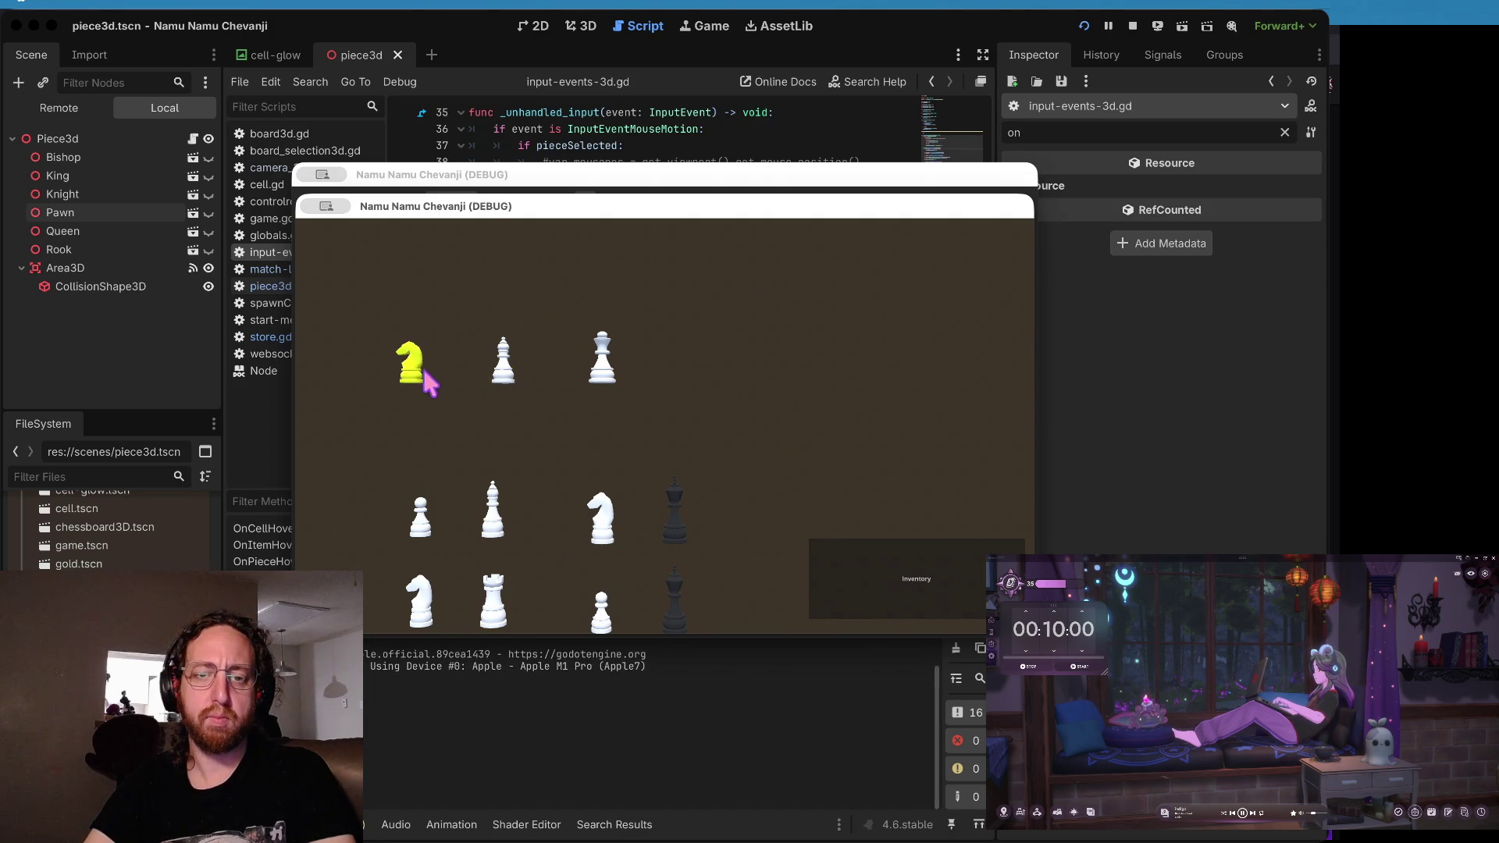
{"action": "left_click", "coordinate": [559, 129]}
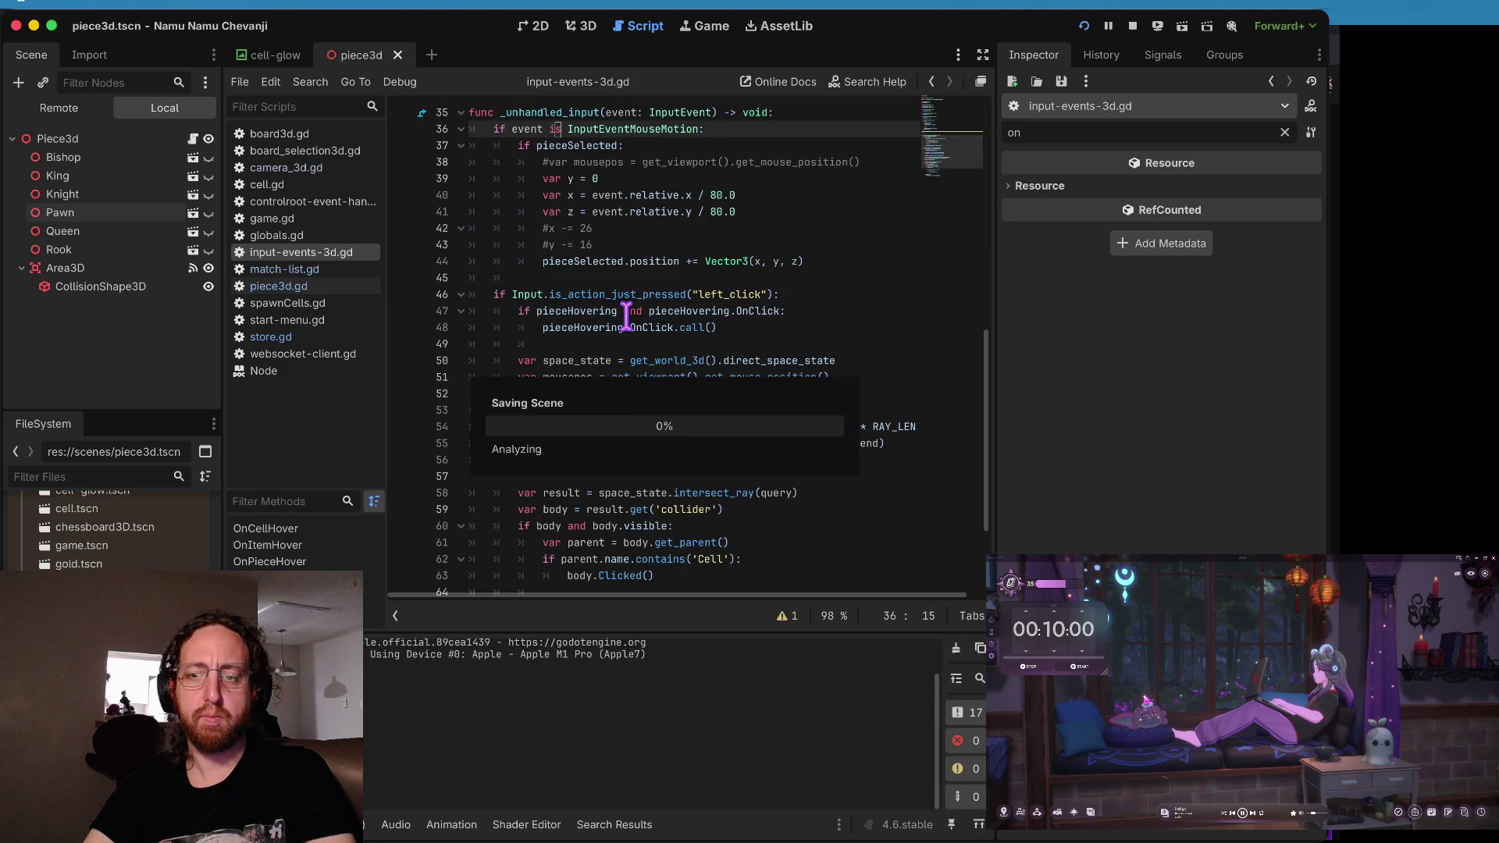
{"action": "key", "text": "super+Tab"}
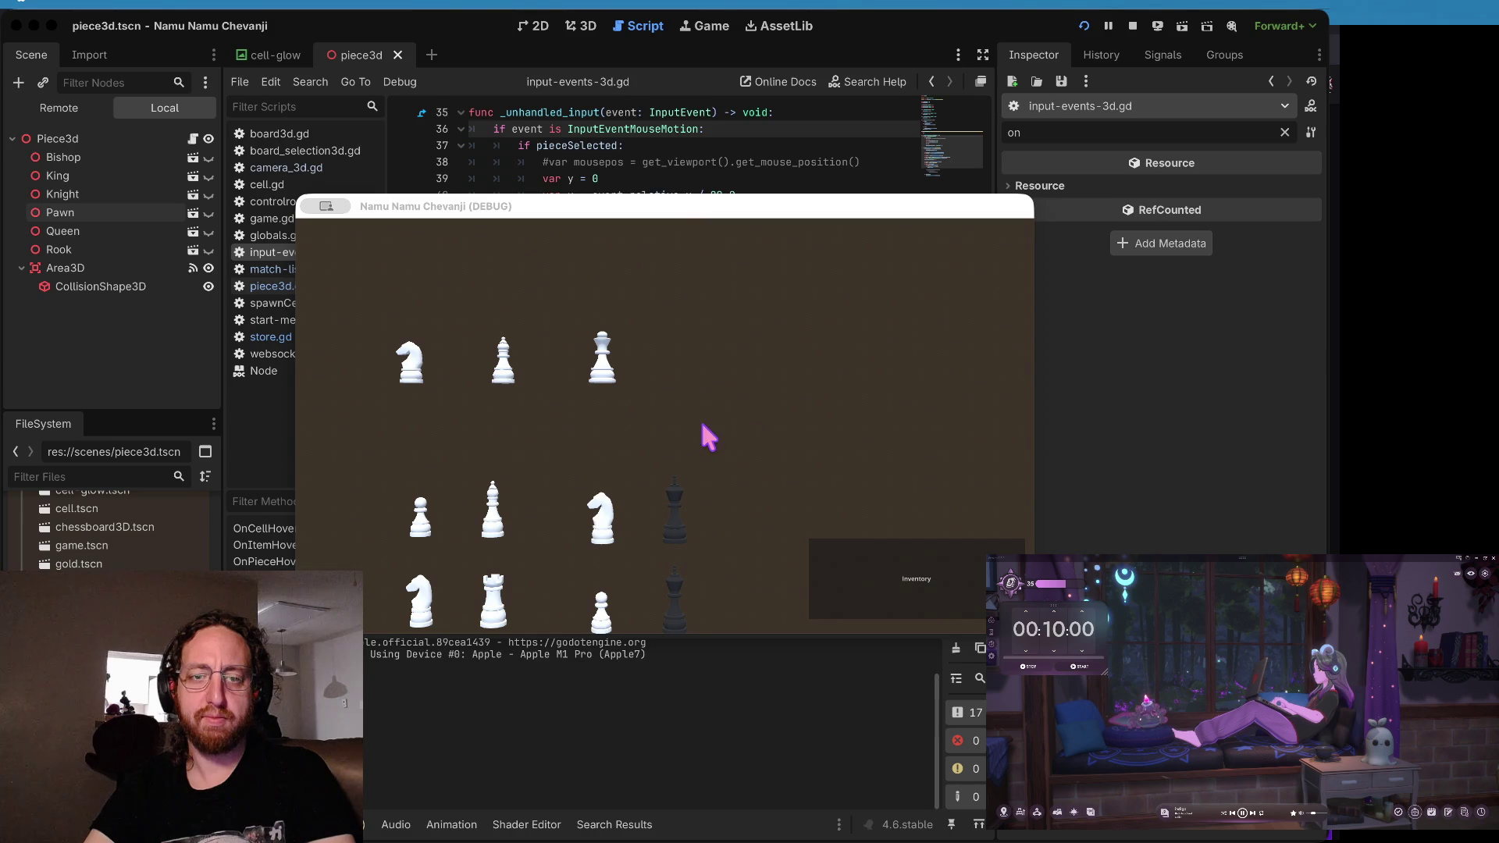
{"action": "key", "text": "super+Tab"}
{"action": "left_click", "coordinate": [596, 241]}
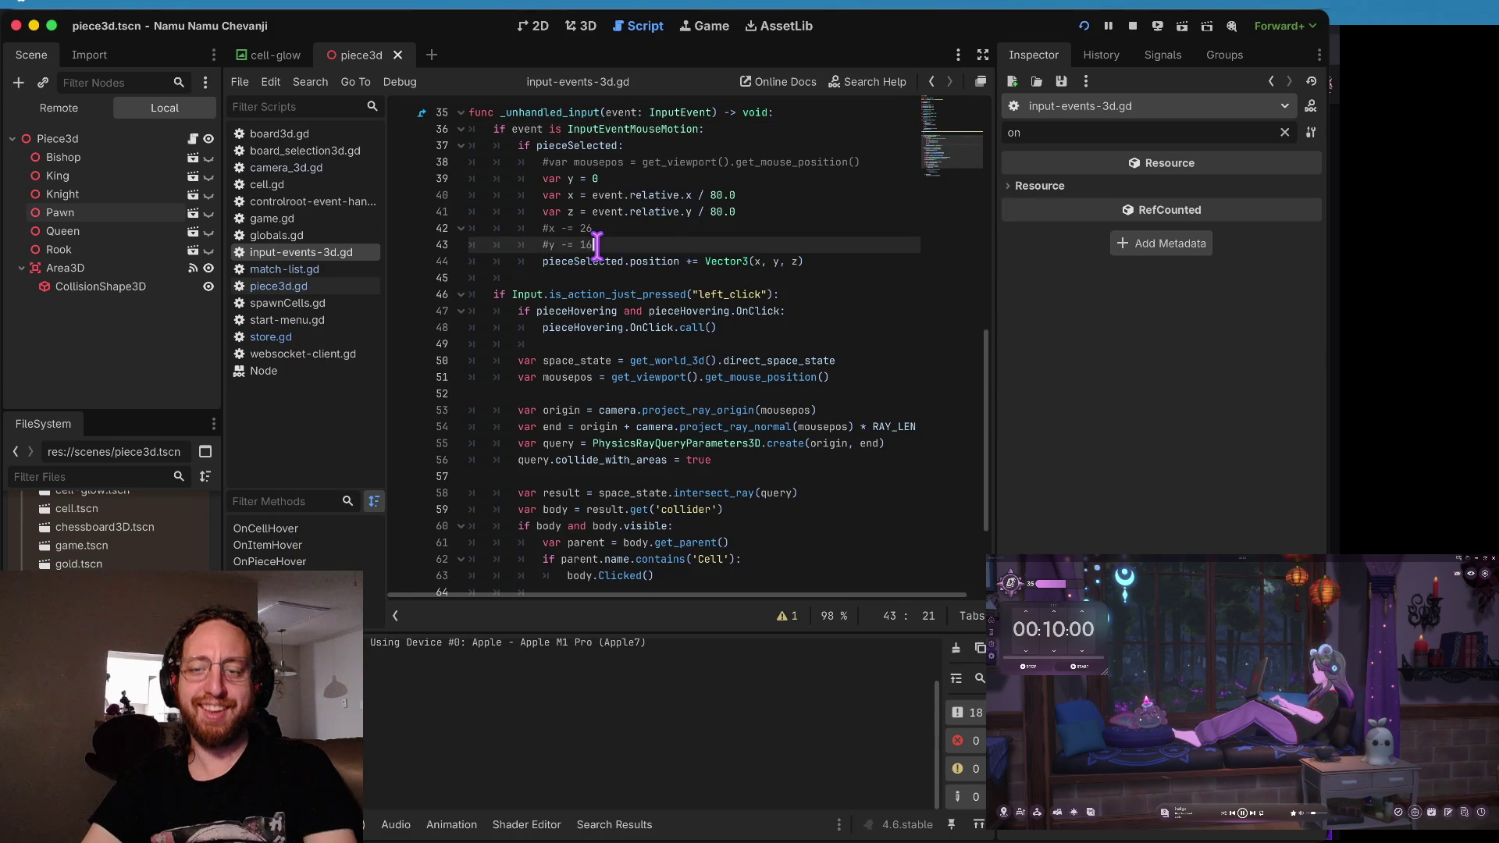
{"action": "scroll", "coordinate": [596, 242], "scroll_direction": "up", "scroll_amount": 4}
{"action": "key", "text": "super+Tab"}
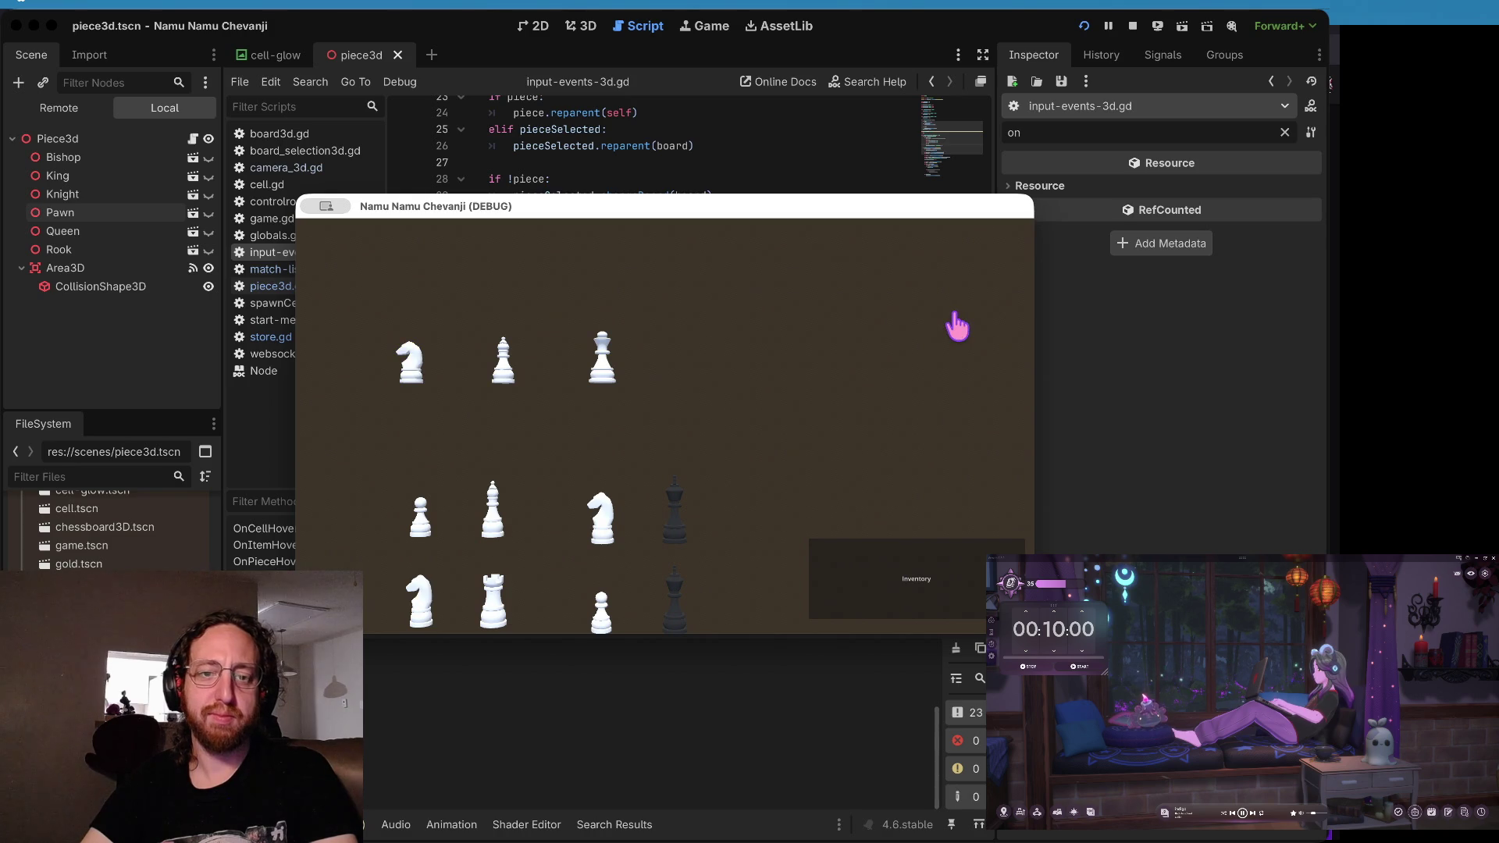
{"action": "key", "text": "super+Tab"}
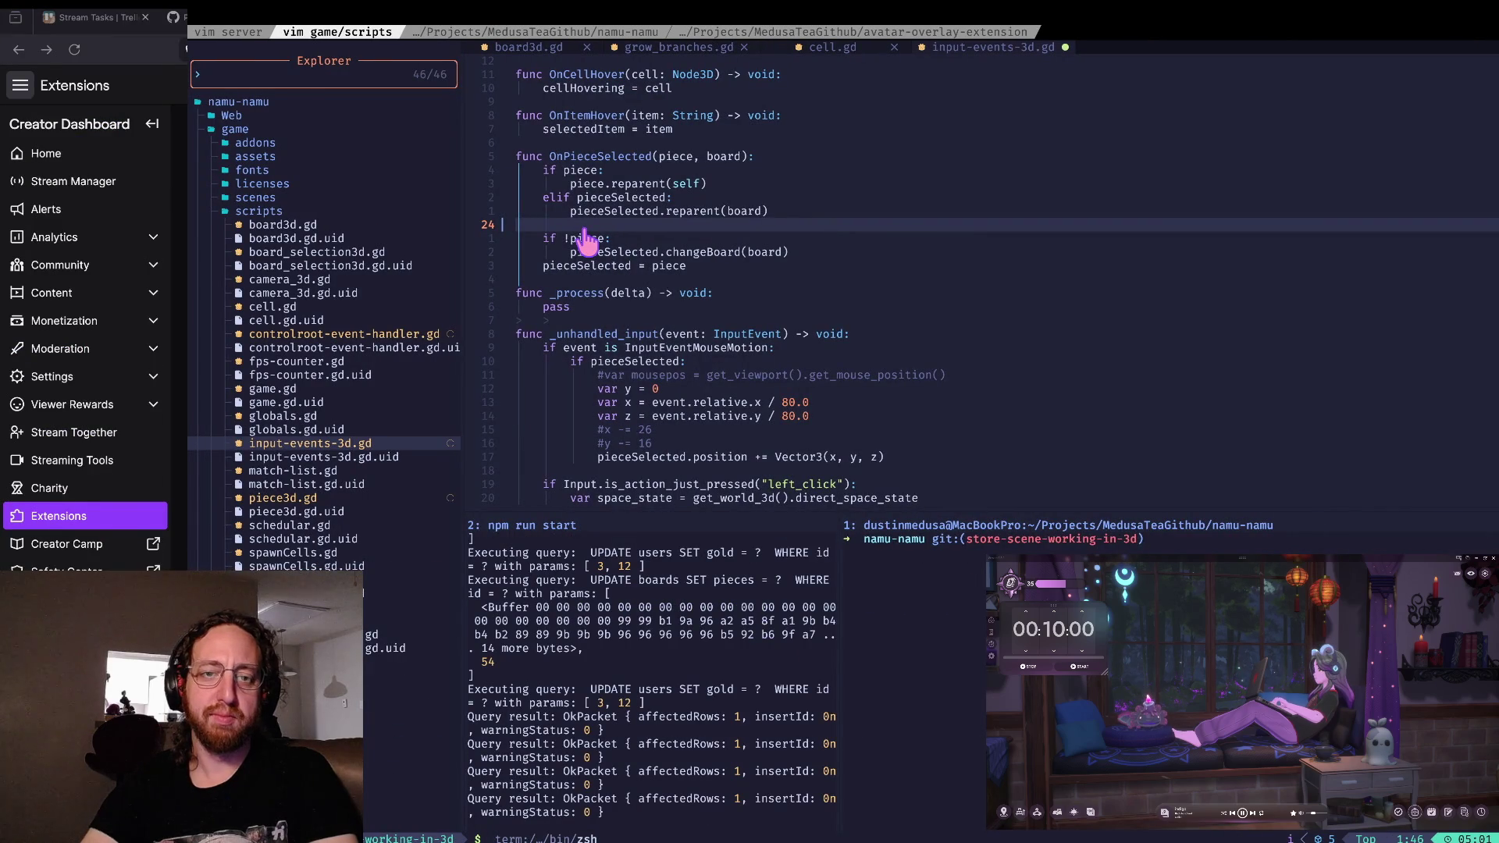
- Reload the changed buffer and open store.gd from the file explorer at its top
{"action": "key", "text": "l"}
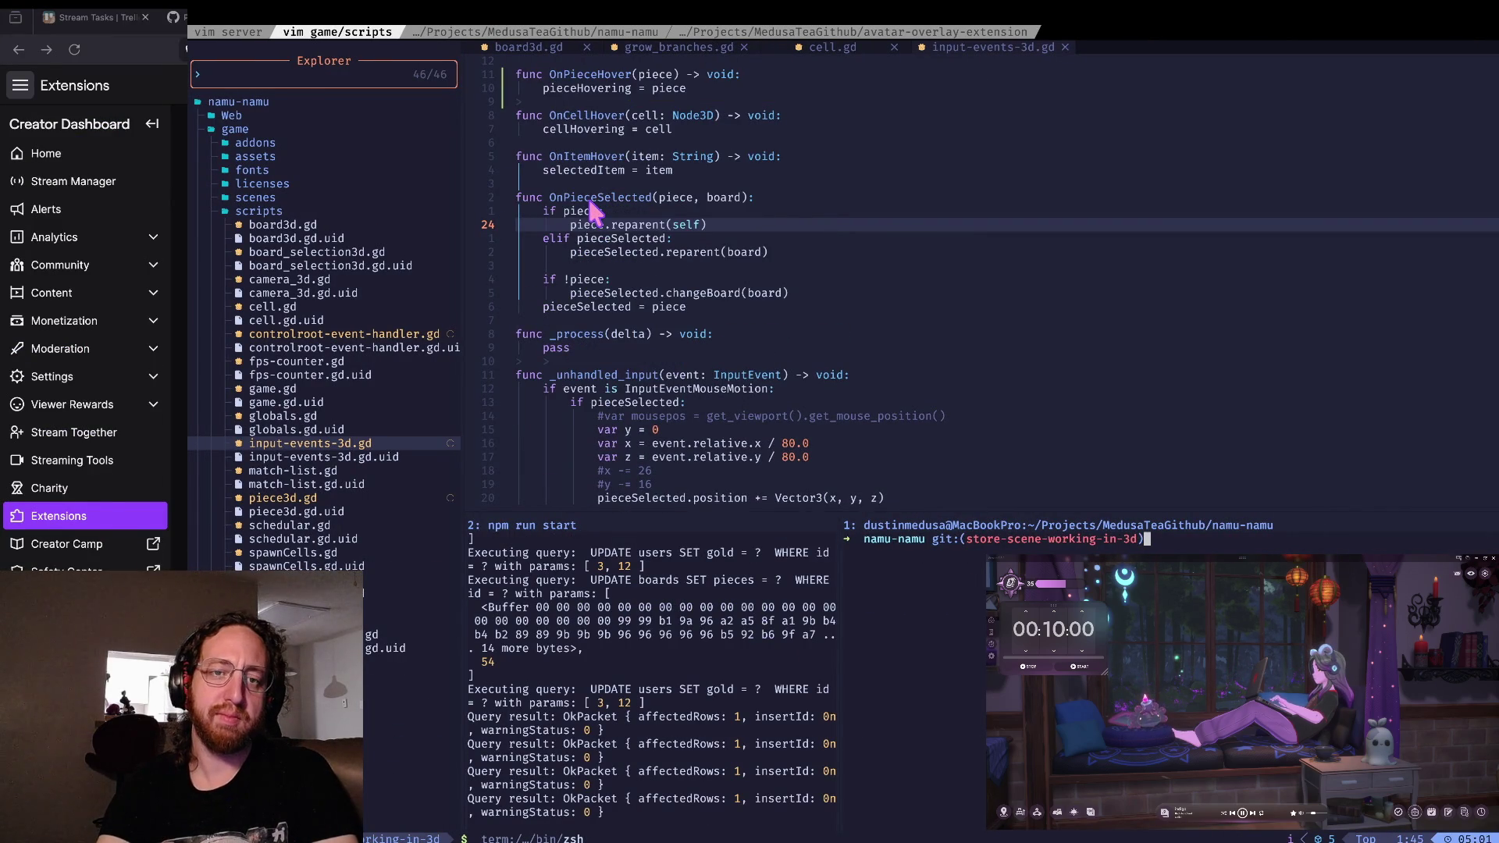
{"action": "left_click", "coordinate": [595, 249]}
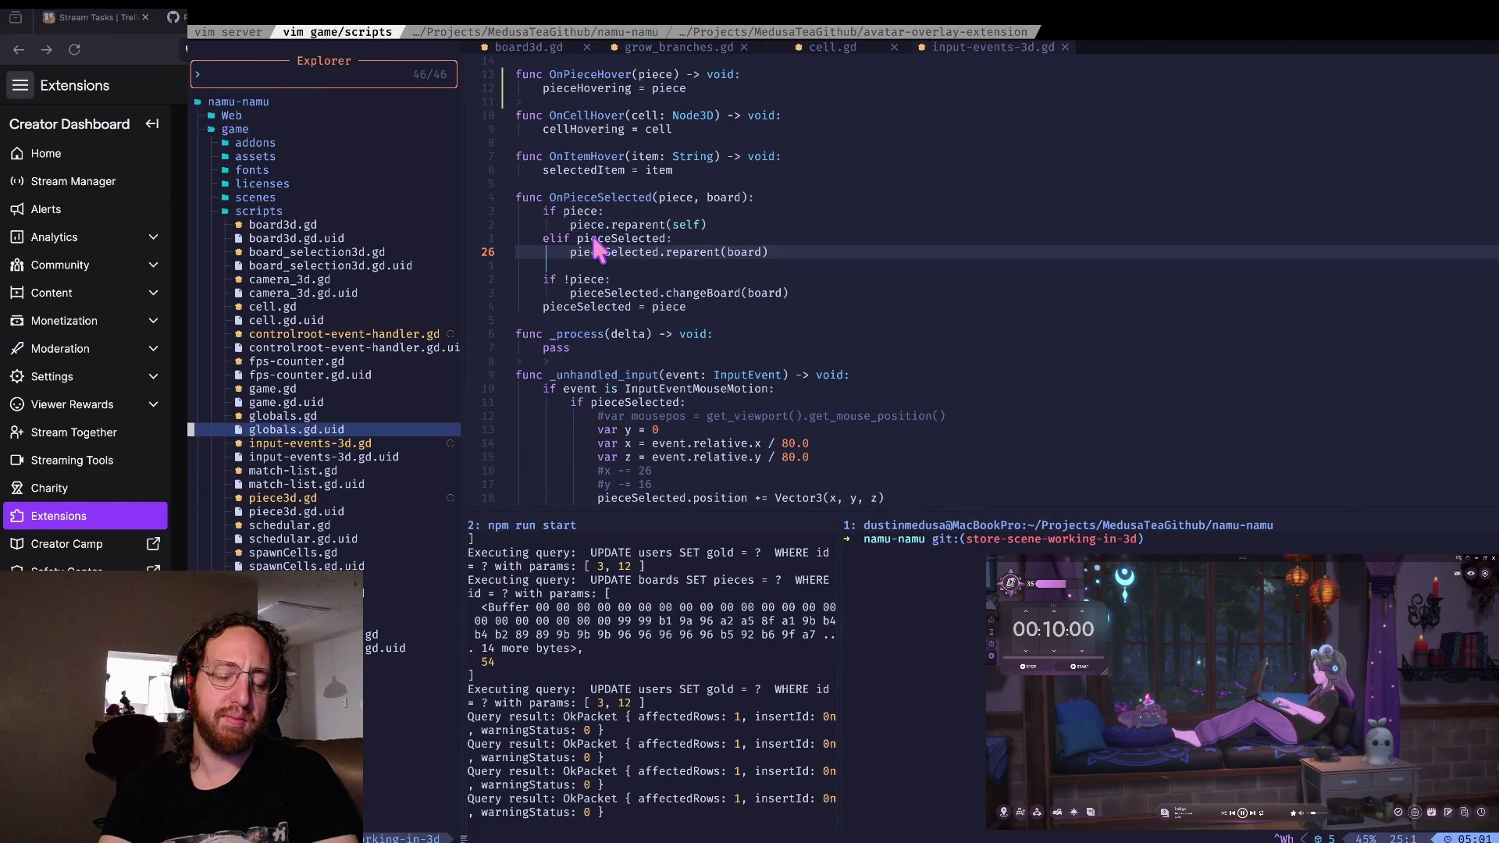
{"action": "key", "text": "j"}
{"action": "key", "text": "j"}
{"action": "key", "text": "j"}
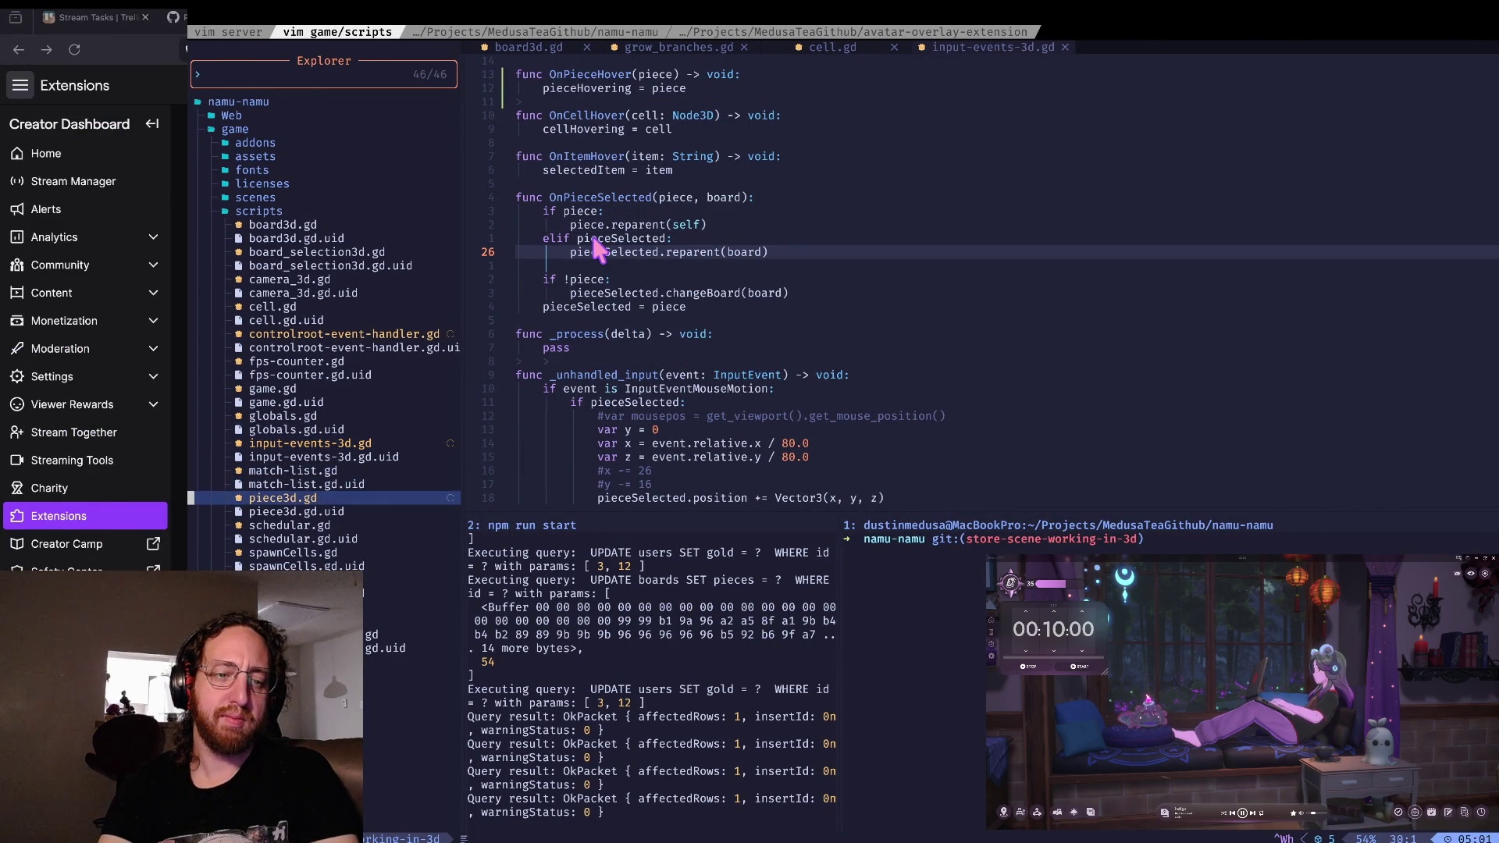
{"action": "key", "text": "j"}
{"action": "key", "text": "j"}
{"action": "key", "text": "j"}
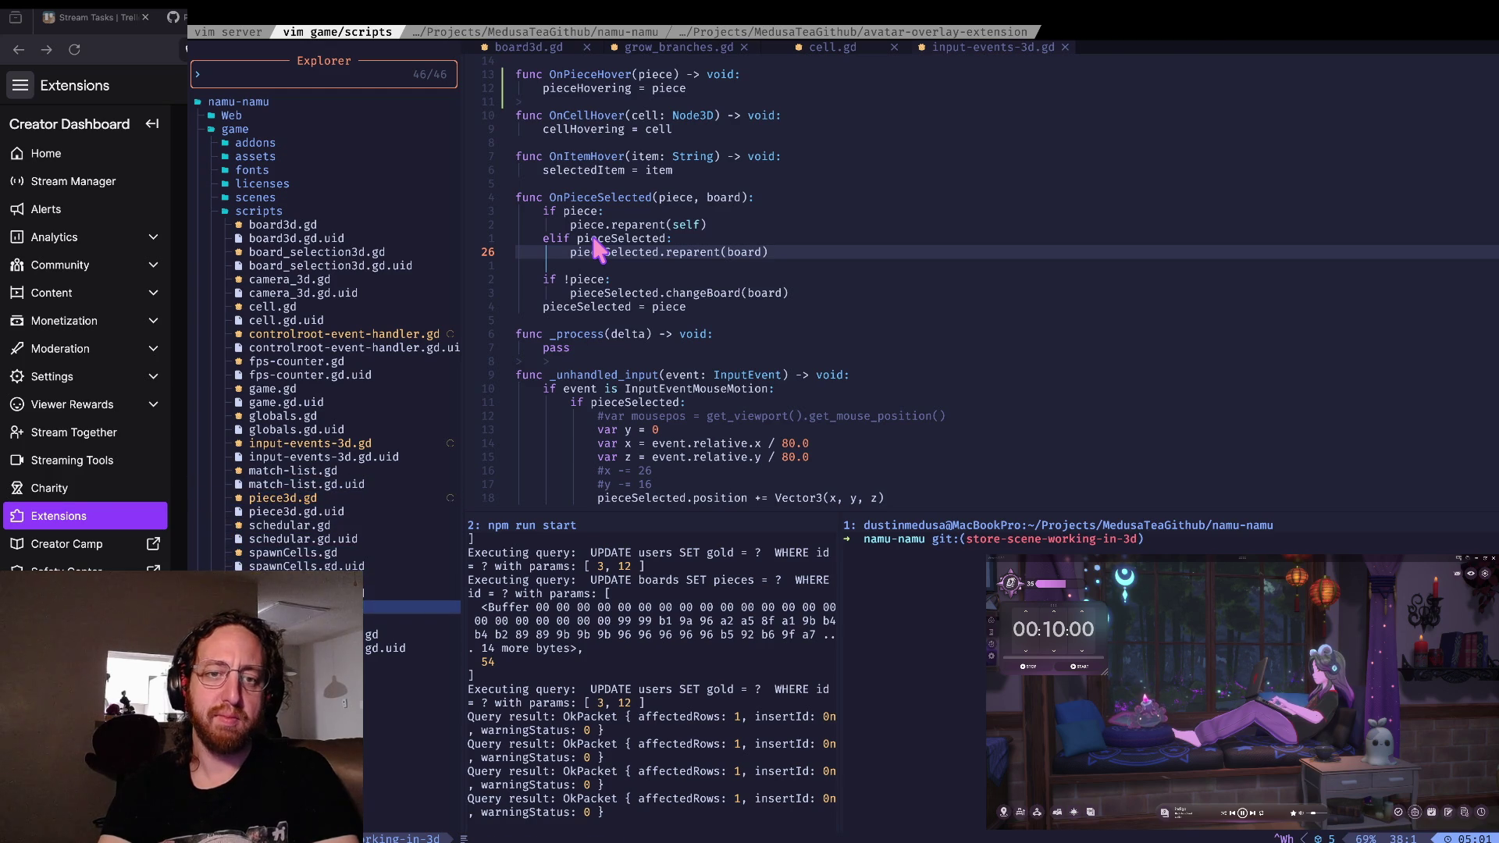
{"action": "key", "text": "Return"}
{"action": "scroll", "coordinate": [597, 248], "scroll_direction": "down", "scroll_amount": 20}
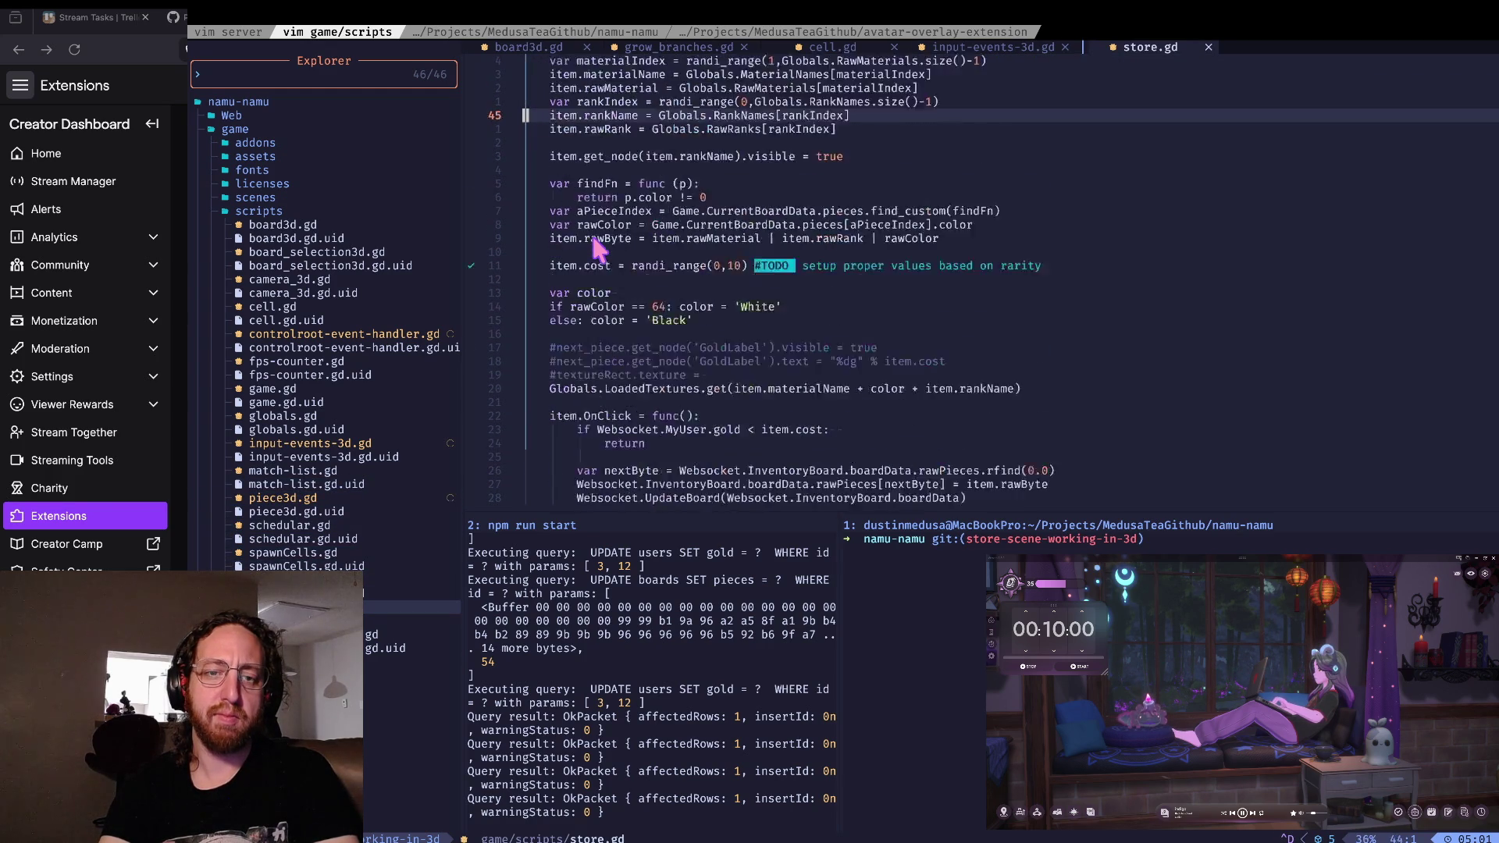
{"action": "scroll", "coordinate": [597, 248], "scroll_direction": "down", "scroll_amount": 5}
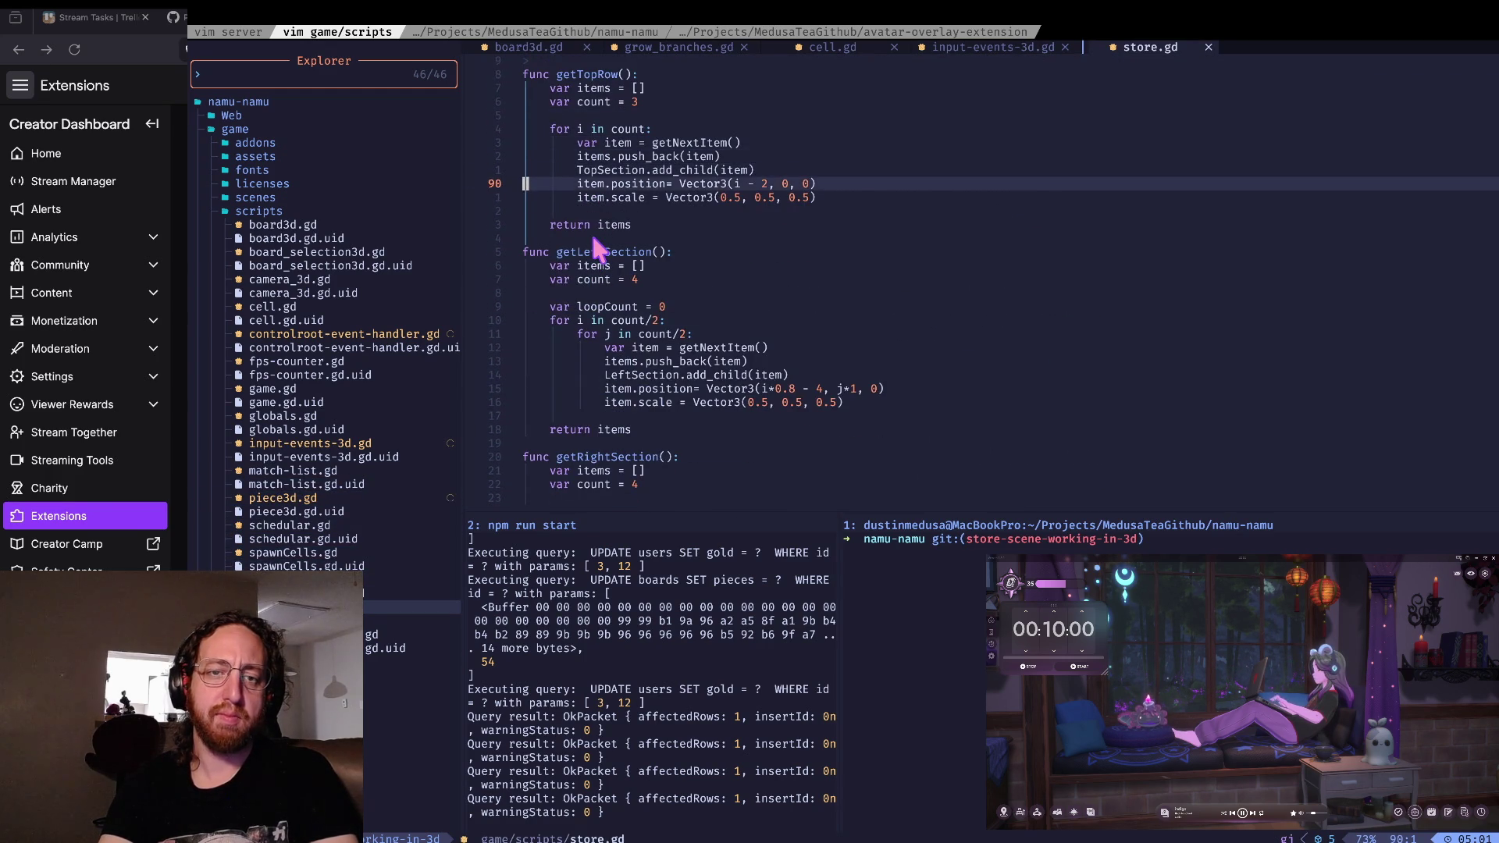
{"action": "scroll", "coordinate": [598, 248], "scroll_direction": "up", "scroll_amount": 8}
{"action": "key", "text": "g"}
{"action": "key", "text": "g"}
{"action": "key", "text": "j"}
{"action": "key", "text": "j"}
{"action": "key", "text": "j"}
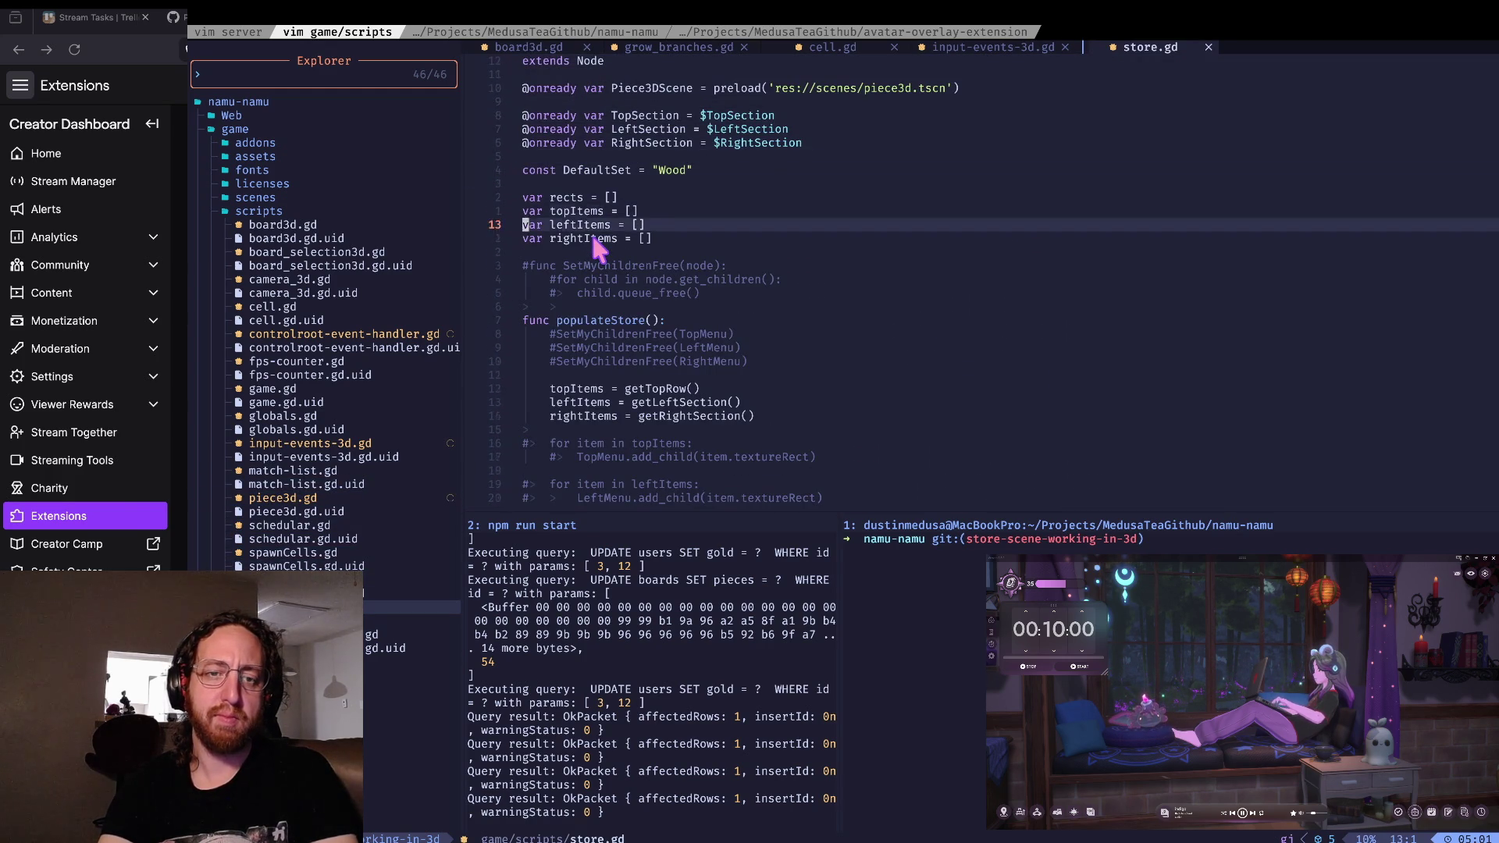
- Add the declaration 'var pieceScale = 0.75' near the top of store.gd
{"action": "type", "text": "ovar scale"}
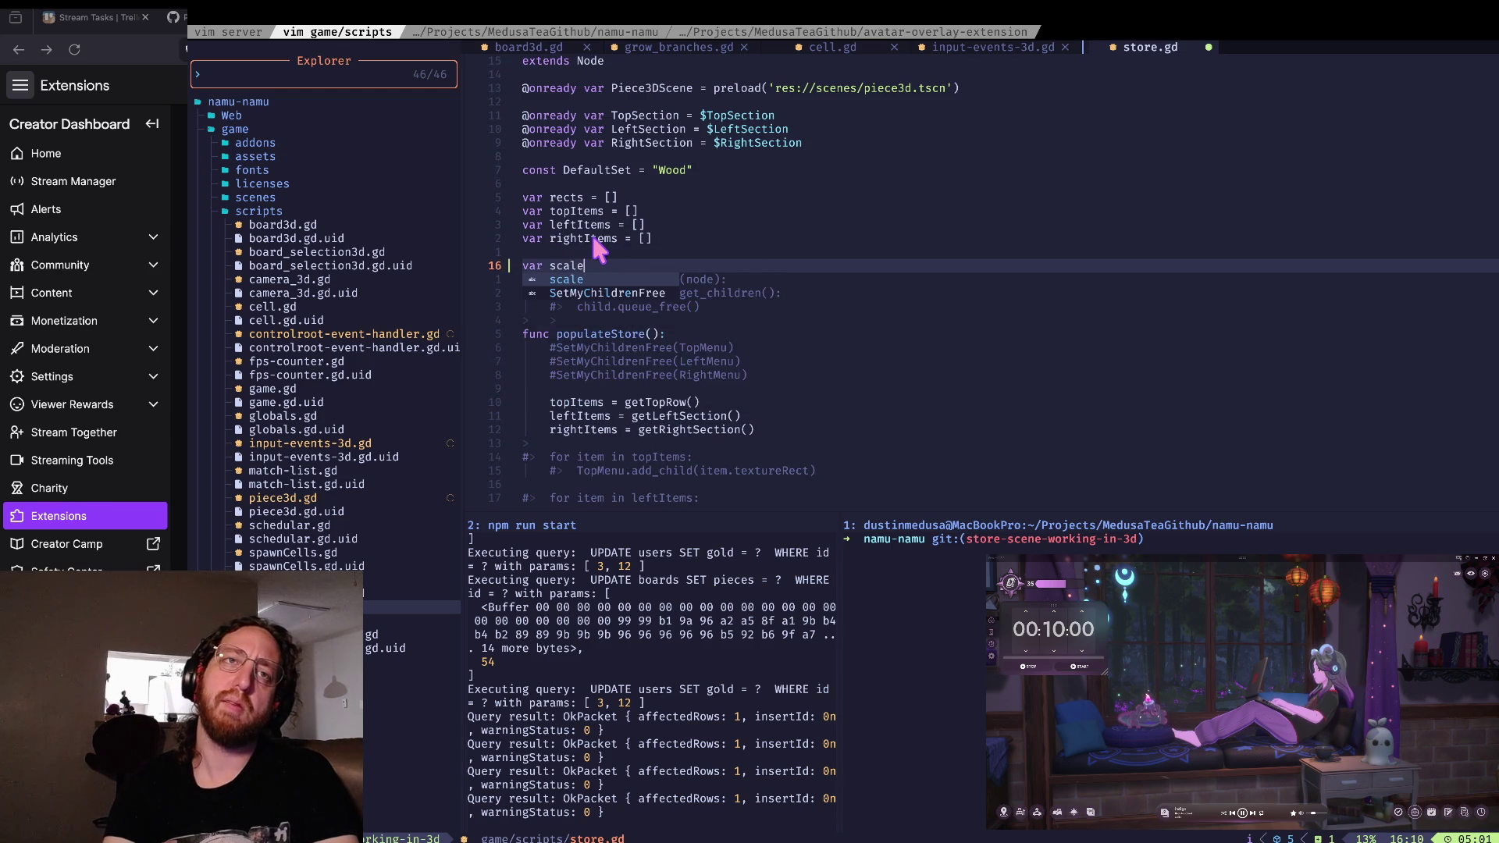
{"action": "key", "text": "BackSpace"}
{"action": "key", "text": "BackSpace"}
{"action": "key", "text": "BackSpace"}
{"action": "type", "text": "pieceScale"}
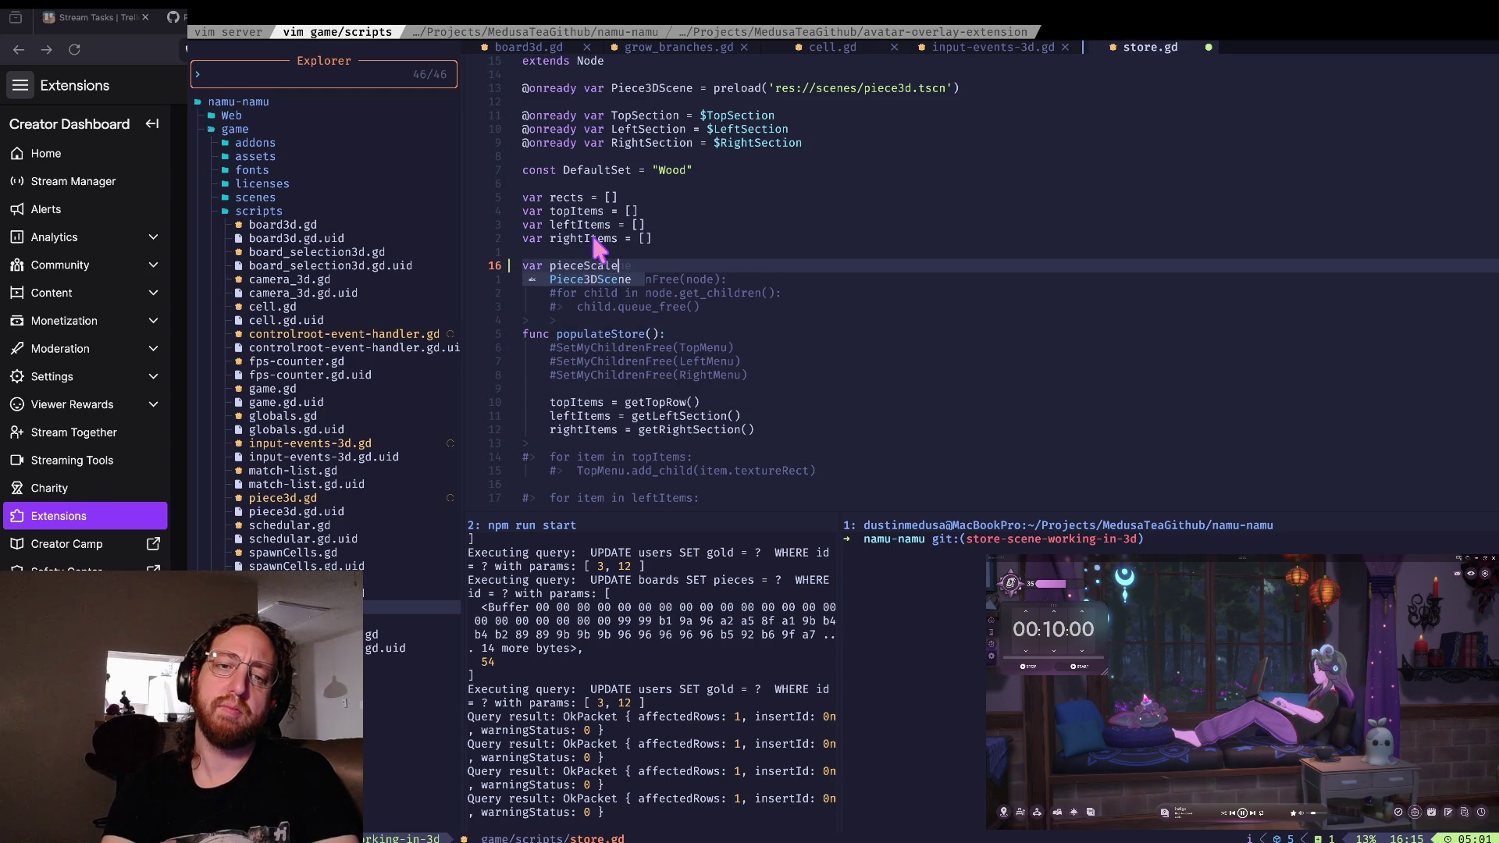
{"action": "type", "text": " = 0."}
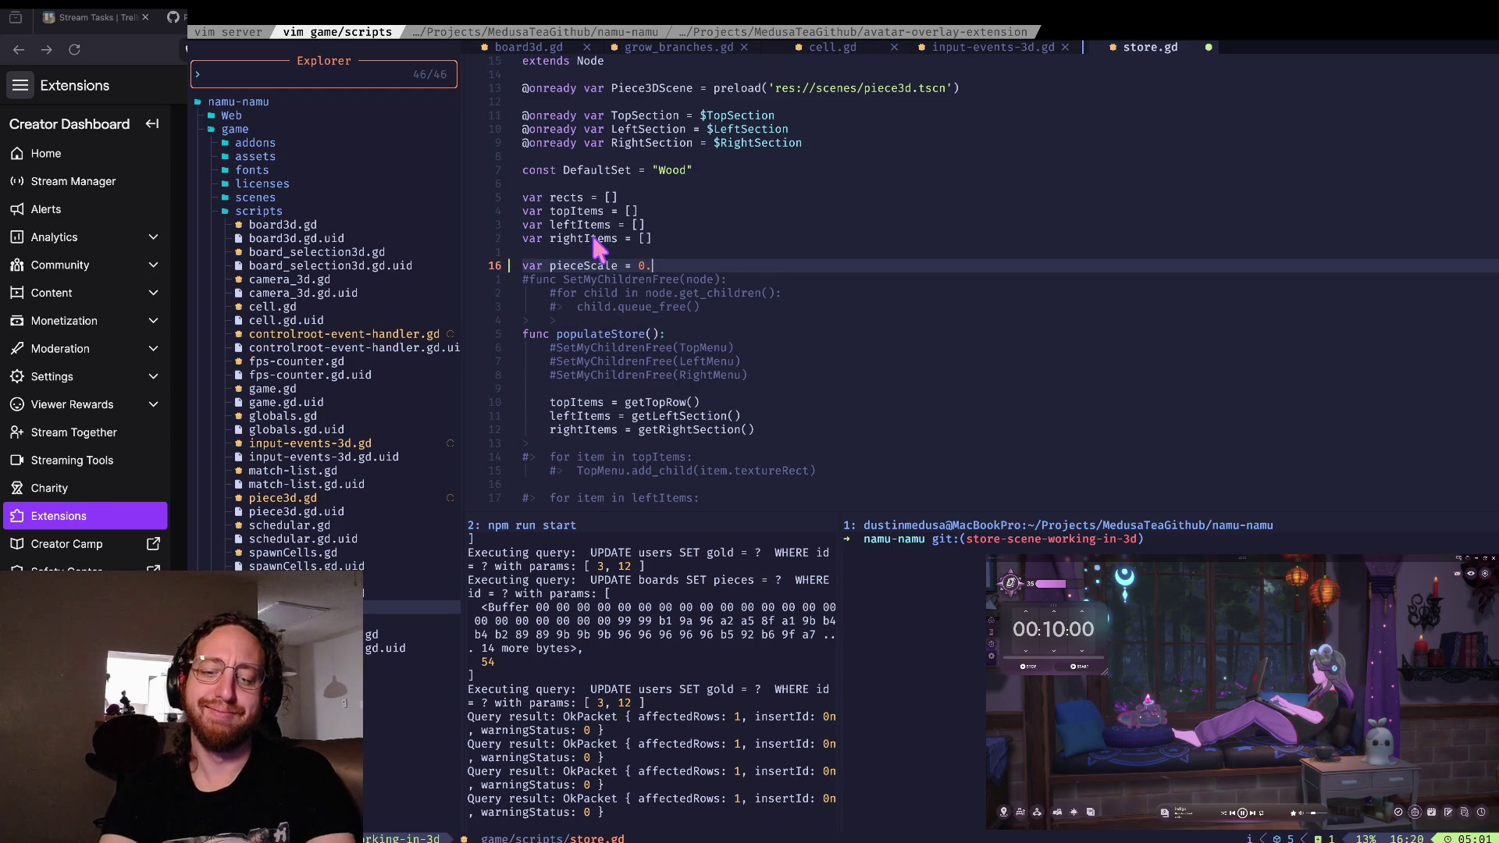
{"action": "type", "text": "75"}
{"action": "key", "text": "Return"}
{"action": "key", "text": "Escape"}
- Change getTopRow's item scale to Vector3(pieceScale, pieceScale, pieceScale)
{"action": "type", "text": "k"}
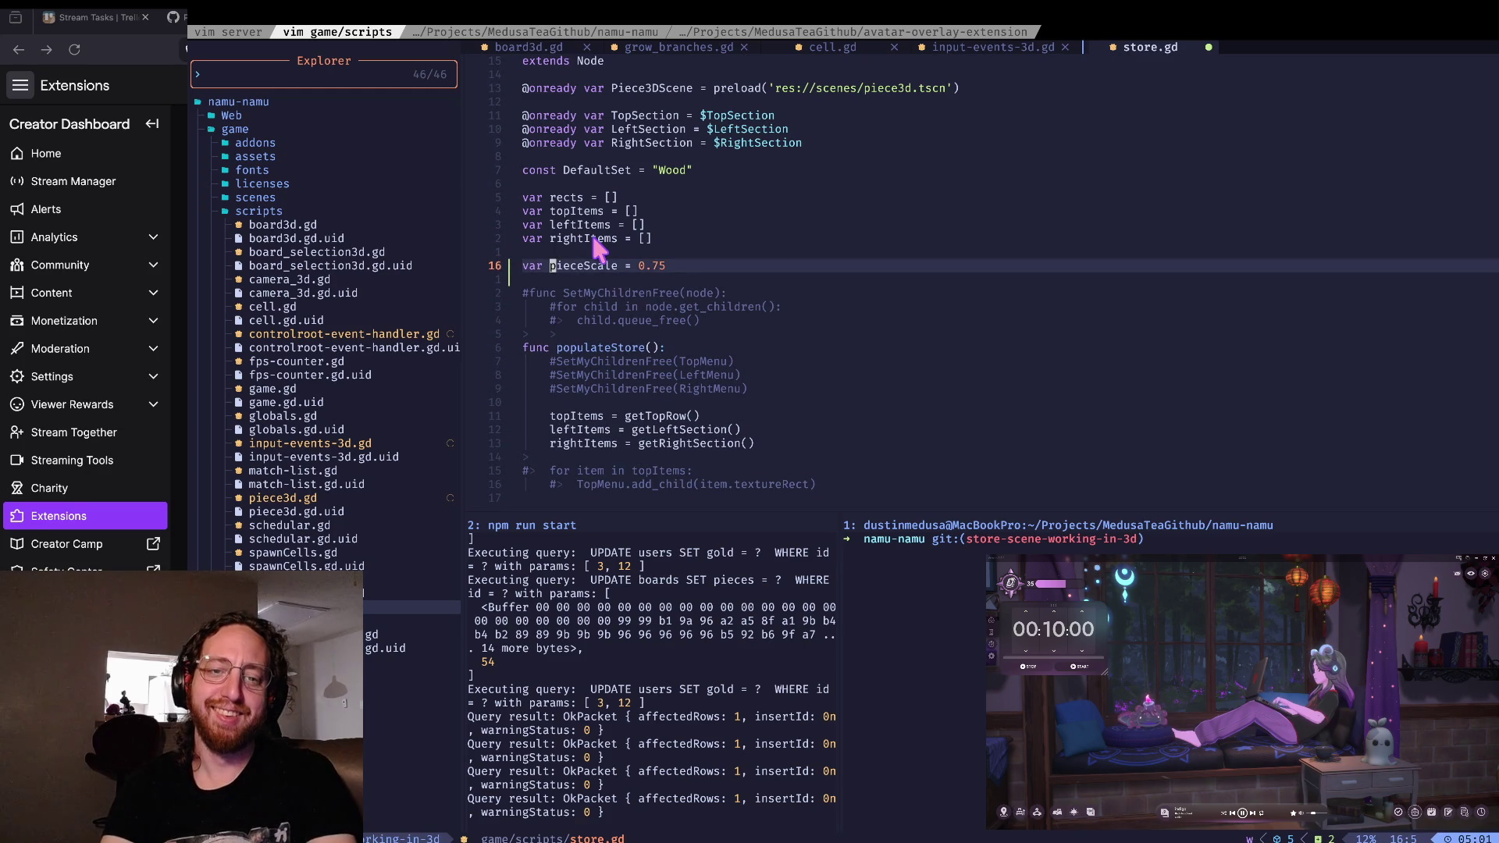
{"action": "type", "text": "/scale v"}
{"action": "key", "text": "l"}
{"action": "key", "text": "l"}
{"action": "key", "text": "l"}
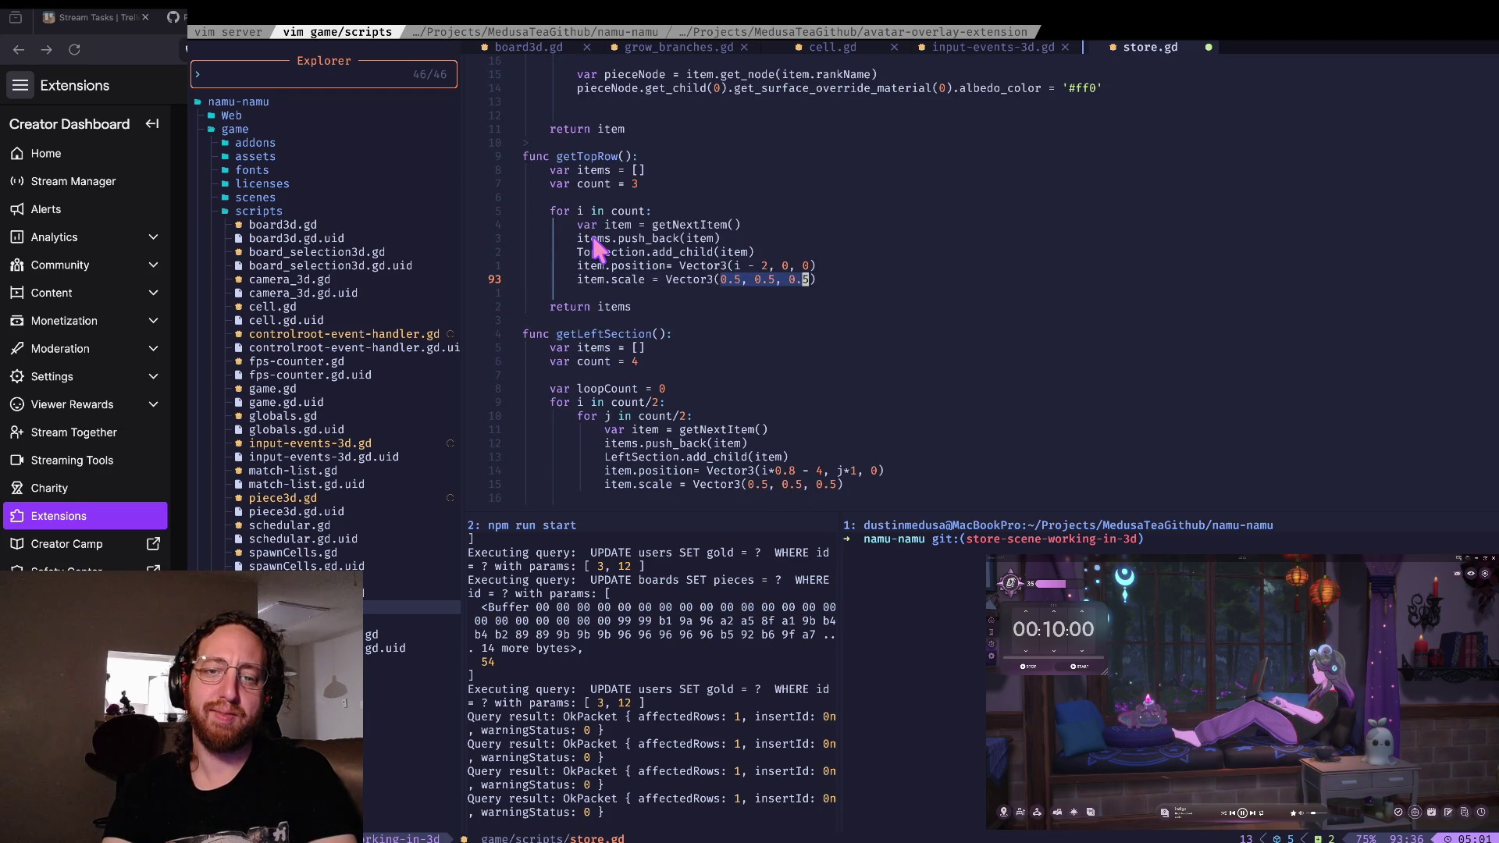
{"action": "type", "text": "ctor3(scale"}
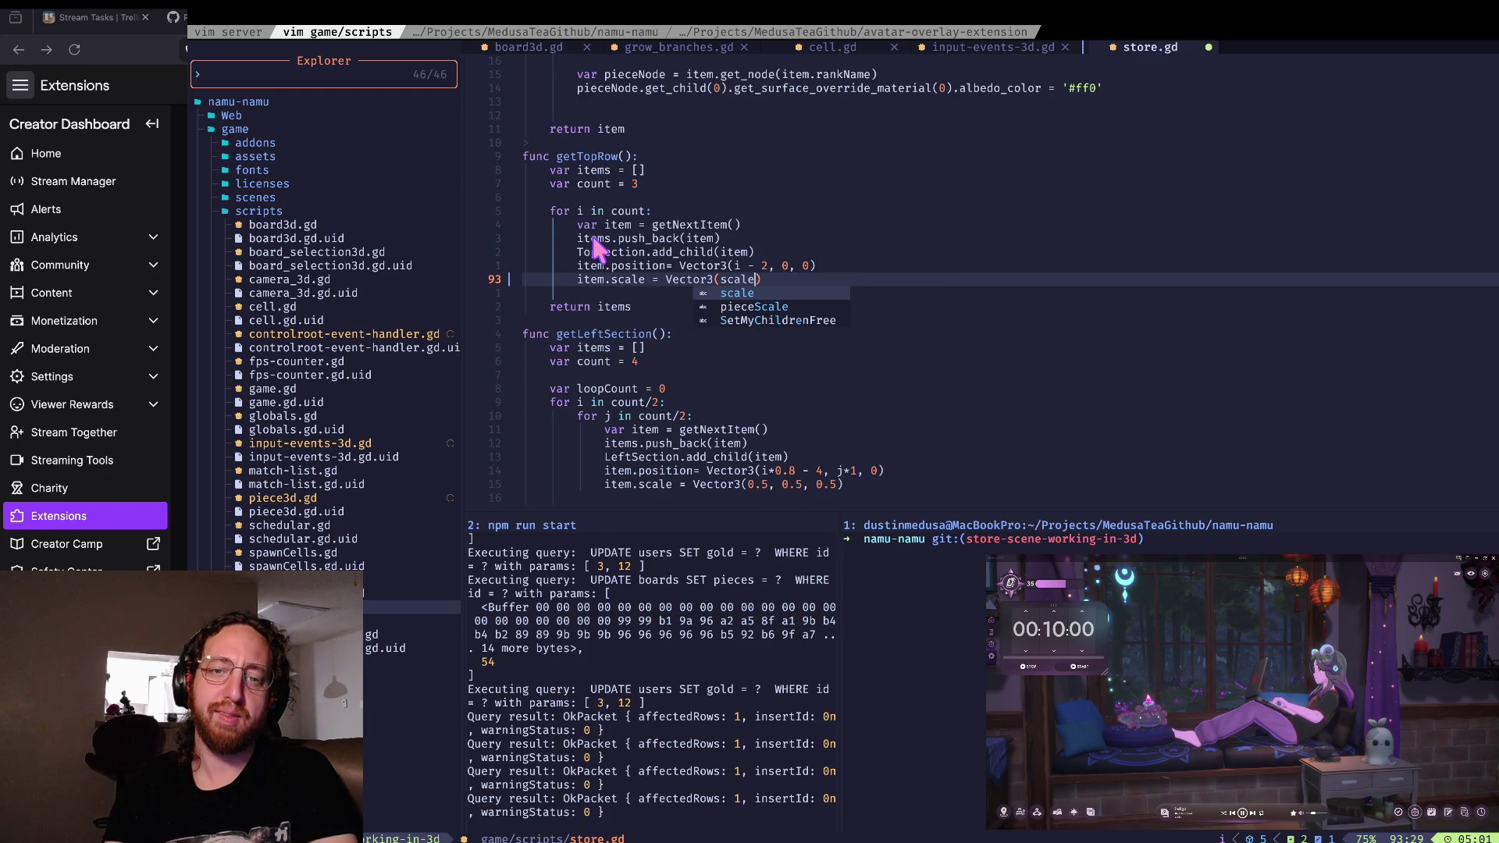
{"action": "key", "text": "ctrl+n"}
{"action": "type", "text": ", pieceScale"}
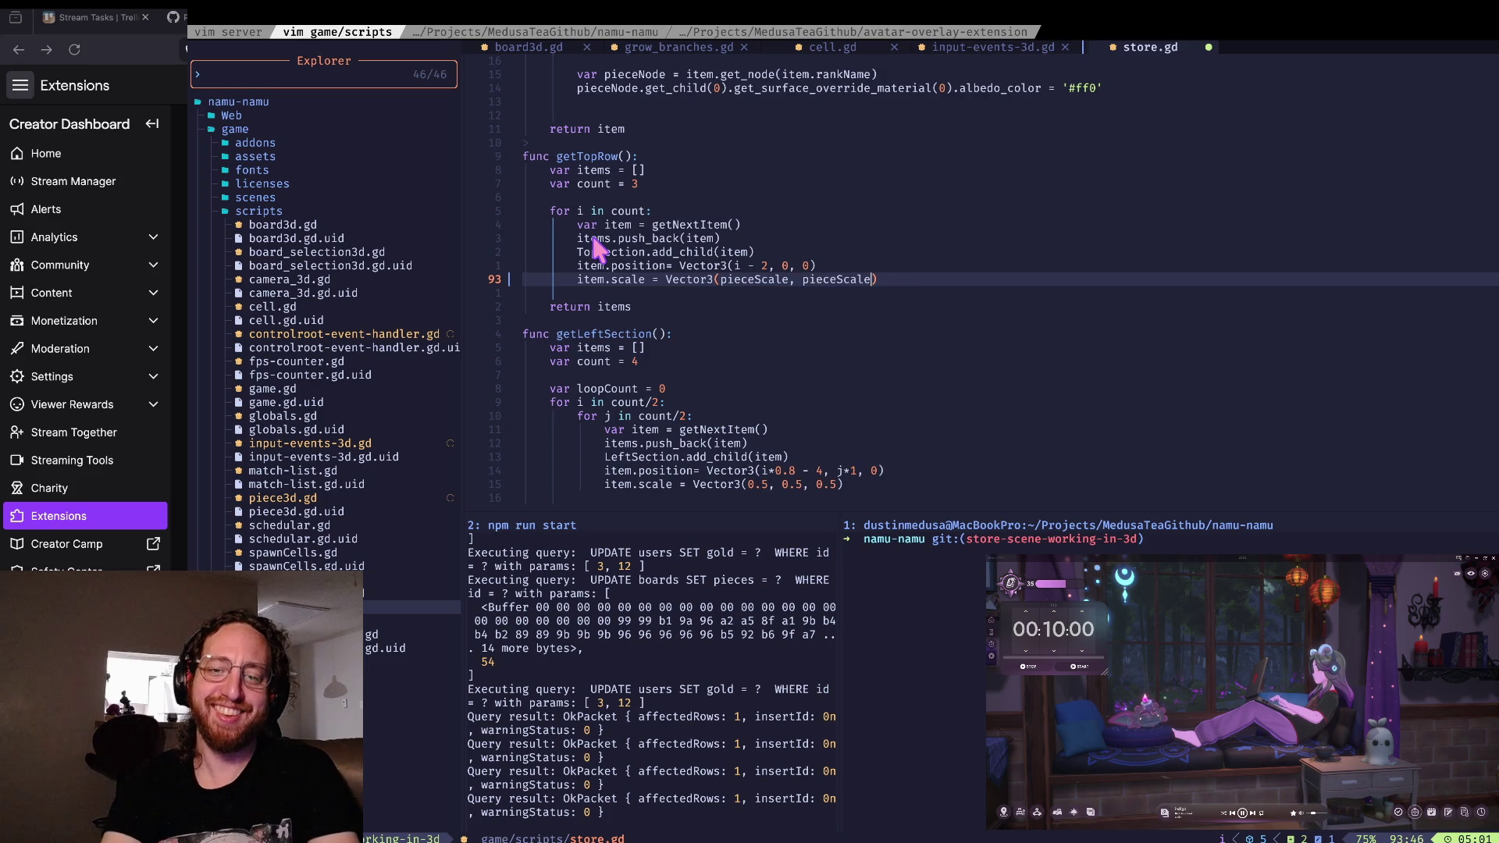
{"action": "type", "text": ", pieceScale"}
{"action": "key", "text": "Escape"}
{"action": "type", "text": "^"}
{"action": "type", "text": "i"}
{"action": "key", "text": "Escape"}
- Copy that pieceScale scale line over getLeftSection's Vector3(0.5, 0.5, 0.5) scale line
{"action": "key", "text": "shift+v"}
{"action": "key", "text": "y"}
{"action": "key", "text": "colon"}
{"action": "key", "text": "Escape"}
{"action": "key", "text": "j"}
{"action": "key", "text": "j"}
{"action": "key", "text": "j"}
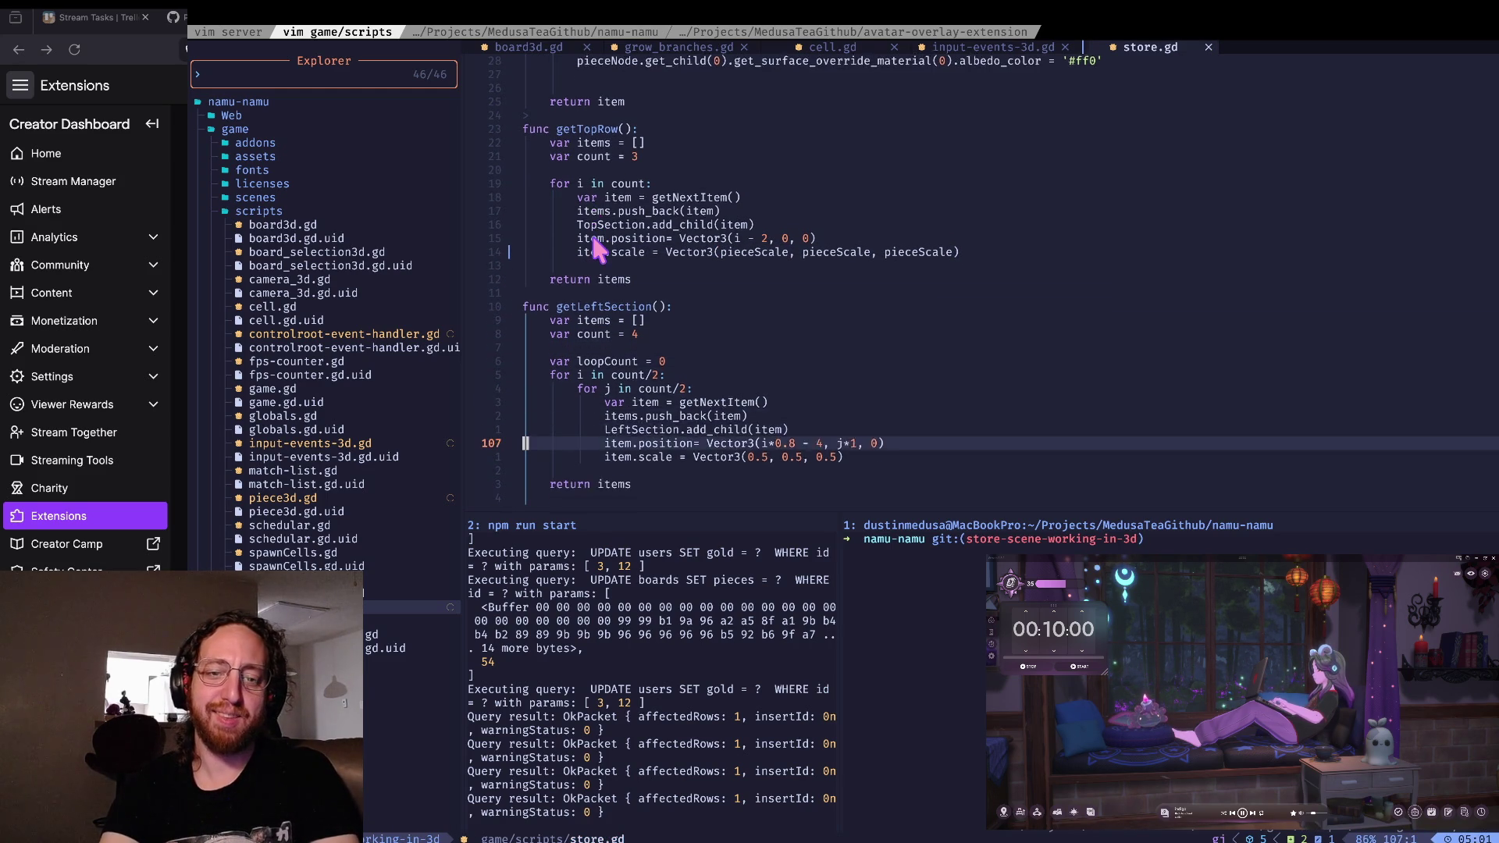
{"action": "key", "text": "j"}
{"action": "key", "text": "shift+v"}
{"action": "key", "text": "p"}
{"action": "key", "text": "0"}
{"action": "key", "text": "shift+v"}
{"action": "scroll", "coordinate": [595, 244], "scroll_direction": "down", "scroll_amount": 1}
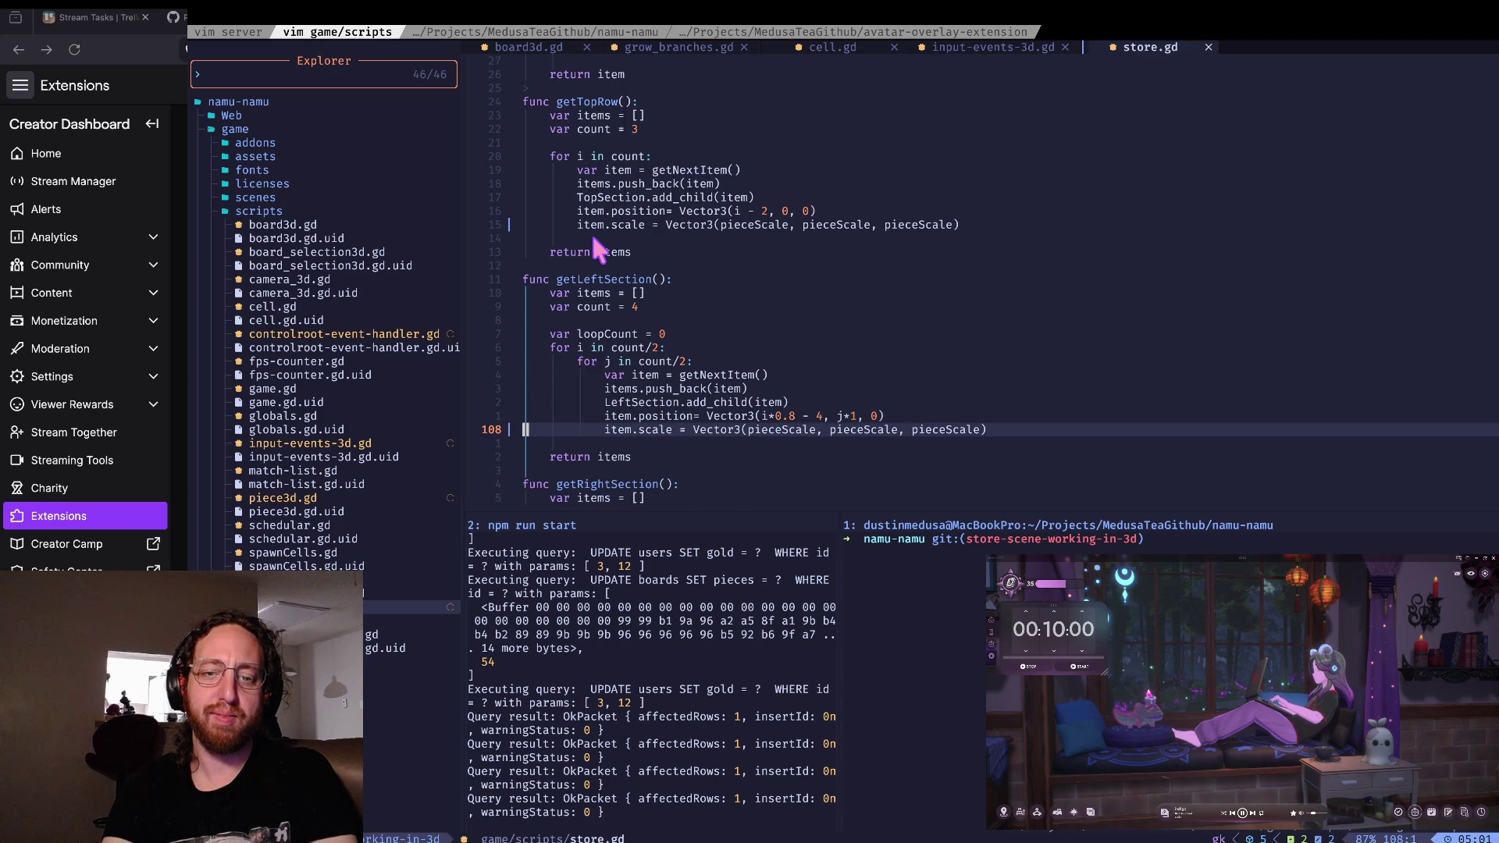
- Move the scale line from getLeftSection into getNextItem and fix its indentation
{"action": "key", "text": "u"}
{"action": "key", "text": "u"}
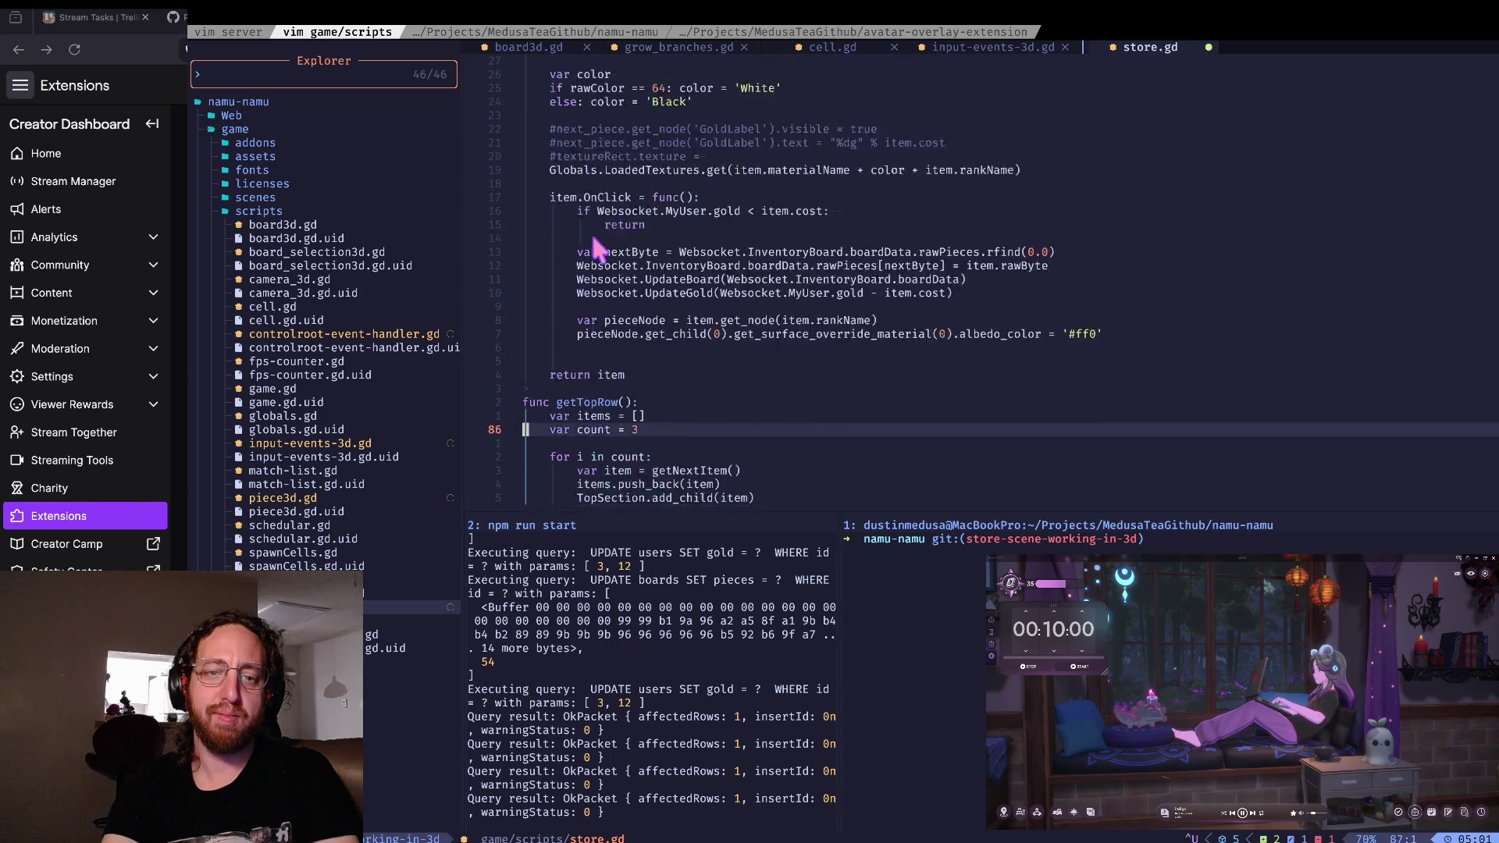
{"action": "key", "text": "u"}
{"action": "key", "text": "ctrl+r"}
{"action": "key", "text": "ctrl+d"}
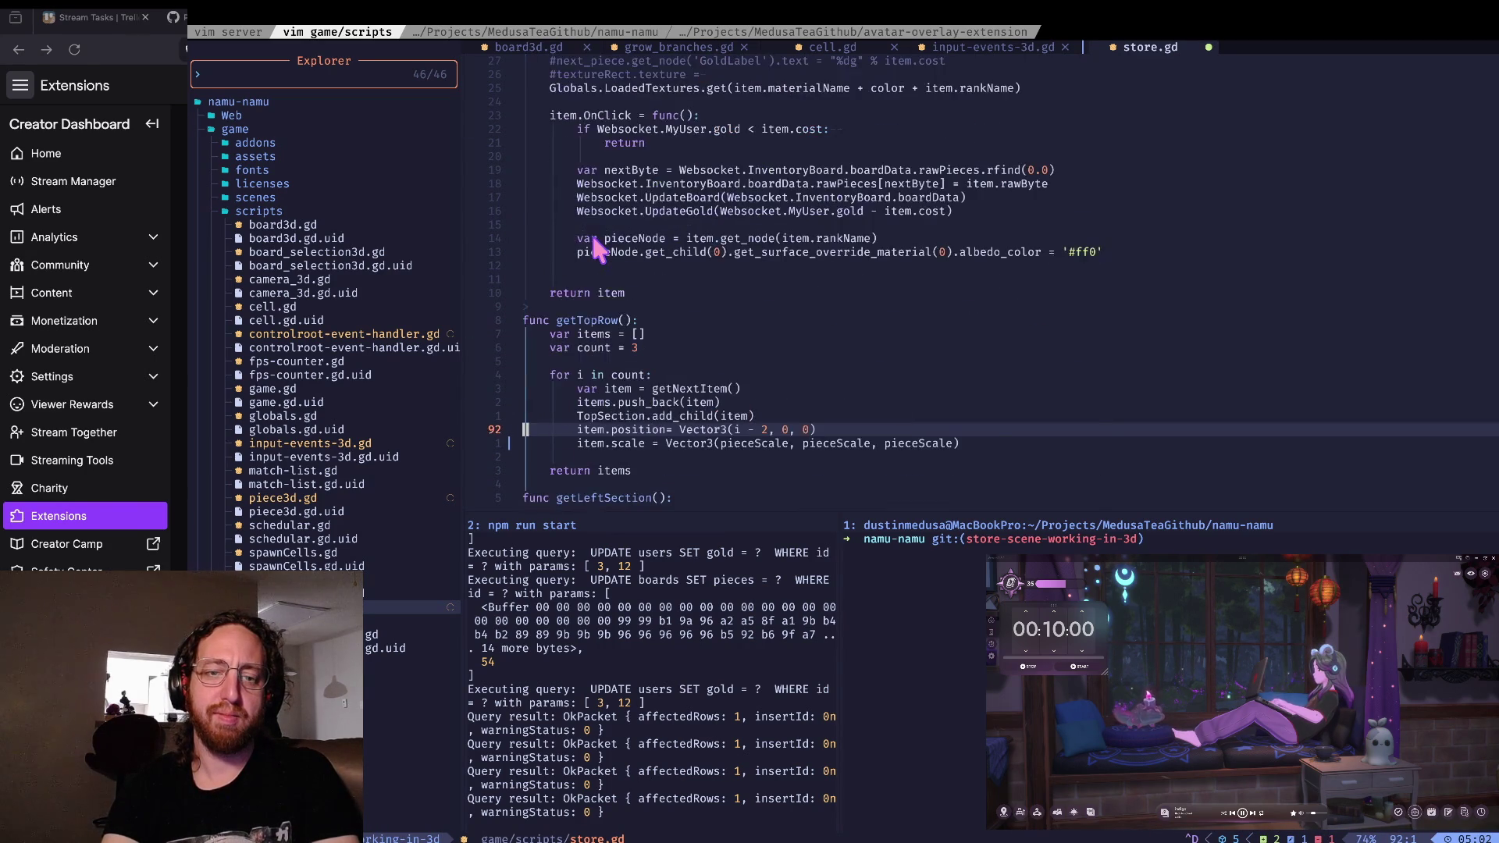
{"action": "key", "text": "ctrl+u"}
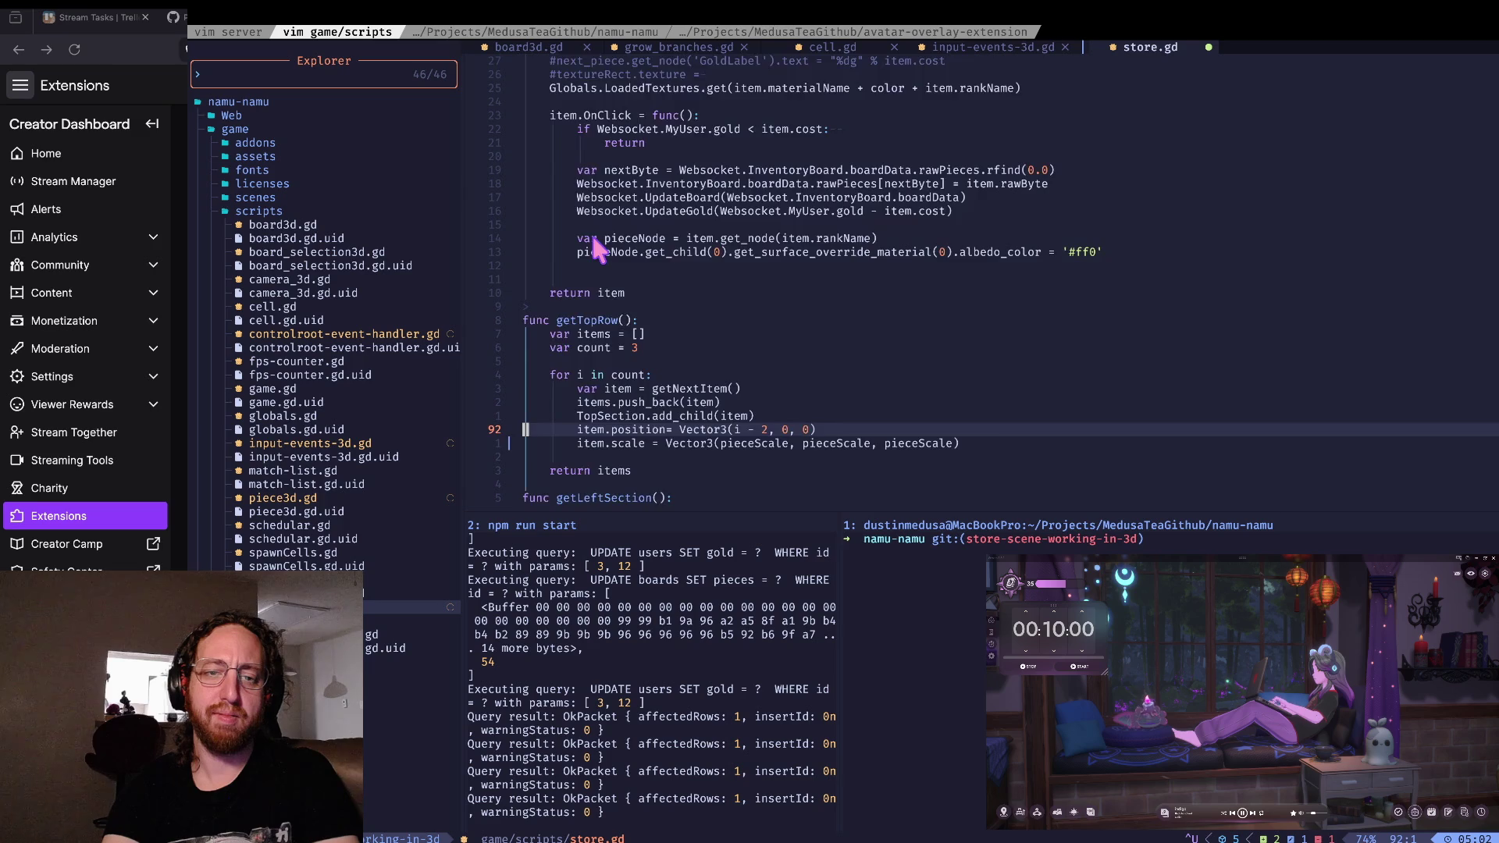
{"action": "key", "text": "ctrl+u"}
{"action": "key", "text": "k"}
{"action": "key", "text": "k"}
{"action": "key", "text": "k"}
{"action": "key", "text": "k"}
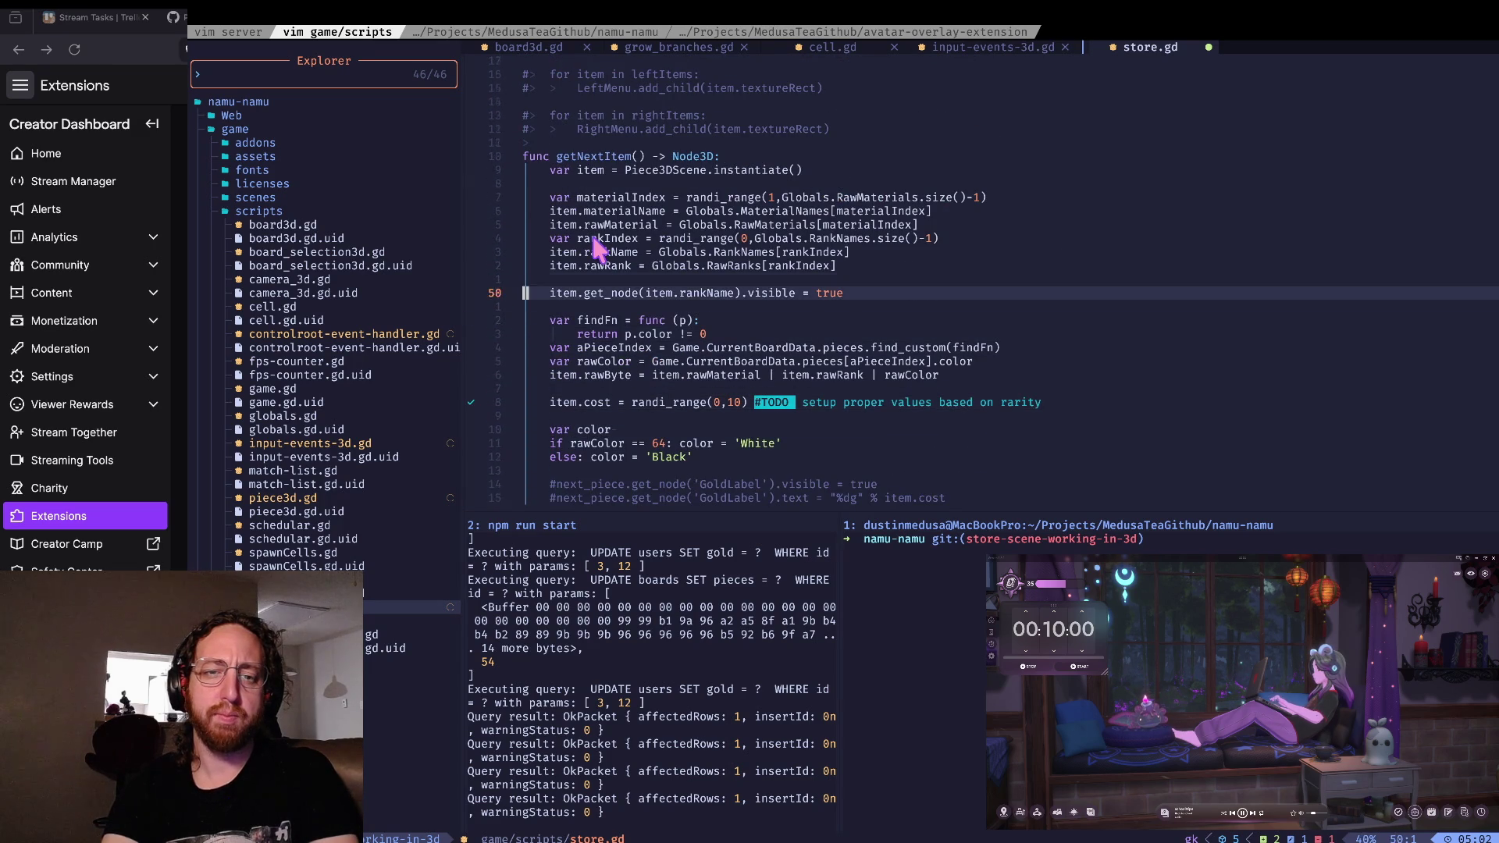
{"action": "key", "text": "k"}
{"action": "key", "text": "k"}
{"action": "key", "text": "k"}
{"action": "key", "text": "i"}
{"action": "type", "text": "item.scale = Vector3(pieceScale, pieceScale, pieceScale)"}
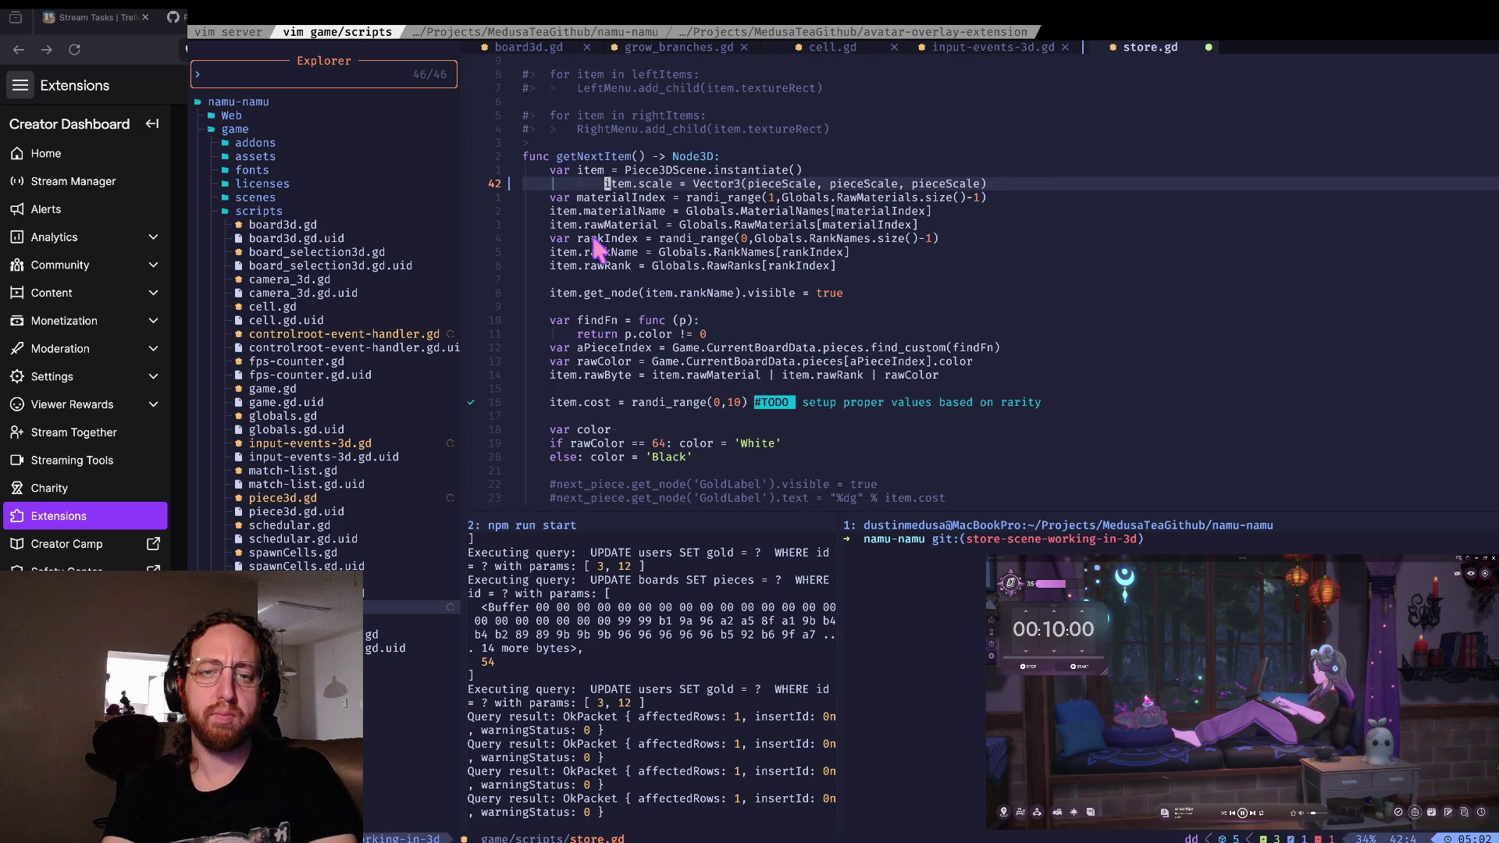
{"action": "key", "text": "Escape"}
{"action": "key", "text": "equal"}
{"action": "key", "text": "equal"}
- Delete the 0.5 scale line in getRightSection and save store.gd with :w
{"action": "key", "text": "G"}
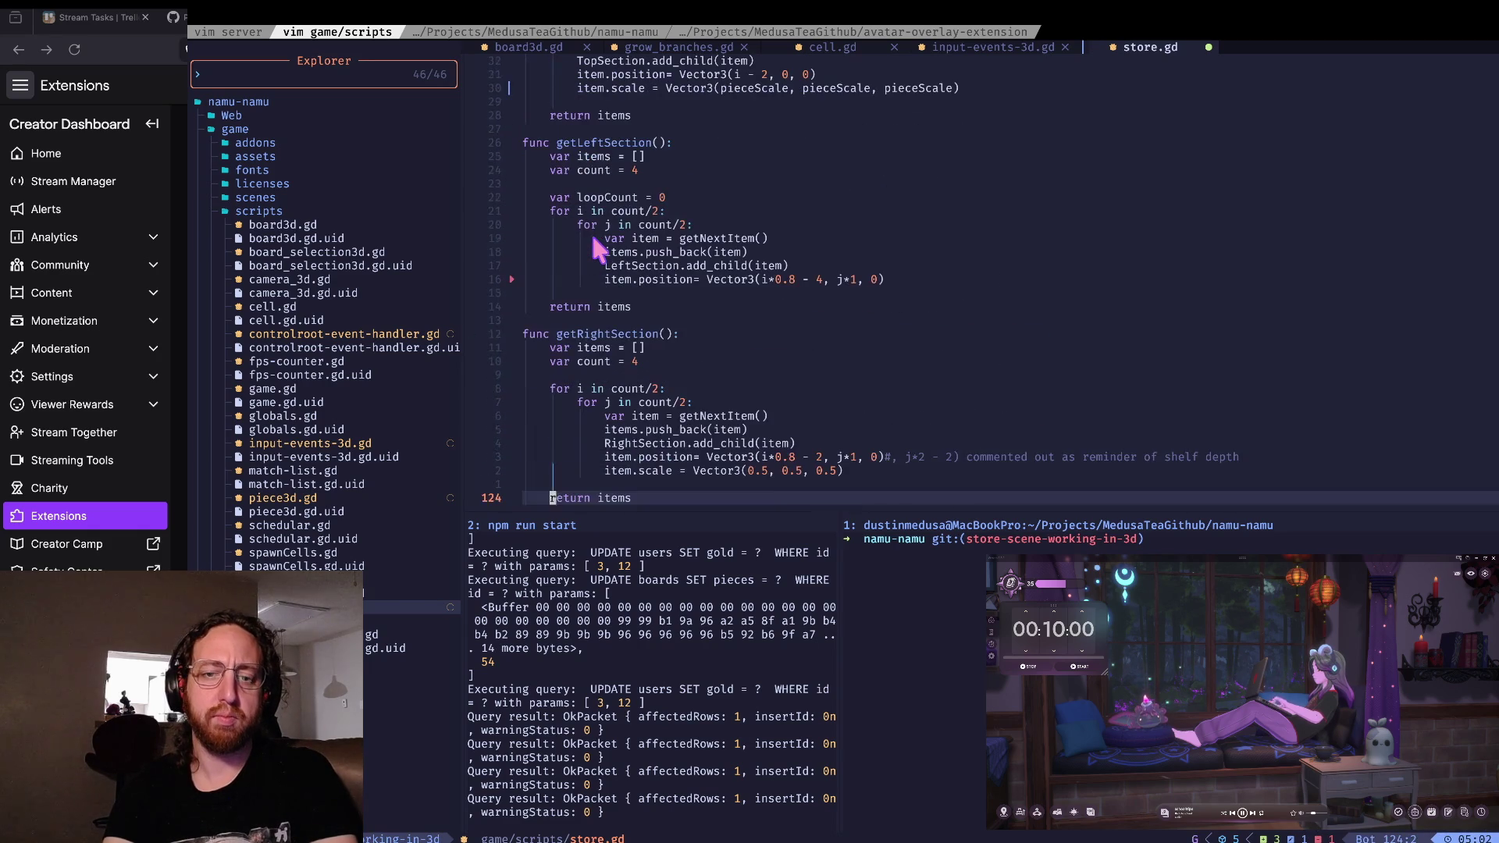
{"action": "key", "text": "k"}
{"action": "key", "text": "k"}
{"action": "key", "text": "w"}
{"action": "key", "text": "w"}
{"action": "key", "text": "w"}
{"action": "key", "text": "d"}
{"action": "key", "text": "d"}
{"action": "key", "text": "k"}
{"action": "key", "text": "w"}
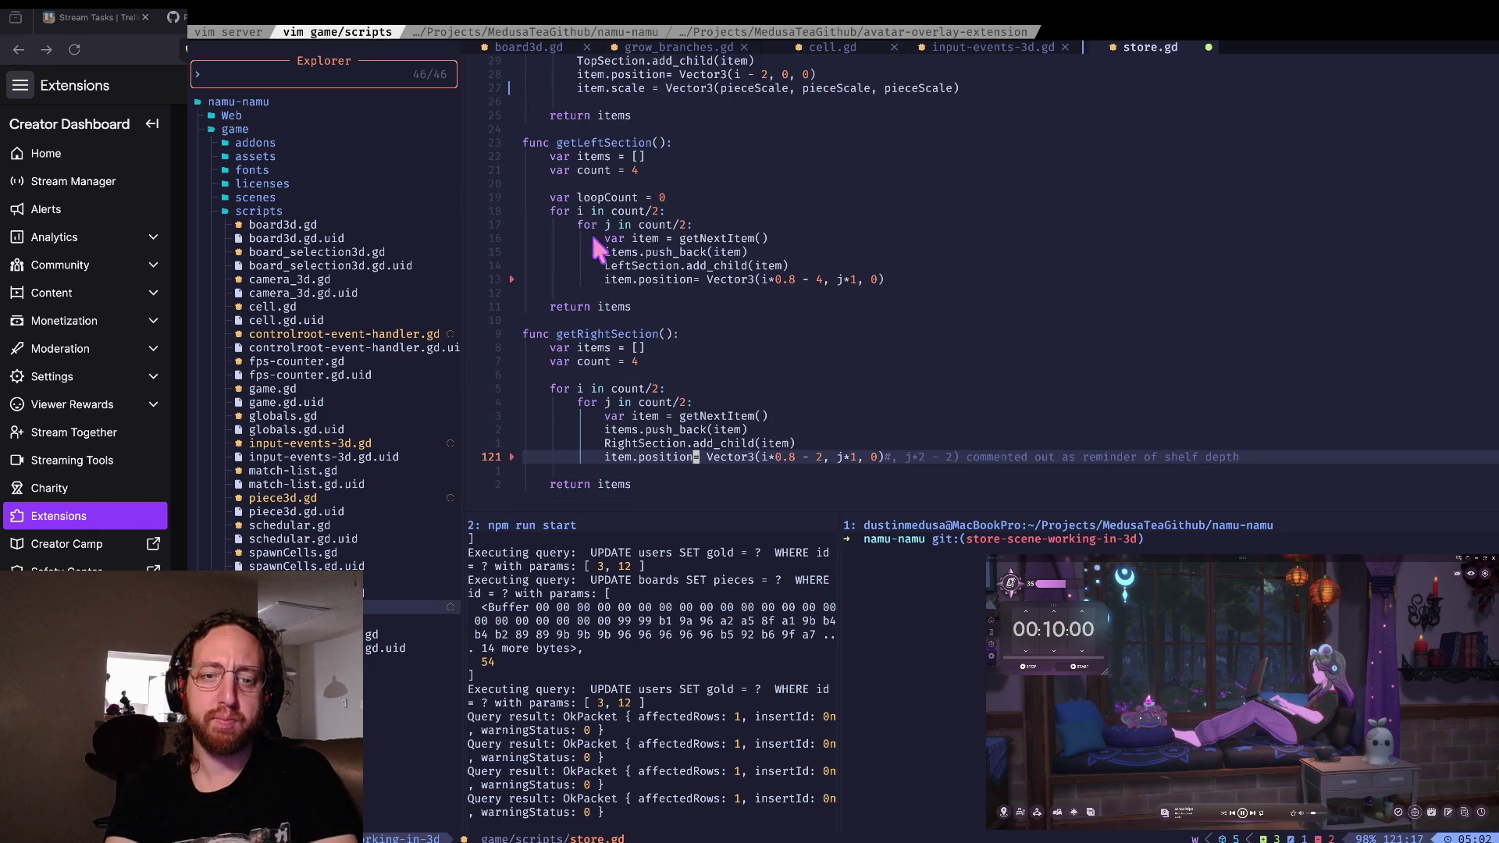
{"action": "type", "text": ":w"}
{"action": "key", "text": "Return"}
{"action": "key", "text": "k"}
{"action": "key", "text": "k"}
- Add a space before '=' in getRightSection's position line
{"action": "key", "text": "k"}
{"action": "key", "text": "k"}
{"action": "key", "text": "k"}
{"action": "key", "text": "j"}
{"action": "key", "text": "j"}
{"action": "key", "text": "j"}
{"action": "key", "text": "dollar"}
{"action": "key", "text": "j"}
{"action": "key", "text": "j"}
{"action": "key", "text": "j"}
{"action": "key", "text": "i"}
{"action": "key", "text": "space"}
{"action": "key", "text": "Escape"}
{"action": "key", "text": "k"}
{"action": "key", "text": "k"}
{"action": "key", "text": "k"}
{"action": "key", "text": "k"}
{"action": "key", "text": "k"}
- Space out getLeftSection's position assignment, save store.gd, and return to the running game
{"action": "key", "text": "i"}
{"action": "key", "text": "space"}
{"action": "key", "text": "Escape"}
{"action": "type", "text": "k"}
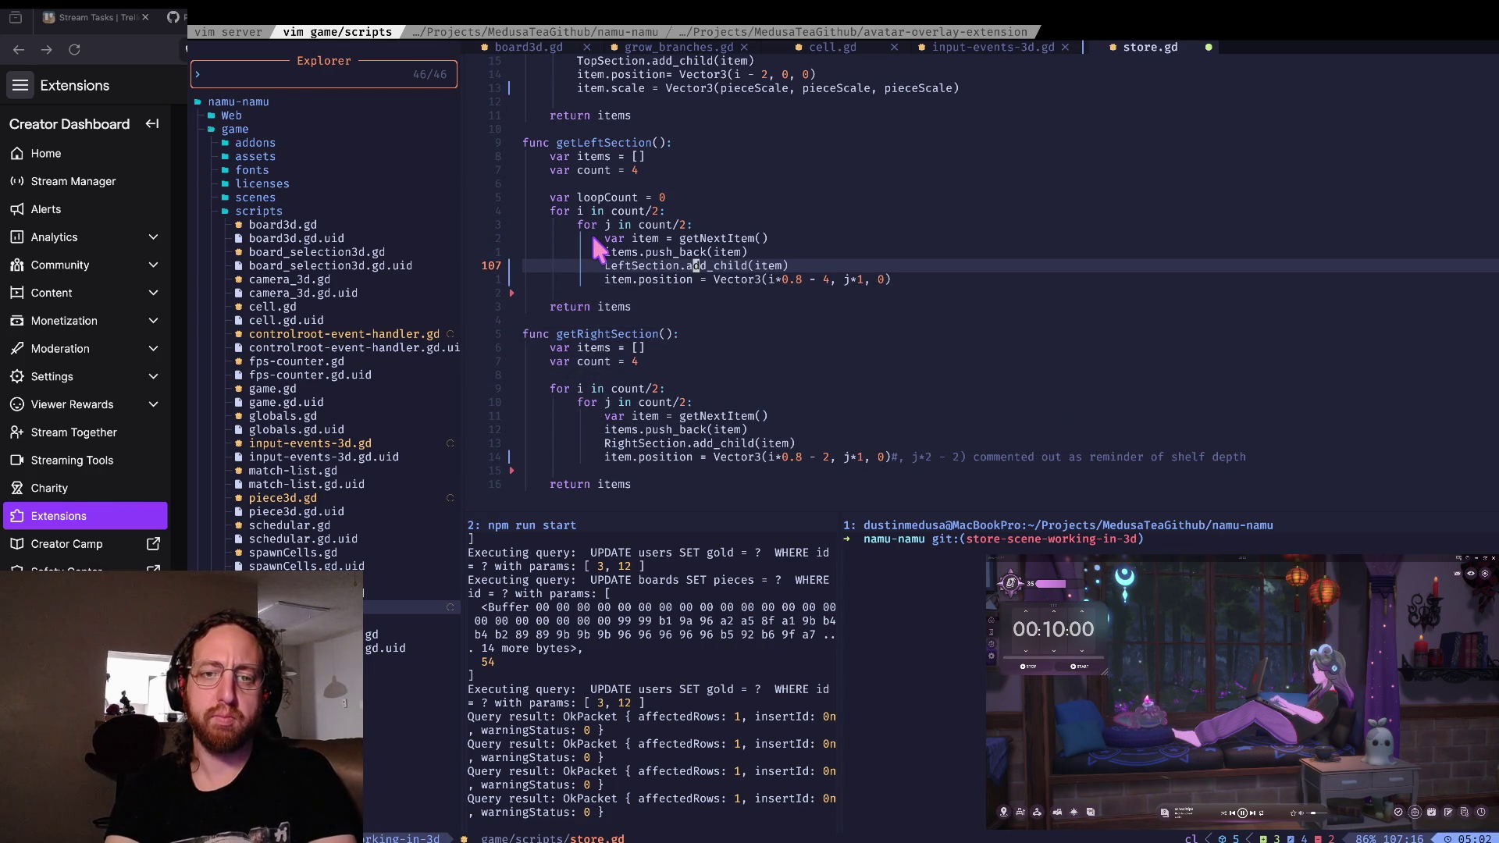
{"action": "type", "text": ":w"}
{"action": "key", "text": "Return"}
{"action": "key", "text": "super+Tab"}
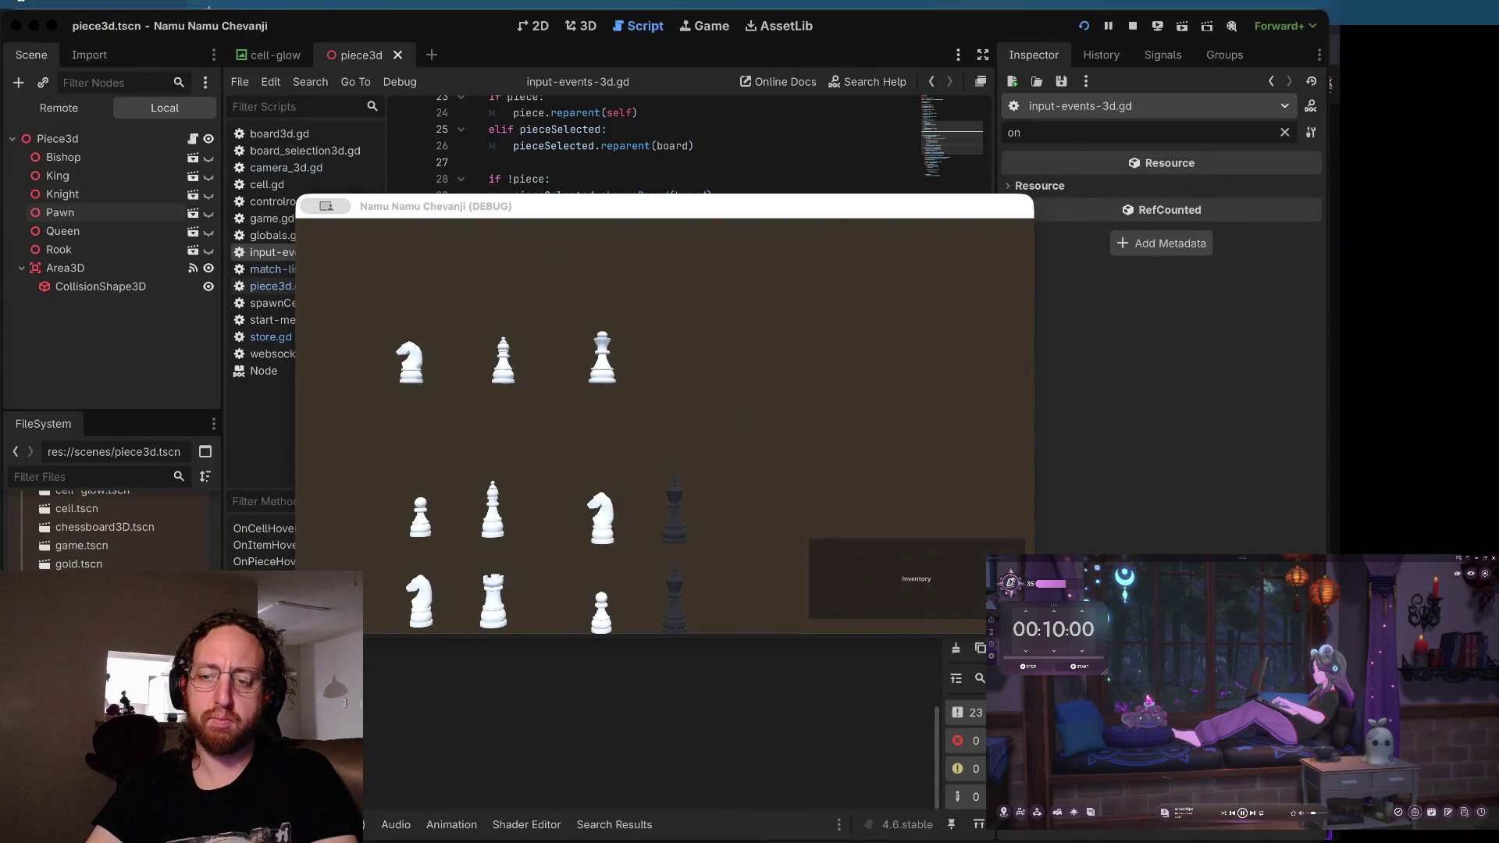
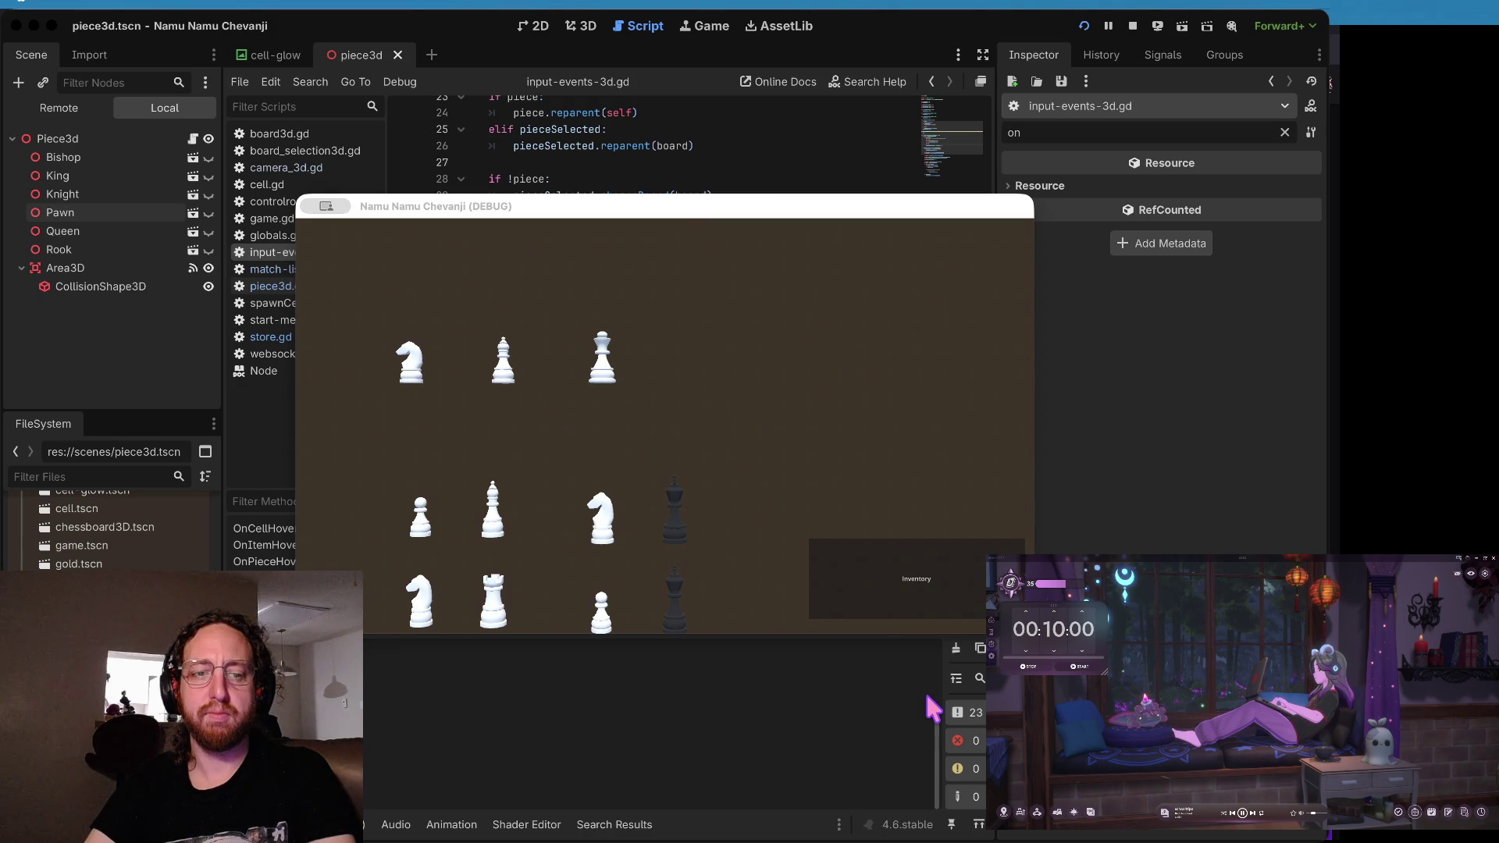
- Review the left section's position line and the item purchase code in the terminal editor
{"action": "key", "text": "super+Tab"}
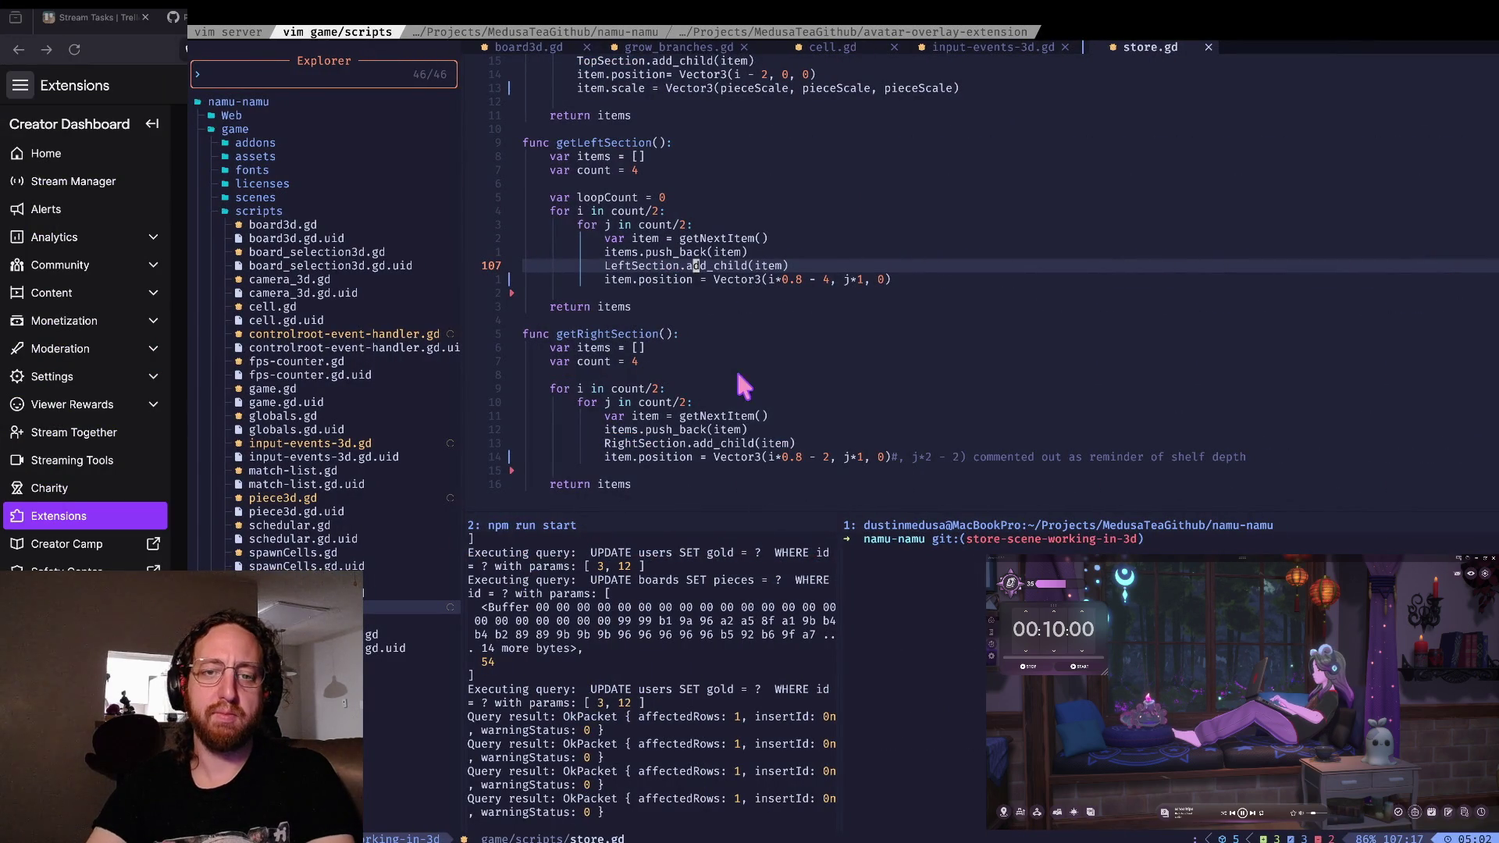
{"action": "key", "text": "j"}
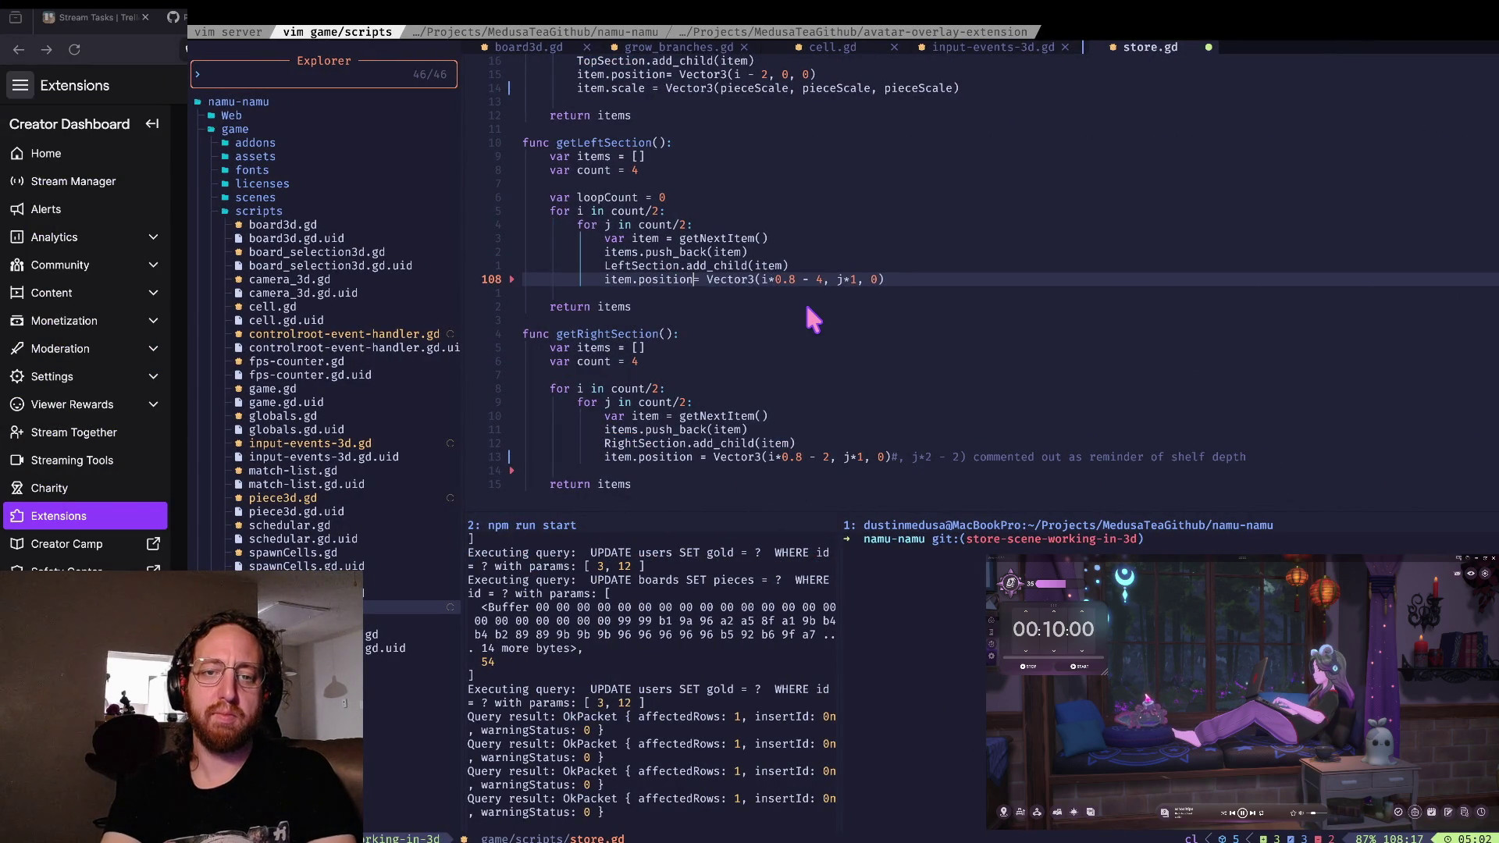
{"action": "key", "text": "ctrl+u"}
{"action": "key", "text": "ctrl+u"}
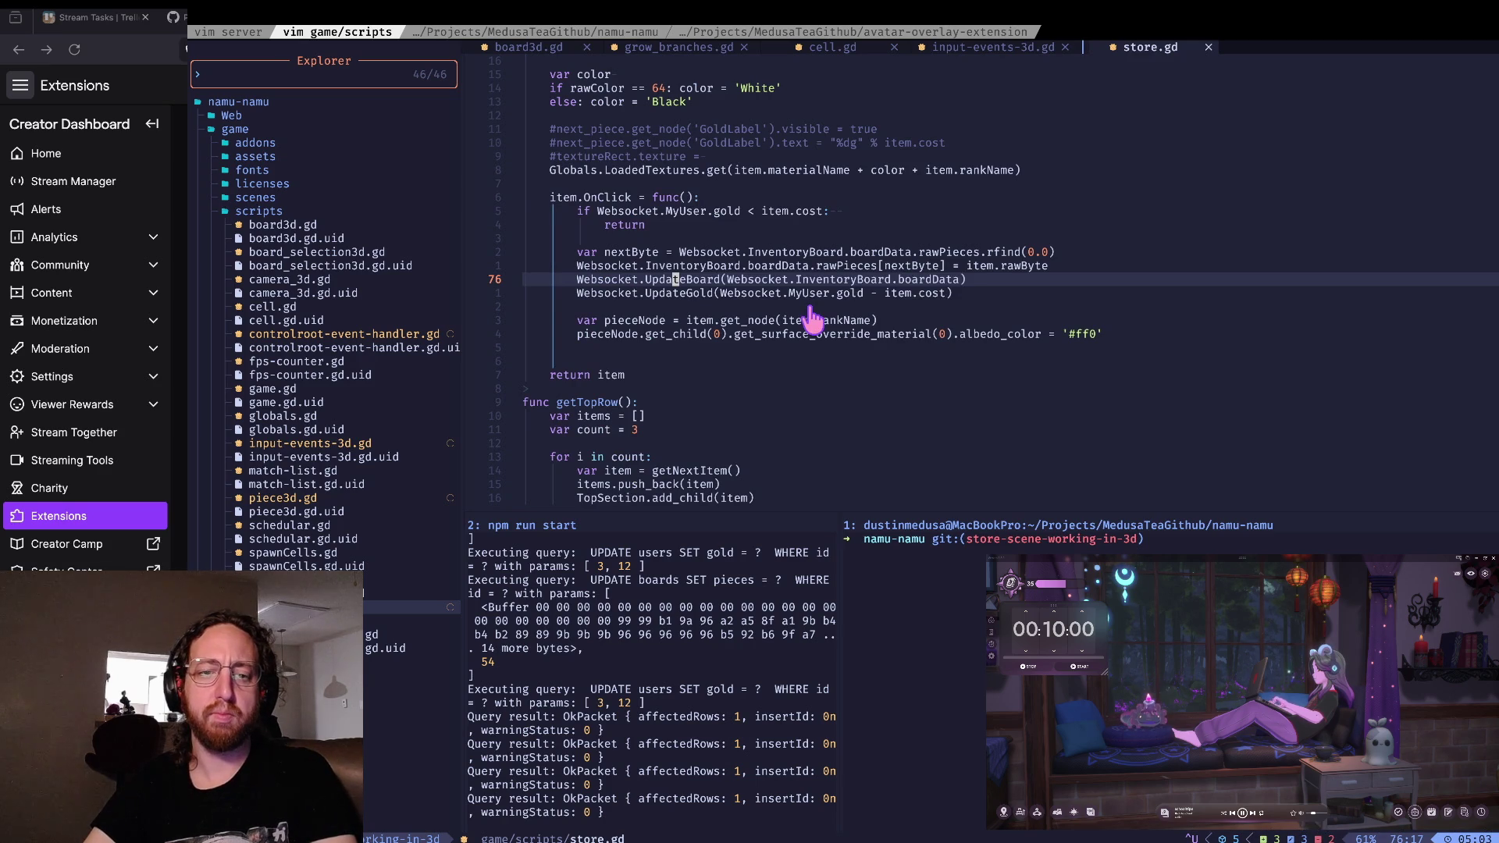
{"action": "key", "text": "ctrl+Left"}
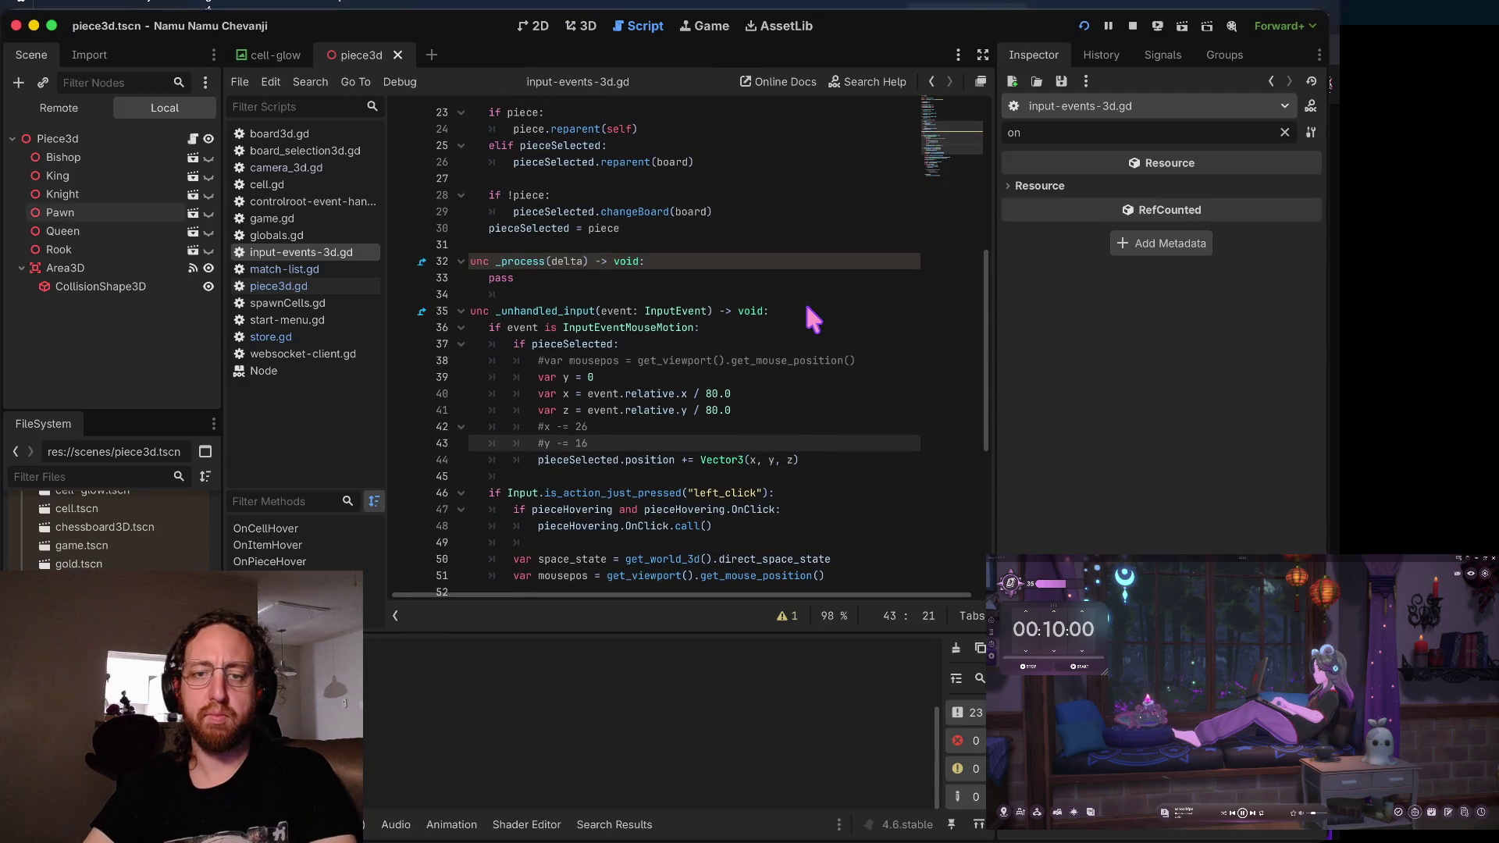
- Run the game, log in, open a chessboard's store to view the piece shelves, then stop it
{"action": "key", "text": "super+b"}
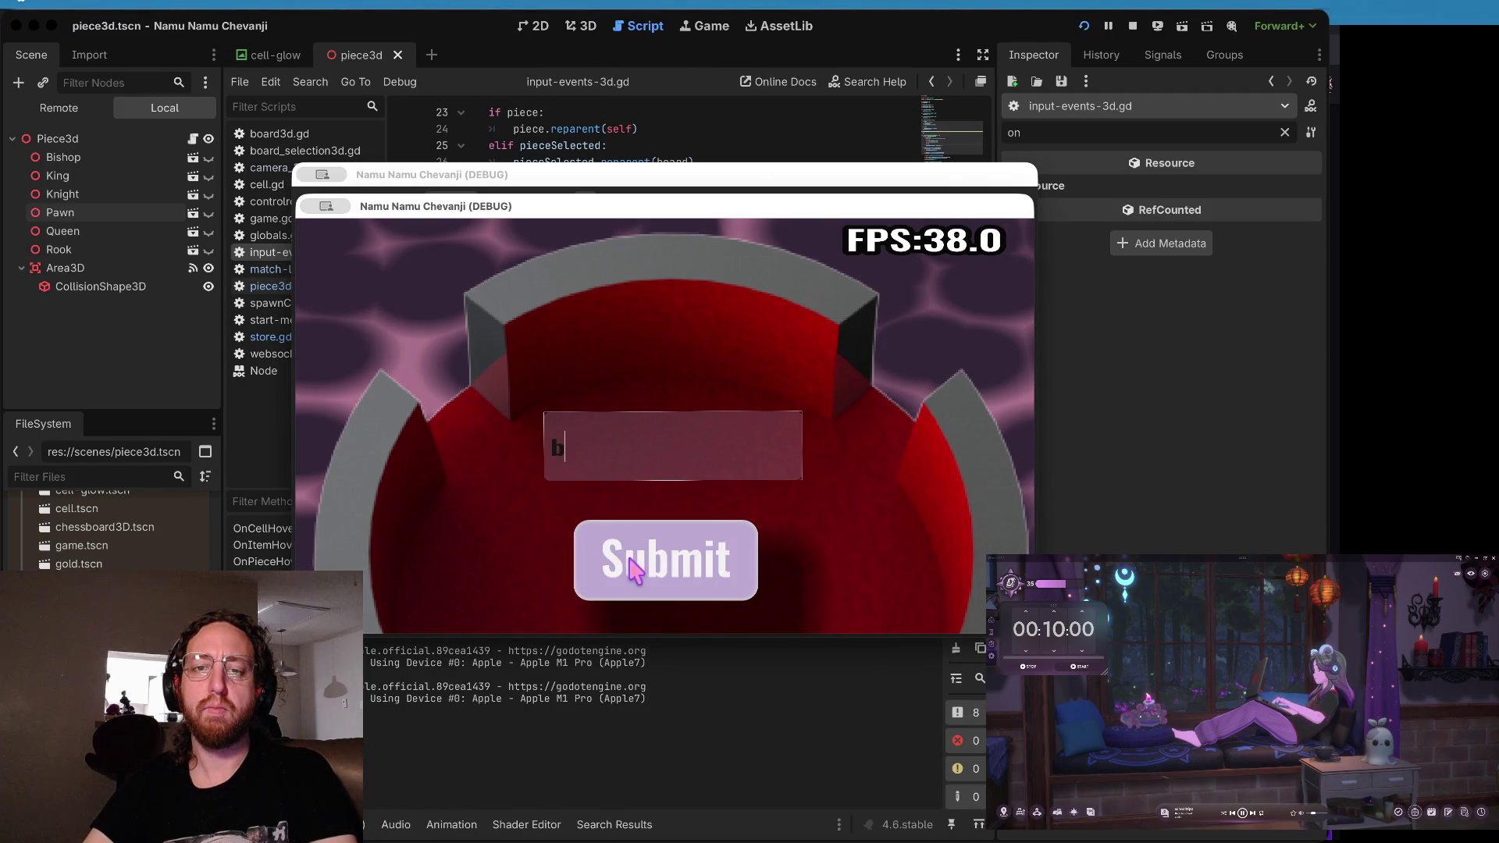
{"action": "left_click", "coordinate": [633, 575]}
{"action": "left_click", "coordinate": [596, 479]}
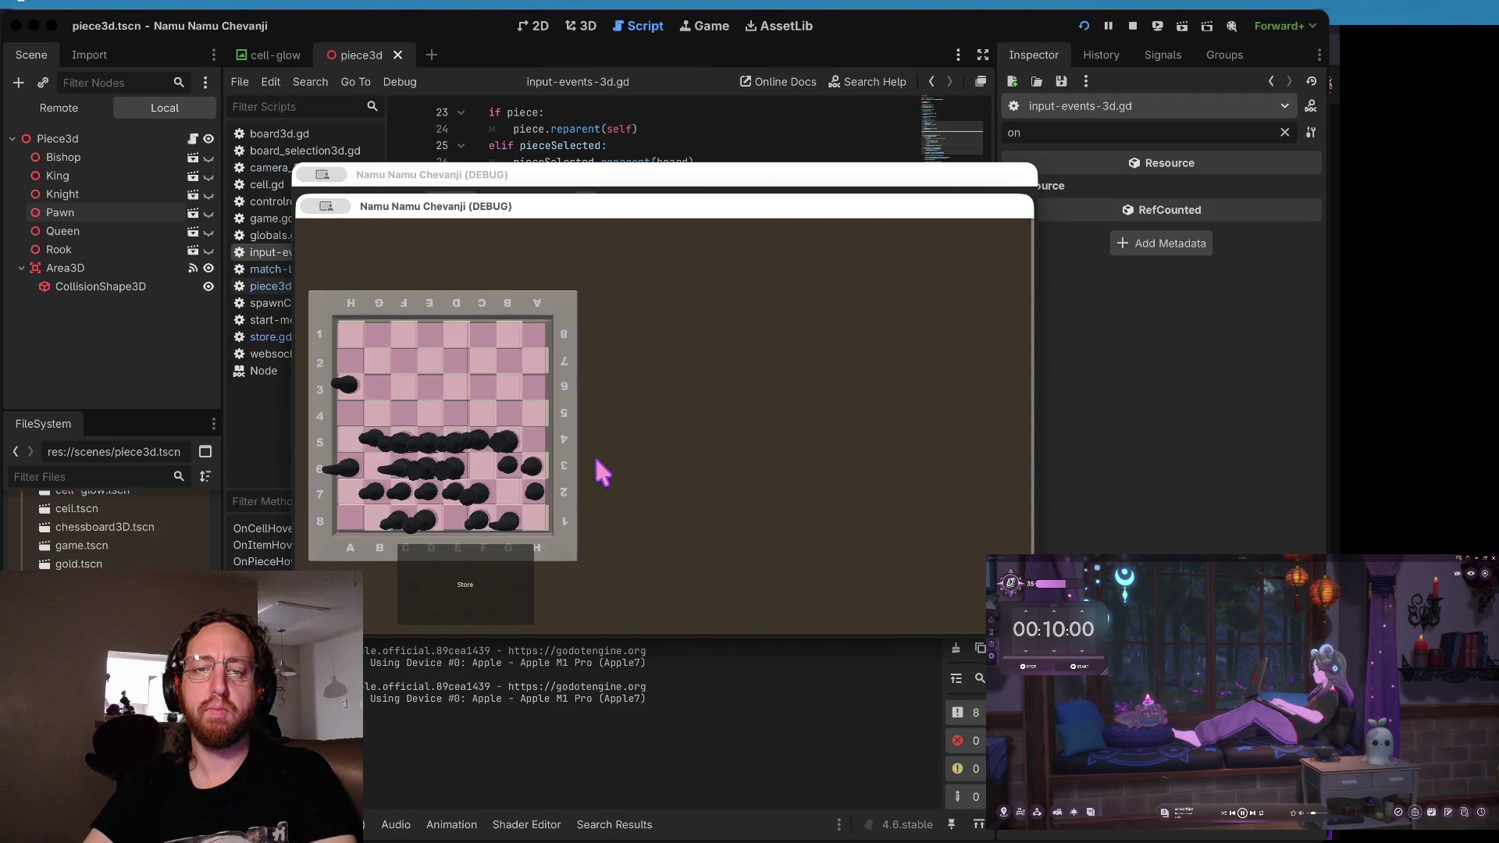
{"action": "left_click", "coordinate": [512, 576]}
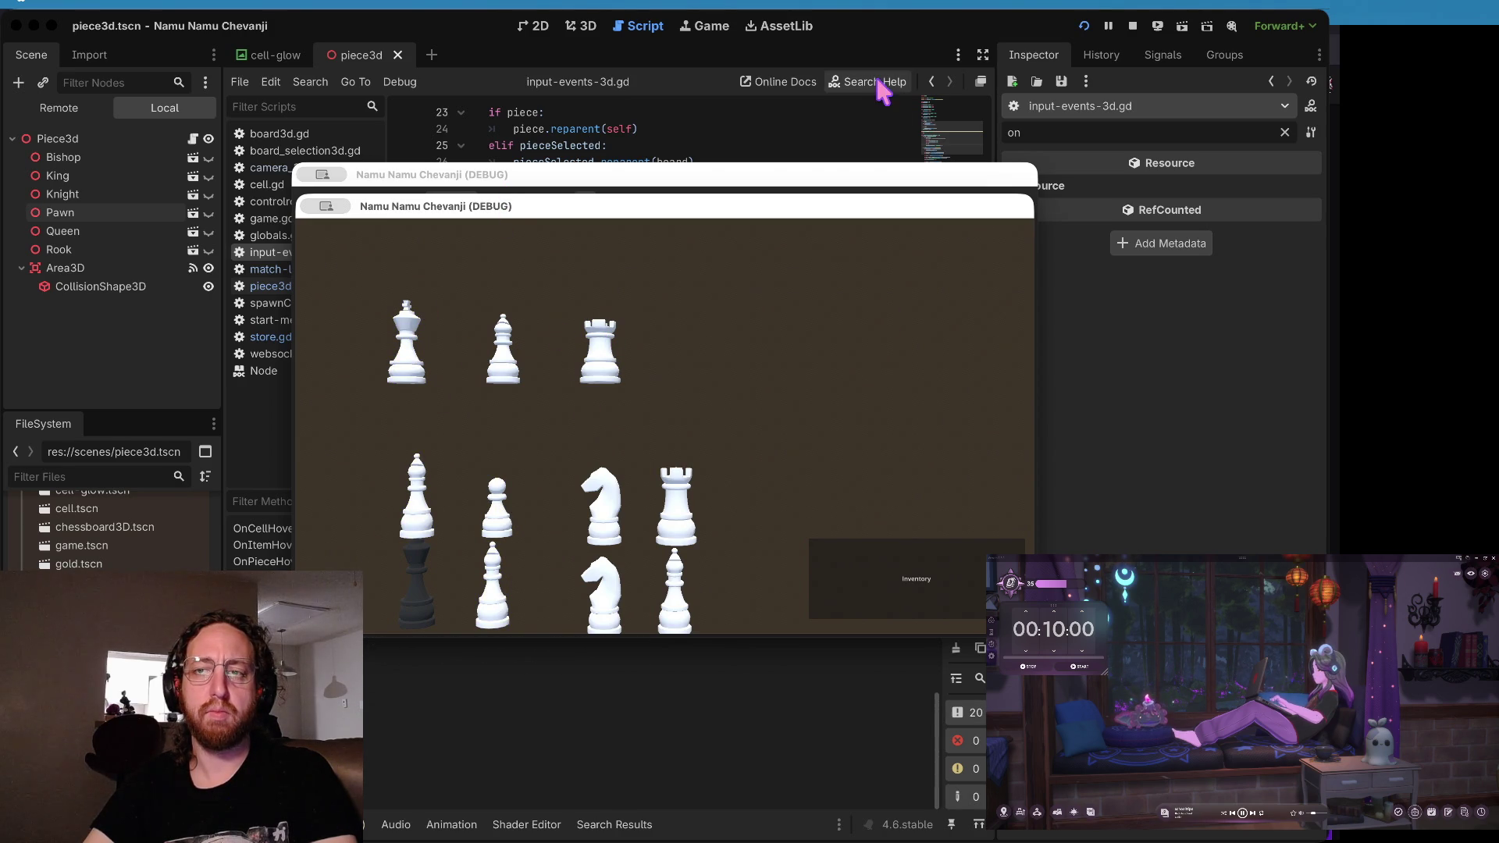
{"action": "left_click", "coordinate": [1132, 26]}
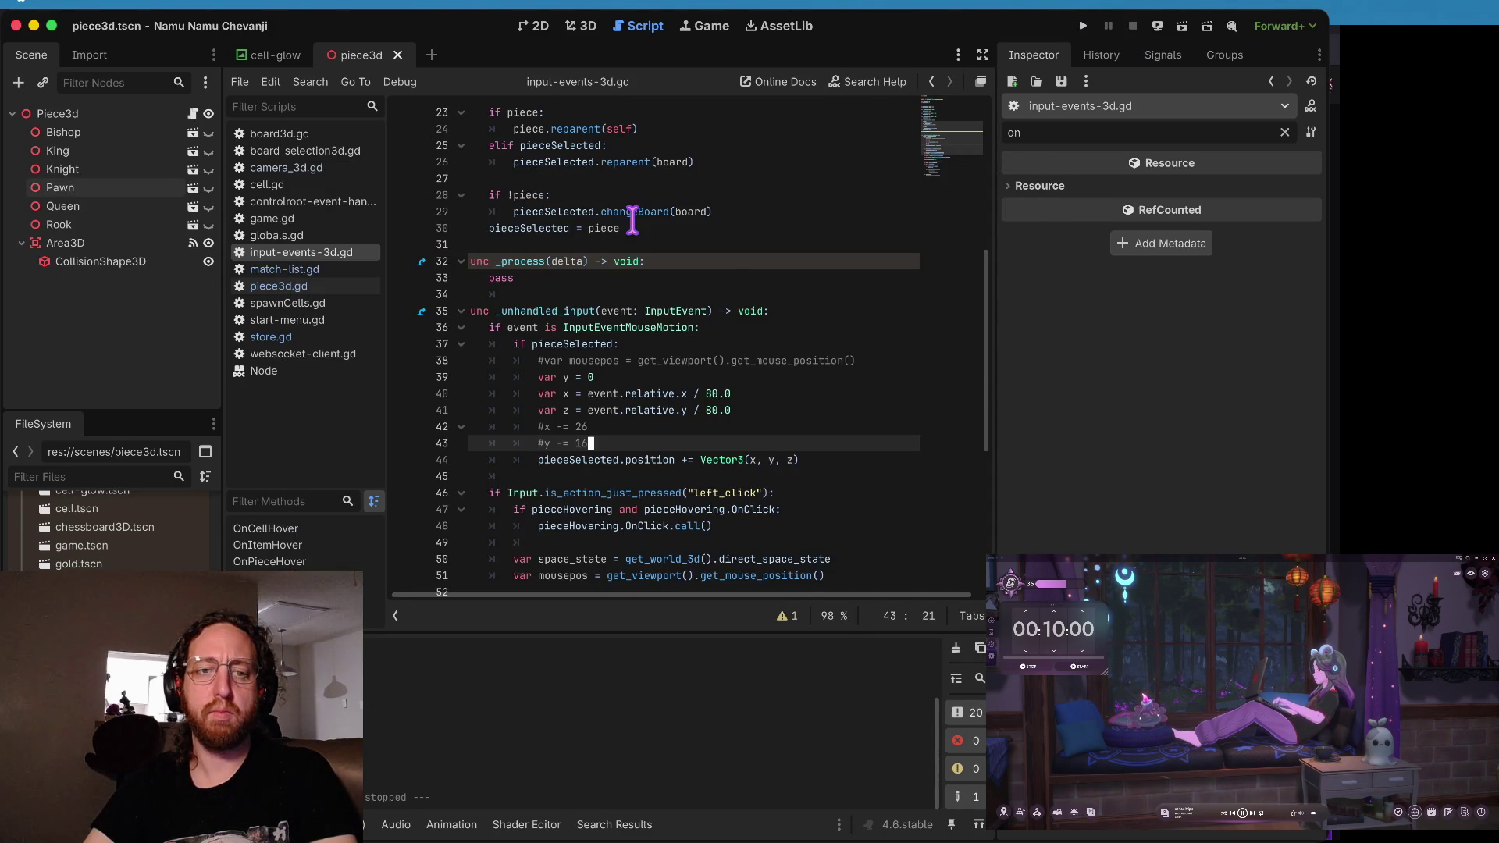
{"action": "scroll", "coordinate": [634, 215], "scroll_direction": "down", "scroll_amount": 5}
{"action": "key", "text": "super+Tab"}
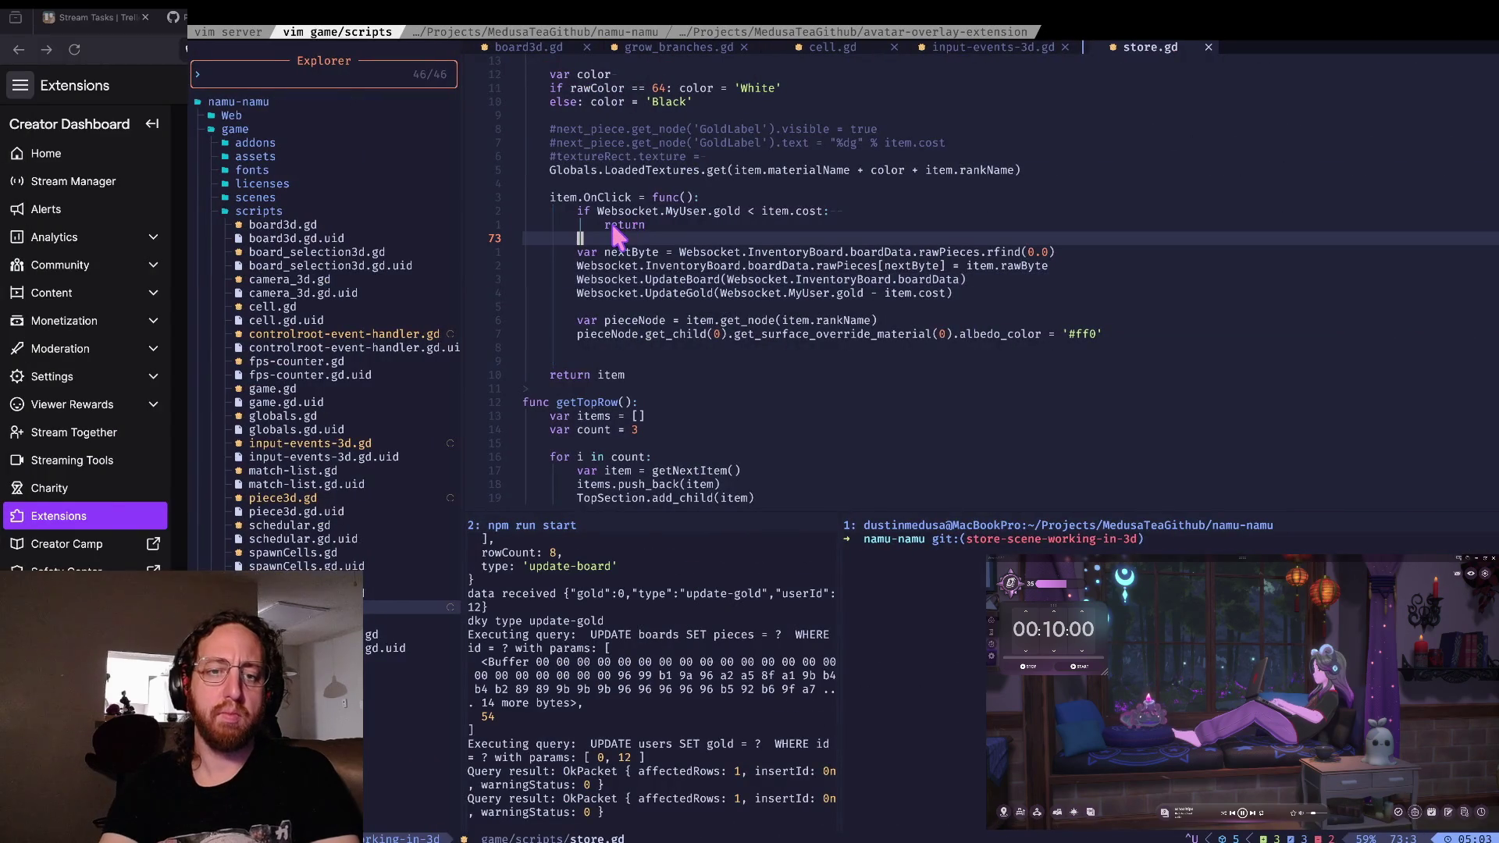
{"action": "key", "text": "j"}
{"action": "key", "text": "j"}
{"action": "key", "text": "j"}
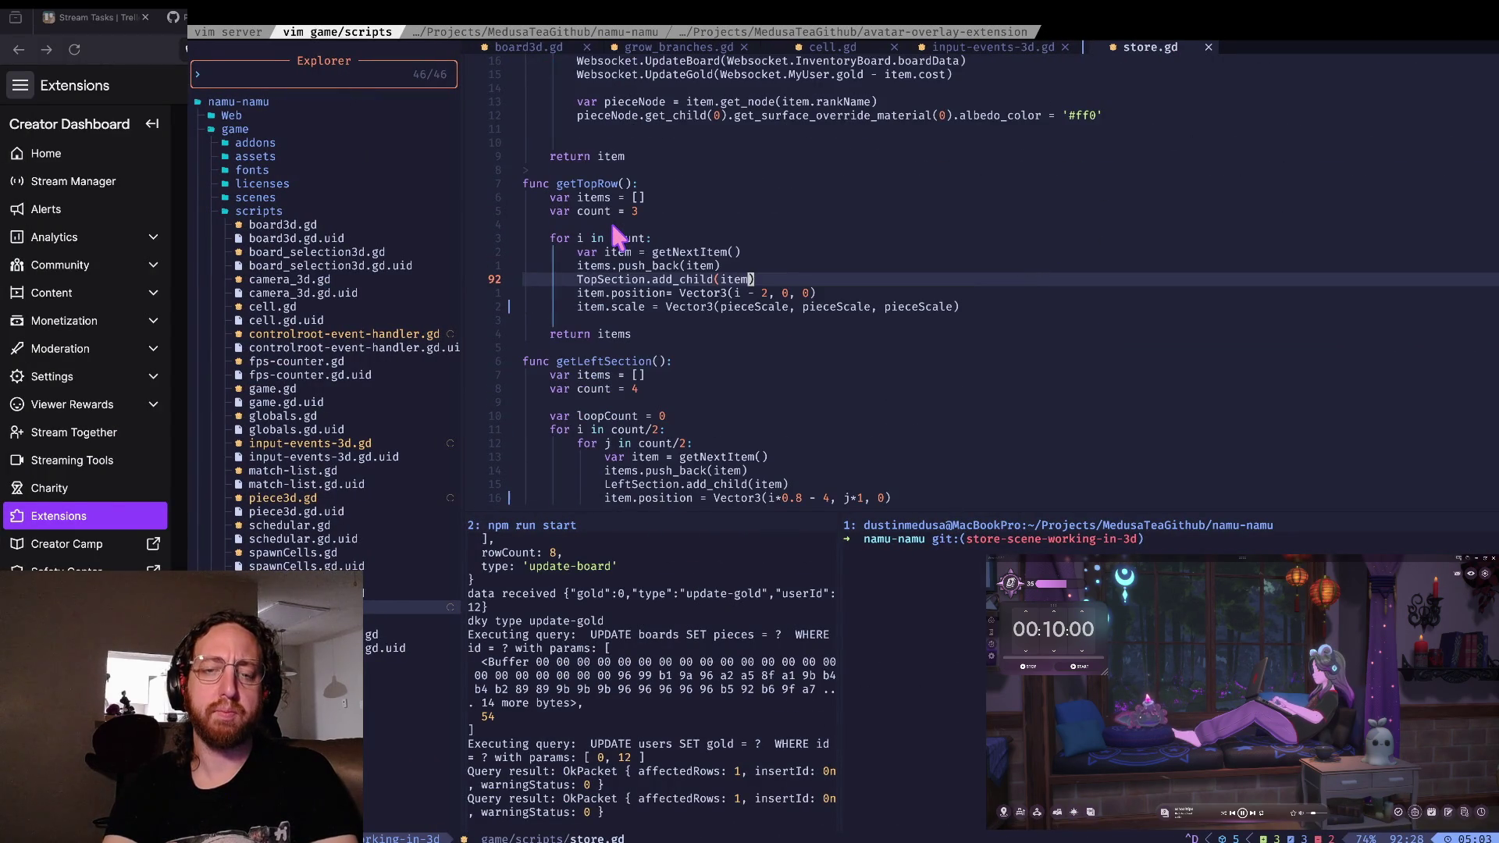
{"action": "key", "text": "w"}
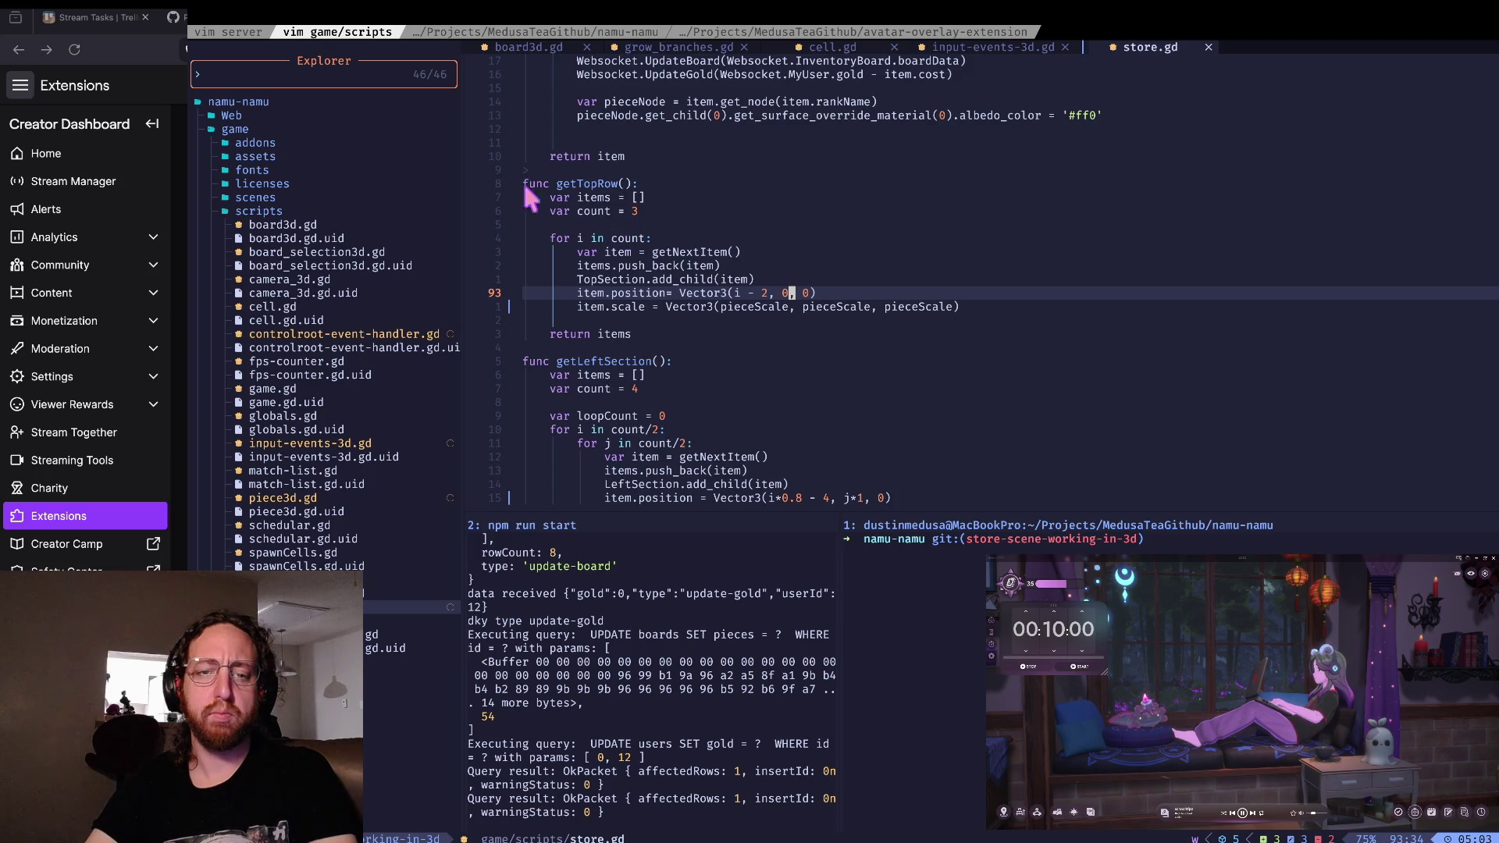
{"action": "key", "text": "ctrl+Left"}
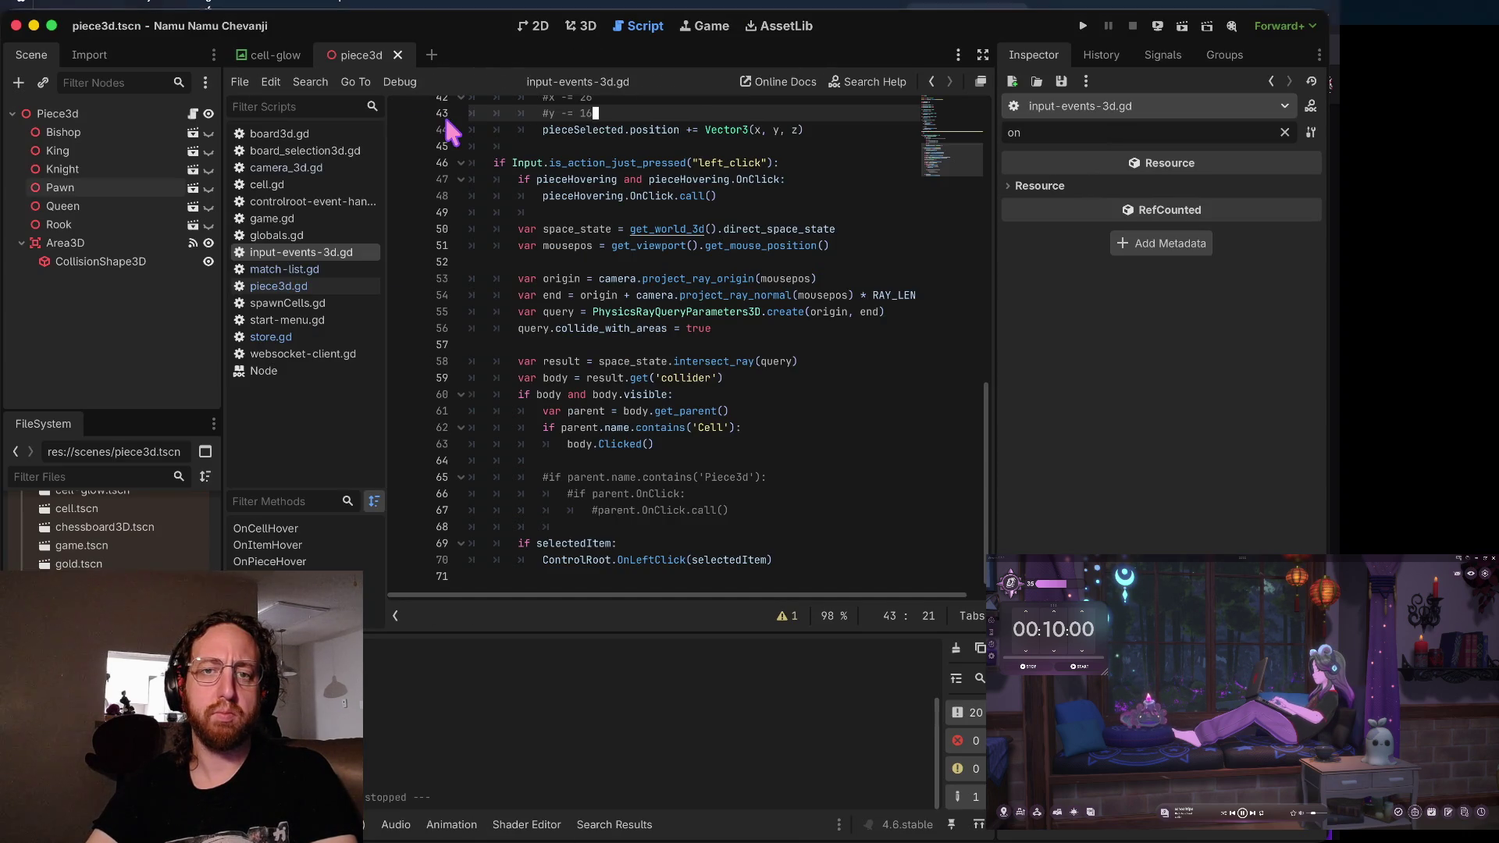
- Switch to the 3D view and open store.tscn from the FileSystem dock
{"action": "left_click", "coordinate": [581, 25]}
{"action": "left_click", "coordinate": [533, 29]}
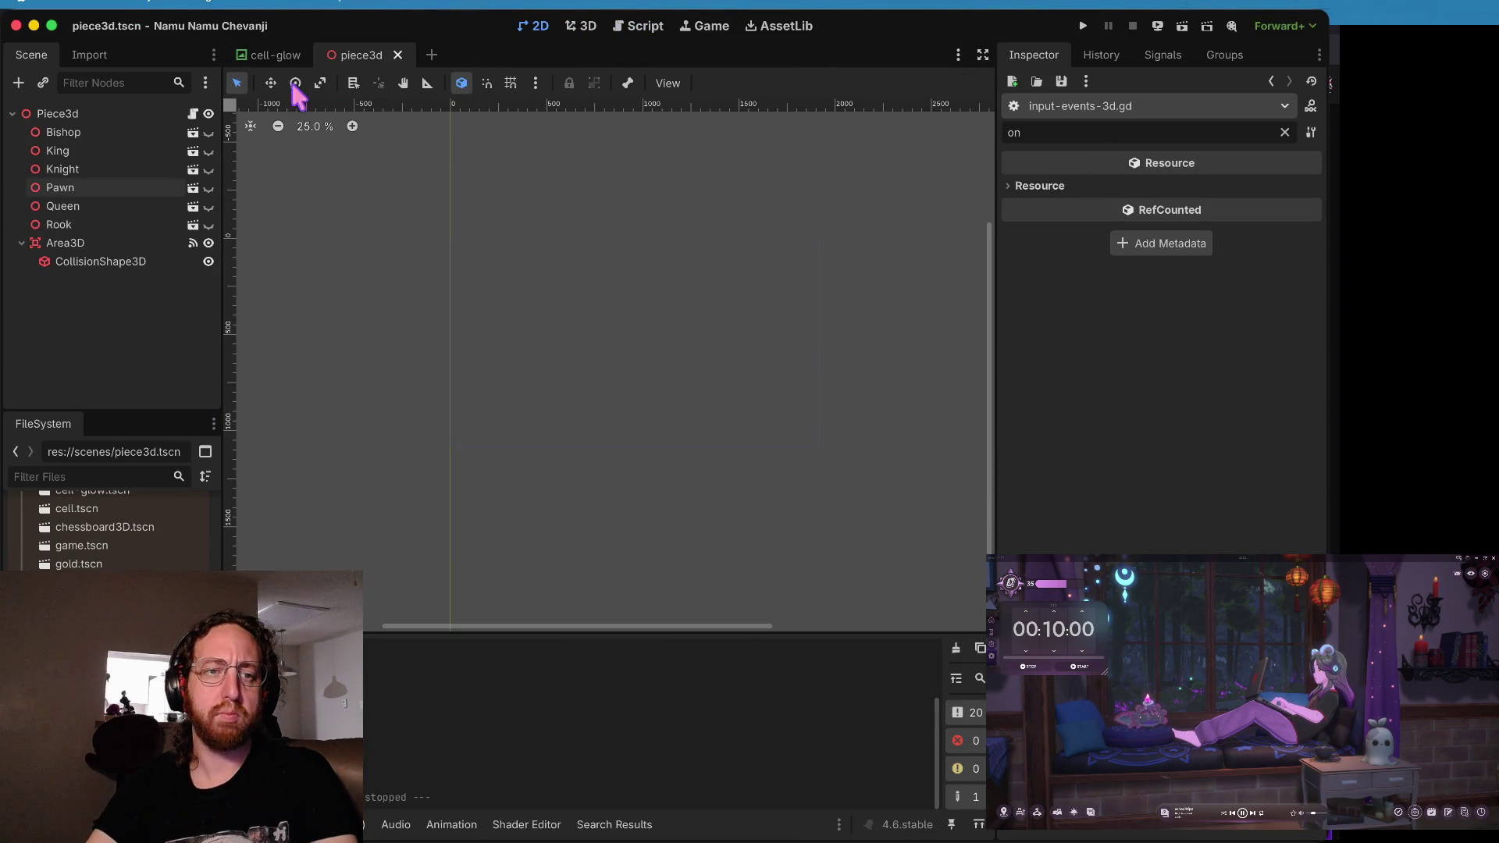
{"action": "left_click", "coordinate": [58, 116]}
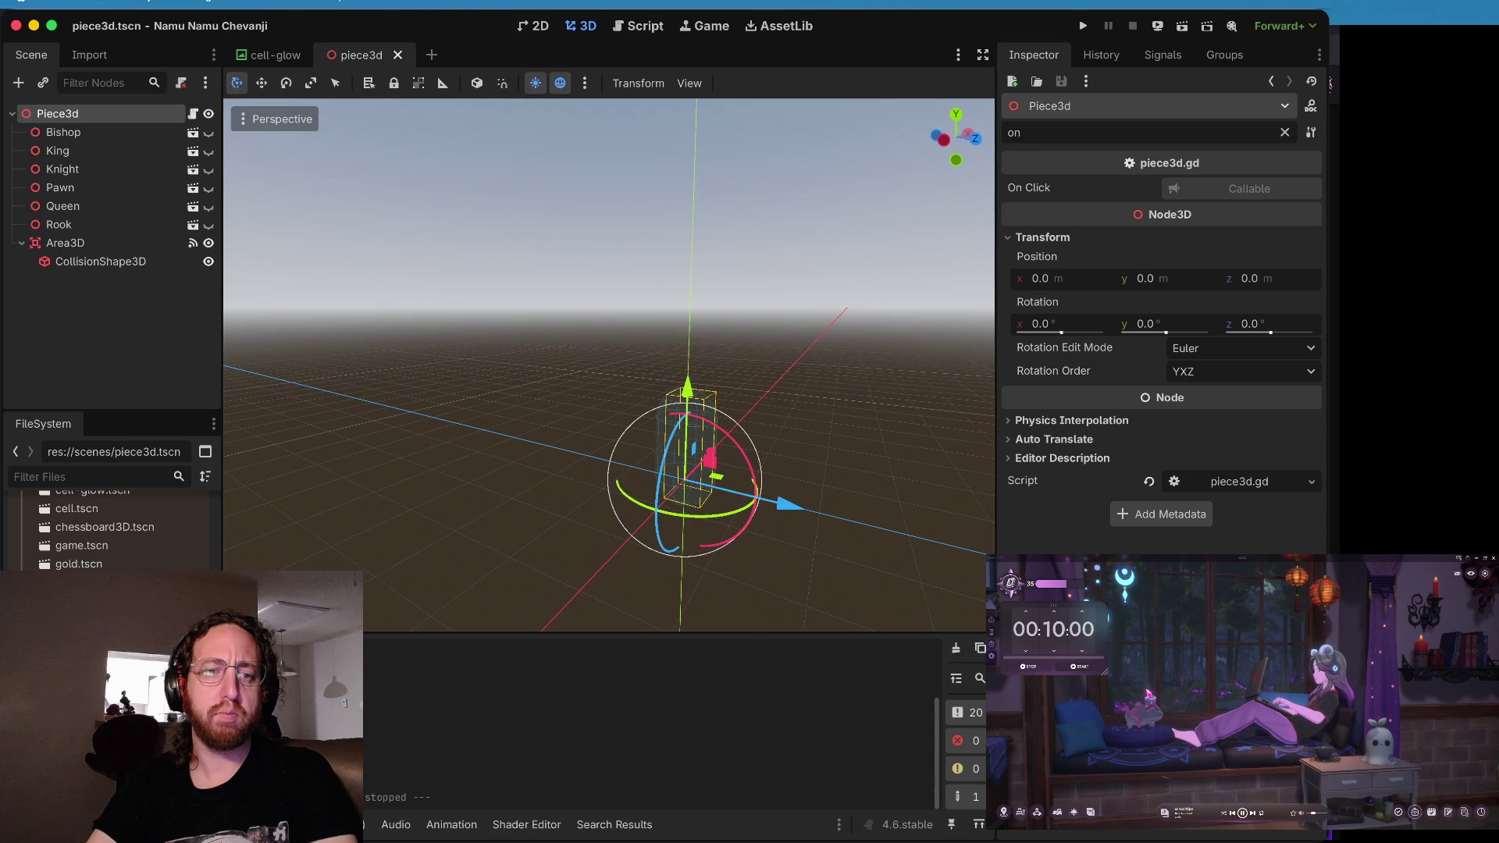
{"action": "double_click", "coordinate": [78, 619]}
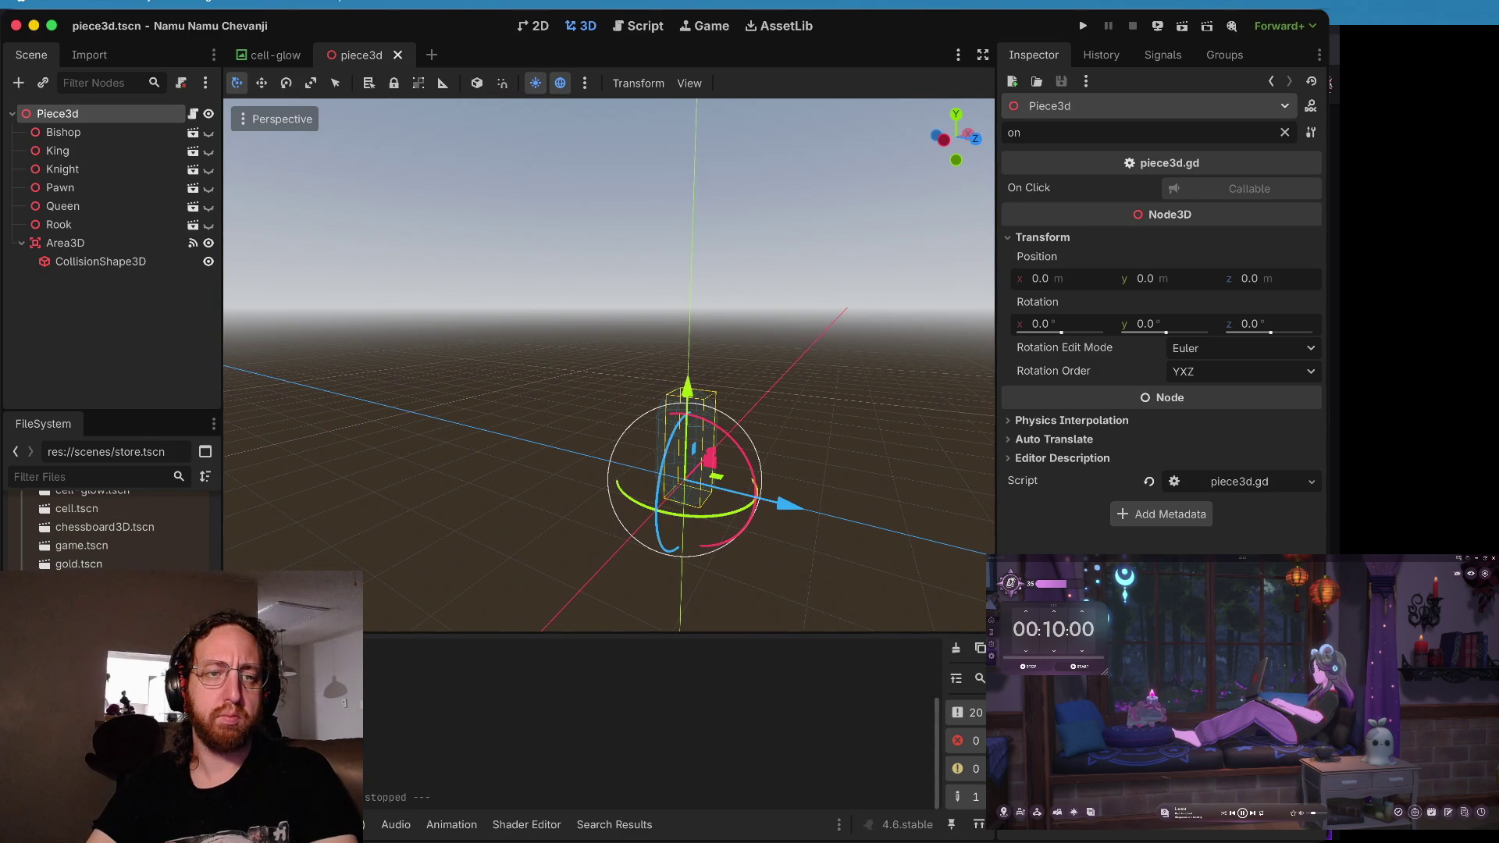
- Compare TopSection, LeftSection and RightSection transforms; RightSection is at (-0.62, 22.253, 2.105), rotated -89.6°
{"action": "left_click", "coordinate": [97, 153]}
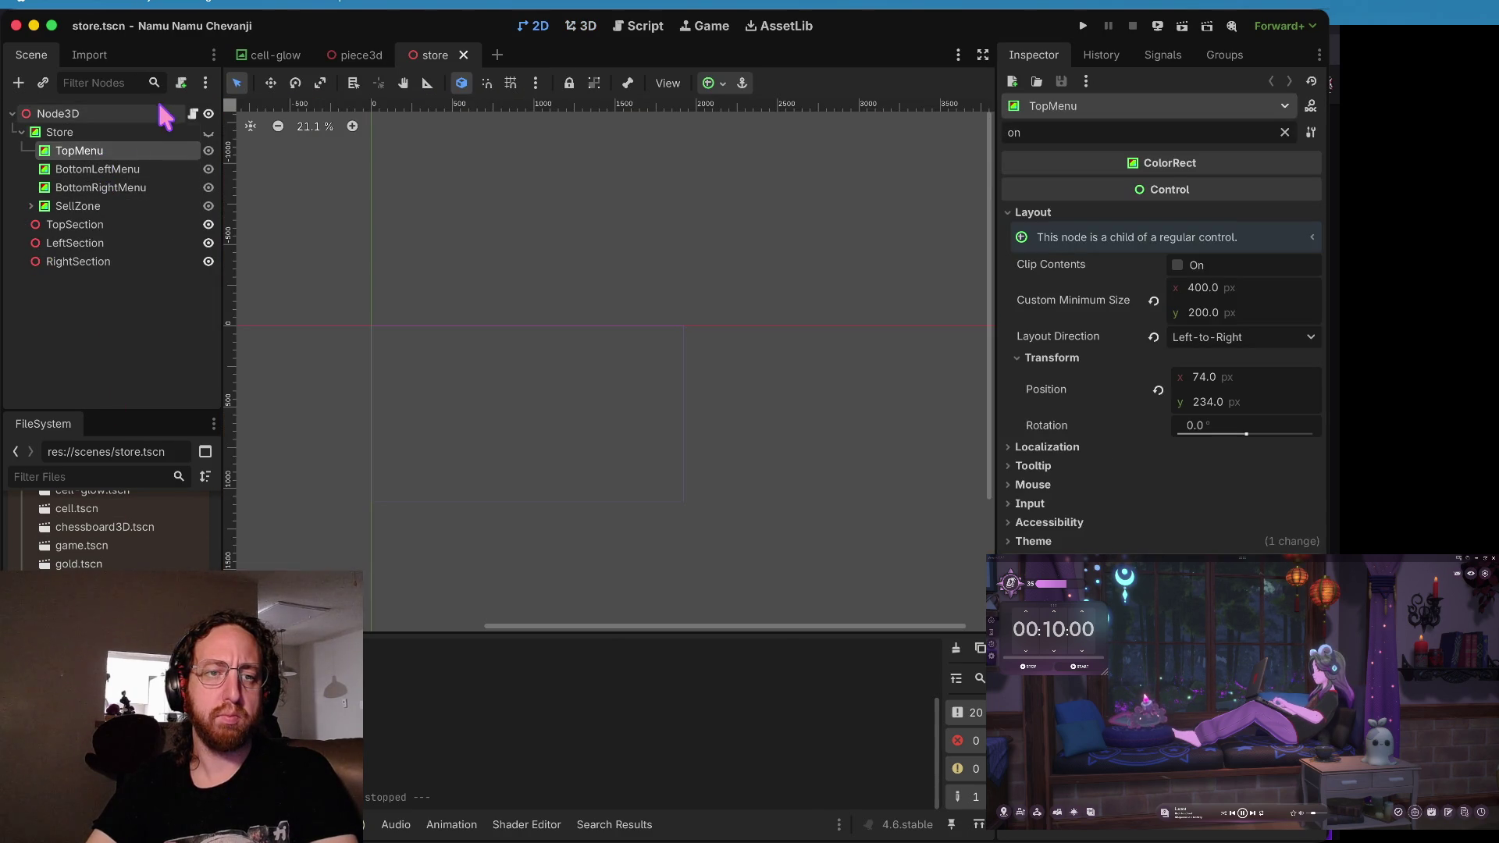
{"action": "left_click", "coordinate": [117, 223]}
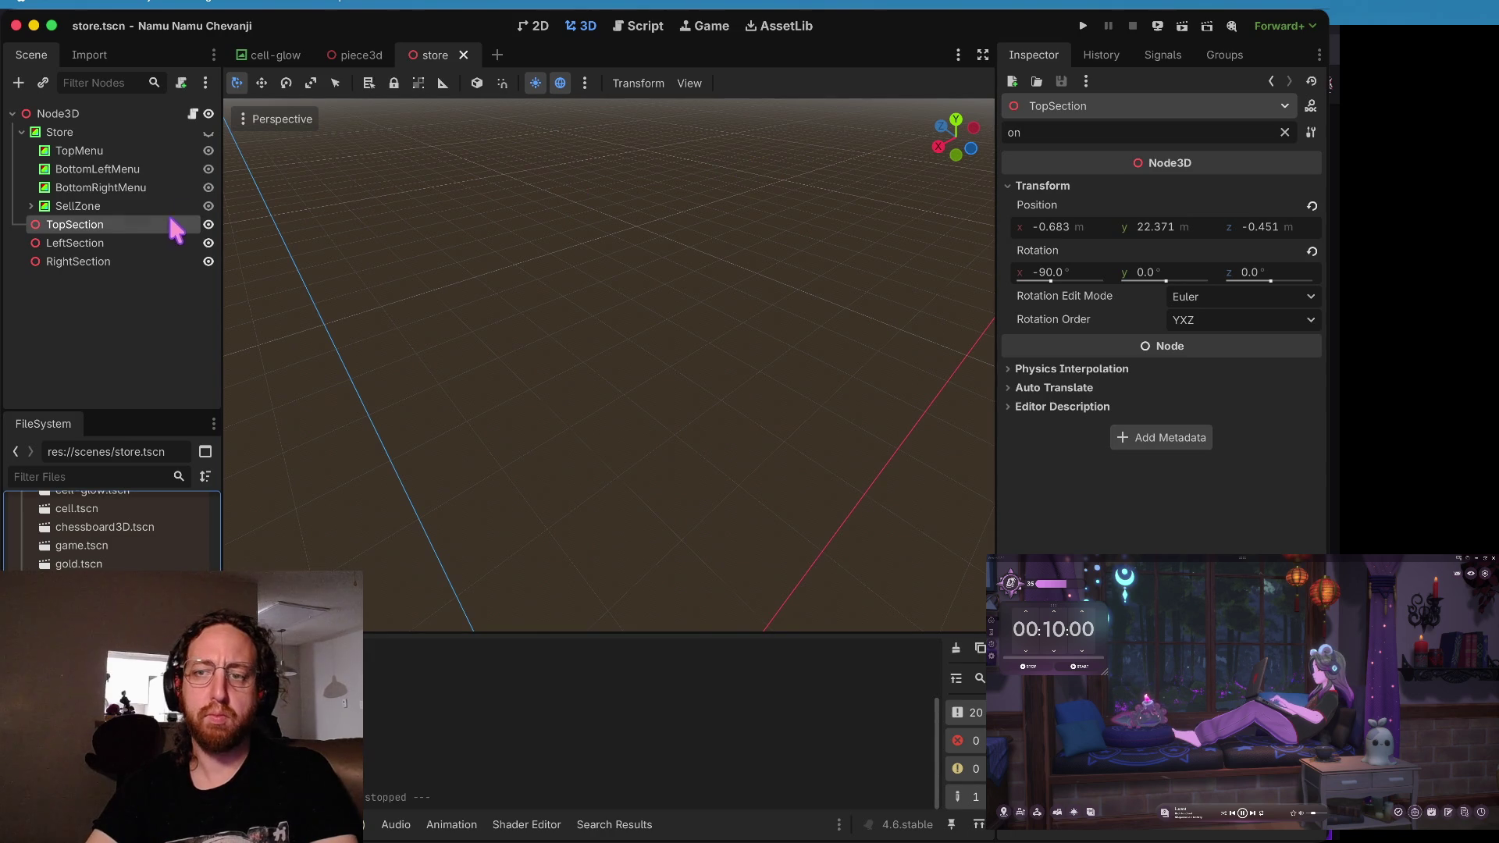
{"action": "left_click", "coordinate": [134, 243]}
{"action": "left_click", "coordinate": [118, 262]}
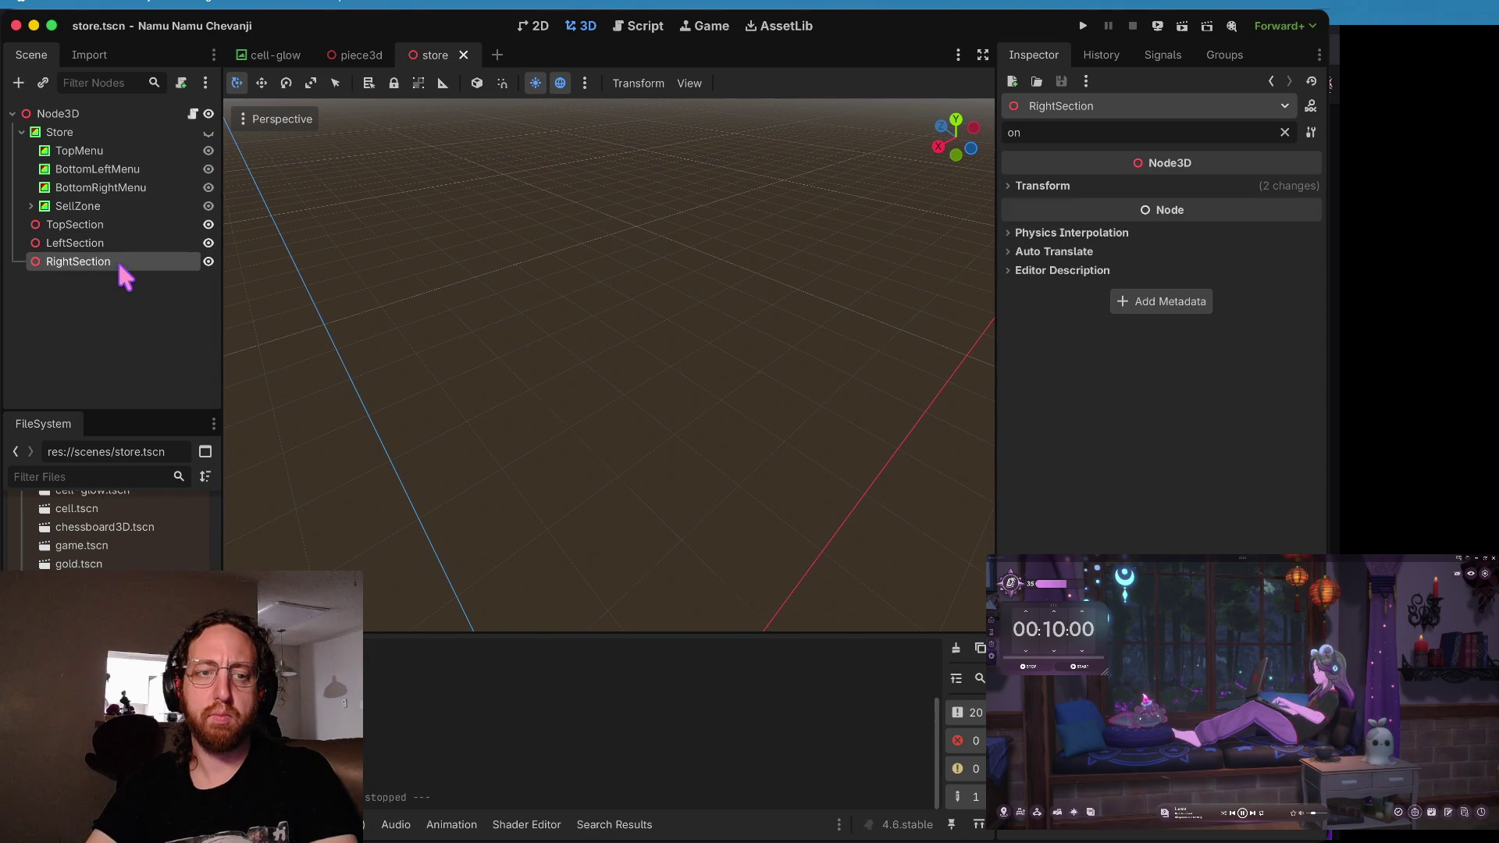
{"action": "left_click", "coordinate": [118, 246]}
{"action": "left_click", "coordinate": [119, 225]}
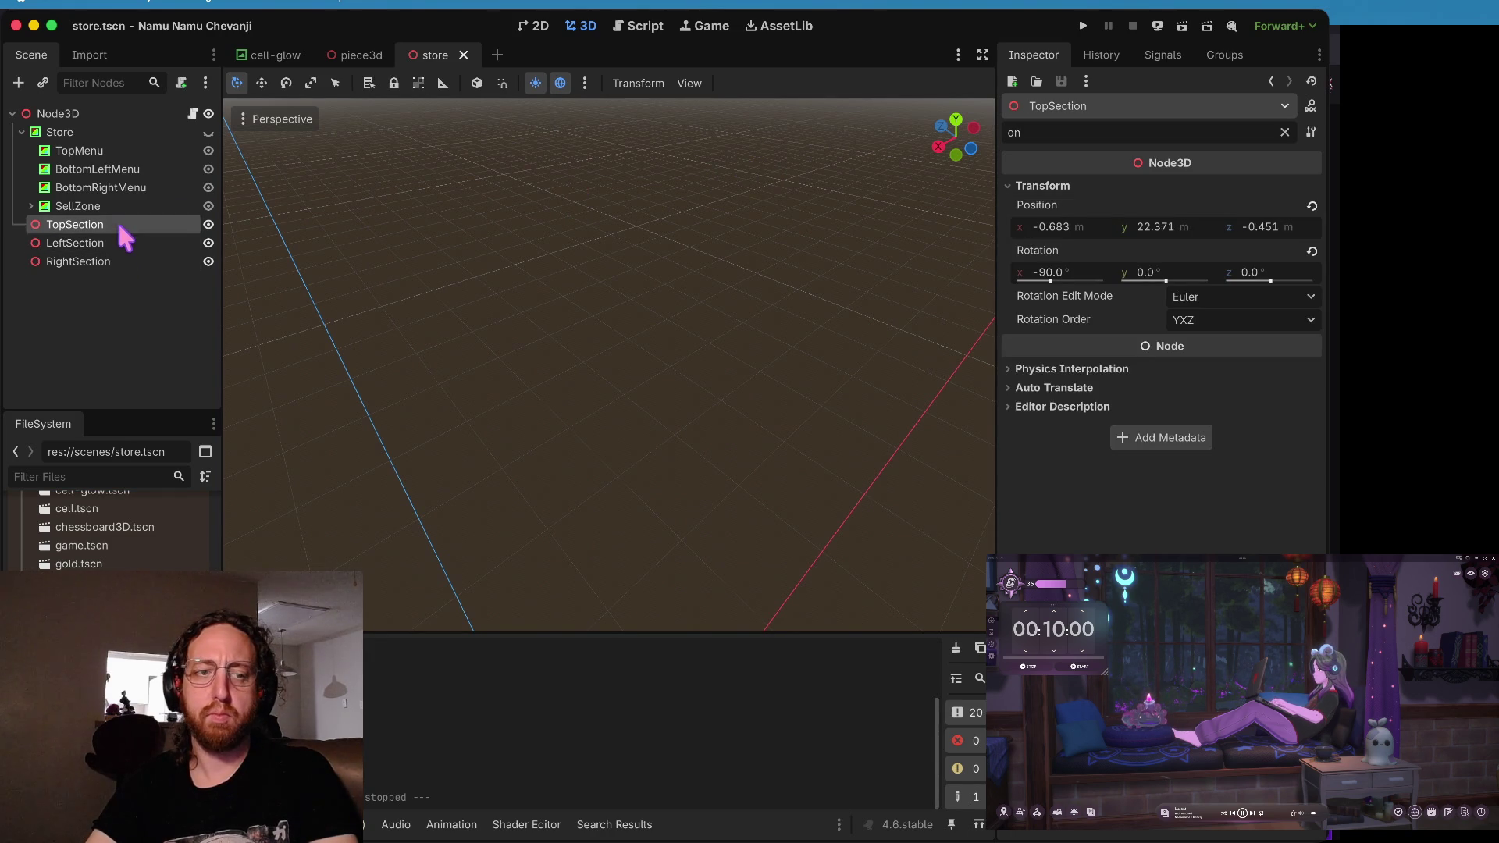
{"action": "left_click", "coordinate": [114, 244]}
{"action": "left_click", "coordinate": [111, 263]}
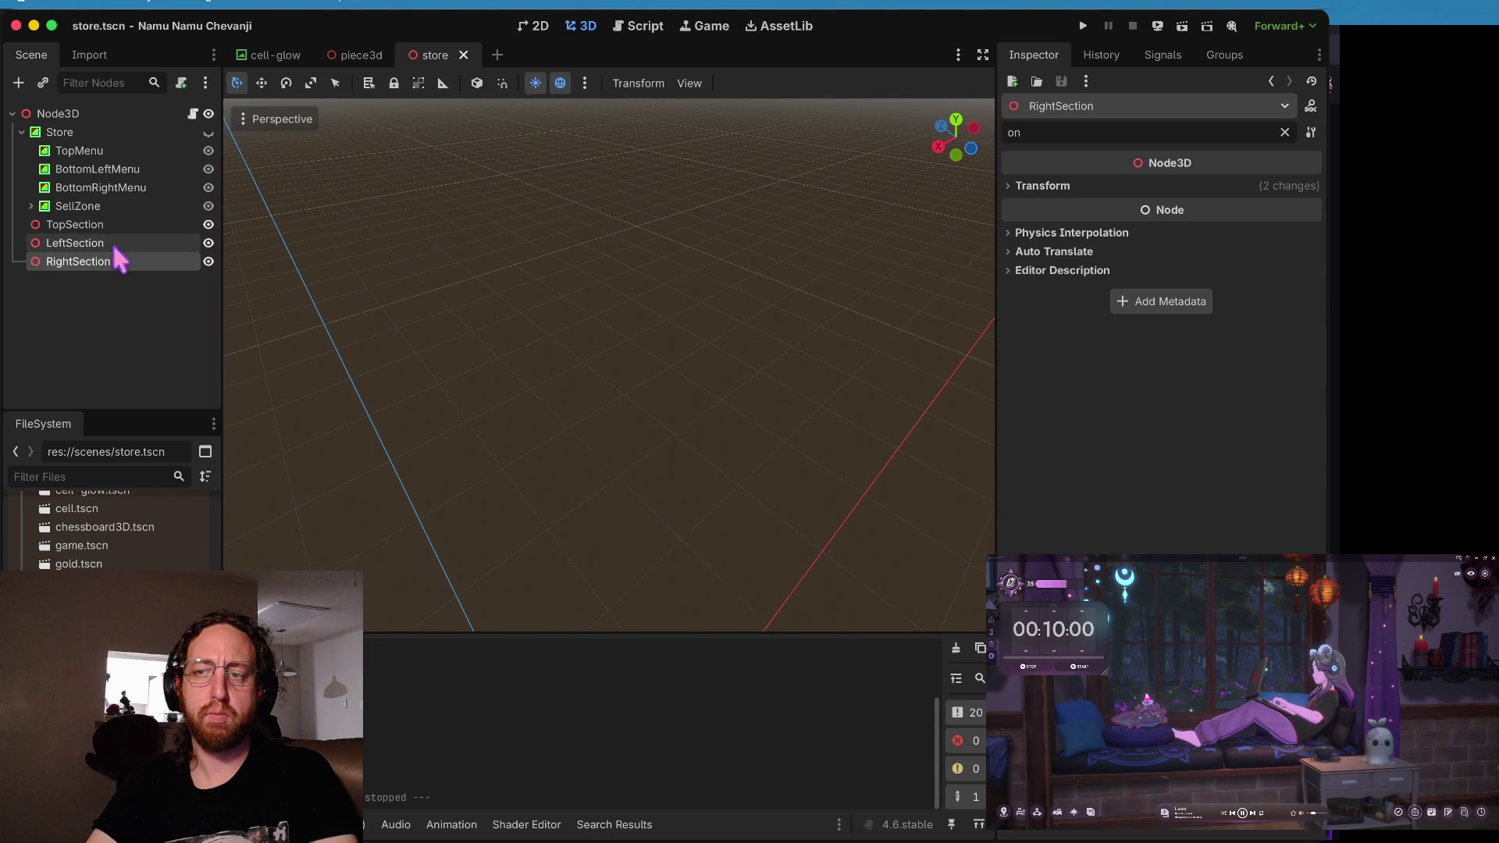
{"action": "left_click", "coordinate": [1043, 186]}
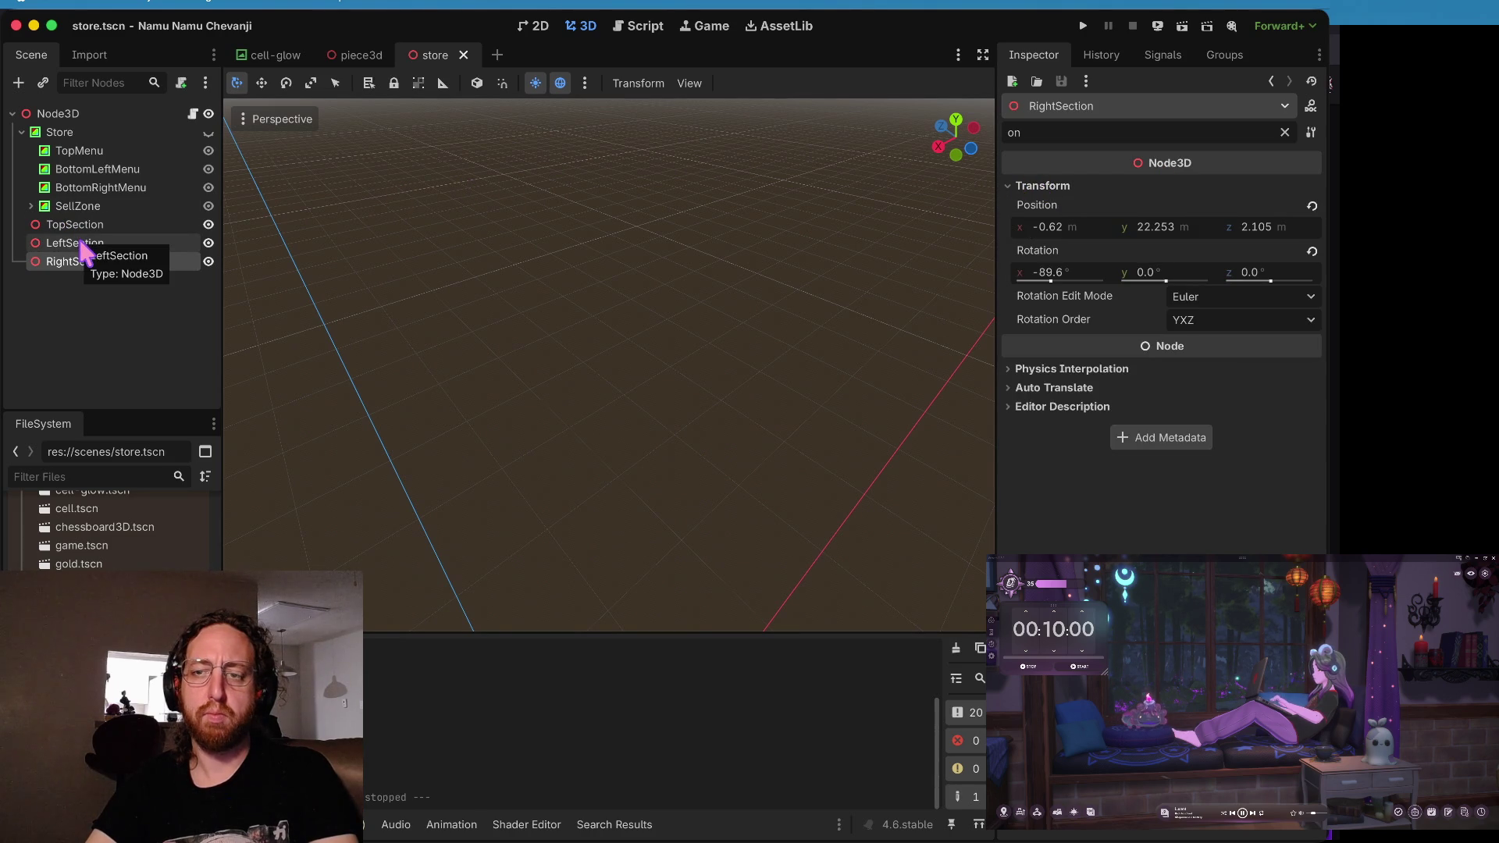
- Set RightSection's and LeftSection's X rotation to exactly -90° and save store.tscn
{"action": "left_click", "coordinate": [1072, 275]}
{"action": "type", "text": "90"}
{"action": "key", "text": "Return"}
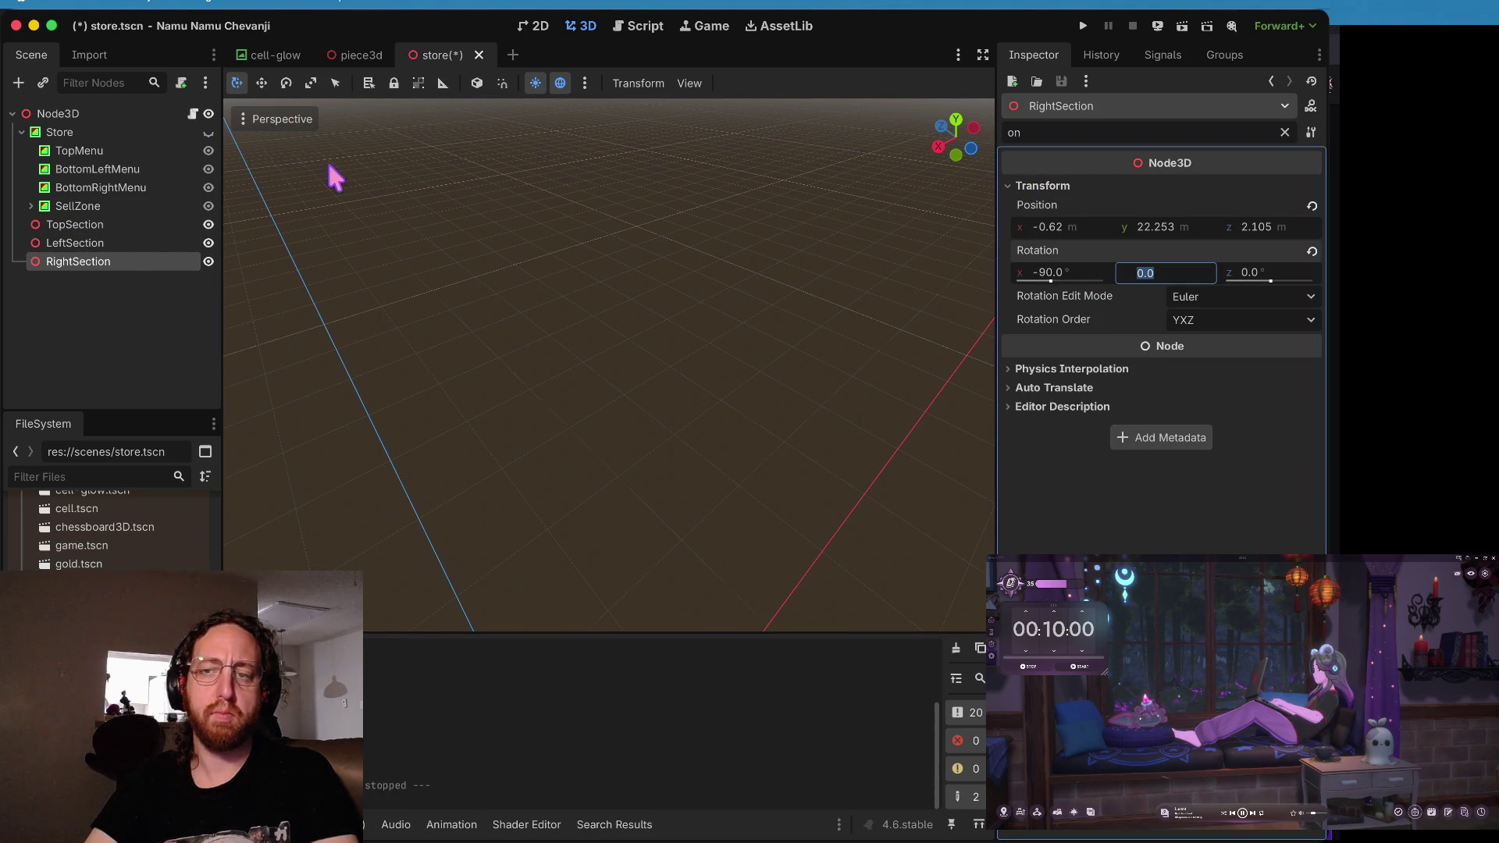
{"action": "left_click", "coordinate": [122, 241]}
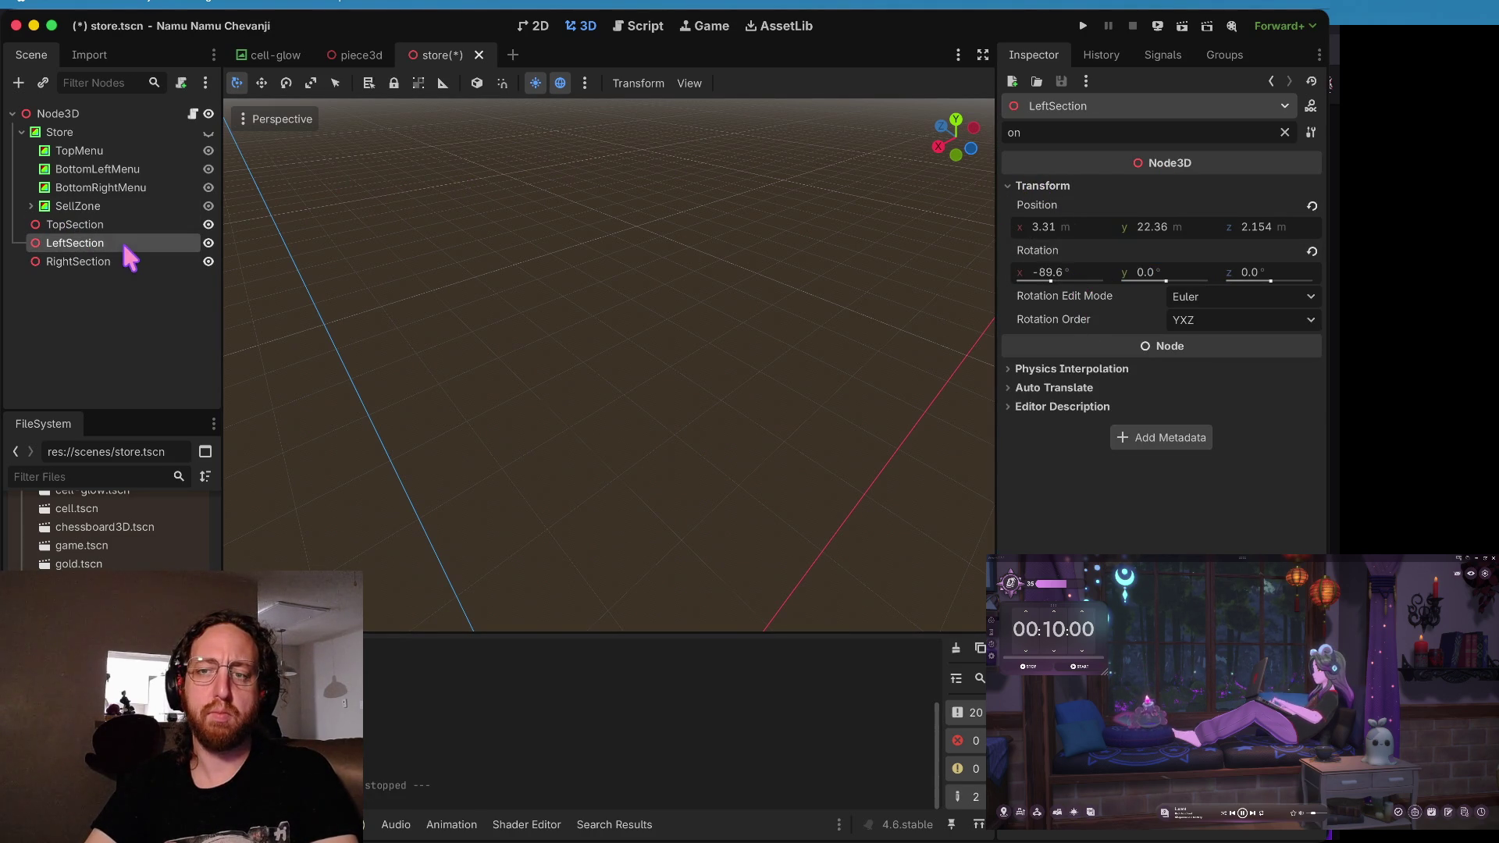
{"action": "left_click", "coordinate": [1070, 276]}
{"action": "type", "text": "-90"}
{"action": "key", "text": "Tab"}
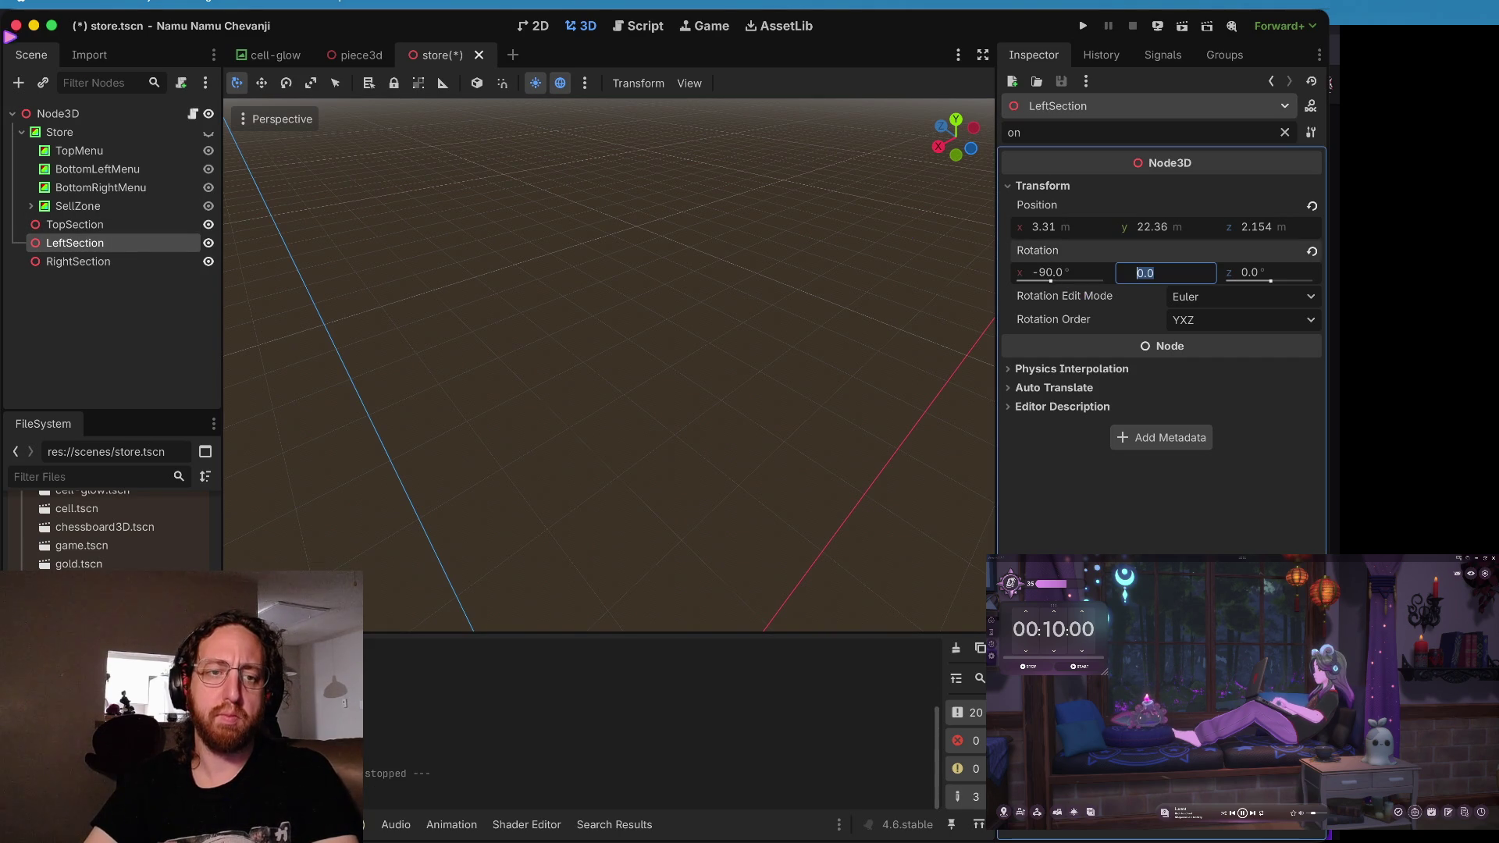
{"action": "left_click", "coordinate": [100, 226]}
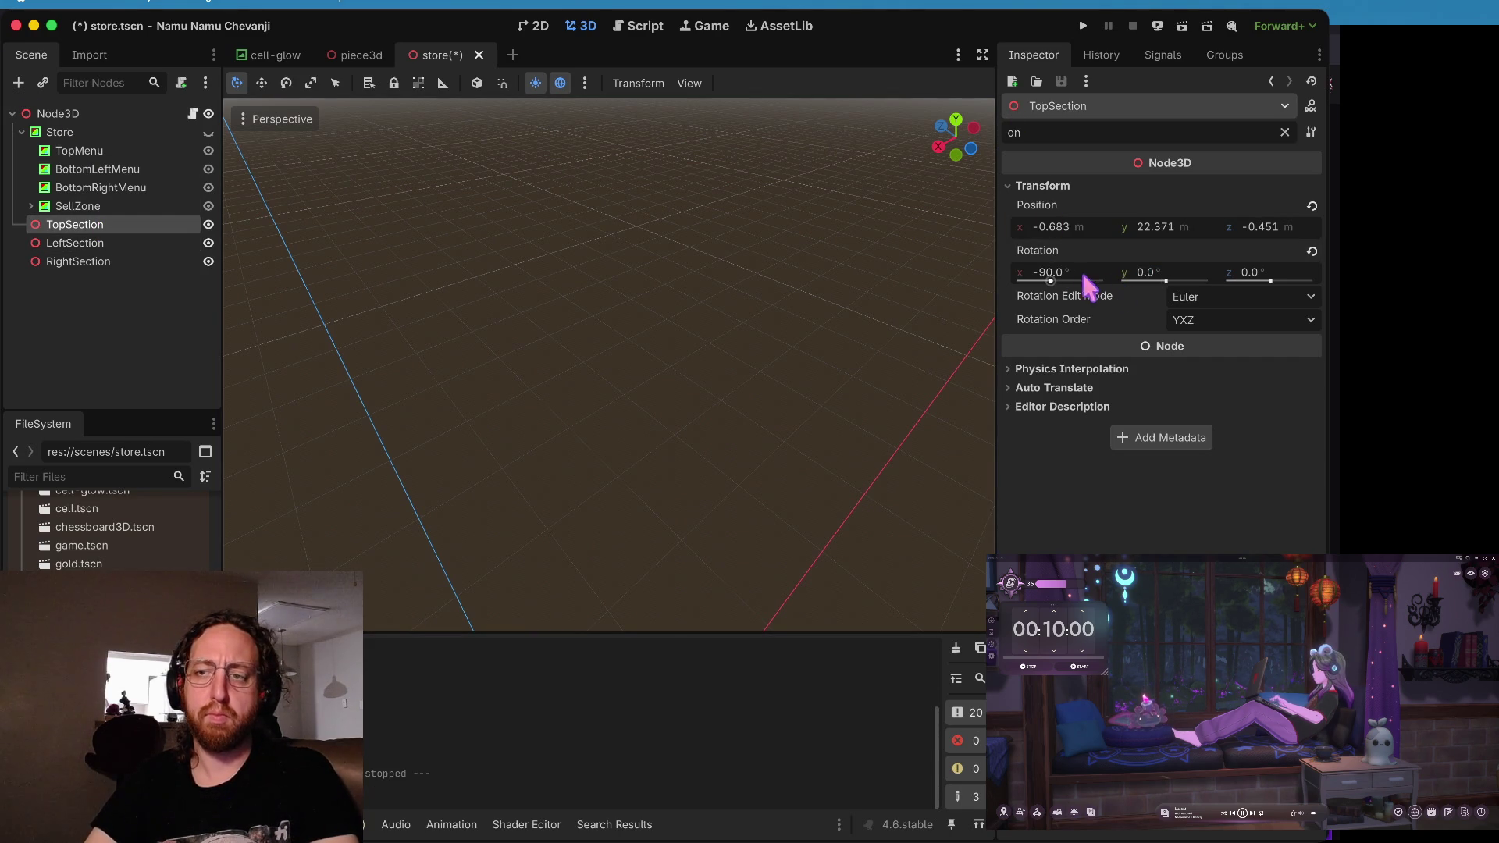
{"action": "key", "text": "ctrl+s"}
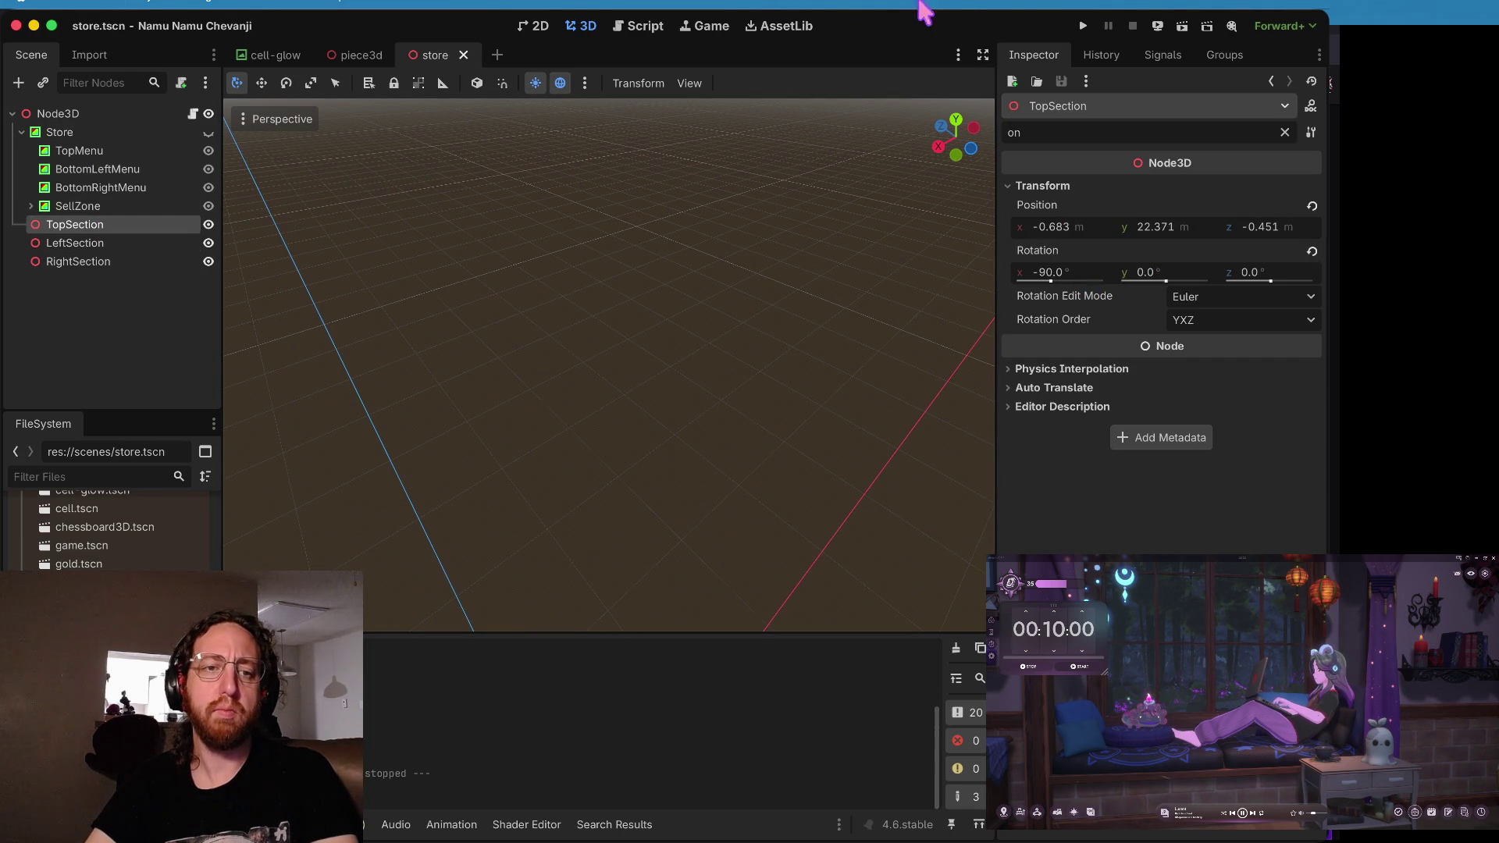
- Move TopSection up to Y 23.695, save store.tscn and launch a test run
{"action": "key", "text": "f"}
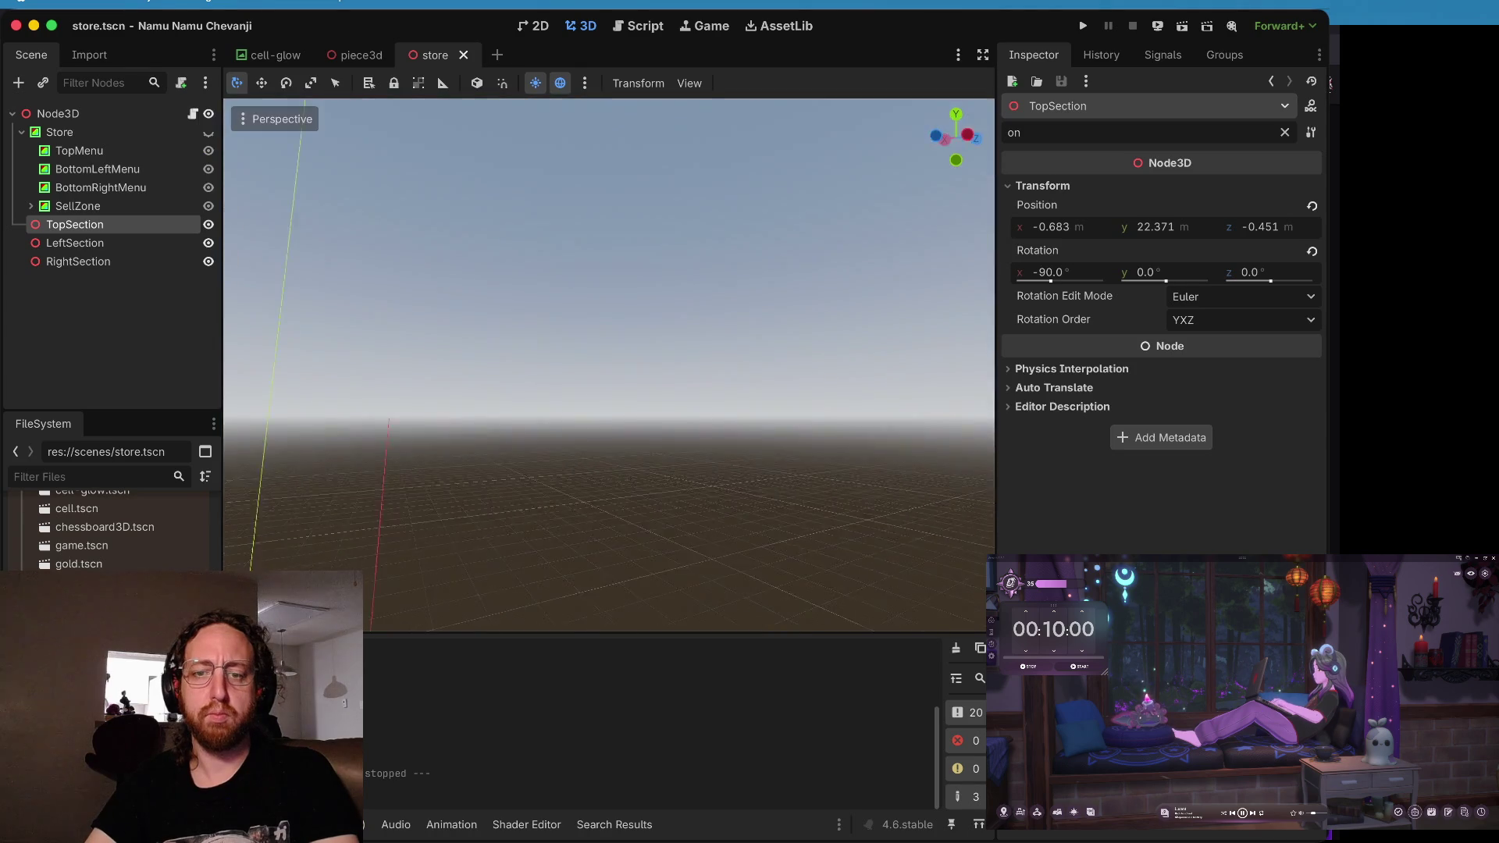
{"action": "key", "text": "w"}
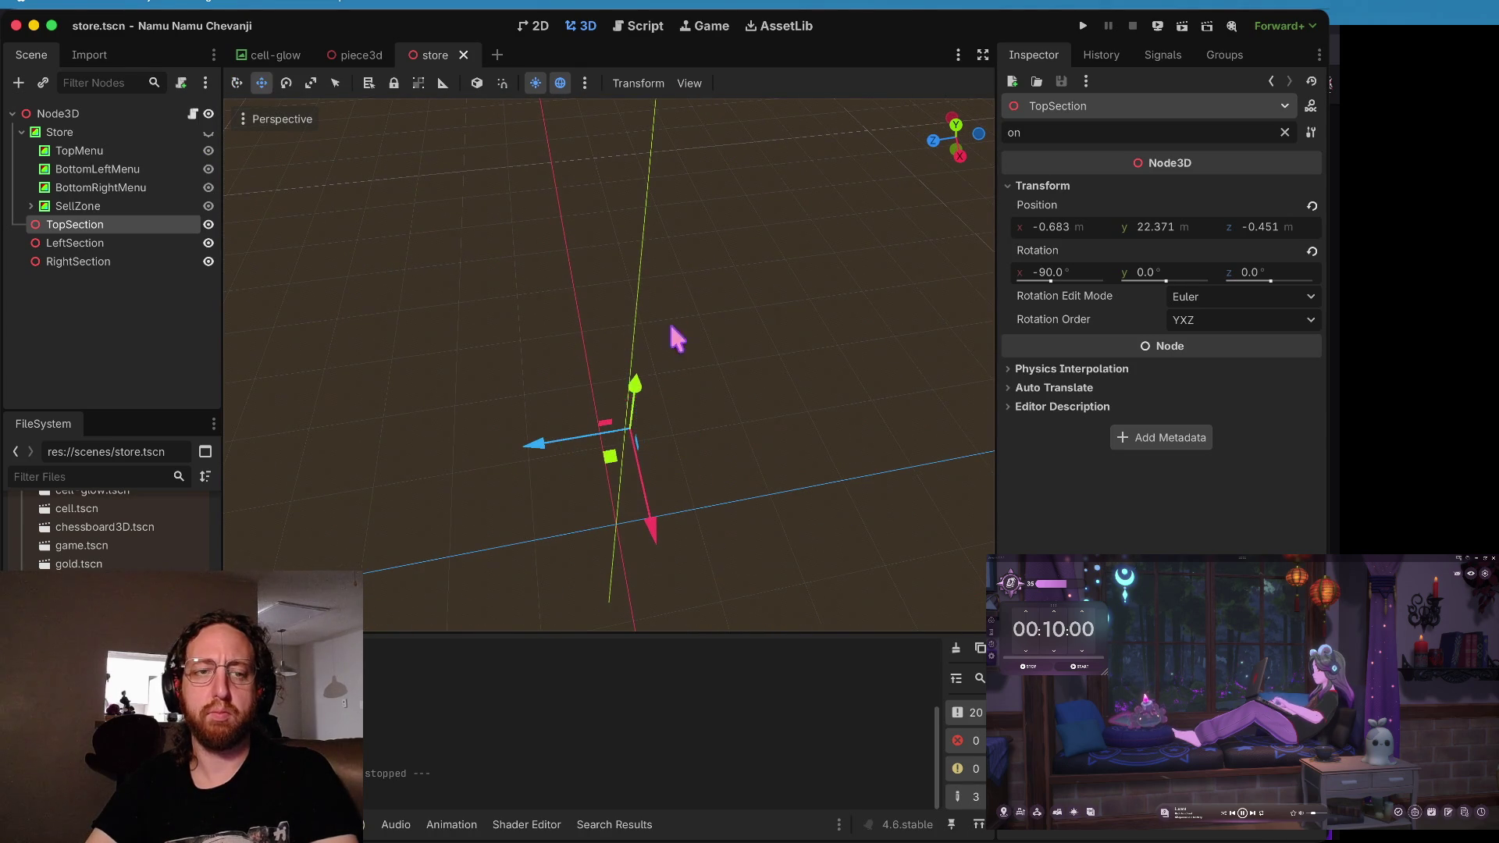
{"action": "left_click_drag", "start_coordinate": [634, 384], "coordinate": [636, 381]}
{"action": "left_click", "coordinate": [83, 245]}
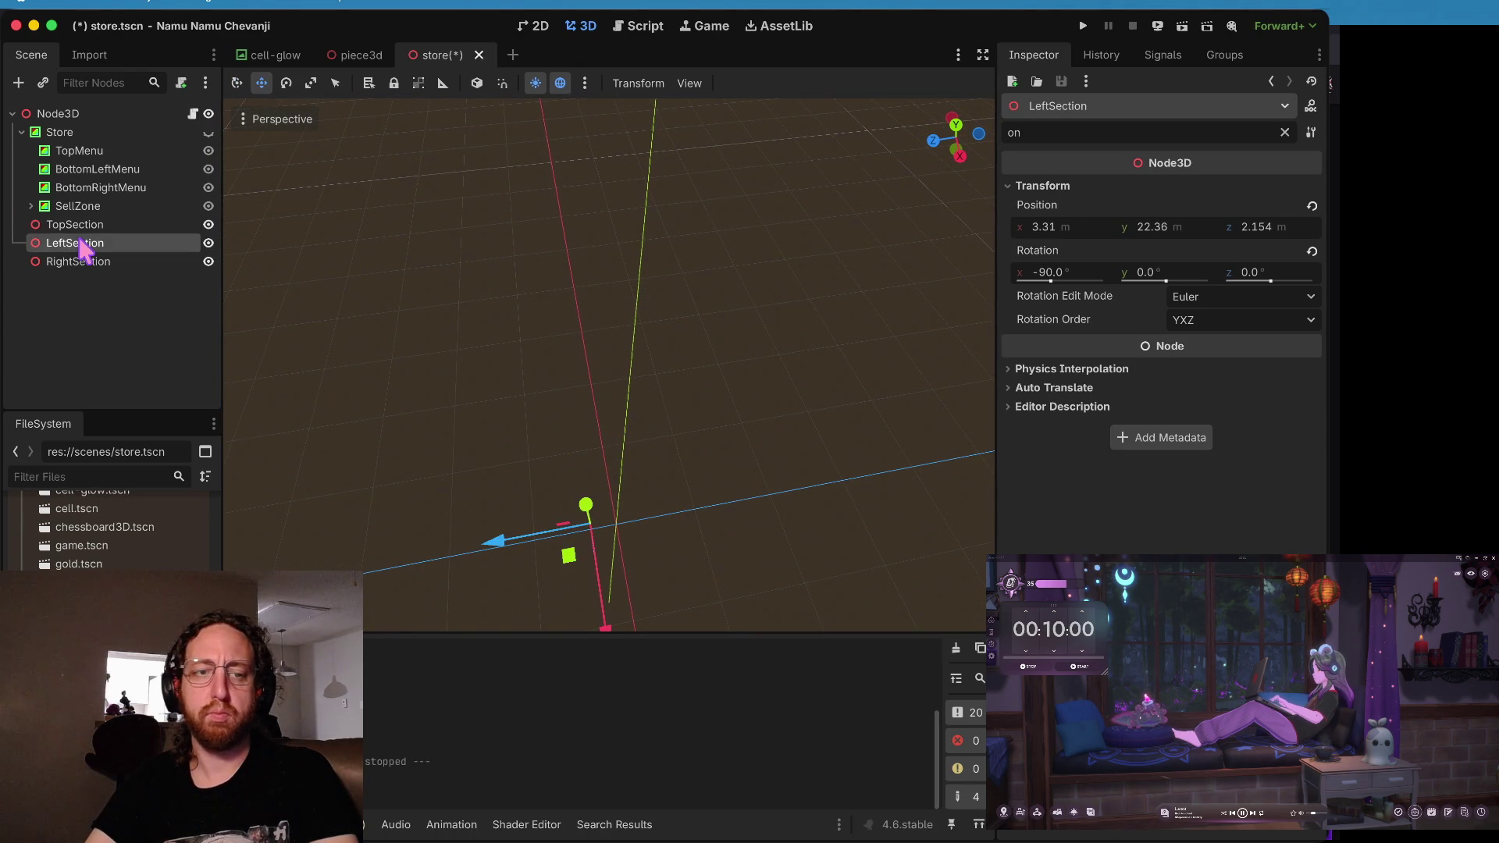
{"action": "left_click", "coordinate": [70, 258]}
{"action": "left_click", "coordinate": [78, 244]}
{"action": "left_click", "coordinate": [78, 226]}
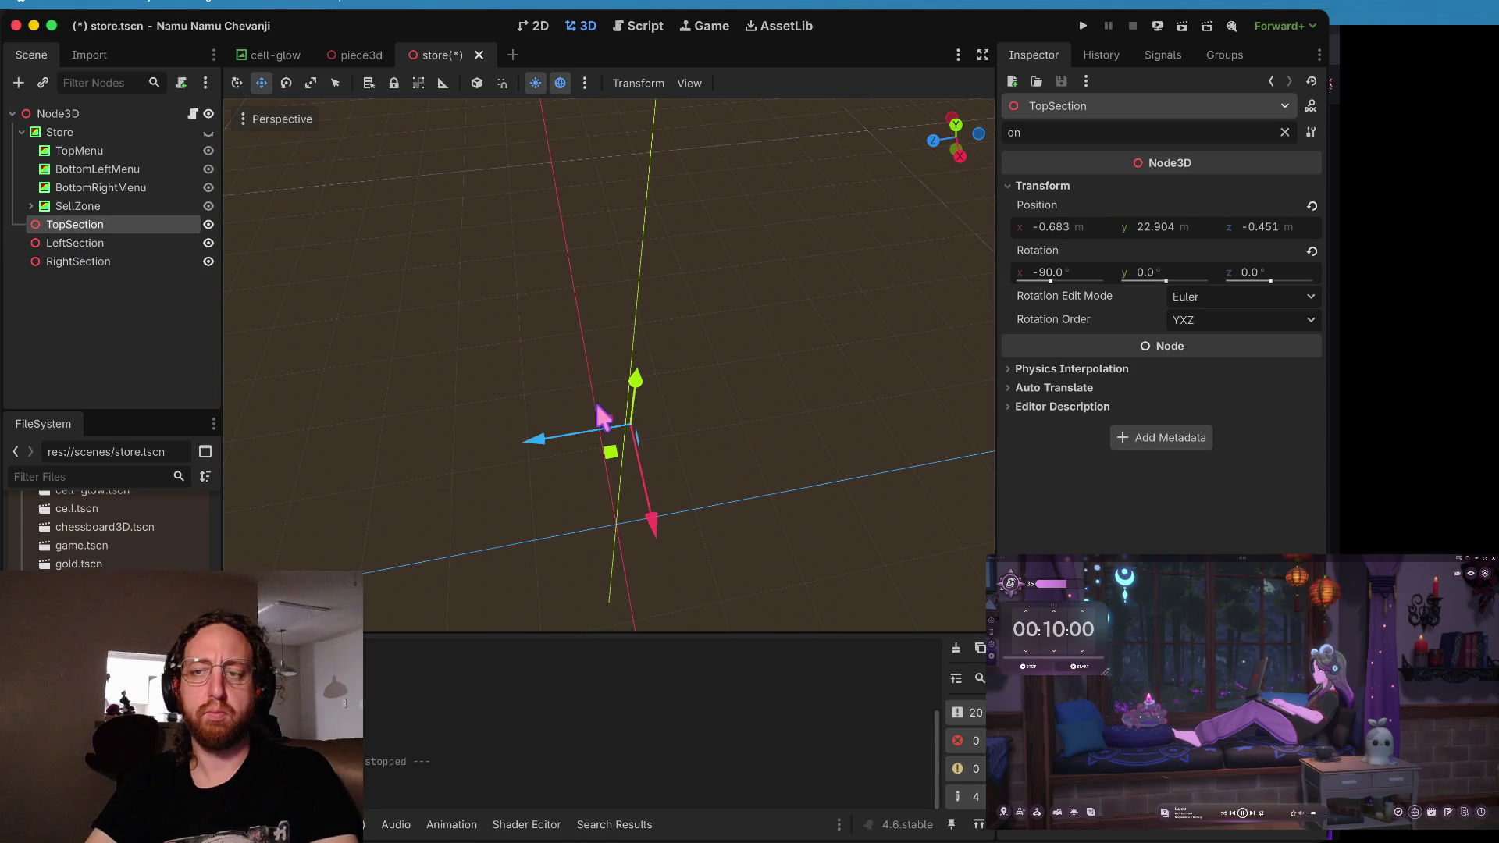
{"action": "left_click_drag", "start_coordinate": [634, 381], "coordinate": [638, 366]}
{"action": "key", "text": "ctrl+s"}
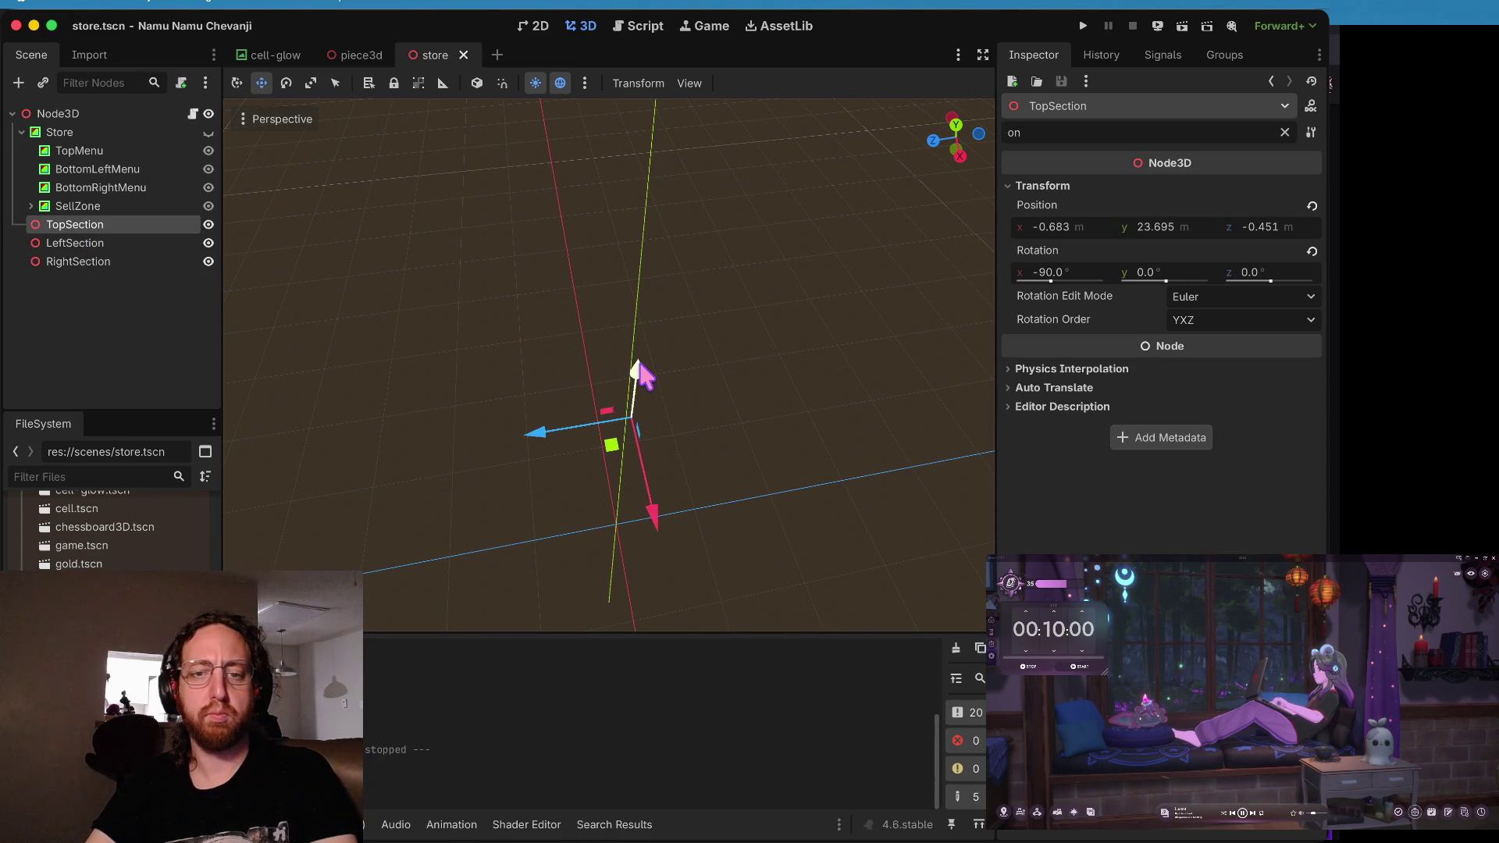
{"action": "key", "text": "super+b"}
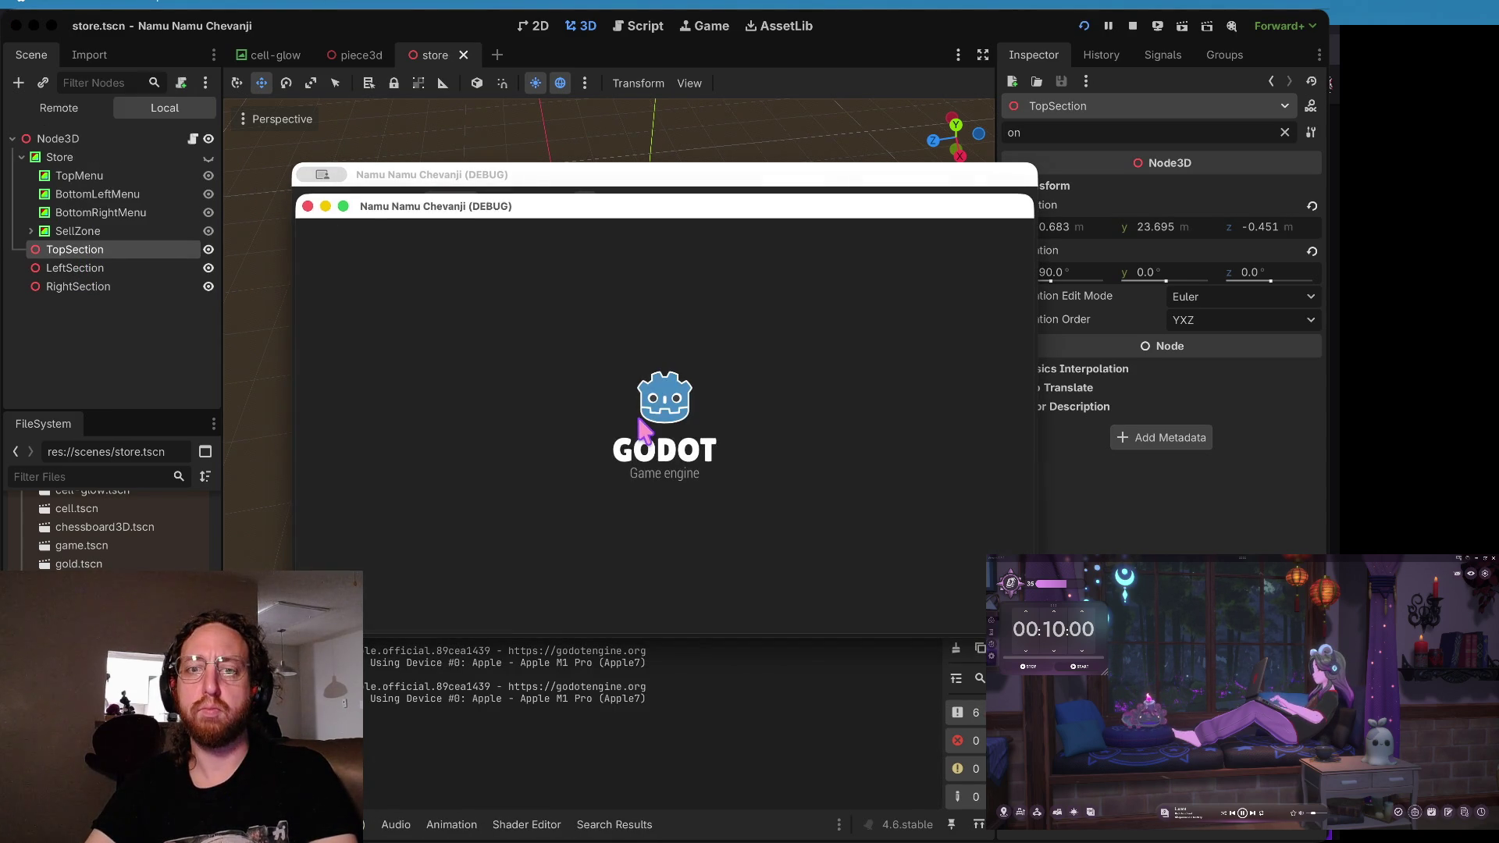
- Log into the running game and open the store showing the shelf pieces
{"action": "left_click", "coordinate": [645, 412]}
{"action": "left_click", "coordinate": [646, 546]}
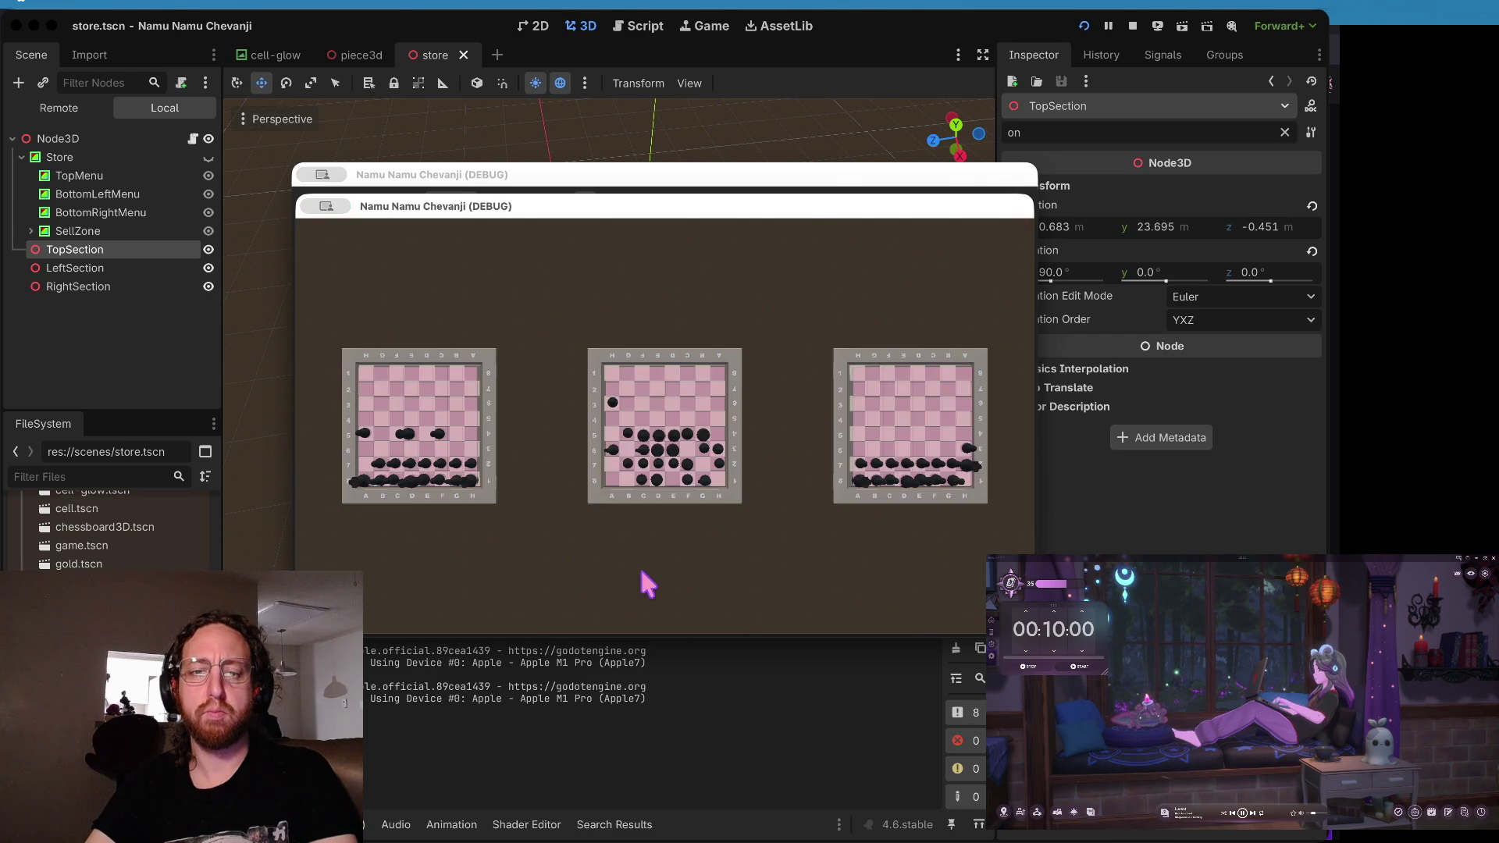
{"action": "left_click", "coordinate": [503, 493]}
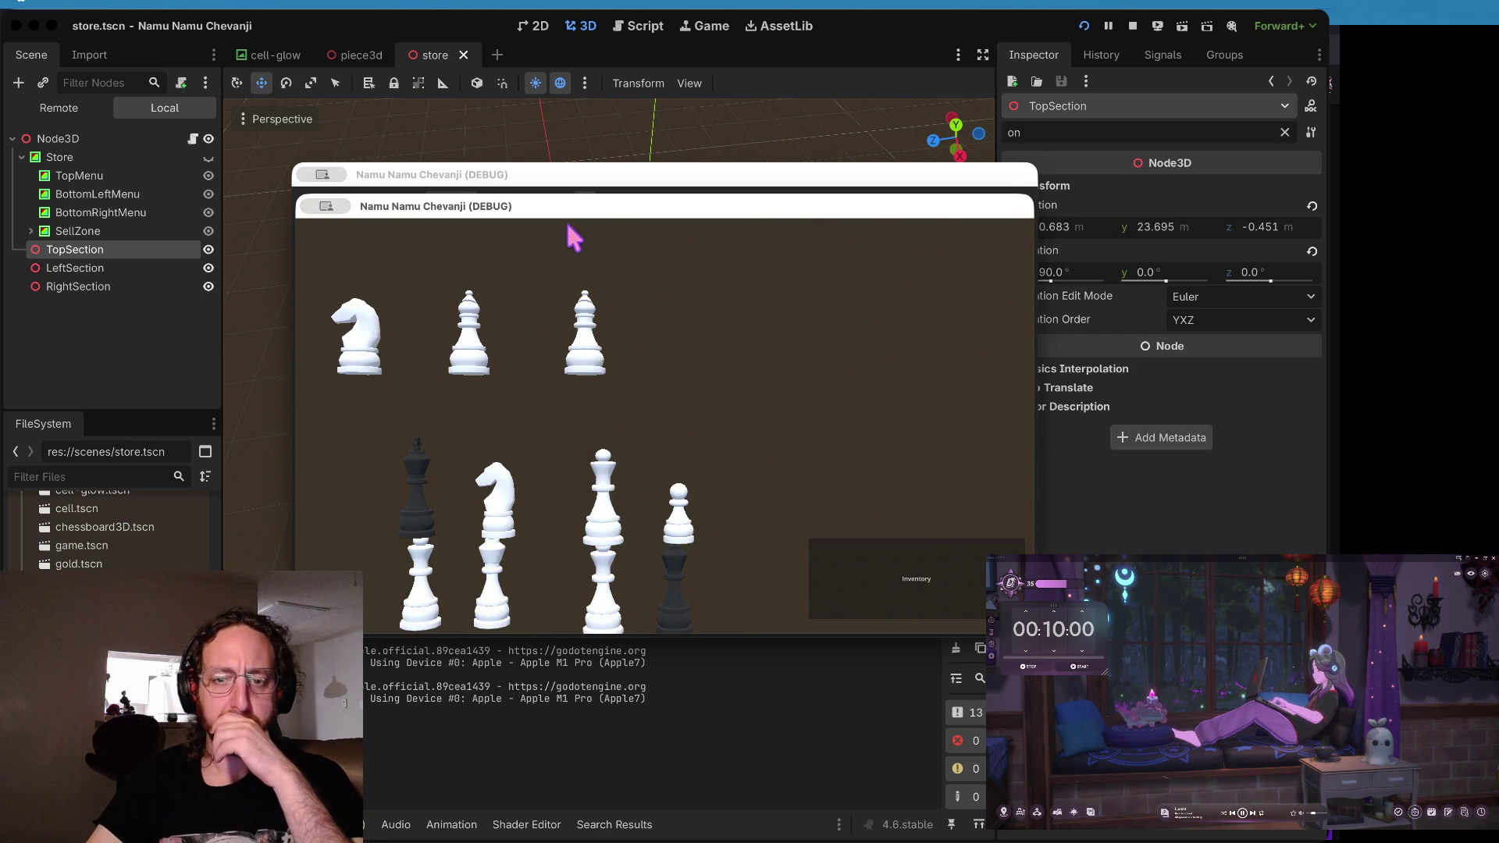
- Reposition TopSection higher, to about Y 25, and shift it along its depth axis
{"action": "left_click", "coordinate": [744, 145]}
{"action": "left_click", "coordinate": [656, 338]}
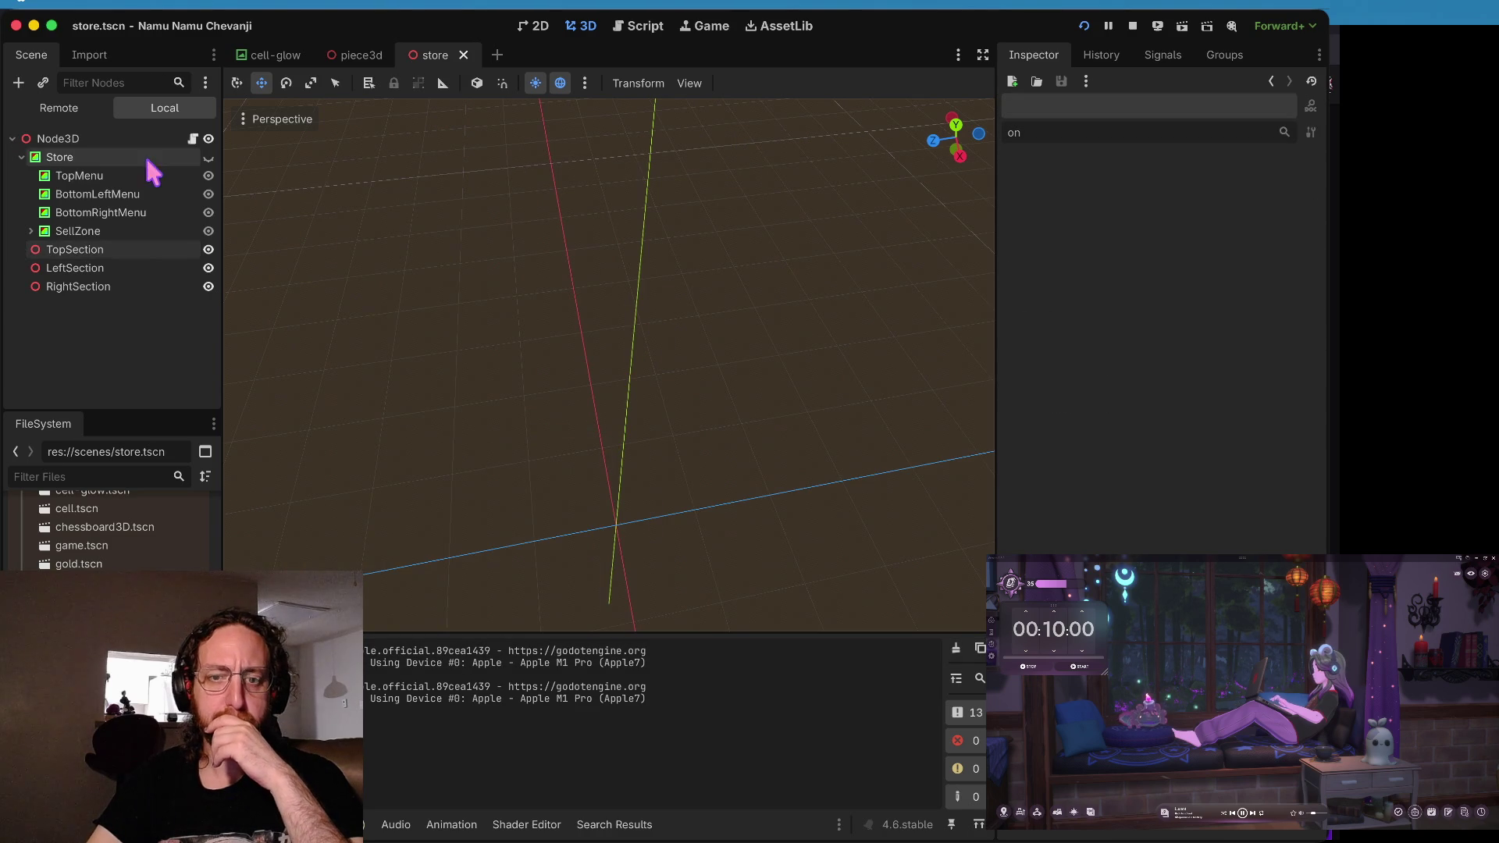
{"action": "left_click", "coordinate": [122, 248]}
{"action": "left_click_drag", "start_coordinate": [636, 378], "coordinate": [643, 372]}
{"action": "left_click", "coordinate": [640, 348]}
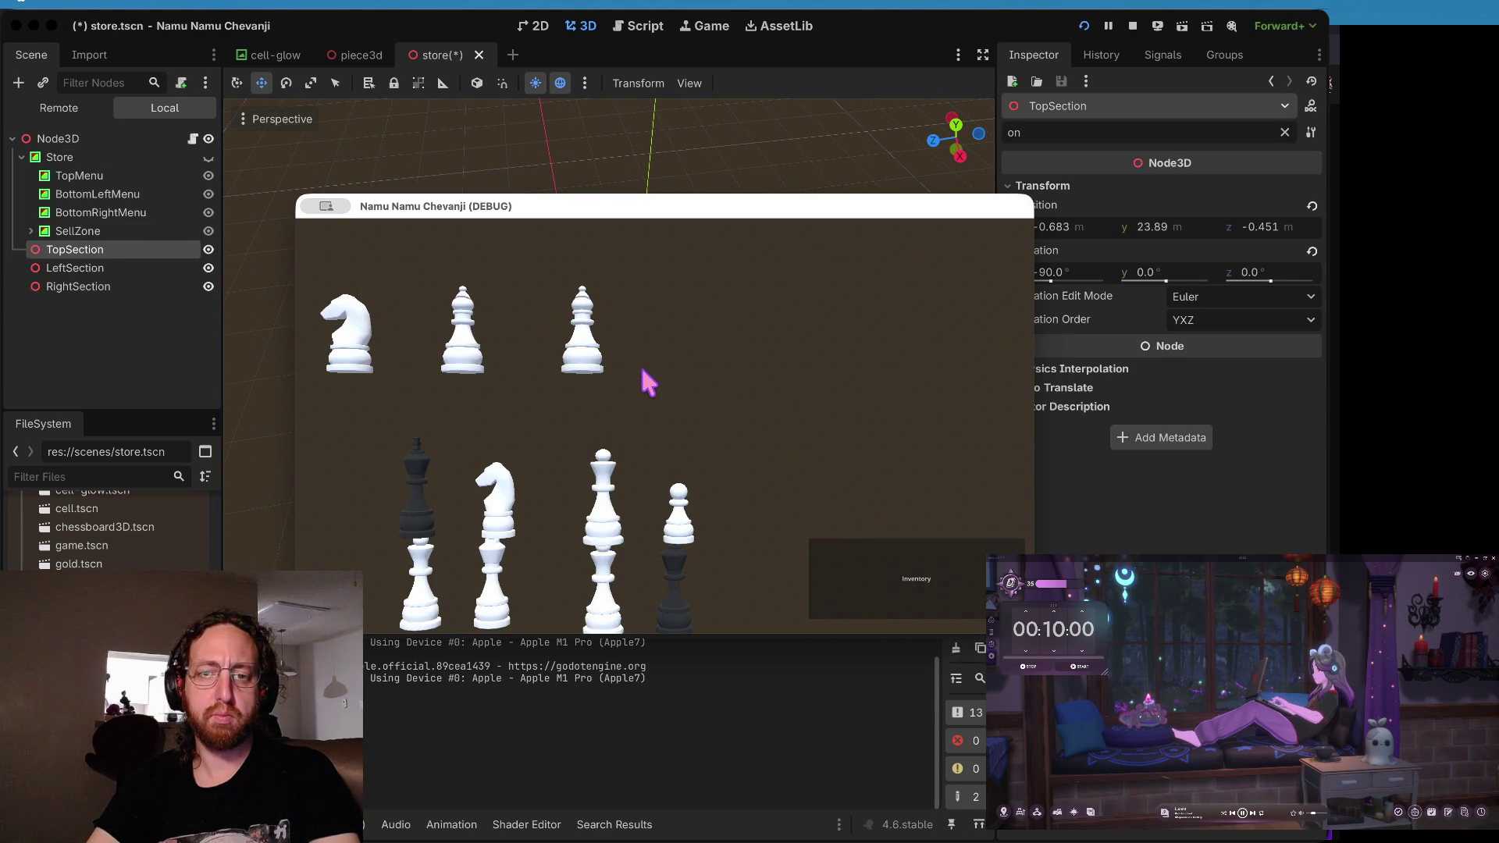
{"action": "left_click", "coordinate": [641, 366]}
{"action": "mouse_move", "coordinate": [536, 435]}
{"action": "left_mouse_down"}
{"action": "mouse_move", "coordinate": [552, 435]}
{"action": "mouse_move", "coordinate": [538, 434]}
{"action": "left_mouse_up"}
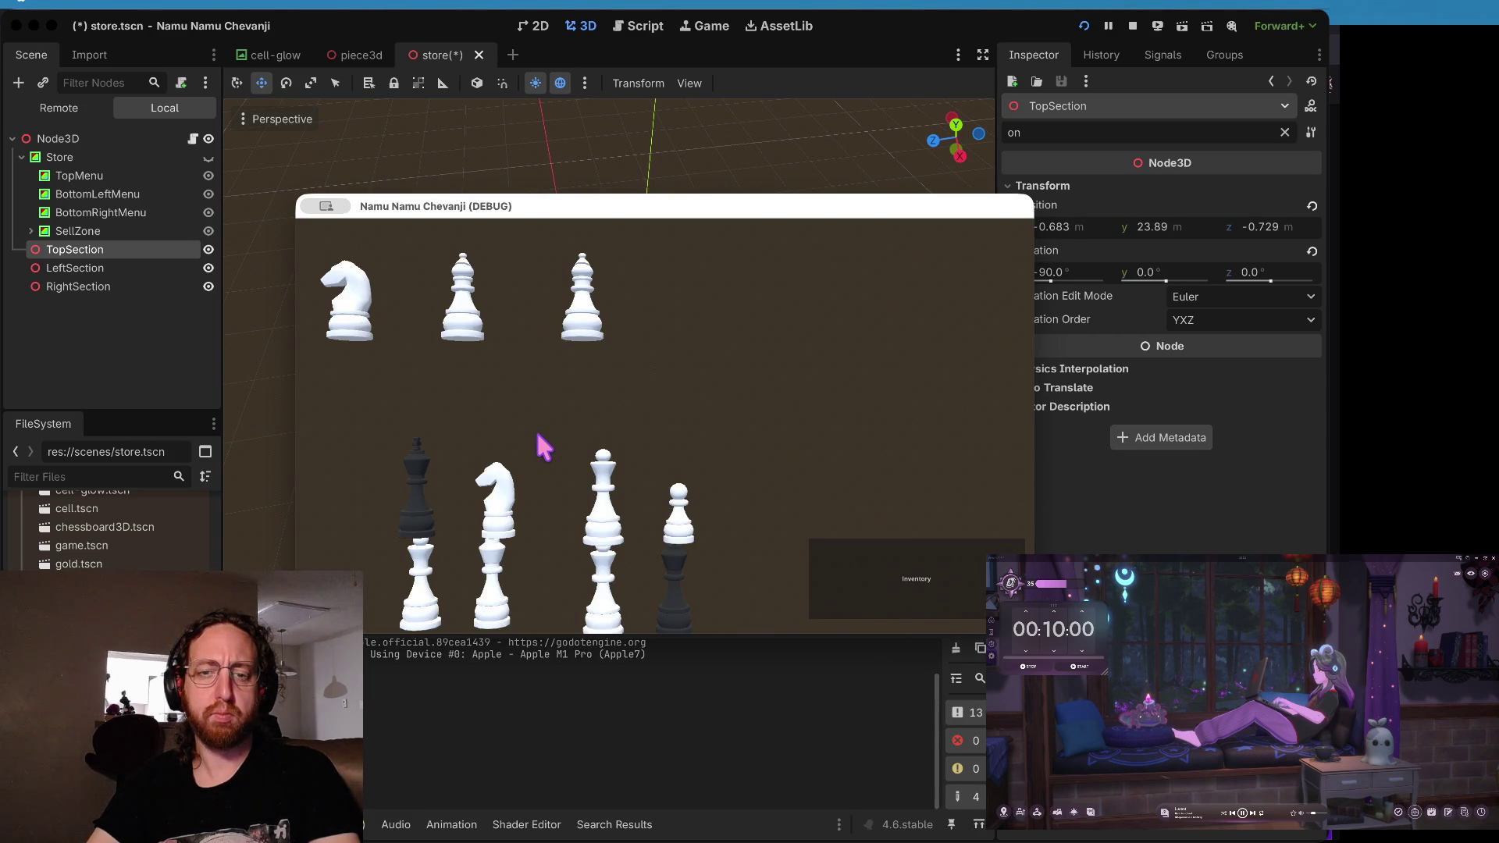
{"action": "left_click", "coordinate": [538, 434]}
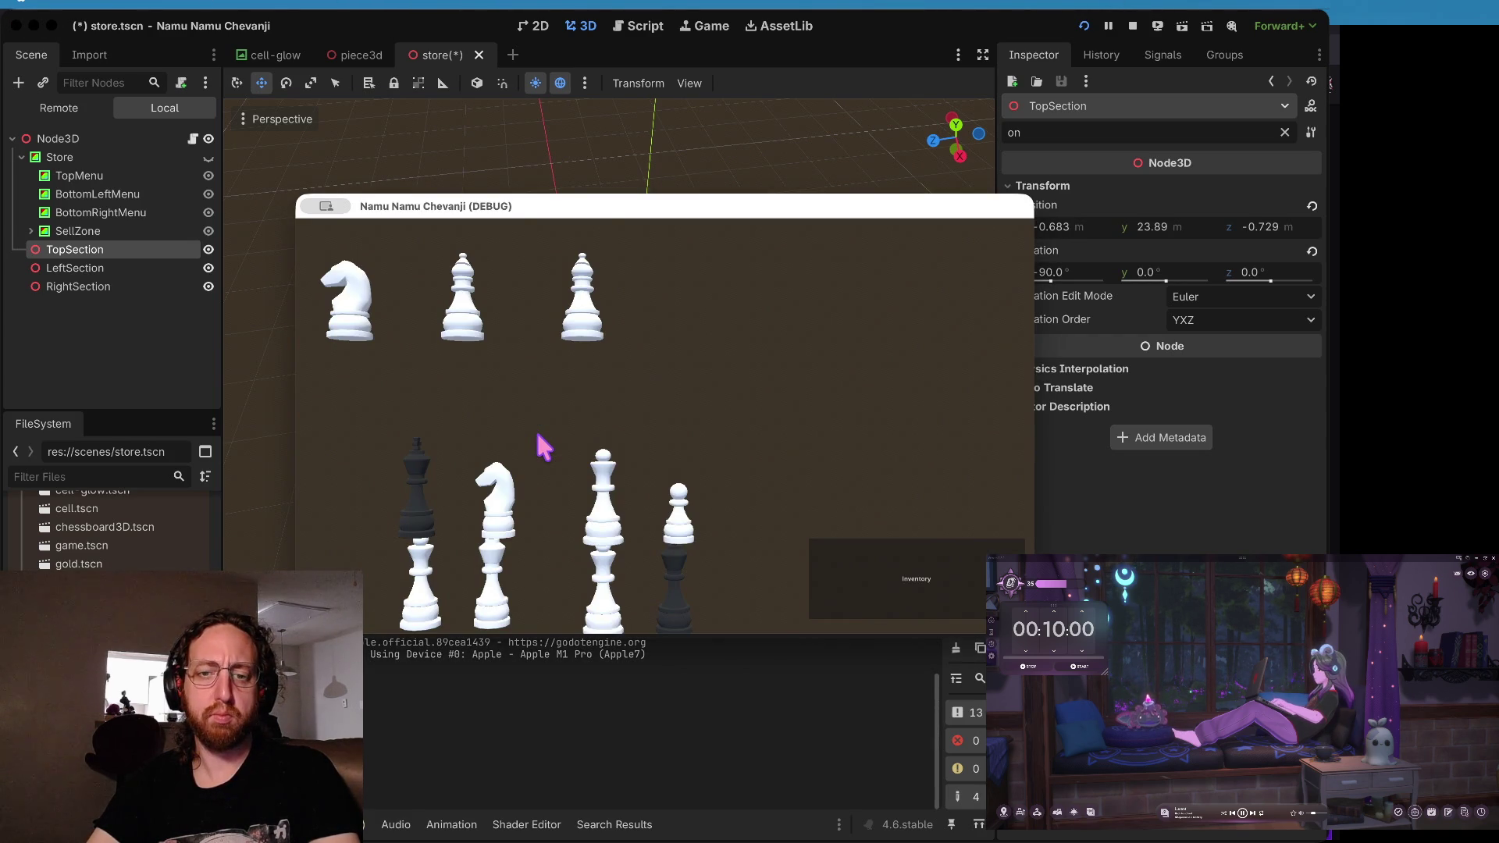
{"action": "left_click", "coordinate": [538, 434]}
- Drag LeftSection along X toward the centre, then go to the desktop with the store code
{"action": "left_click", "coordinate": [75, 268]}
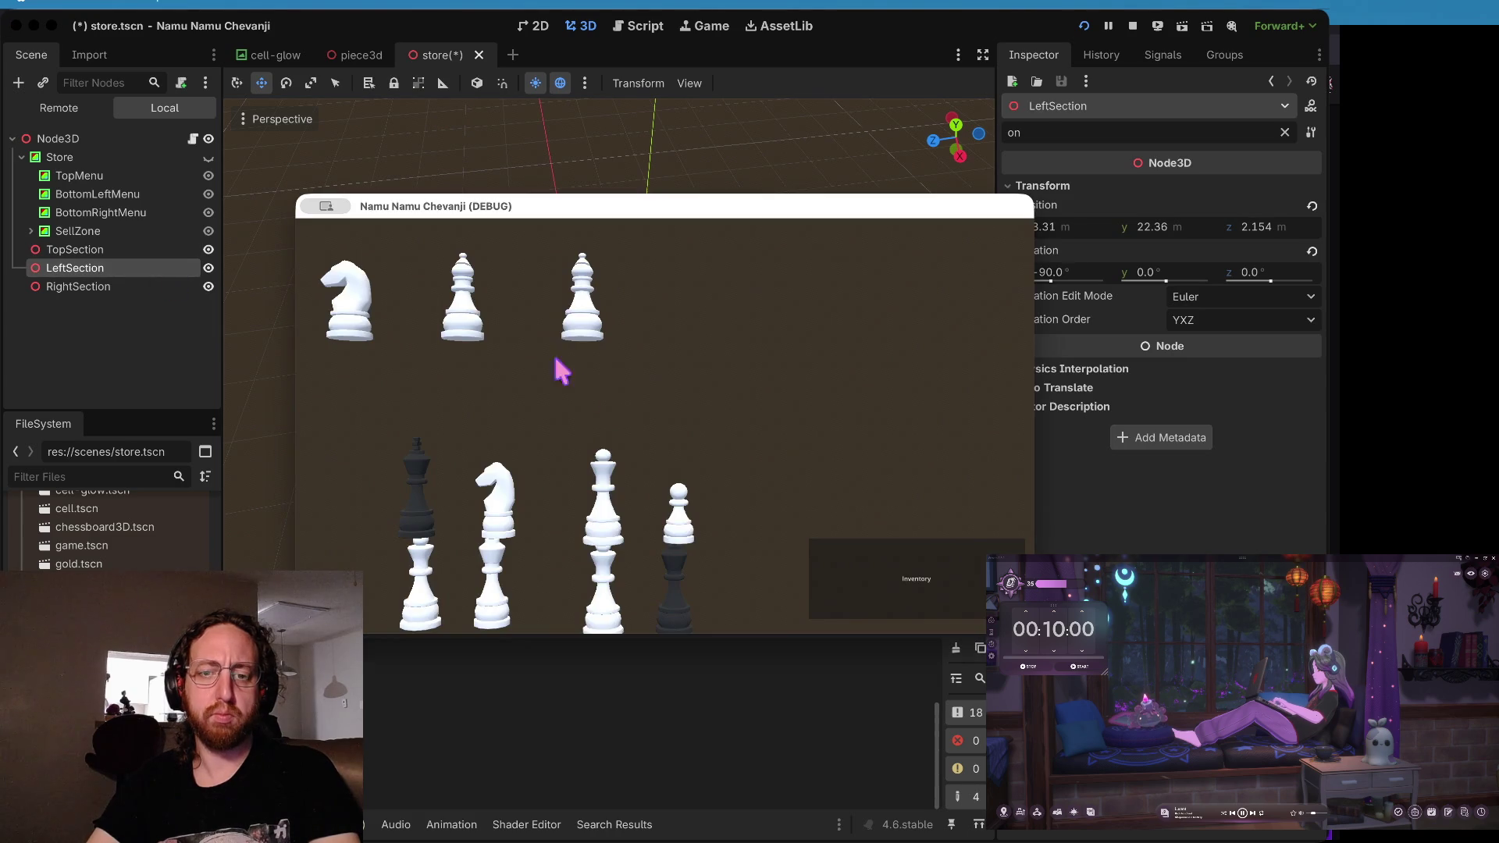
{"action": "left_click", "coordinate": [648, 511]}
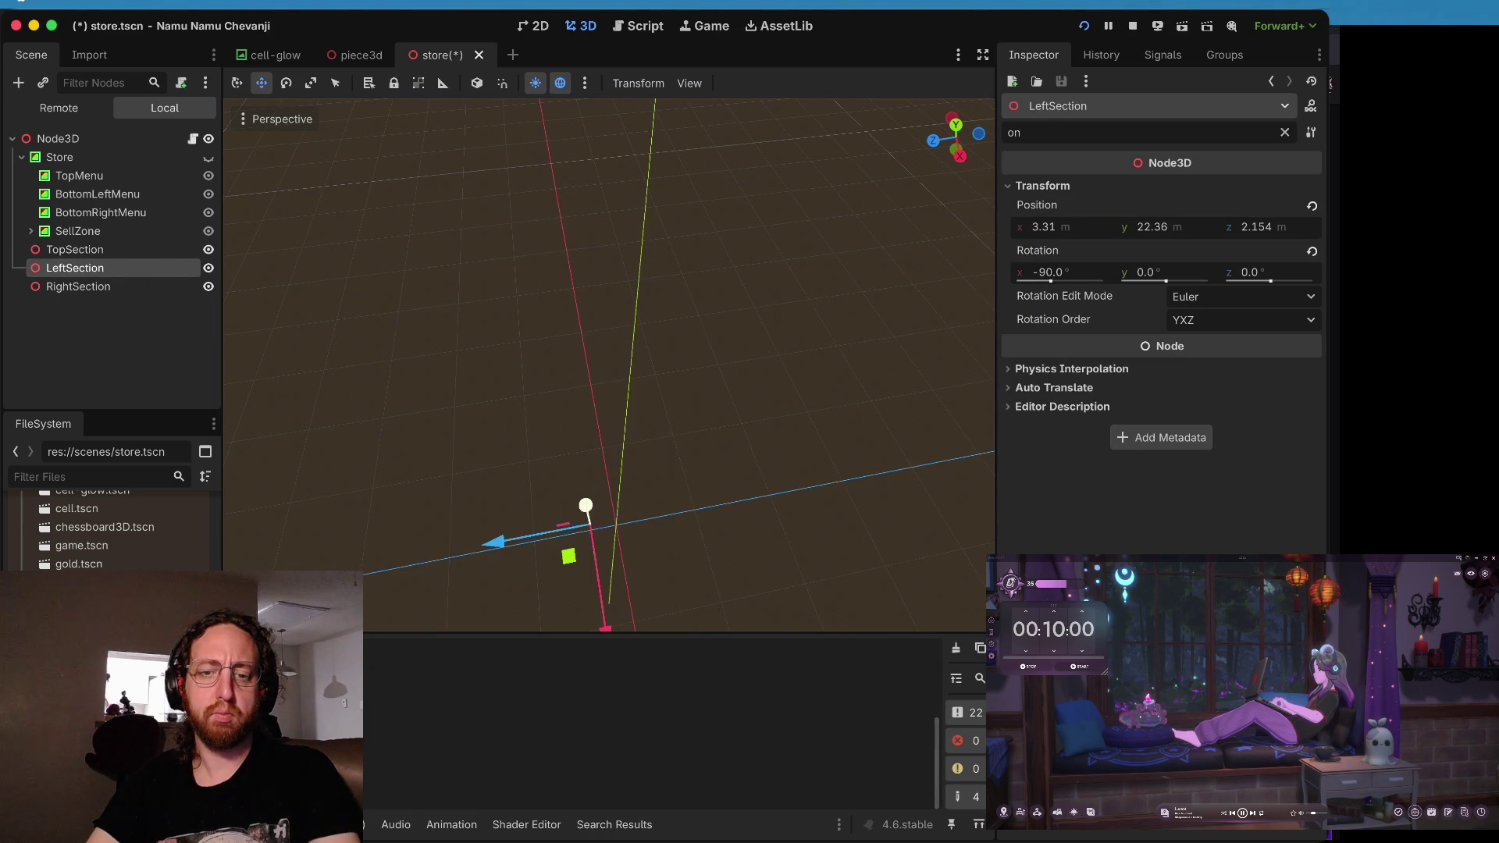
{"action": "scroll", "coordinate": [591, 515], "scroll_direction": "down", "scroll_amount": 2}
{"action": "mouse_move", "coordinate": [611, 570]}
{"action": "left_mouse_down"}
{"action": "mouse_move", "coordinate": [606, 526]}
{"action": "mouse_move", "coordinate": [523, 455]}
{"action": "mouse_move", "coordinate": [453, 452]}
{"action": "mouse_move", "coordinate": [445, 469]}
{"action": "mouse_move", "coordinate": [645, 387]}
{"action": "mouse_move", "coordinate": [437, 472]}
{"action": "mouse_move", "coordinate": [504, 466]}
{"action": "left_mouse_up"}
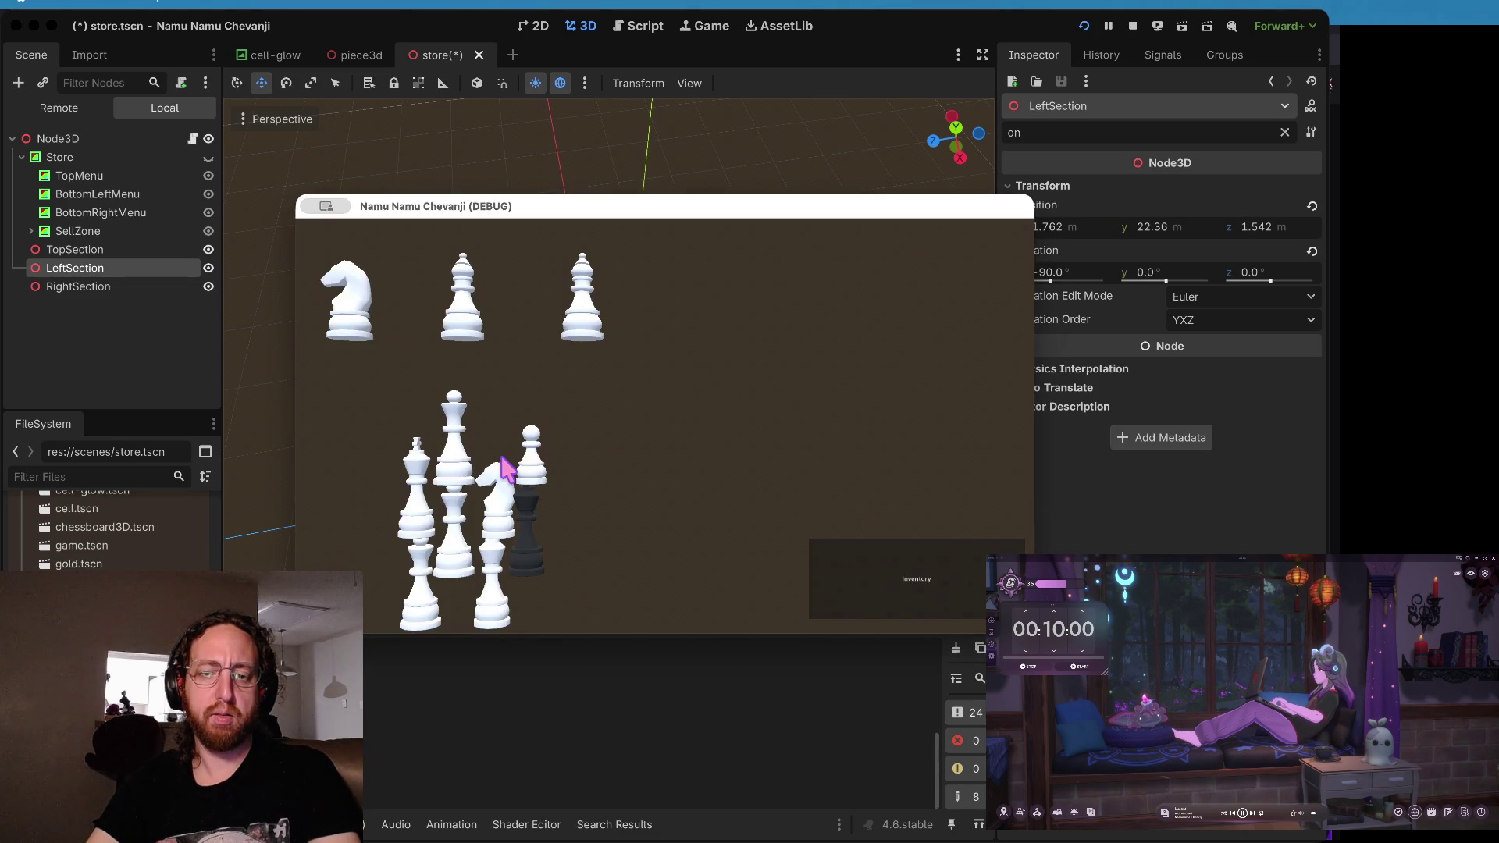
{"action": "left_click", "coordinate": [509, 442]}
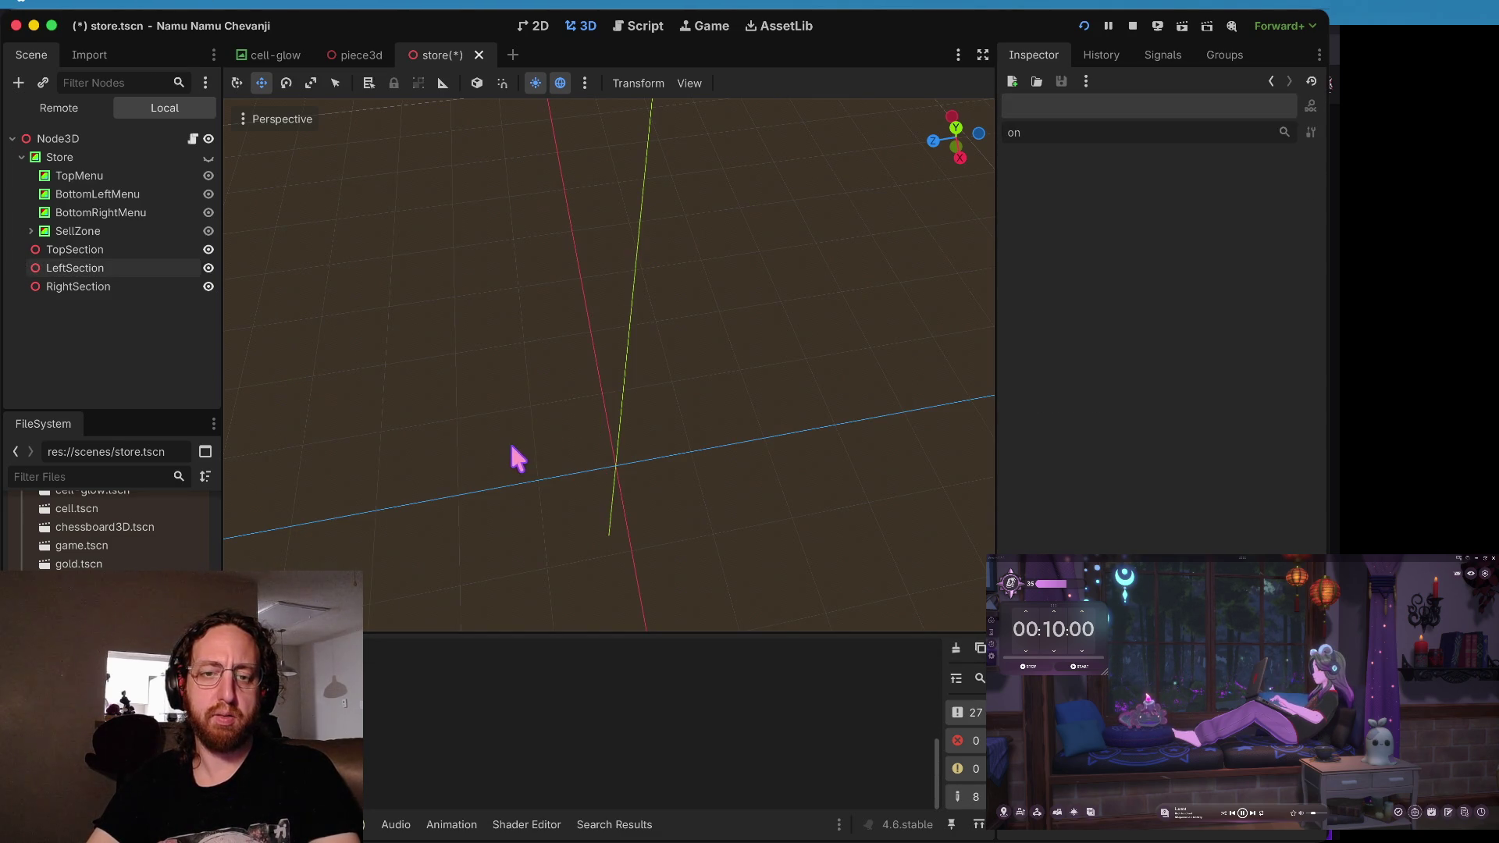
{"action": "left_click", "coordinate": [114, 286]}
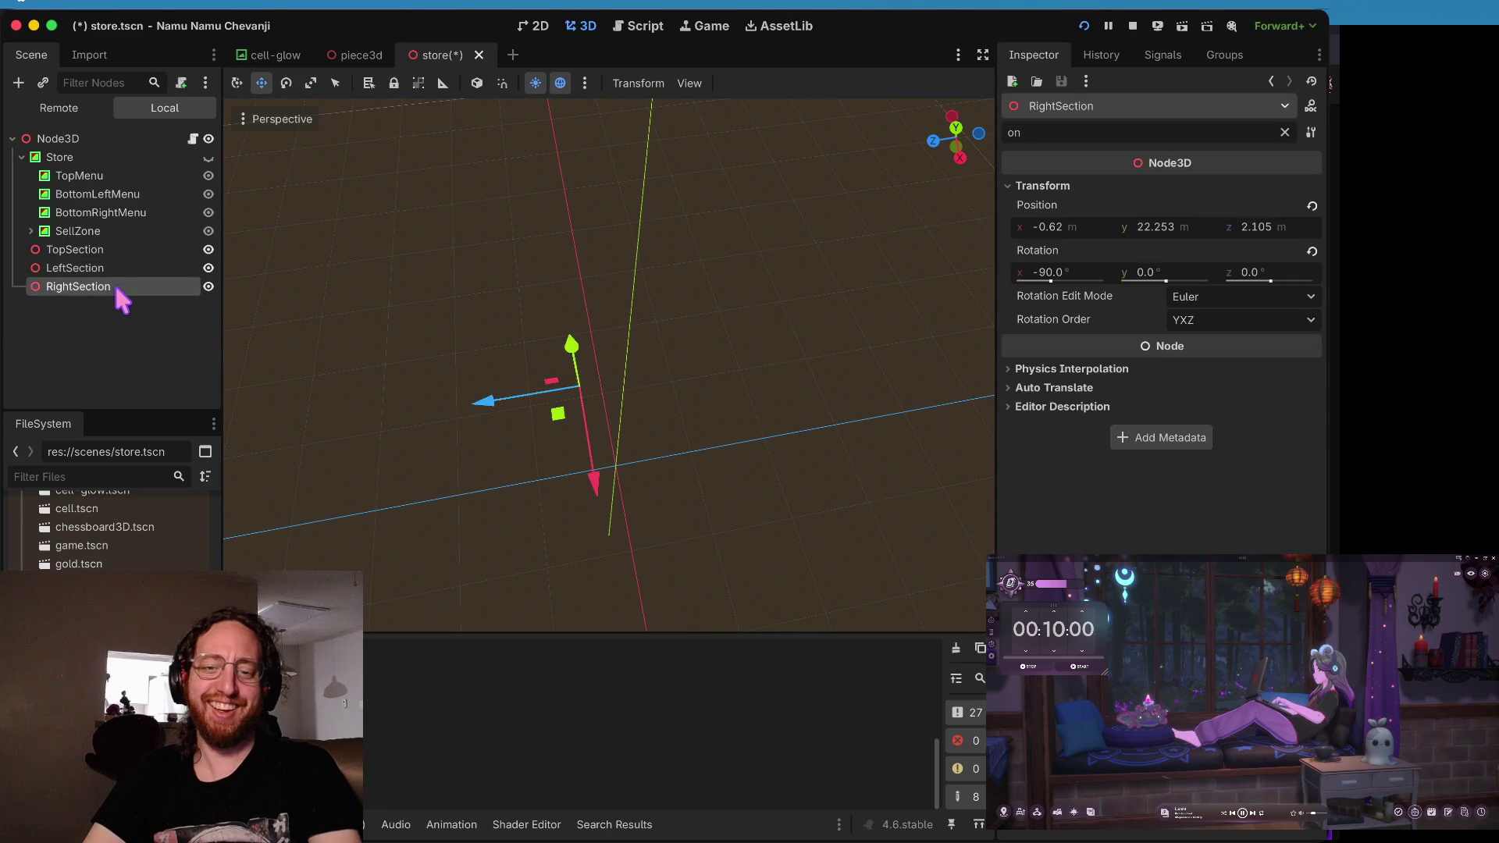
{"action": "left_click", "coordinate": [111, 268]}
{"action": "key", "text": "ctrl+Right"}
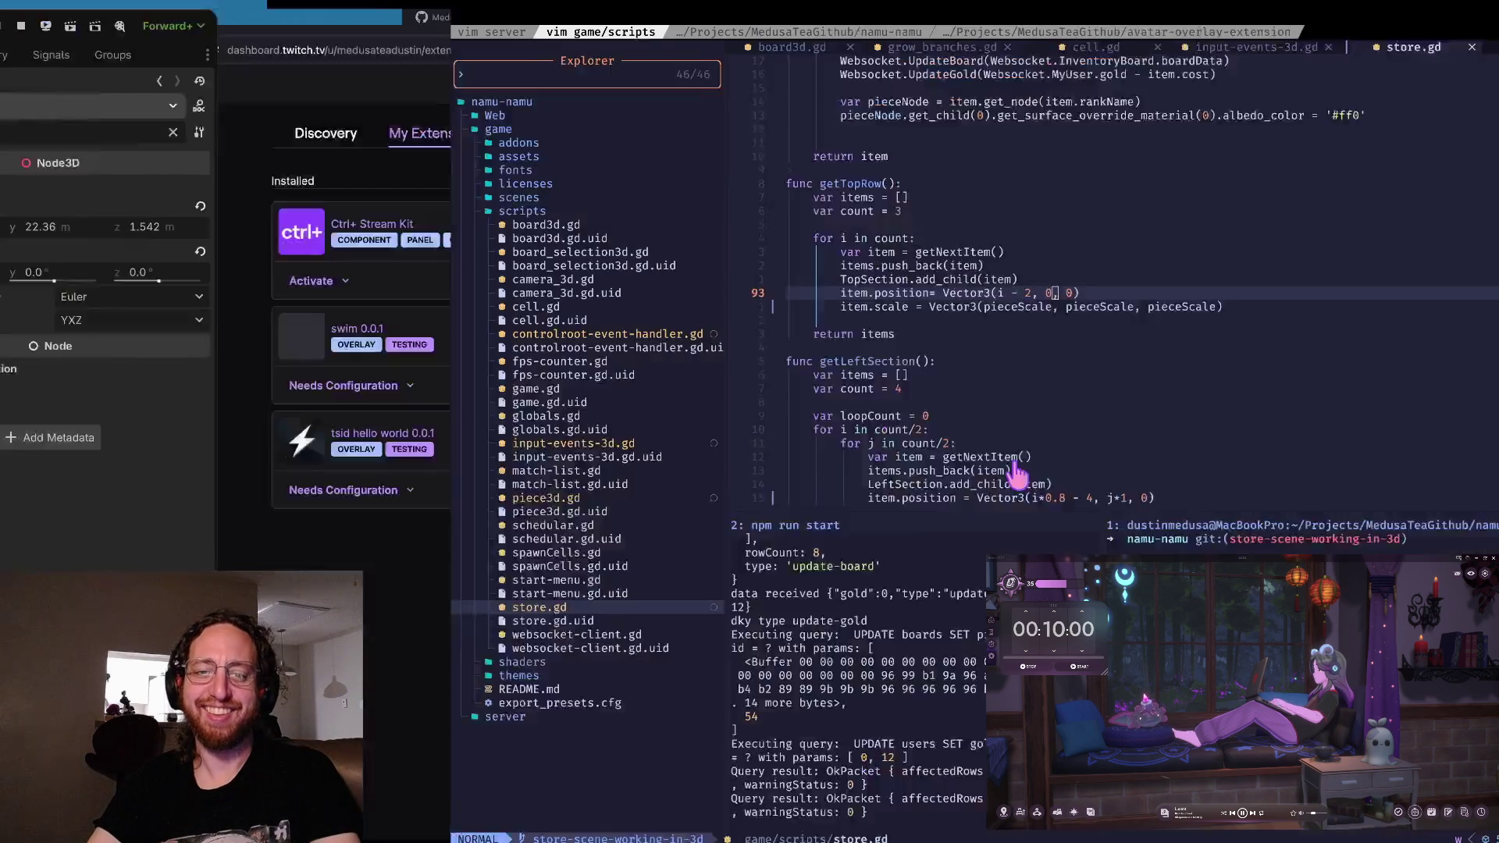
{"action": "key", "text": "ctrl+Left"}
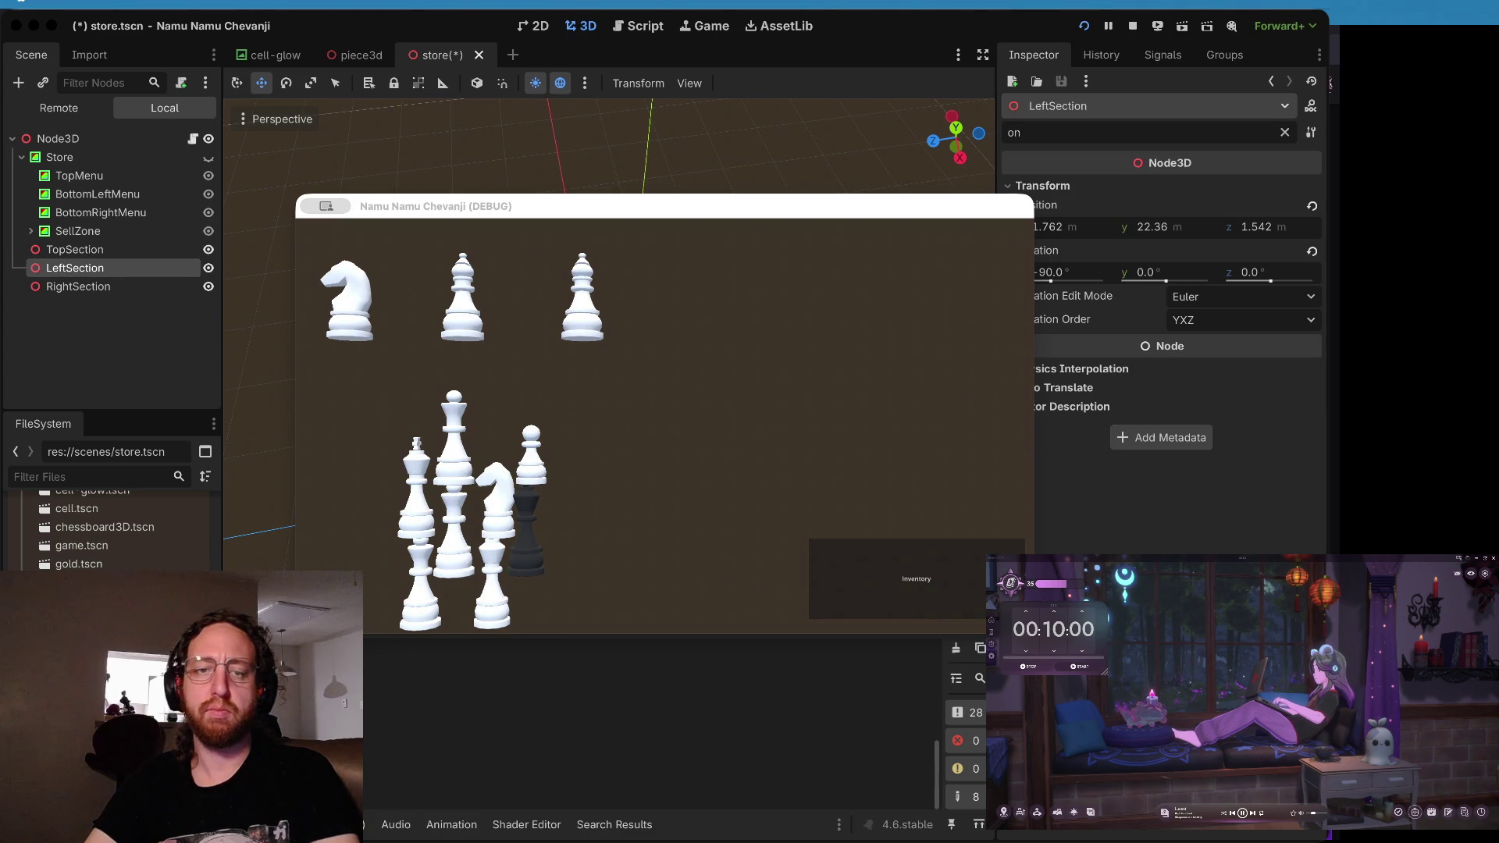
{"action": "key", "text": "super+Tab"}
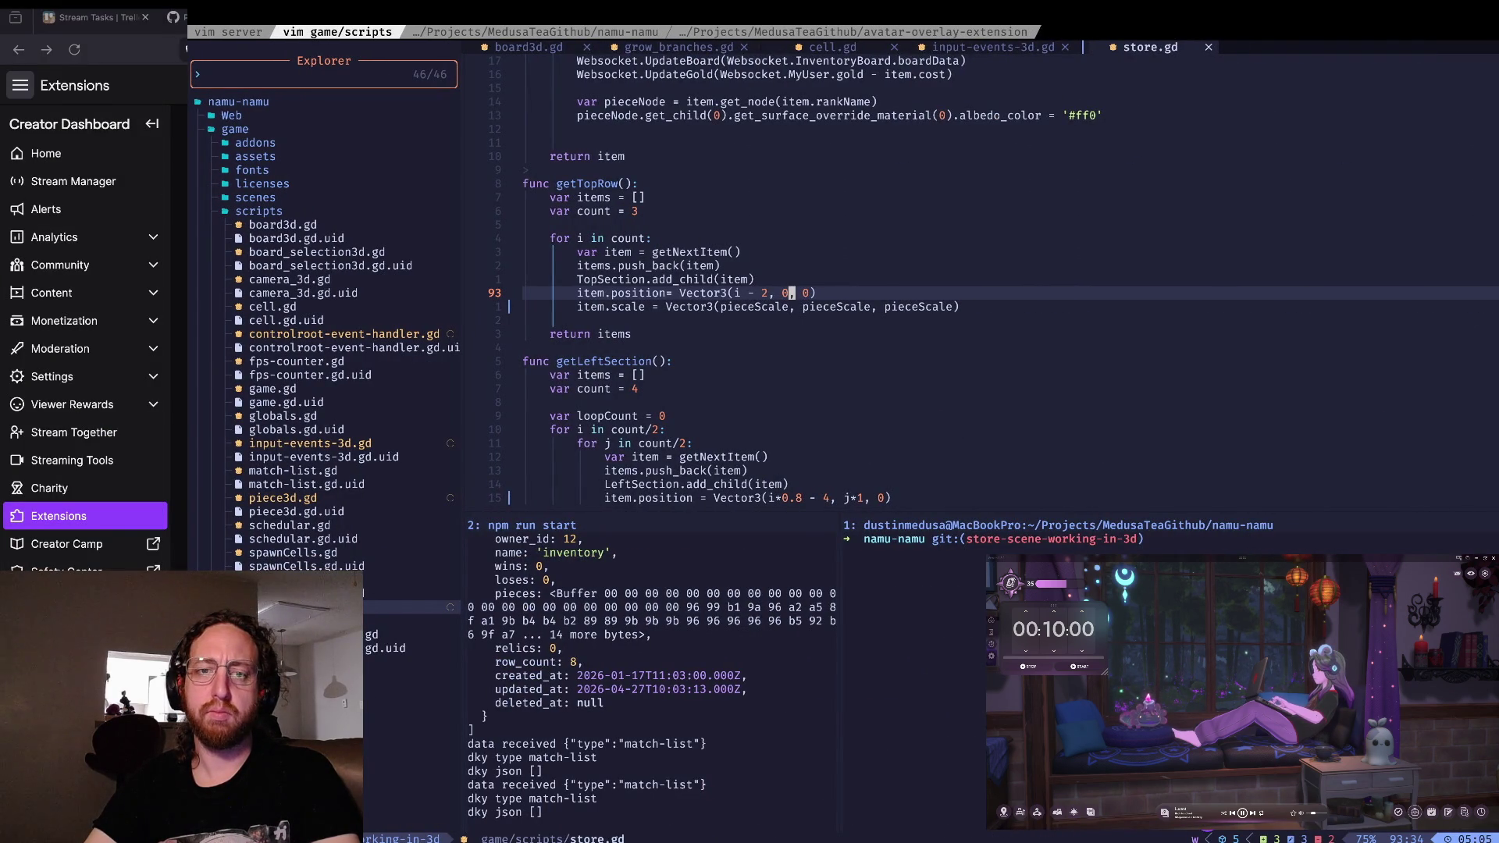
{"action": "key", "text": "super+Tab"}
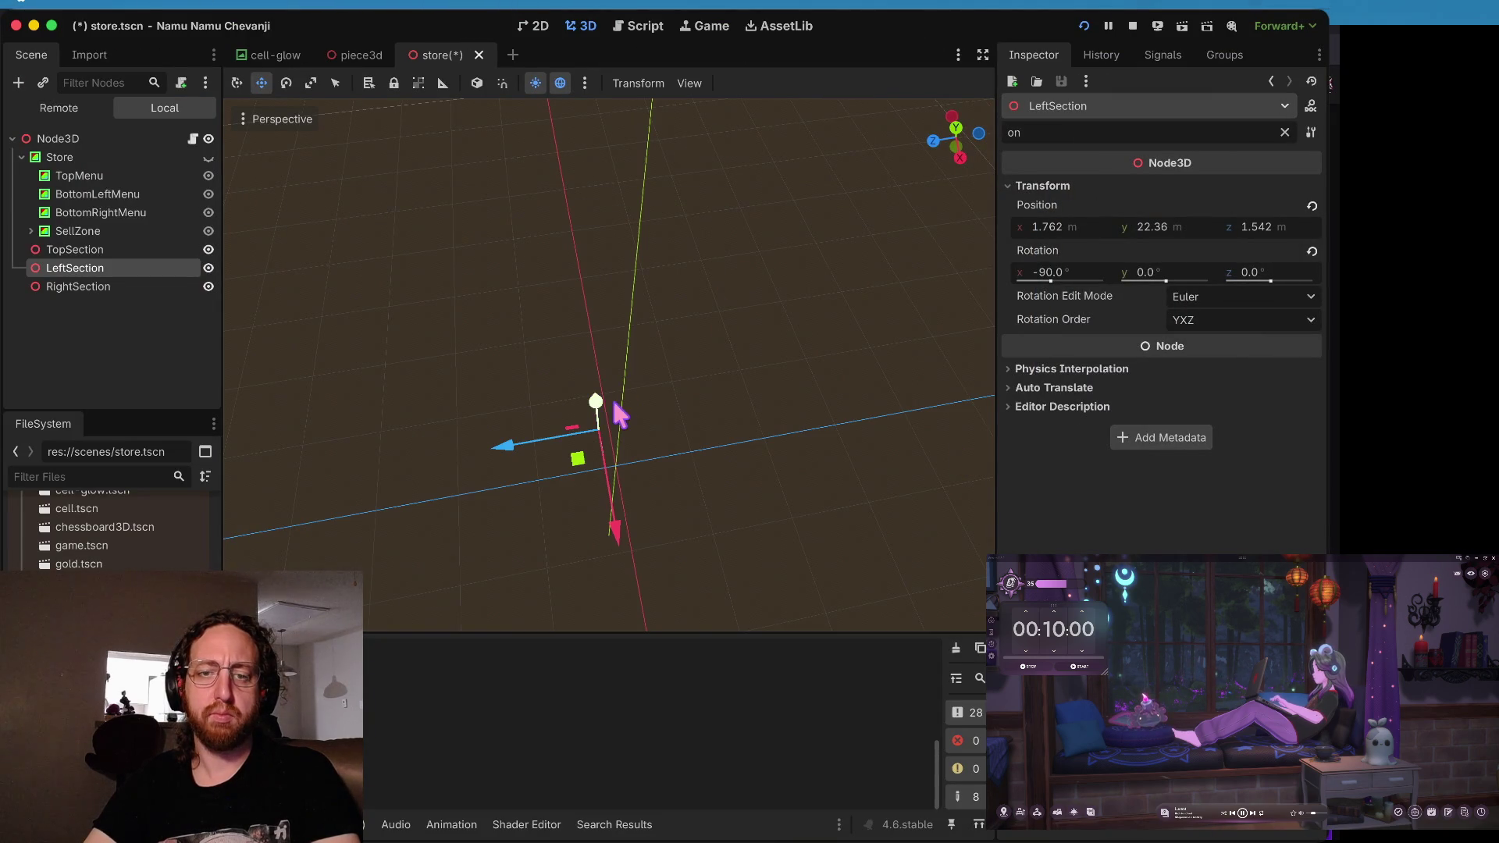
- Raise LeftSection to about Y 25.4, save, and check the store in a test run
{"action": "left_click_drag", "start_coordinate": [598, 406], "coordinate": [595, 381]}
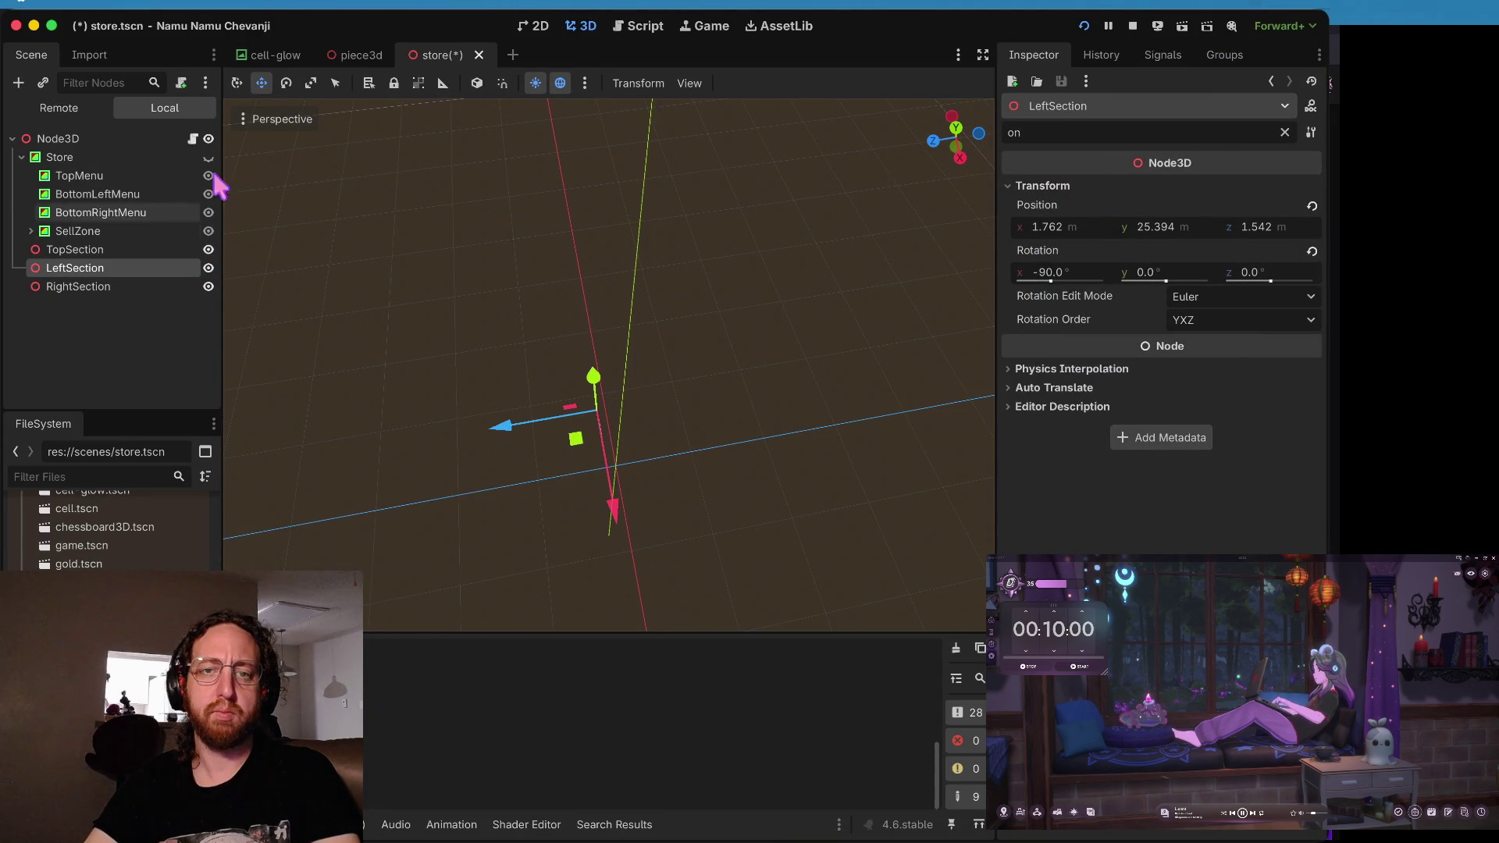
{"action": "left_click", "coordinate": [533, 26]}
{"action": "left_click", "coordinate": [581, 26]}
{"action": "left_click", "coordinate": [75, 250]}
{"action": "left_click", "coordinate": [92, 270]}
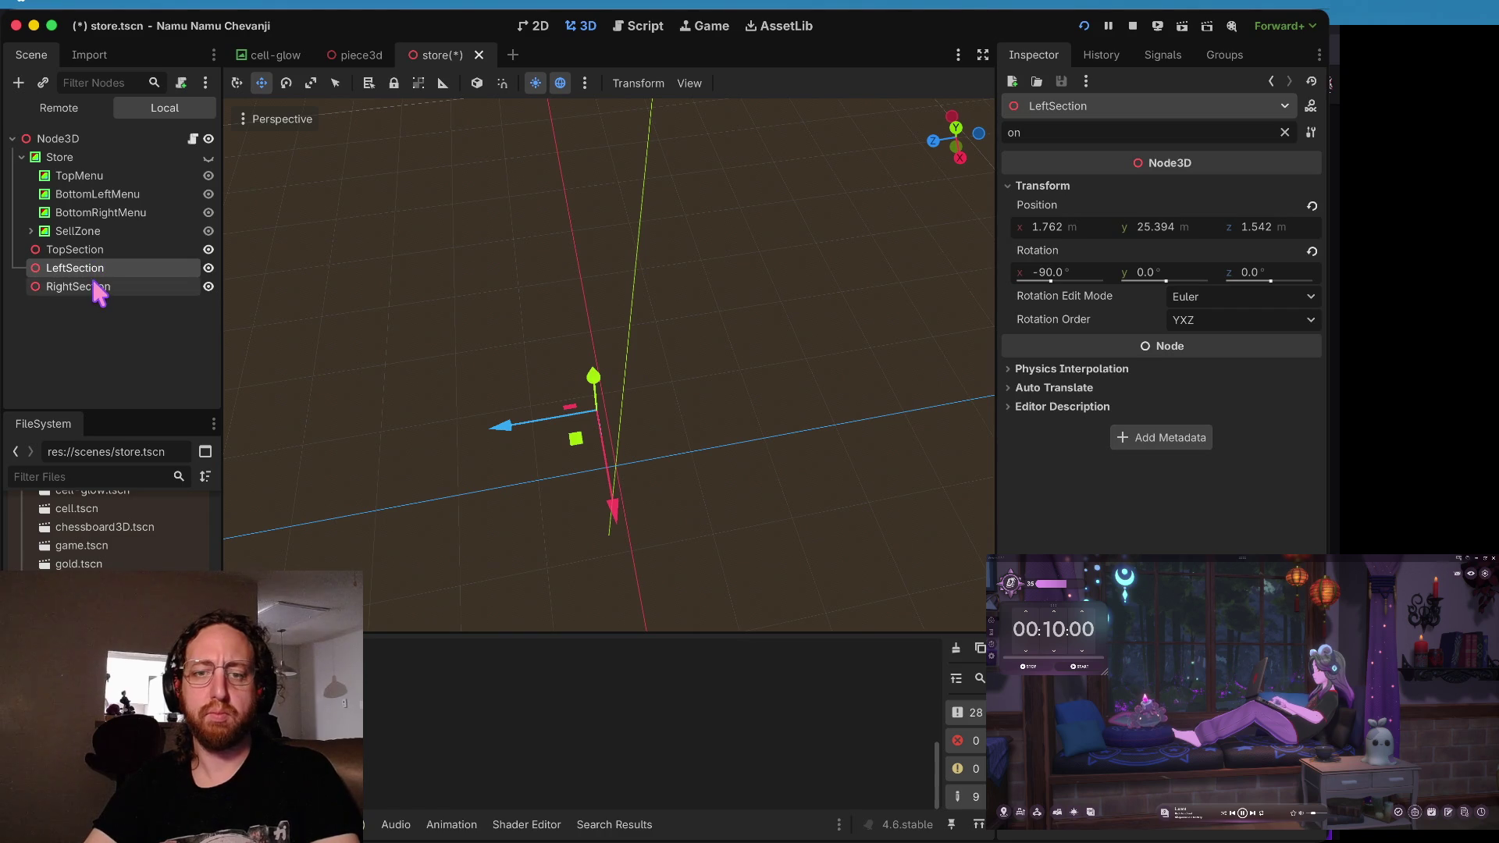
{"action": "key", "text": "super+s"}
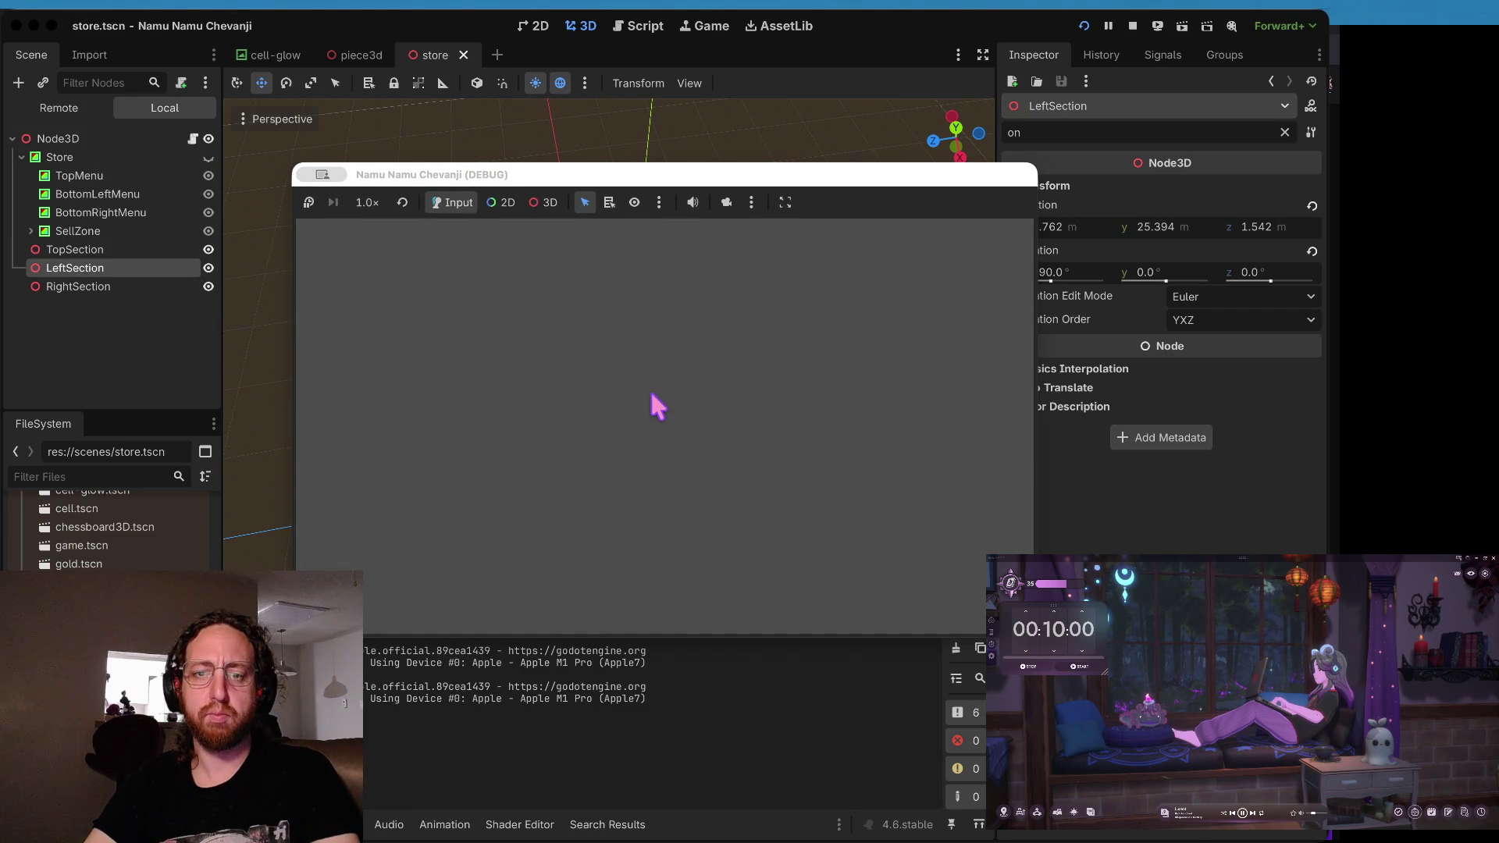
{"action": "left_click", "coordinate": [623, 554]}
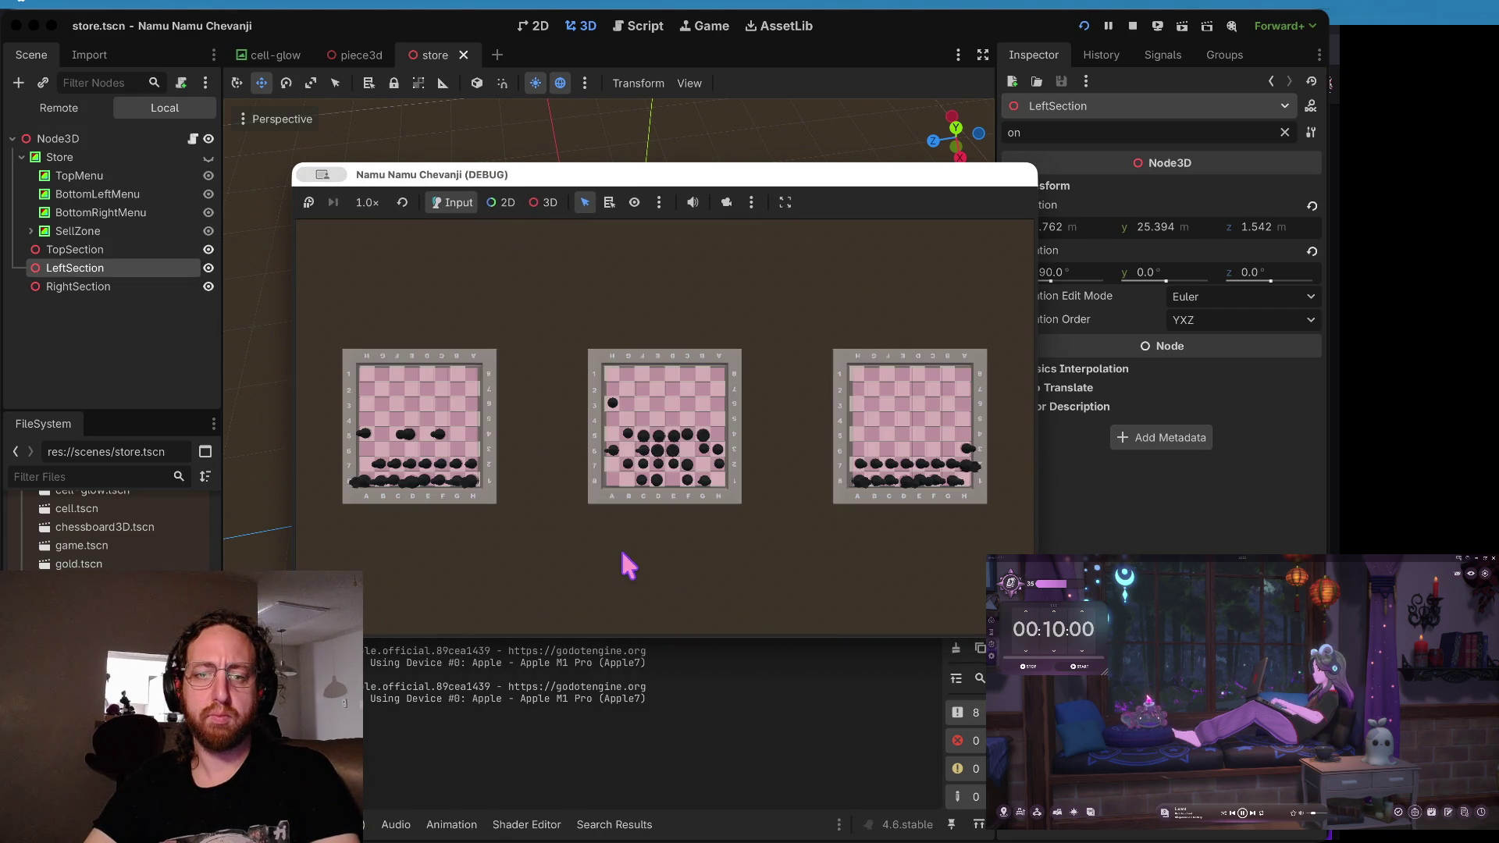
{"action": "left_click", "coordinate": [591, 491]}
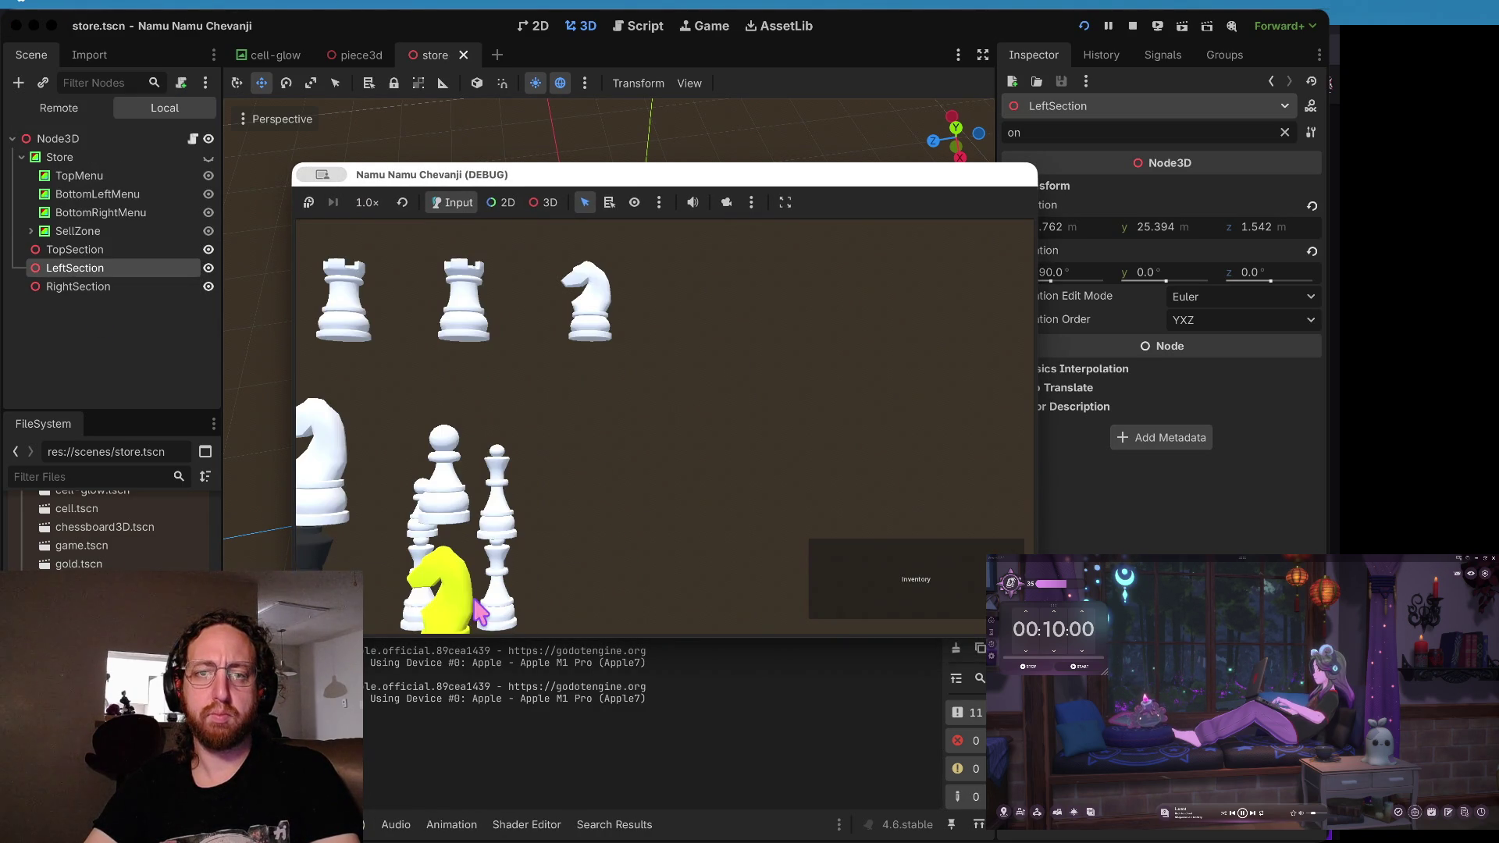
{"action": "left_click", "coordinate": [678, 115]}
- Lower LeftSection to about Y 20.4 and rerun the game to compare
{"action": "left_click_drag", "start_coordinate": [598, 375], "coordinate": [601, 426]}
{"action": "key", "text": "super+b"}
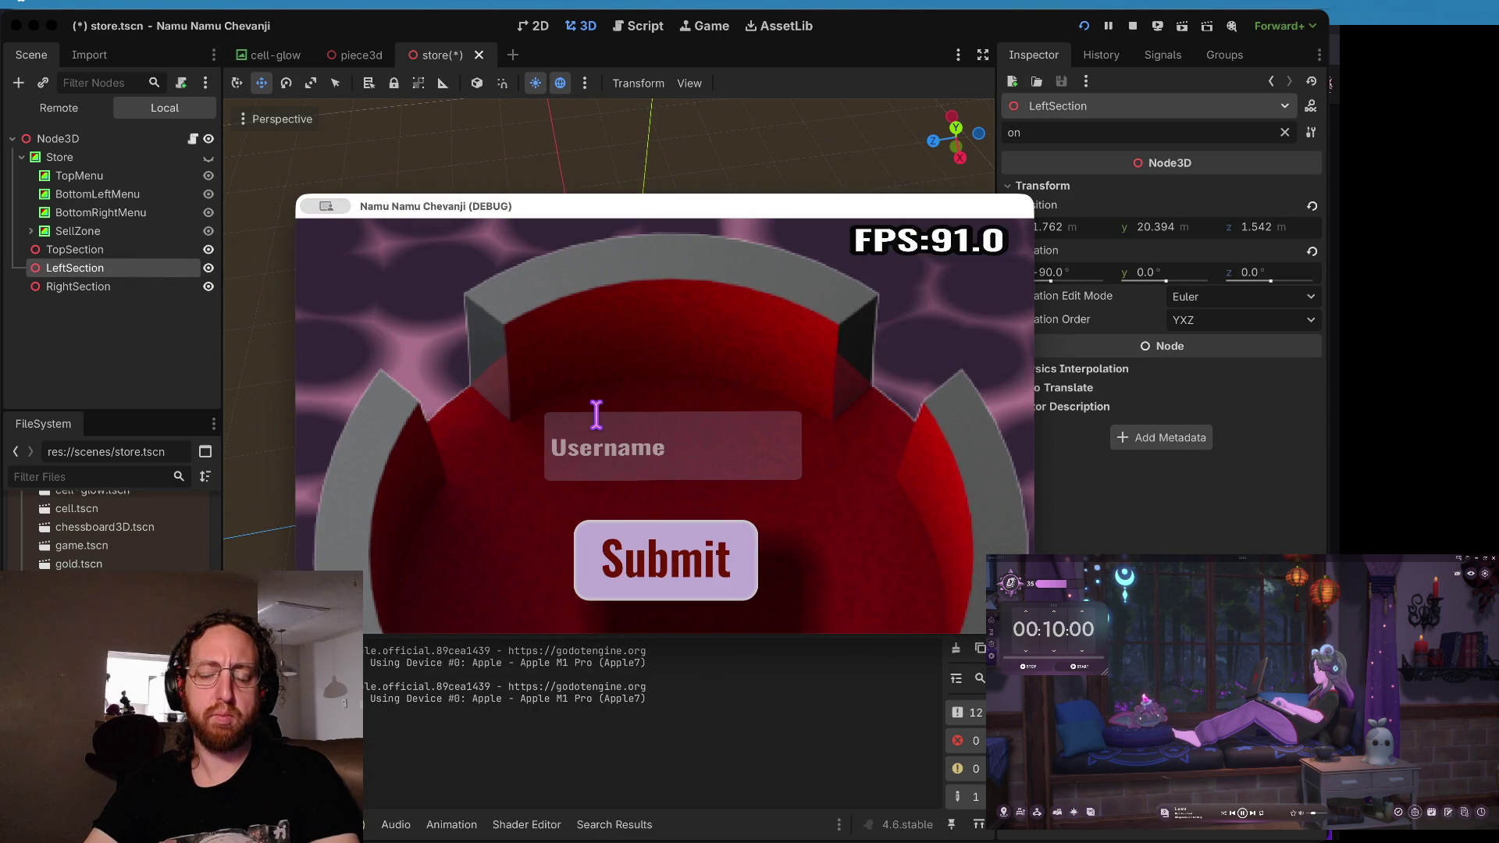
{"action": "key", "text": "super+Tab"}
{"action": "key", "text": "super+Tab"}
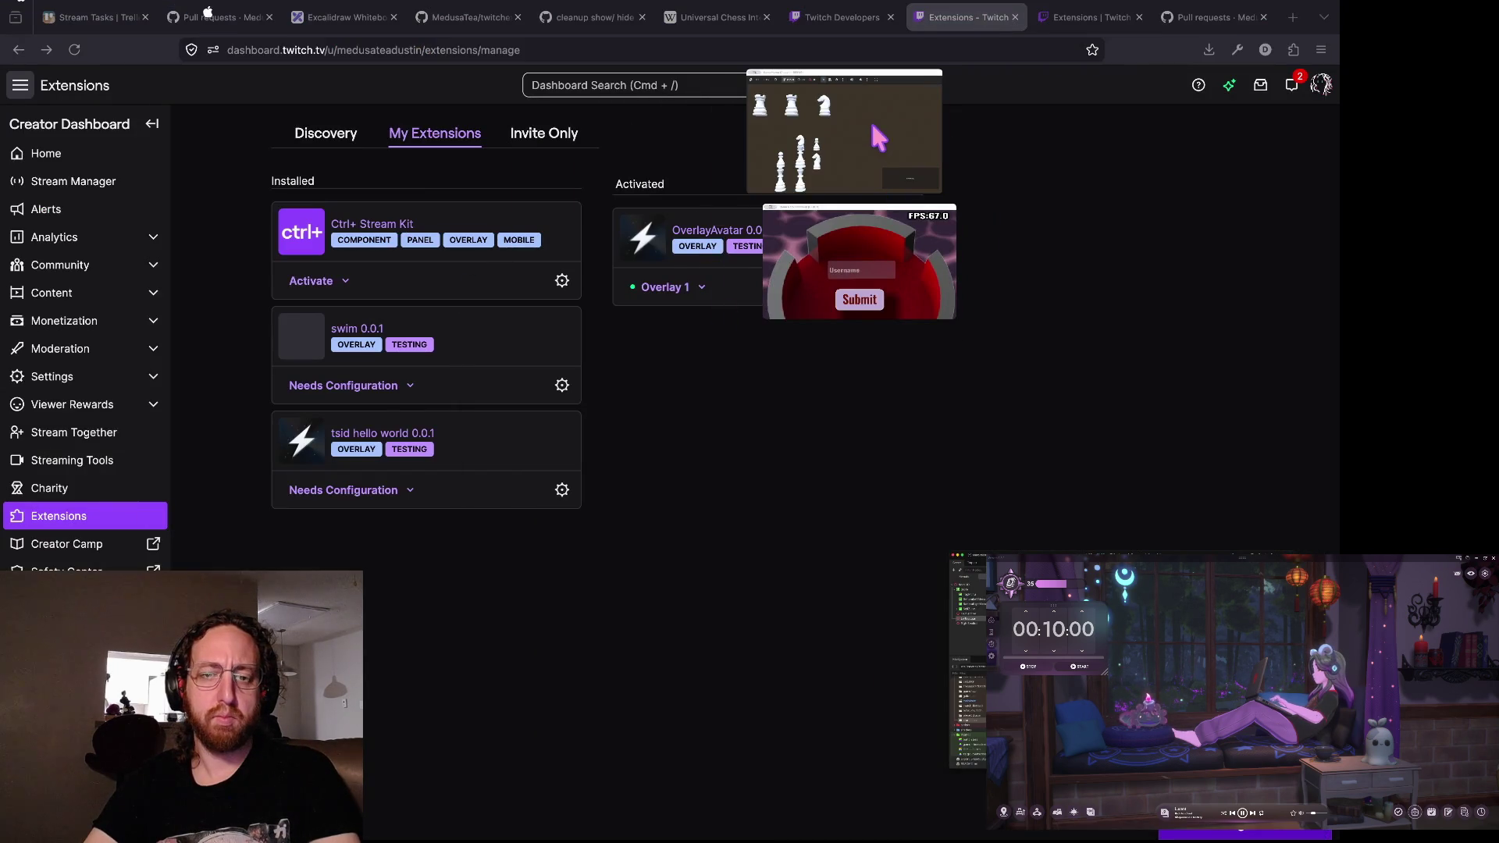
{"action": "key", "text": "super+Tab"}
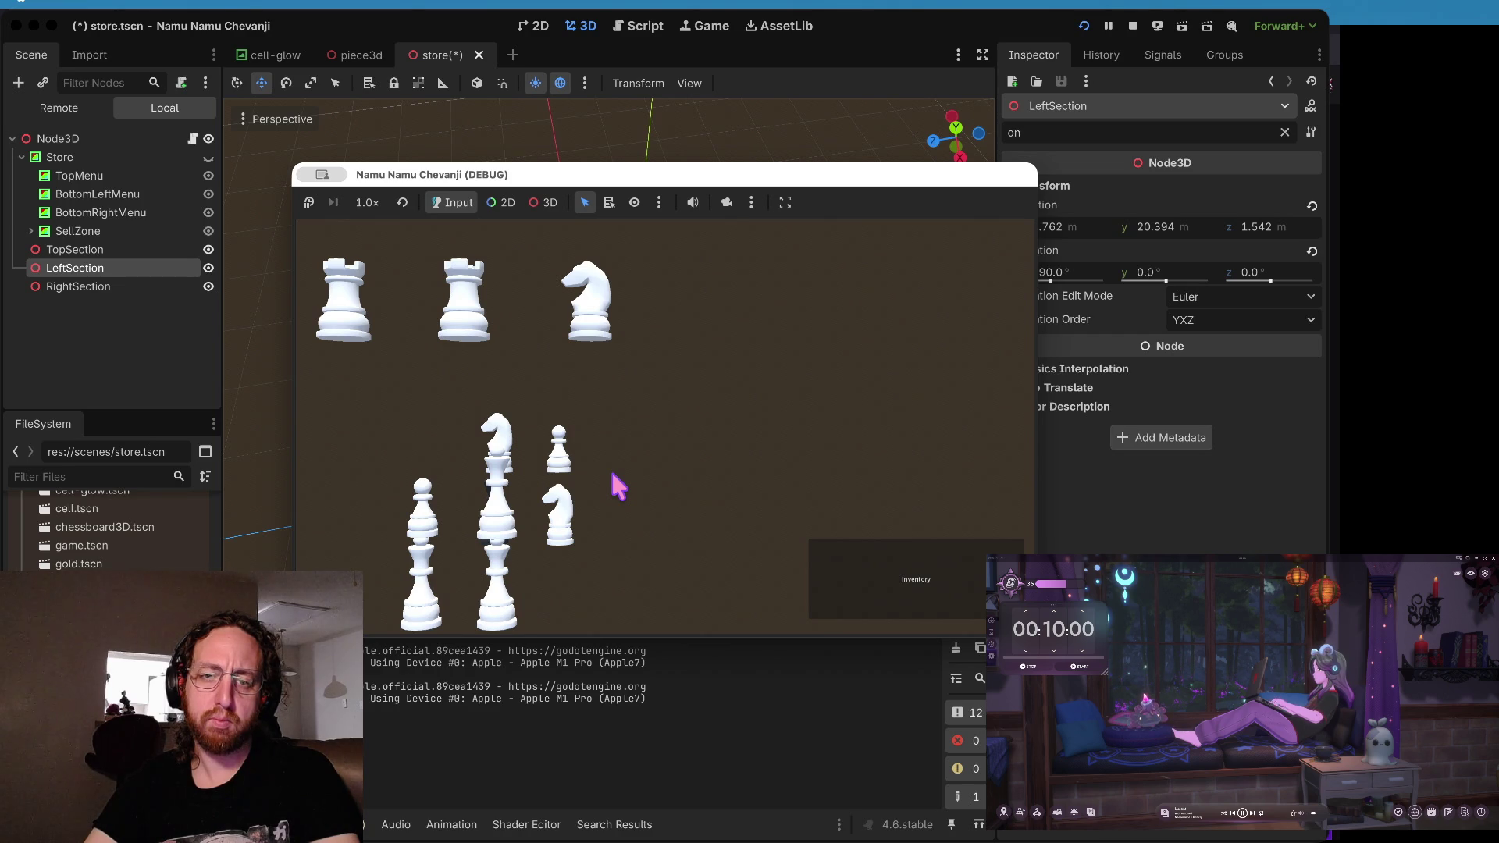
- Set LeftSection's Y position to 22.534 and close the running game
{"action": "left_click", "coordinate": [676, 125]}
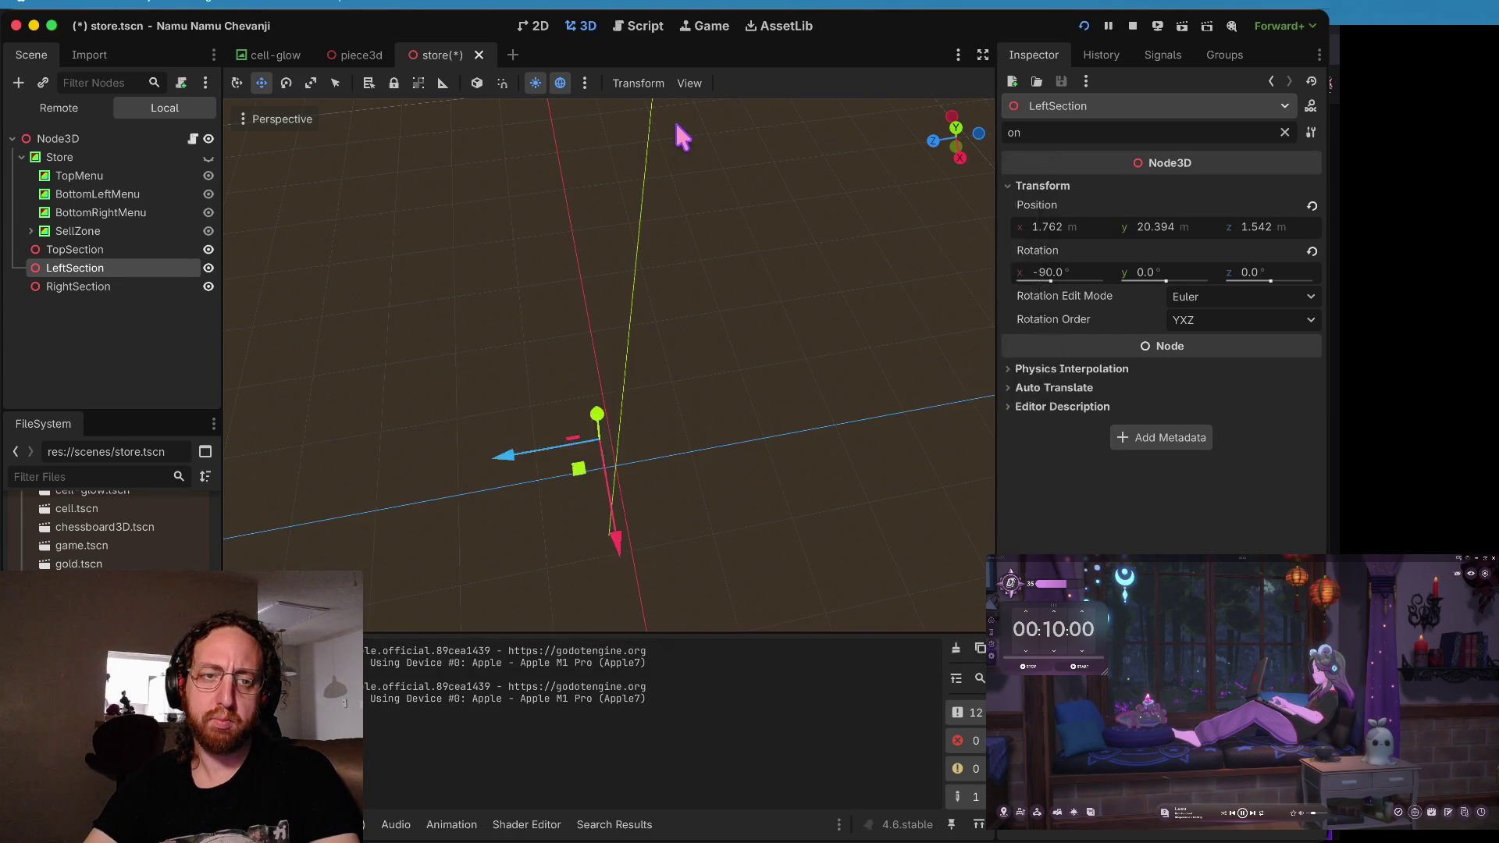
{"action": "left_click", "coordinate": [684, 137]}
{"action": "left_click", "coordinate": [131, 268]}
{"action": "mouse_move", "coordinate": [613, 413]}
{"action": "left_mouse_down"}
{"action": "mouse_move", "coordinate": [602, 419]}
{"action": "mouse_move", "coordinate": [600, 398]}
{"action": "left_mouse_up"}
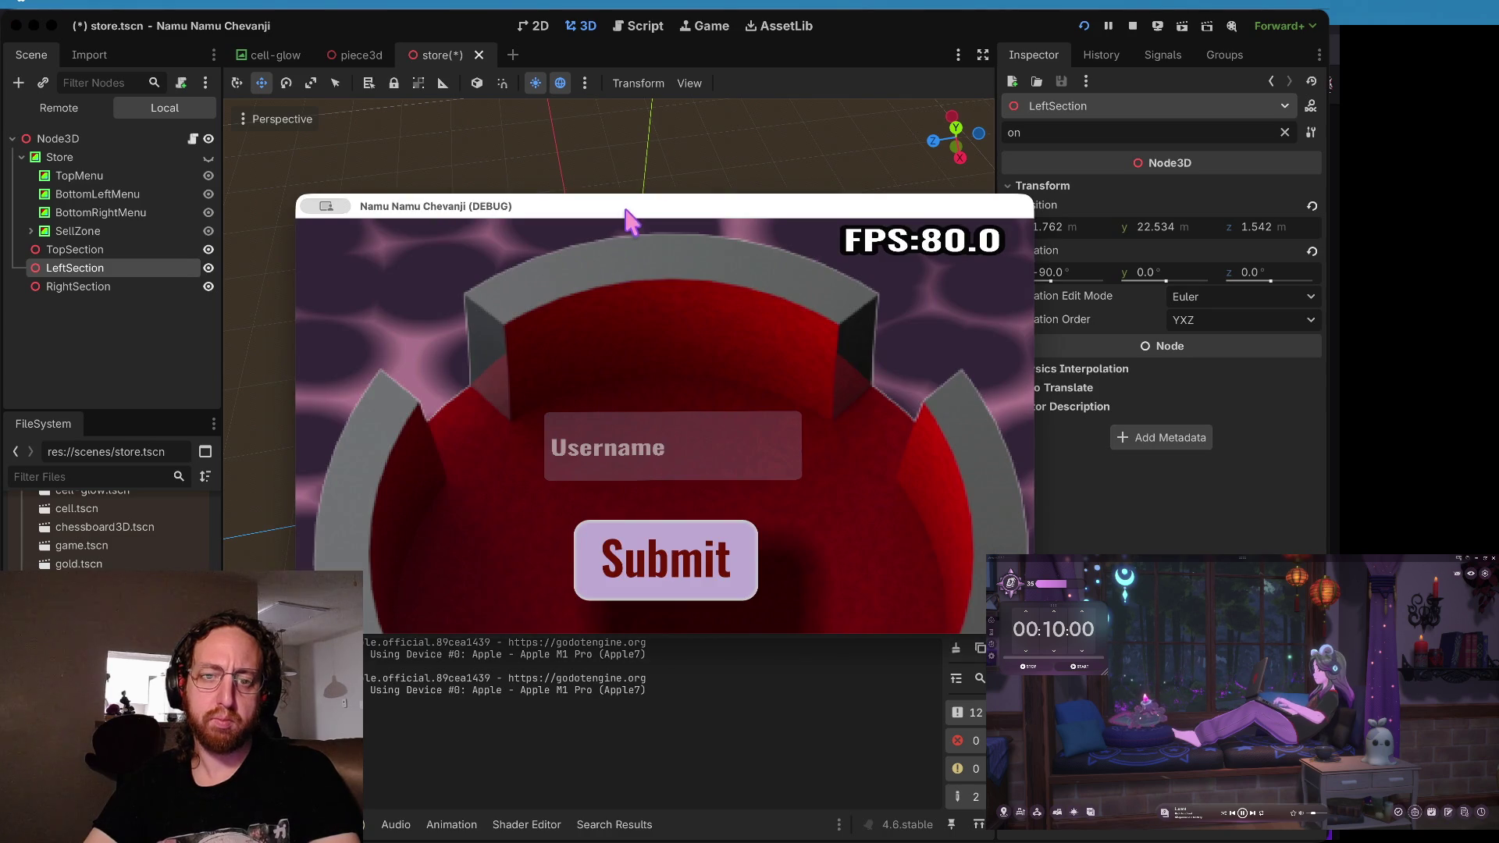
{"action": "left_click_drag", "start_coordinate": [630, 210], "coordinate": [813, 512]}
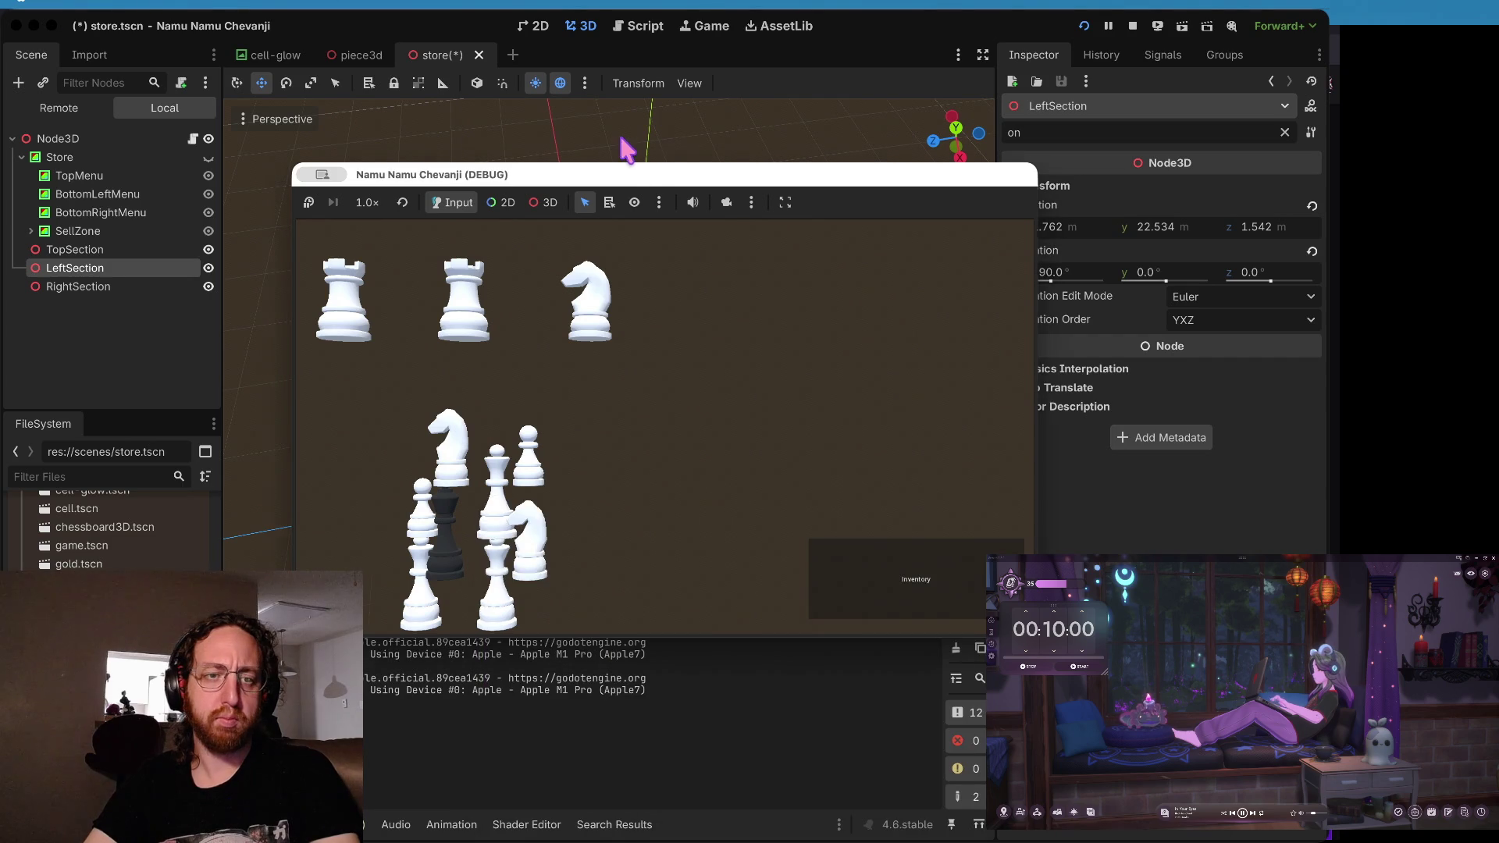
{"action": "left_click", "coordinate": [134, 266]}
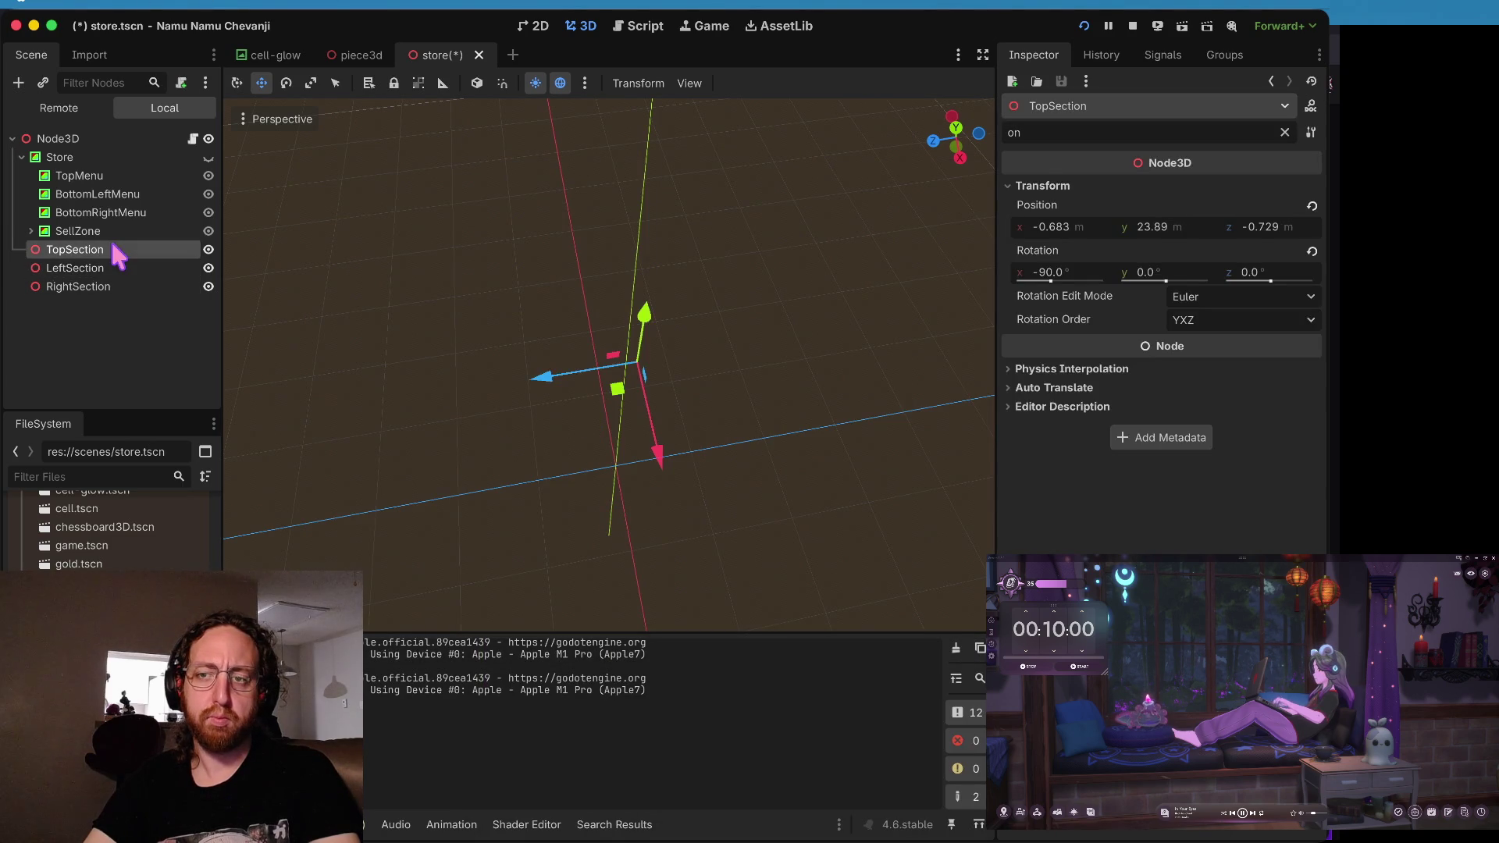
- Move RightSection to X 2.38, preview the layout in the running game, then stop it
{"action": "left_click", "coordinate": [110, 262]}
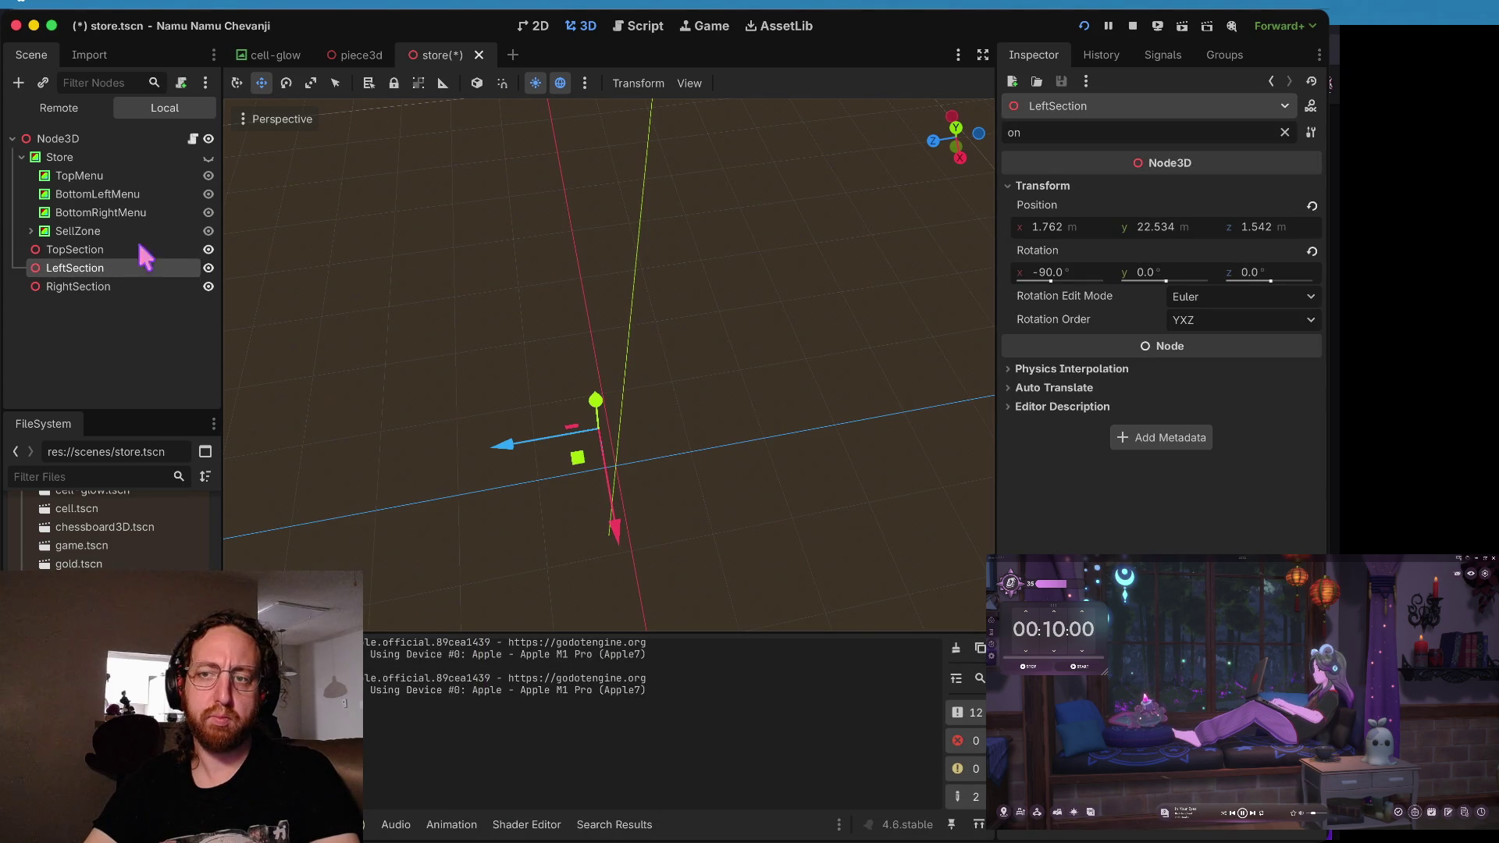
{"action": "left_click", "coordinate": [82, 249]}
{"action": "left_click", "coordinate": [84, 268]}
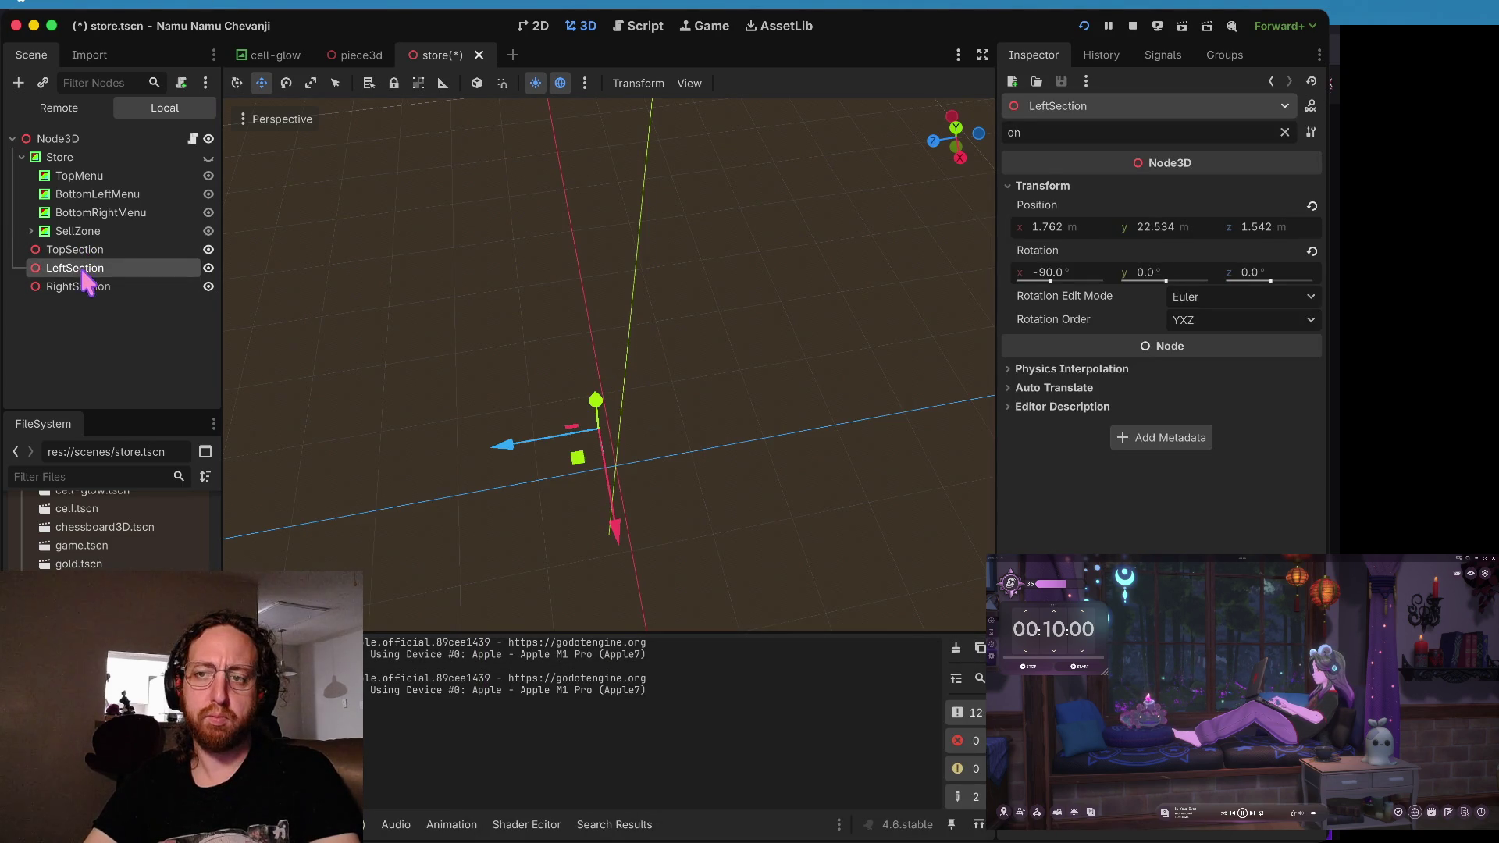
{"action": "left_click", "coordinate": [78, 287]}
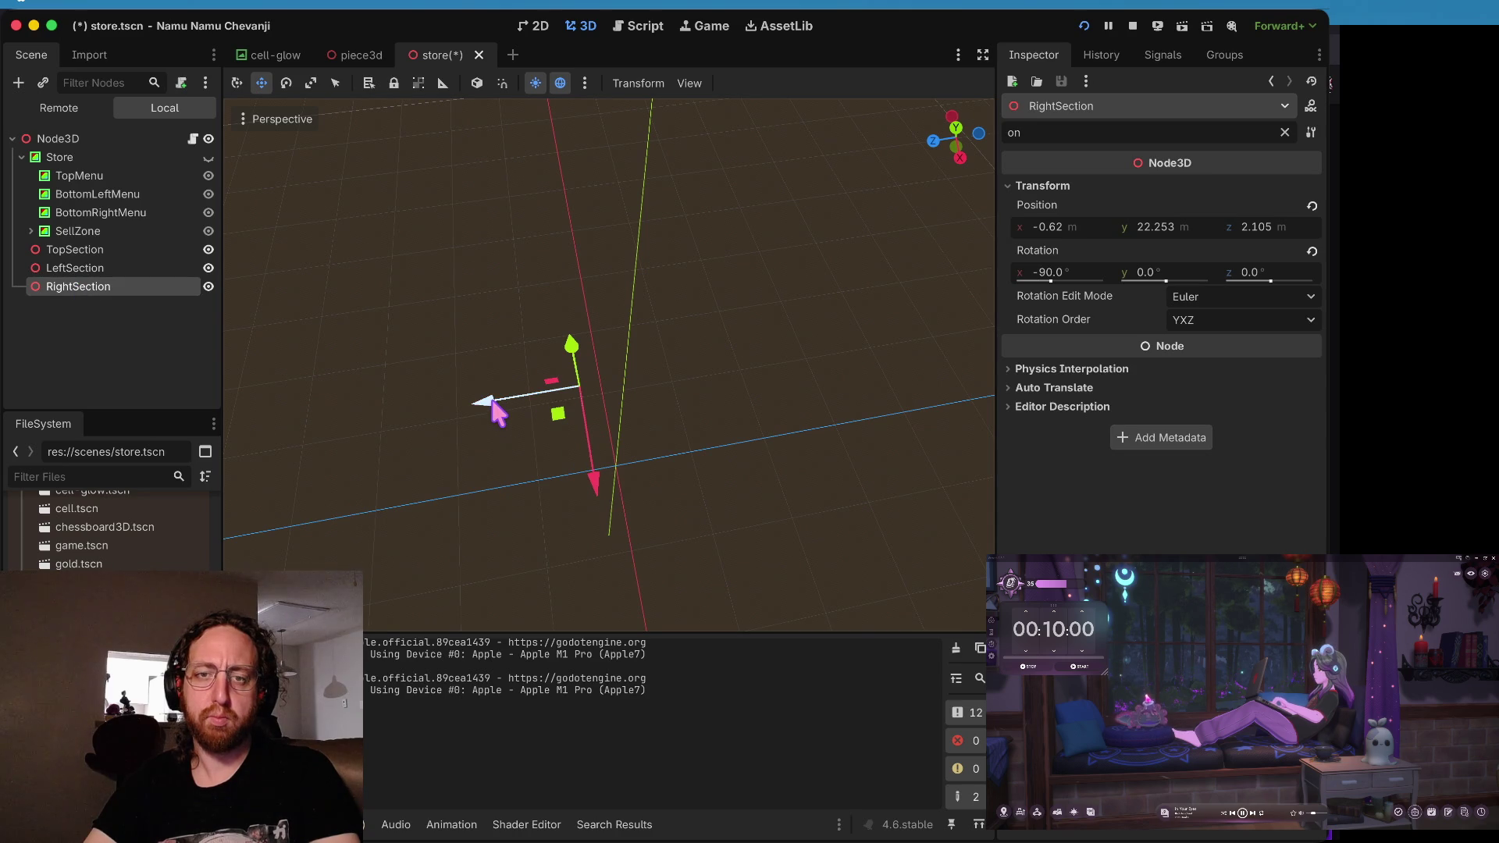
{"action": "mouse_move", "coordinate": [497, 412]}
{"action": "left_mouse_down"}
{"action": "mouse_move", "coordinate": [652, 375]}
{"action": "mouse_move", "coordinate": [653, 468]}
{"action": "mouse_move", "coordinate": [653, 374]}
{"action": "mouse_move", "coordinate": [634, 401]}
{"action": "left_mouse_up"}
{"action": "left_click_drag", "start_coordinate": [589, 498], "coordinate": [606, 563]}
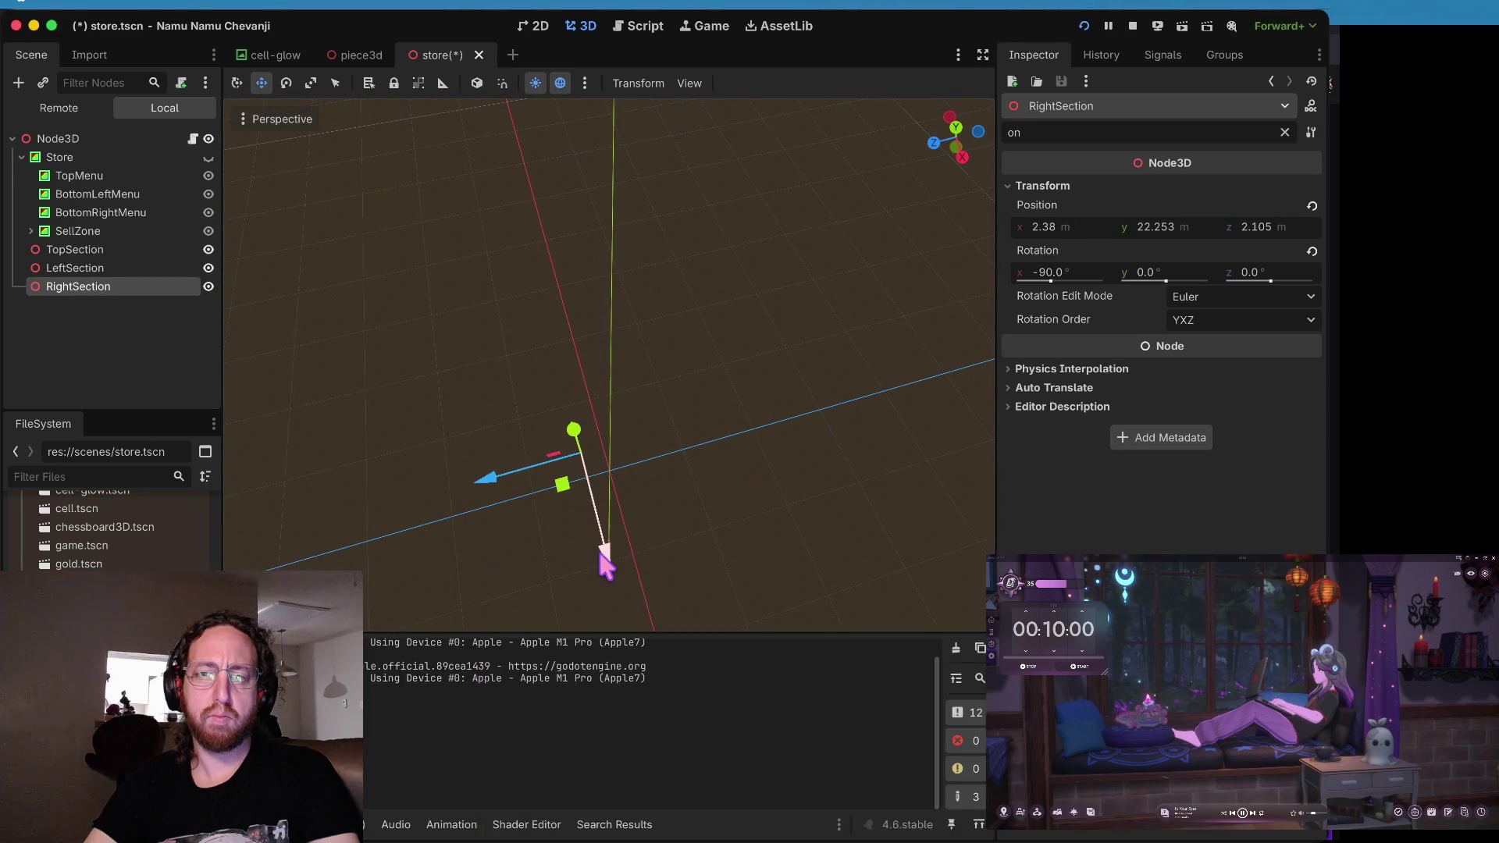
{"action": "key", "text": "super+Tab"}
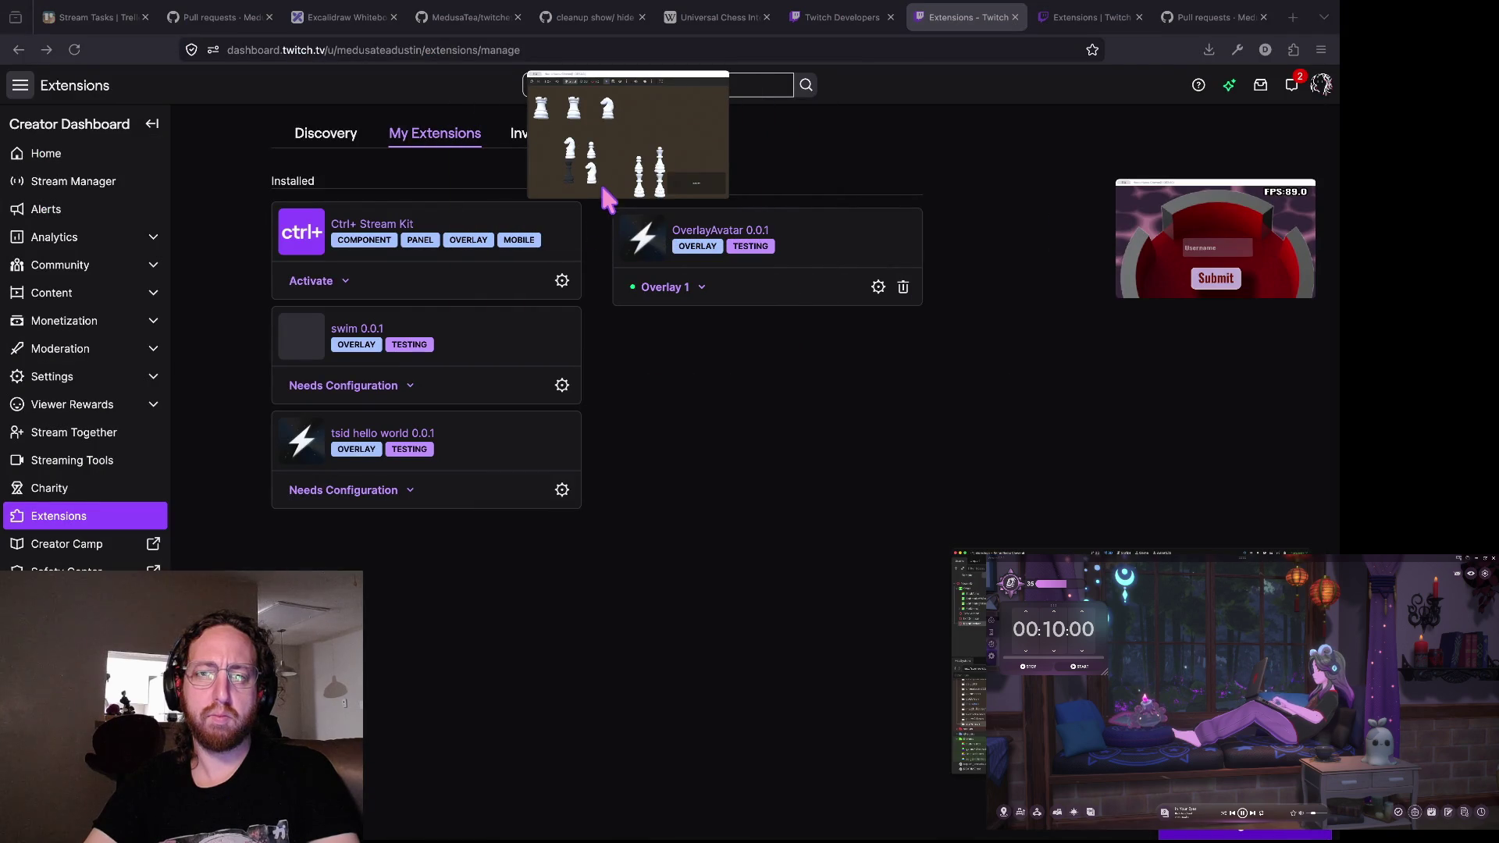
{"action": "left_click", "coordinate": [606, 191]}
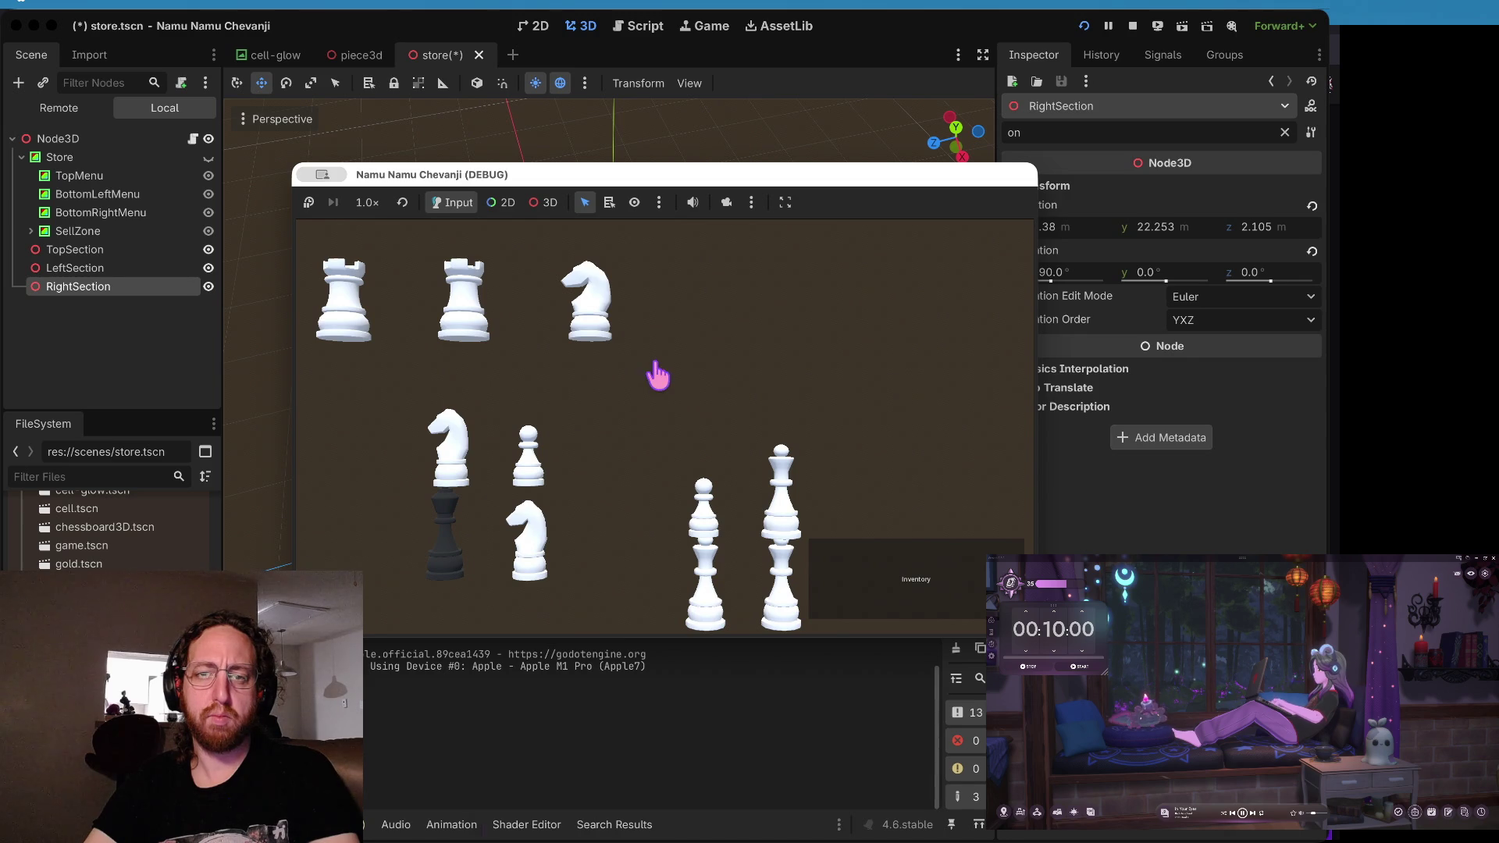
{"action": "key", "text": "F8"}
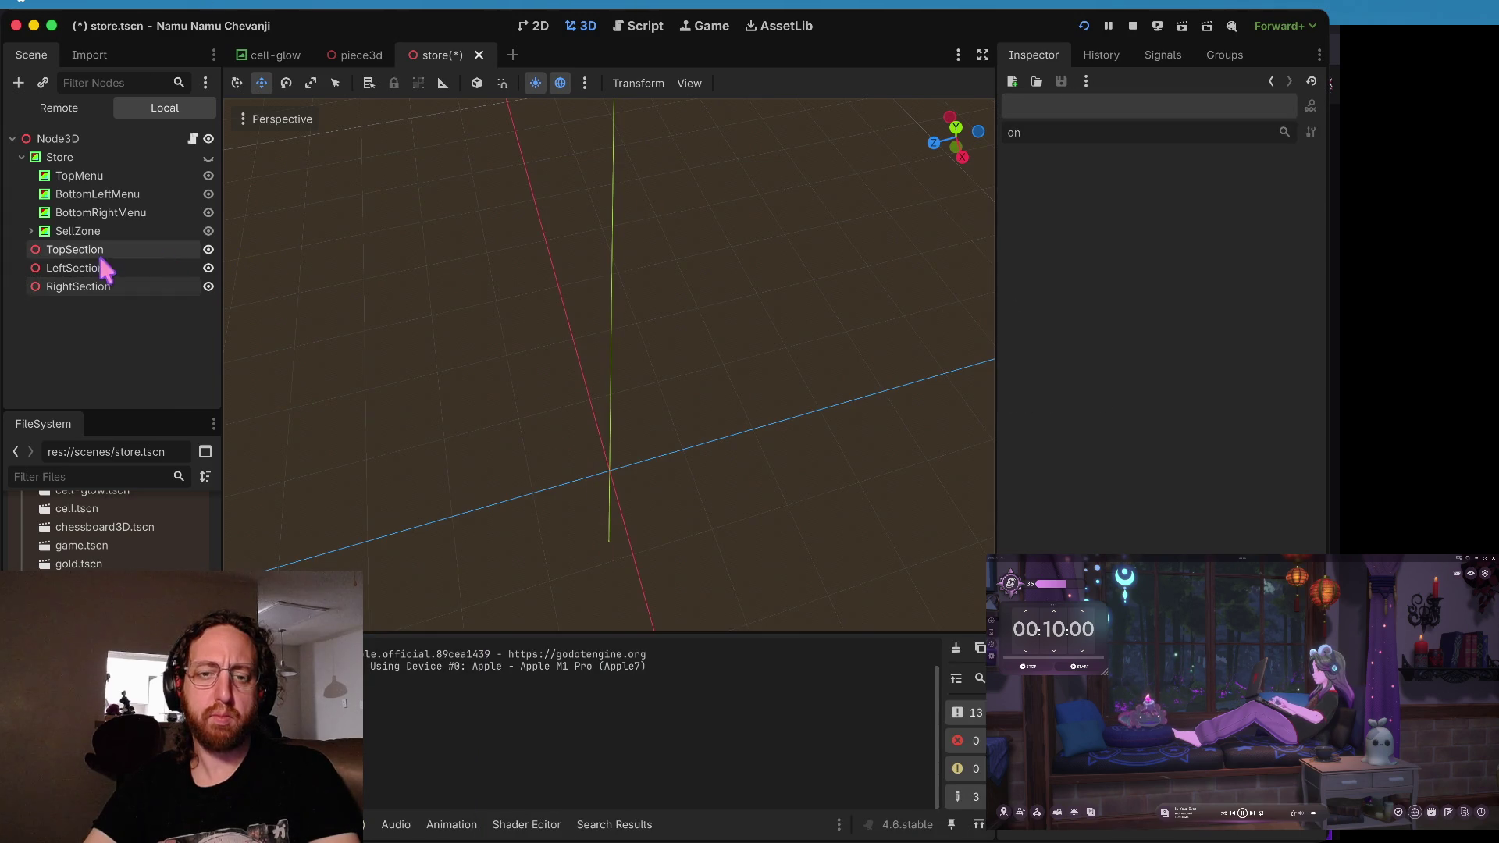
- Nudge LeftSection along Z through 3.542, -0.438 and 0.562, checking the overlay between moves
{"action": "left_click", "coordinate": [110, 268]}
{"action": "left_click_drag", "start_coordinate": [500, 469], "coordinate": [458, 478]}
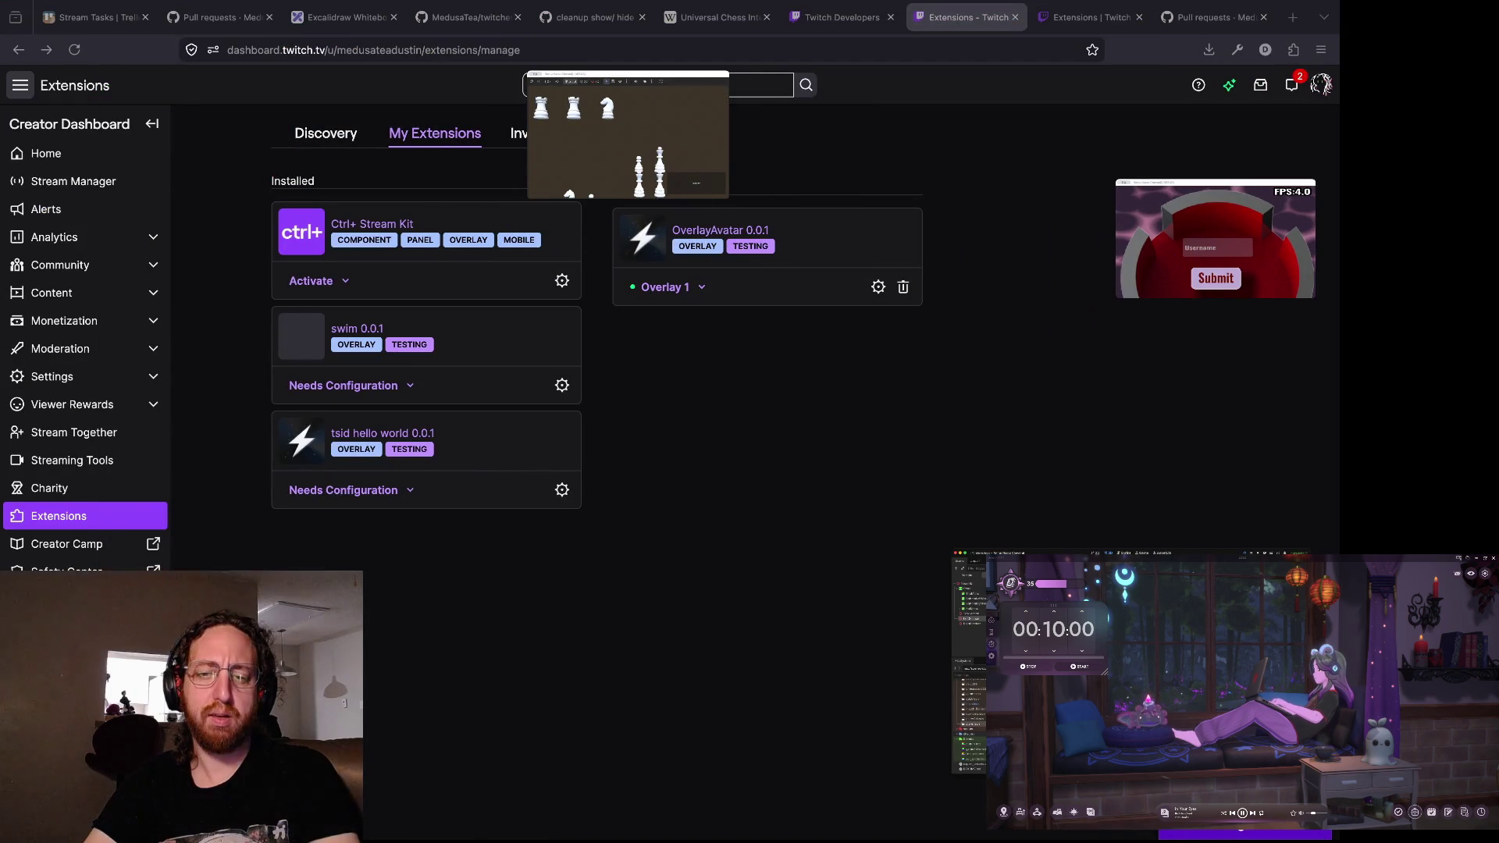
{"action": "key", "text": "super+Tab"}
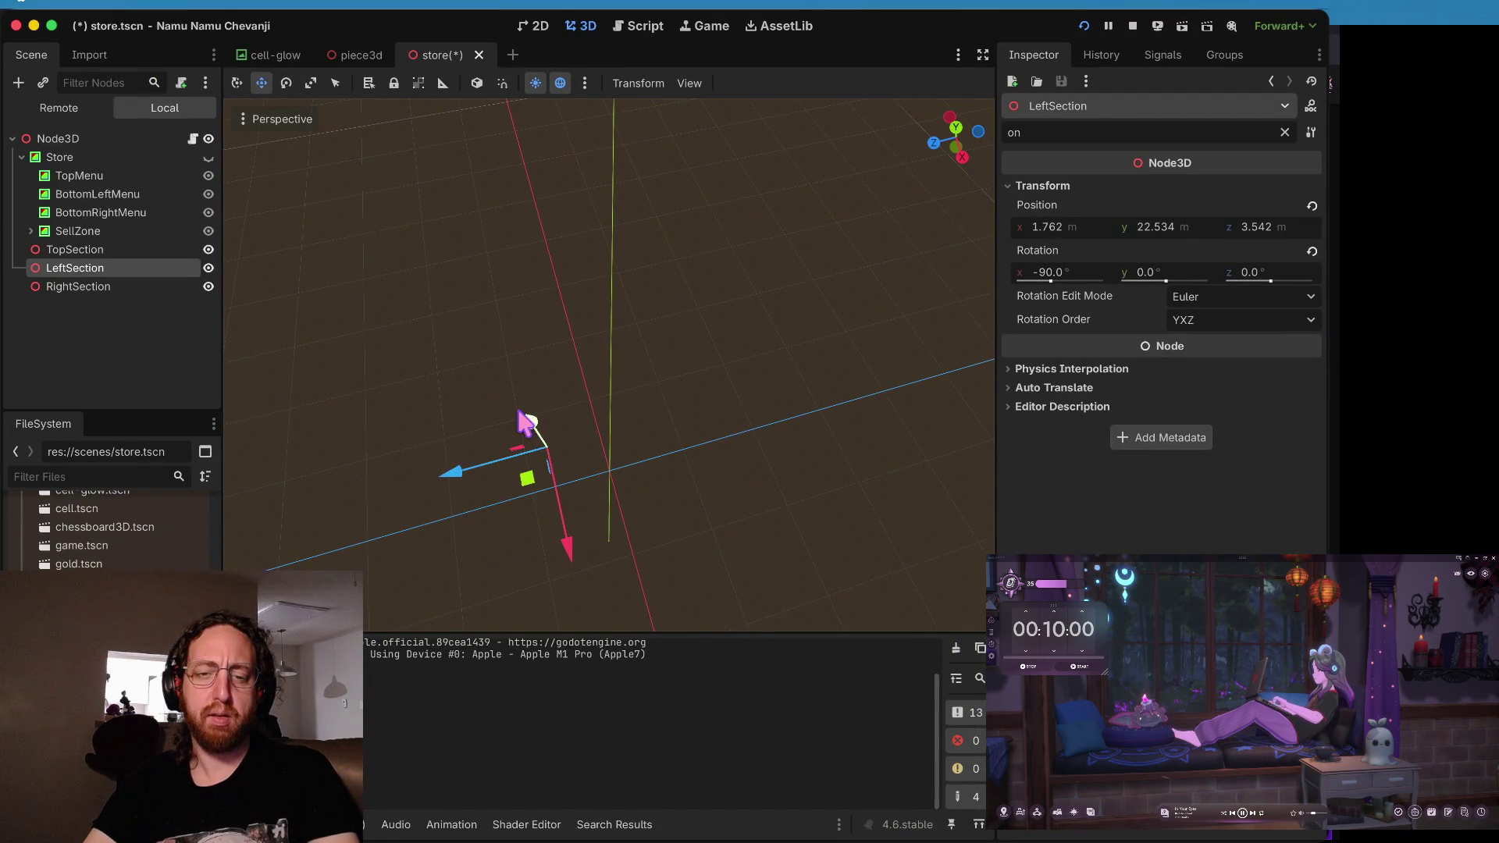
{"action": "left_click_drag", "start_coordinate": [497, 460], "coordinate": [540, 451]}
{"action": "key", "text": "super+Tab"}
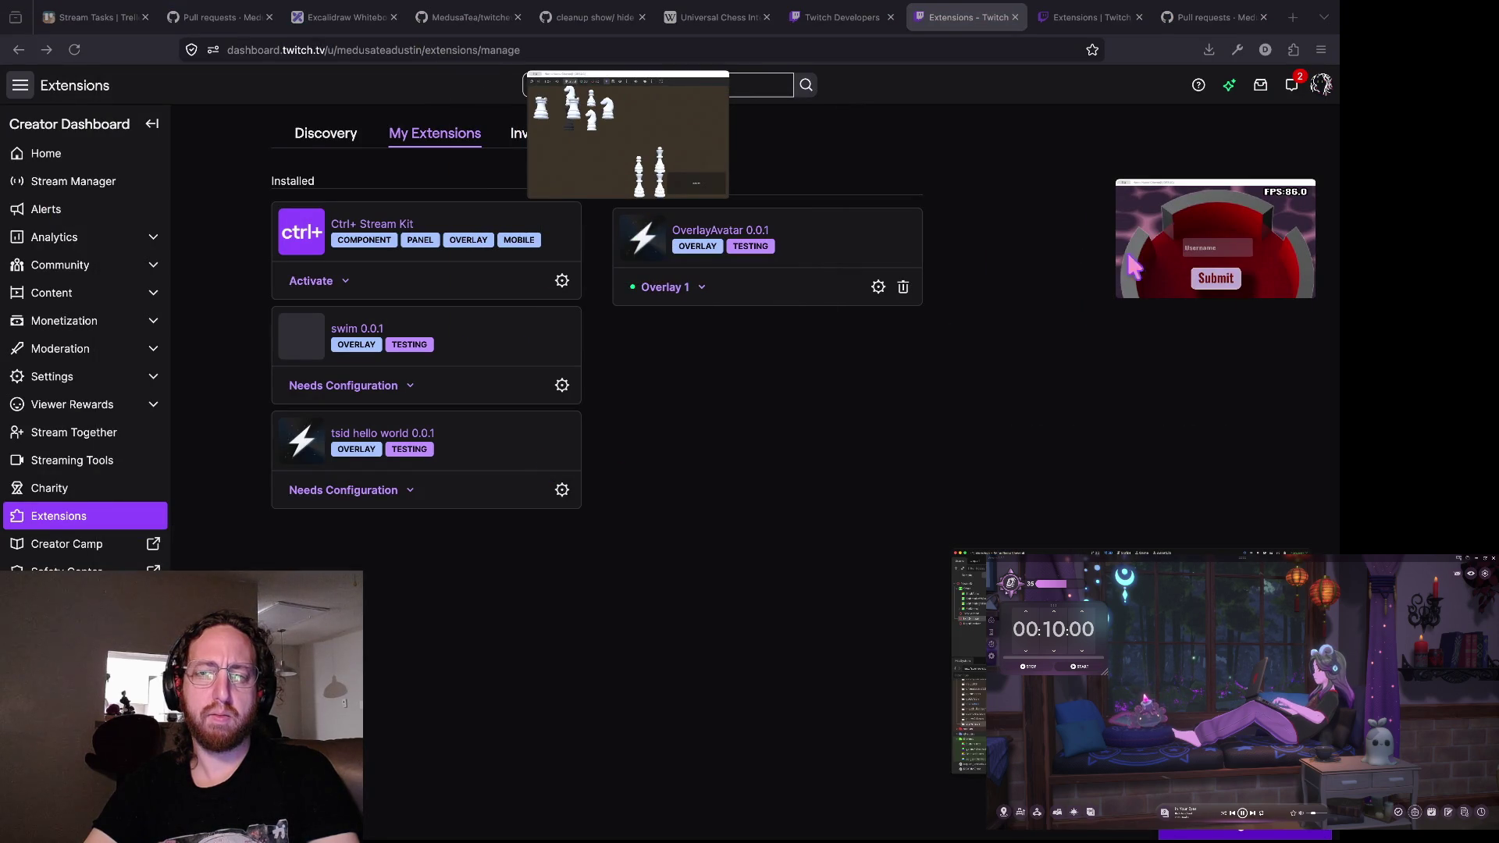
{"action": "key", "text": "super+Tab"}
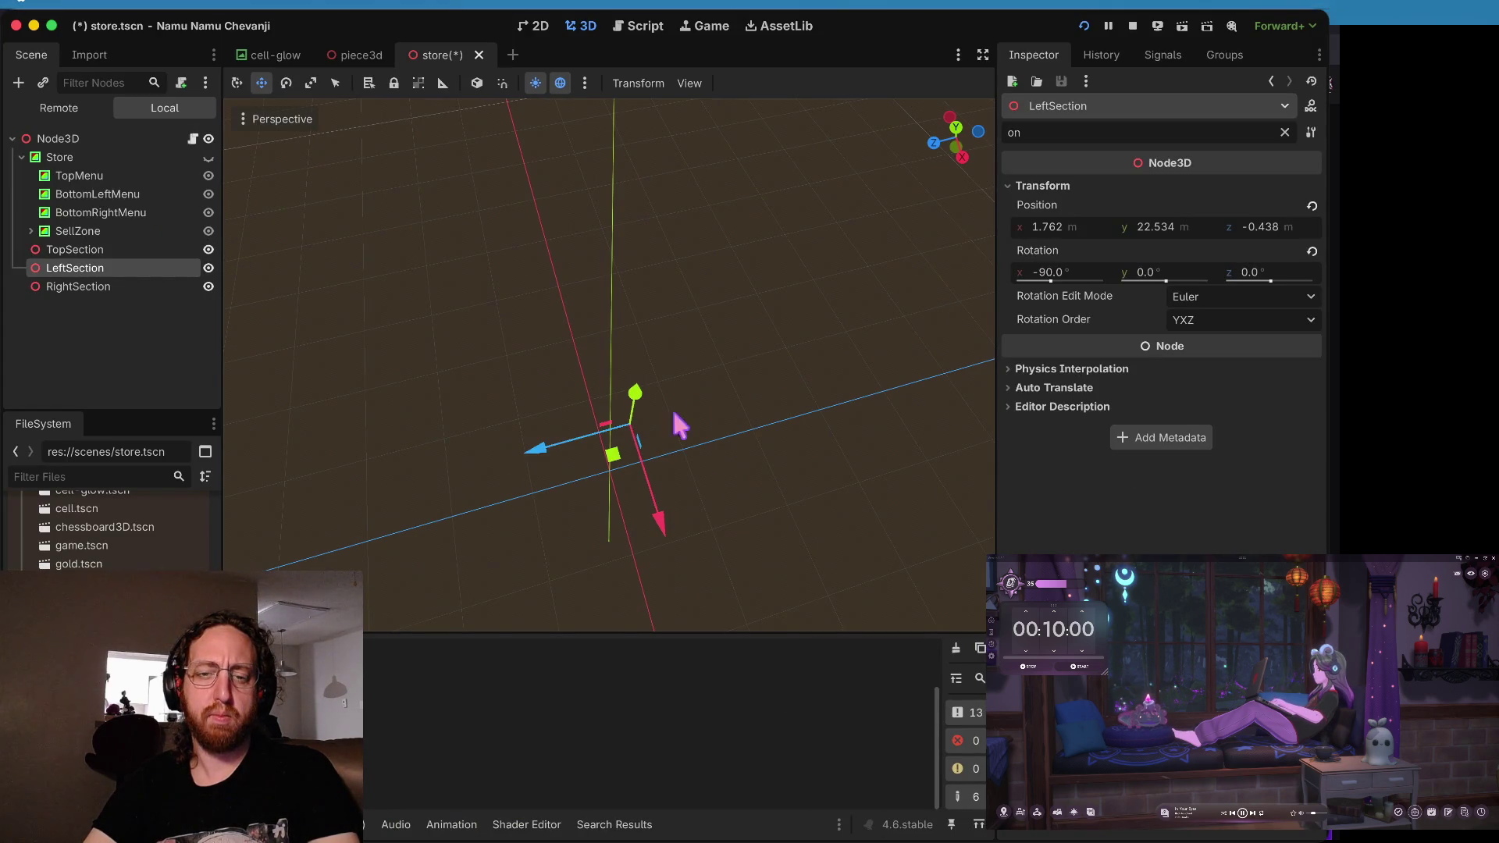
{"action": "left_click_drag", "start_coordinate": [536, 452], "coordinate": [514, 465]}
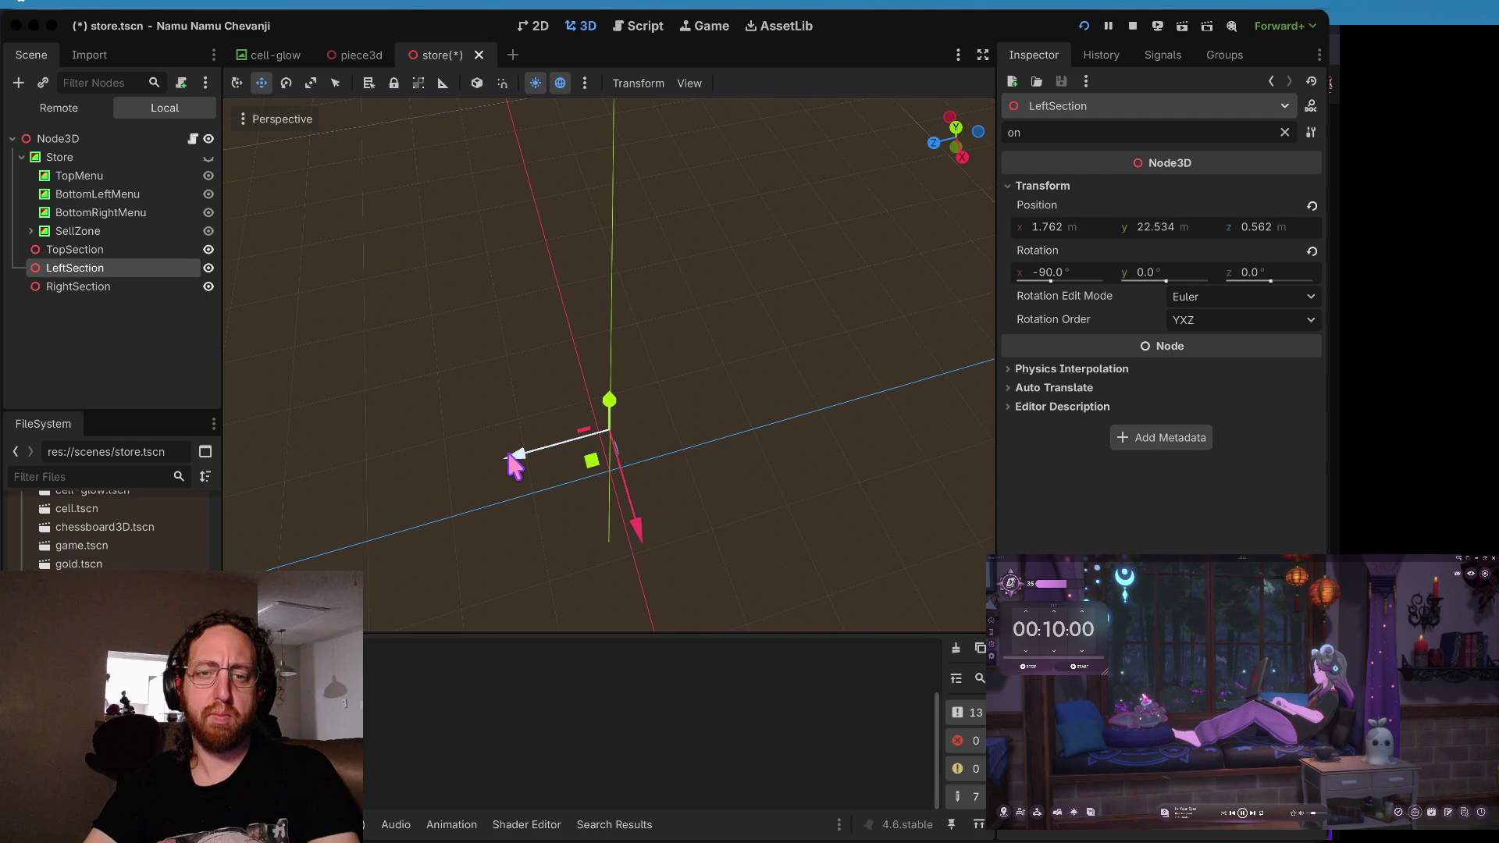
{"action": "key", "text": "super+Tab"}
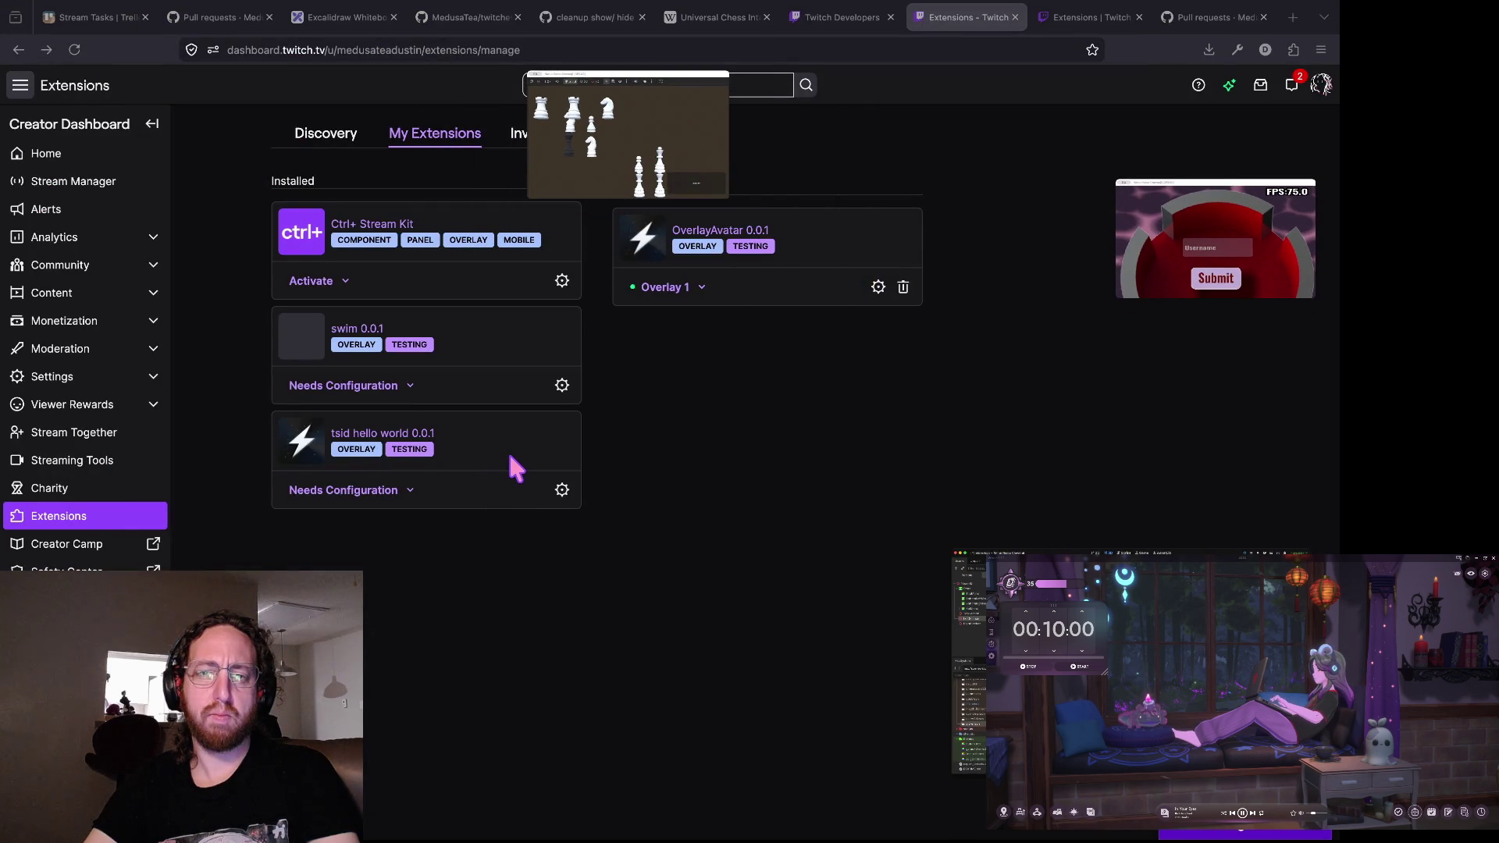
- Move LeftSection along Z to 1.924 after comparing with the stream overlay
{"action": "left_click", "coordinate": [1260, 255]}
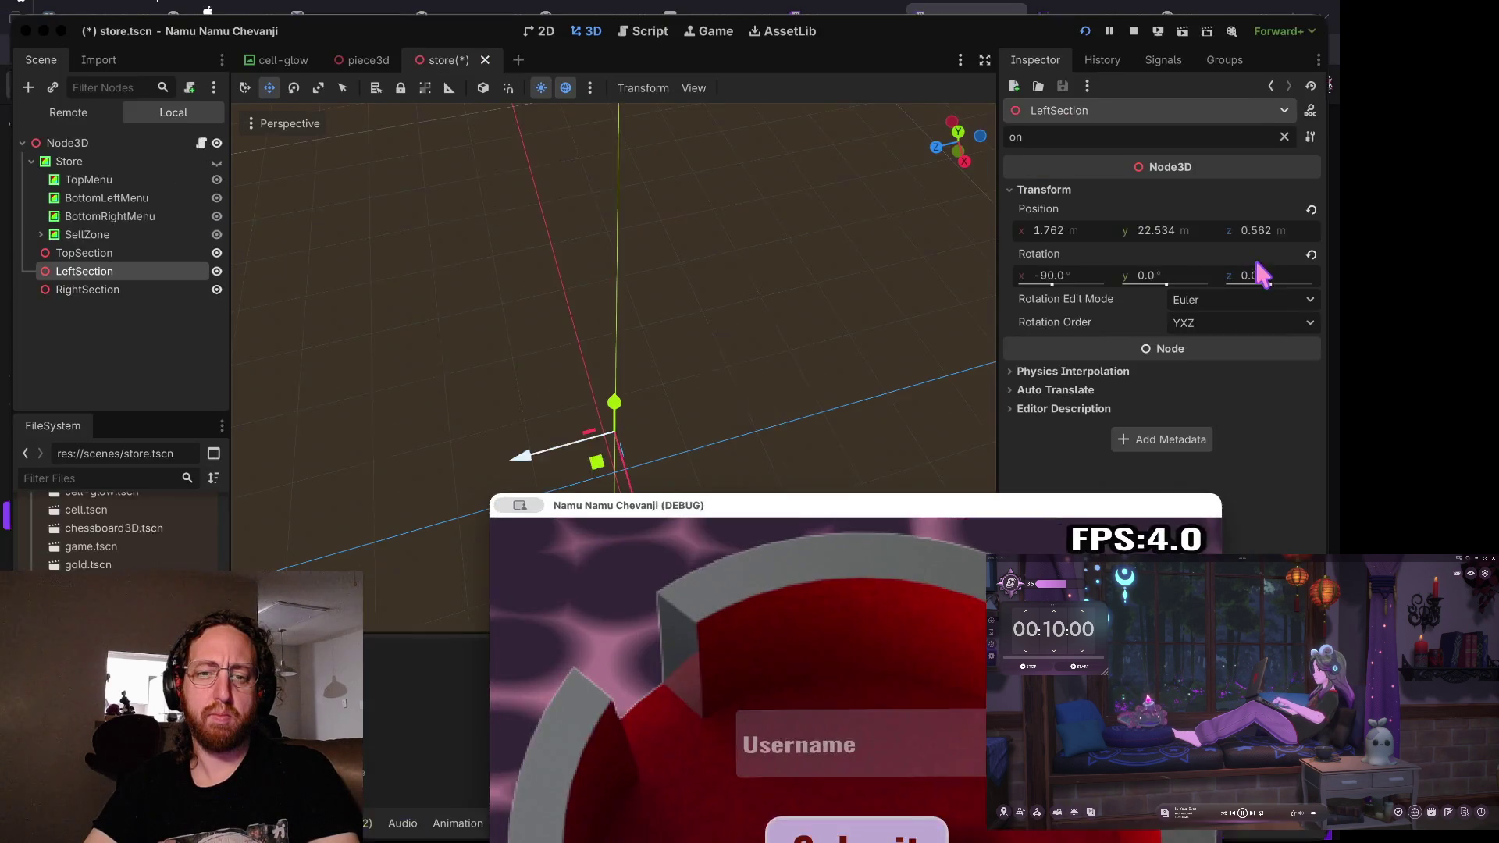
{"action": "left_click", "coordinate": [779, 429]}
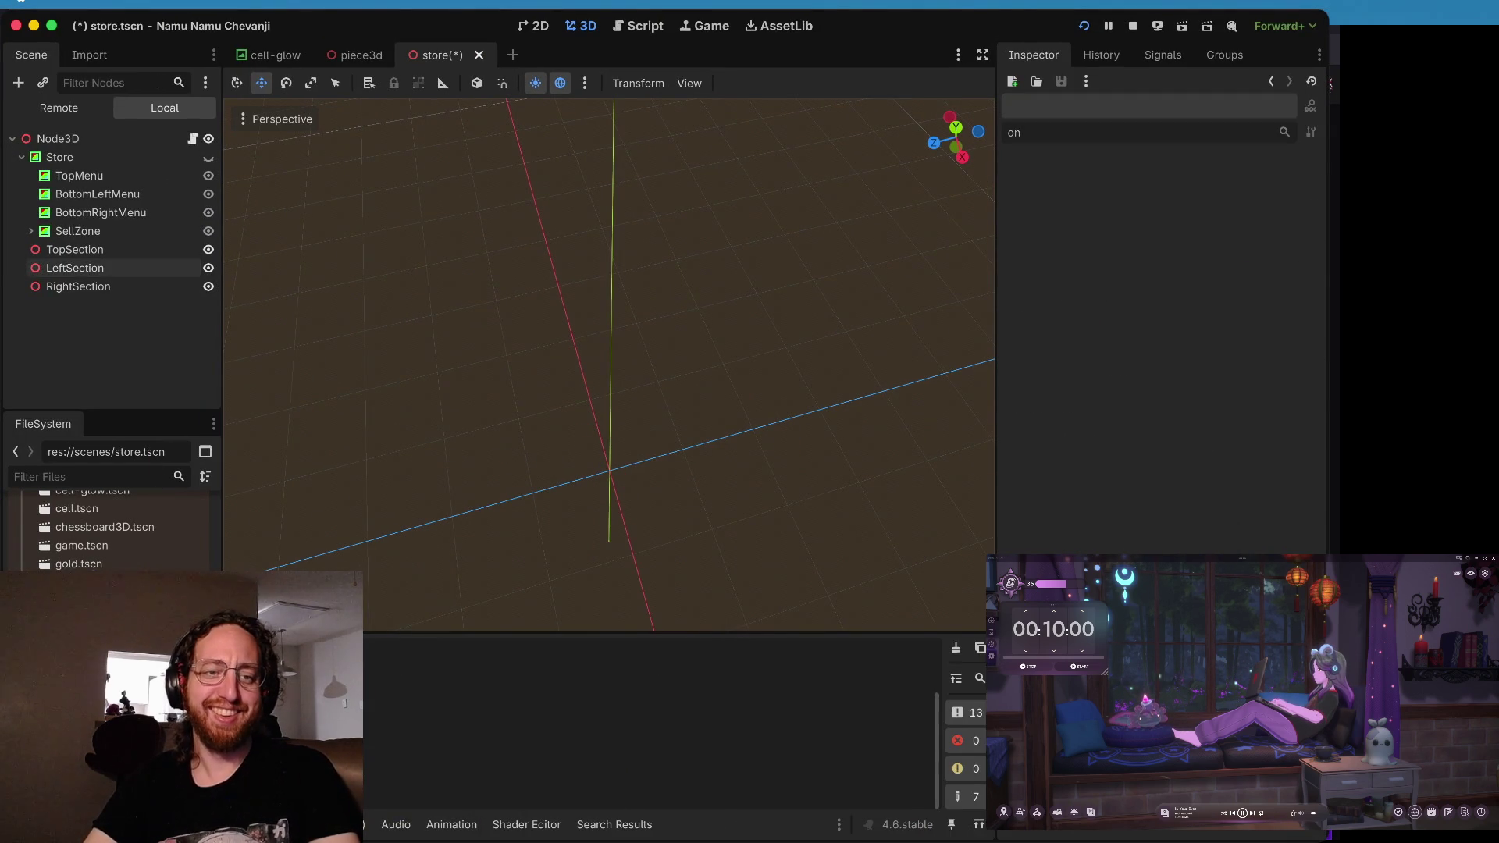
{"action": "left_click", "coordinate": [111, 262]}
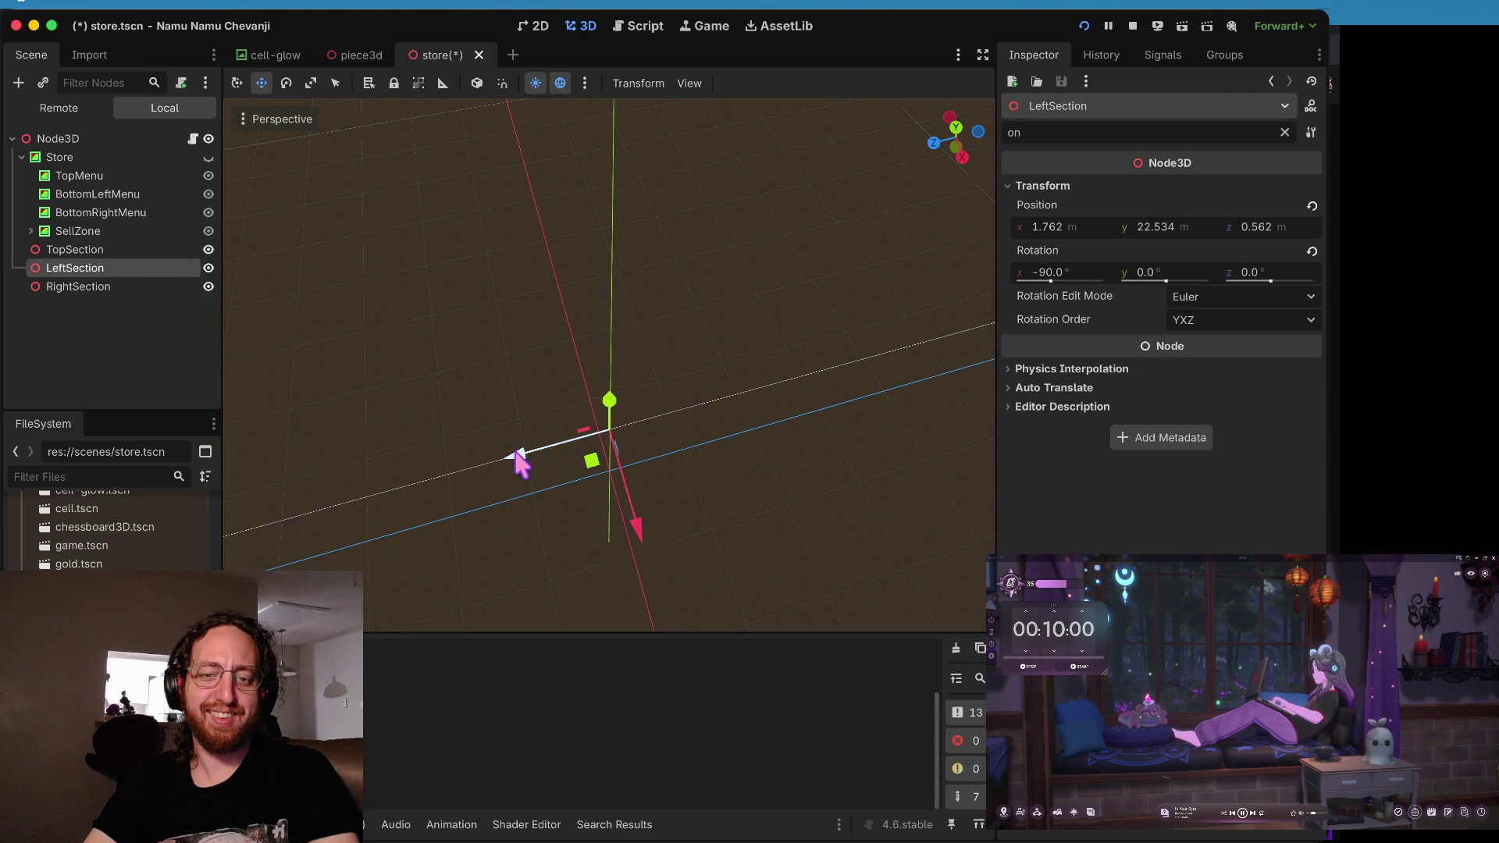
{"action": "key", "text": "super+Tab"}
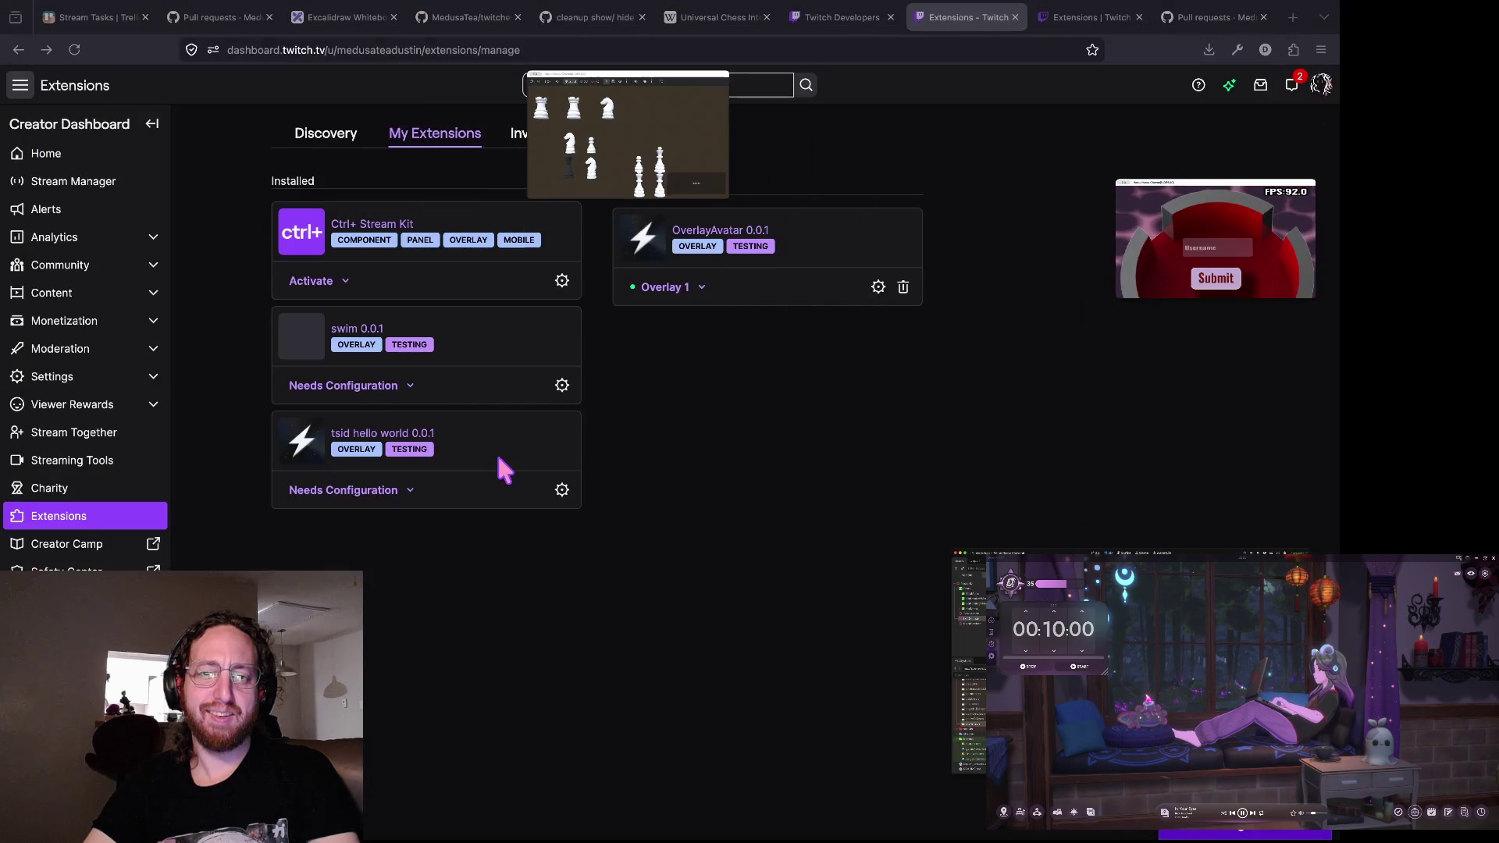
{"action": "key", "text": "super+Tab"}
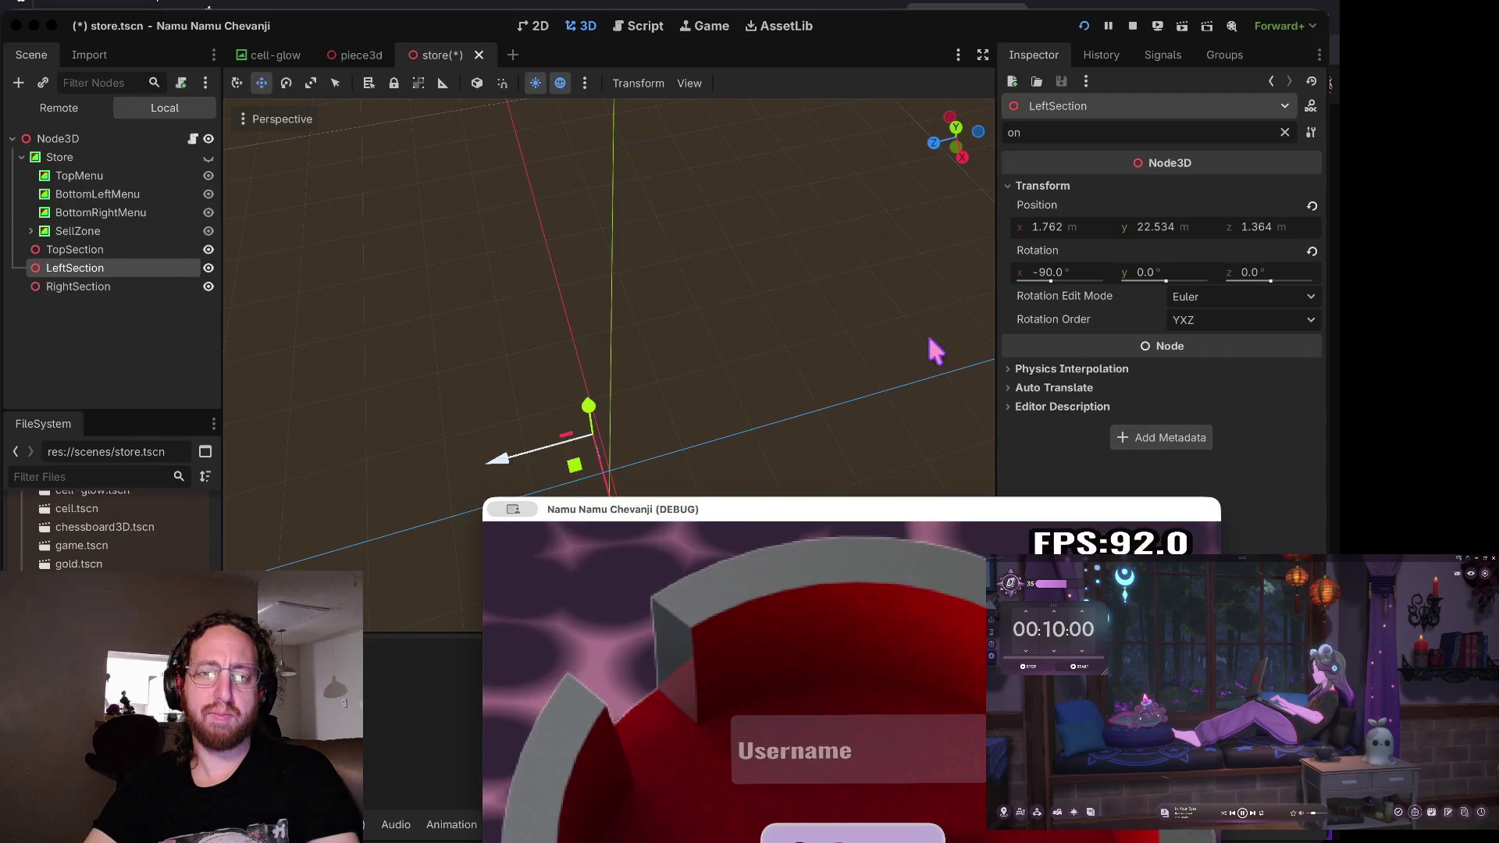
{"action": "key", "text": "super+Tab"}
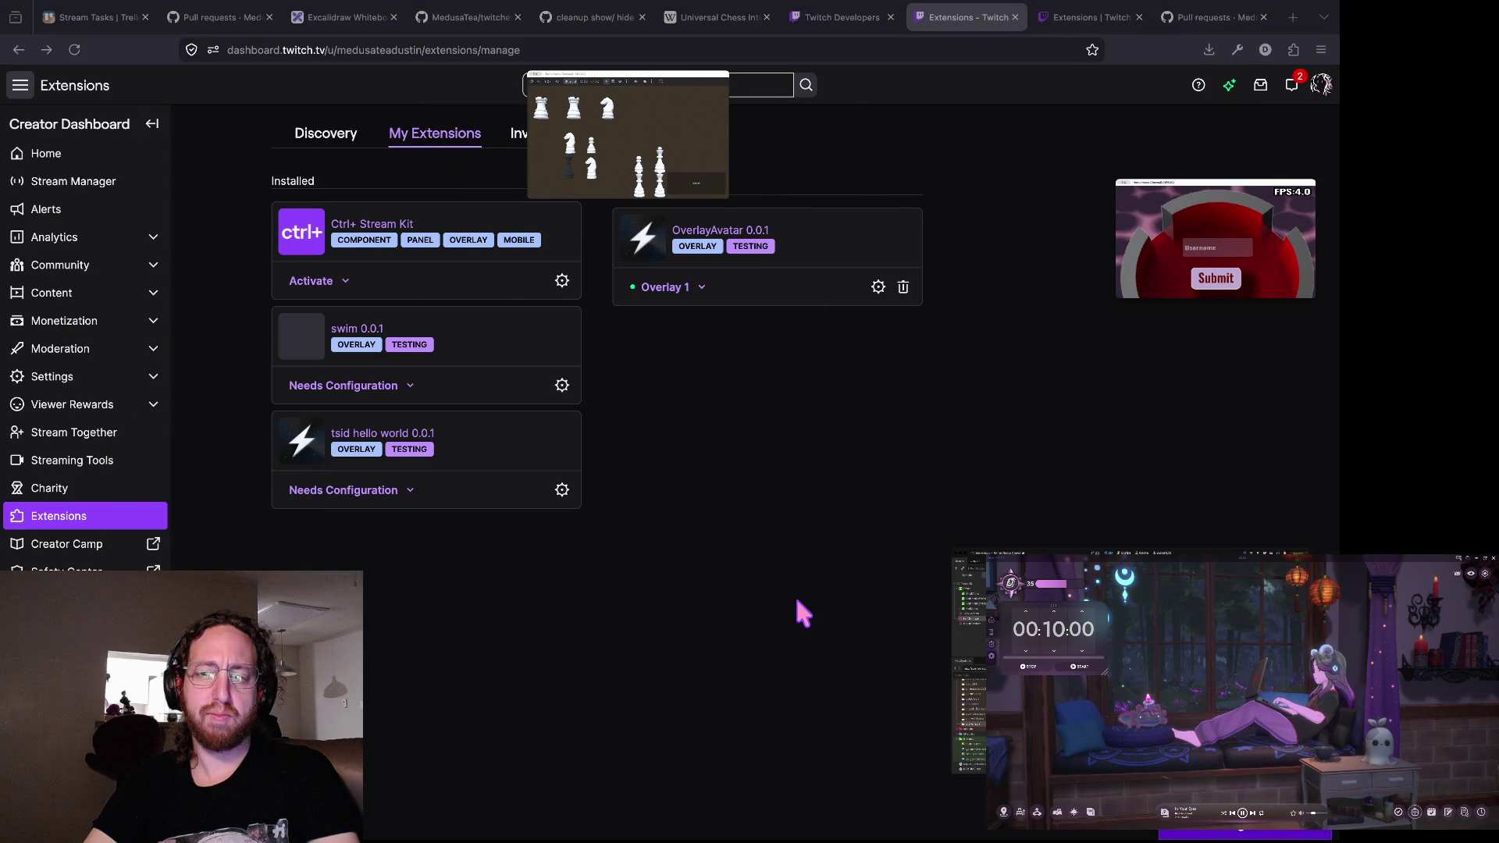
{"action": "key", "text": "super+Tab"}
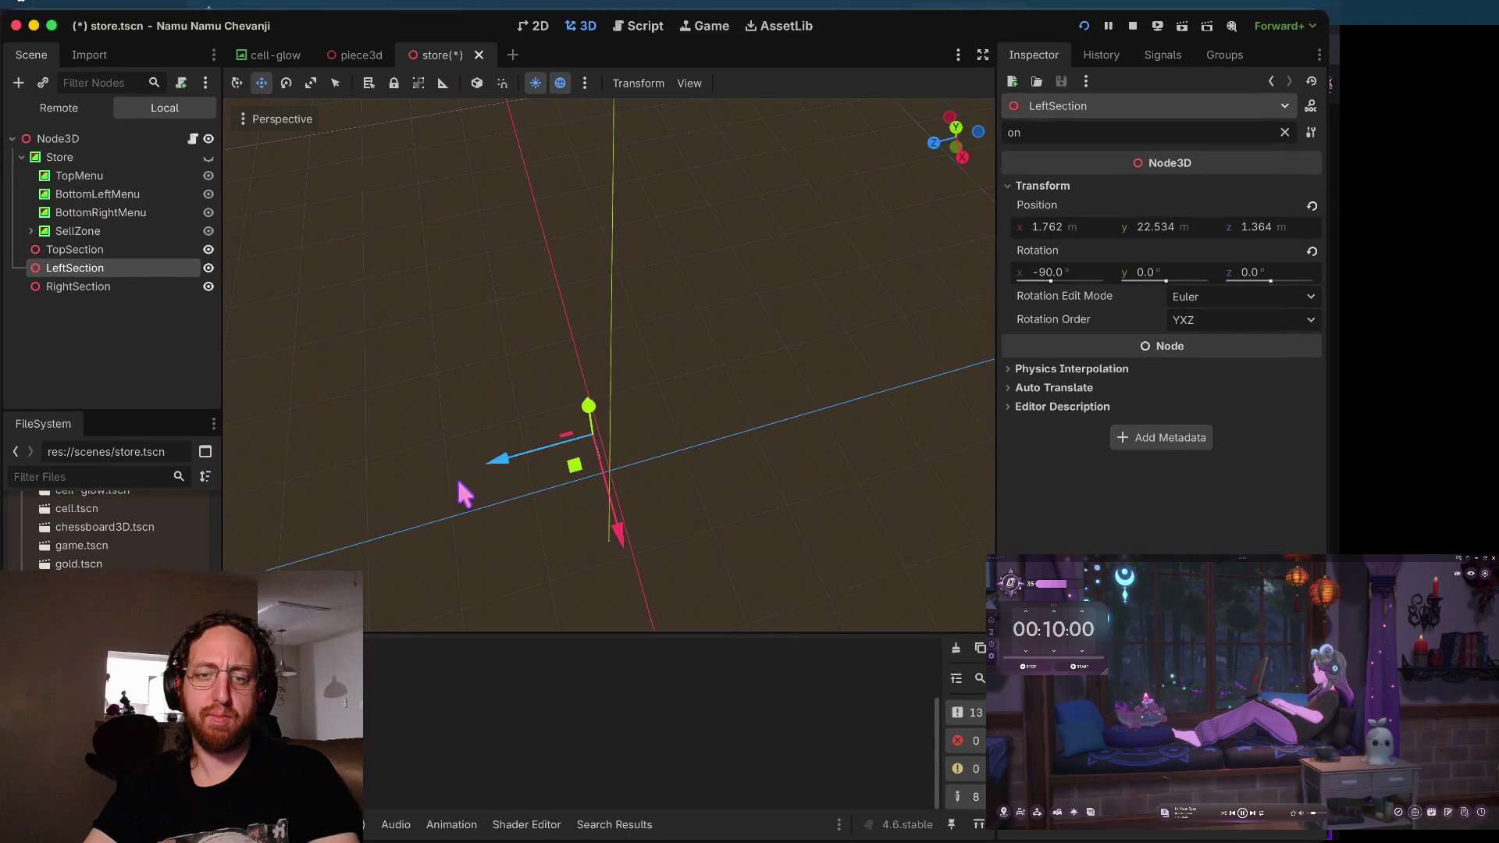
{"action": "left_click_drag", "start_coordinate": [528, 449], "coordinate": [489, 462]}
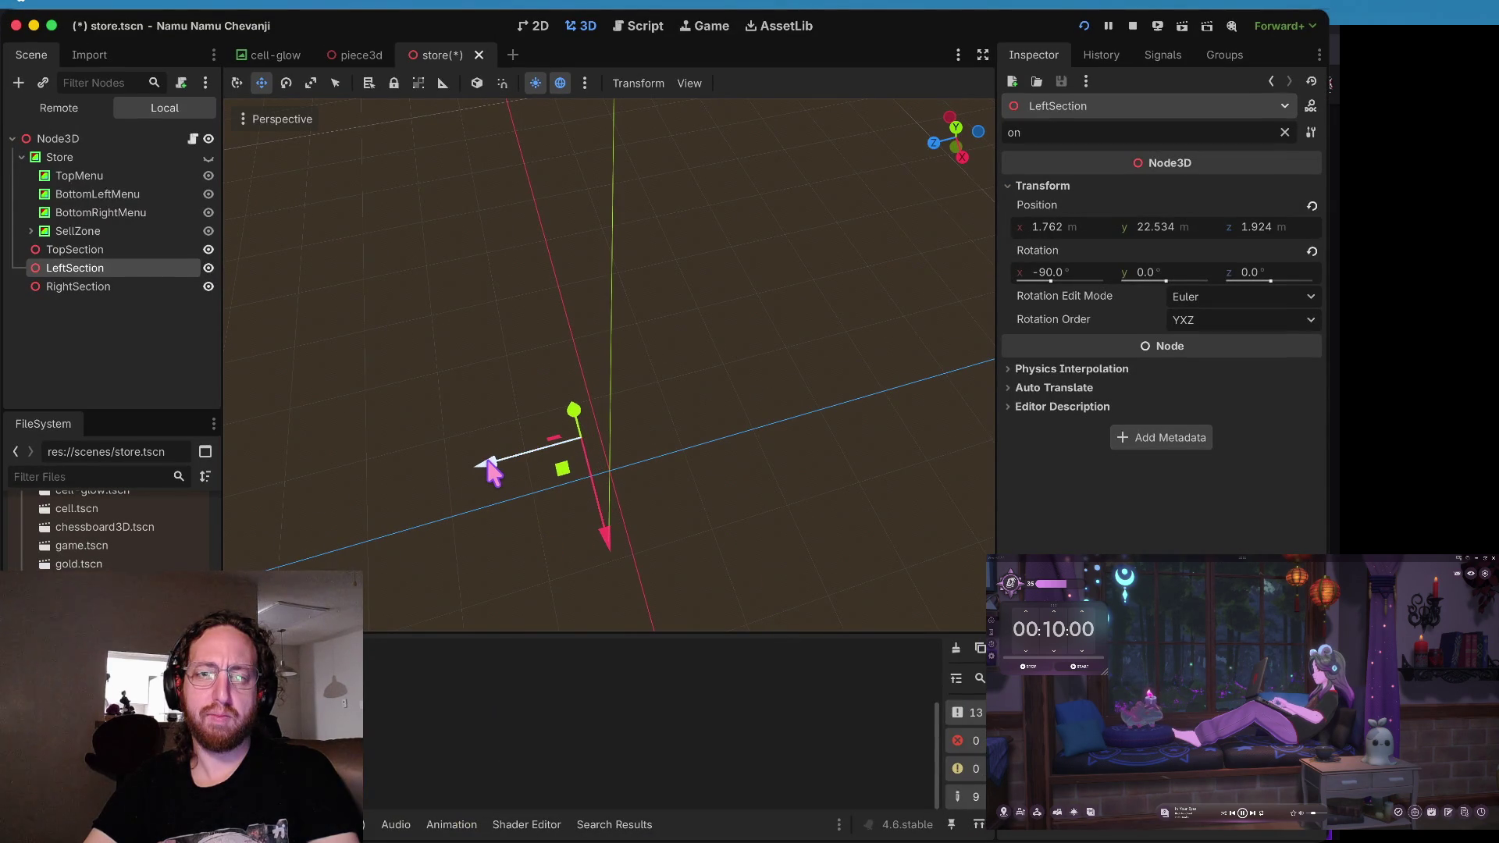
{"action": "key", "text": "super+Tab"}
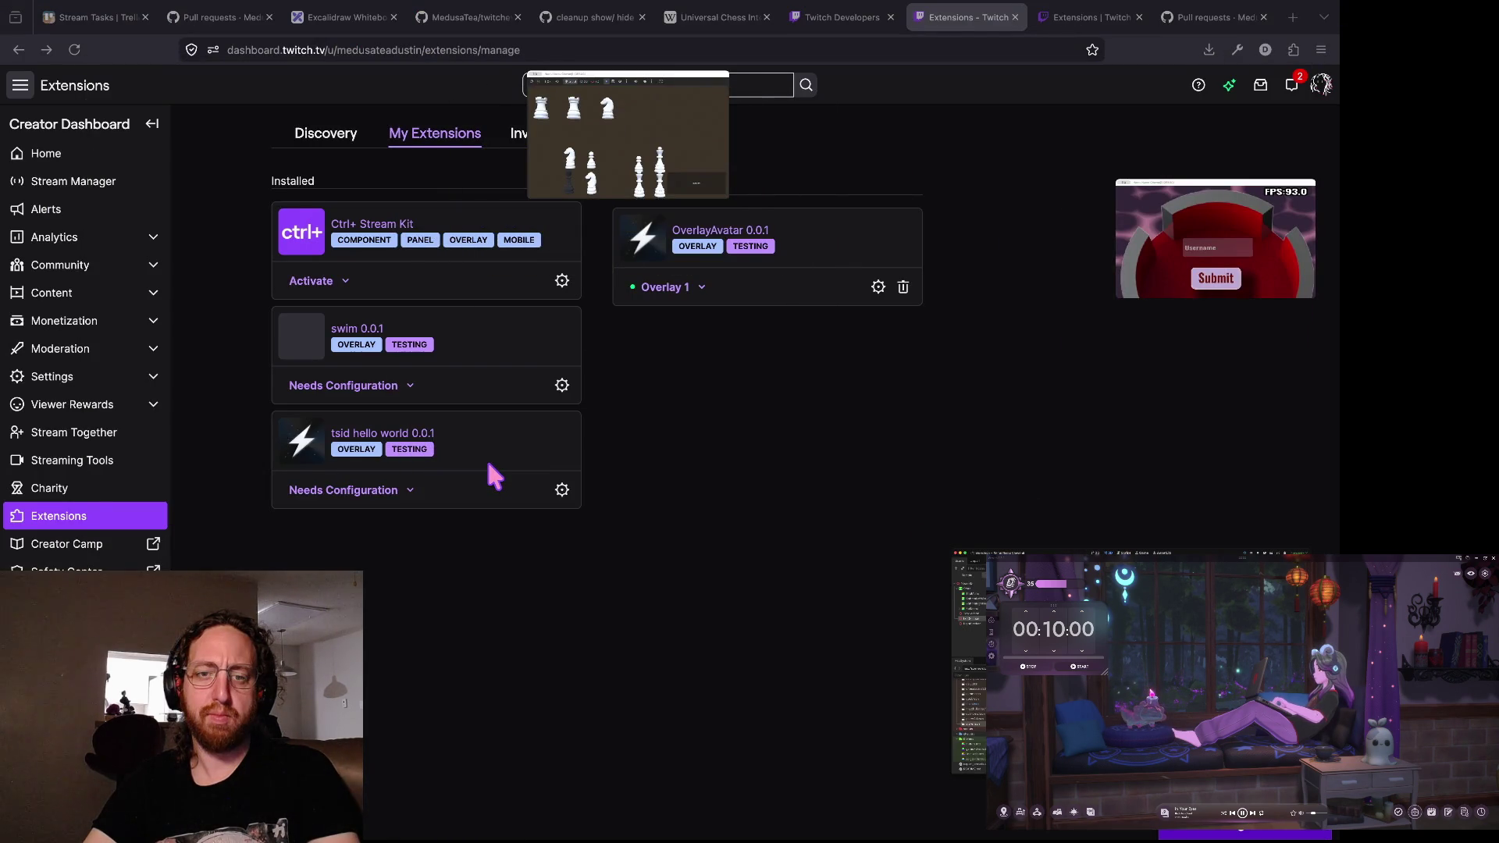
{"action": "key", "text": "super+Tab"}
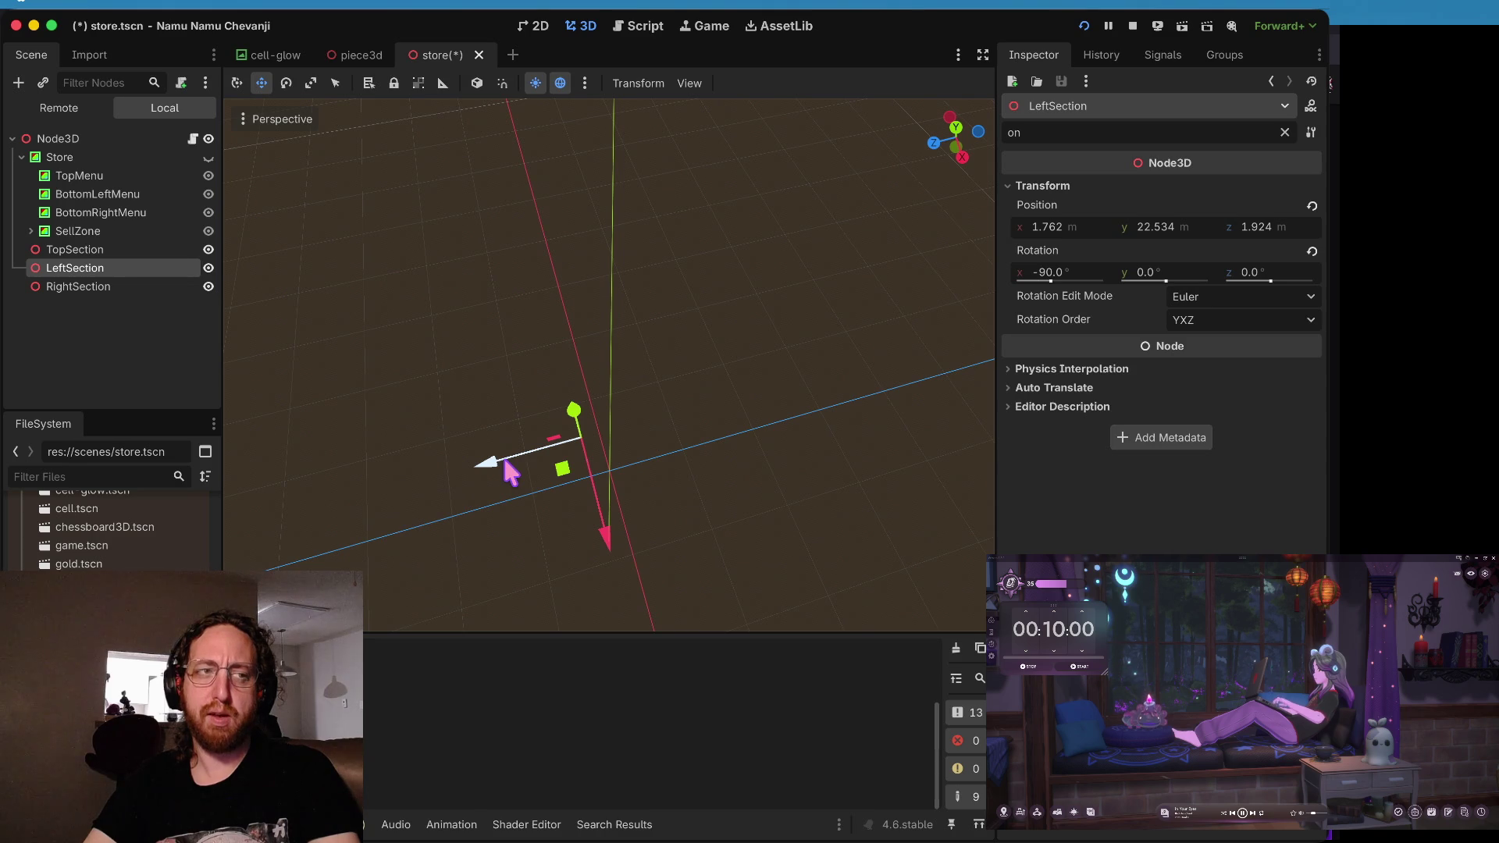
- Try sliding LeftSection along X to -0.408, undo it, and compare against the stream overlay
{"action": "left_click_drag", "start_coordinate": [609, 539], "coordinate": [592, 492]}
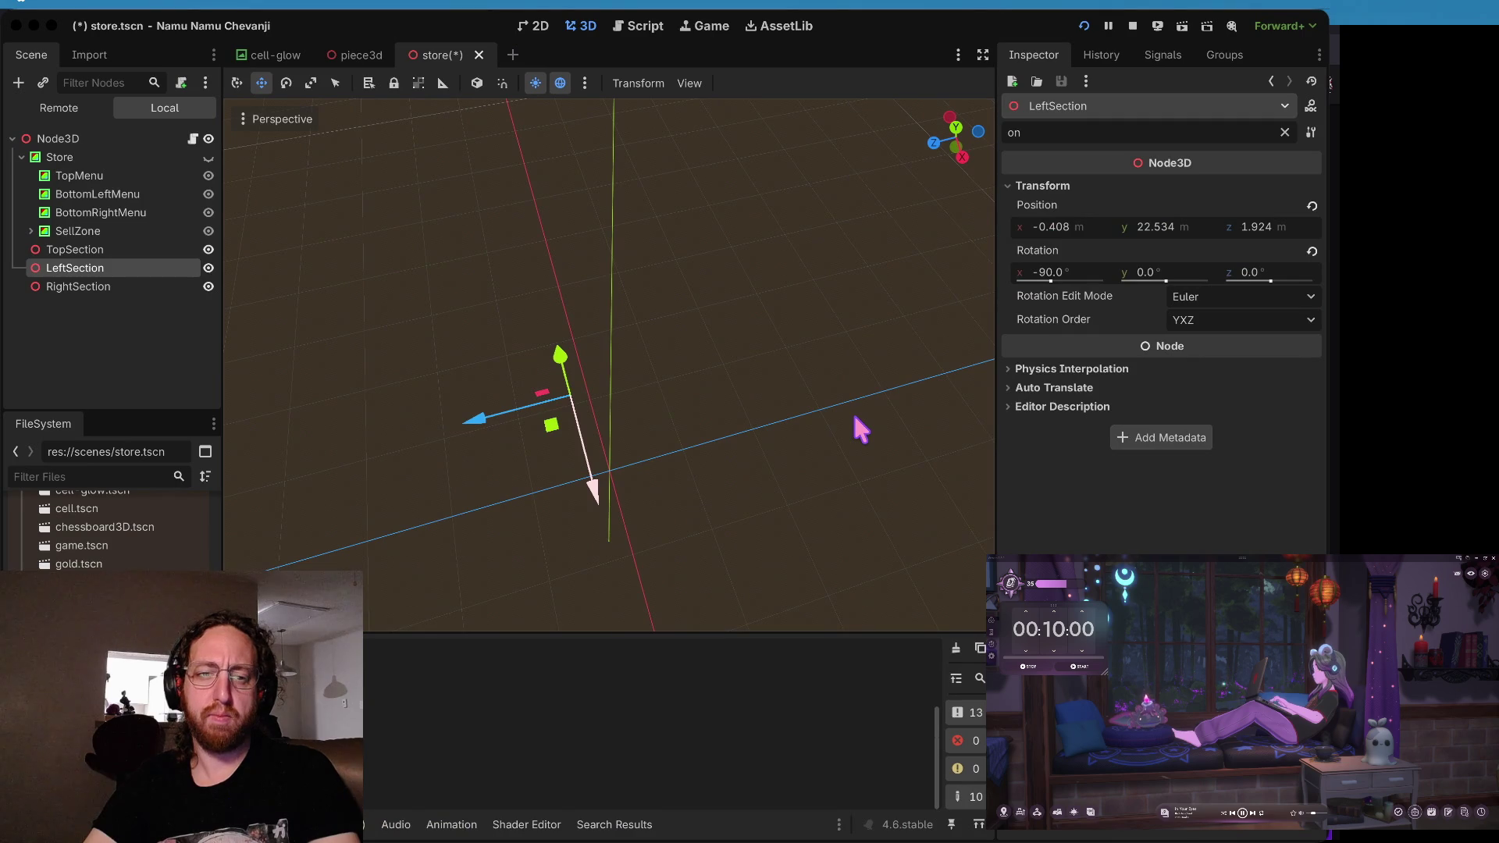
{"action": "left_click", "coordinate": [859, 429]}
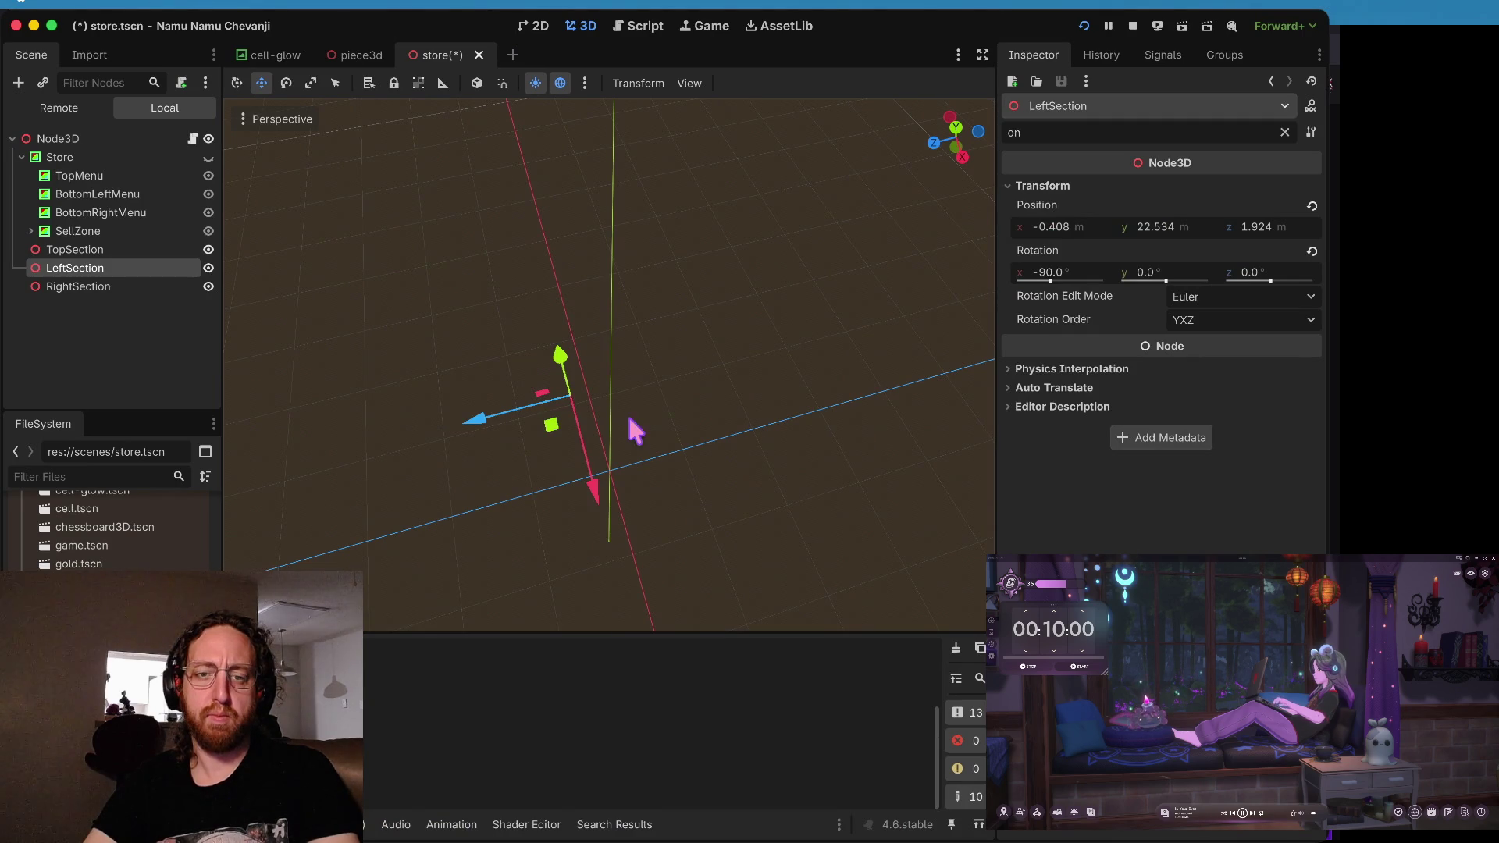
{"action": "key", "text": "ctrl+z"}
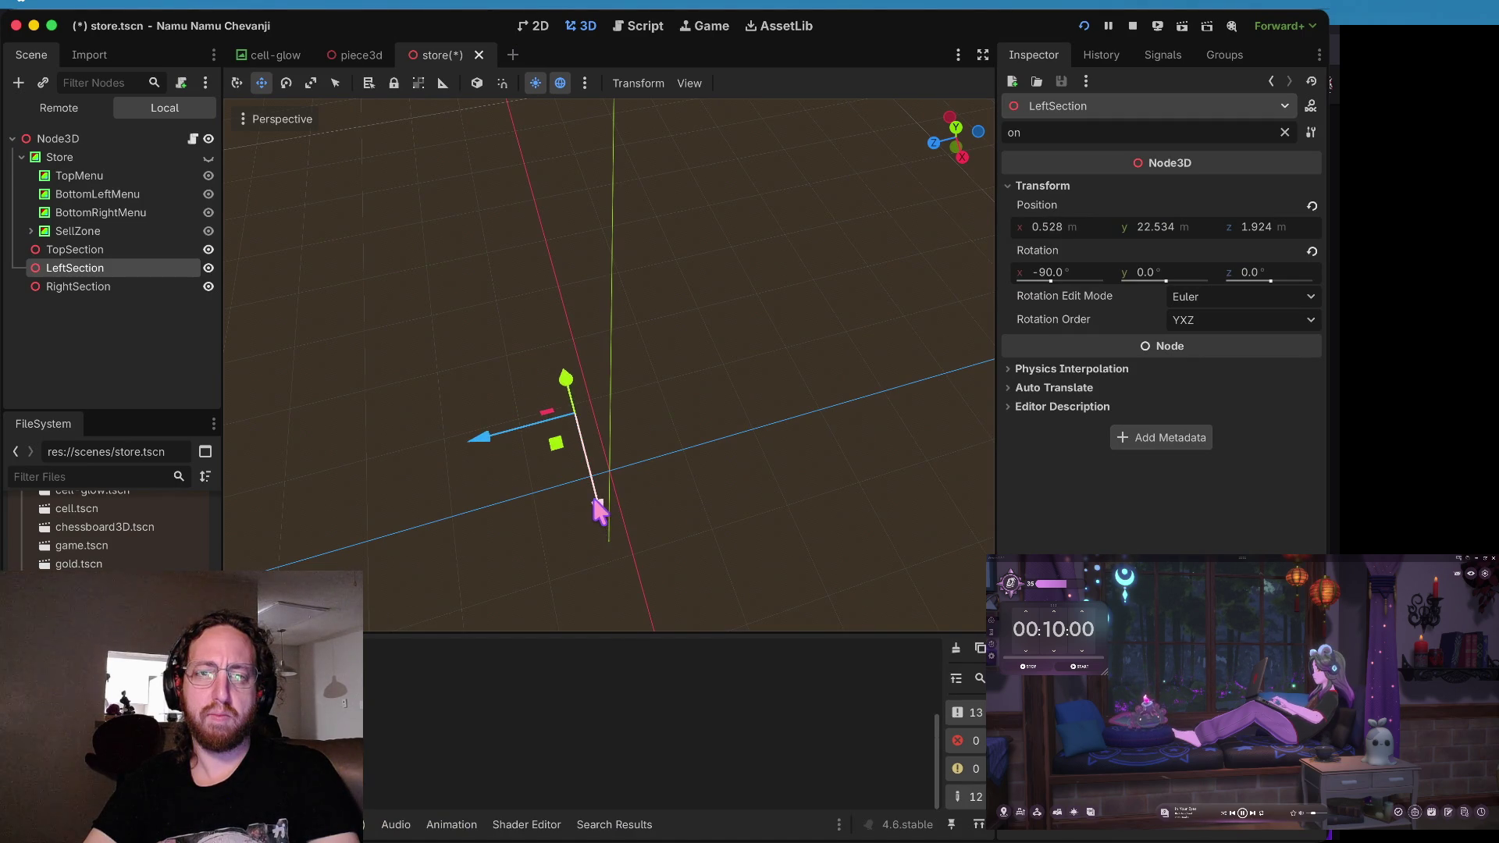
{"action": "key", "text": "super+Tab"}
{"action": "key", "text": "super+Tab"}
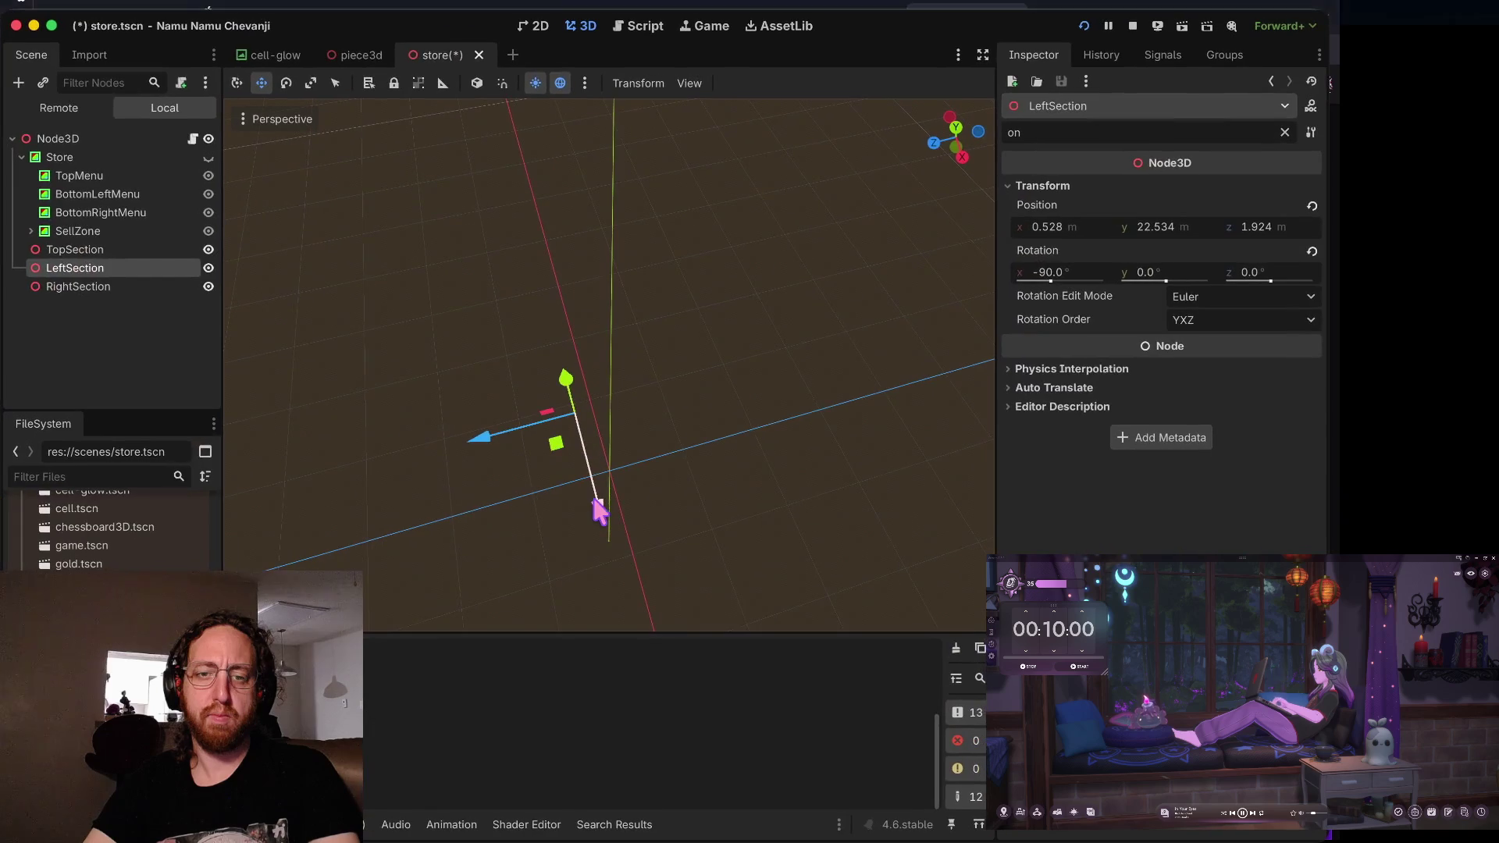
{"action": "key", "text": "super+Tab"}
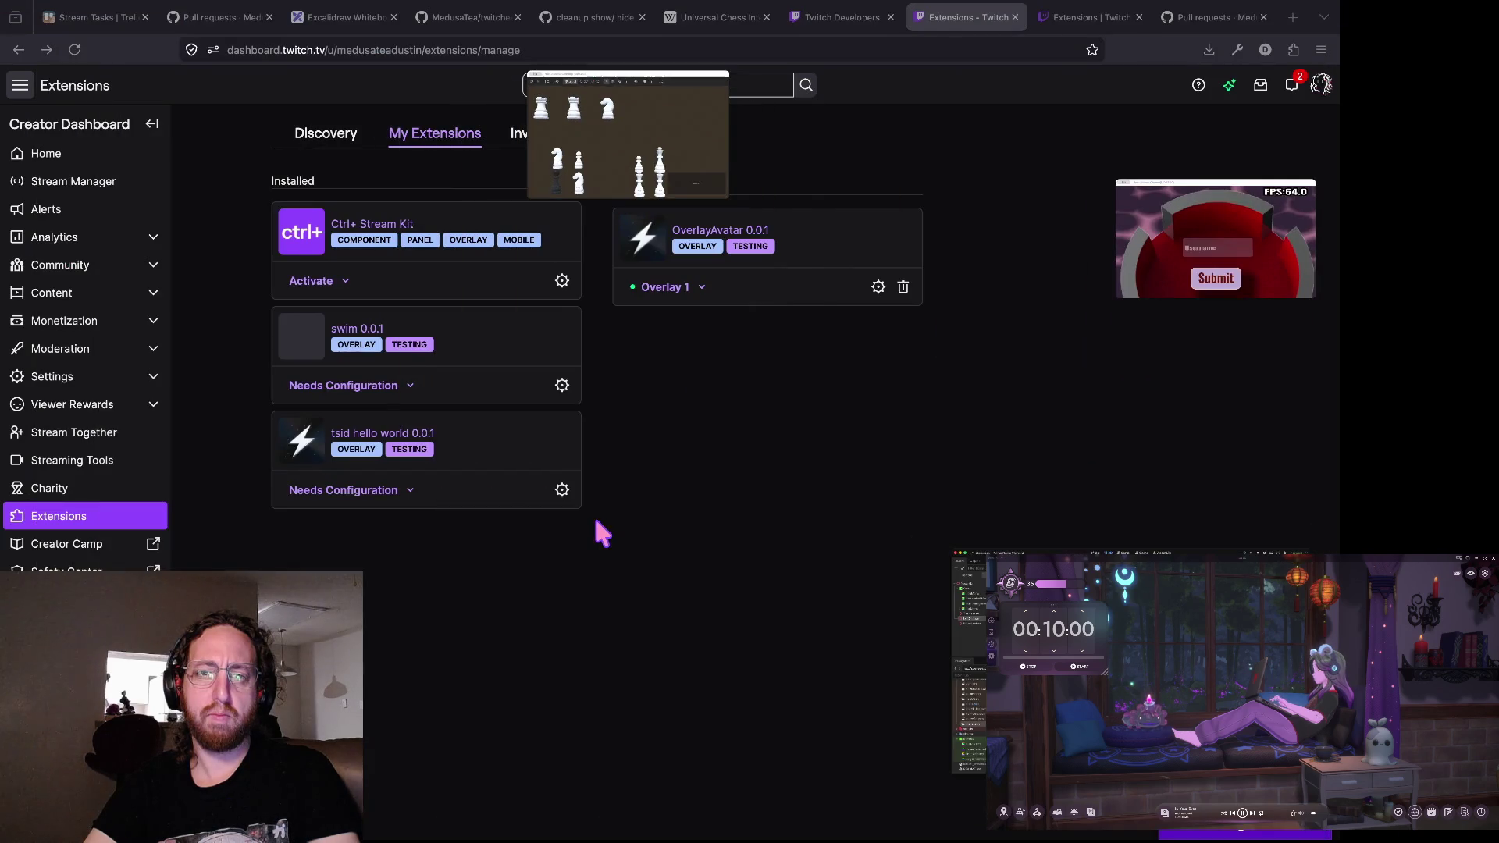
{"action": "key", "text": "super+Tab"}
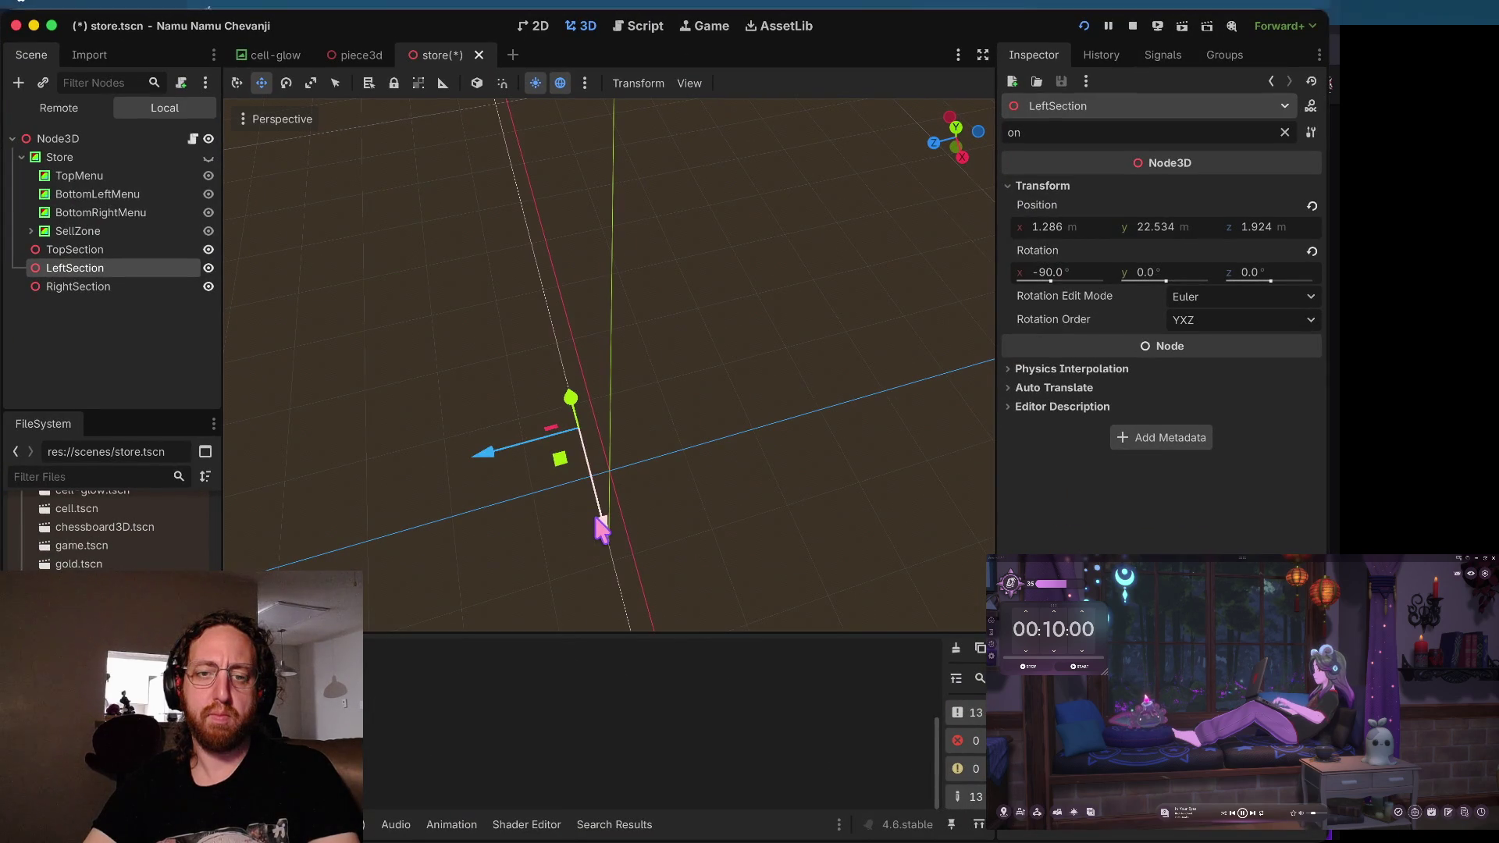
{"action": "key", "text": "super+Tab"}
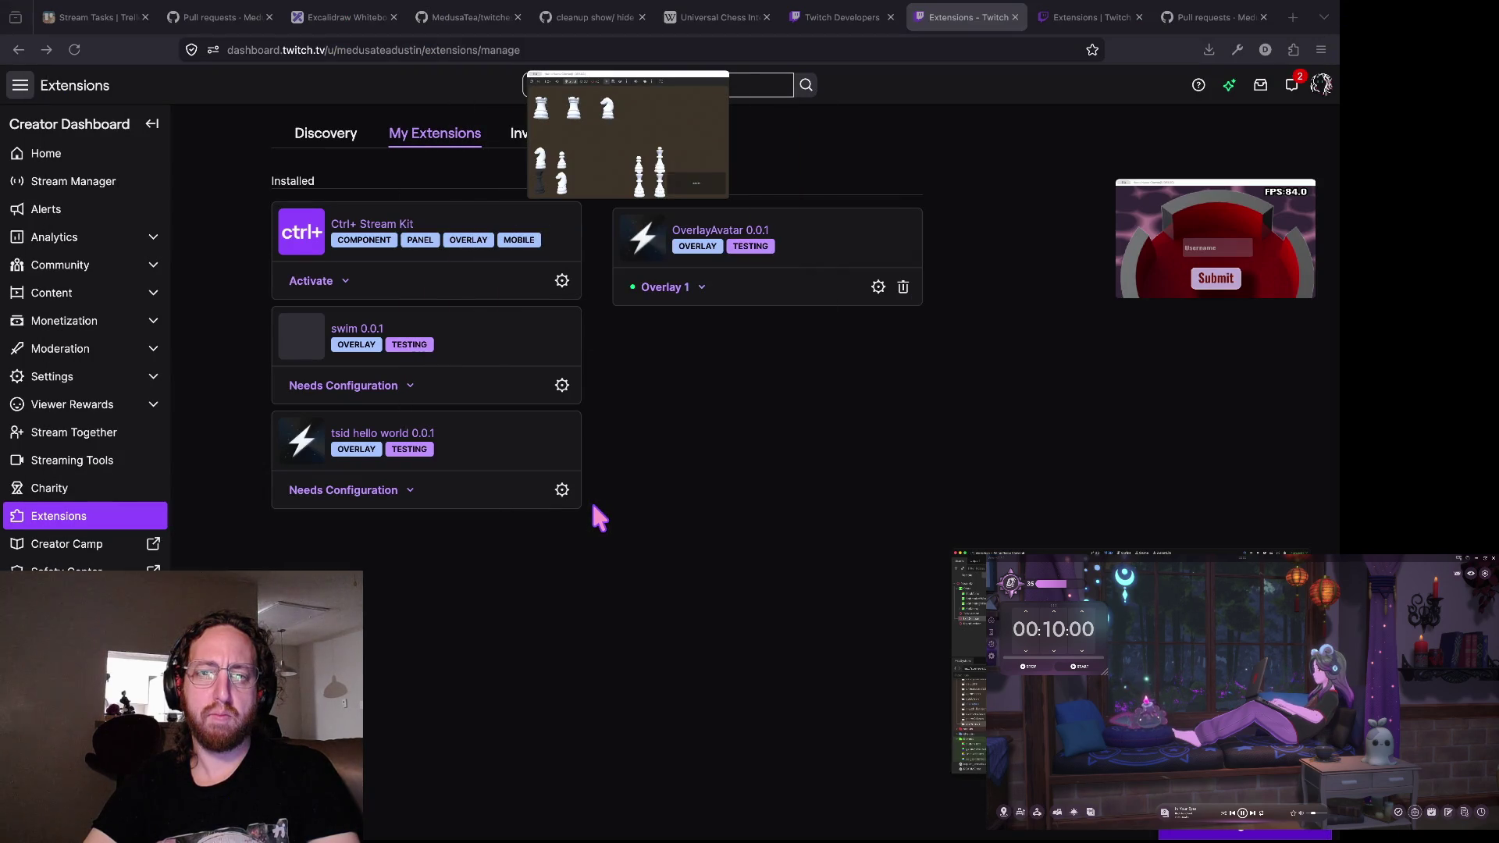
{"action": "key", "text": "super+Tab"}
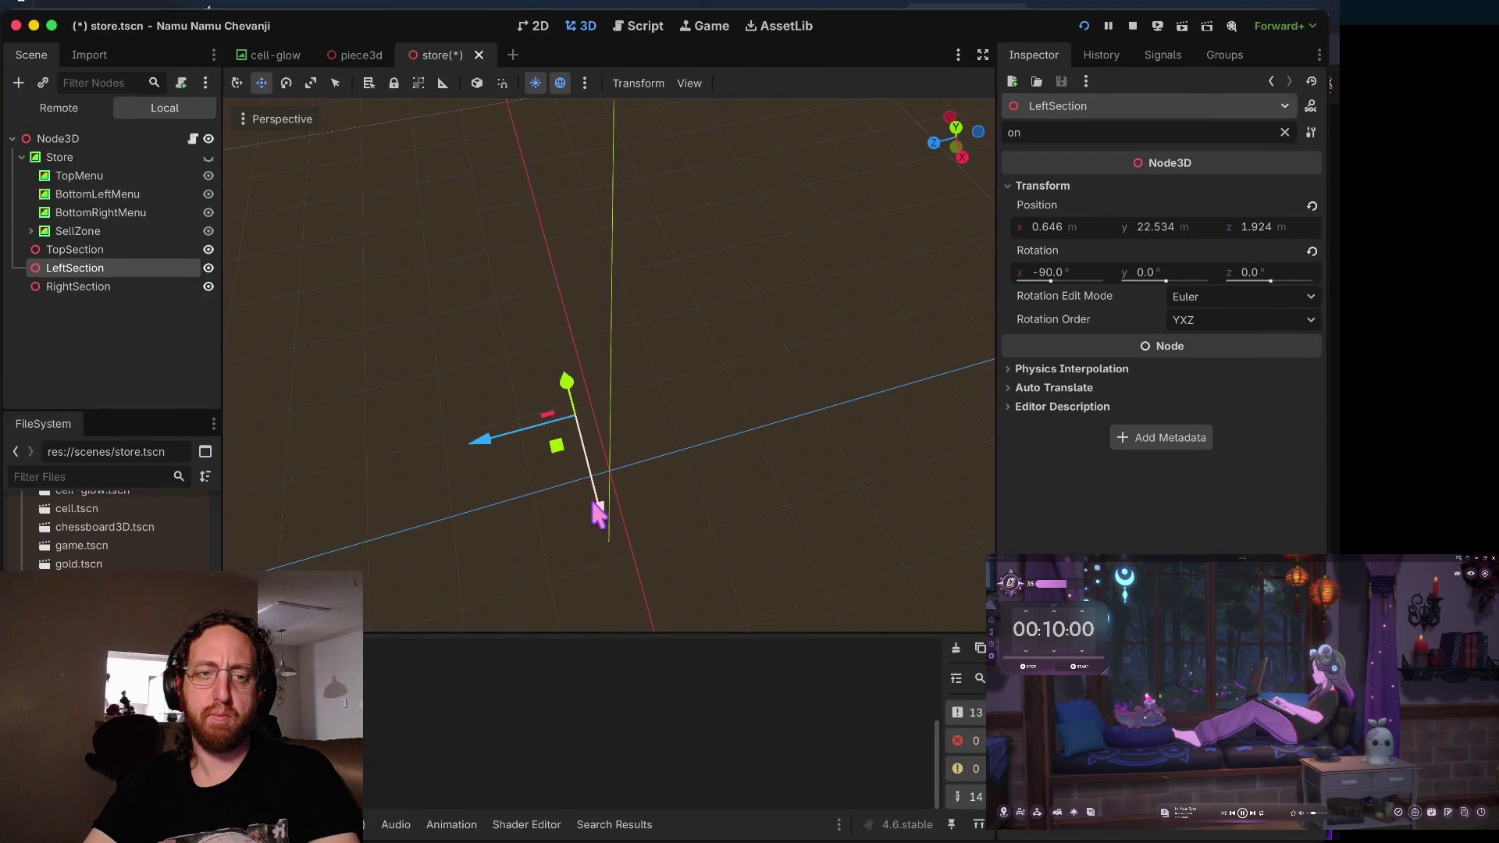
{"action": "left_click", "coordinate": [150, 288]}
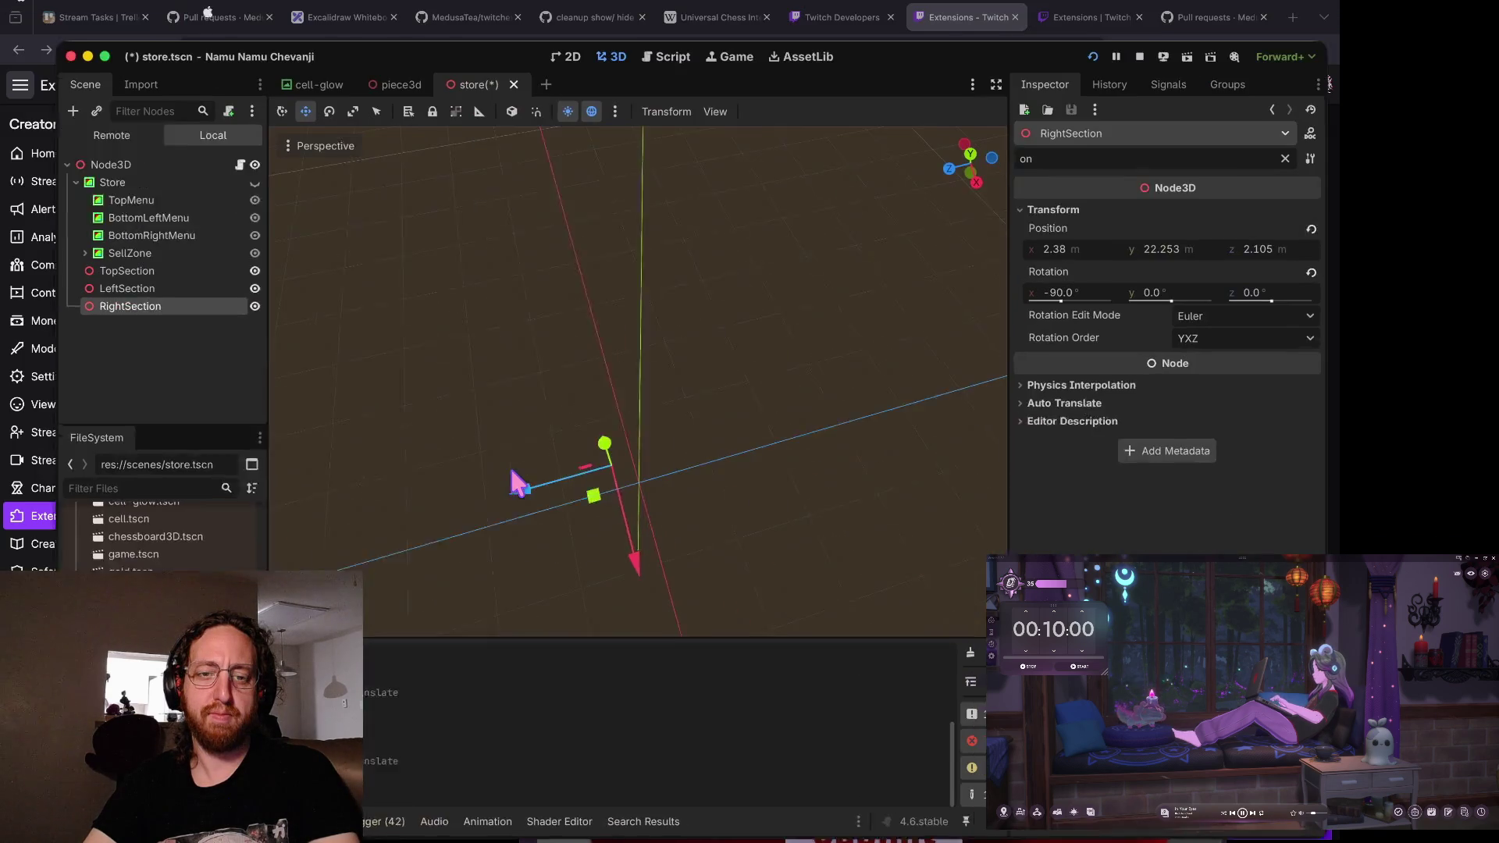
- Nudge RightSection to roughly X 1.86, Z 1.89 and check it in the running game
{"action": "left_click_drag", "start_coordinate": [495, 485], "coordinate": [475, 489]}
{"action": "key", "text": "super+Tab"}
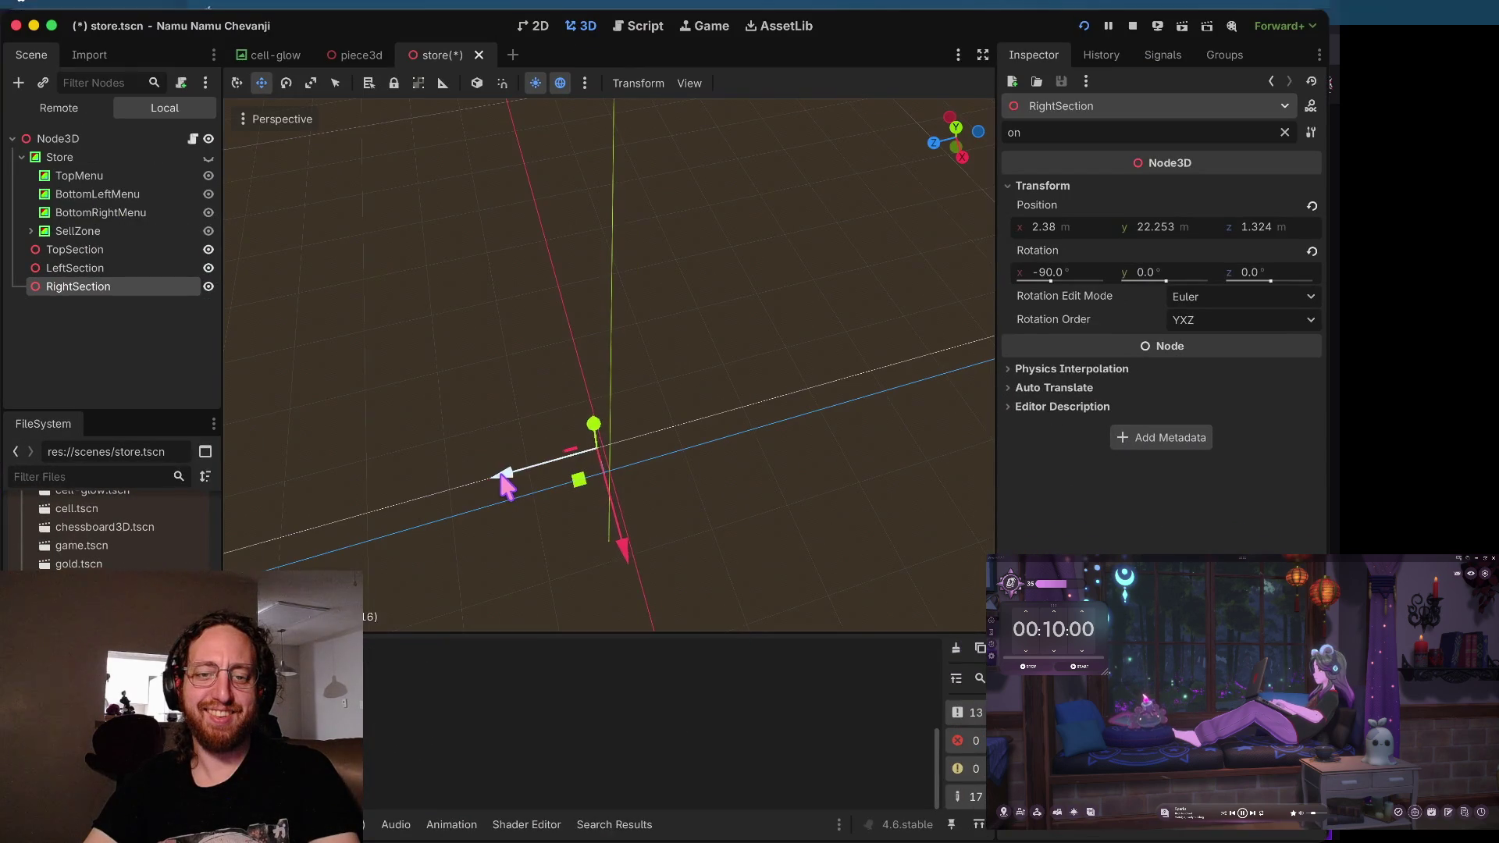
{"action": "mouse_move", "coordinate": [617, 538]}
{"action": "left_mouse_down"}
{"action": "mouse_move", "coordinate": [615, 559]}
{"action": "mouse_move", "coordinate": [609, 536]}
{"action": "left_mouse_up"}
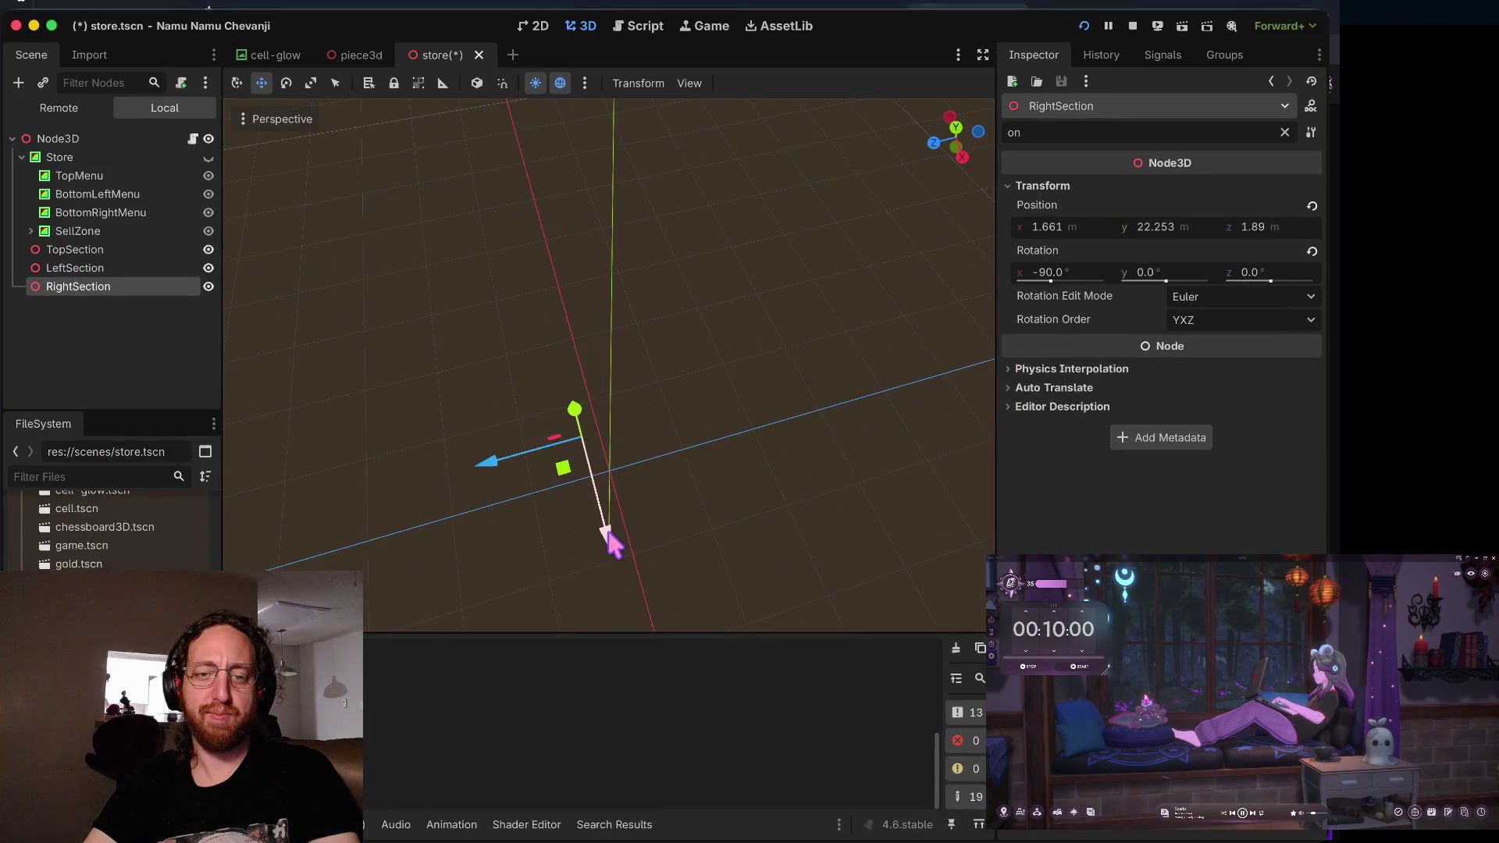
{"action": "left_click_drag", "start_coordinate": [609, 536], "coordinate": [606, 526]}
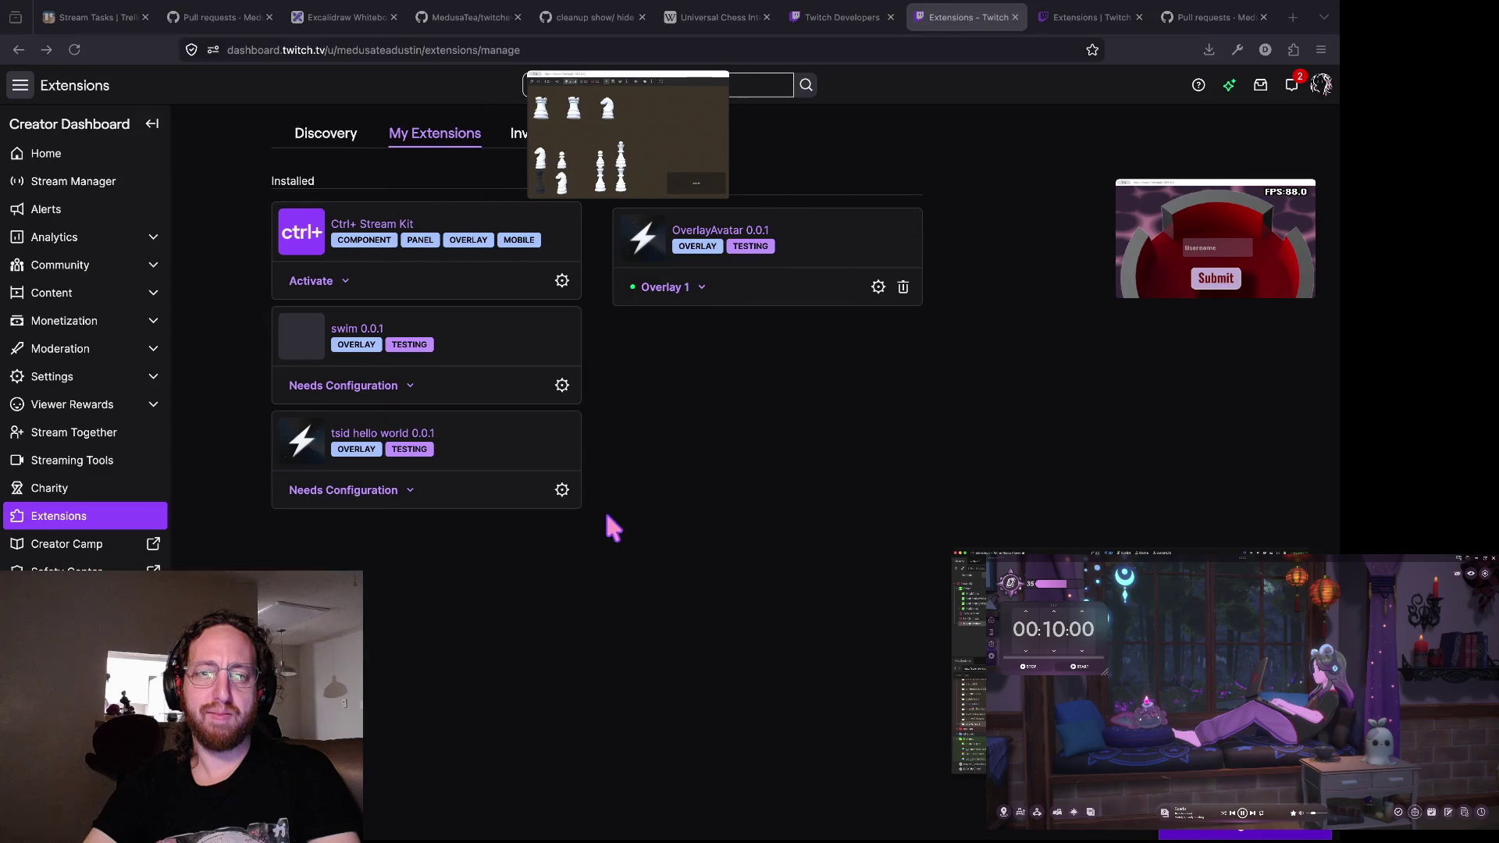
{"action": "left_click", "coordinate": [639, 153]}
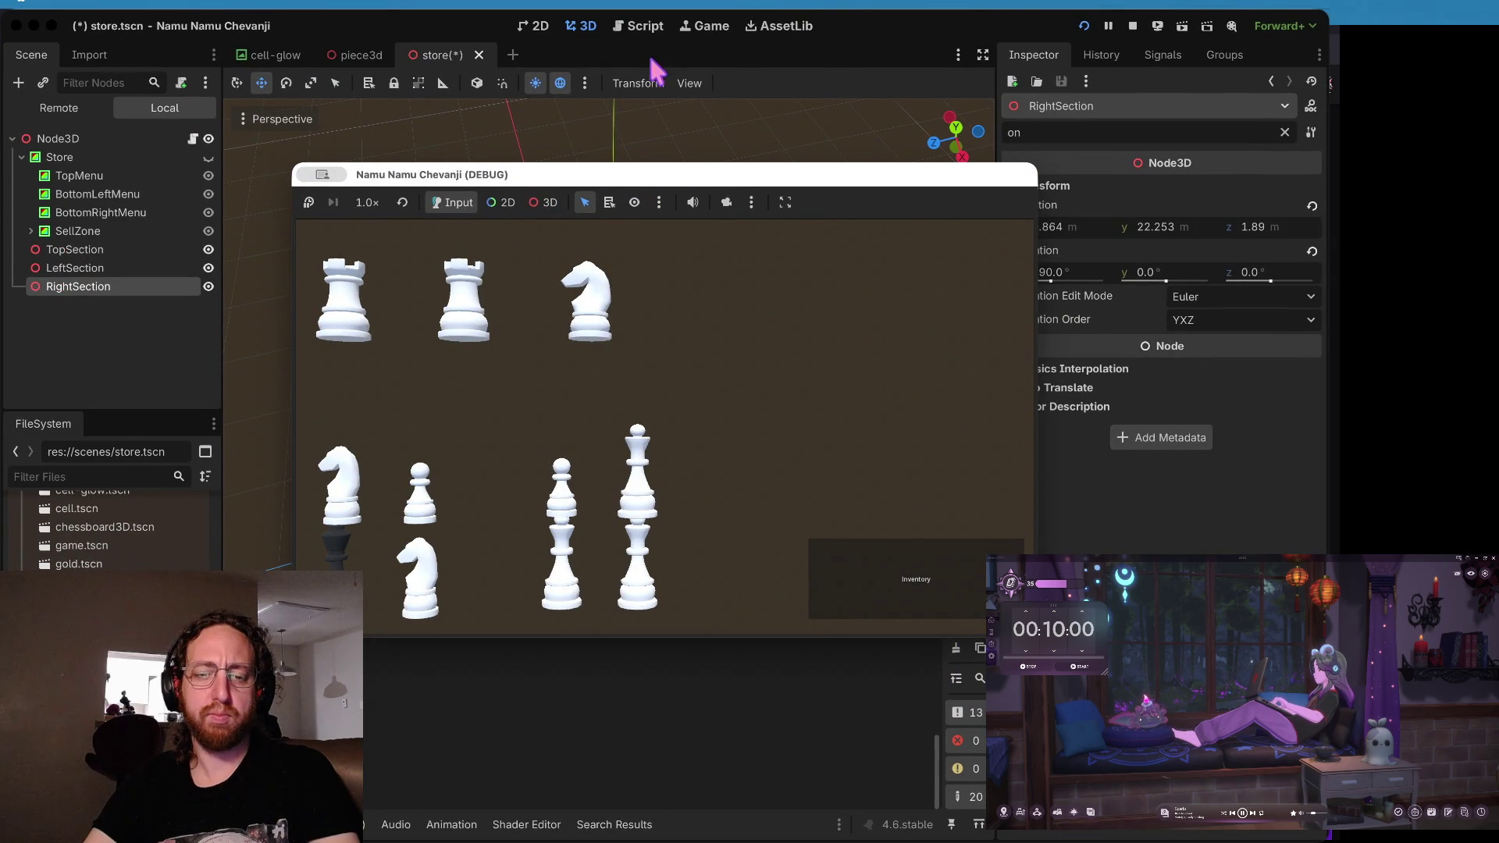
{"action": "left_click", "coordinate": [712, 102]}
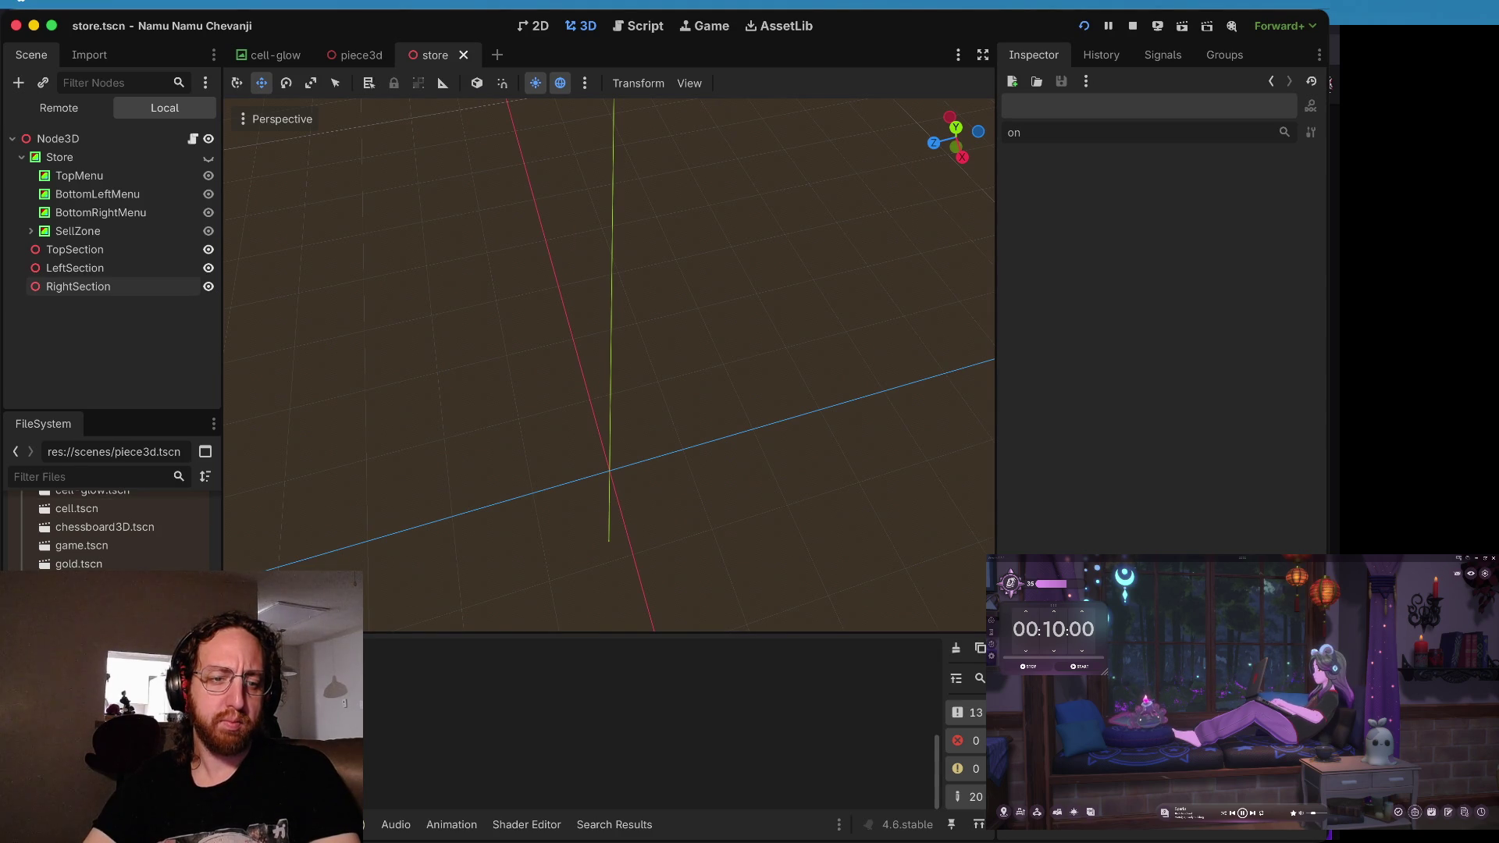
- Open store.gd and scroll to getRightSection's Vector3(i*0.8 - 2, j+1, 0) placement code
{"action": "scroll", "coordinate": [110, 531], "scroll_direction": "up", "scroll_amount": 5}
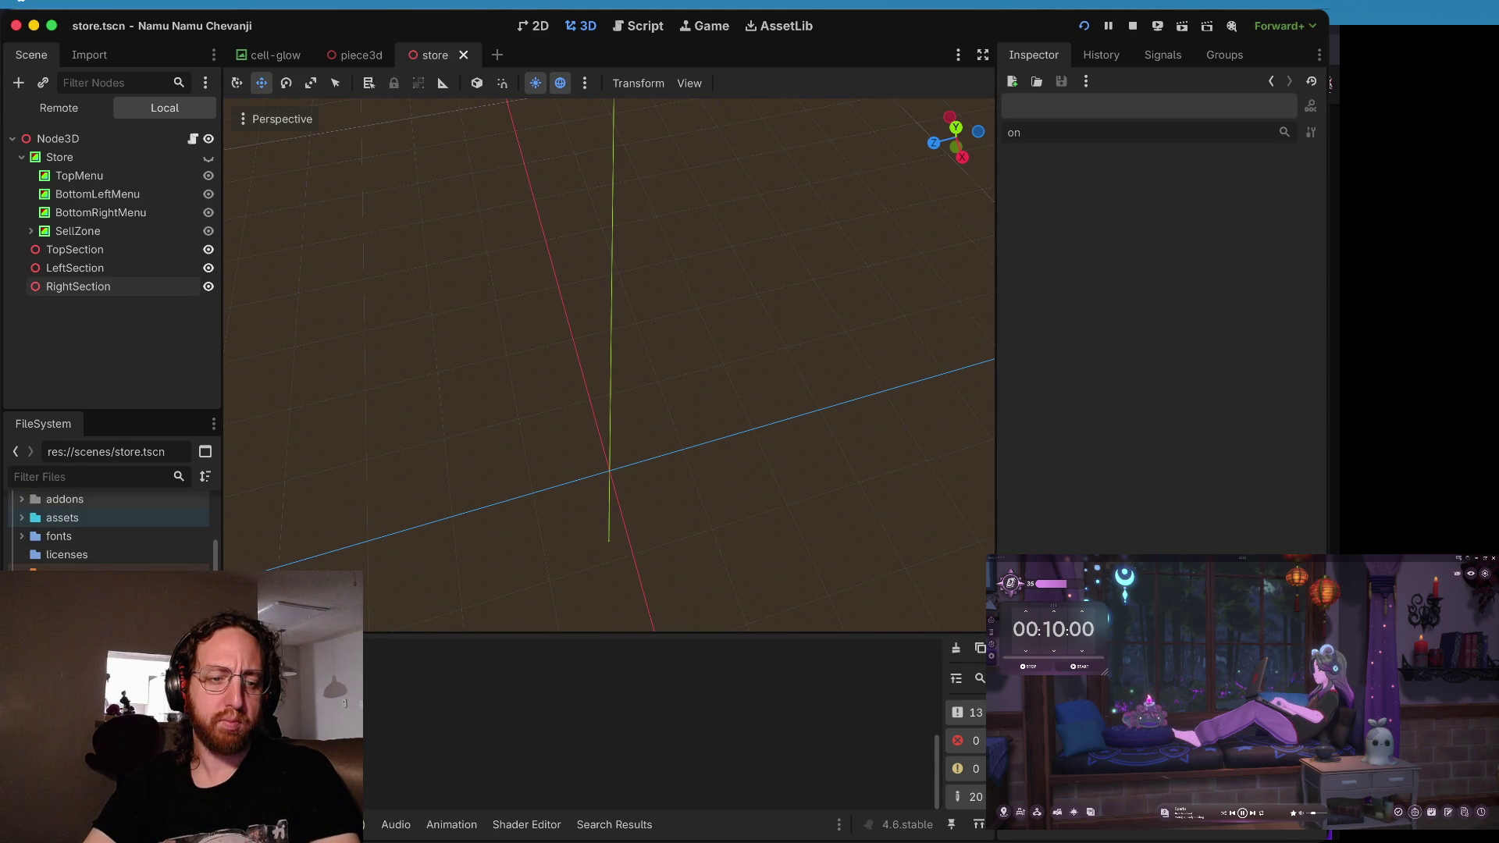
{"action": "scroll", "coordinate": [110, 531], "scroll_direction": "down", "scroll_amount": 5}
{"action": "scroll", "coordinate": [109, 531], "scroll_direction": "down", "scroll_amount": 3}
{"action": "key", "text": "alt+3"}
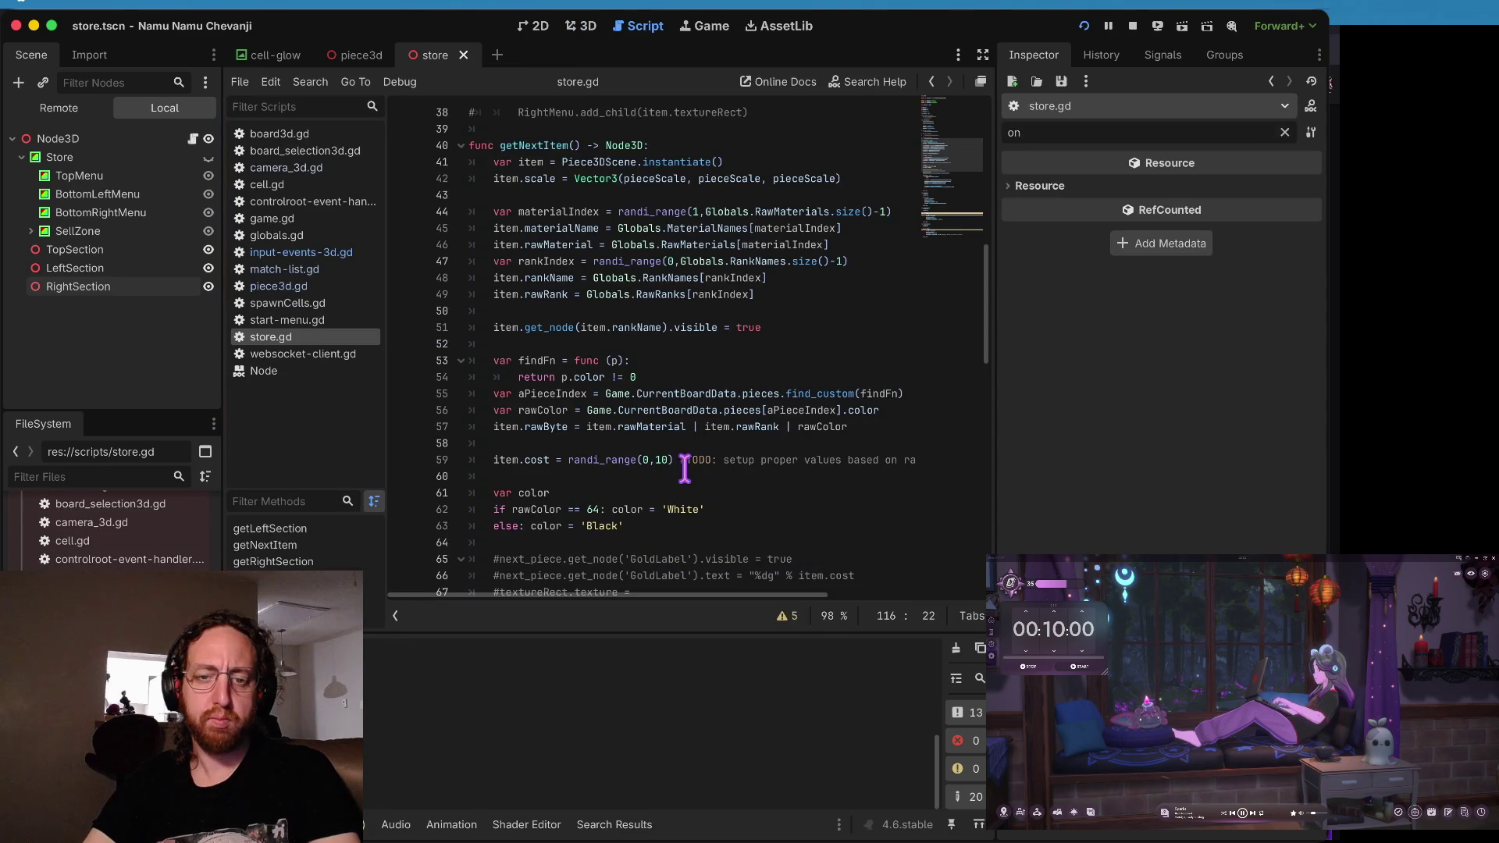
{"action": "scroll", "coordinate": [727, 437], "scroll_direction": "down", "scroll_amount": 2}
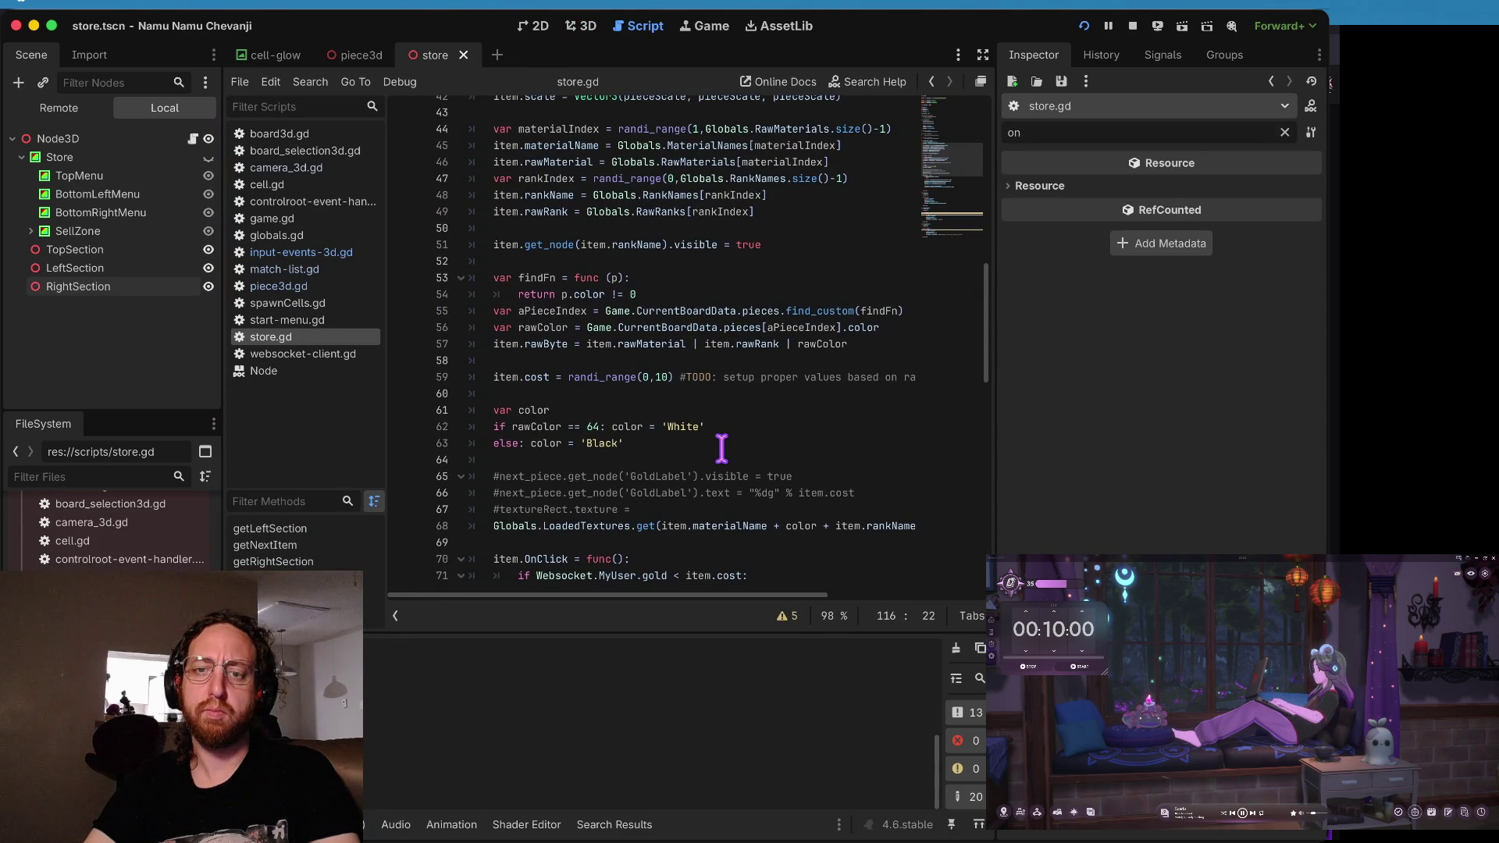
{"action": "scroll", "coordinate": [722, 448], "scroll_direction": "down", "scroll_amount": 9}
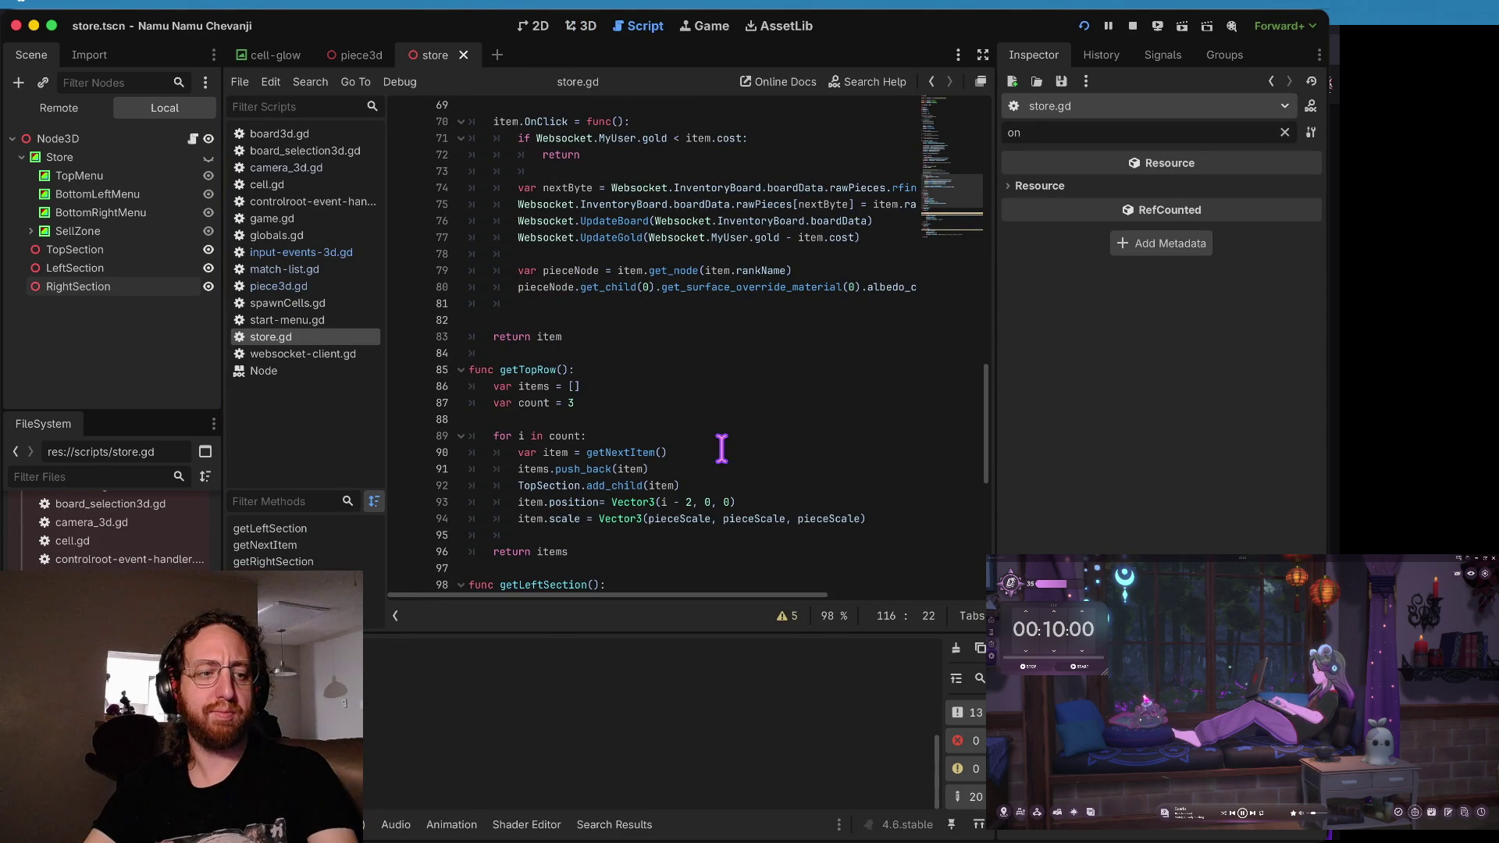
{"action": "scroll", "coordinate": [722, 447], "scroll_direction": "down", "scroll_amount": 5}
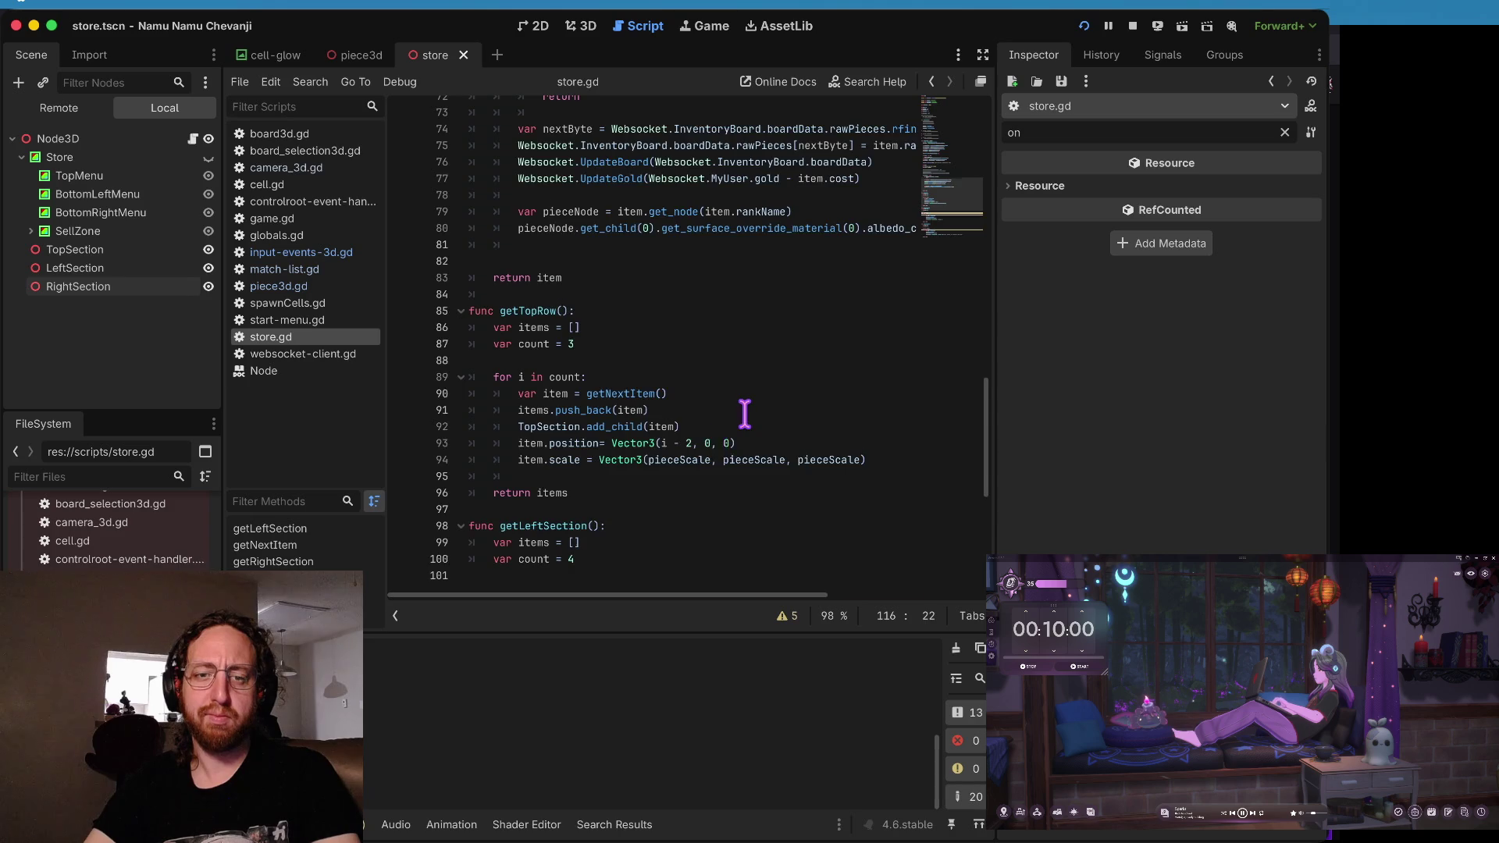
{"action": "scroll", "coordinate": [745, 414], "scroll_direction": "down", "scroll_amount": 3}
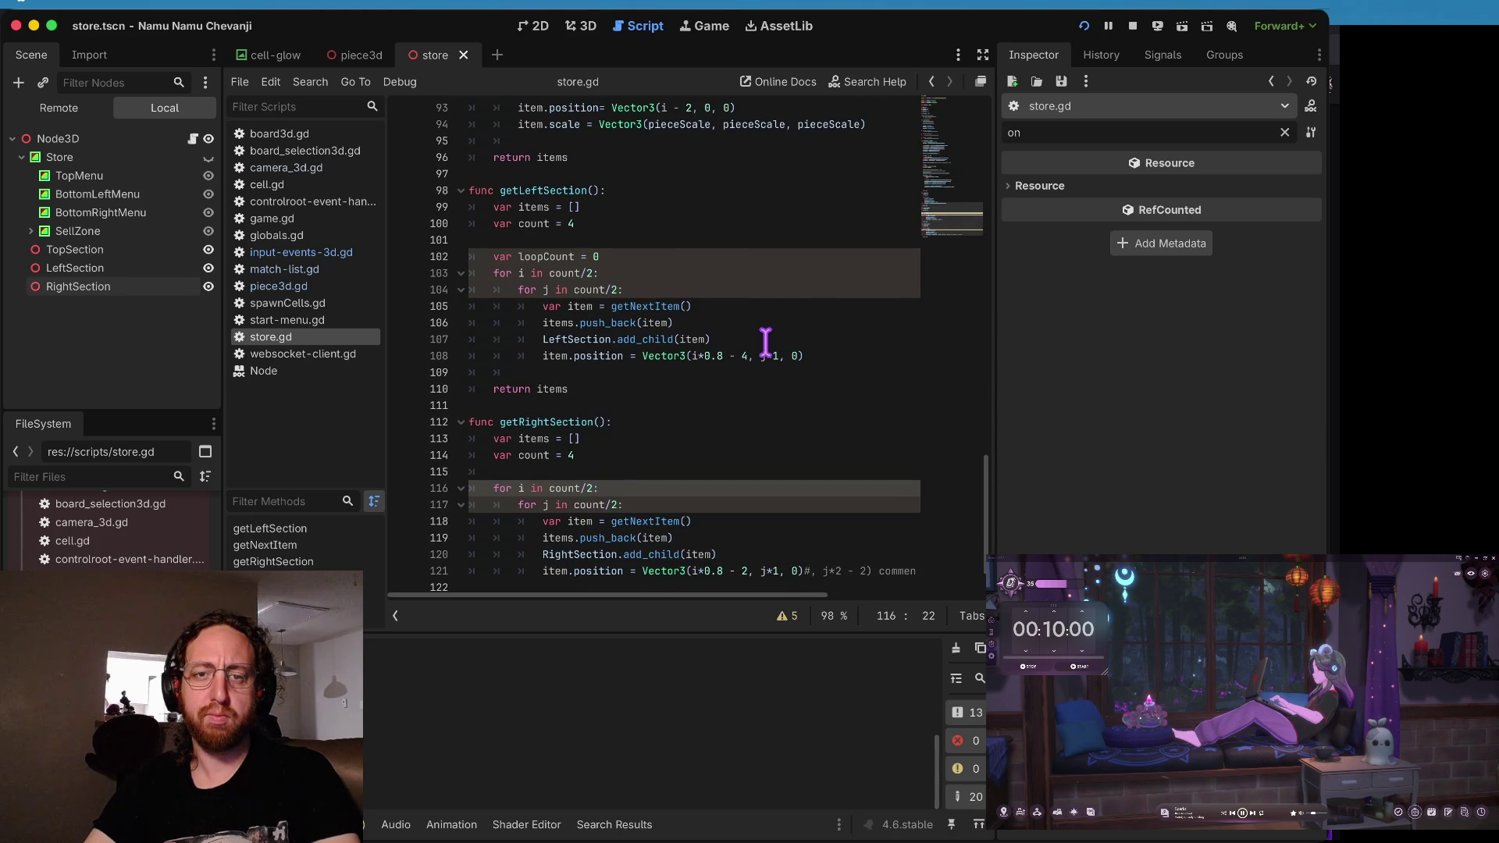
{"action": "scroll", "coordinate": [766, 341], "scroll_direction": "down", "scroll_amount": 1}
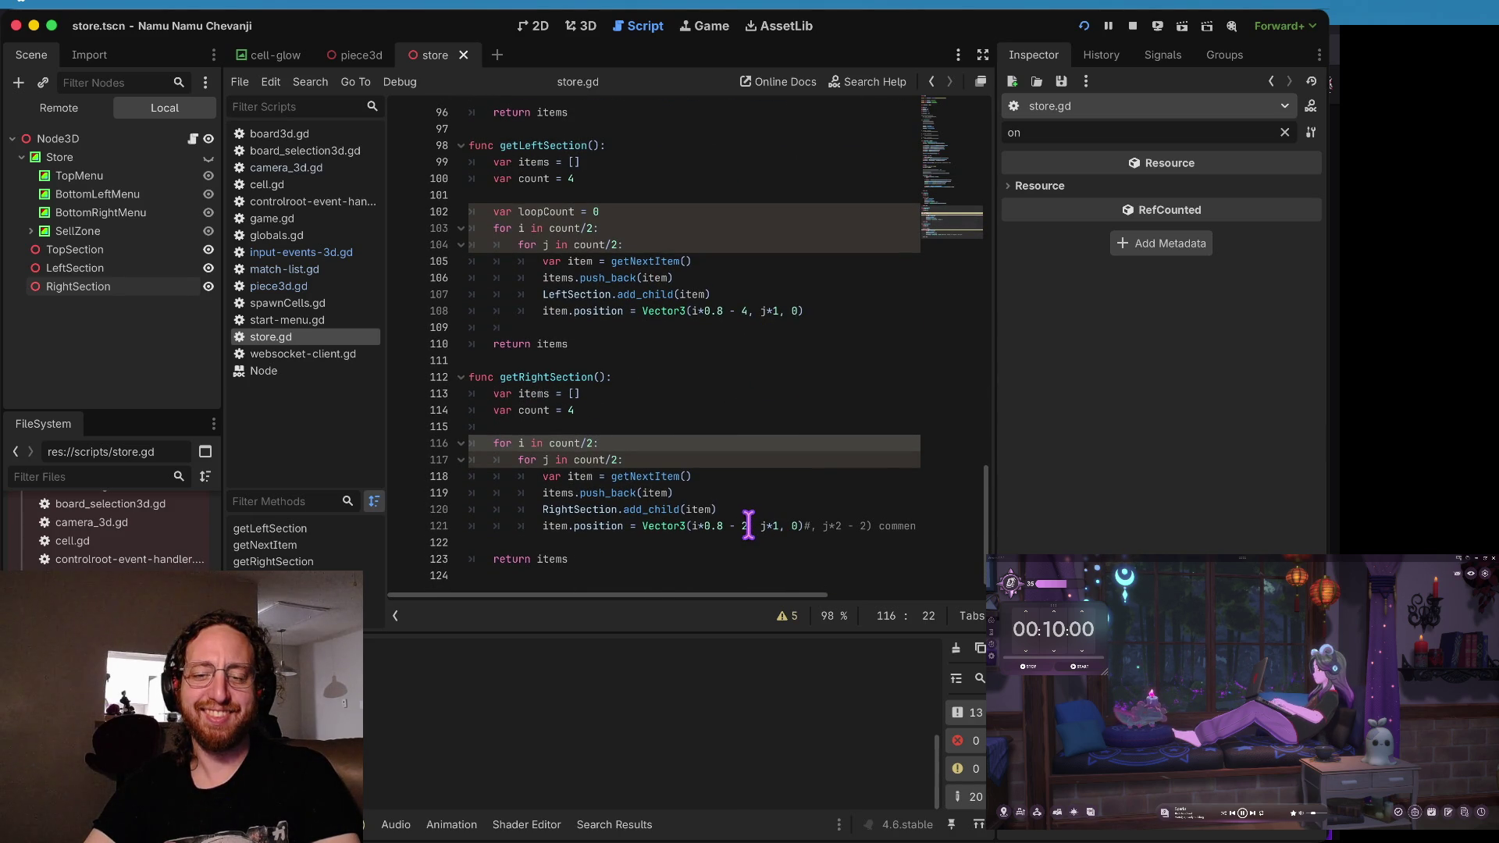
- Change the right and left shelf vertical spacing from j*1 to j*1.5
{"action": "left_click", "coordinate": [779, 525]}
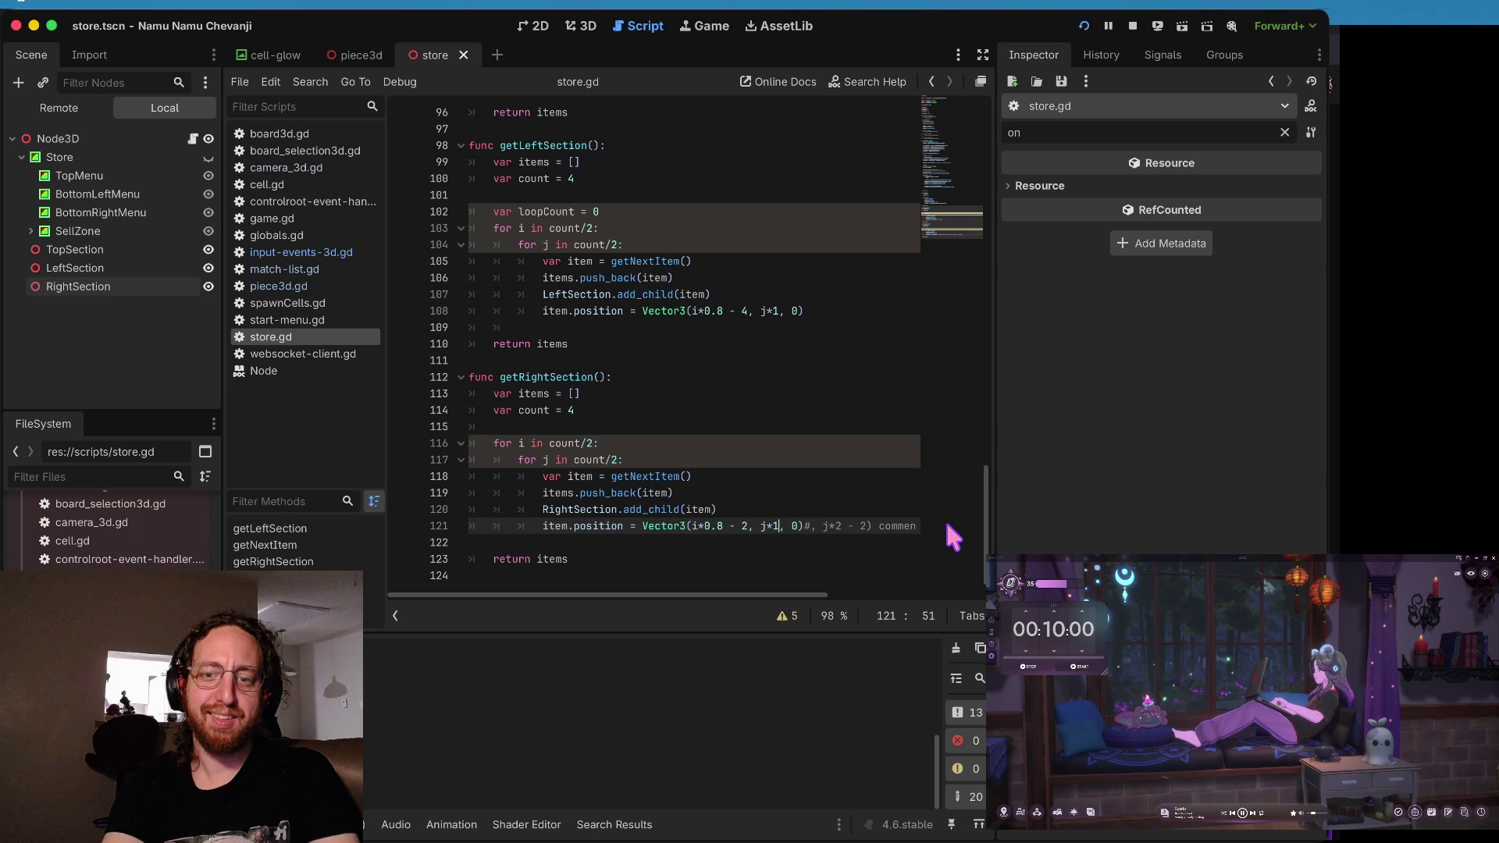
{"action": "type", "text": ".5"}
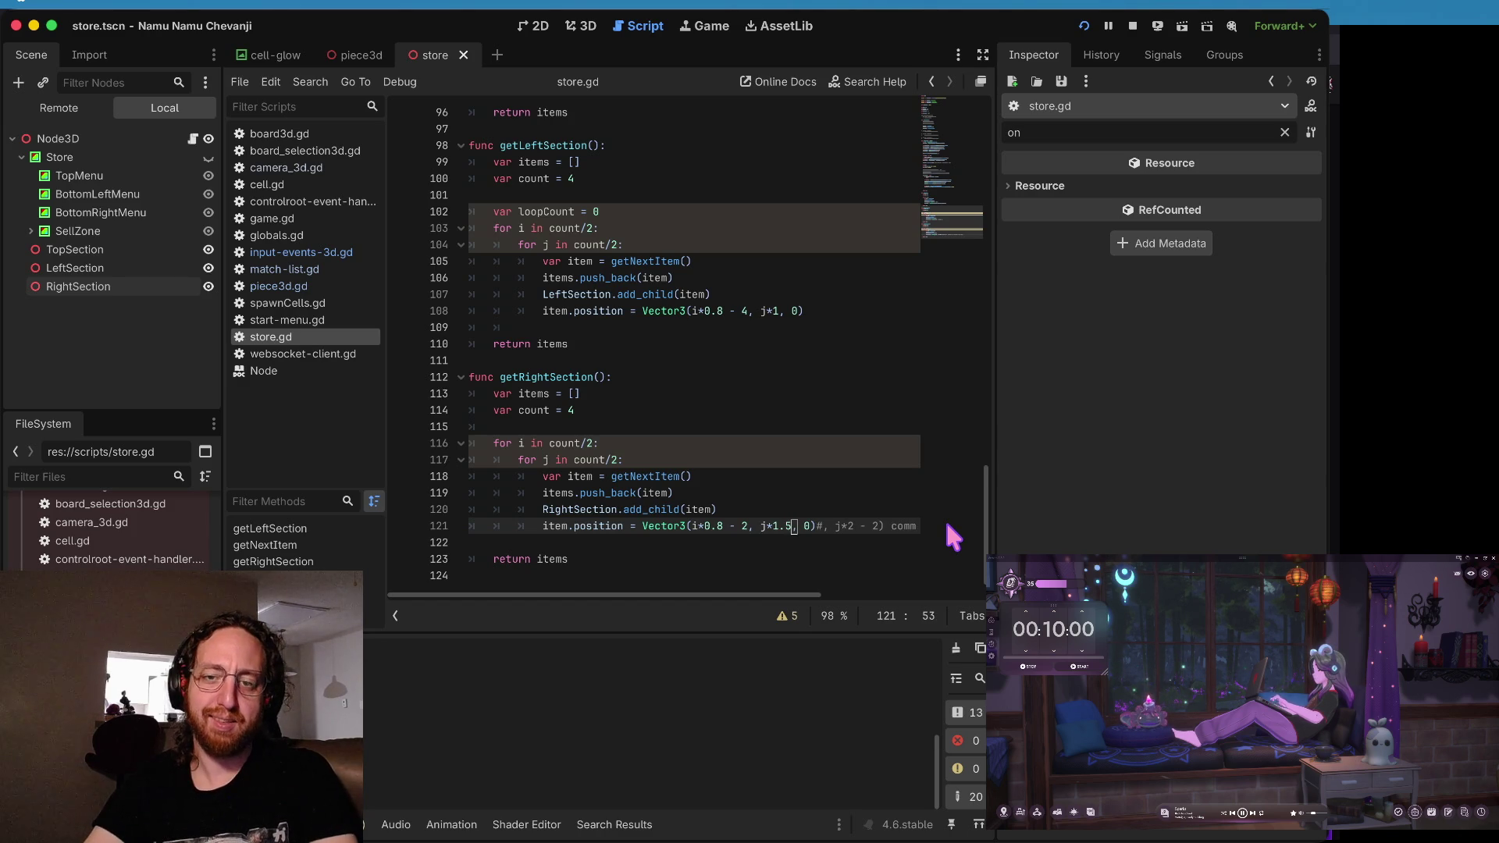
{"action": "left_click", "coordinate": [777, 311]}
{"action": "type", "text": ".5"}
- Run the game, log in to check the wider shelf spacing in the store, then return and save
{"action": "key", "text": "ctrl+s"}
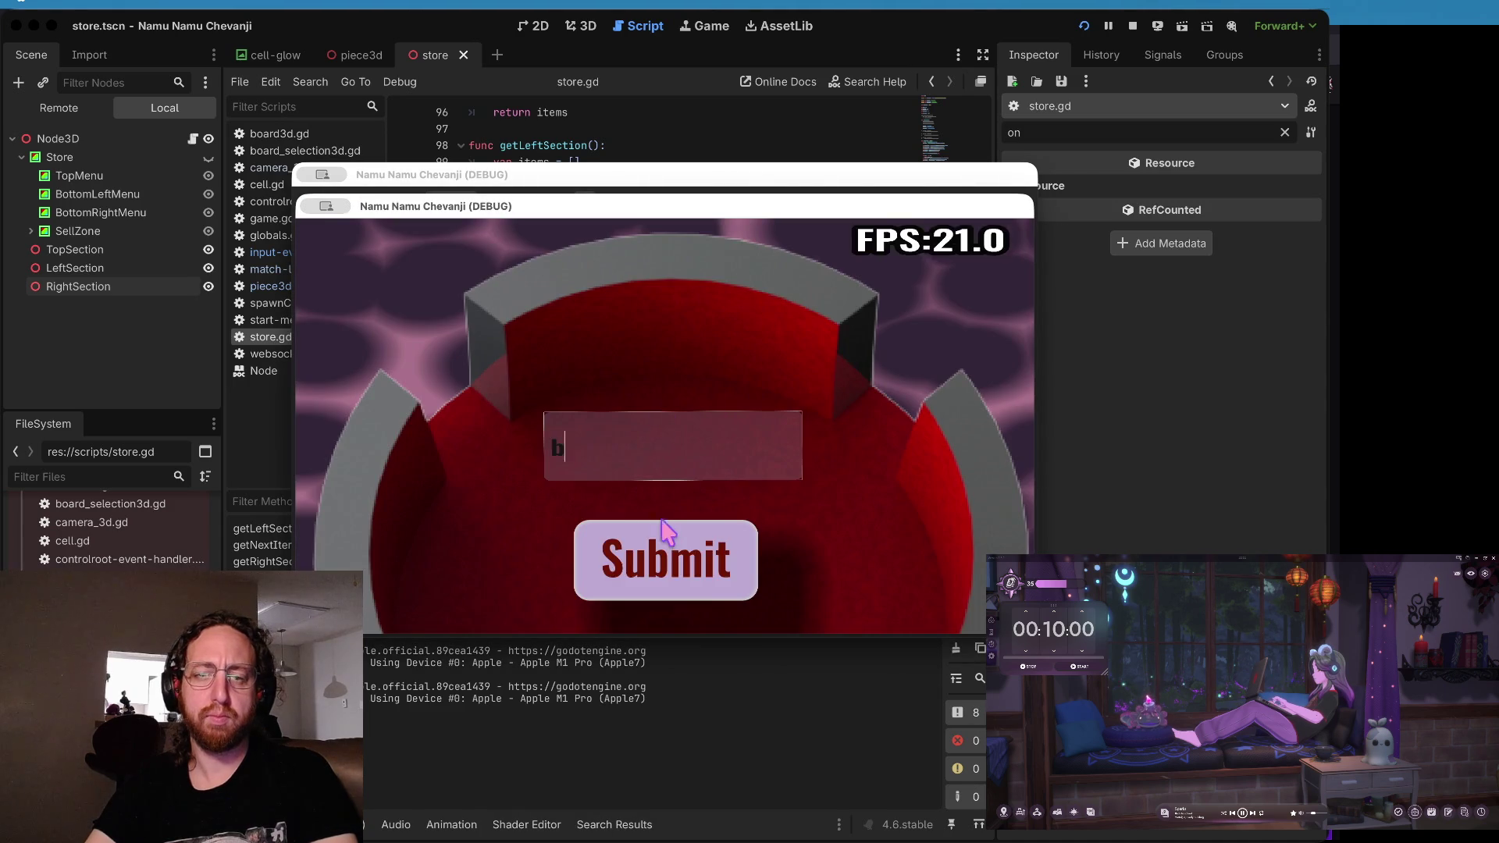
{"action": "left_click", "coordinate": [664, 539]}
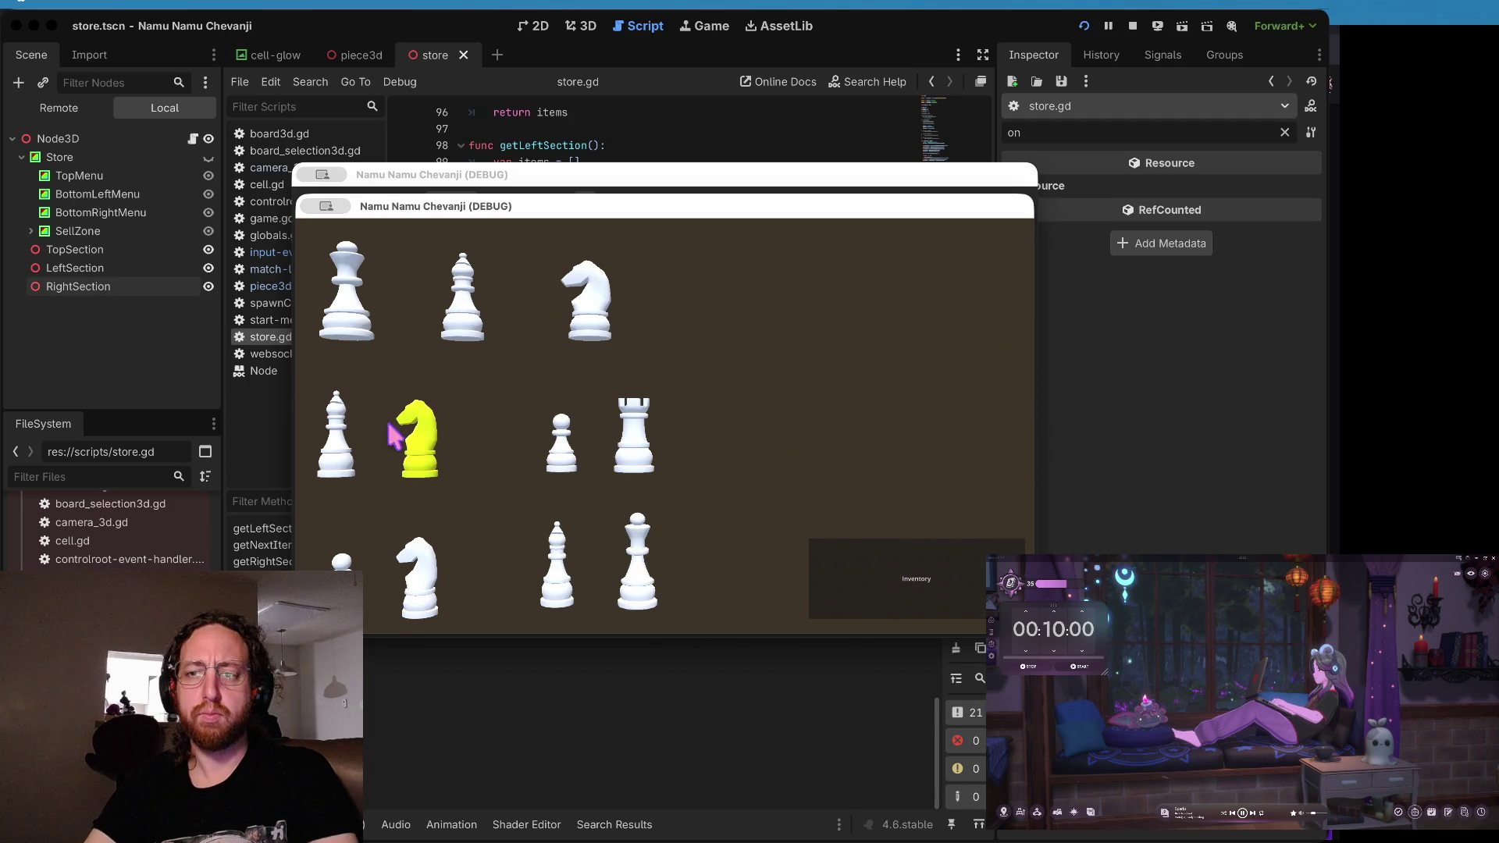
{"action": "left_click", "coordinate": [1125, 330]}
{"action": "key", "text": "ctrl+s"}
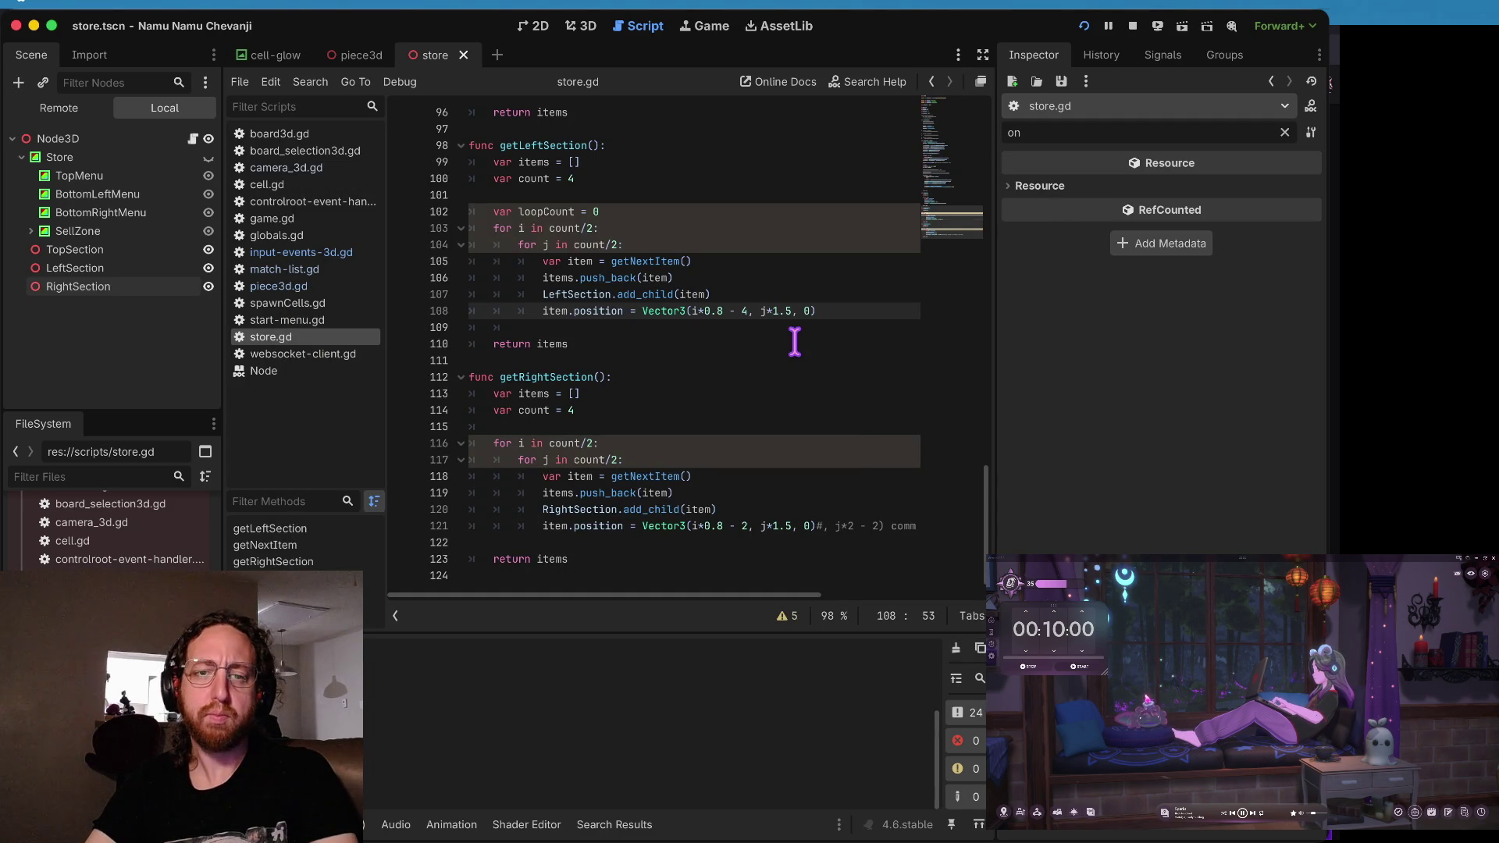
- Delete the unused loopCount line, confirm no other 'loop' references remain, and save the script
{"action": "left_click", "coordinate": [573, 196]}
{"action": "key", "text": "shift+Down"}
{"action": "key", "text": "BackSpace"}
{"action": "key", "text": "Down"}
{"action": "key", "text": "Down"}
{"action": "key", "text": "Down"}
{"action": "key", "text": "ctrl+f"}
{"action": "type", "text": "loop"}
{"action": "key", "text": "Escape"}
{"action": "key", "text": "ctrl+s"}
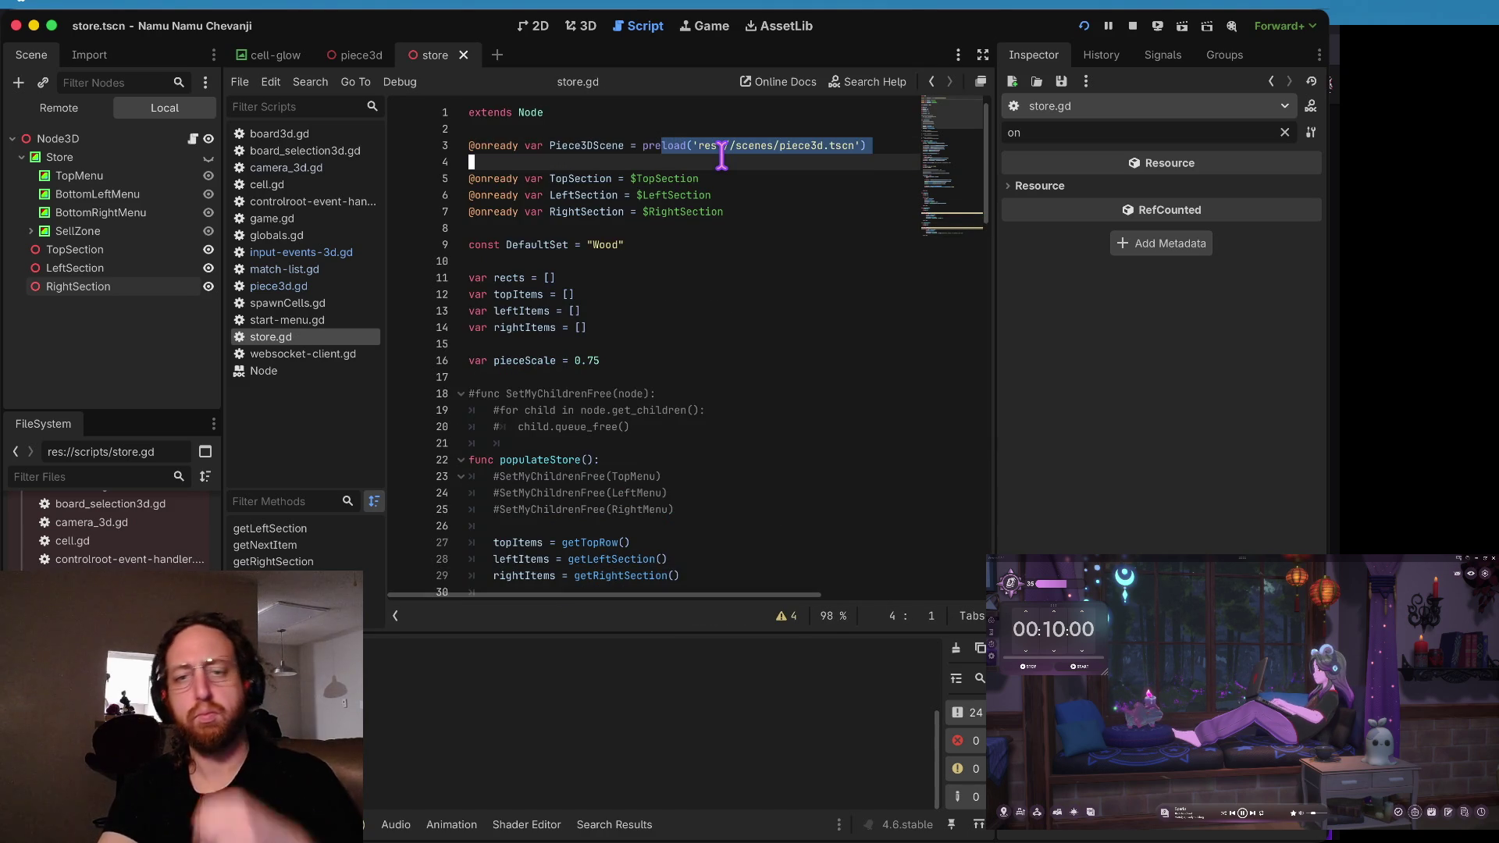
- Review the code down to the end of the script
{"action": "key", "text": "ctrl+shift+End"}
{"action": "key", "text": "shift+Up"}
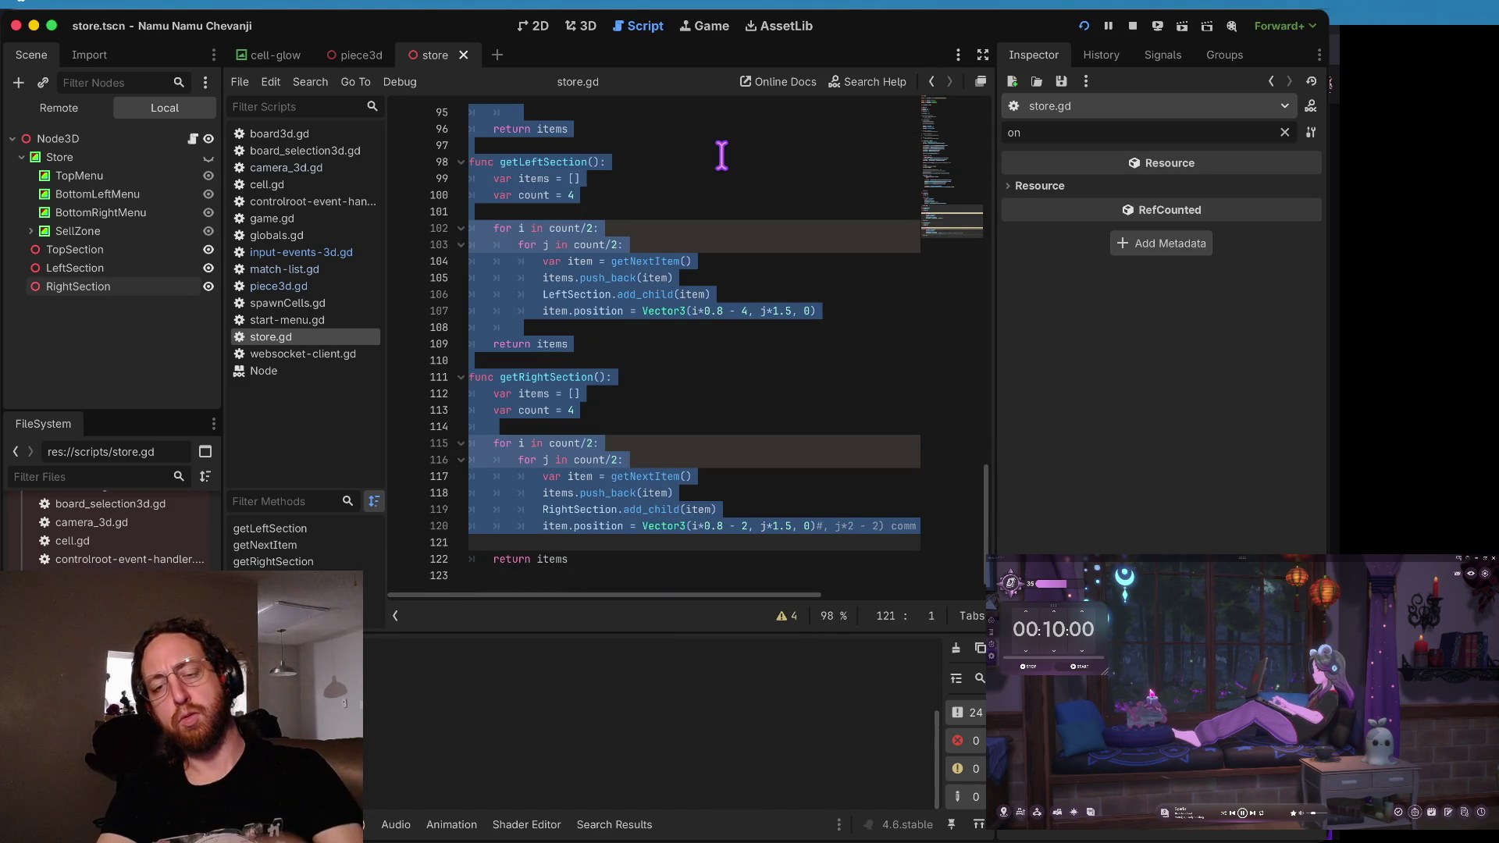
{"action": "key", "text": "Up"}
{"action": "key", "text": "Up"}
{"action": "key", "text": "Up"}
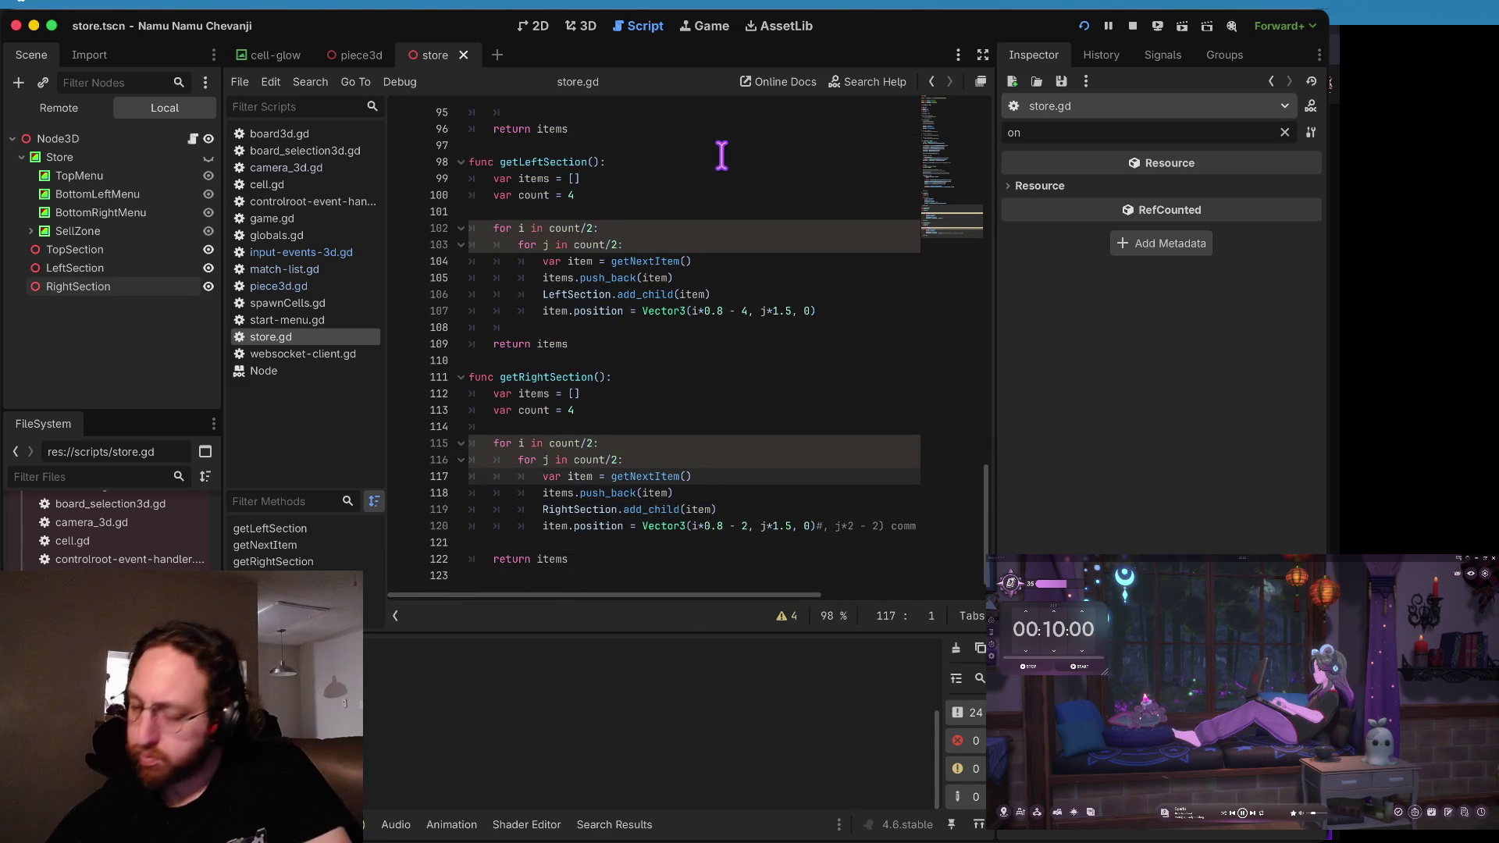